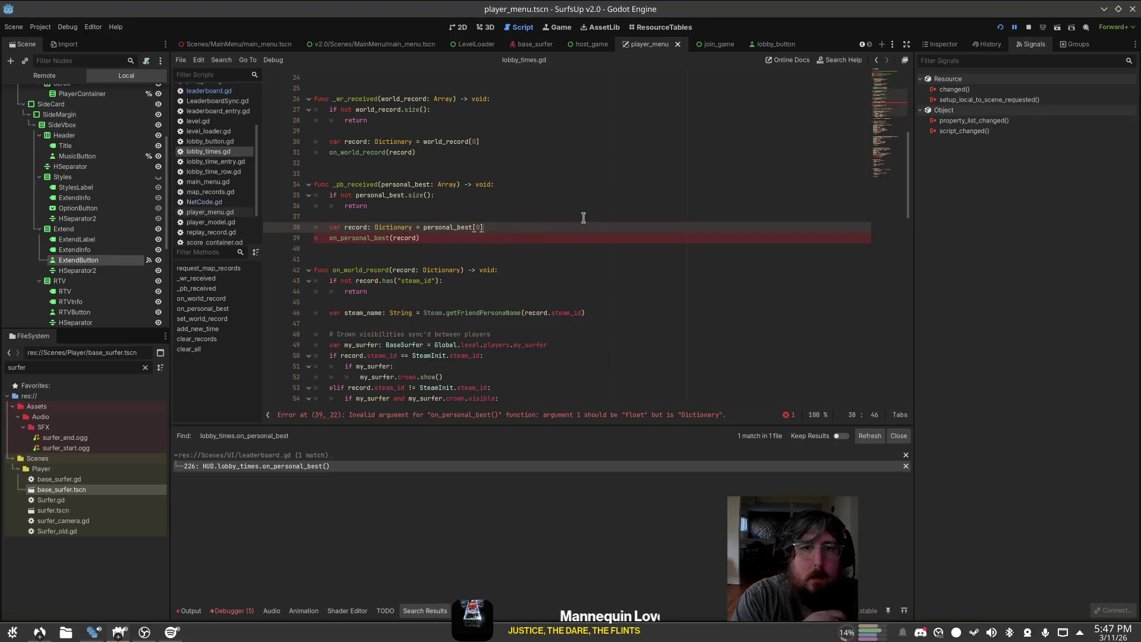
Step: Begin a var line above the on_personal_best call in _pb_received, then discard it
key("Down")
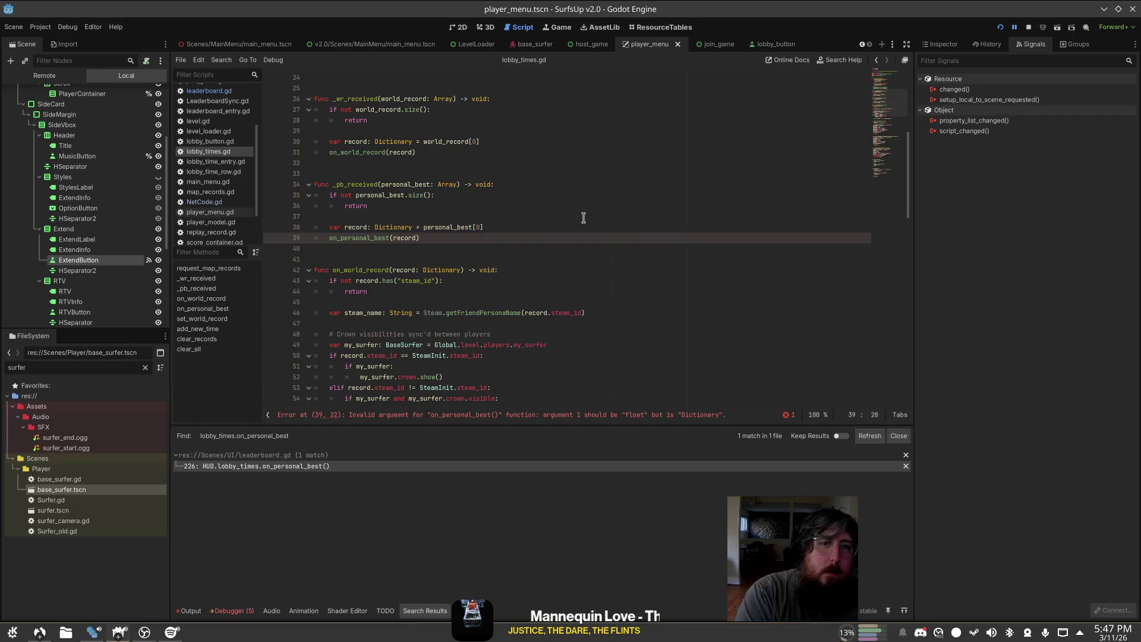
key("Up")
key("End")
key("Return")
type("var")
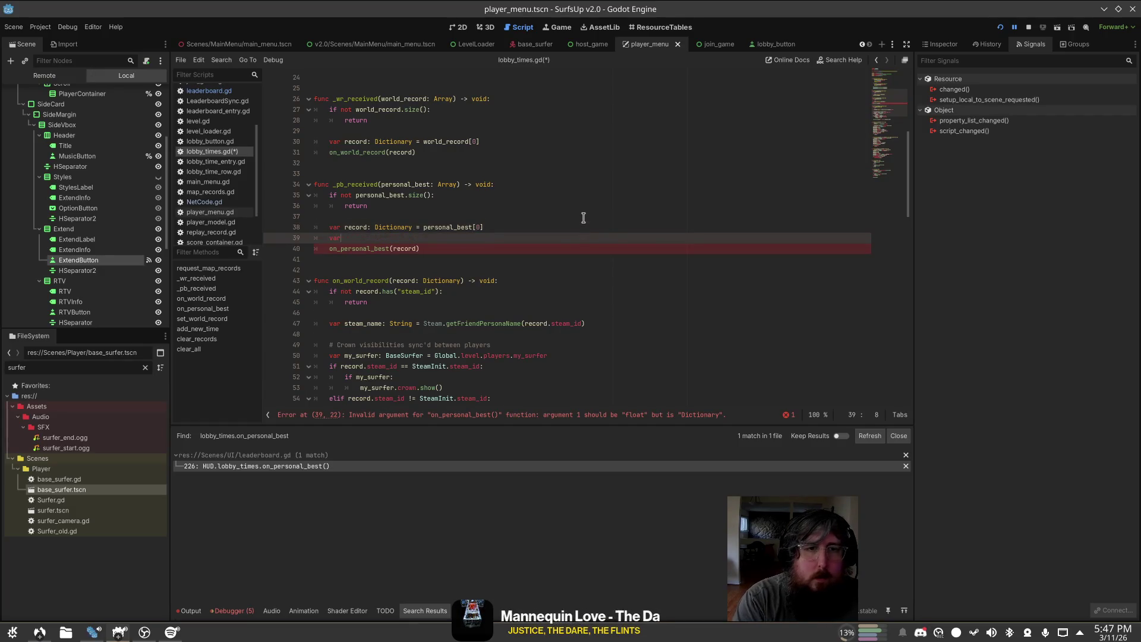
key("BackSpace")
key("BackSpace")
key("BackSpace")
key("Delete")
key("End")
key("Left")
type("/s")
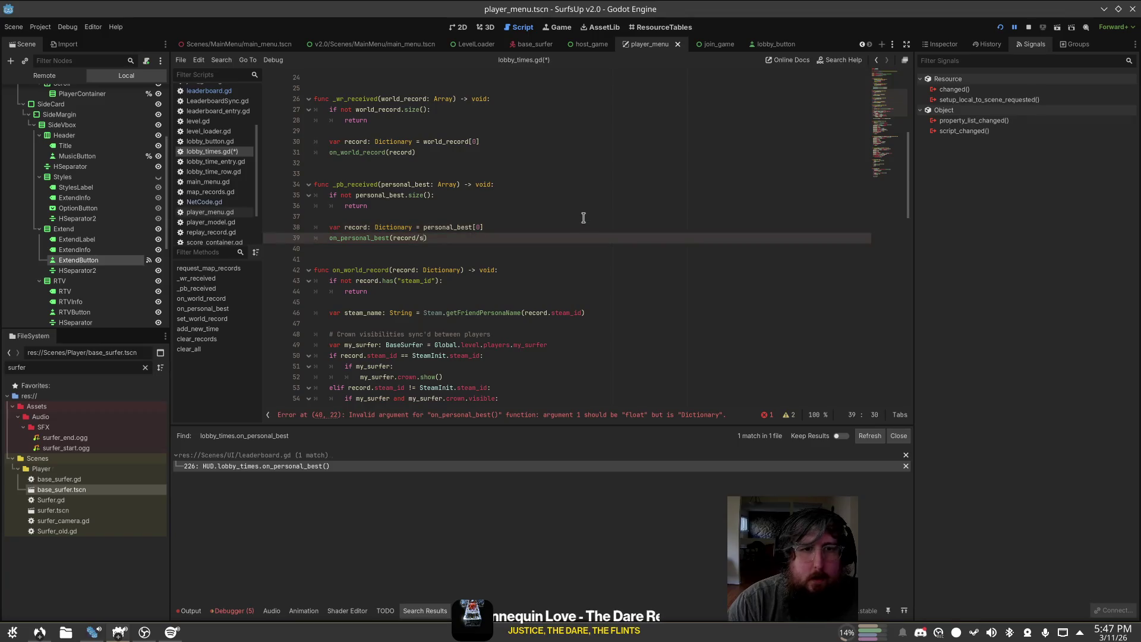
Step: Inspect the on_personal_best function definition and remove its extra blank lines
key("ctrl+Return")
key("Down")
key("Down")
key("Down")
key("End")
key("Return")
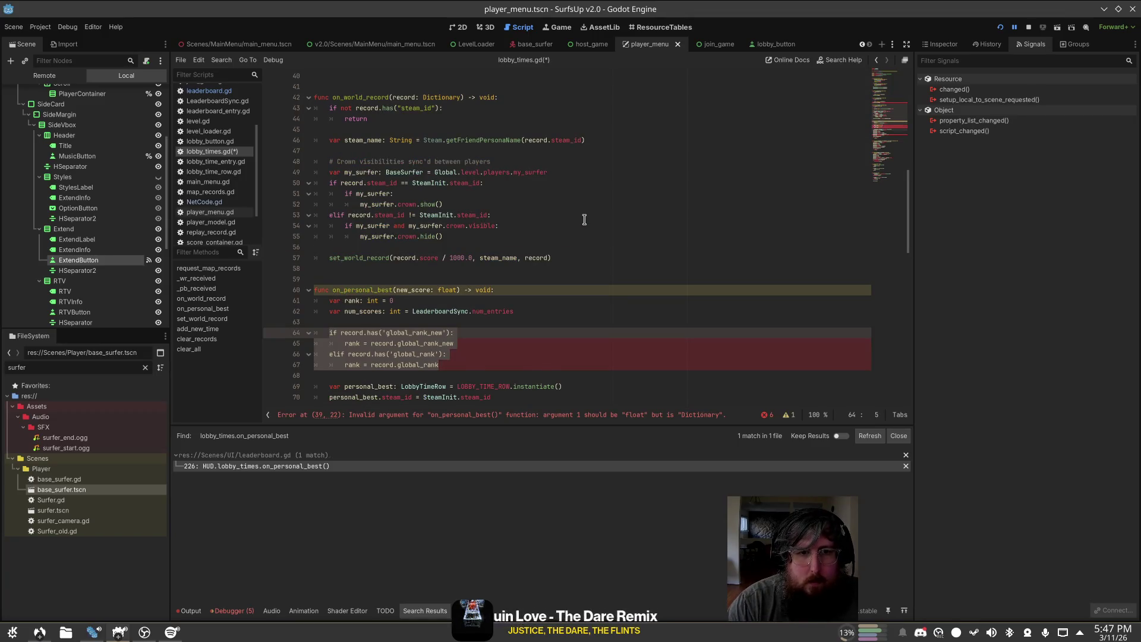
key("BackSpace")
key("BackSpace")
key("BackSpace")
scroll(579, 208, "up", 4)
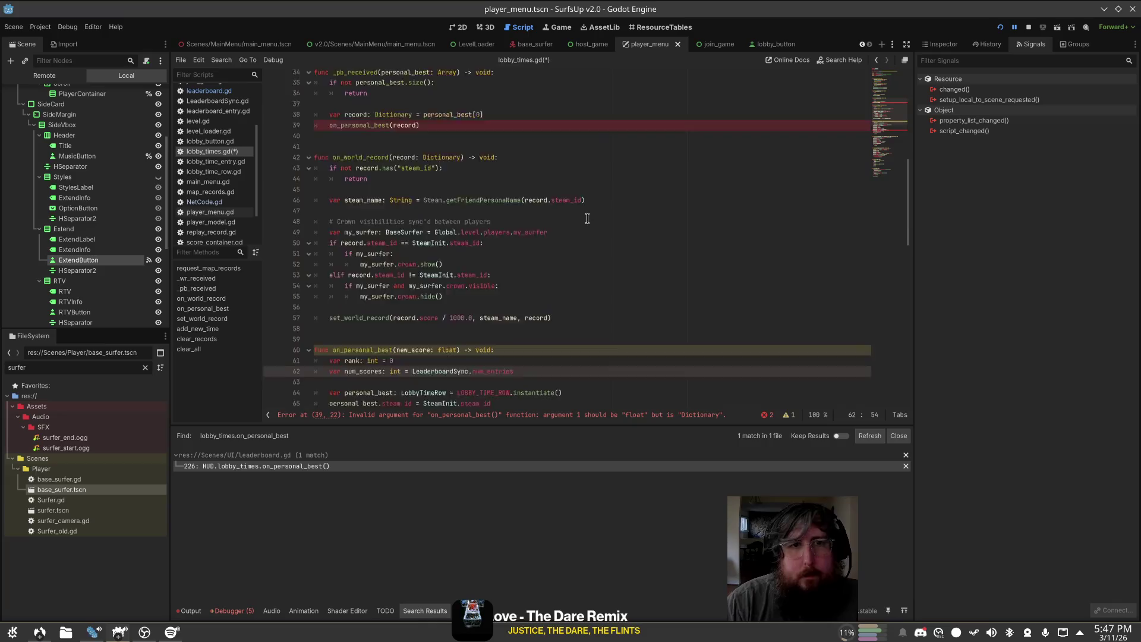
Step: Paste the global_rank if/elif checks above the on_personal_best call in _pb_received
left_click(558, 183)
type("if record.has('global_rank_new'): \t\trank = record.global_rank_new \telif record.has('global_rank'): \t\trank = record.global_rank")
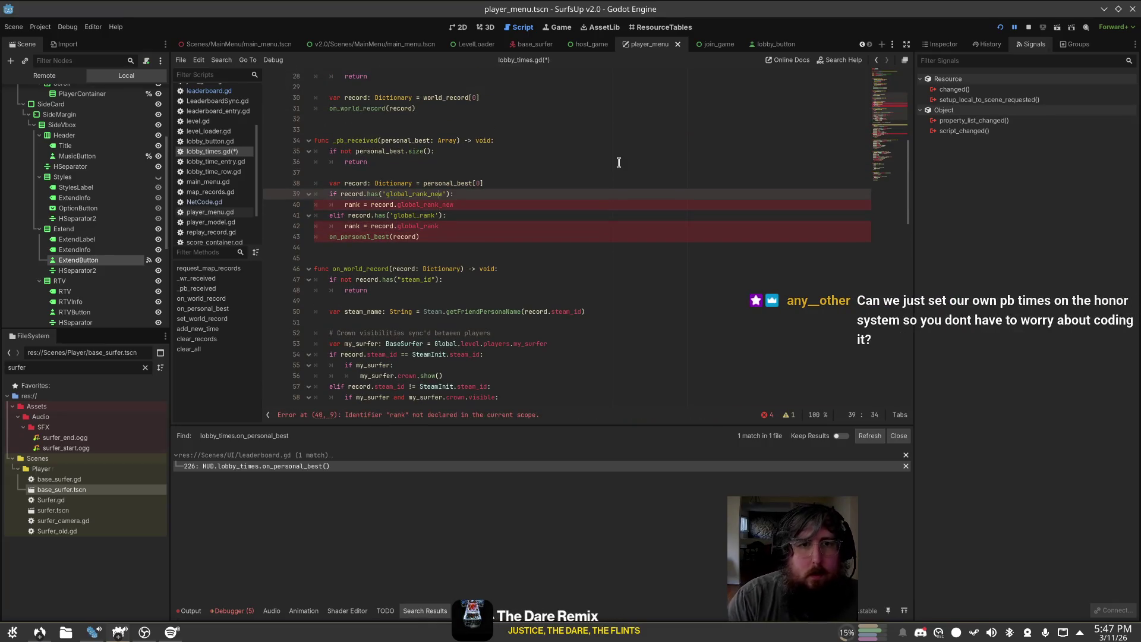
left_click(506, 201)
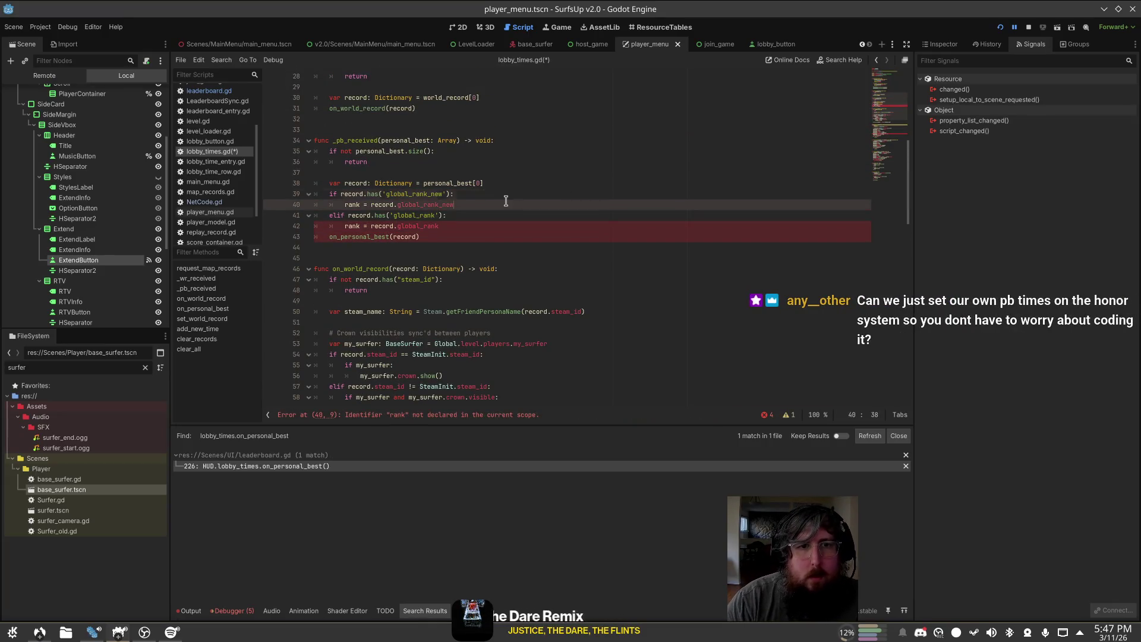
double_click(356, 206)
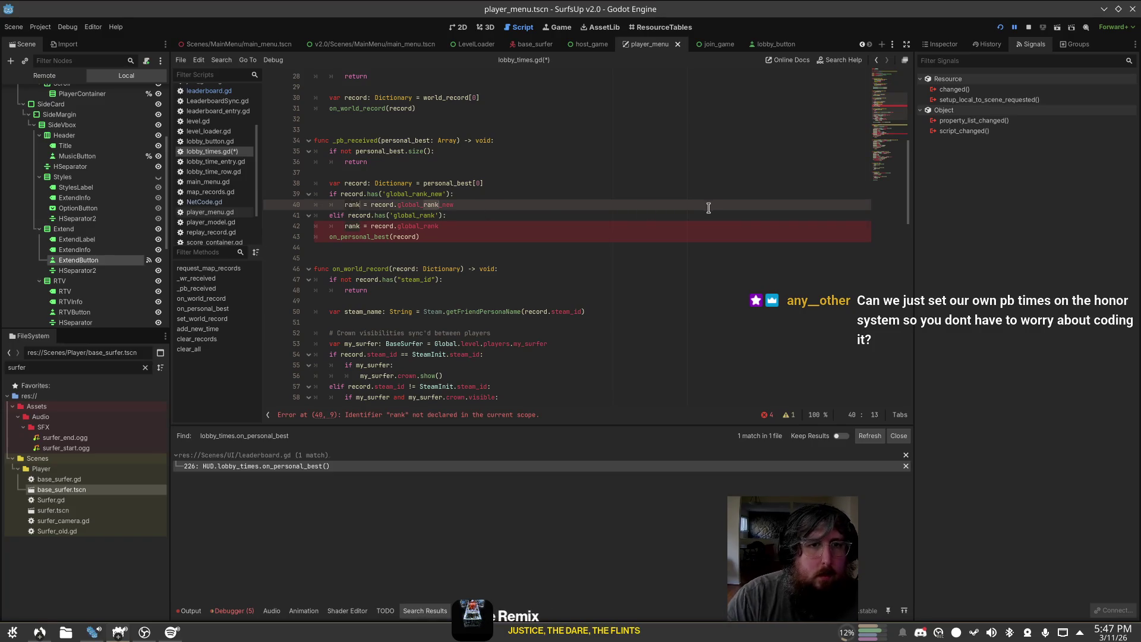
left_click(377, 206)
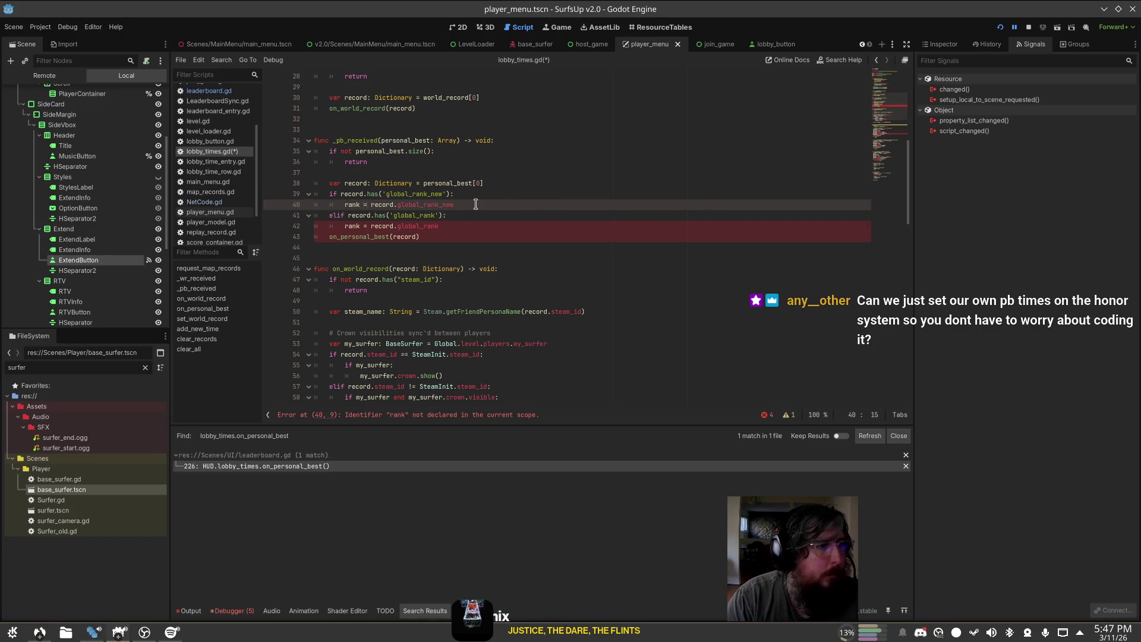
key("ctrl+a")
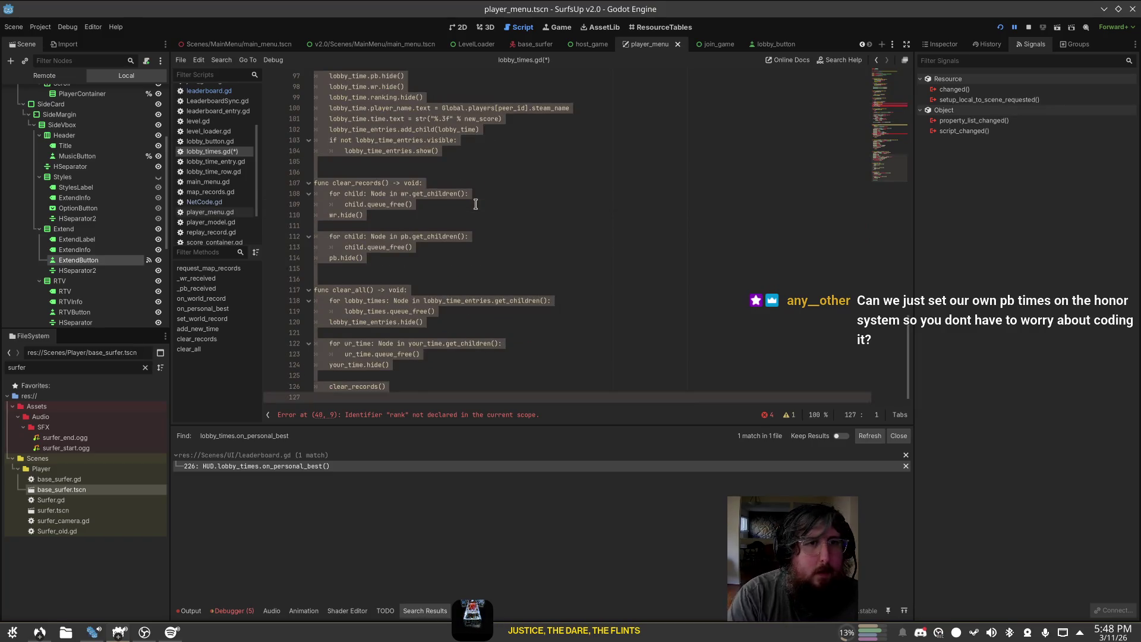
left_click(475, 204)
scroll(422, 228, "up", 8)
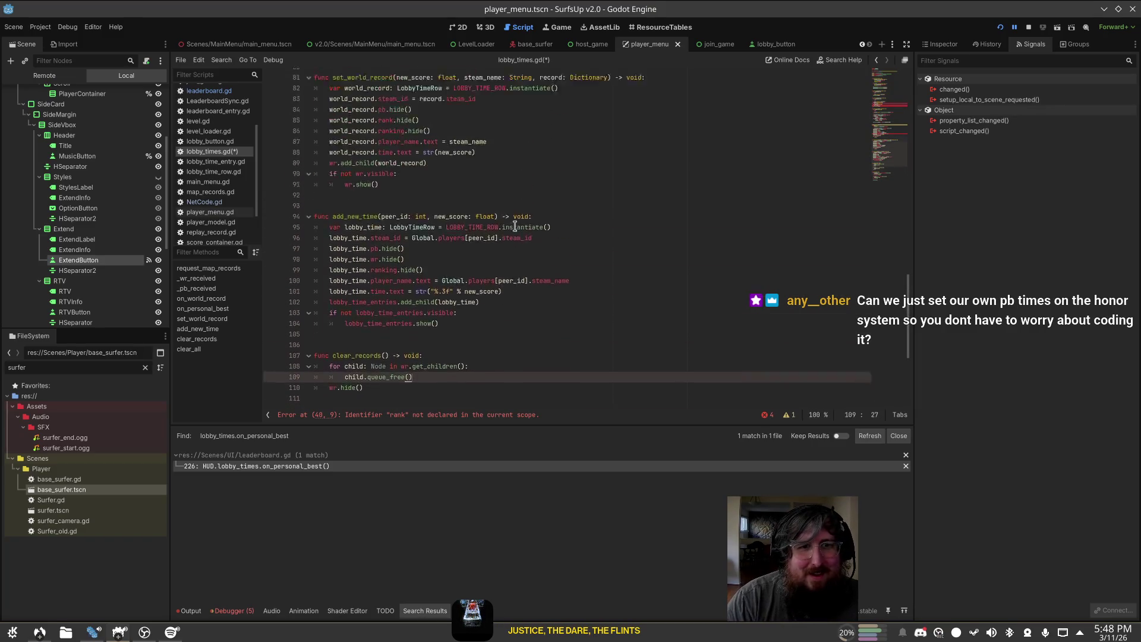
left_click(429, 416)
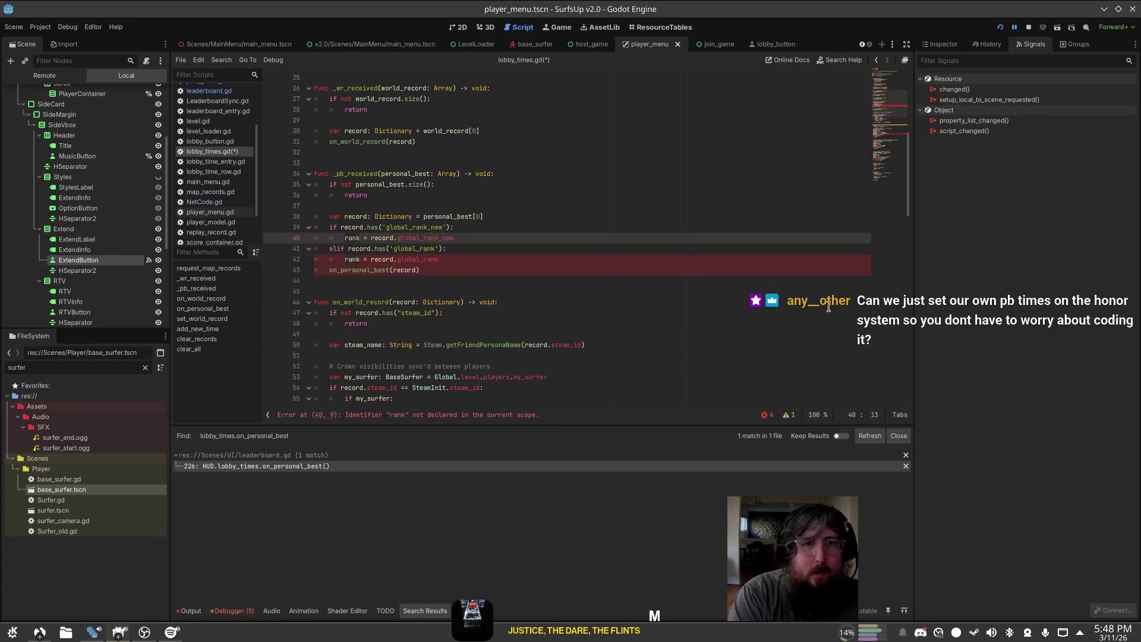
Step: Rename rank to new_score in both branches, pass new_score to on_personal_best, and save
key("BackSpace")
key("BackSpace")
key("BackSpace")
type("new_score")
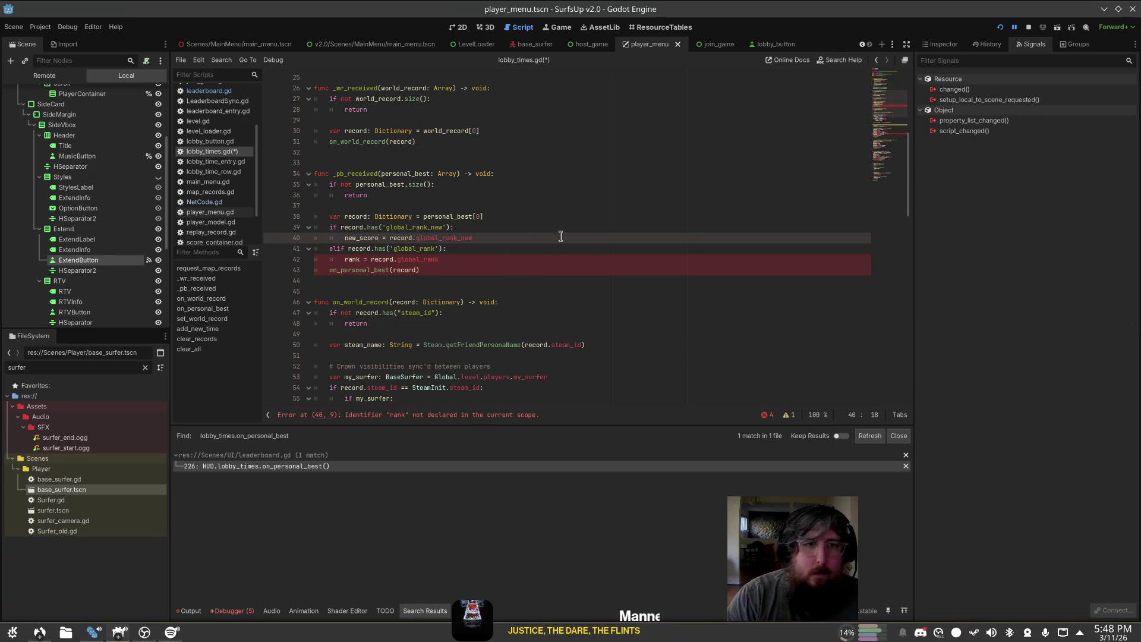
double_click(361, 238)
key("ctrl+c")
double_click(352, 259)
key("ctrl+v")
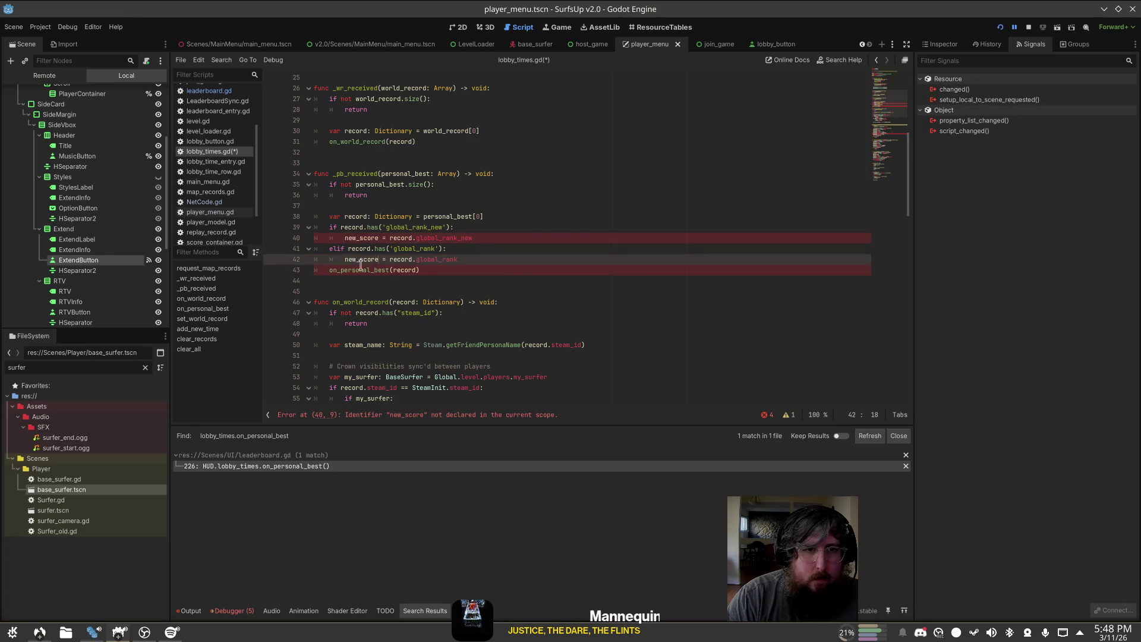
double_click(404, 269)
key("ctrl+v")
left_click(630, 236)
key("ctrl+s")
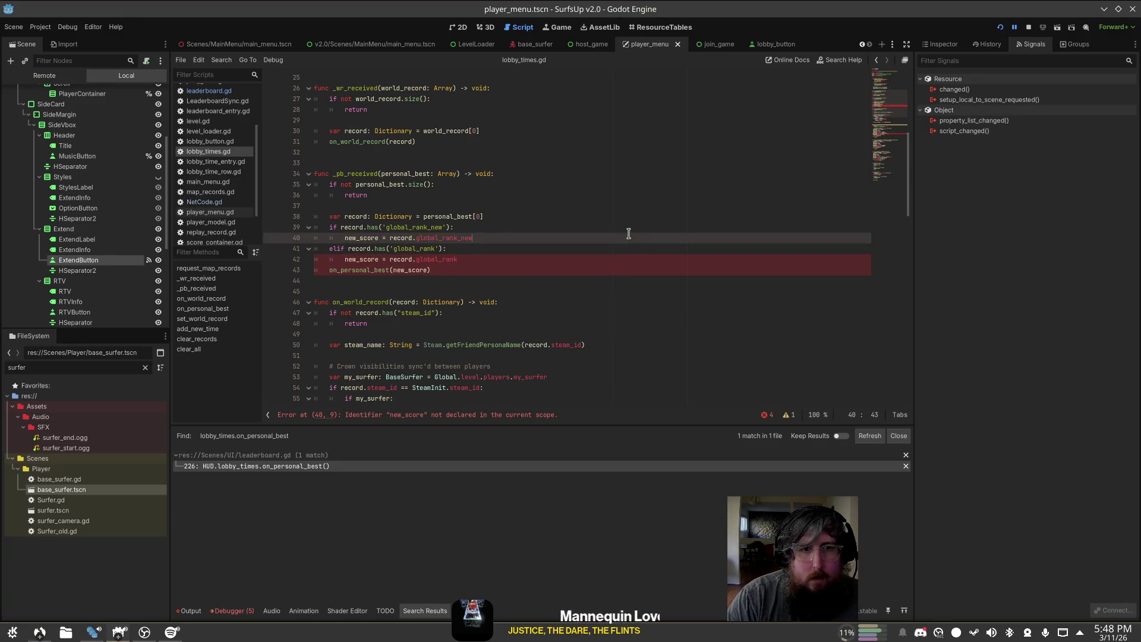
Step: Declare 'var new_score: float' below the record declaration and save the script
left_click(627, 228)
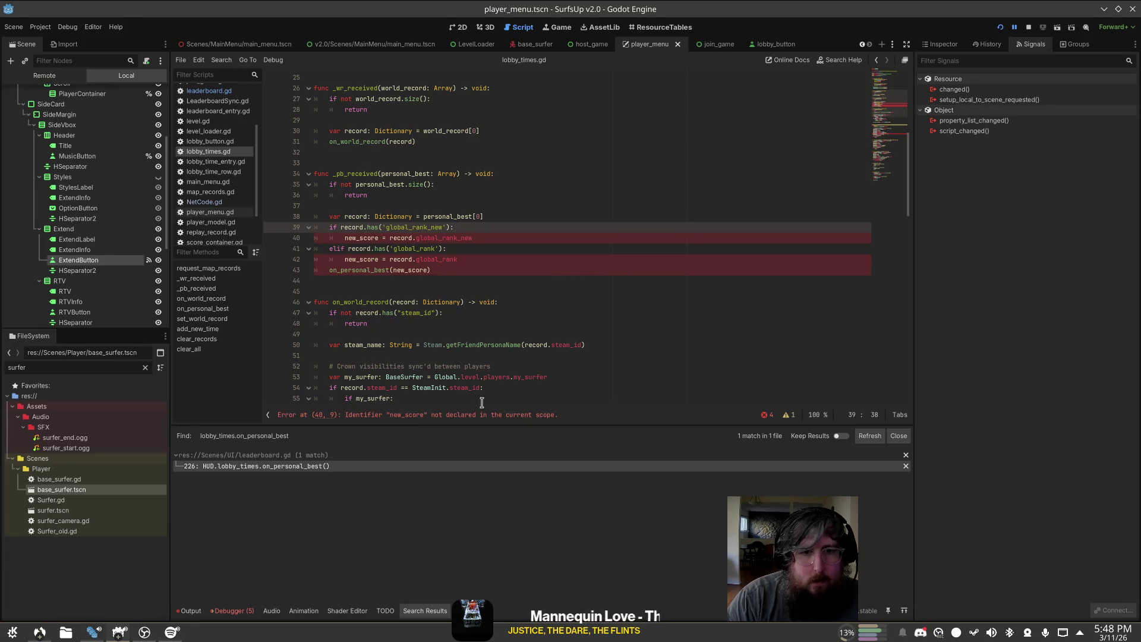
left_click(571, 217)
key("Return")
type("v")
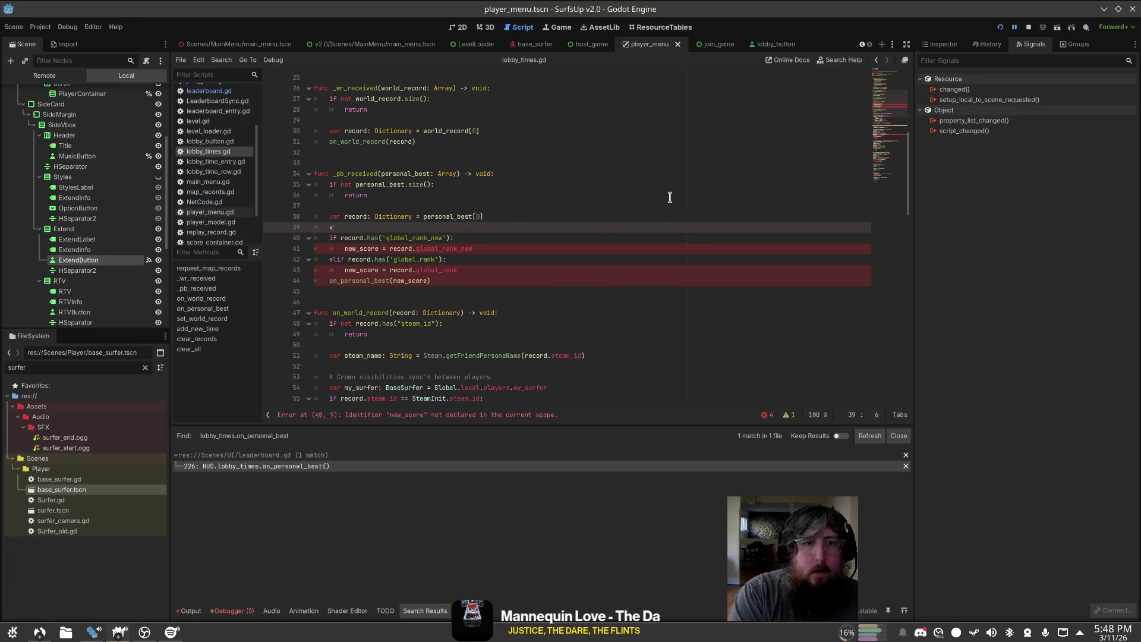
type(" float")
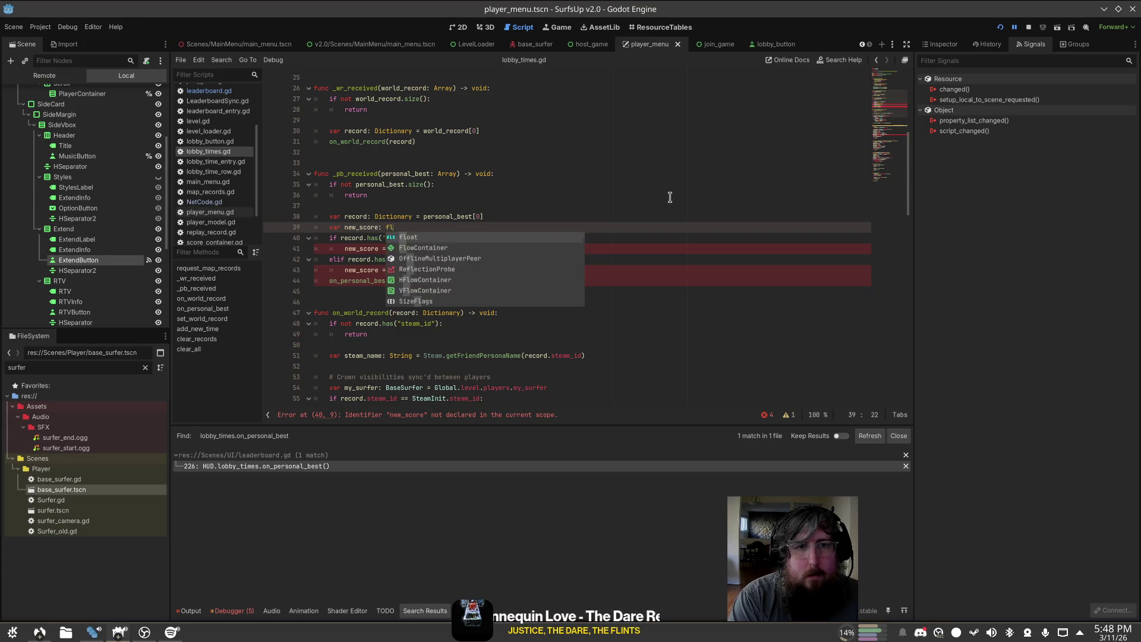
key("ctrl+s")
left_click(670, 197)
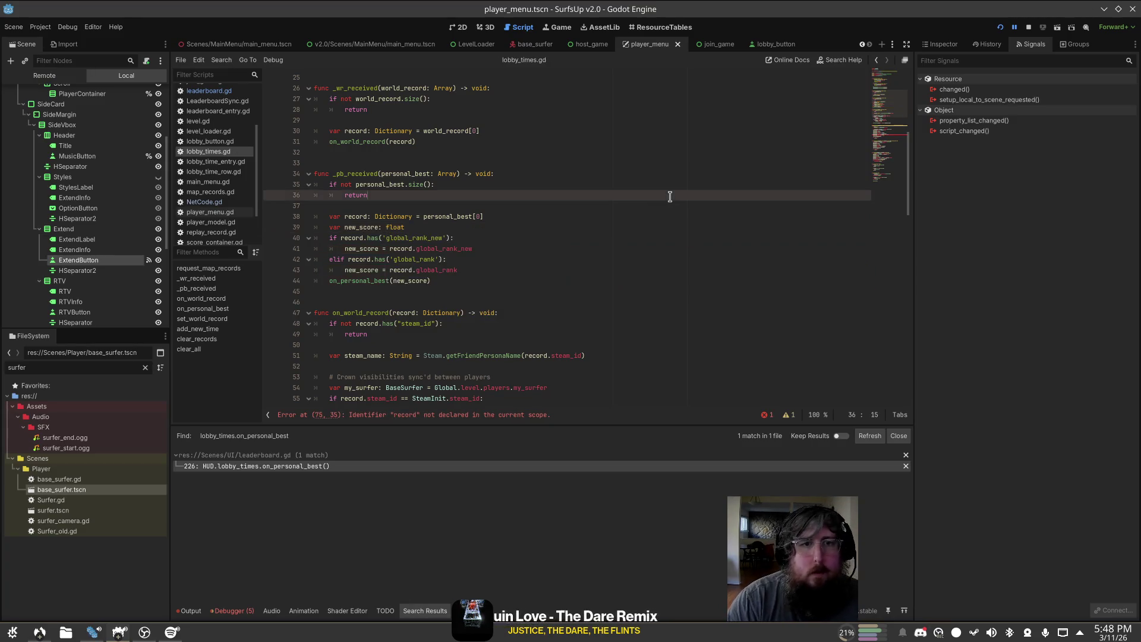
left_click(565, 213)
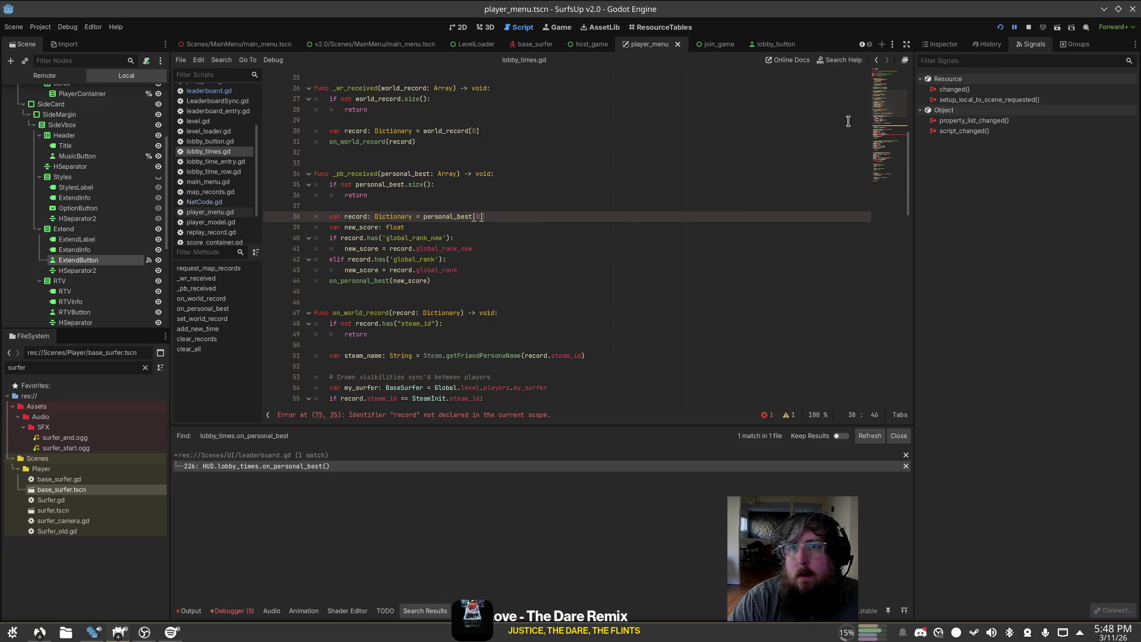
left_click(559, 27)
Step: Continue the paused game from the Debugger, surf the map with W and D, then open the pause menu
left_click(519, 28)
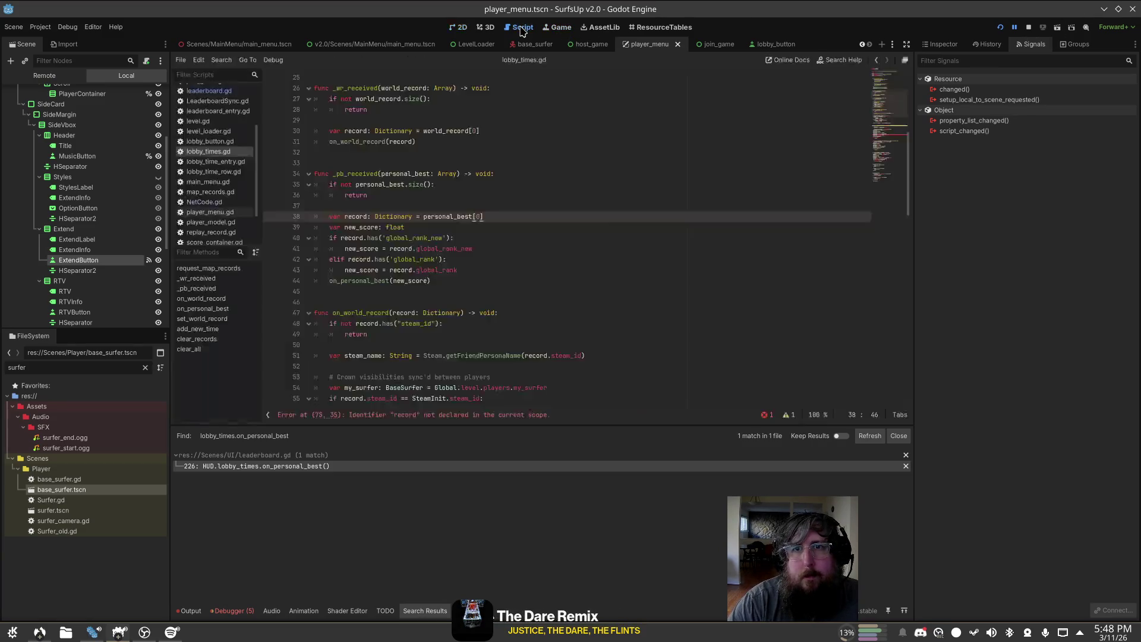
left_click(564, 29)
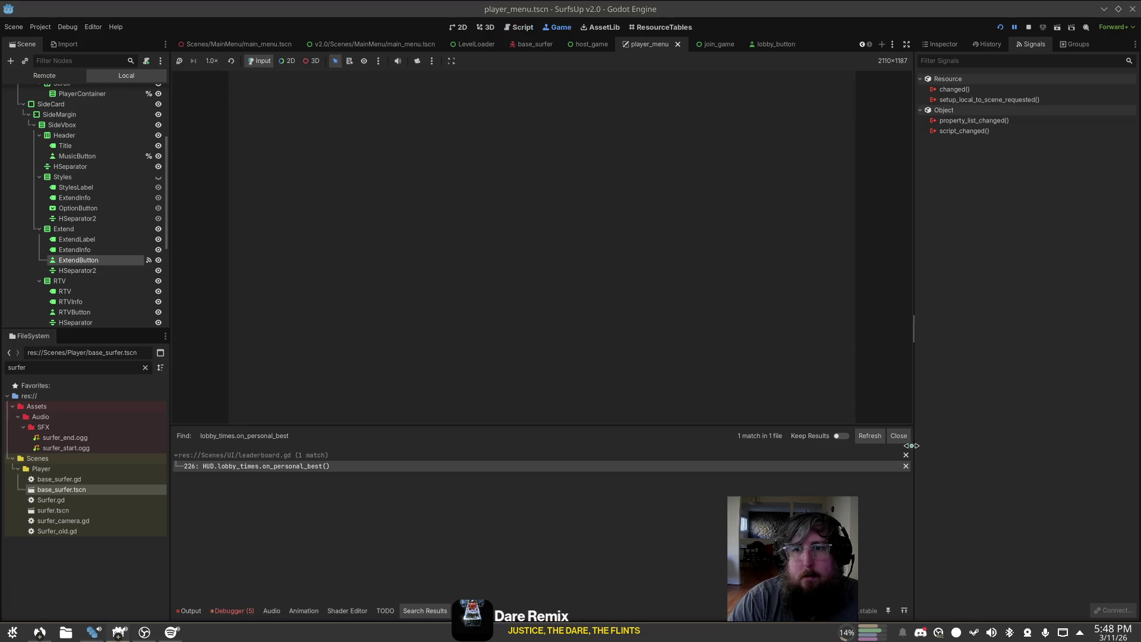
left_click(249, 619)
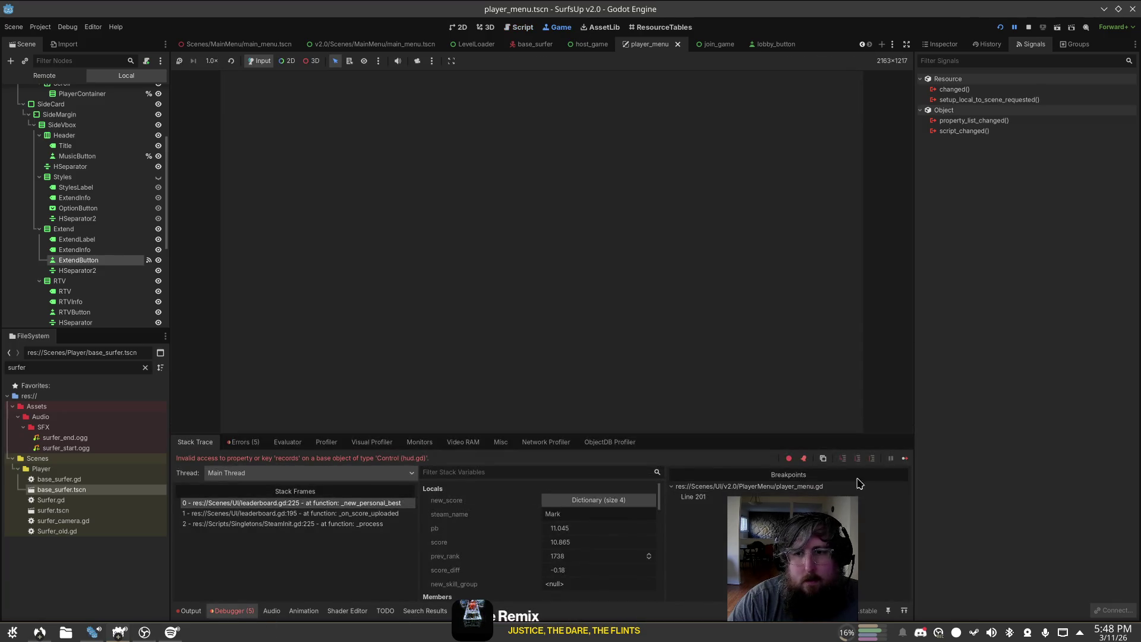
left_click(905, 458)
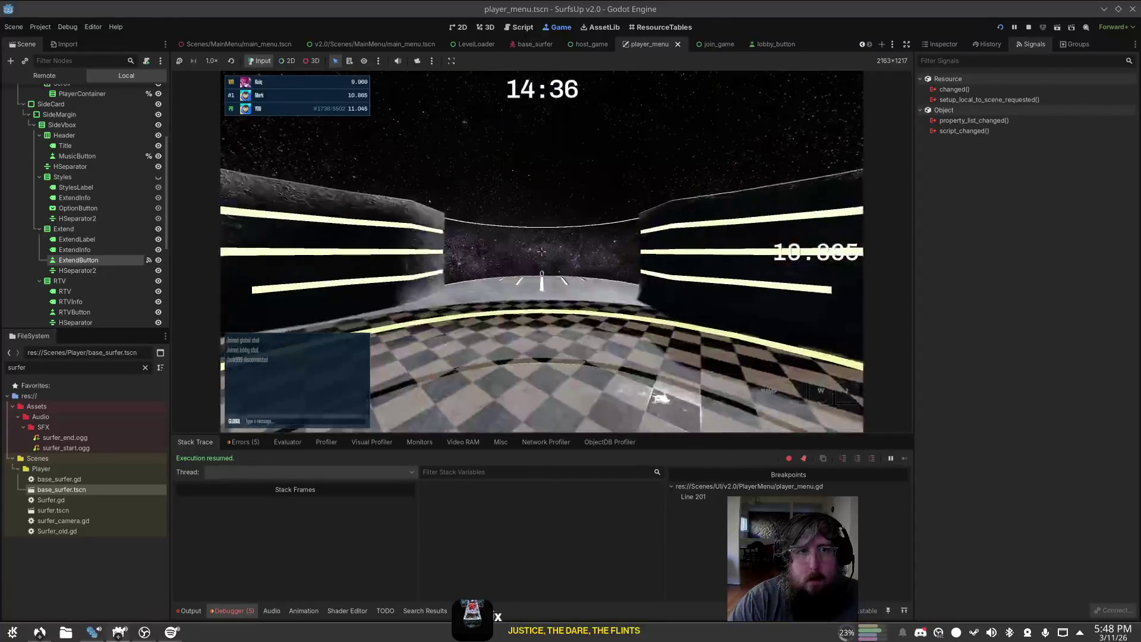
key("w")
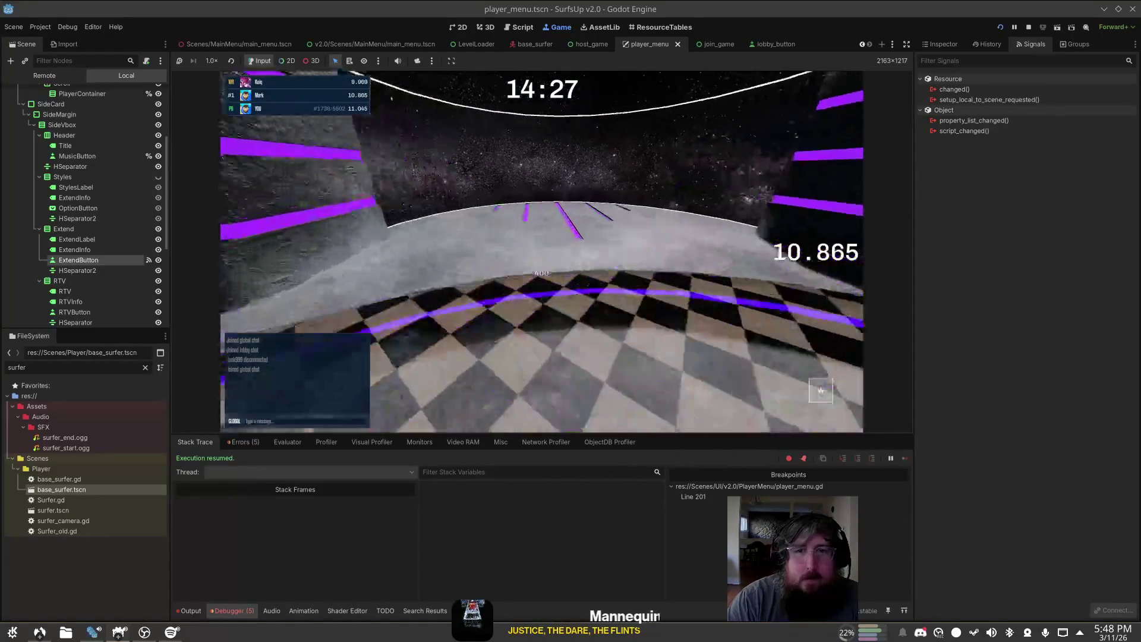
key("d")
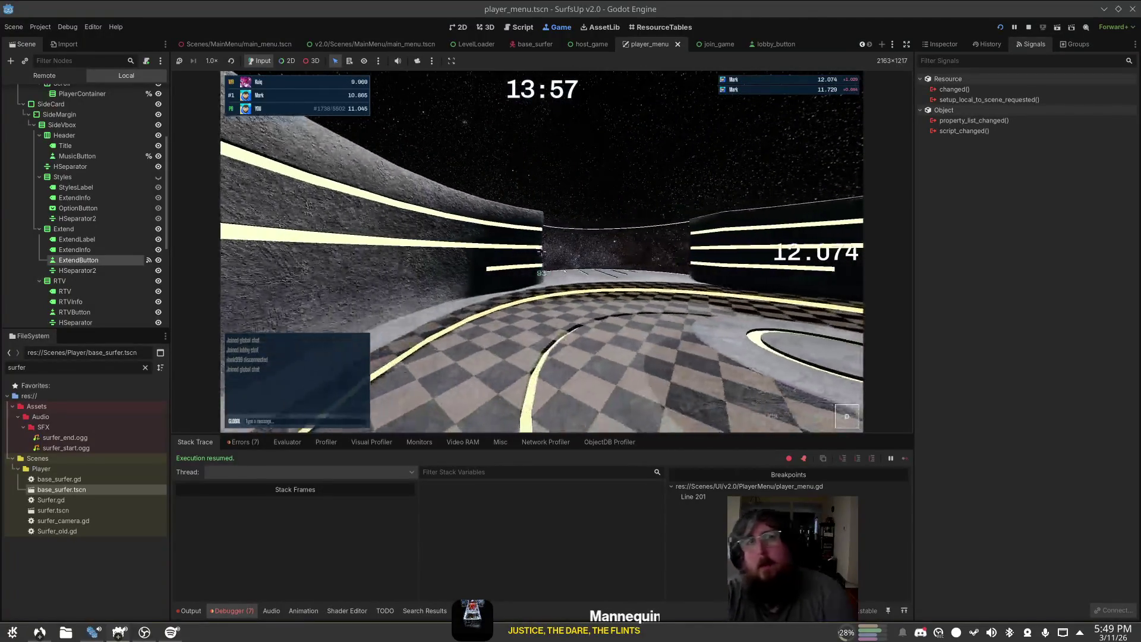
key("Escape")
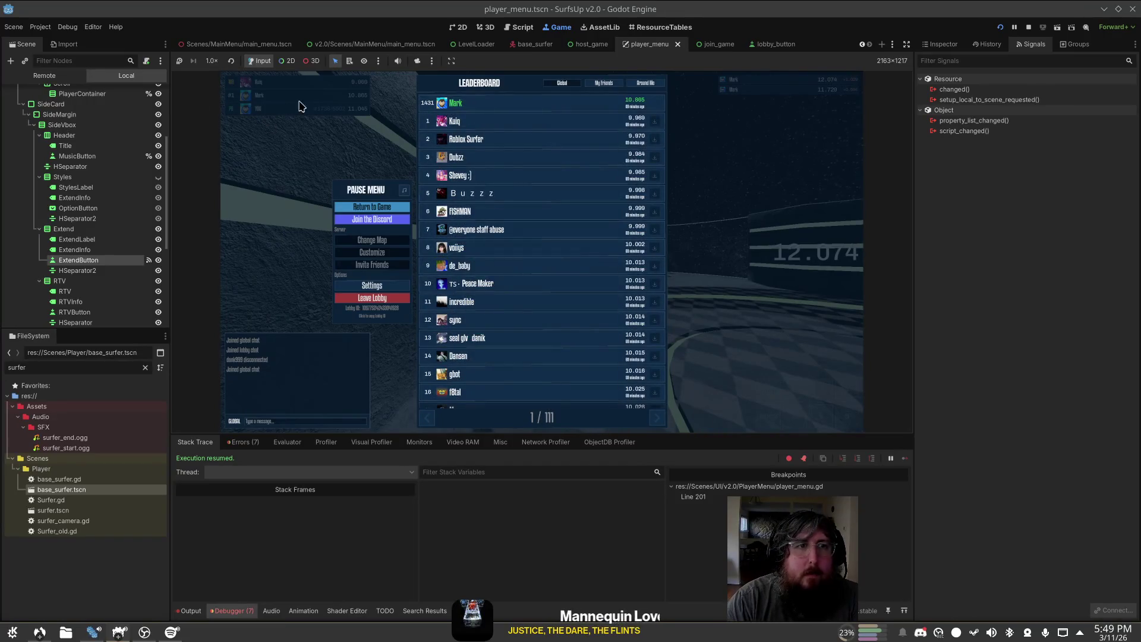
Step: Stop the running game and open HUD.tscn via the 'HUD' FileSystem filter
left_click(1028, 27)
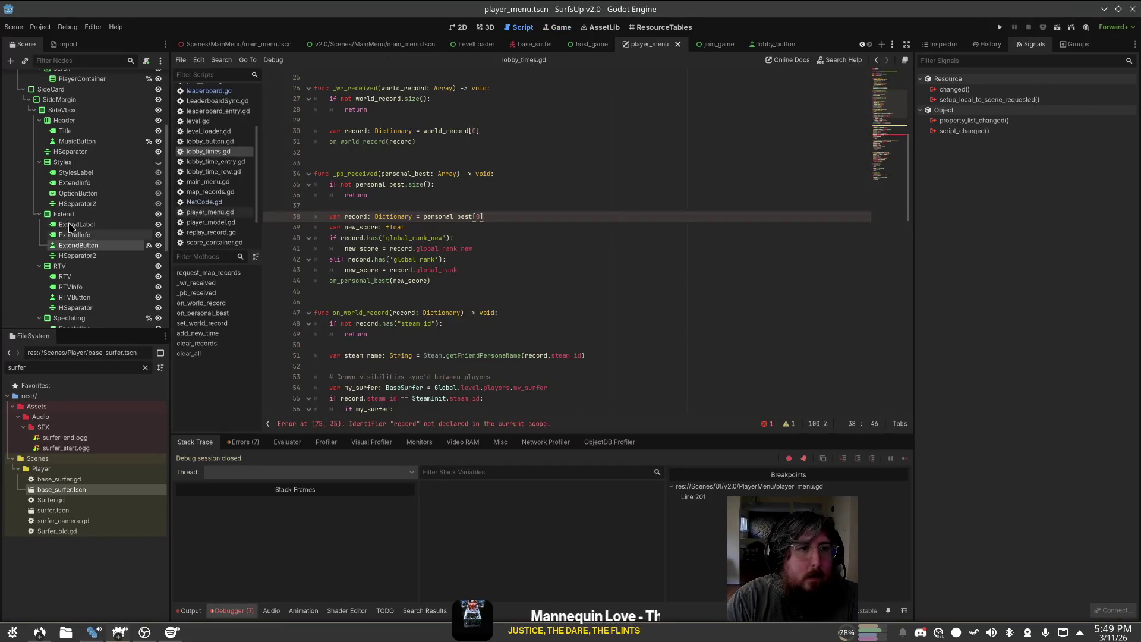
left_click(371, 44)
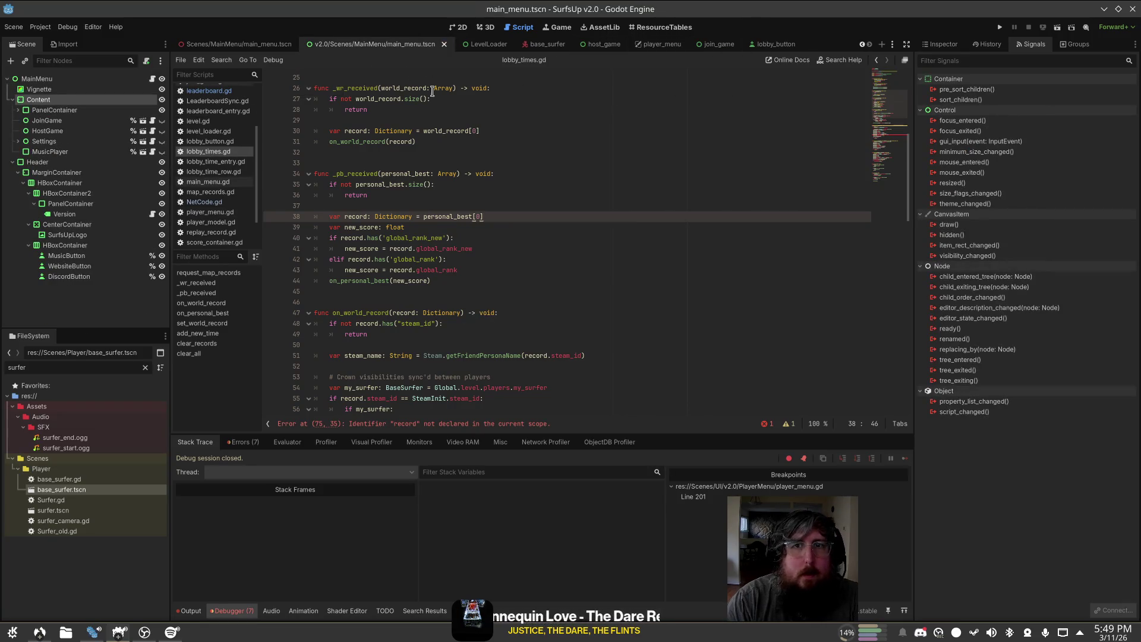
double_click(84, 365)
type("HUD")
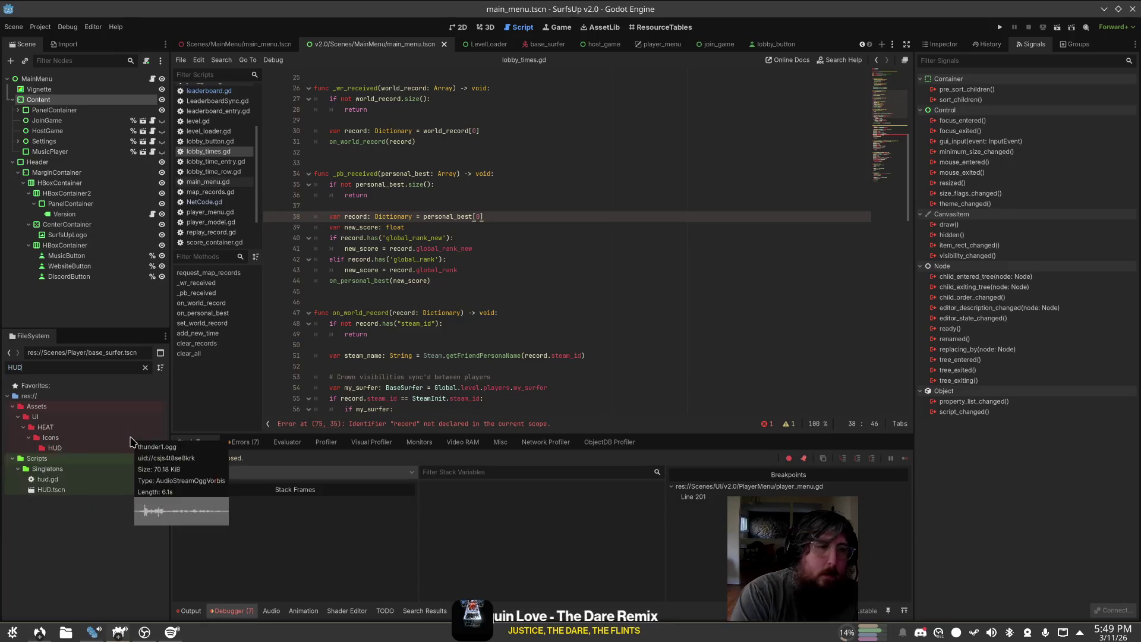
double_click(84, 490)
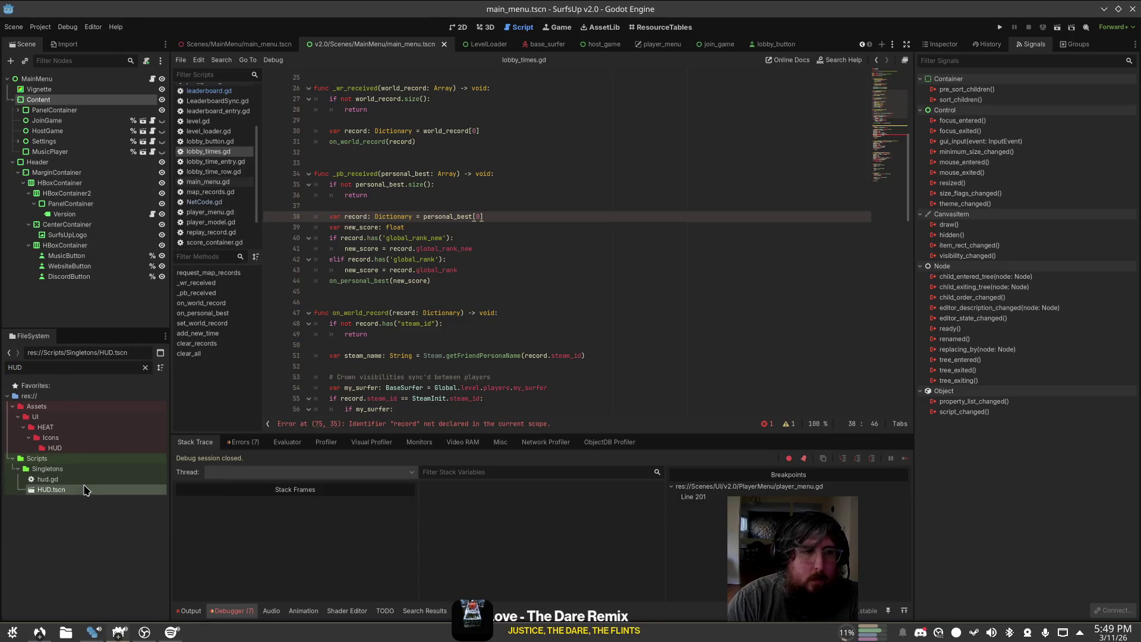
Step: Show the HUD in the 2D view and select the LobbyTimeEntries node
left_click(469, 27)
left_click(488, 27)
left_click(459, 27)
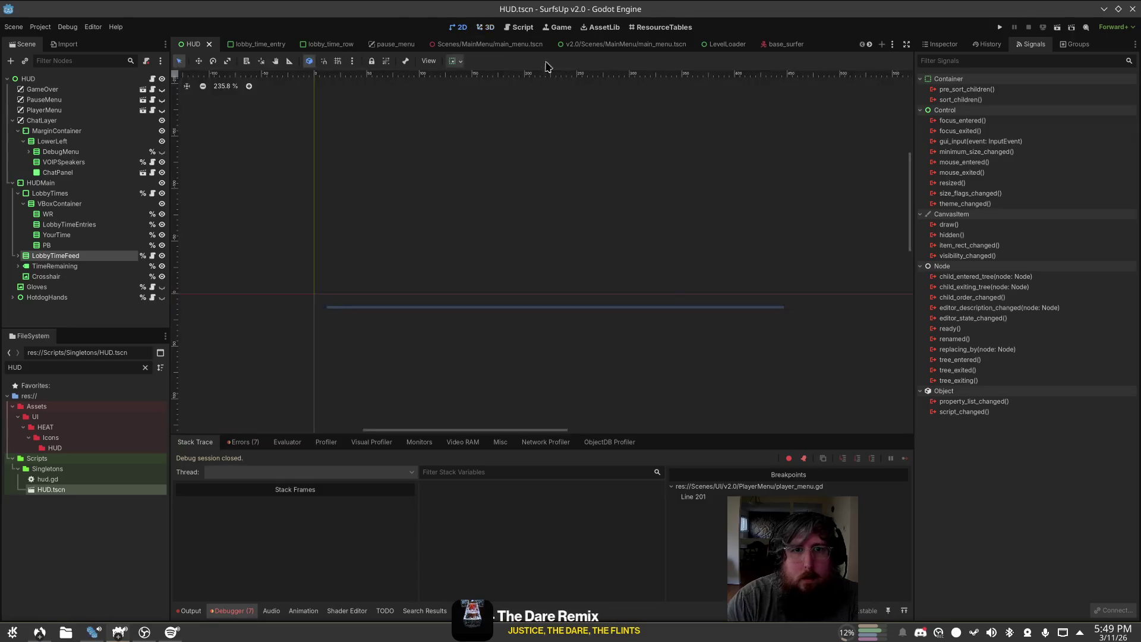
left_click(647, 316)
left_click(90, 224)
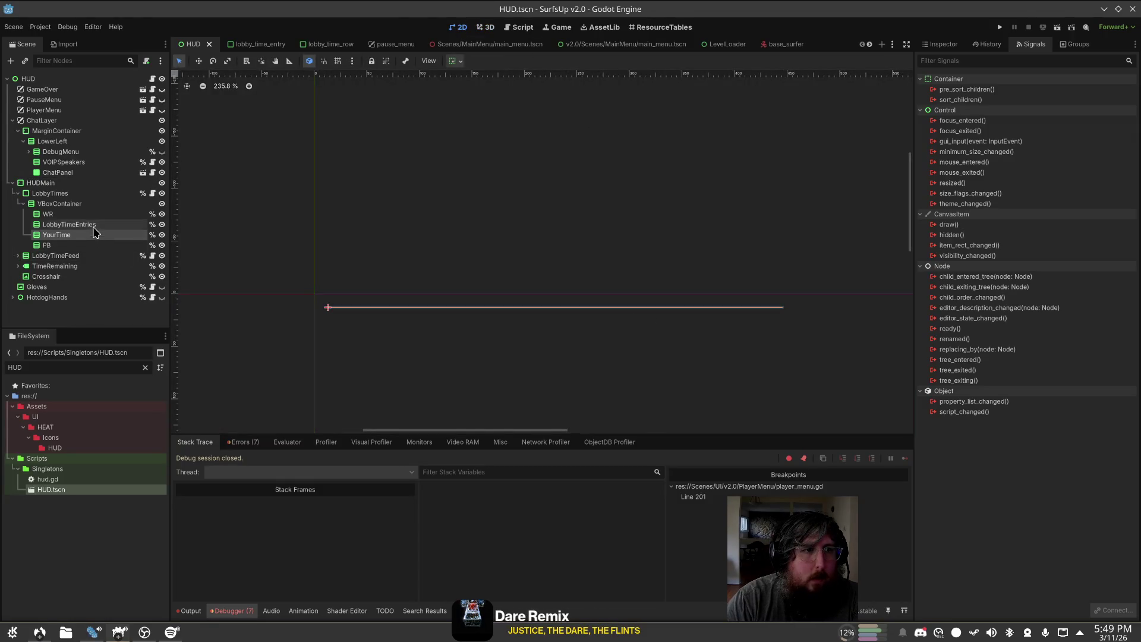
Step: Attach a new lobby_time_entries.gd script to LobbyTimeEntries, saved in the LobbyTimes folder
right_click(143, 225)
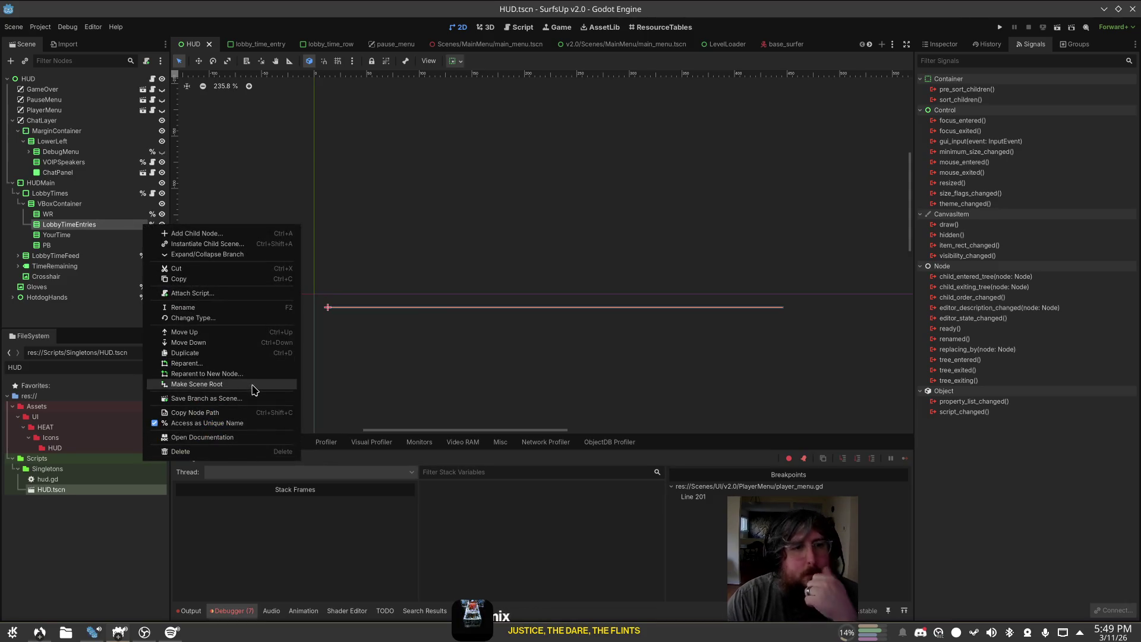
left_click(213, 293)
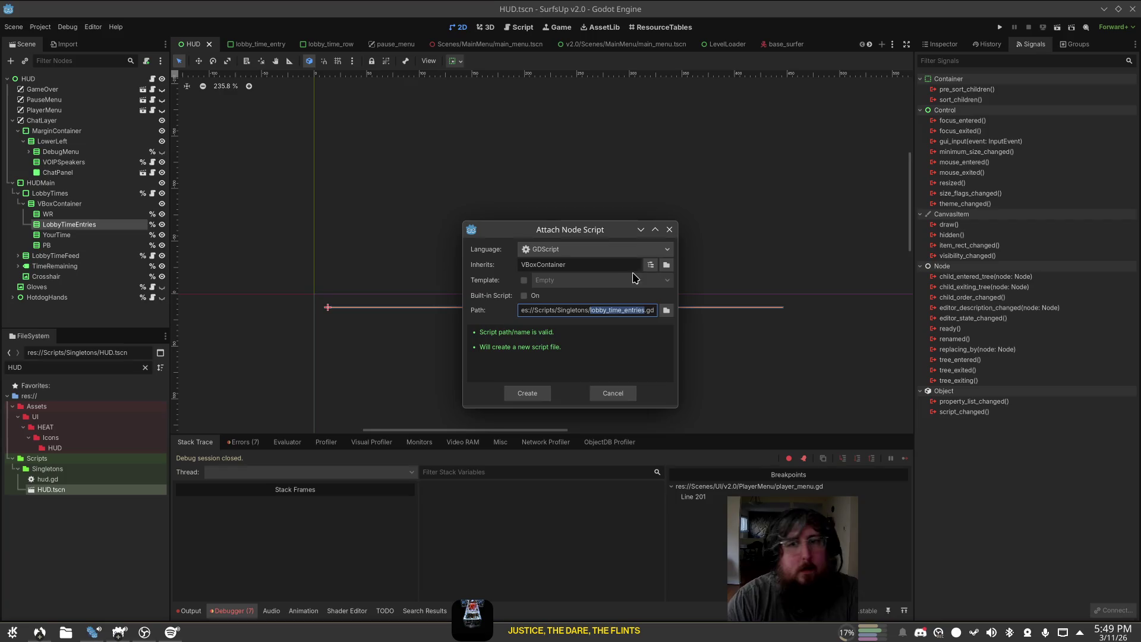
left_click(666, 310)
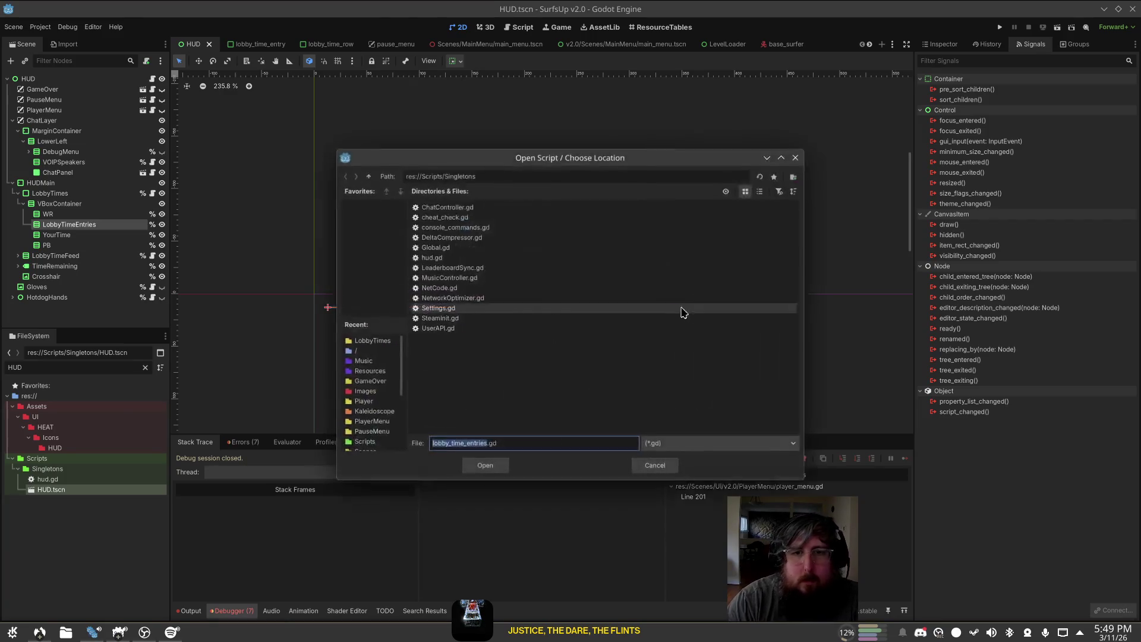
left_click(372, 340)
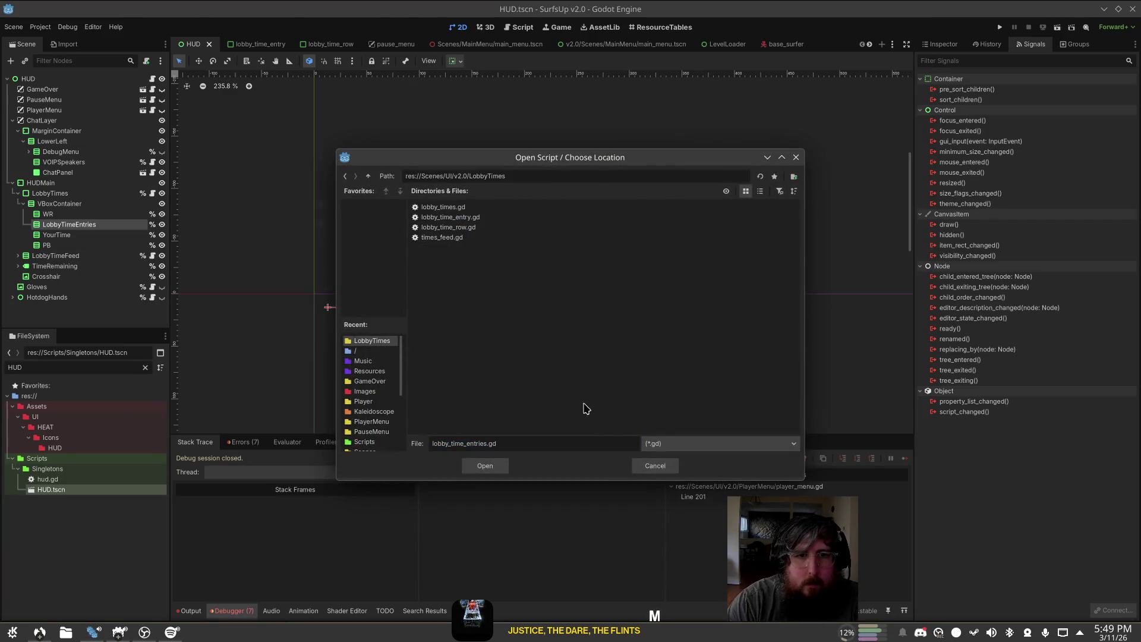
left_click(489, 468)
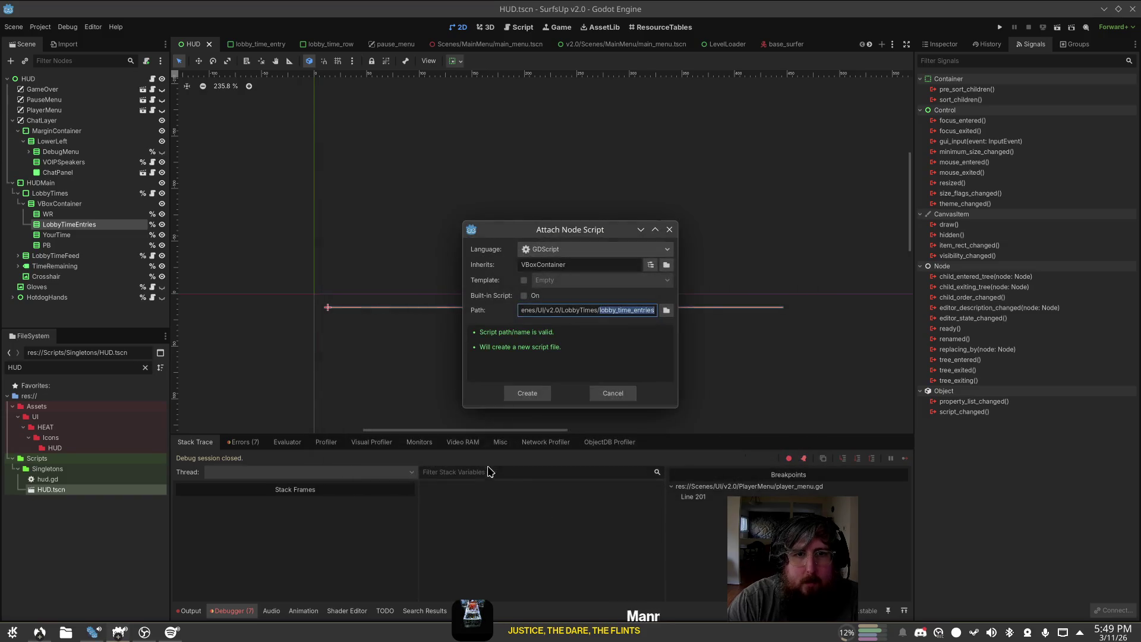
left_click(527, 394)
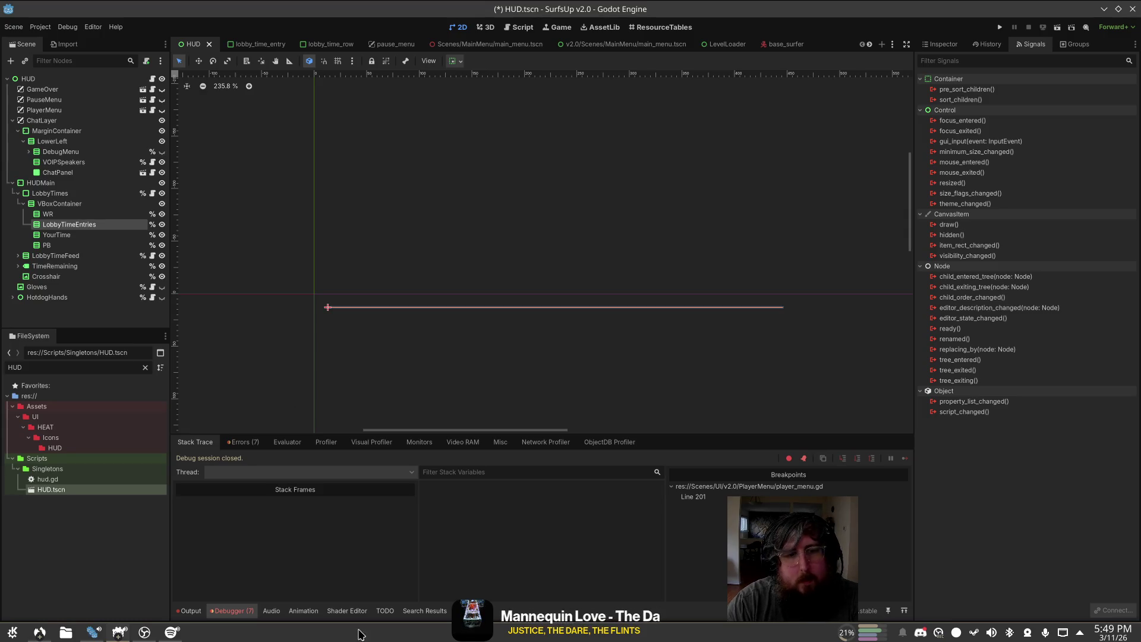
left_click(124, 636)
Step: In System Monitor's Processes list, select the memory-heavy godot editor process
left_click(124, 636)
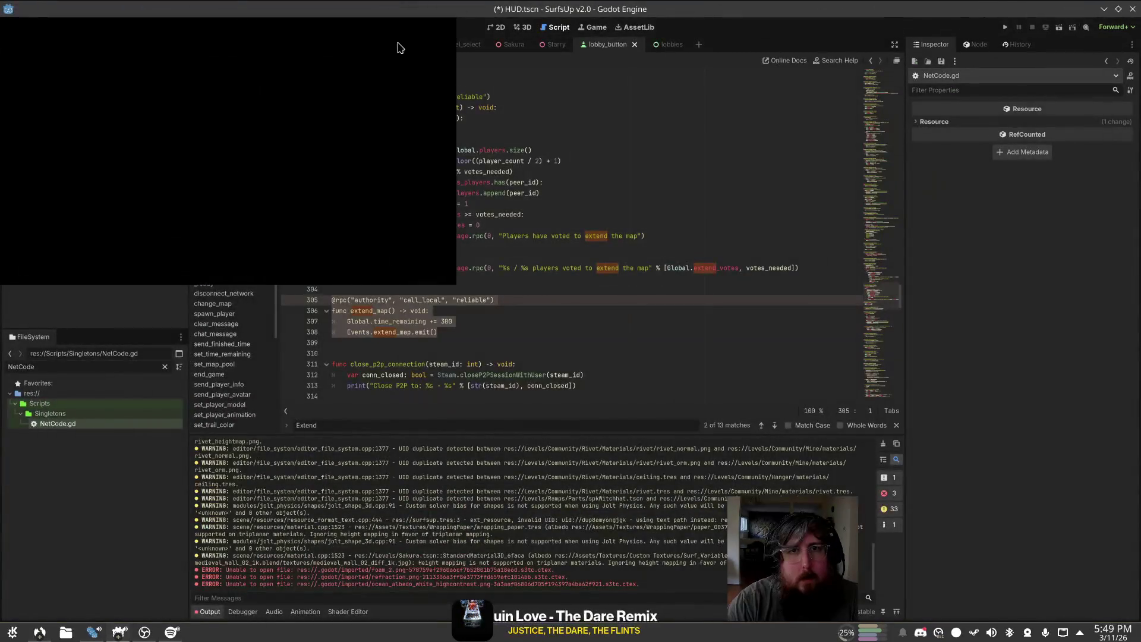
key("ctrl+Escape")
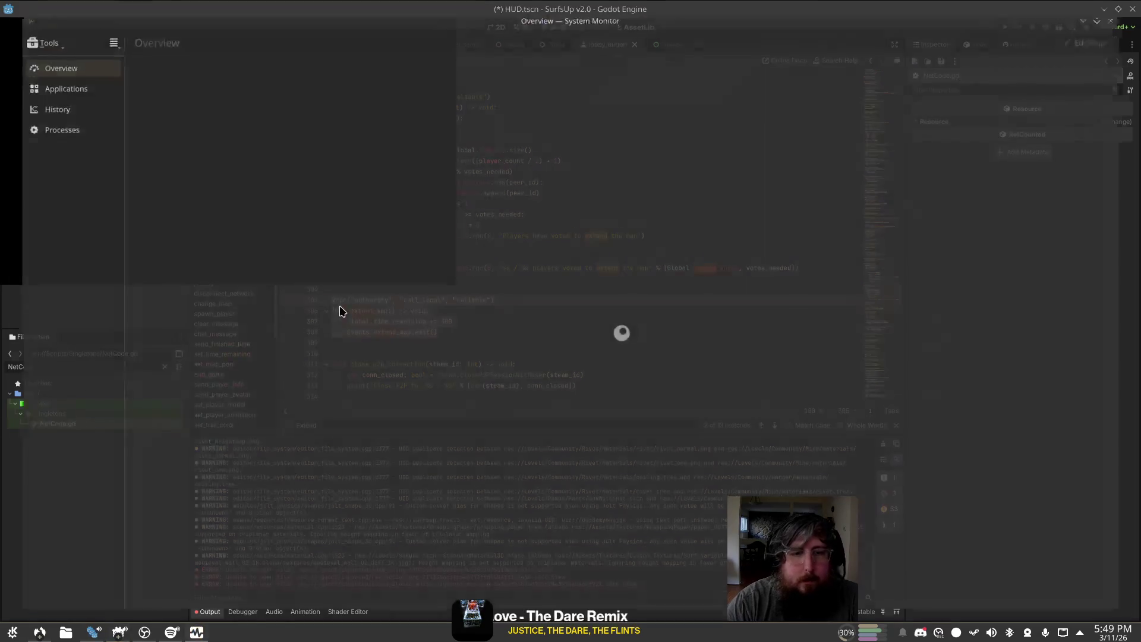
left_click(41, 123)
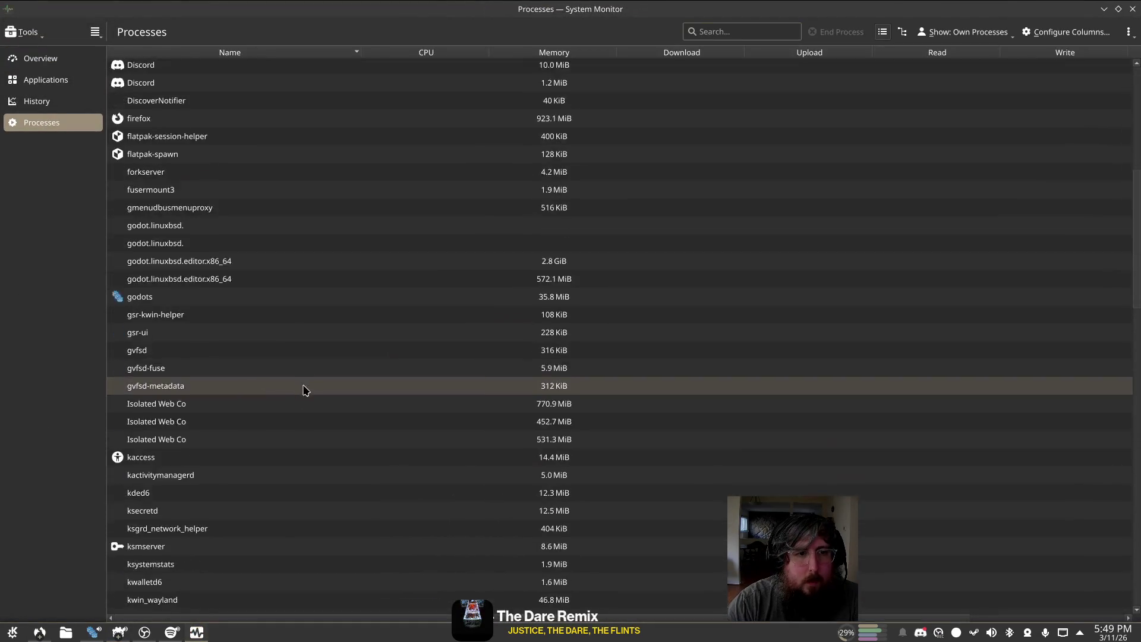
scroll(298, 381, "down", 2)
left_click(225, 193)
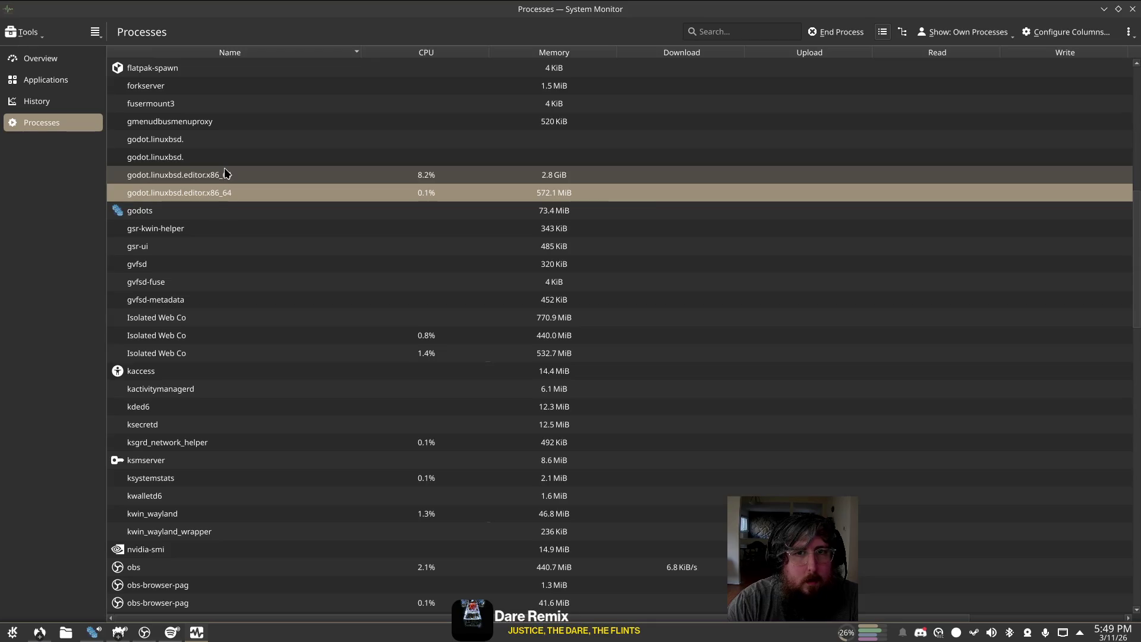
left_click(225, 173)
Step: Send the godot.linuxbsd.editor process the Kill (KILL) signal
right_click(237, 175)
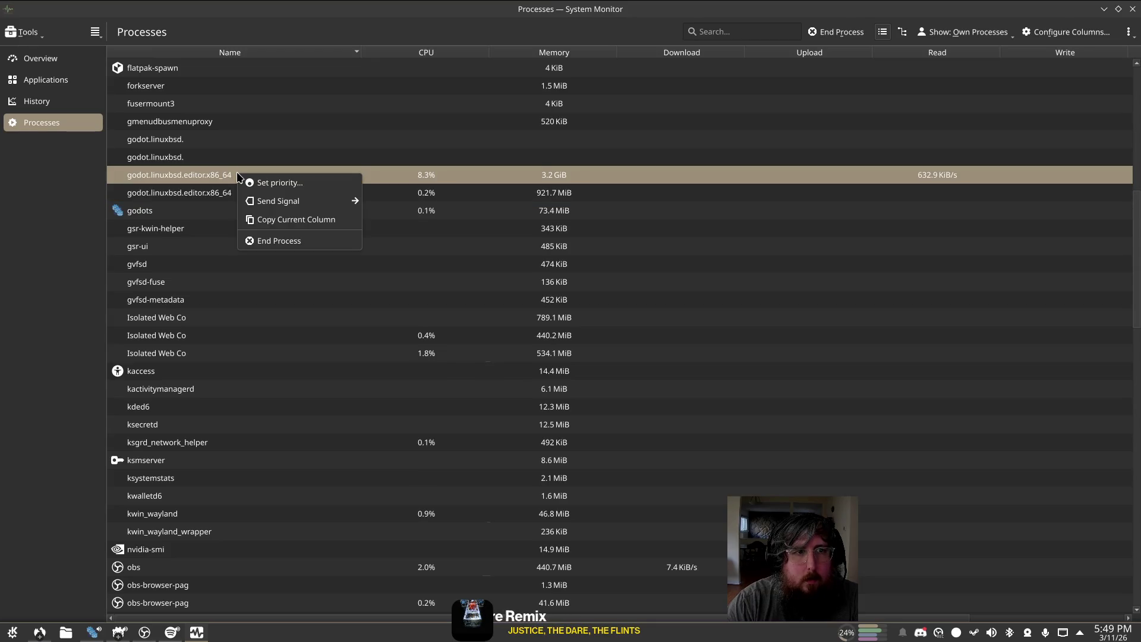
left_click(267, 240)
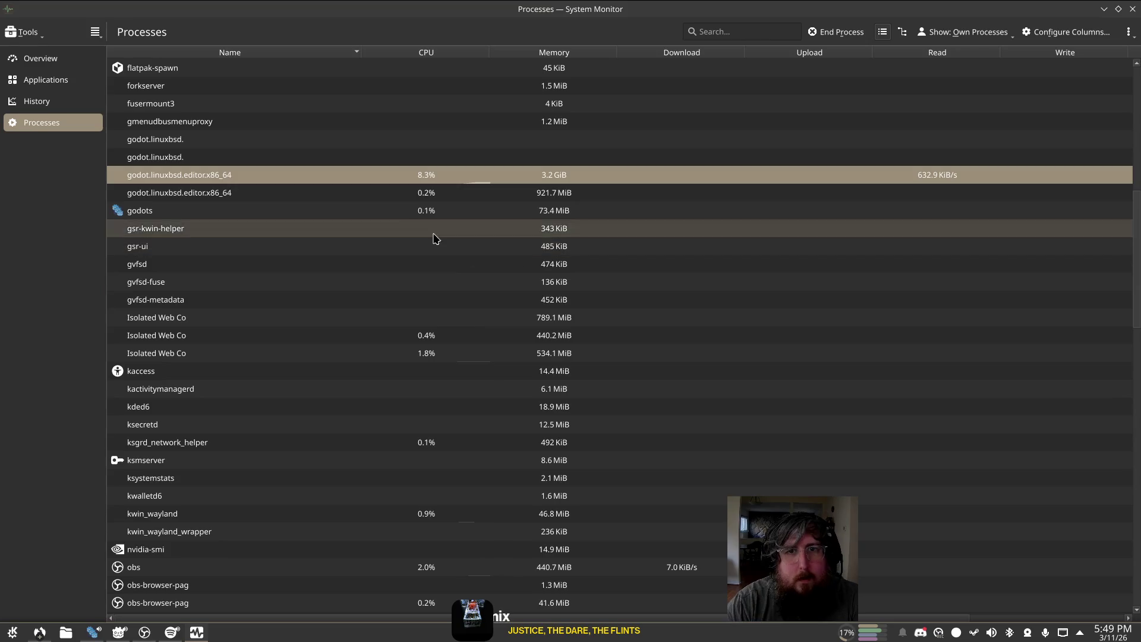
right_click(298, 173)
mouse_move(368, 198)
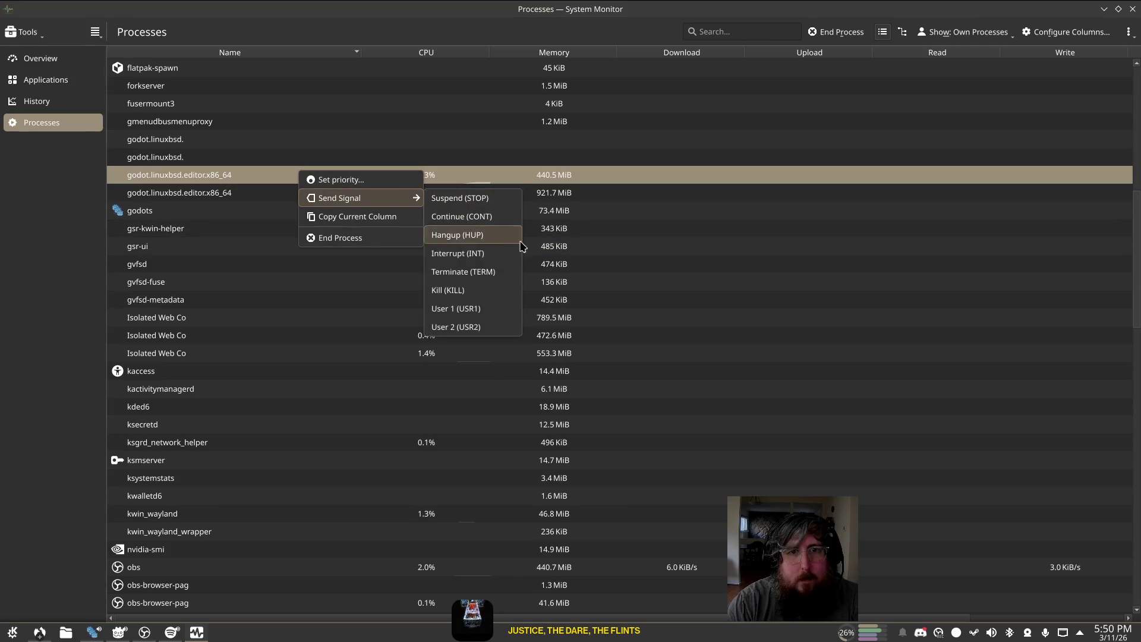
left_click(483, 290)
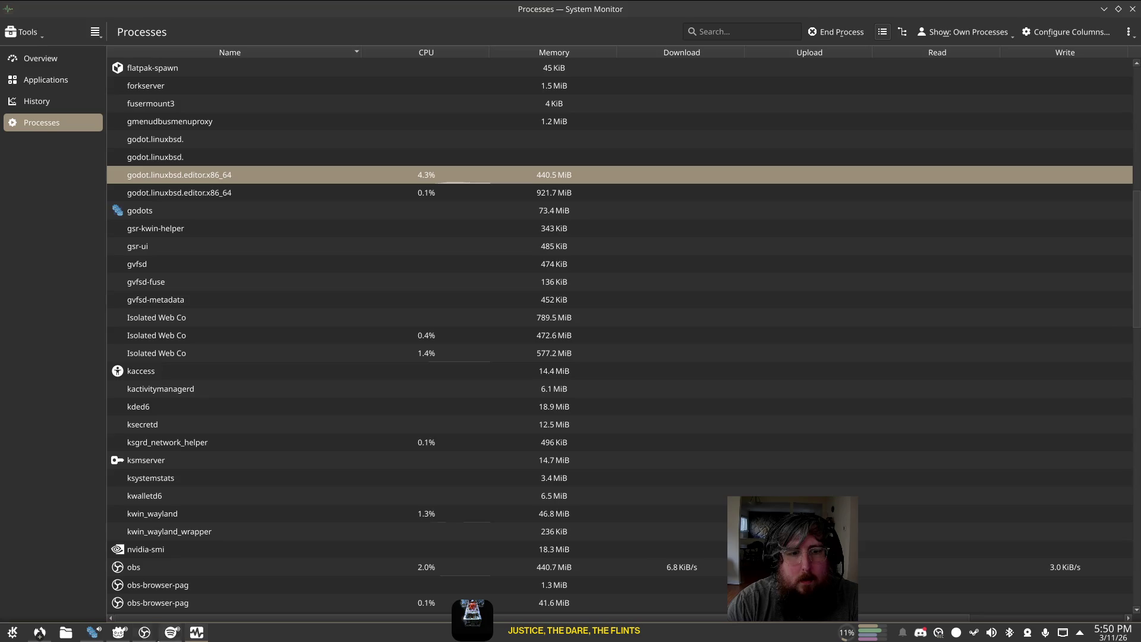
left_click(120, 634)
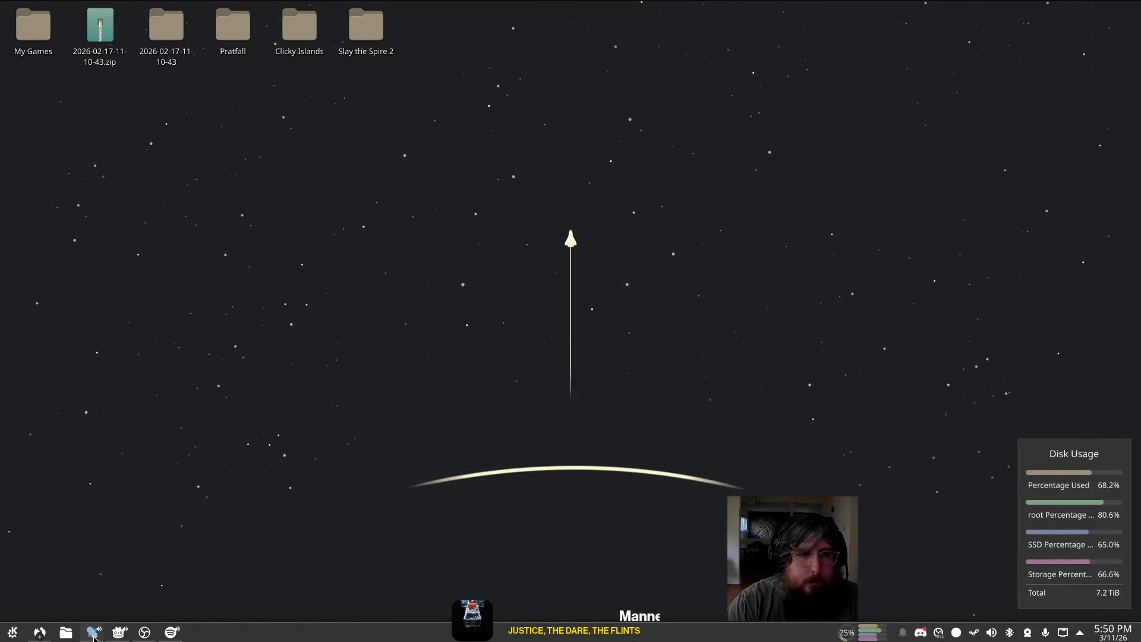
Step: Launch the SurfsUp v2.0 project from the Godots project list
left_click(92, 633)
left_click(447, 201)
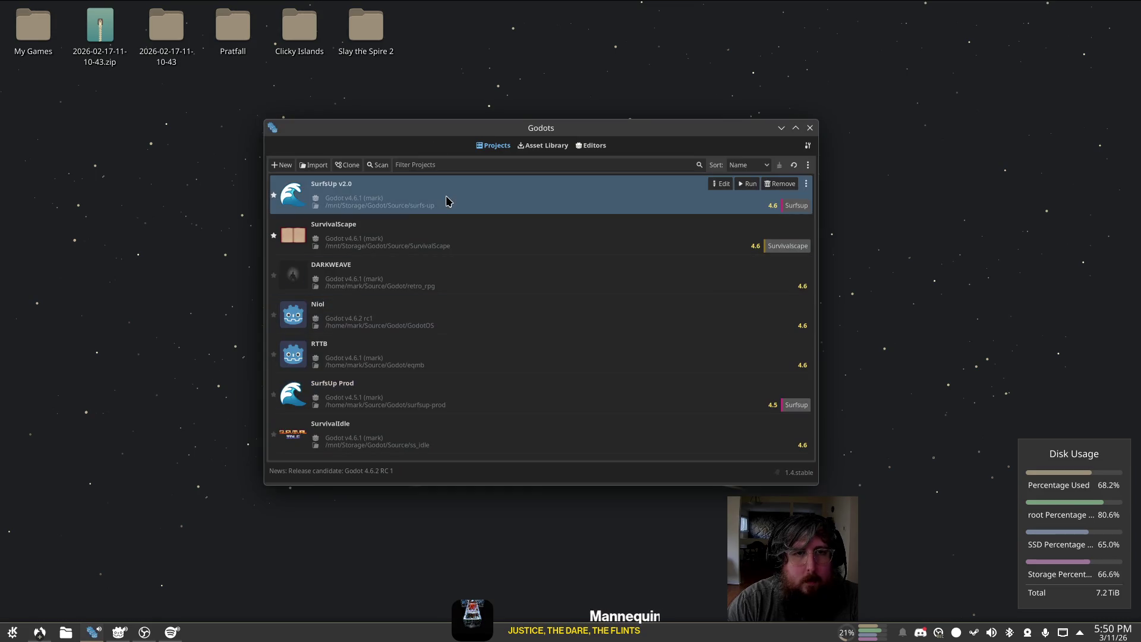
double_click(447, 201)
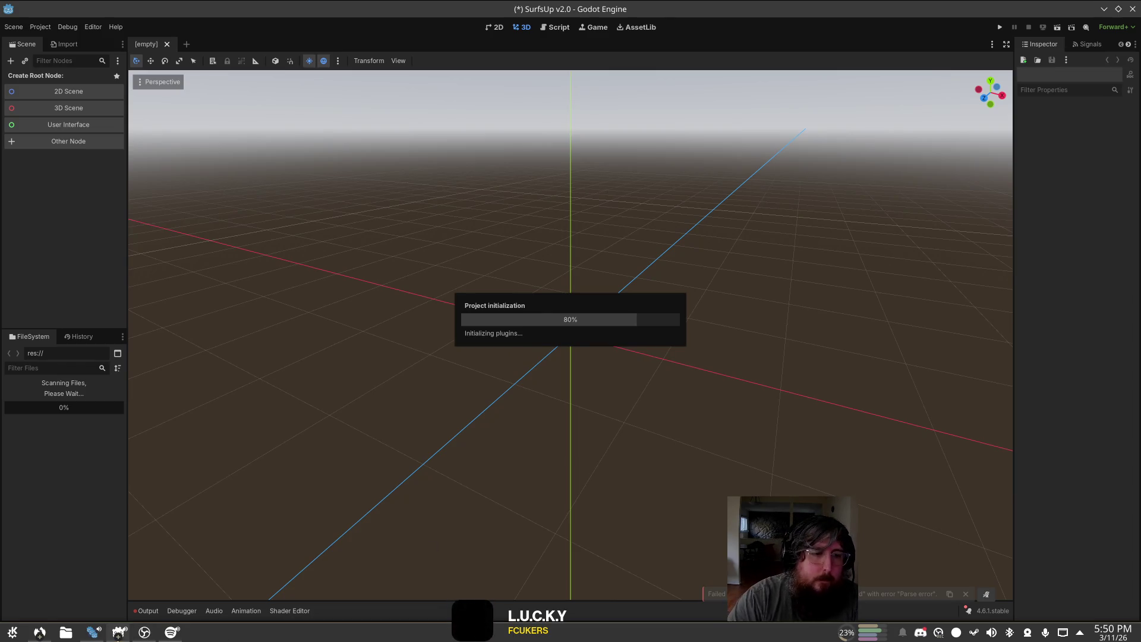
Step: Search all project files for world_record in the SurfsUp Prod editor
left_click(144, 632)
key("ctrl+shift+f")
type("world_record")
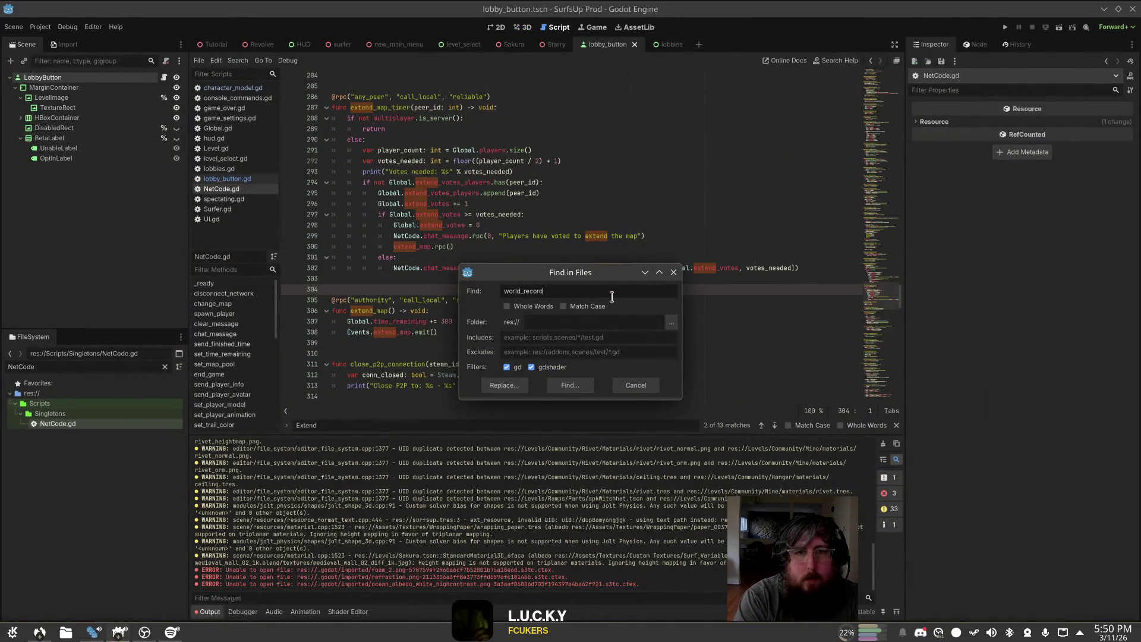
key("Return")
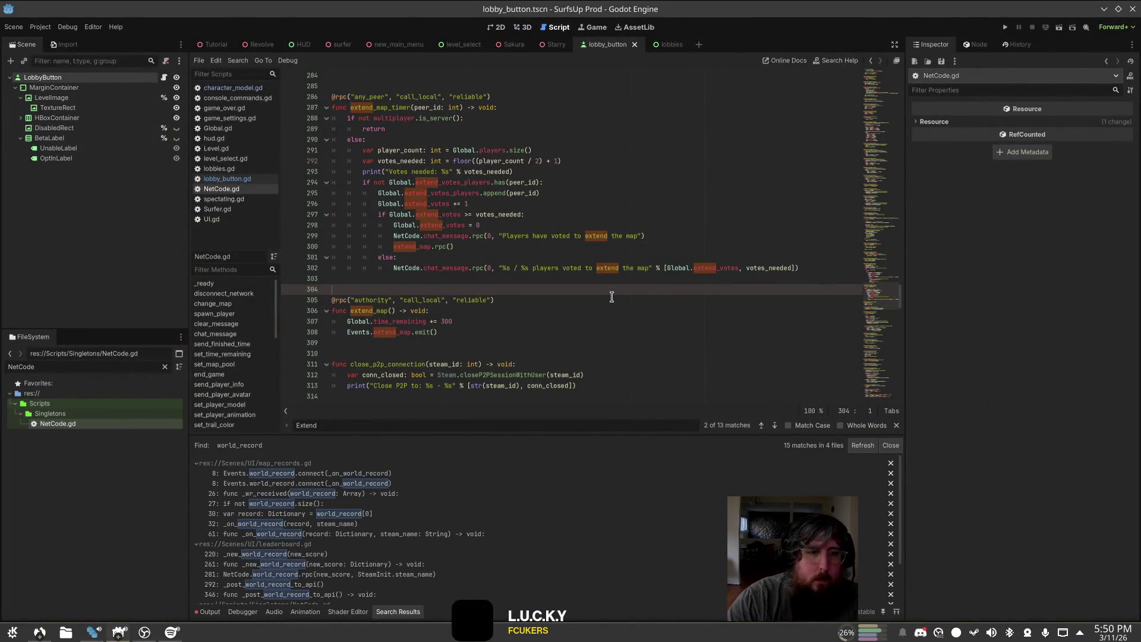
scroll(458, 520, "down", 2)
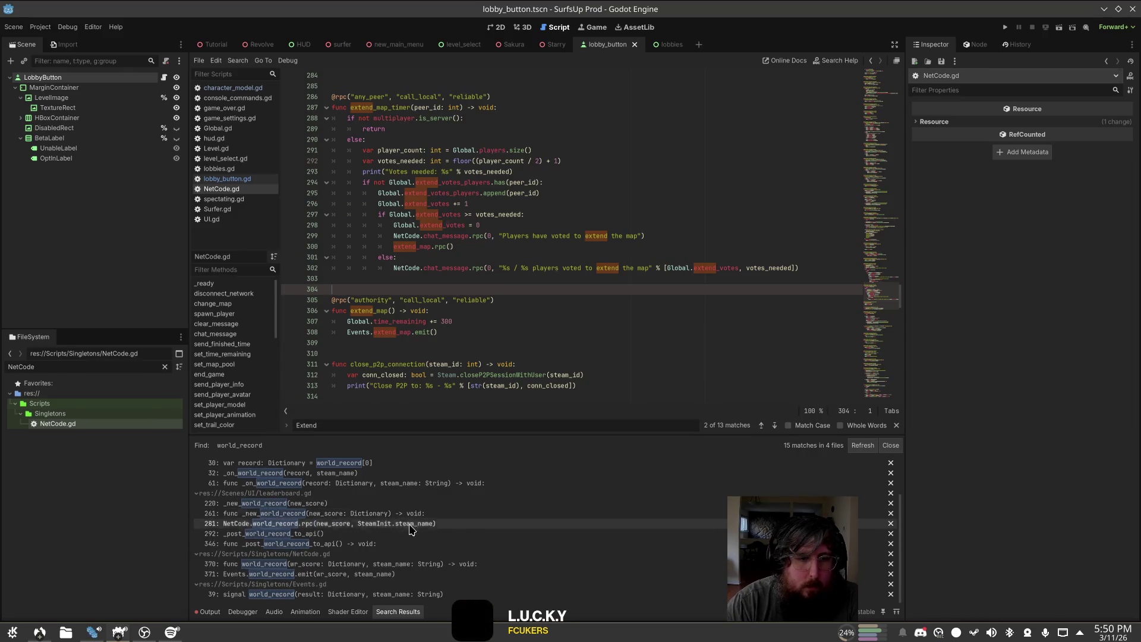
left_click(681, 139)
Step: Search project files for surfsup.website and open the leaderboard.gd match at line 354
key("ctrl+shift+f")
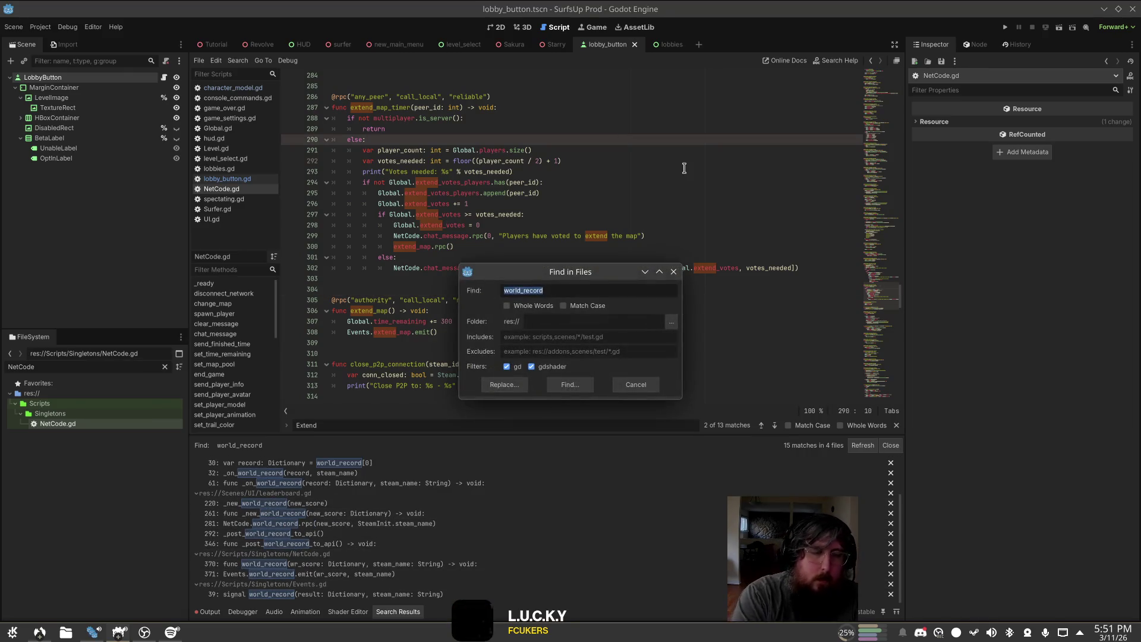
type("surfsup.websi")
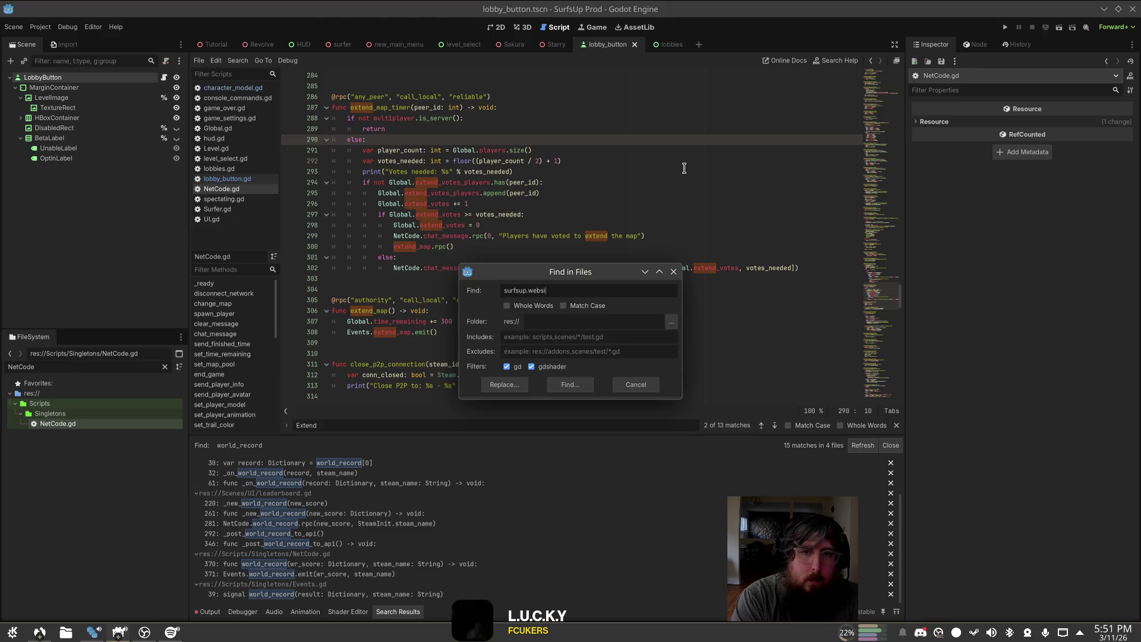
type("te")
key("Return")
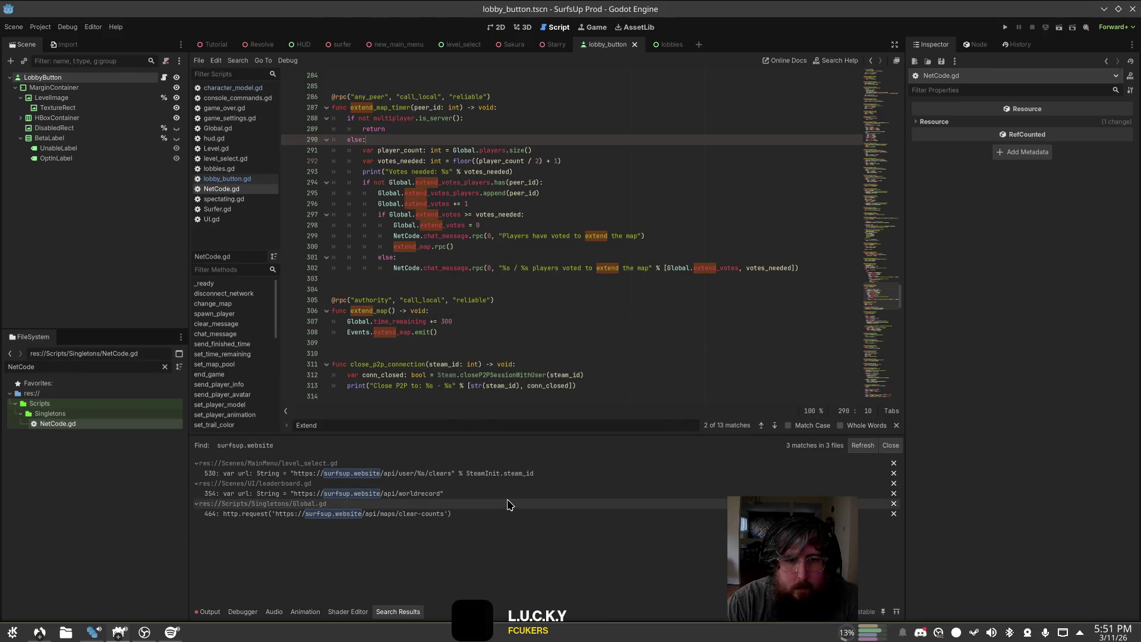
left_click(502, 493)
scroll(593, 238, "up", 3)
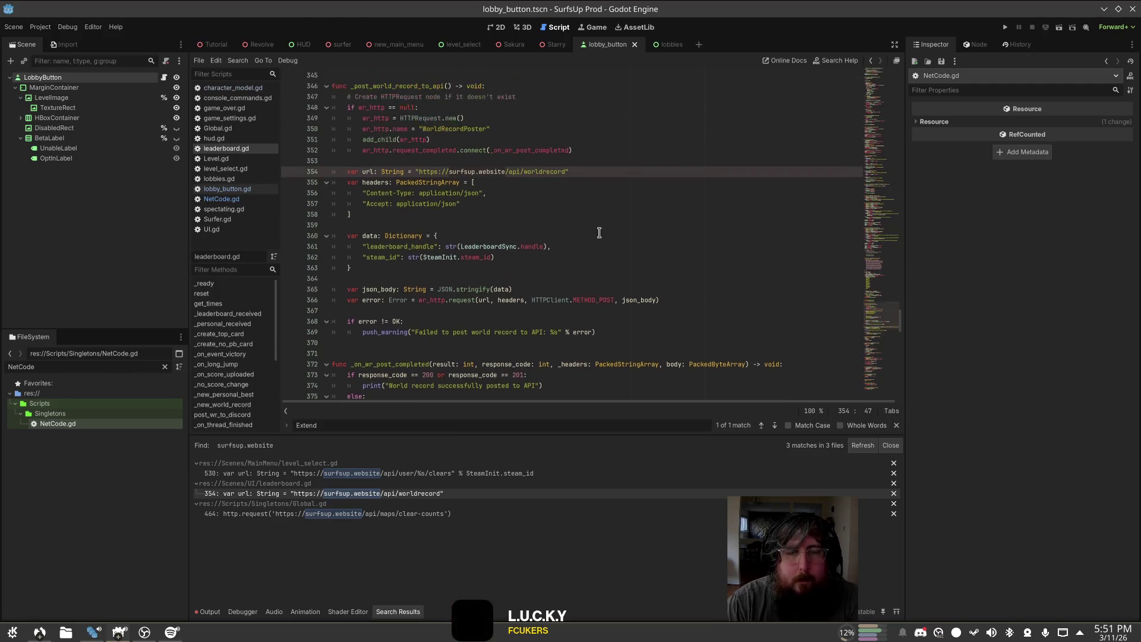
Step: Find where _post_world_record_to_api is called within leaderboard.gd
left_click(601, 225)
double_click(397, 86)
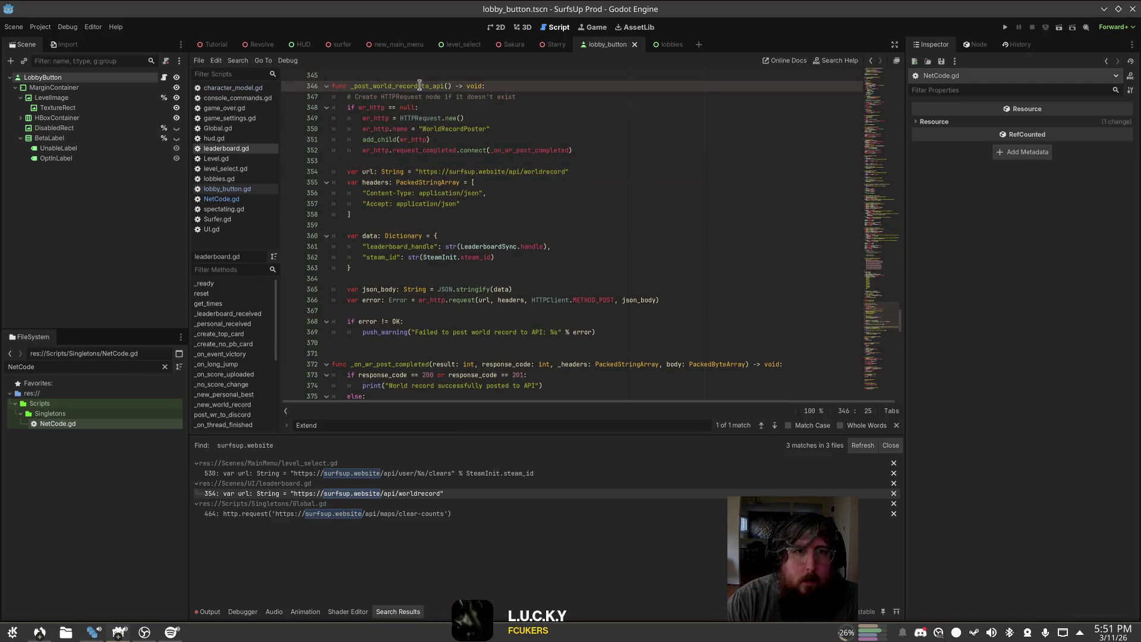
key("ctrl+f")
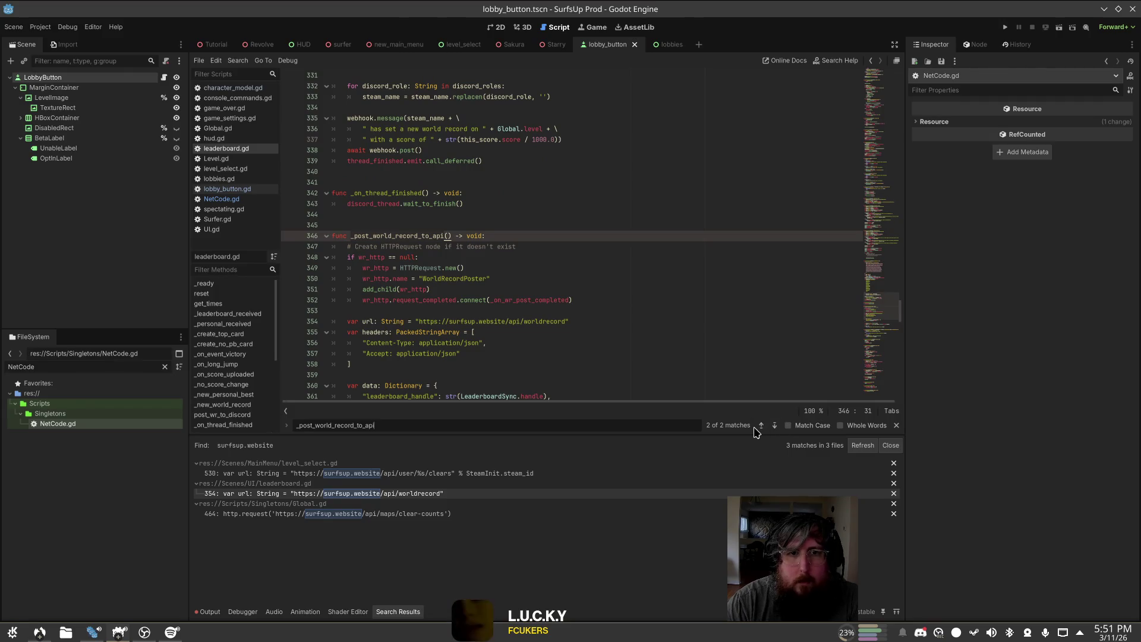
left_click(764, 424)
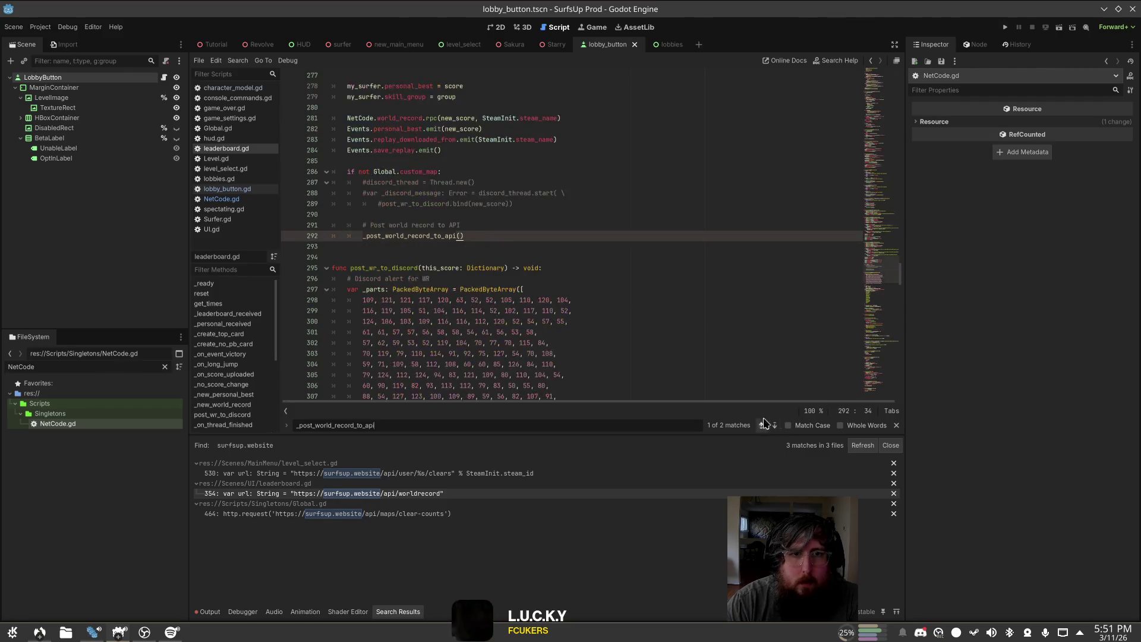
scroll(630, 217, "up", 2)
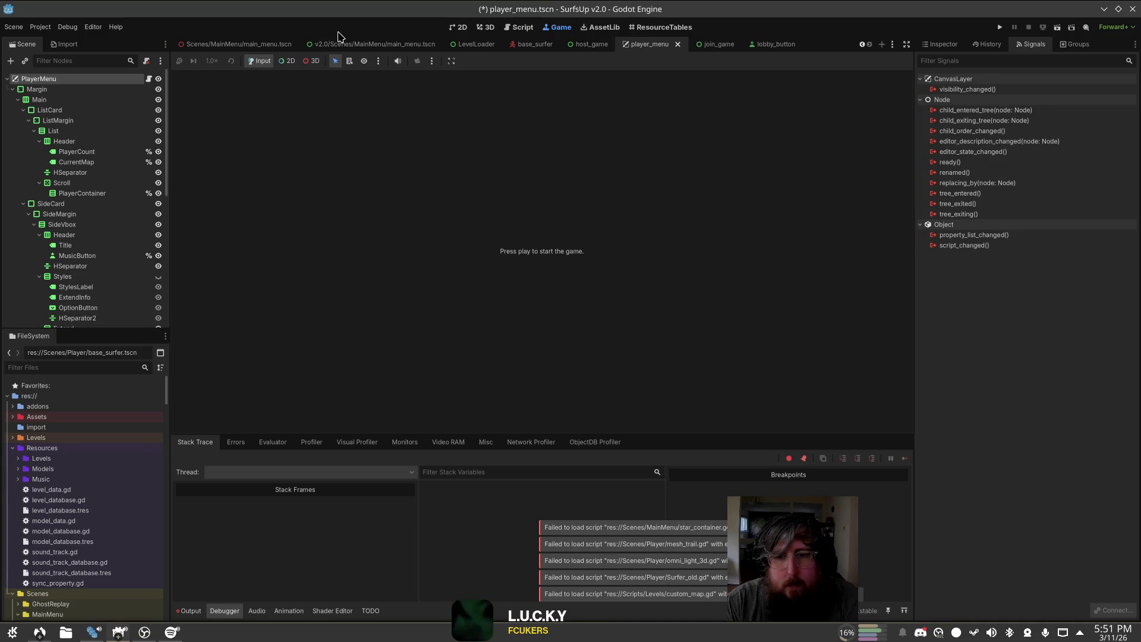
Step: Replace record.score with new_score on line 75 of lobby_times.gd and save
left_click(535, 44)
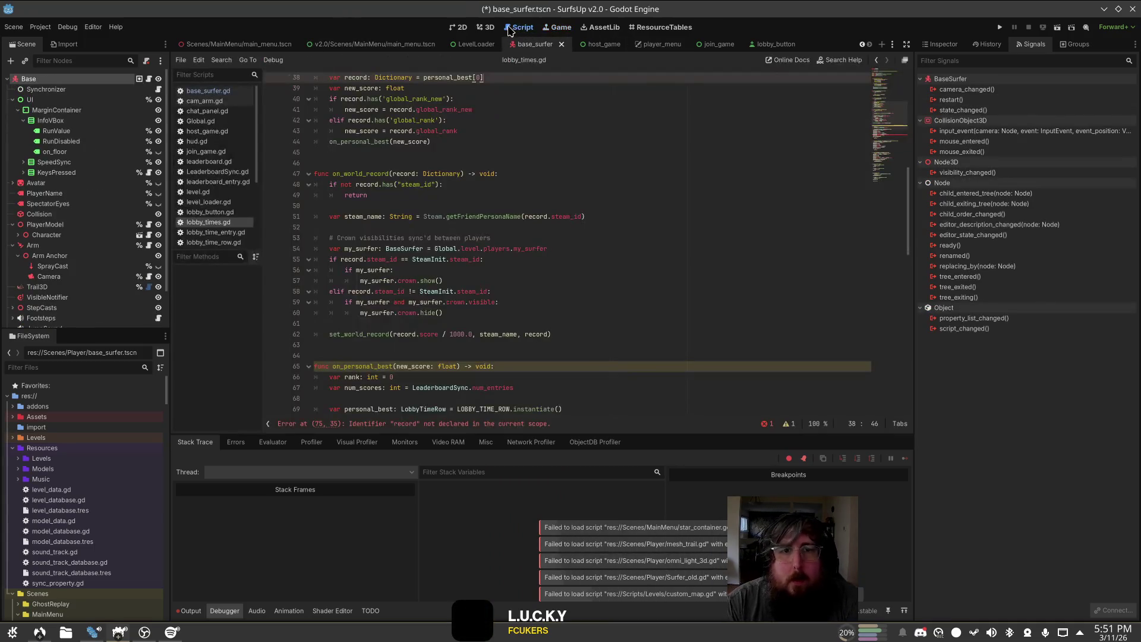
scroll(634, 334, "down", 4)
left_click(544, 346)
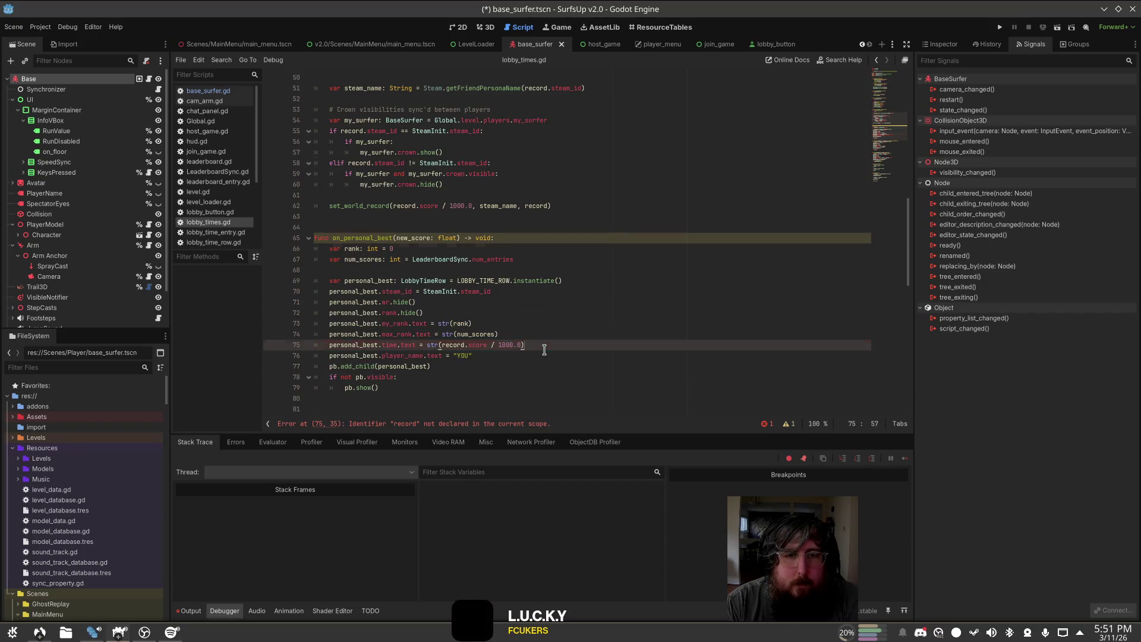
left_click(487, 345)
scroll(614, 258, "up", 1)
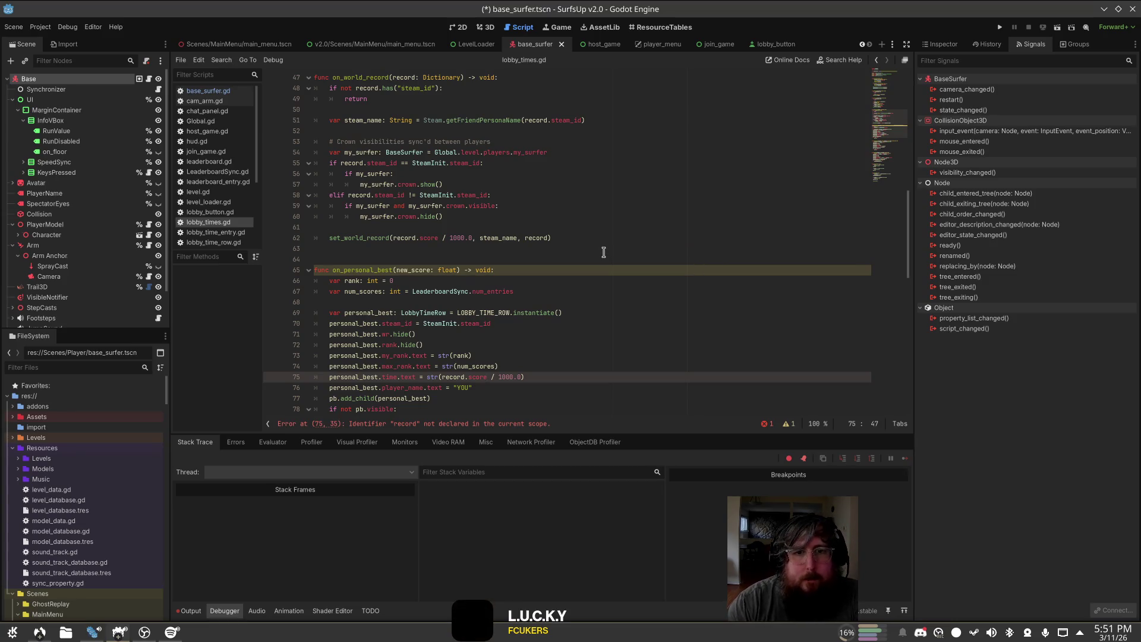
key("Left")
key("Left")
key("Left")
key("BackSpace")
key("BackSpace")
key("BackSpace")
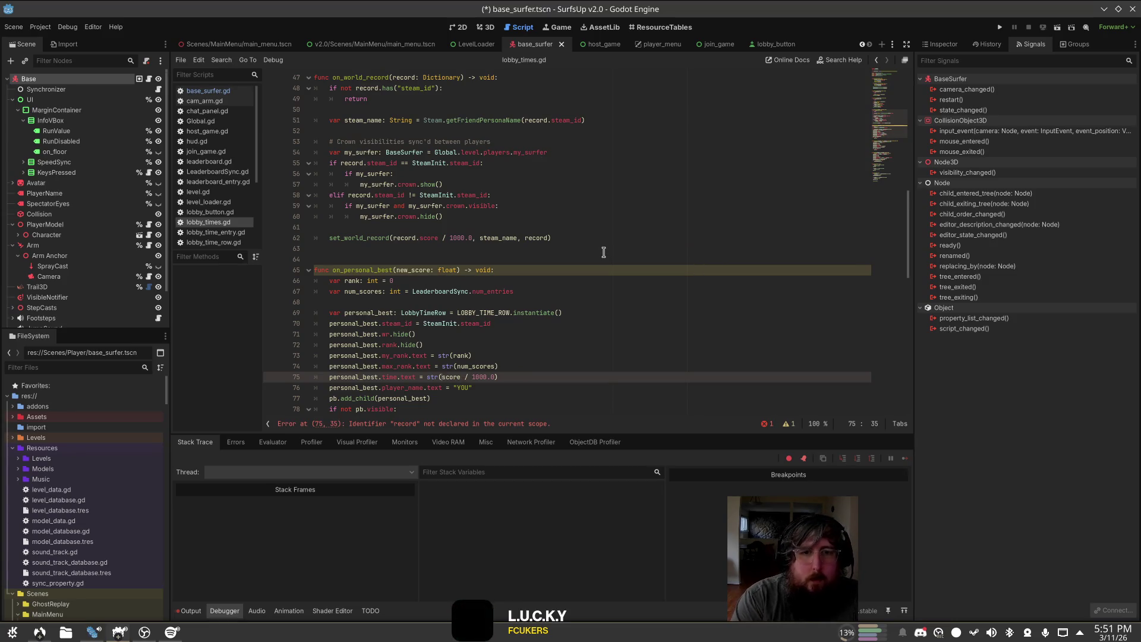
type("new_s")
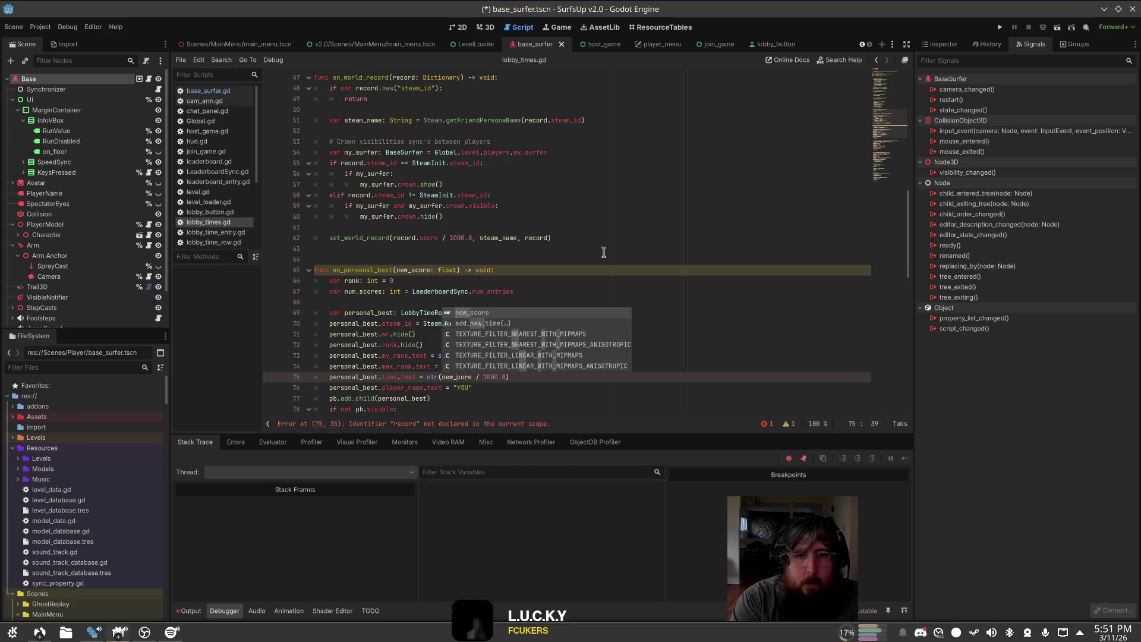
key("ctrl+s")
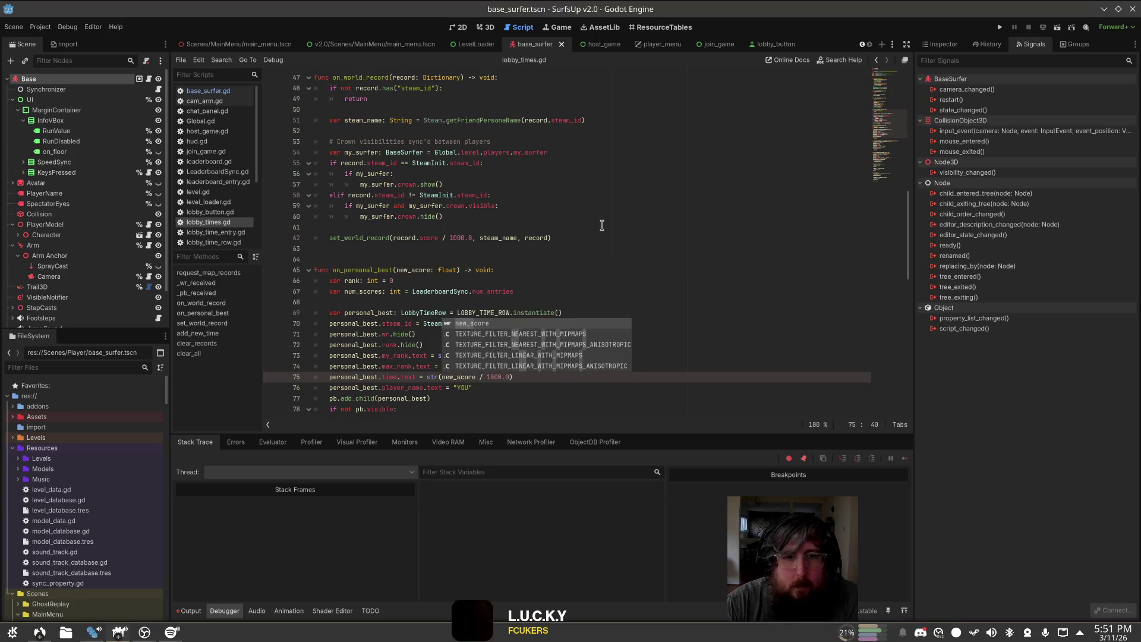
left_click(602, 226)
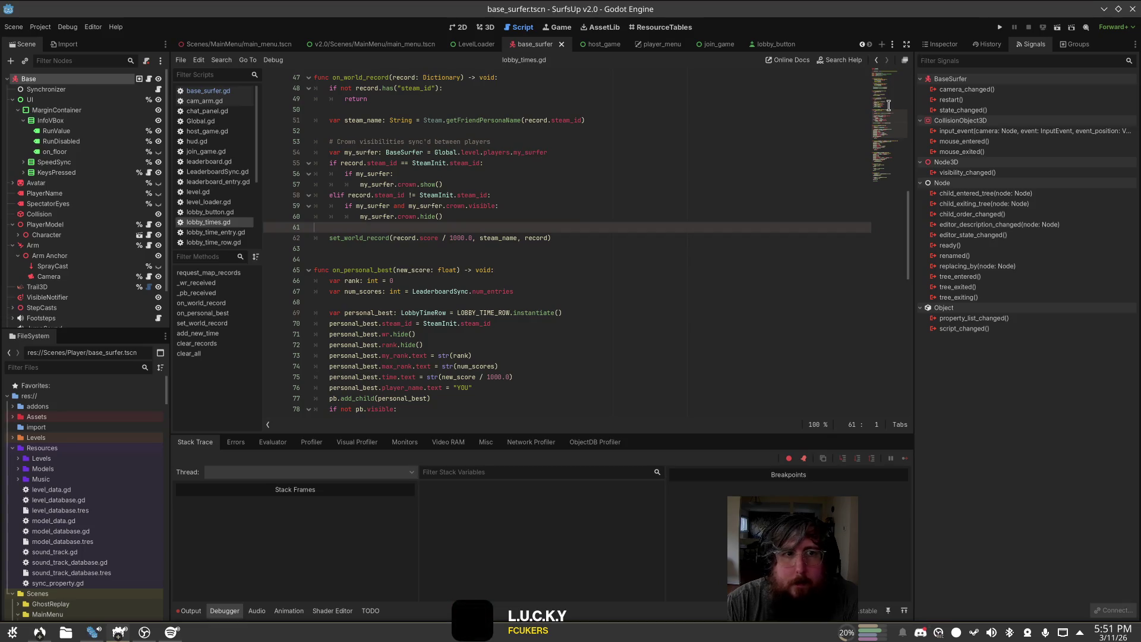
Step: Review the on_world_record code and the on_personal_best call in _pb_received
scroll(422, 202, "up", 2)
left_click(529, 174)
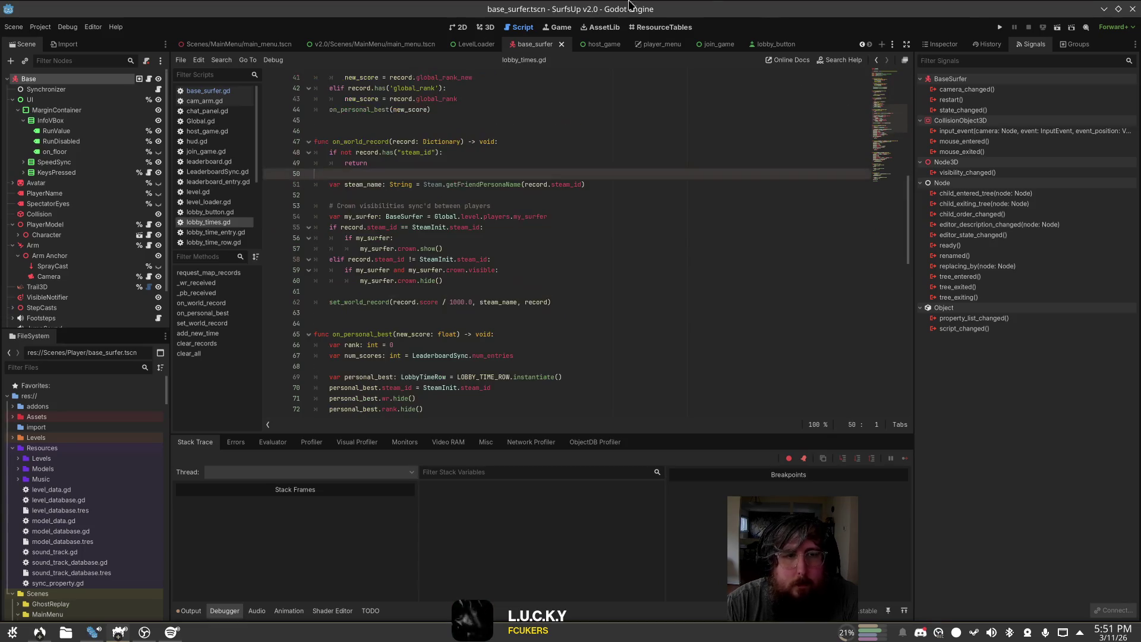
scroll(519, 192, "up", 3)
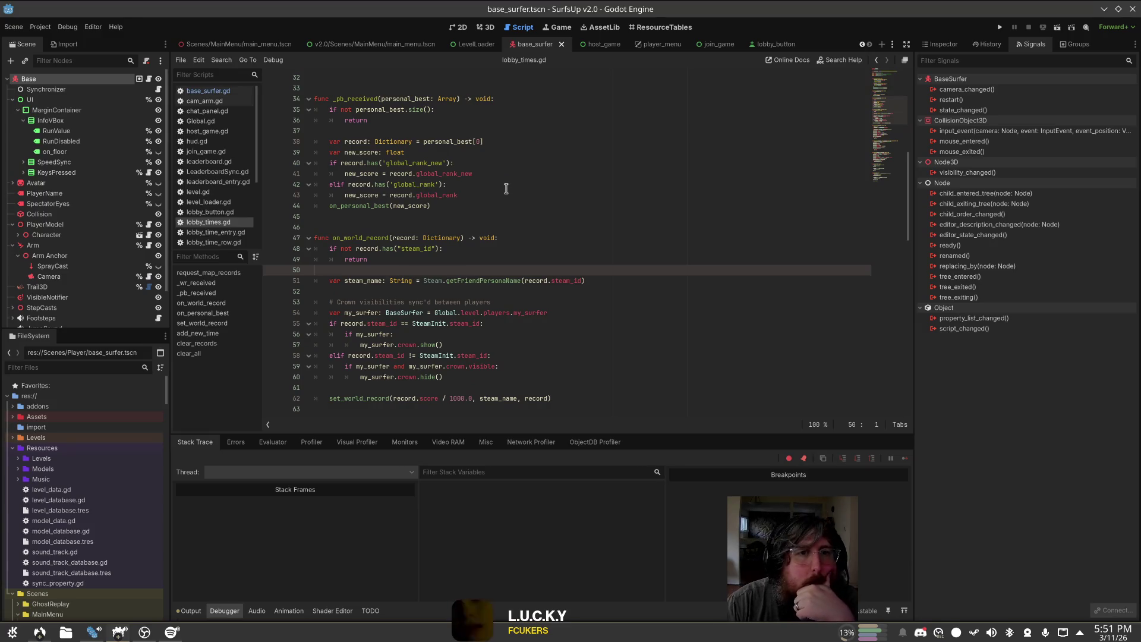
left_click(514, 203)
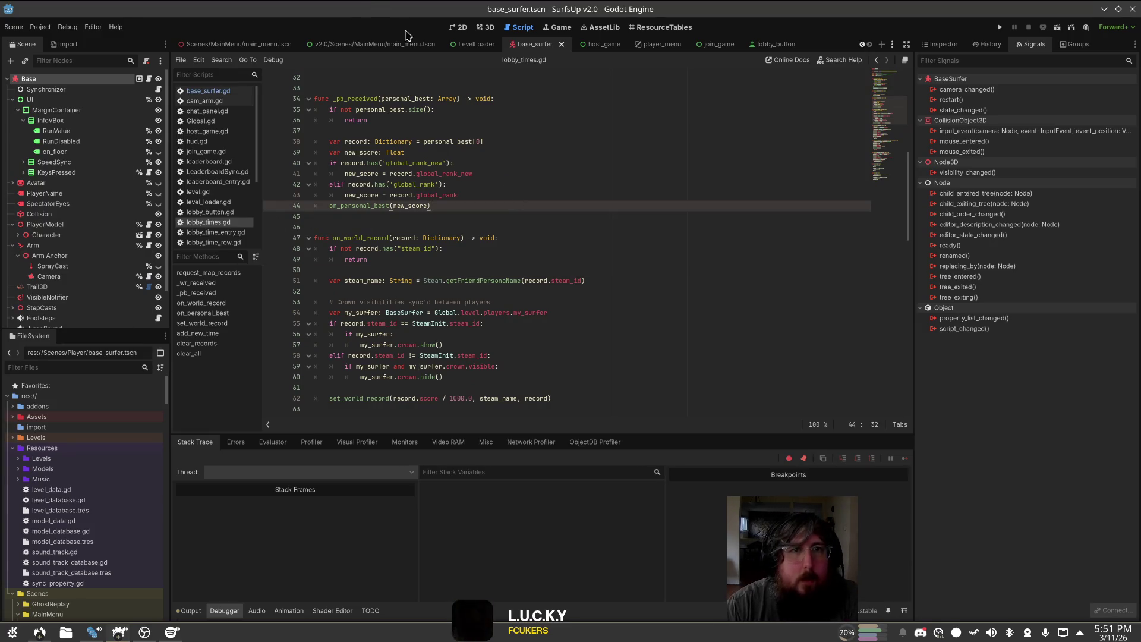
left_click(68, 368)
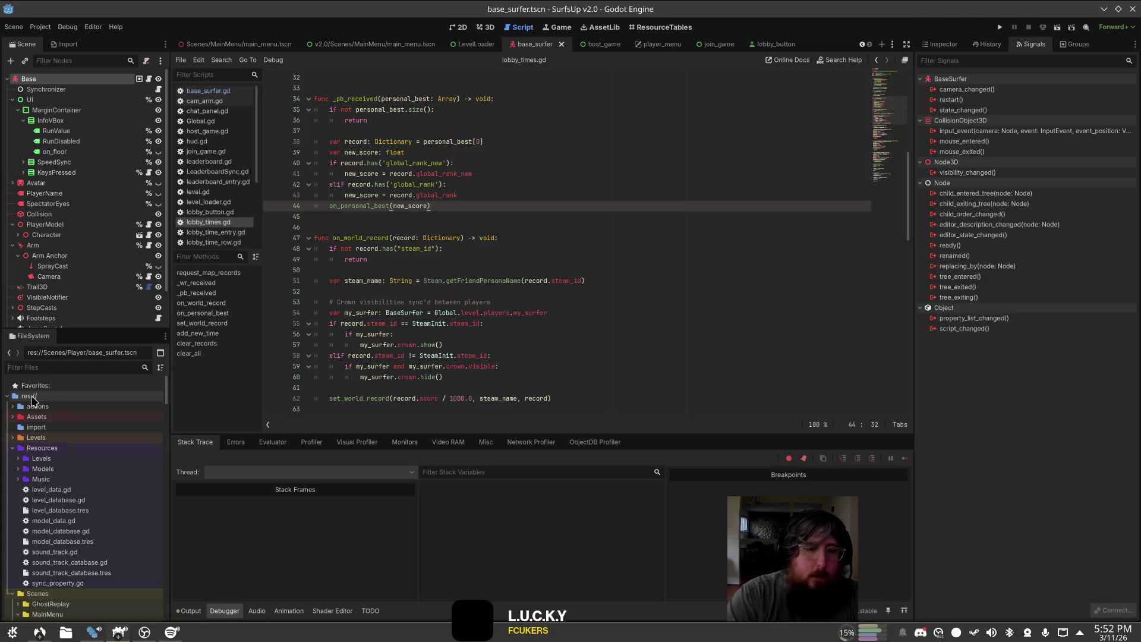
Step: Open HUD.tscn and start attaching a script to LobbyTimeEntries, then cancel the dialog
type("HUD")
double_click(79, 490)
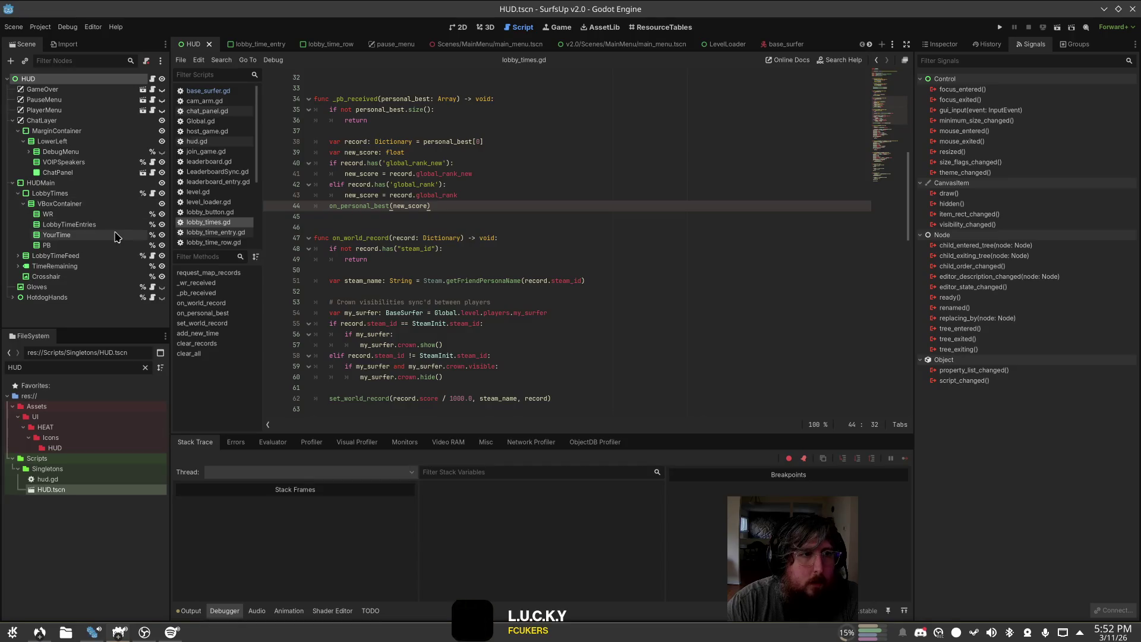
left_click(89, 224)
right_click(106, 227)
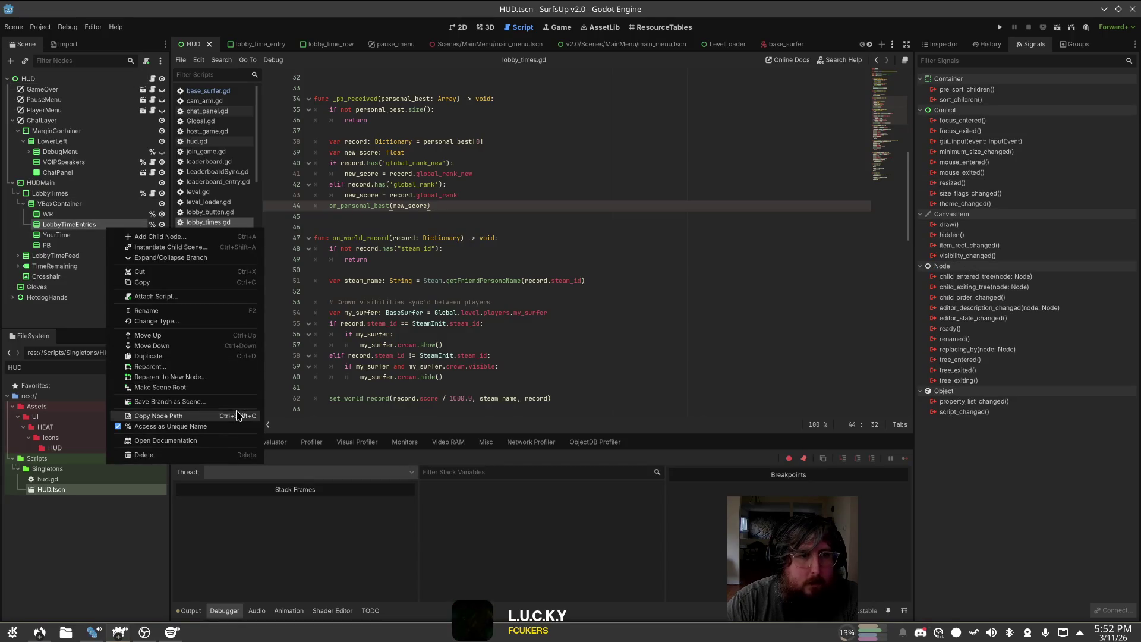
left_click(219, 296)
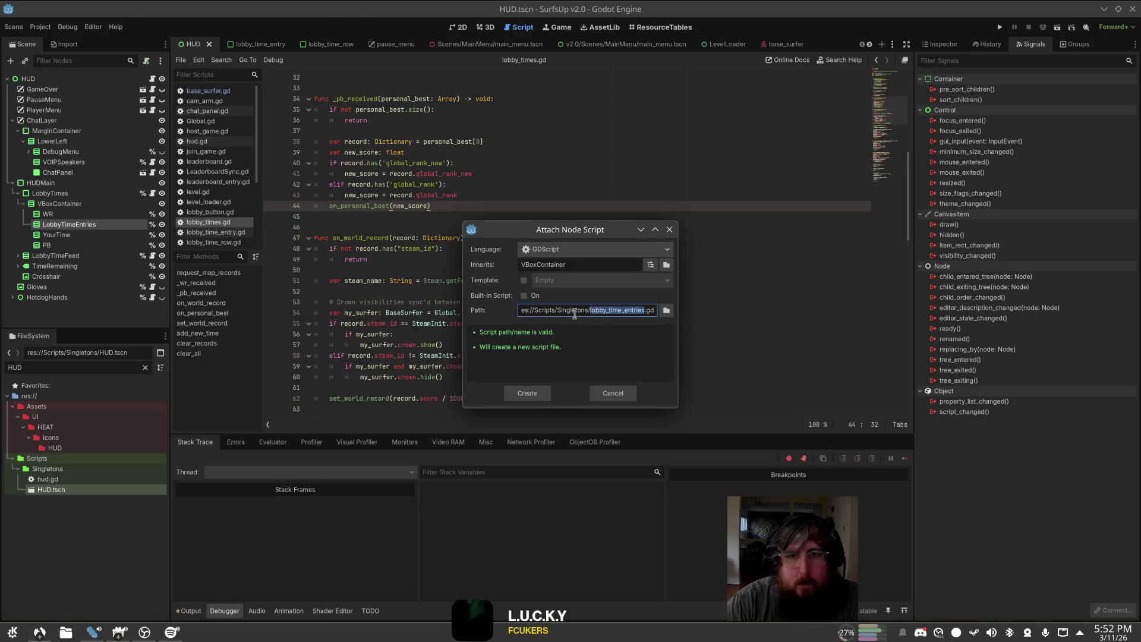
left_click(666, 310)
left_click(361, 341)
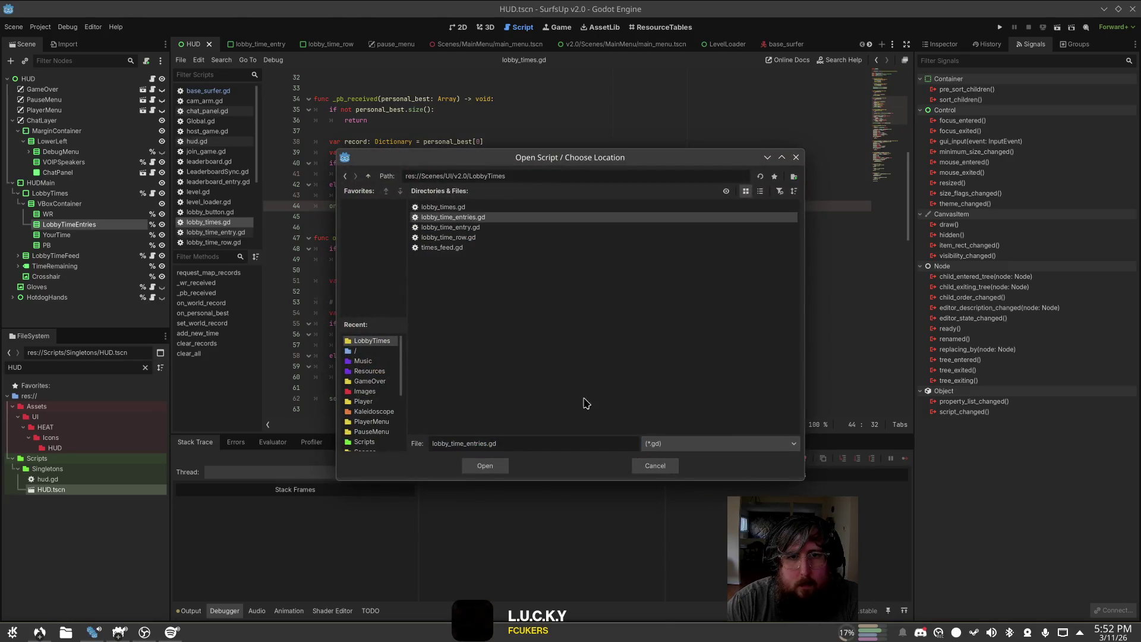
left_click(655, 466)
left_click(612, 395)
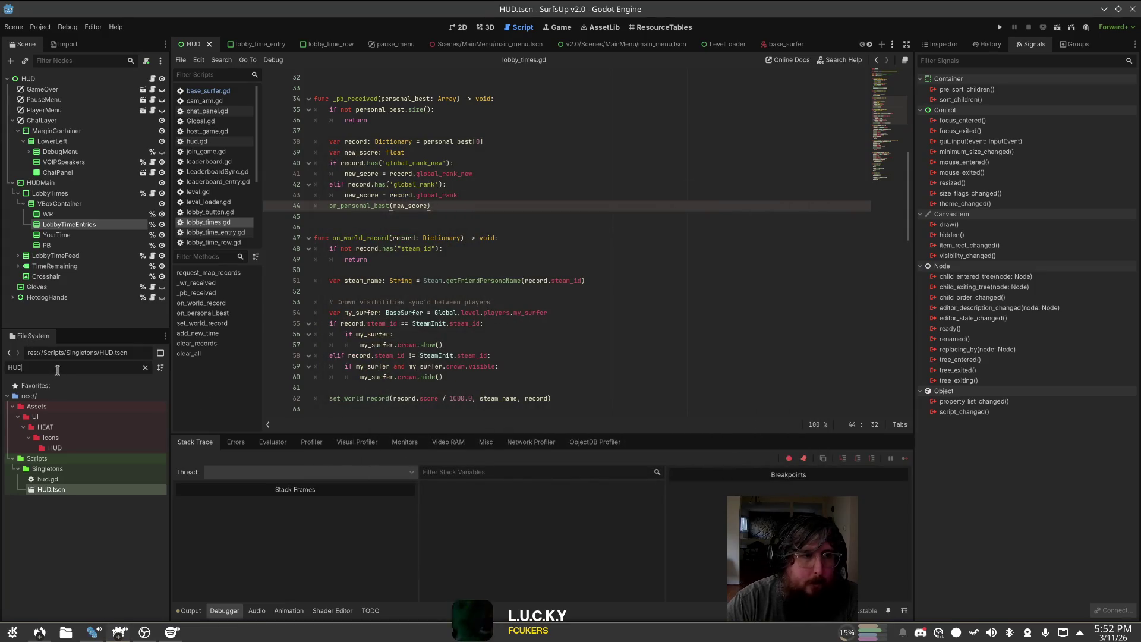
Step: Filter FileSystem by 'lobby' and drag lobby_time_entries.gd onto the LobbyTimeEntries node
key("ctrl+a")
type("entire")
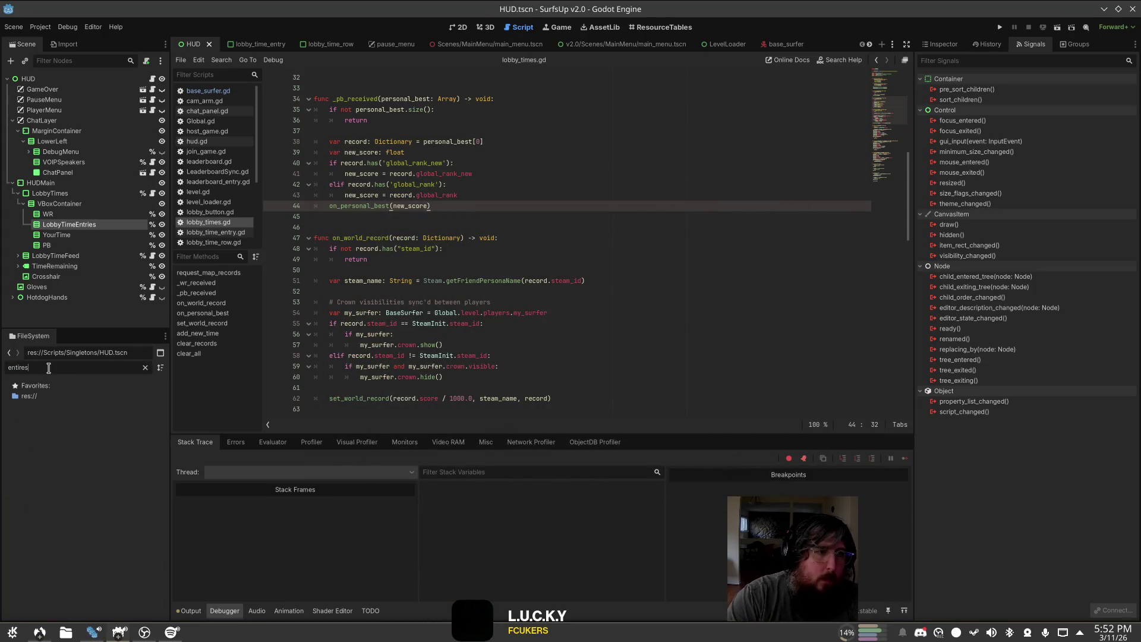
key("BackSpace")
key("BackSpace")
key("BackSpace")
type("lobby_")
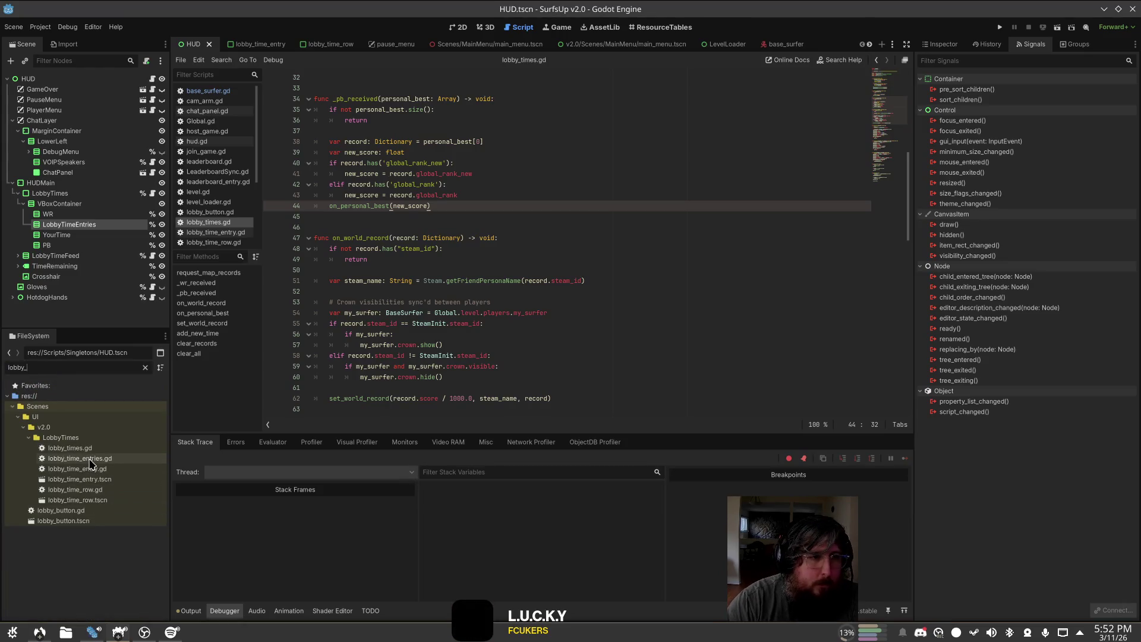
mouse_move(79, 458)
left_mouse_down()
mouse_move(157, 432)
mouse_move(106, 221)
mouse_move(156, 224)
left_mouse_up()
Step: Add 'class_name LobbyTimeEntries' above extends in lobby_time_entries.gd
left_click(498, 153)
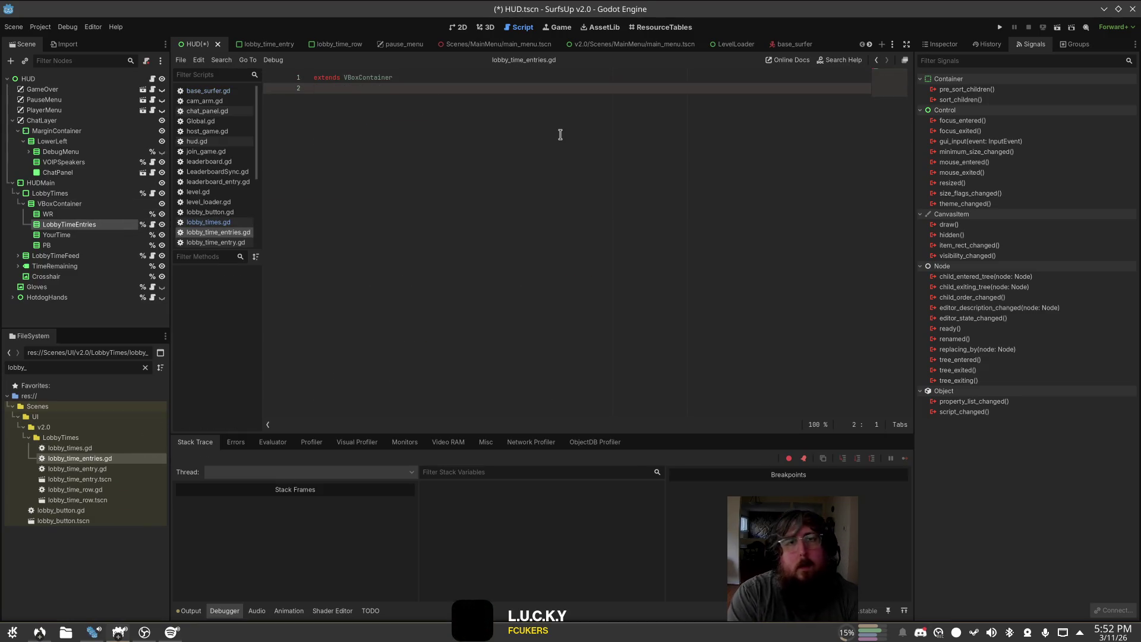
key("Up")
key("ctrl+shift+Return")
type("class_name LobbyTime")
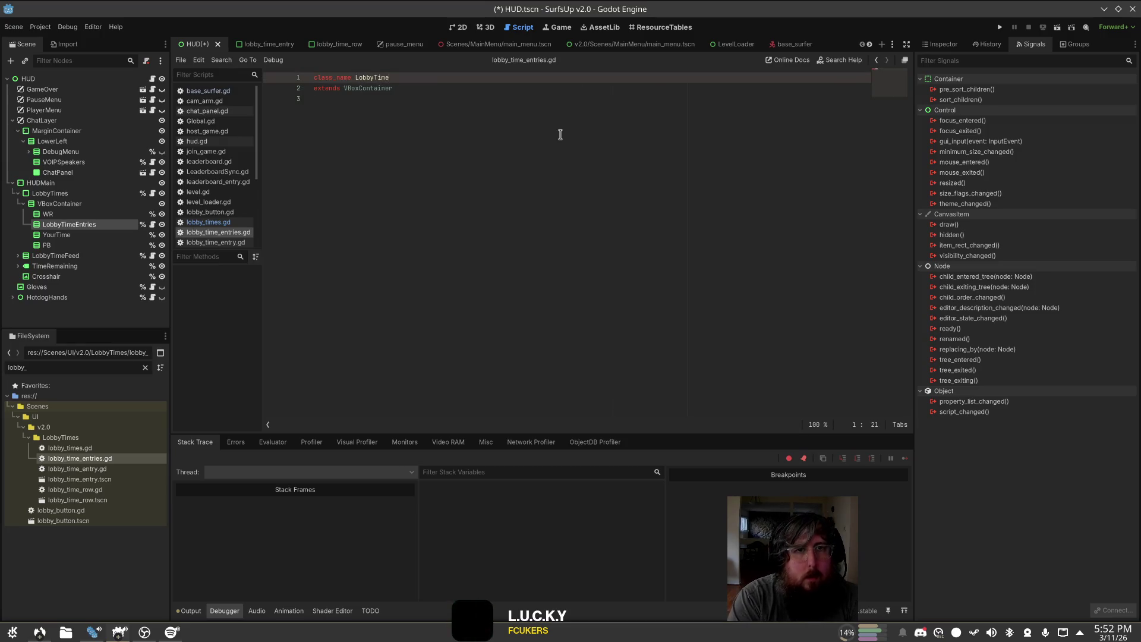
type("Entries")
left_click(560, 134)
Step: Add 'func sort_entries() -> void:' with a pass body and save the script
key("Return")
type("func _so")
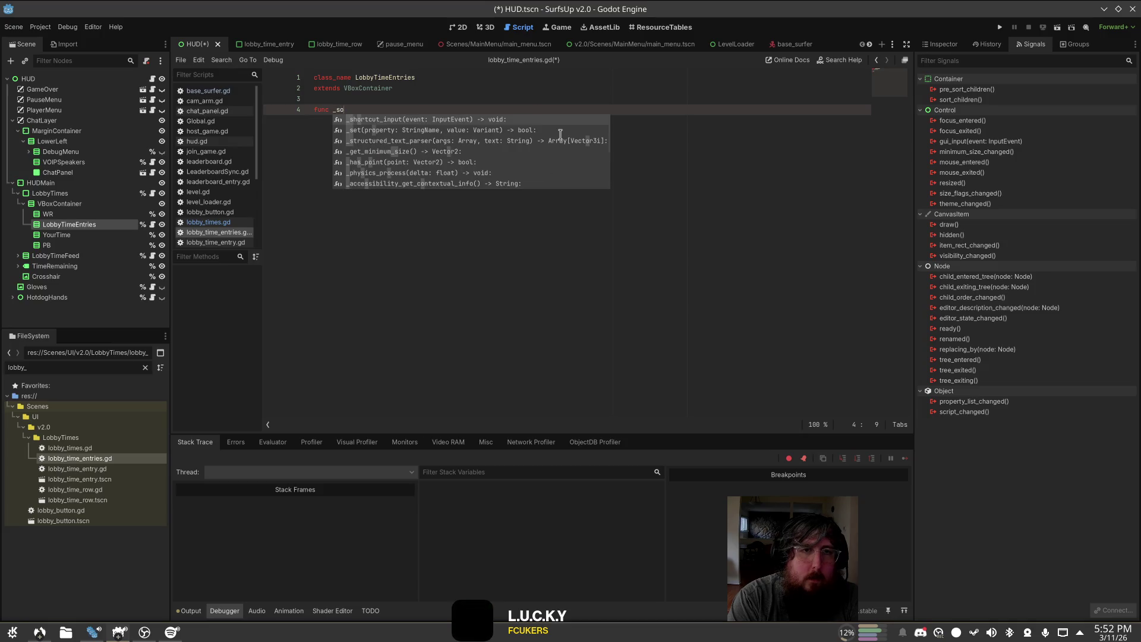
key("BackSpace")
type("so")
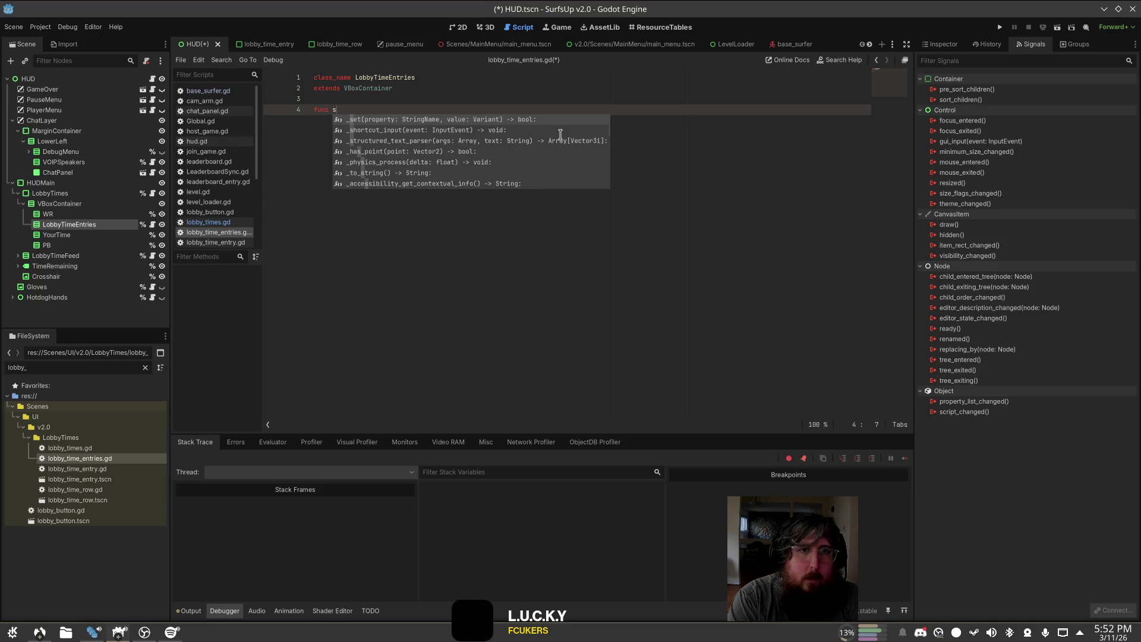
type("rt_entries() -> vo")
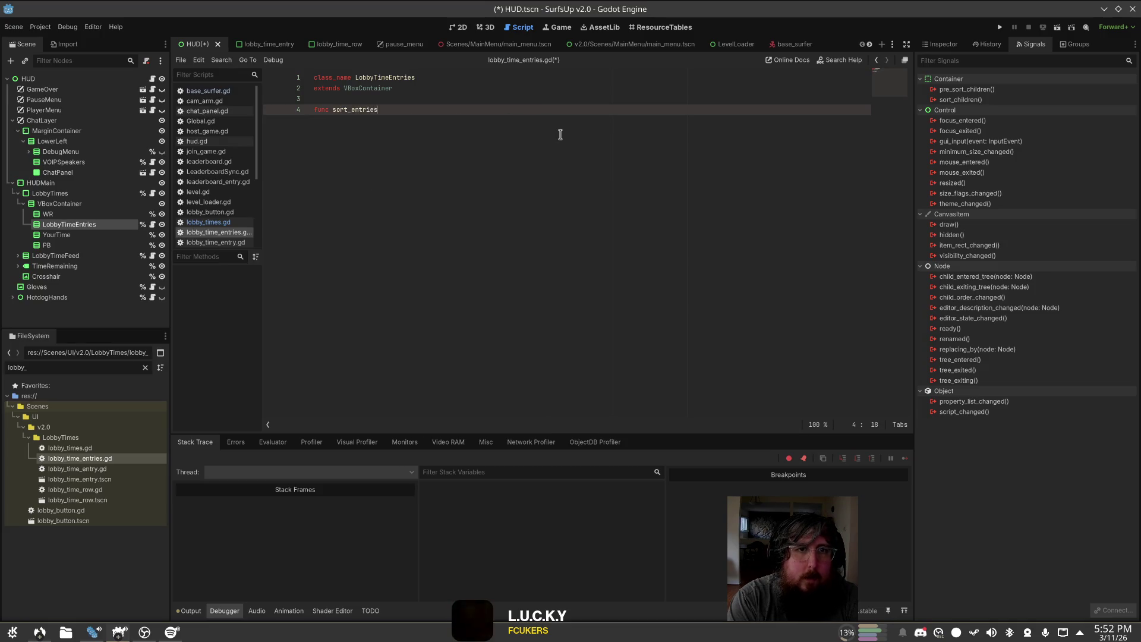
type("id:")
key("Return")
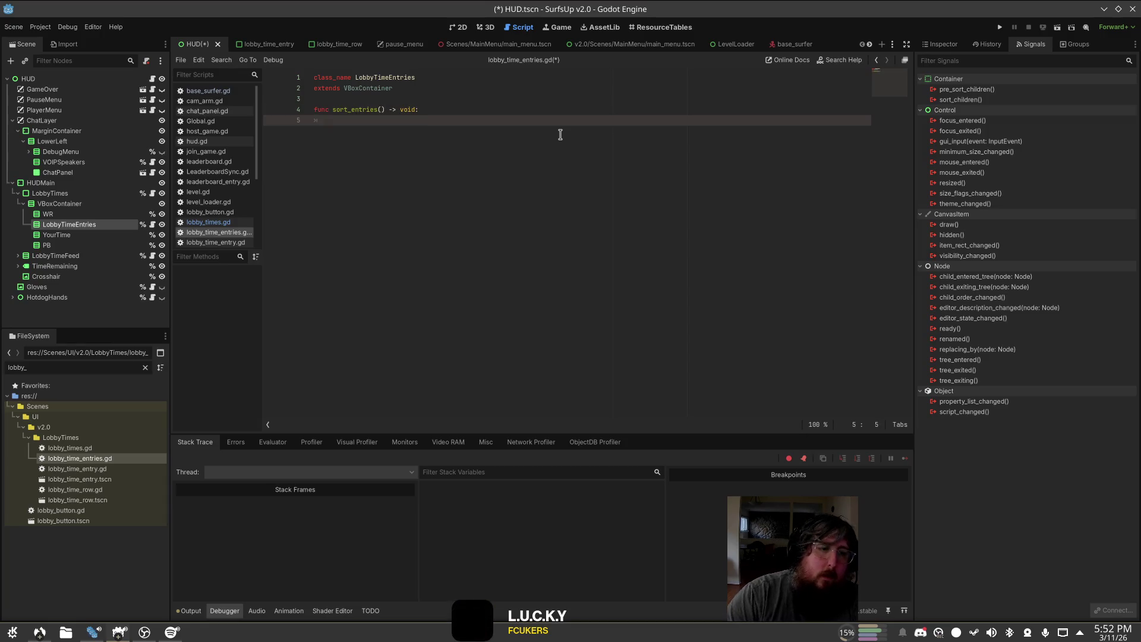
type("pass")
key("ctrl+s")
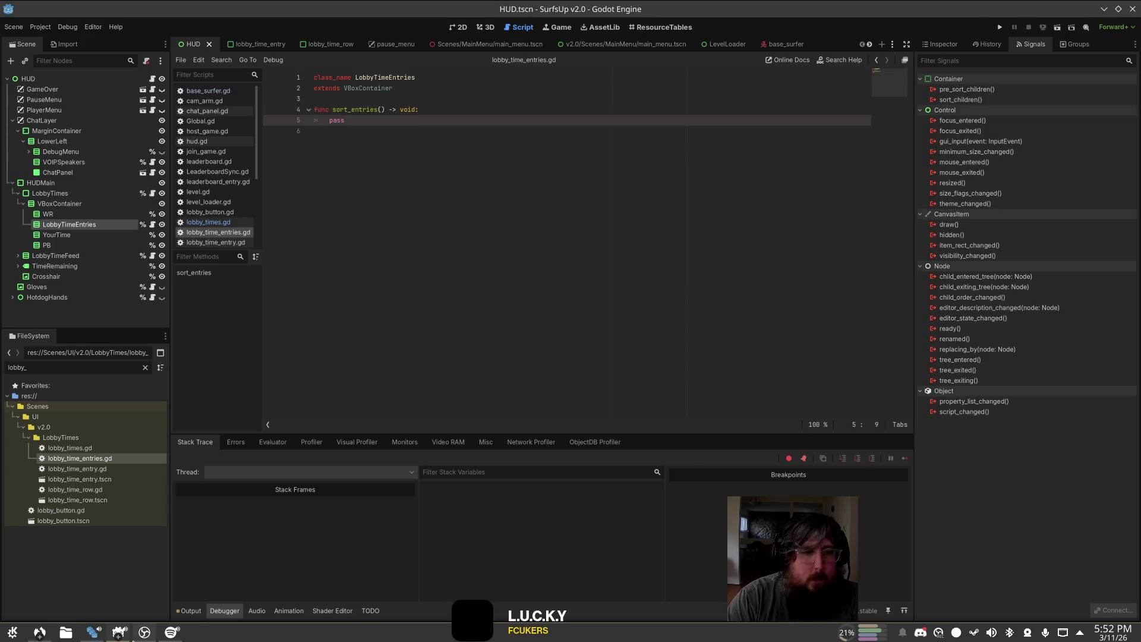
left_click(145, 632)
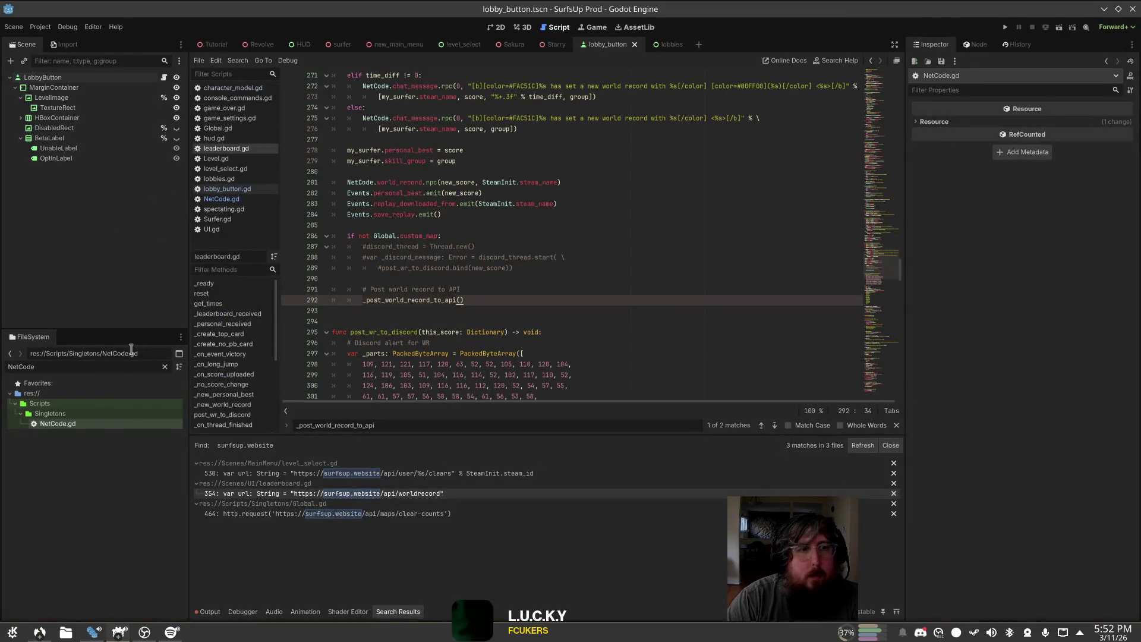
Step: Filter the FileSystem for 'HUD', open HUD.tscn, and collapse the ChatPanel and ChatLayer branches
double_click(120, 370)
type("HUD")
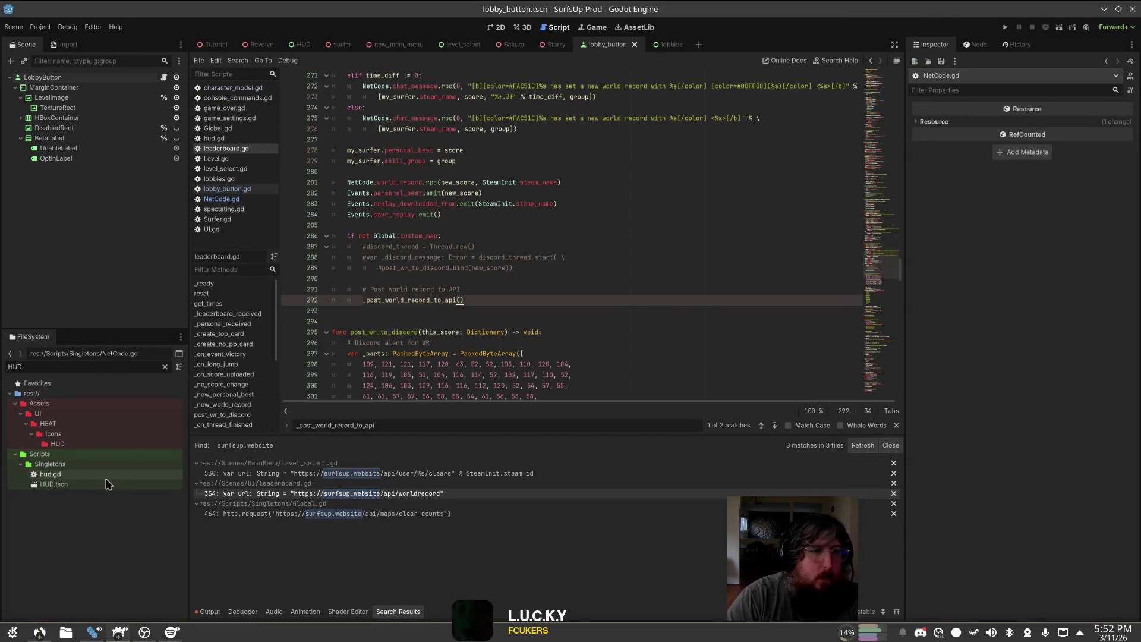
double_click(62, 484)
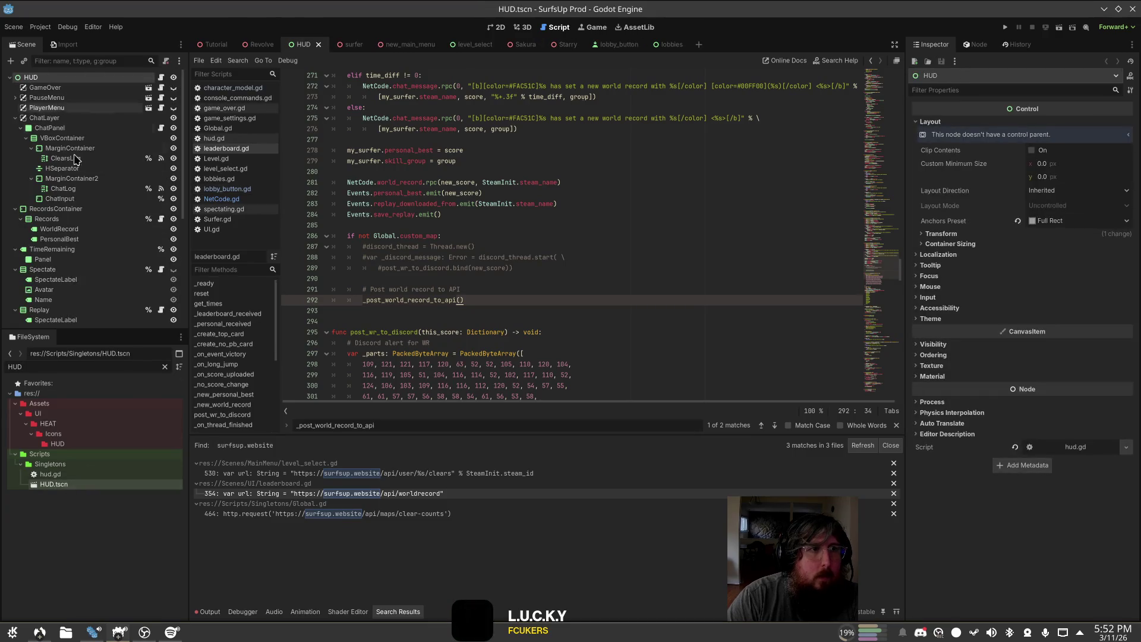
left_click(79, 140)
left_click(70, 209)
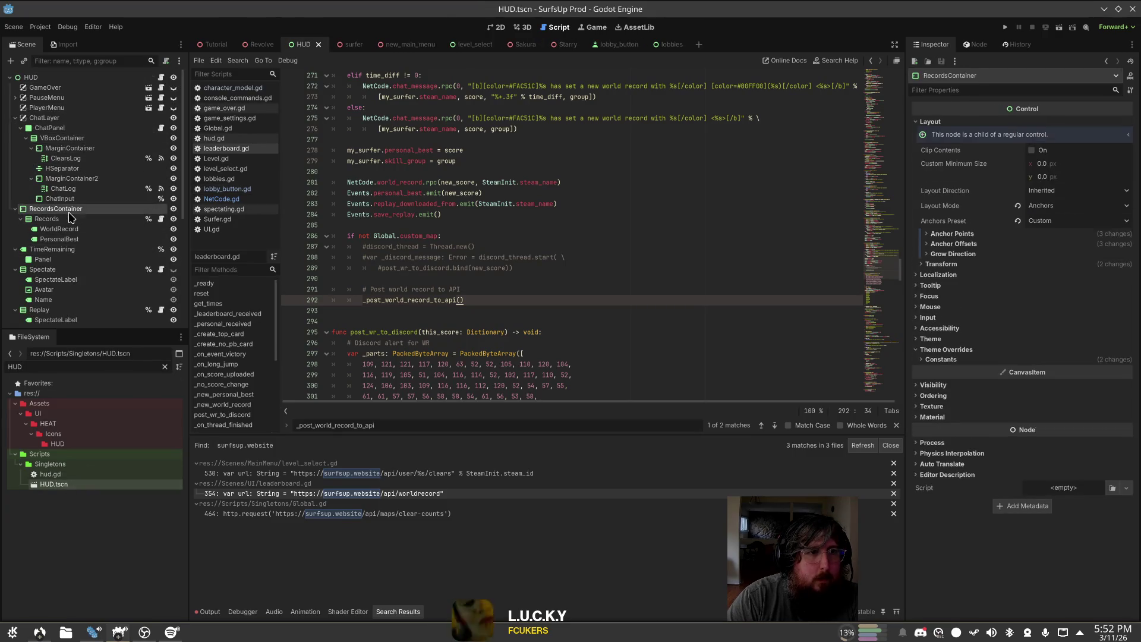
scroll(74, 261, "down", 2)
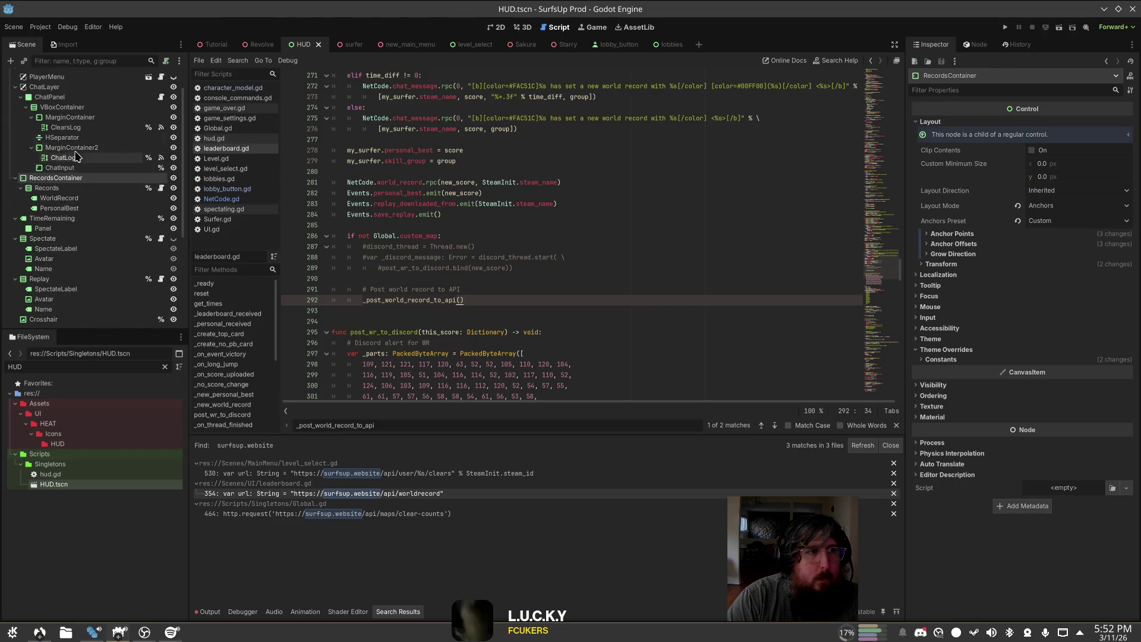
left_click(19, 98)
left_click(15, 87)
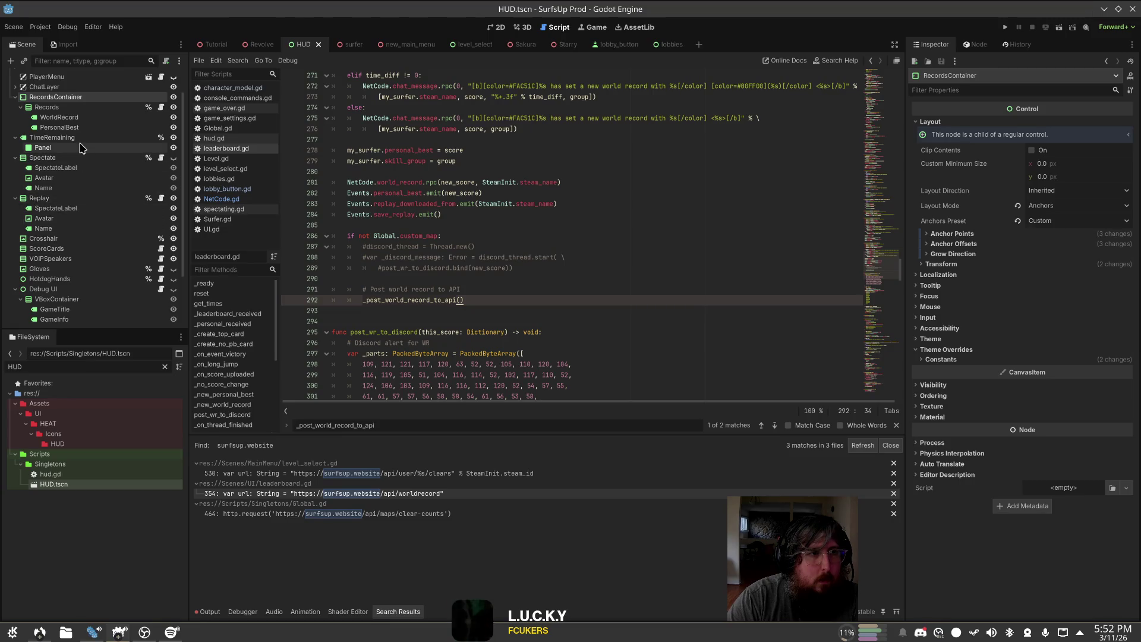
Step: In the 2D view, select the ScoreCards node and open its script score_container.gd
left_click(496, 27)
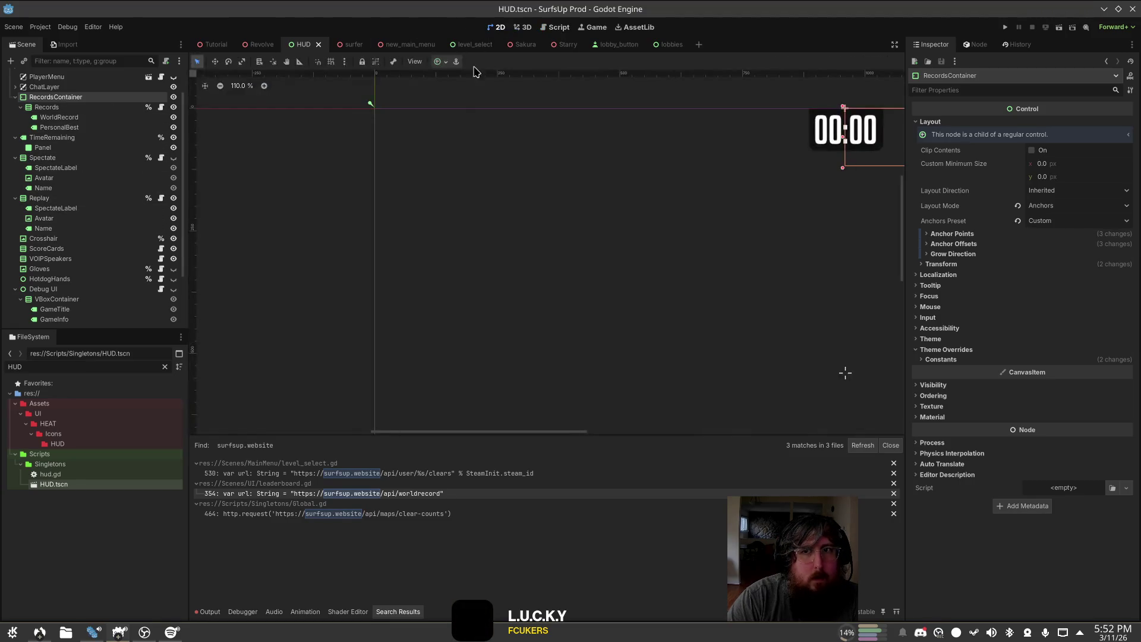
scroll(19, 228, "down", 3)
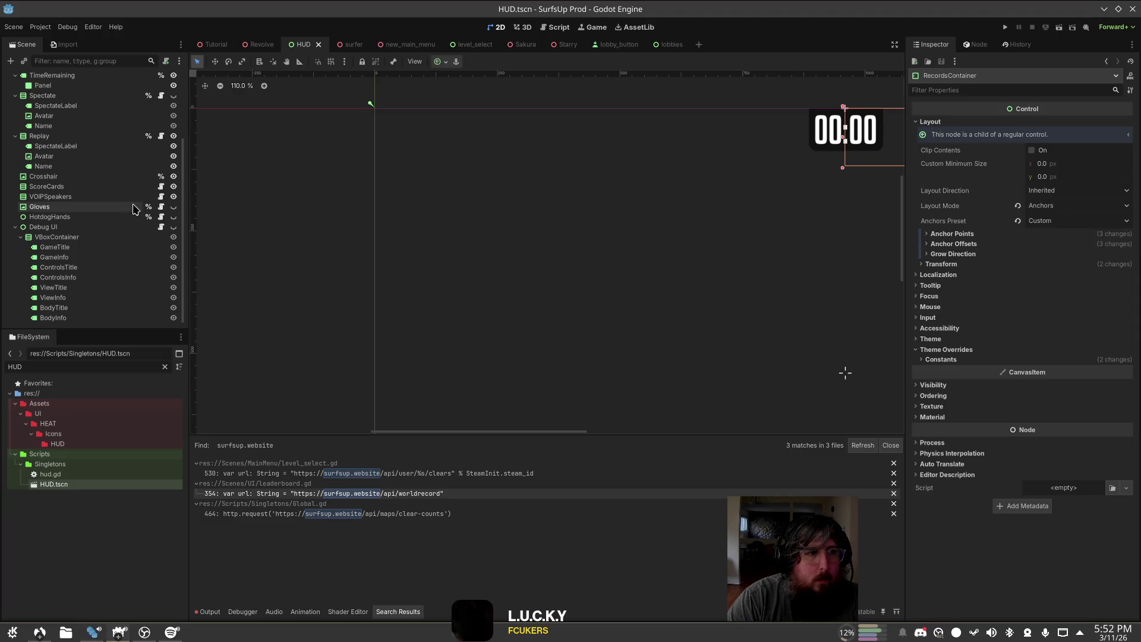
left_click(11, 228)
left_click(167, 275)
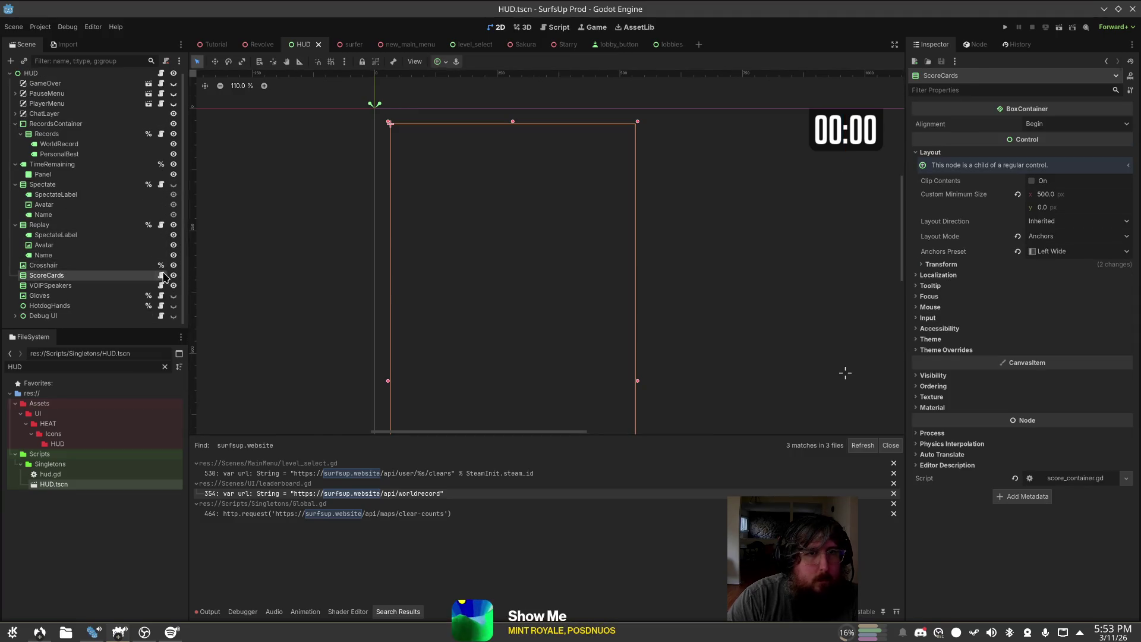
left_click(161, 275)
scroll(572, 211, "down", 5)
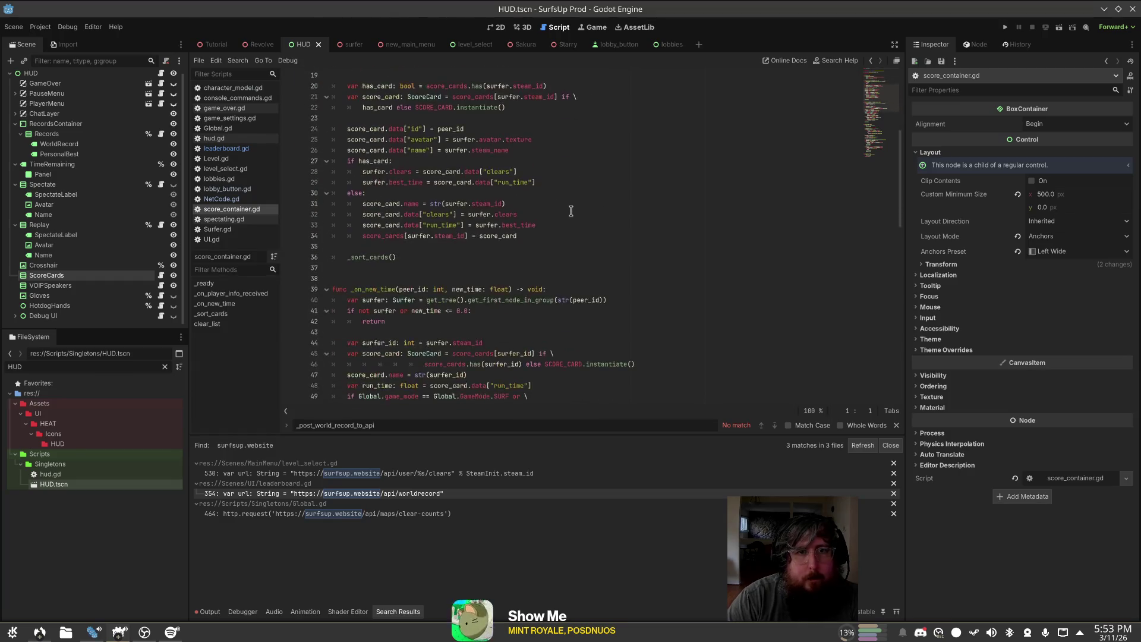
Step: Select lines 64–100 of score_container.gd, covering _sort_cards and clear_list
scroll(567, 208, "down", 5)
left_click(564, 203)
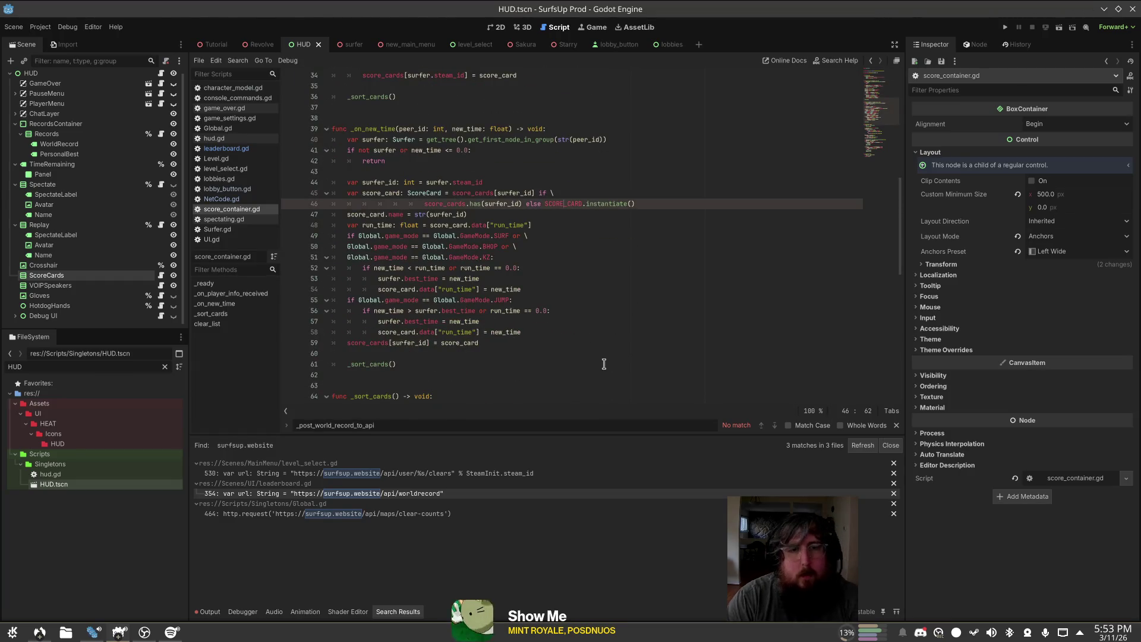
scroll(602, 364, "down", 9)
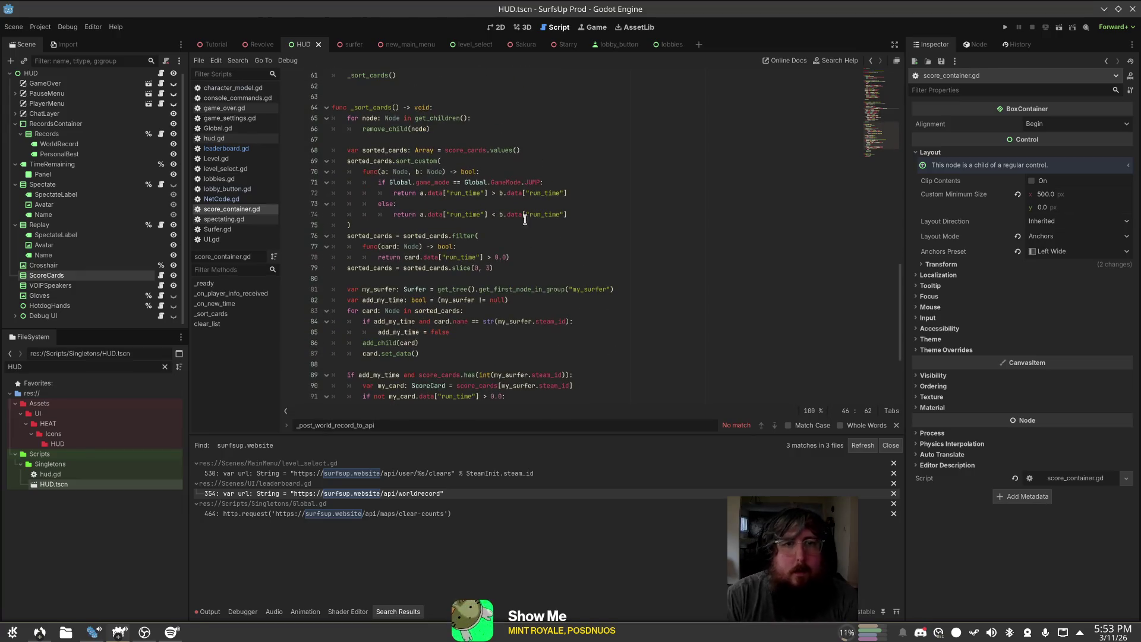
left_click(517, 203)
scroll(424, 314, "down", 4)
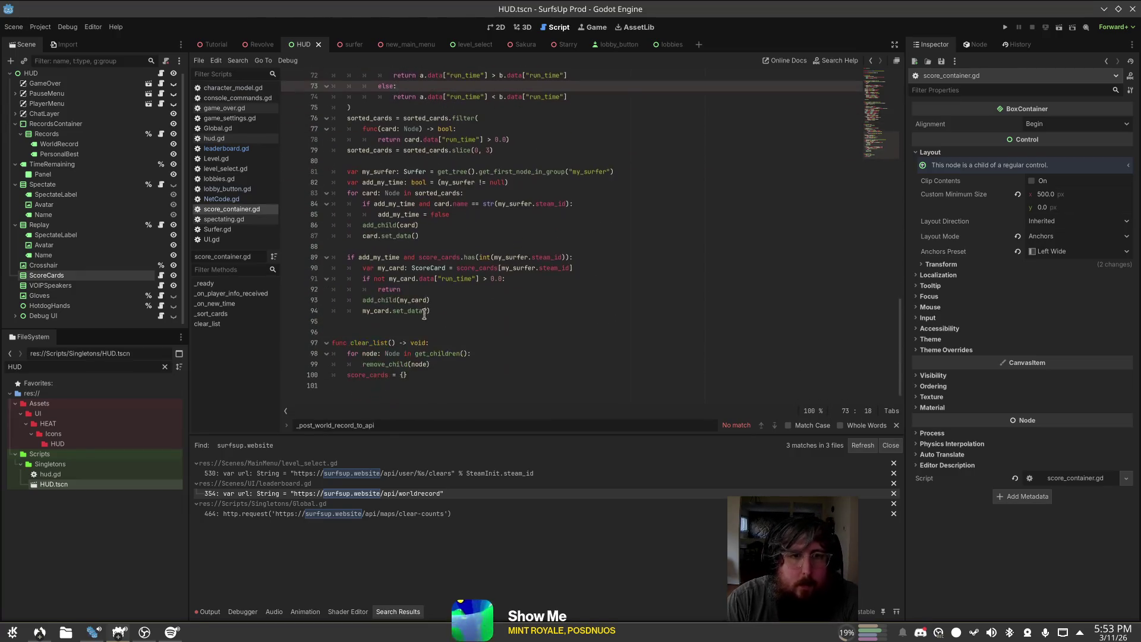
left_click_drag(433, 372, 333, 150)
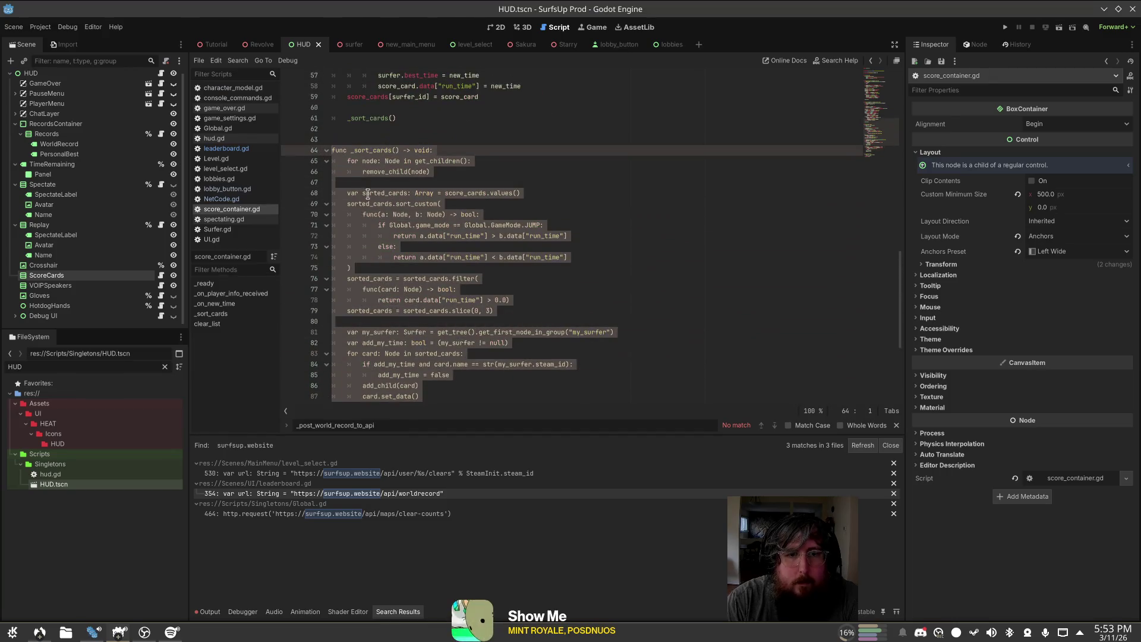
Step: Skip songs in the music player, play ADD by Viagra Boys, and return to Godot
left_click(171, 631)
left_click(600, 590)
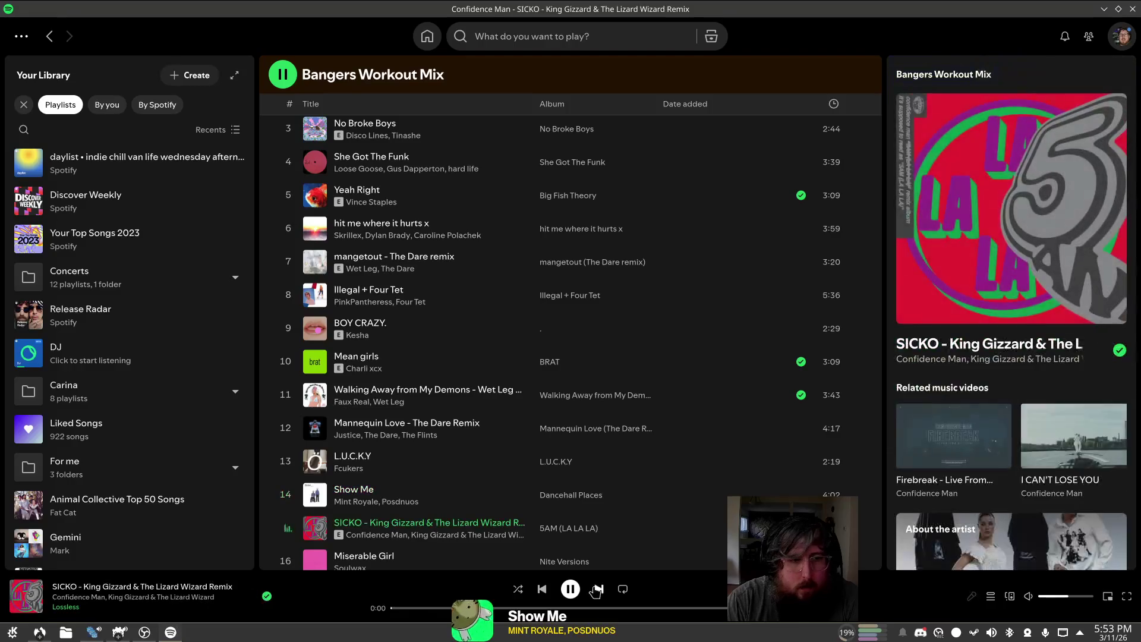
left_click(600, 590)
scroll(541, 464, "down", 3)
scroll(493, 461, "down", 2)
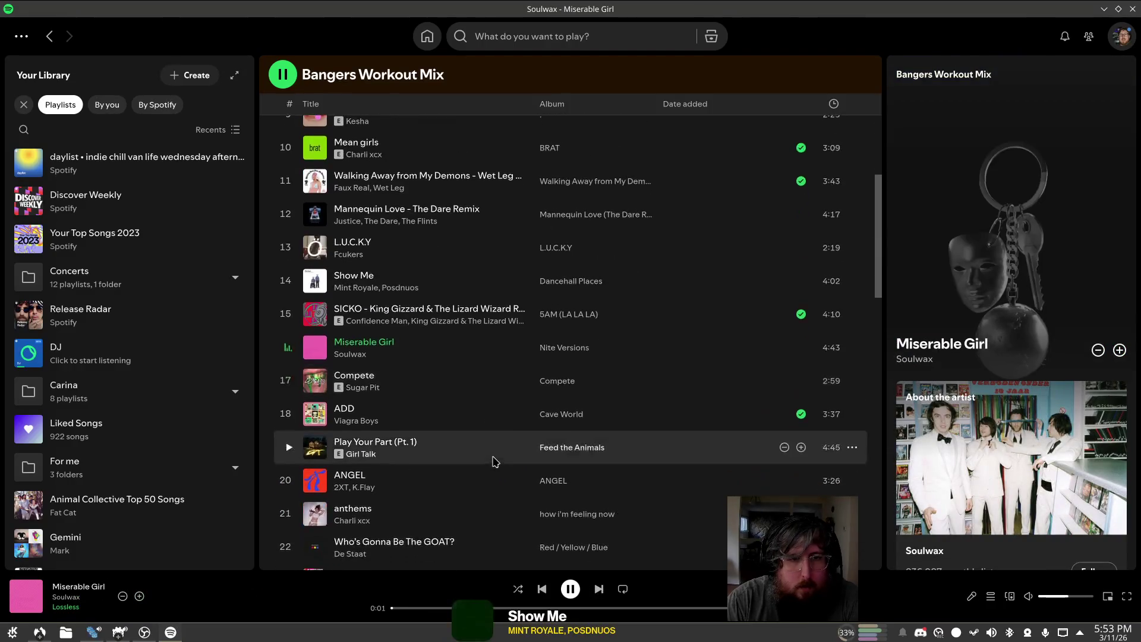
double_click(446, 341)
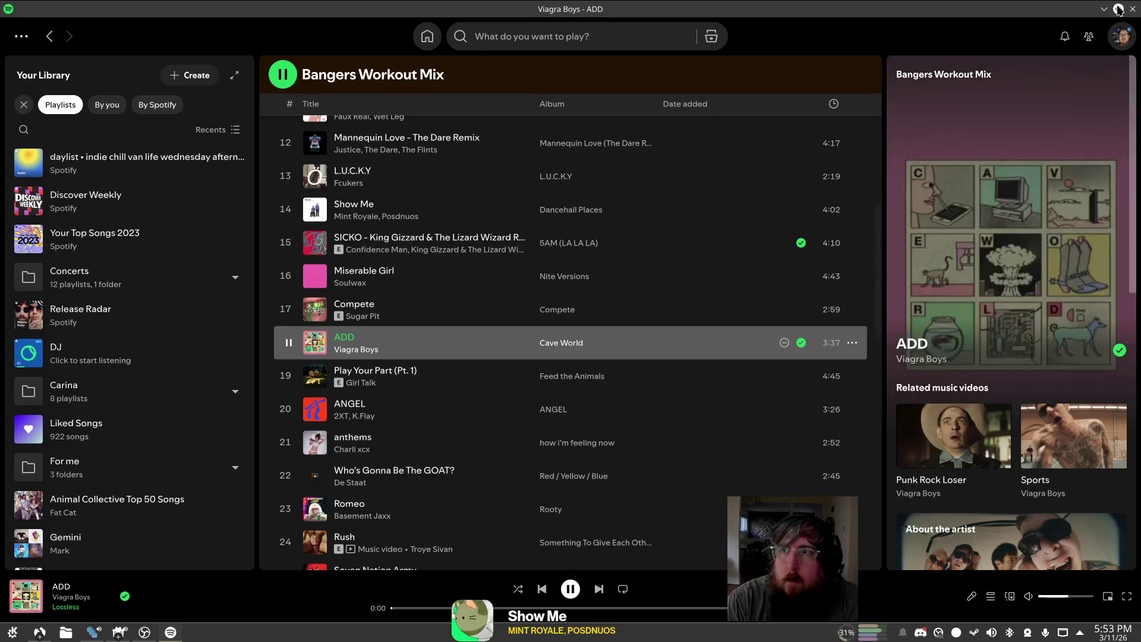
left_click(1104, 8)
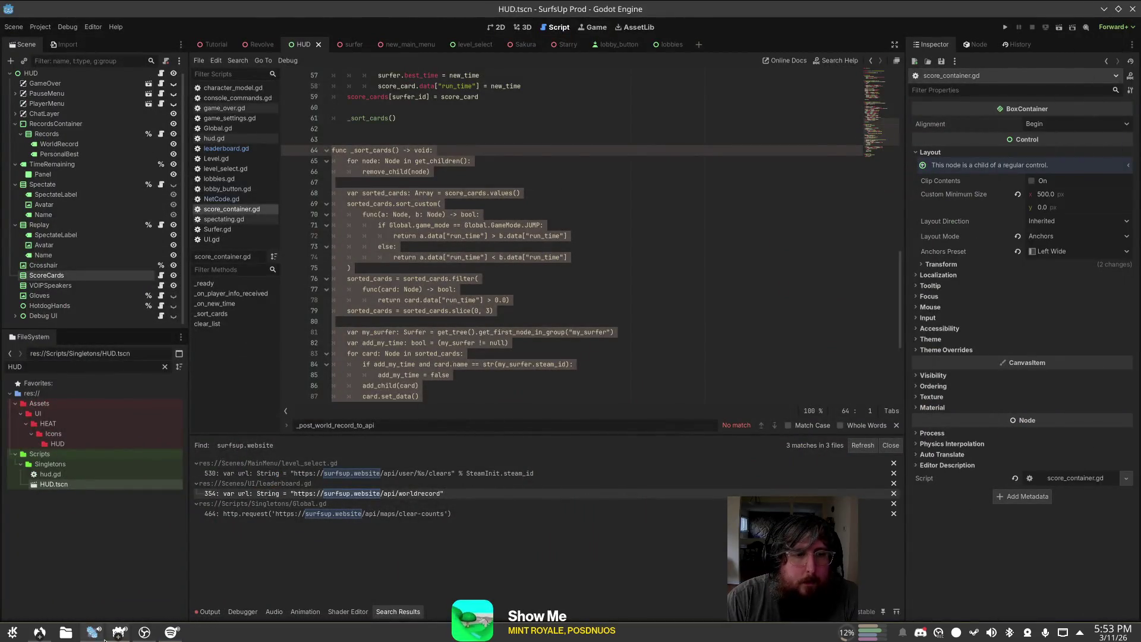
Step: In the SurfsUp v2.0 editor, paste the sorting code into lobby_time_entries.gd, rename the function to sort_entries, and save
left_click(118, 633)
left_click(118, 633)
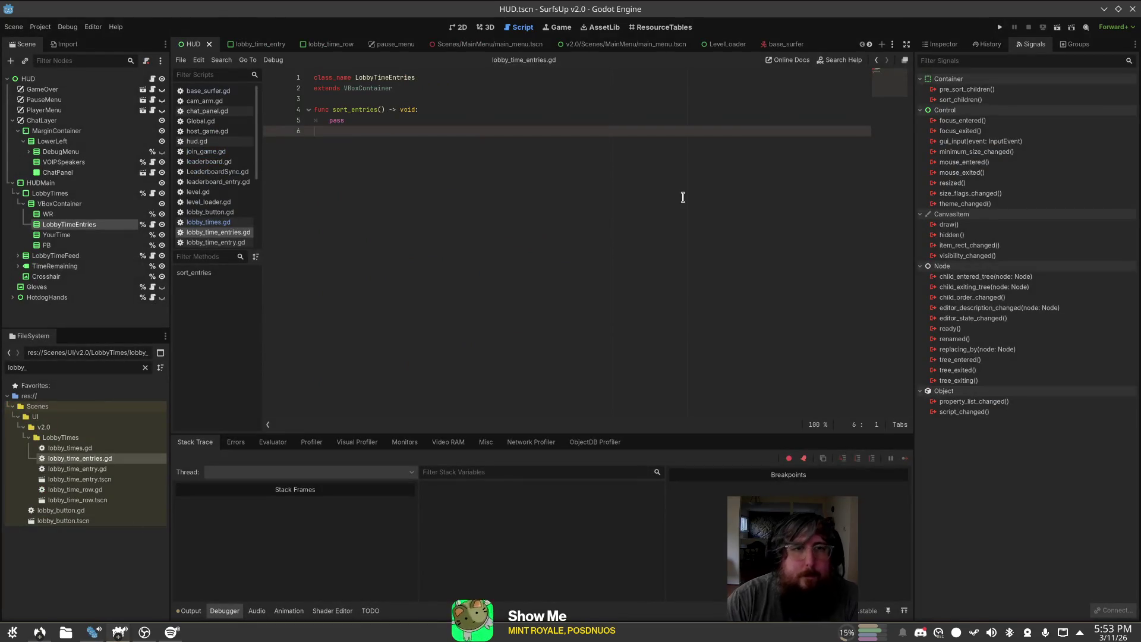
key("ctrl+v")
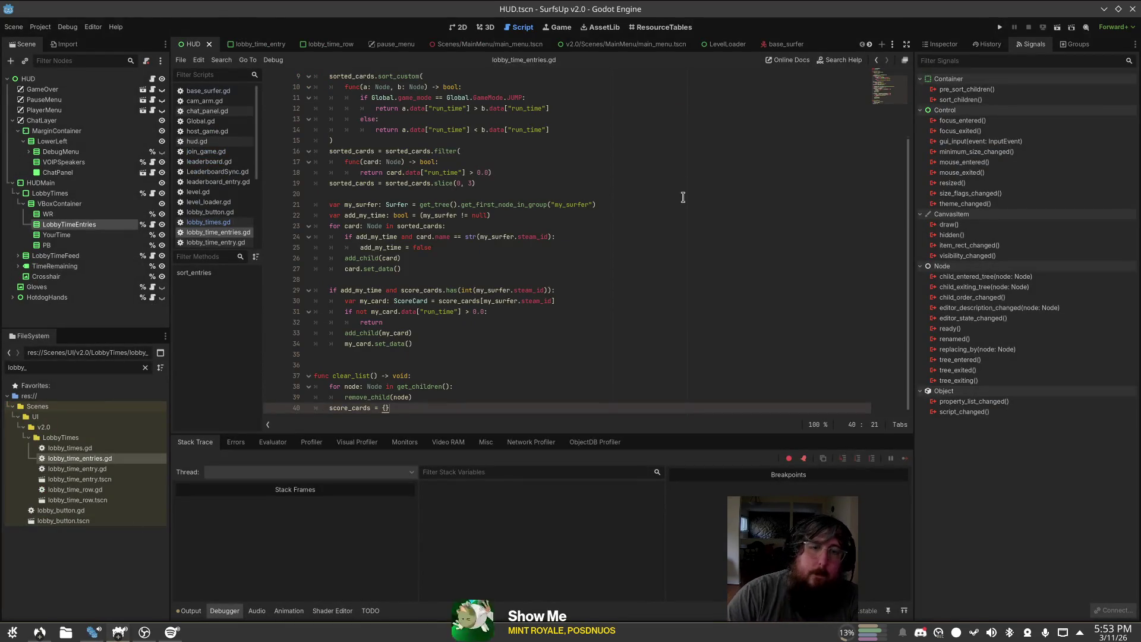
scroll(683, 197, "up", 3)
left_click(352, 112)
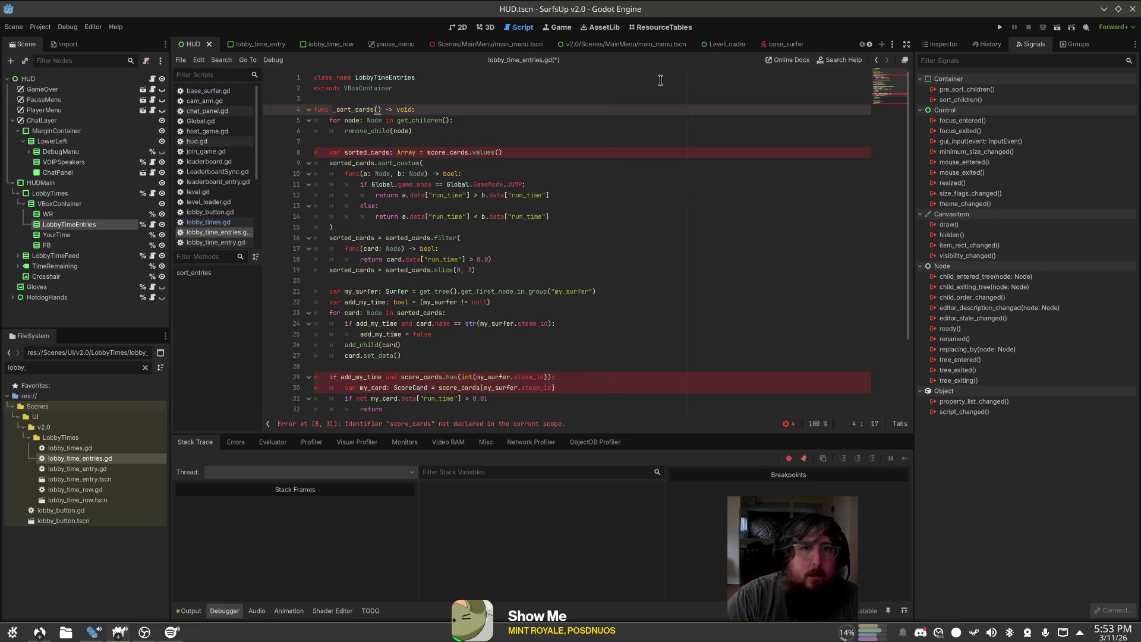
type("s")
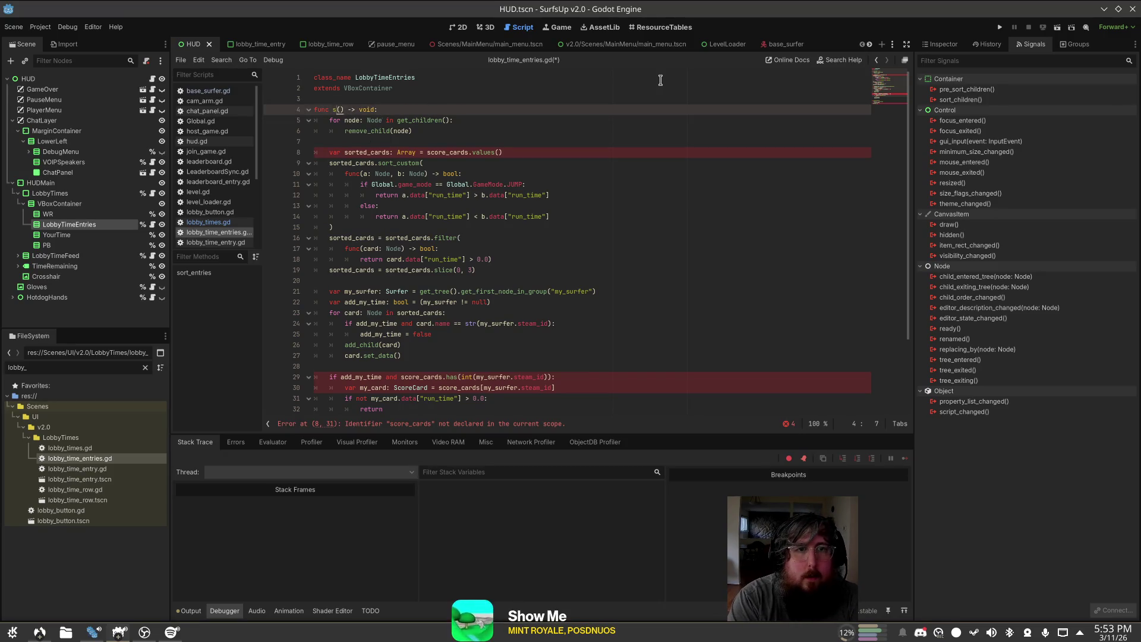
key("ctrl+s")
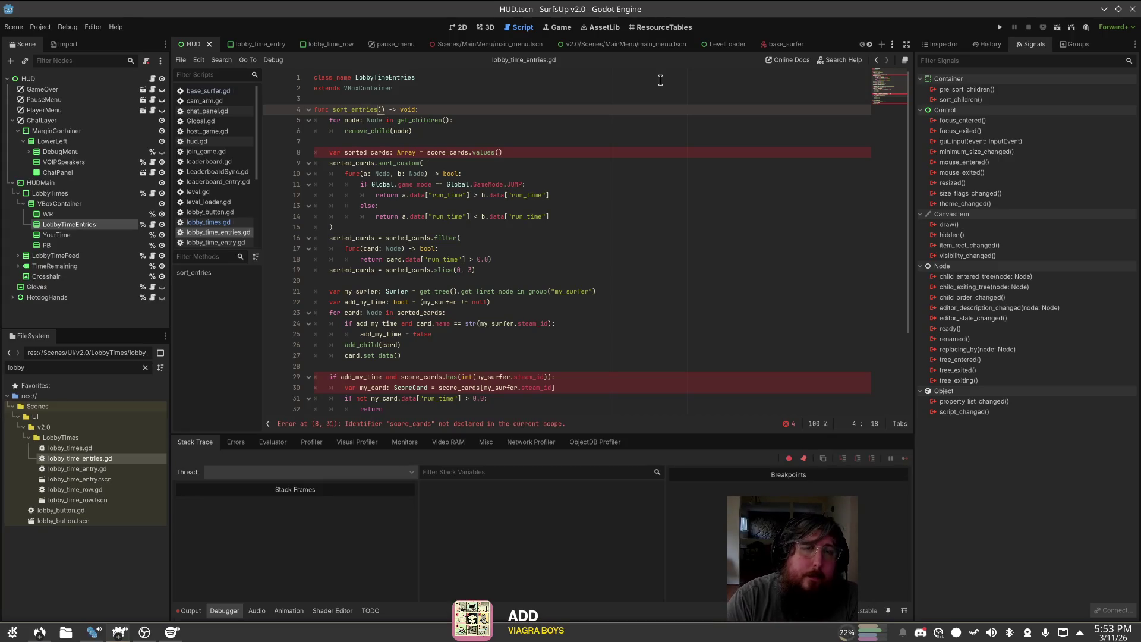
Step: Comment out the child-removal loop on lines 5–6 and save the script
key("Down")
key("Down")
key("ctrl+k")
key("Home")
key("Up")
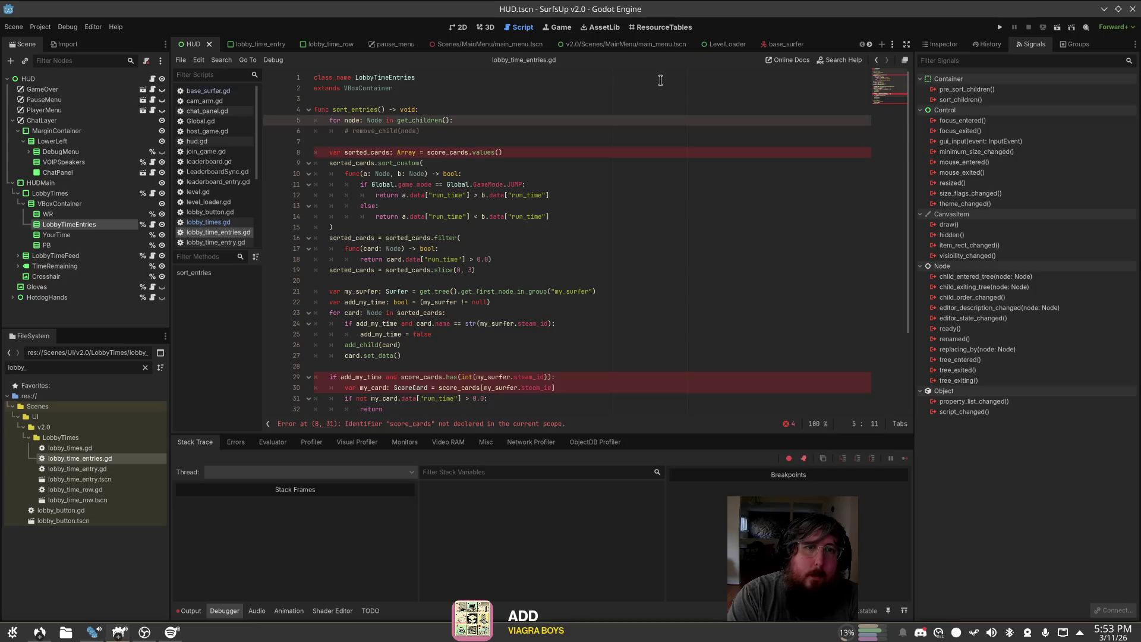
key("ctrl+k")
key("ctrl+s")
key("Down")
key("Down")
key("Down")
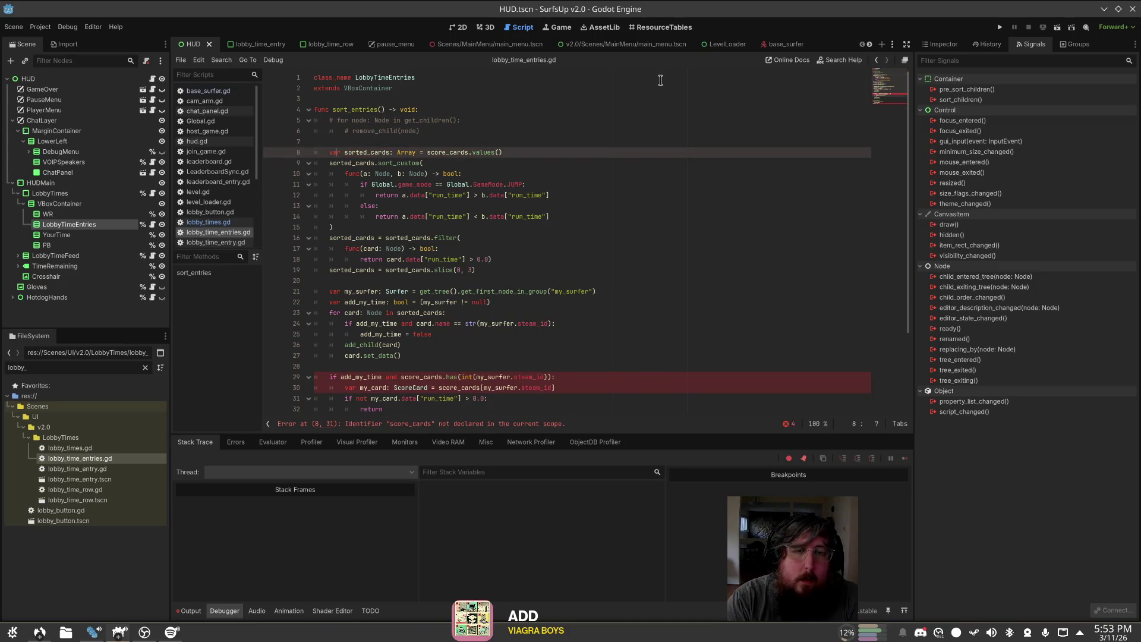
key("ctrl+Left")
key("ctrl+Left")
key("ctrl+Left")
key("ctrl+Left")
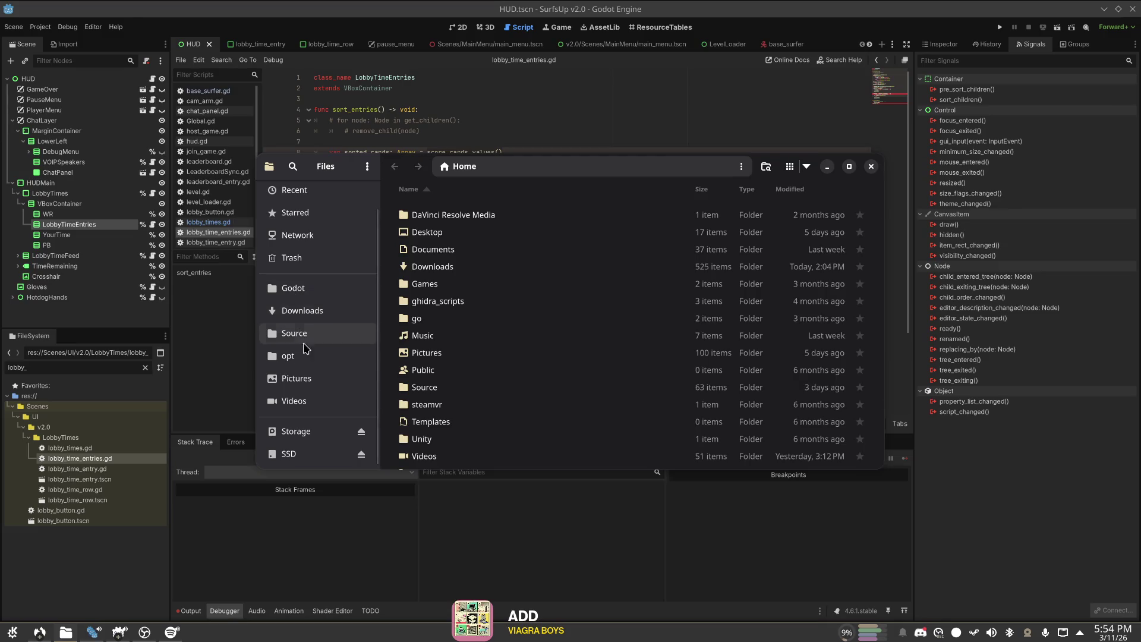
Step: Open Storage/Source/pngtuber-plus, run the PNGTuber Plus x86_64 executable, and minimize Files
left_click(296, 431)
scroll(490, 330, "down", 5)
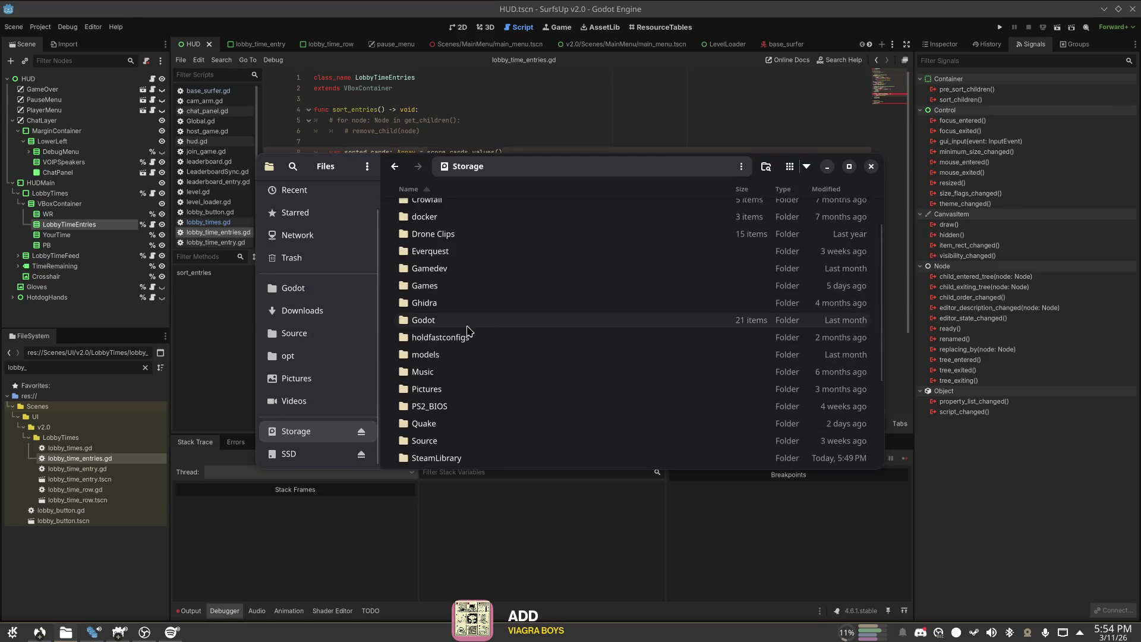
double_click(394, 375)
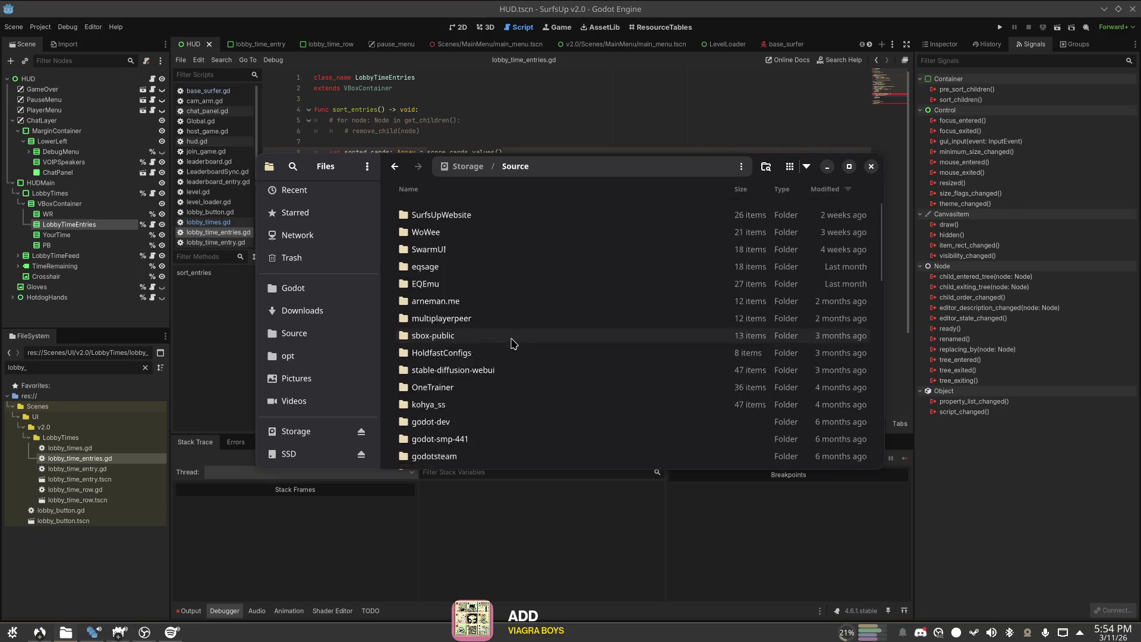
scroll(509, 377, "down", 3)
scroll(475, 409, "down", 3)
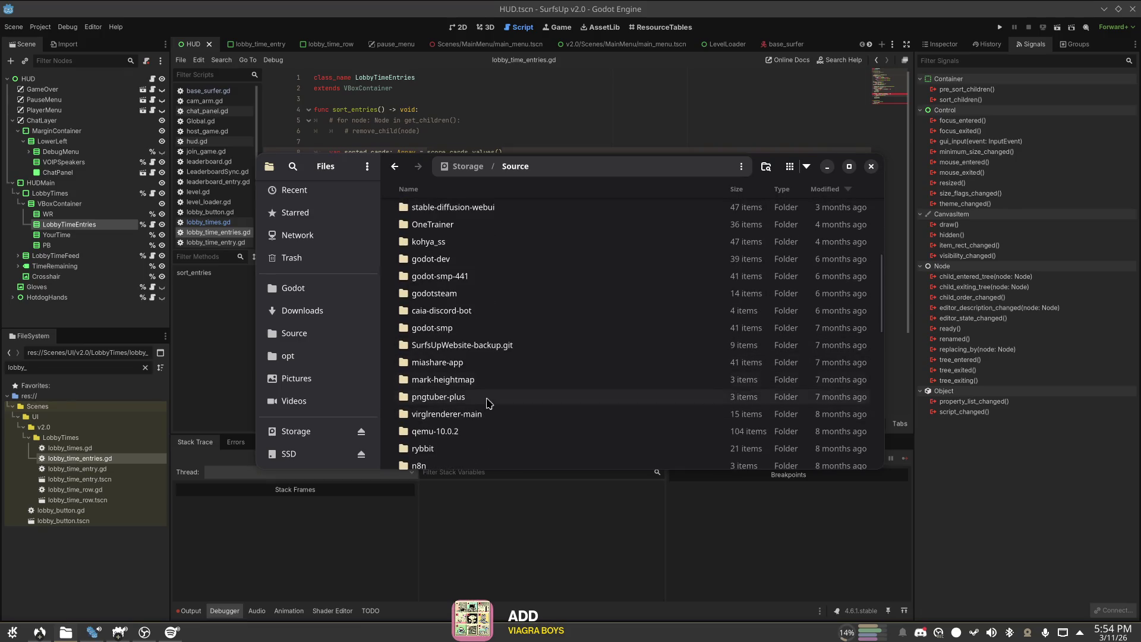
double_click(483, 397)
double_click(473, 232)
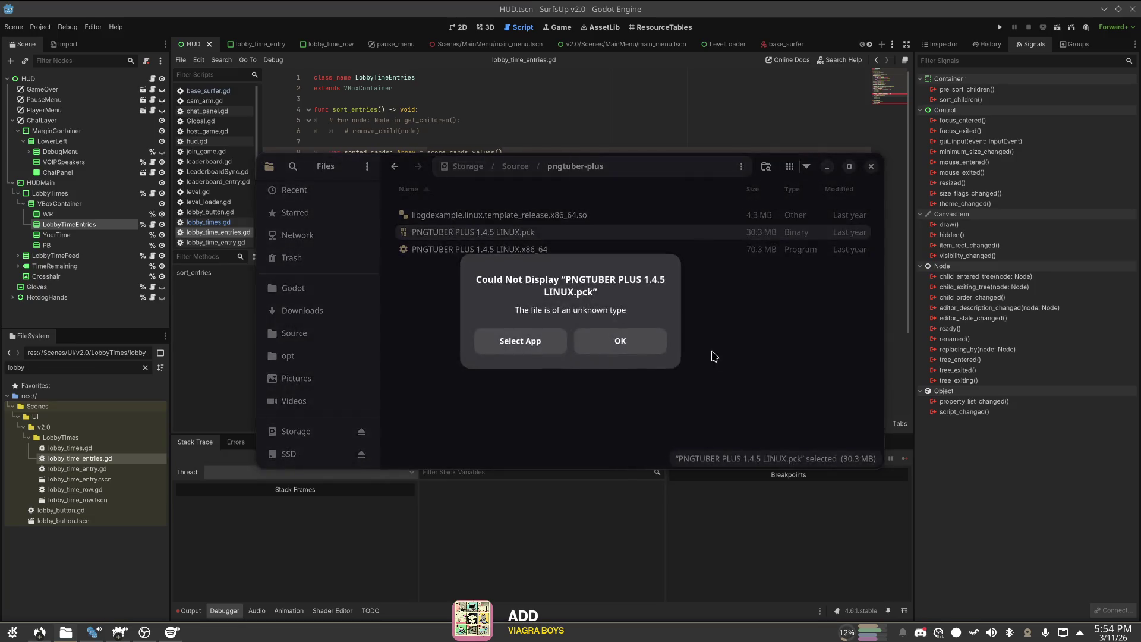
key("Escape")
left_click(457, 250)
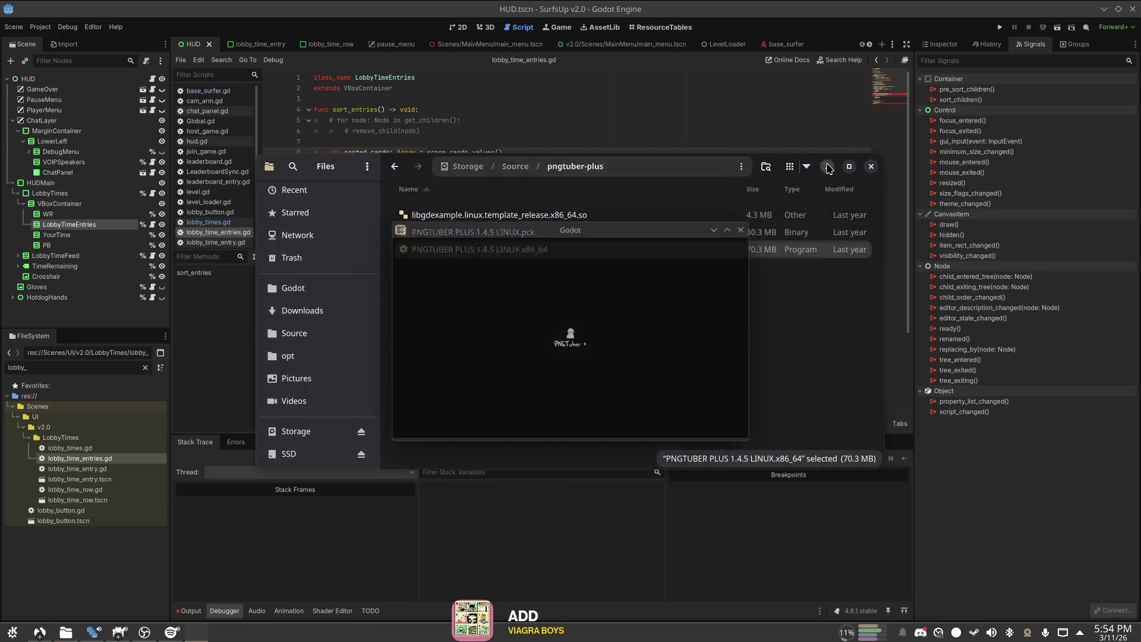
left_click(827, 166)
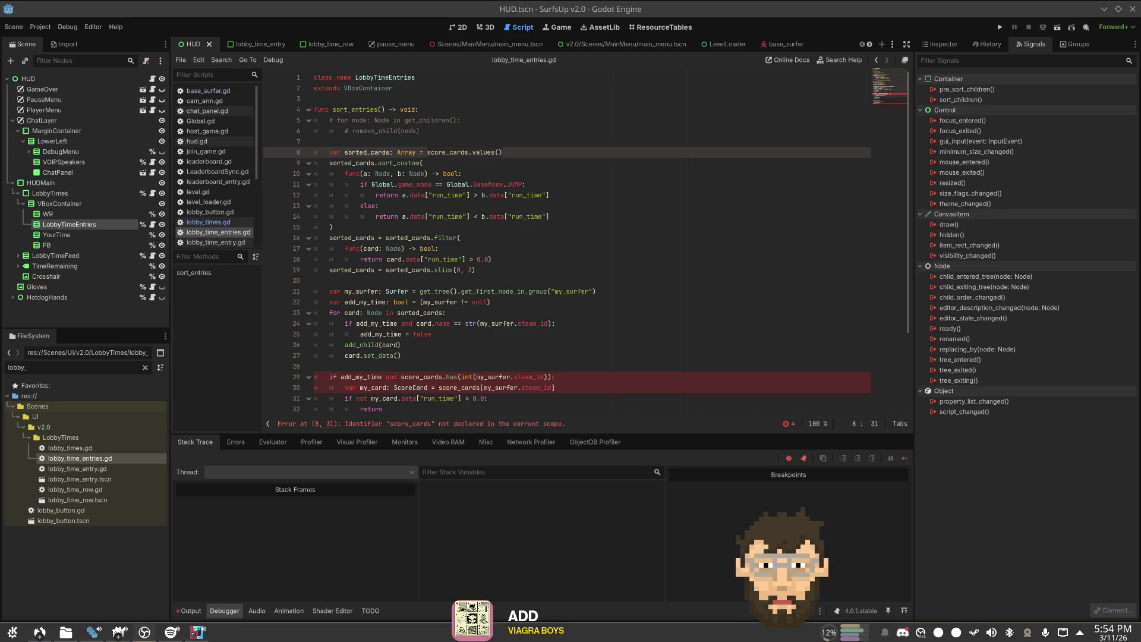
left_click(38, 633)
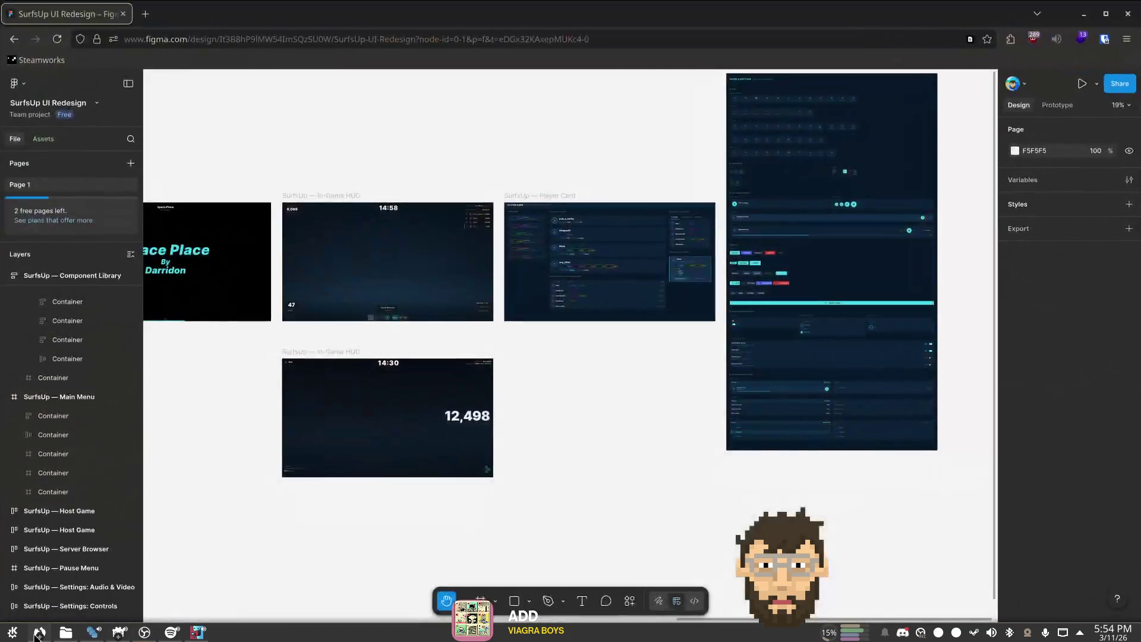
left_click(1084, 13)
left_click(613, 367)
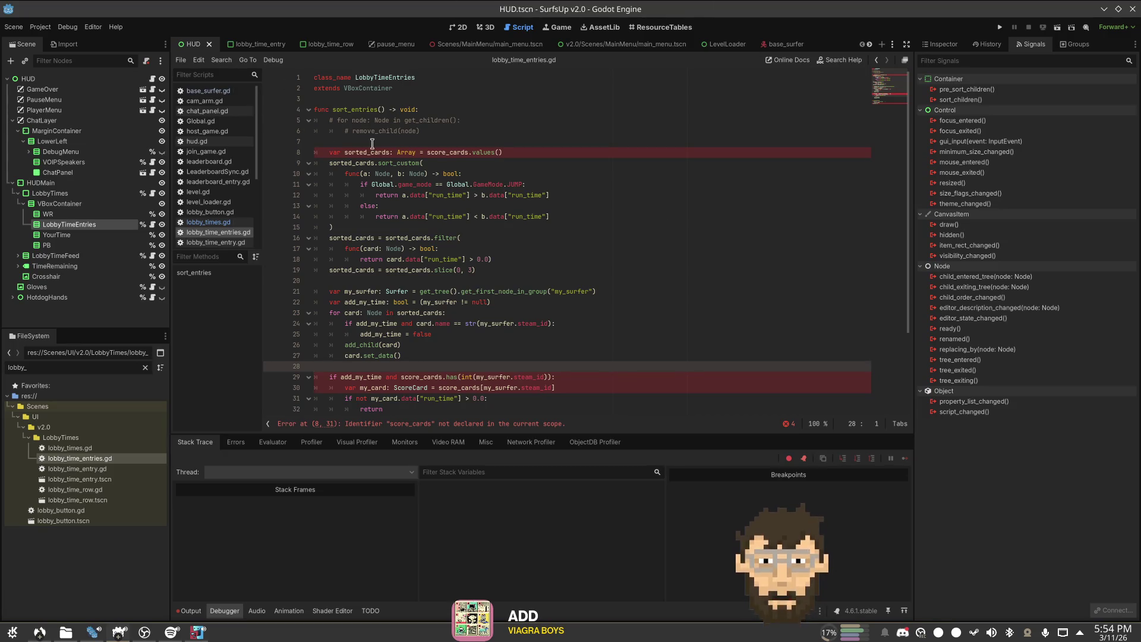
Step: On line 8, replace score_cards.values() with get_children() and save
left_click(389, 153)
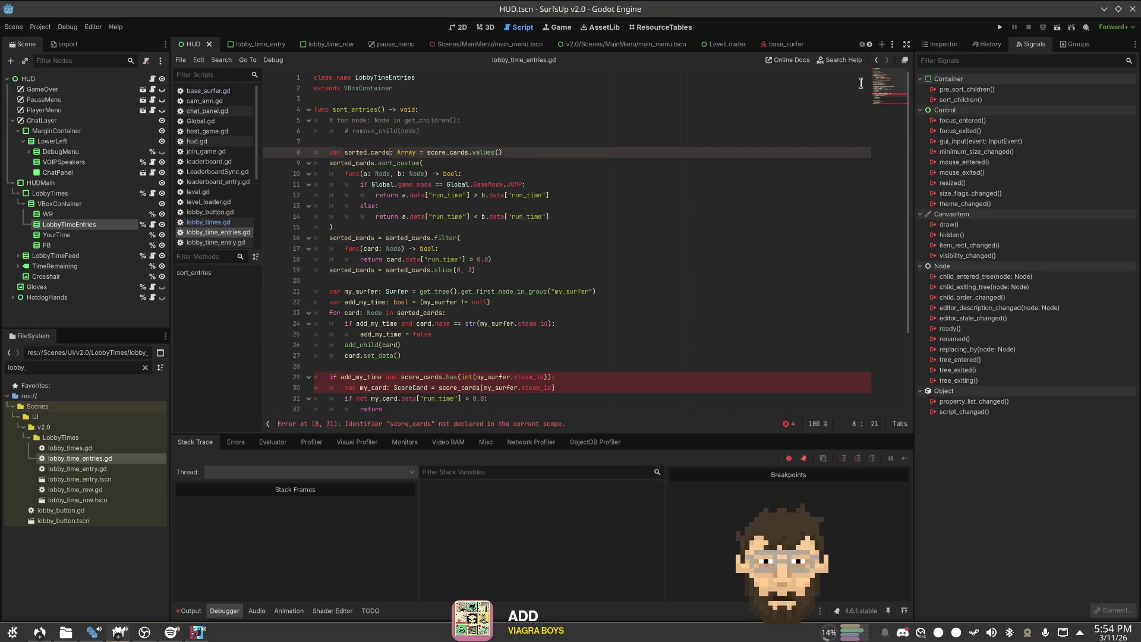
key("End")
key("BackSpace")
key("BackSpace")
key("BackSpace")
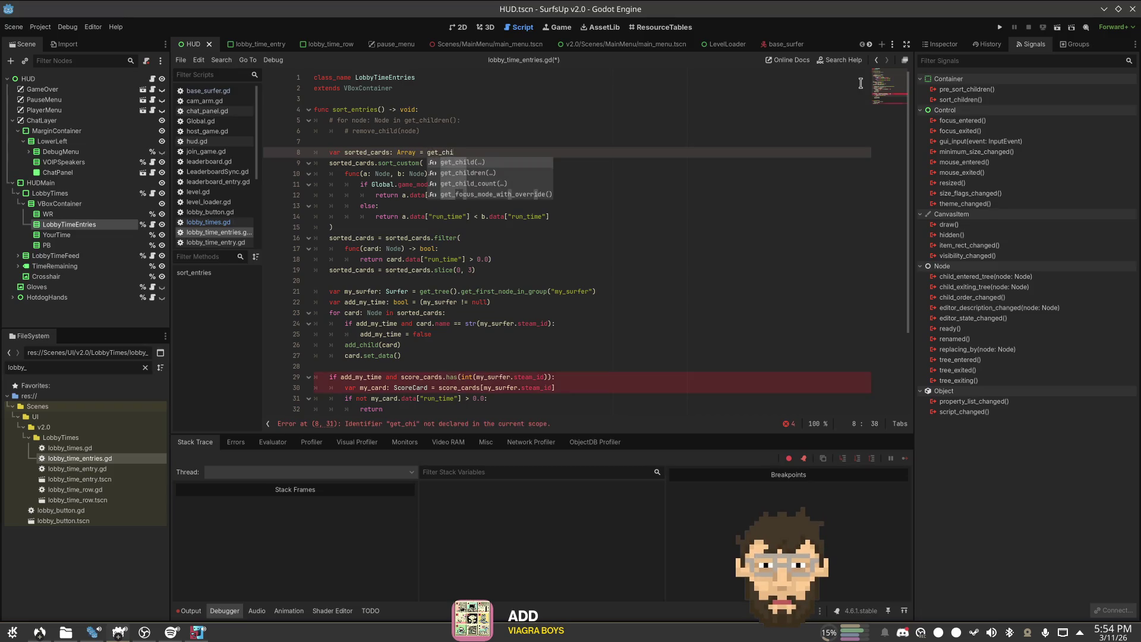
key("Down")
key("Return")
key("ctrl+s")
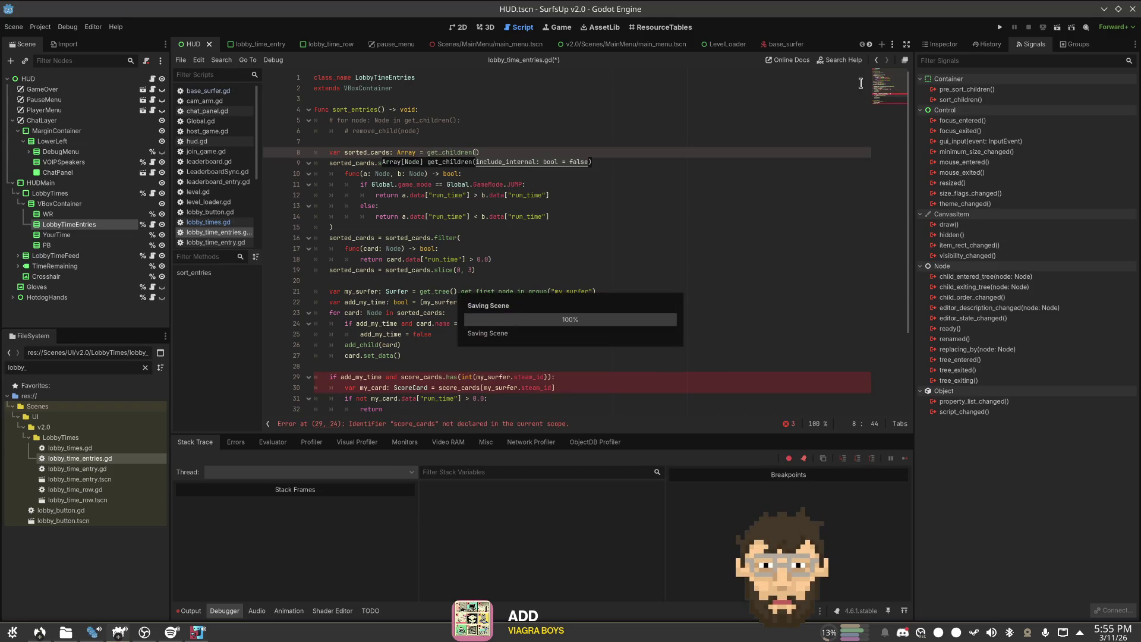
Step: Type the sorted_cards variable as Array[Node] and save the script
key("Left")
key("Left")
key("Left")
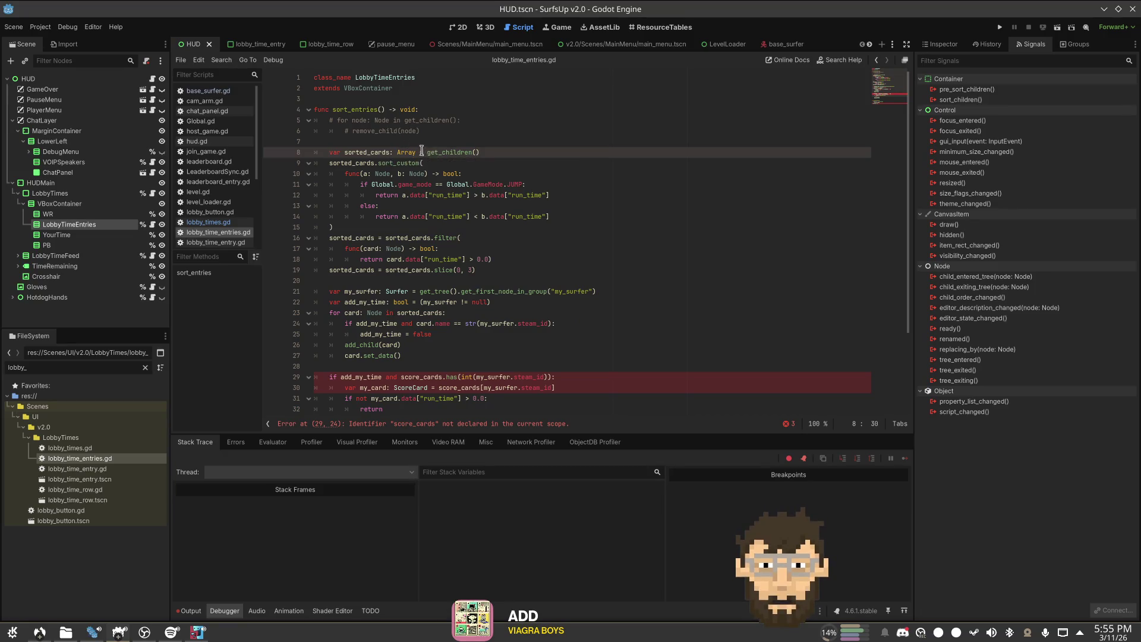
key("Right")
key("Right")
key("Right")
type("[Node")
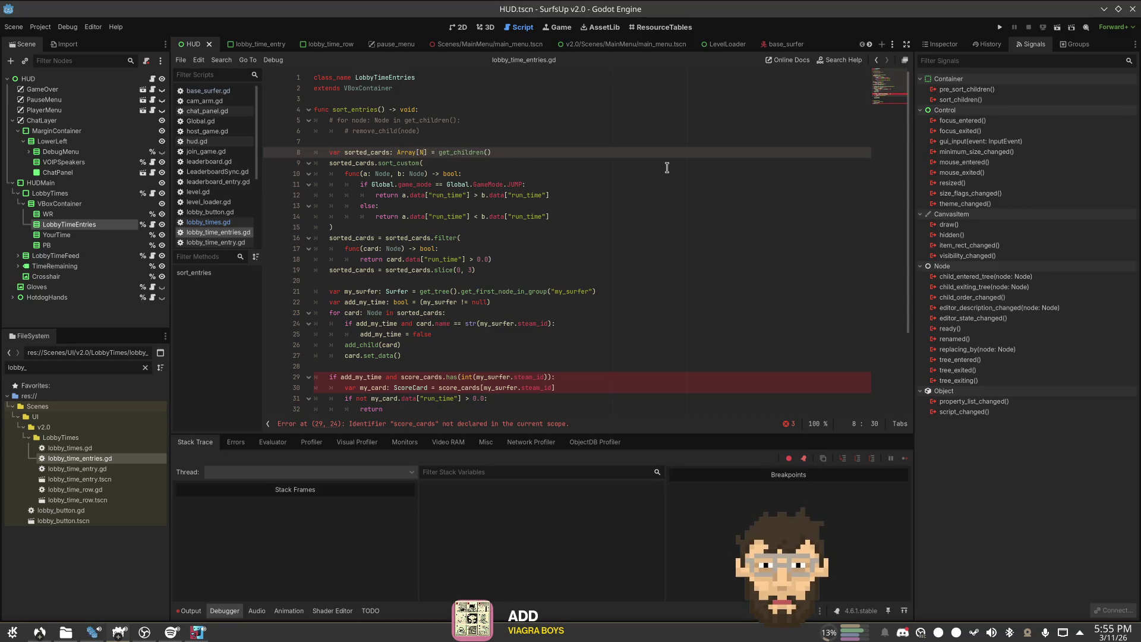
key("Escape")
key("End")
key("ctrl+s")
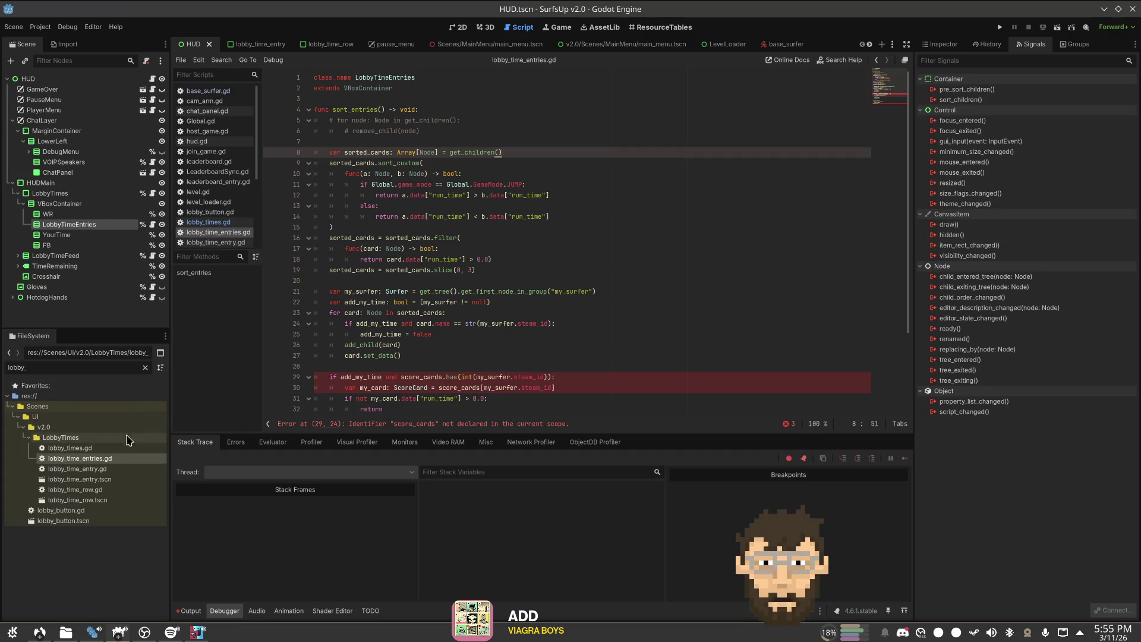
left_click(117, 472)
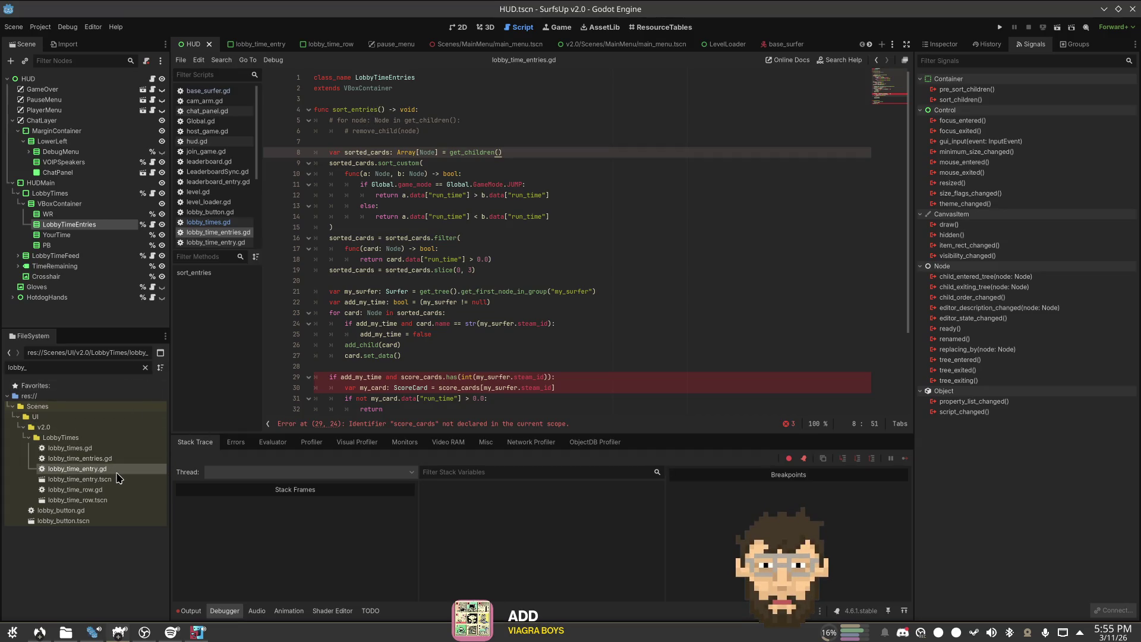
Step: Look over lobby_time_entry.gd, then open the script attached to the LobbyTimeEntries node
double_click(116, 473)
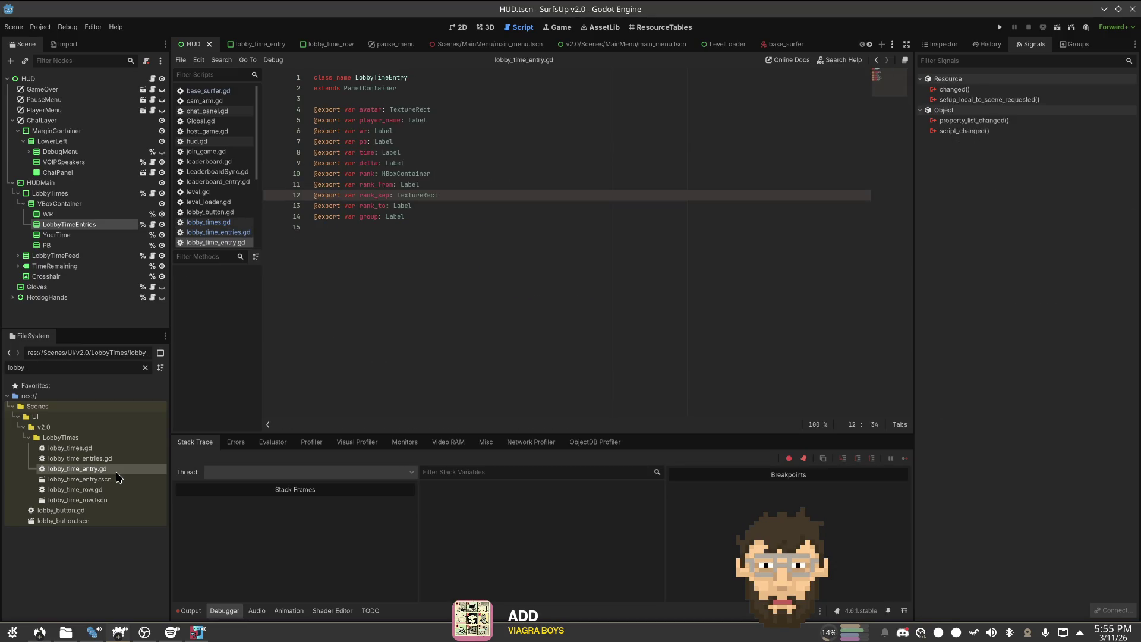
left_click(445, 163)
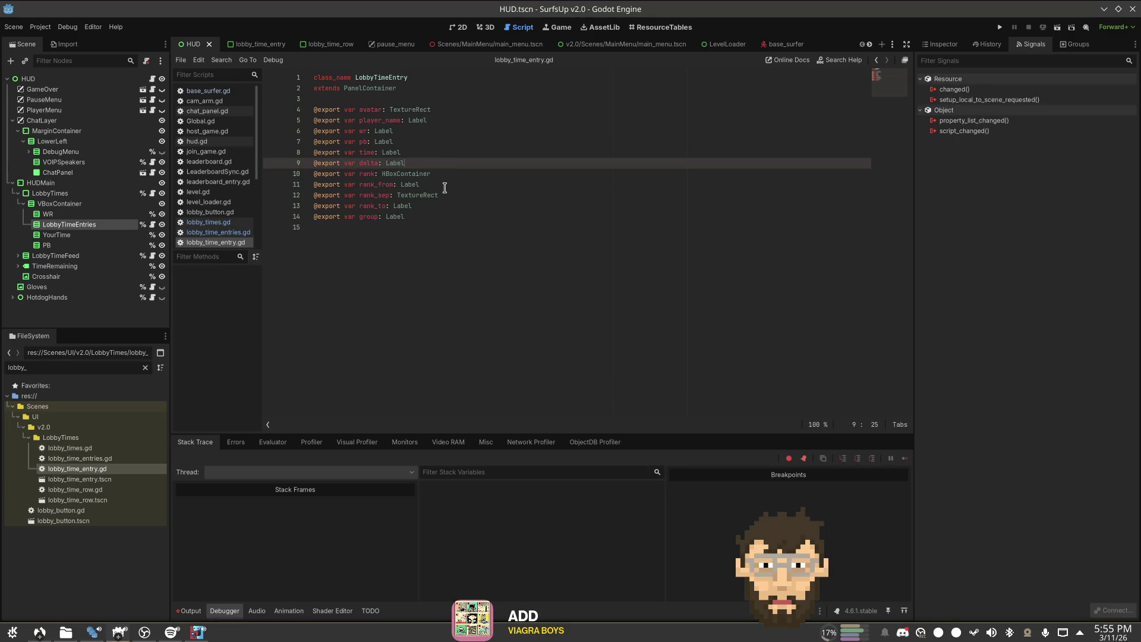
left_click(376, 152)
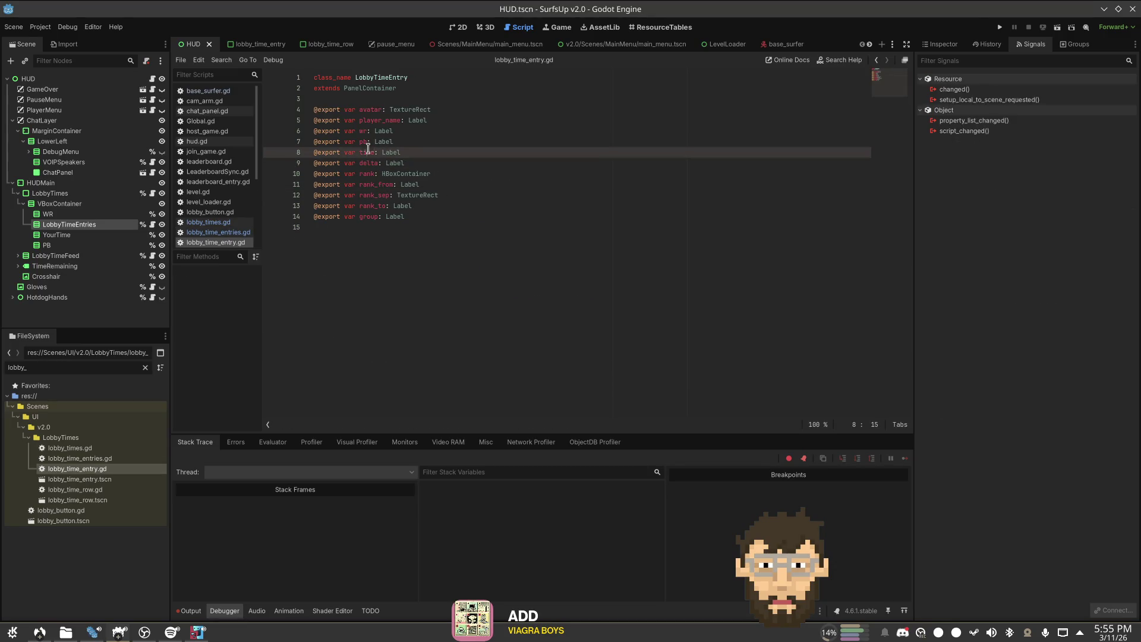
left_click(96, 224)
left_click(152, 225)
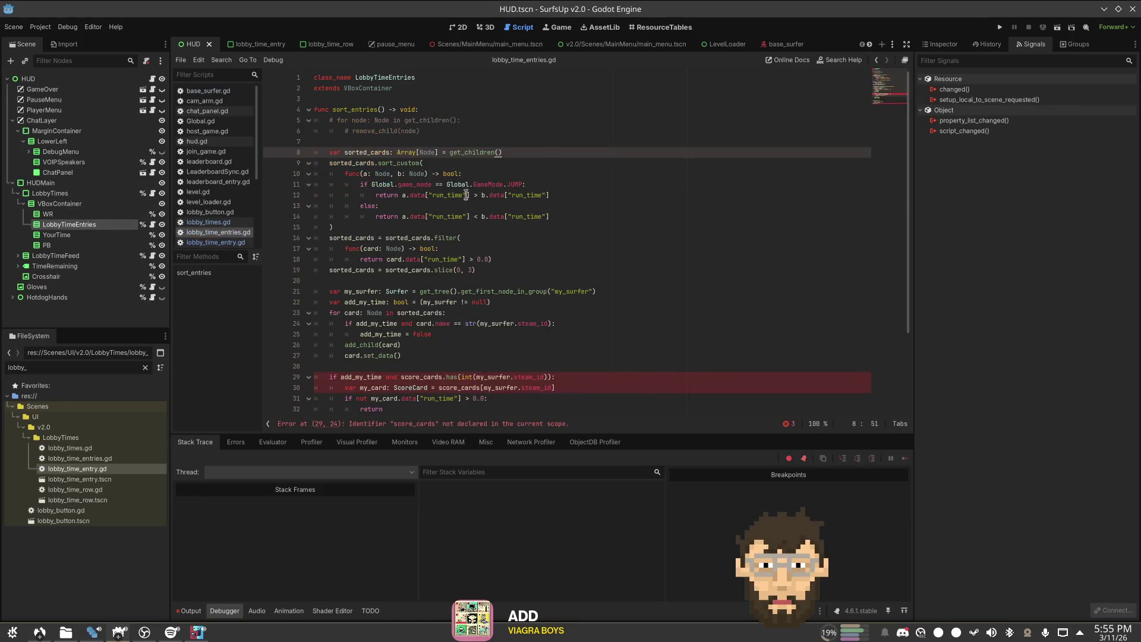
Step: Replace the four run_time keys on lines 12 and 14 with 'time' and save
double_click(466, 195)
type("time")
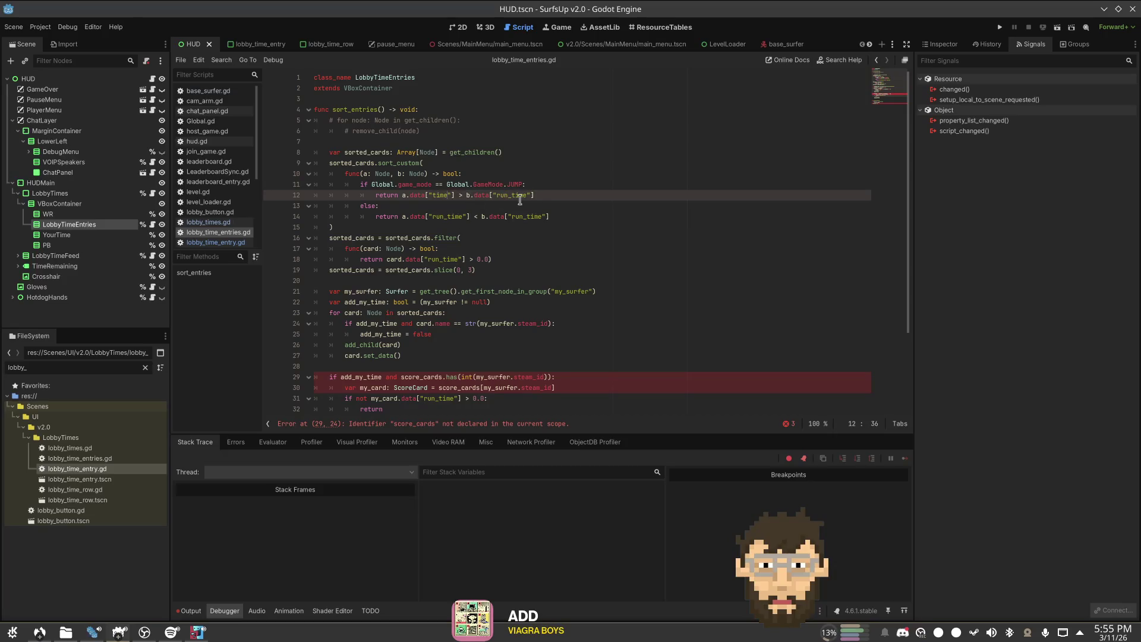
double_click(519, 196)
type("time")
double_click(454, 217)
type("time")
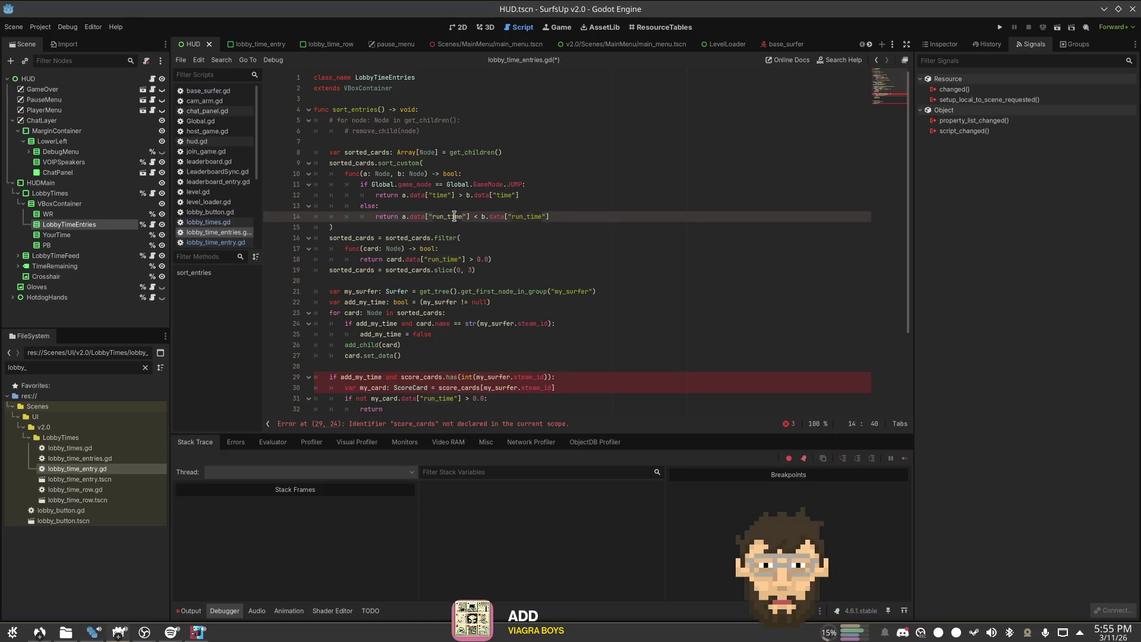
double_click(517, 216)
type("time")
left_click(592, 195)
key("ctrl+s")
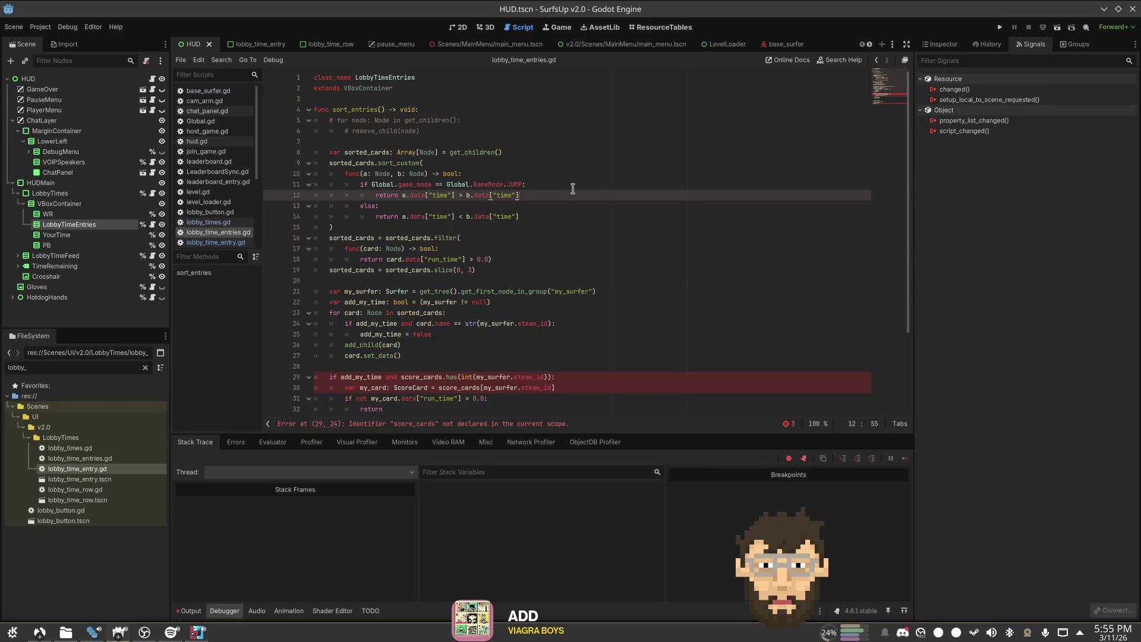
double_click(440, 260)
Step: Change the filter's key to 'time' and the slice limit from 3 to 5, then save
type("time")
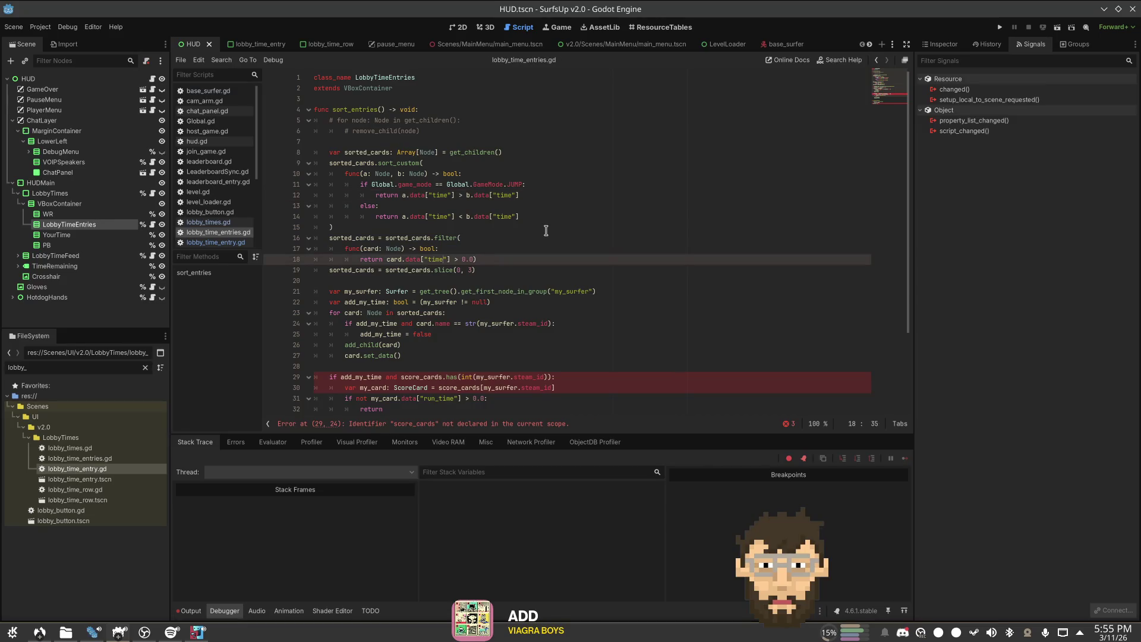
left_click(471, 270)
key("BackSpace")
type("5")
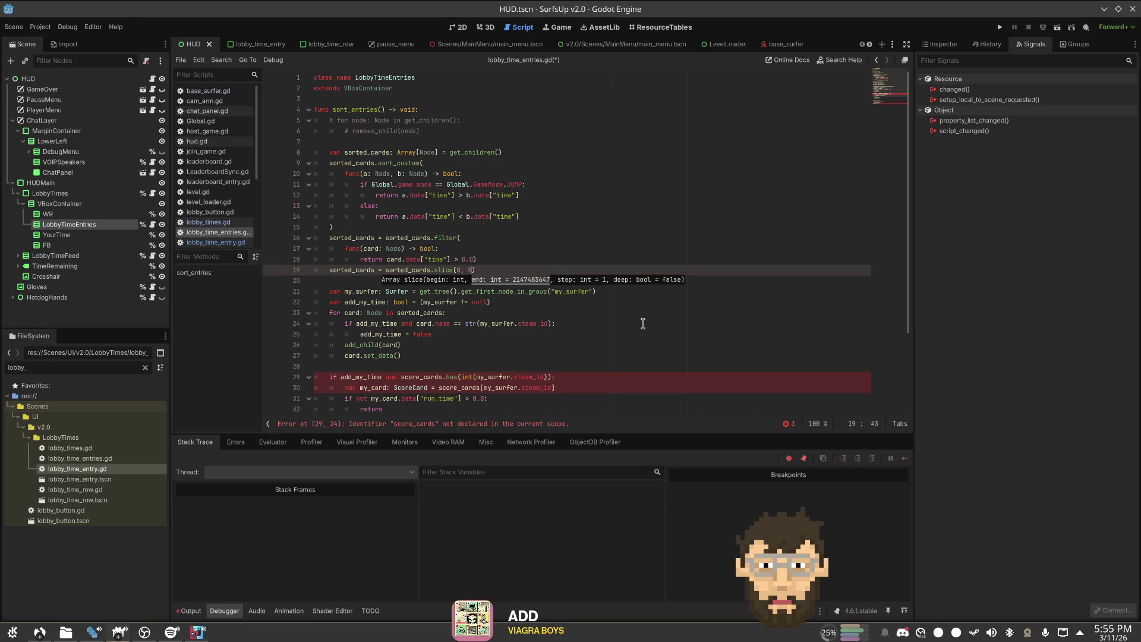
key("ctrl+s")
Step: Move the filter's closing parenthesis onto its own line and save
left_click(619, 185)
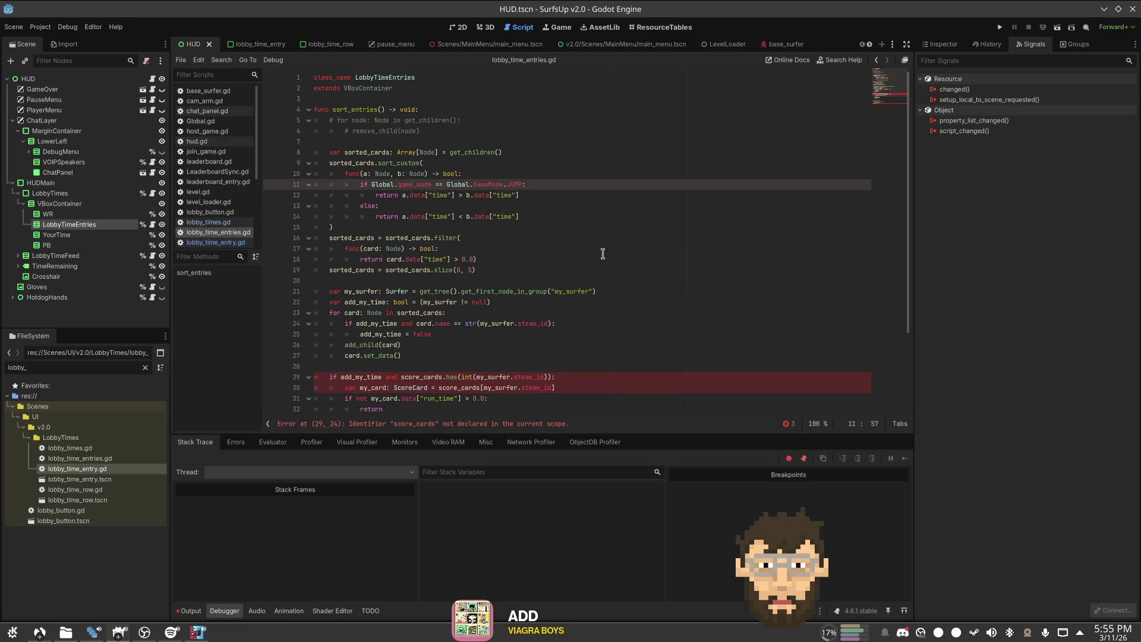
left_click(498, 237)
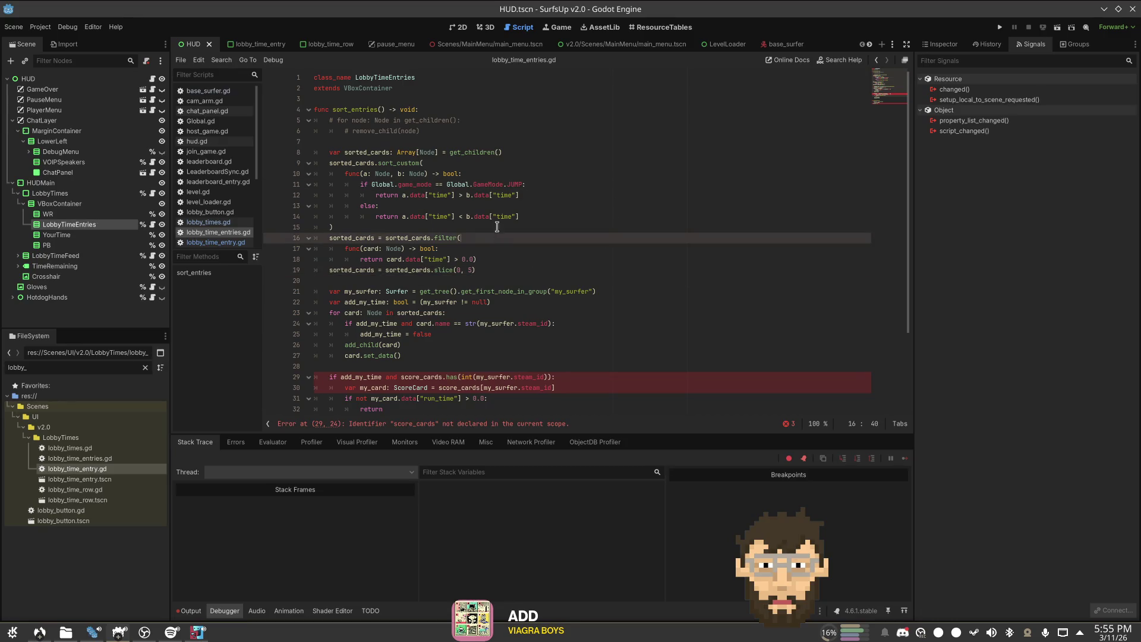
left_click(471, 260)
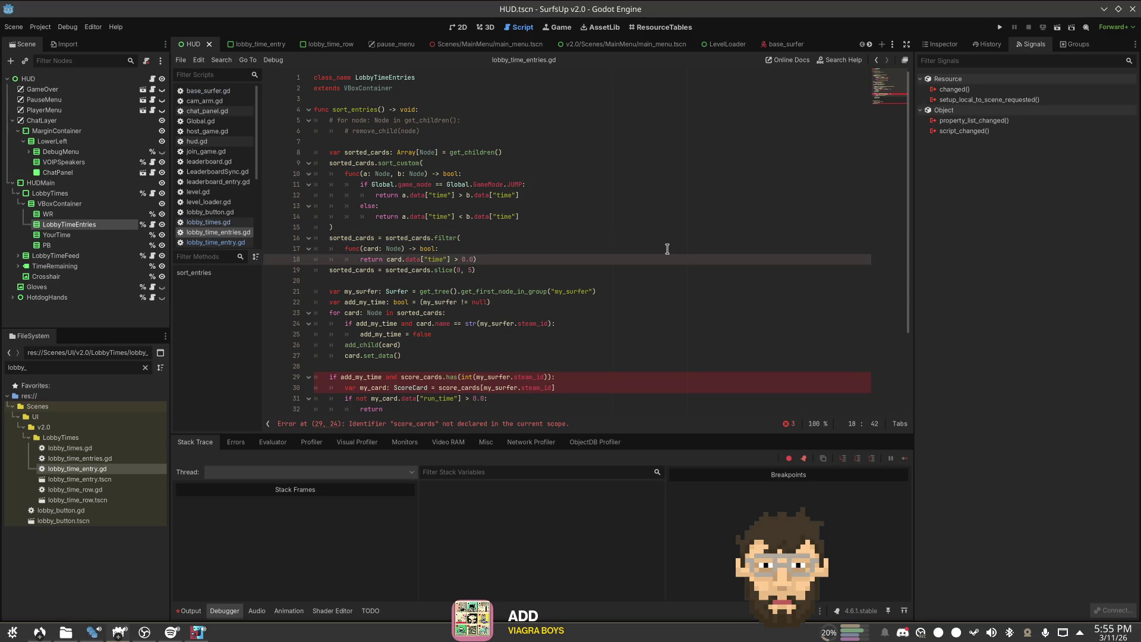
key("Return")
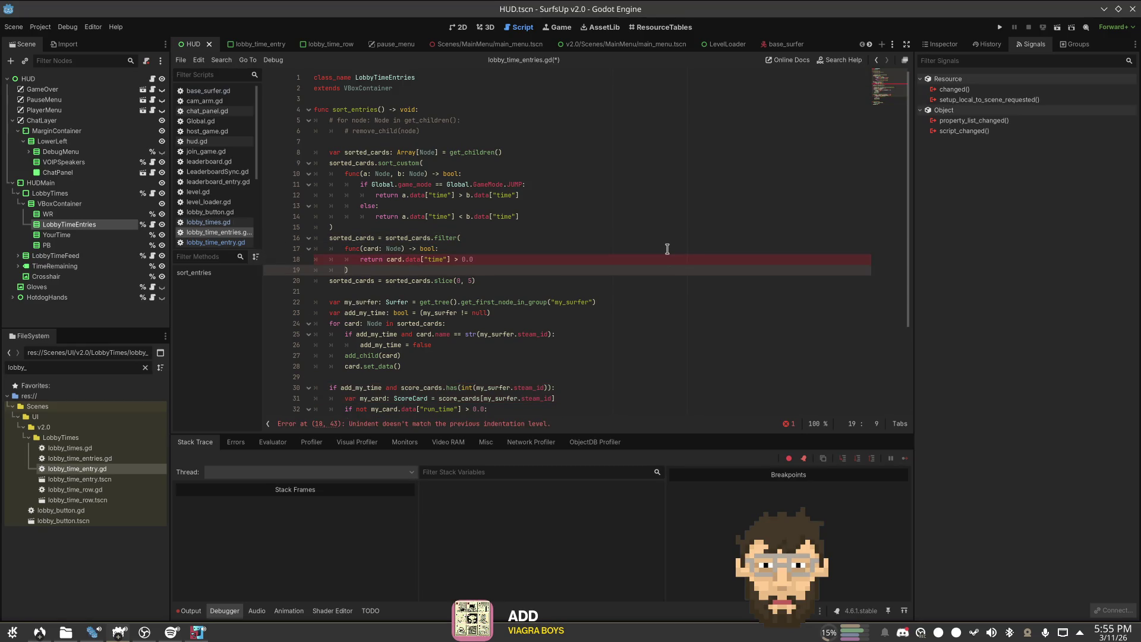
key("ctrl+s")
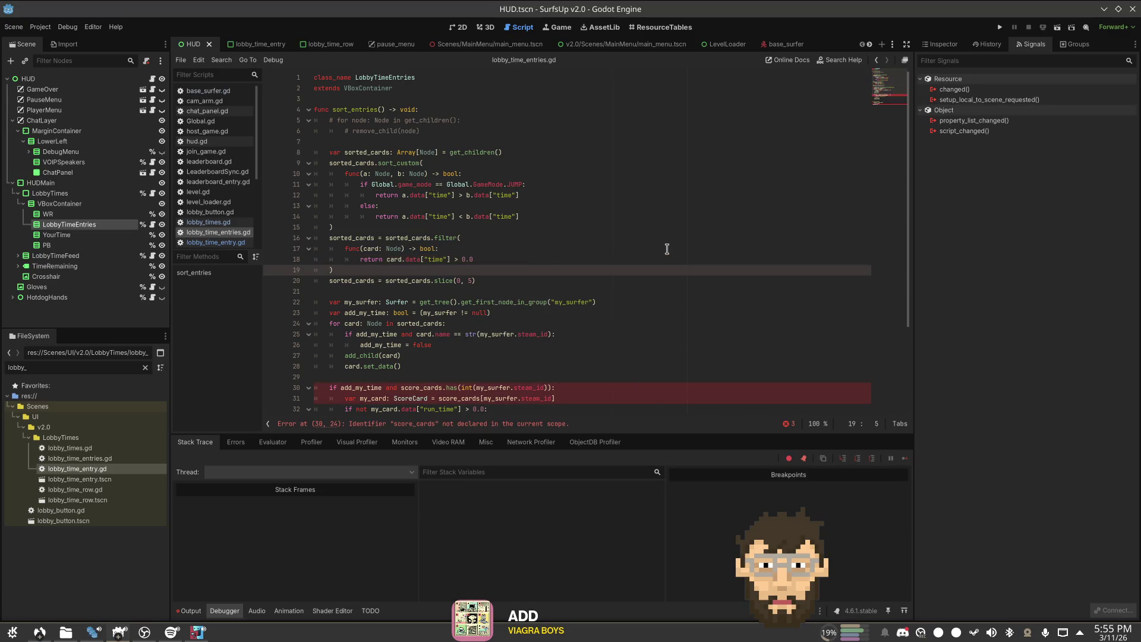
left_click(667, 248)
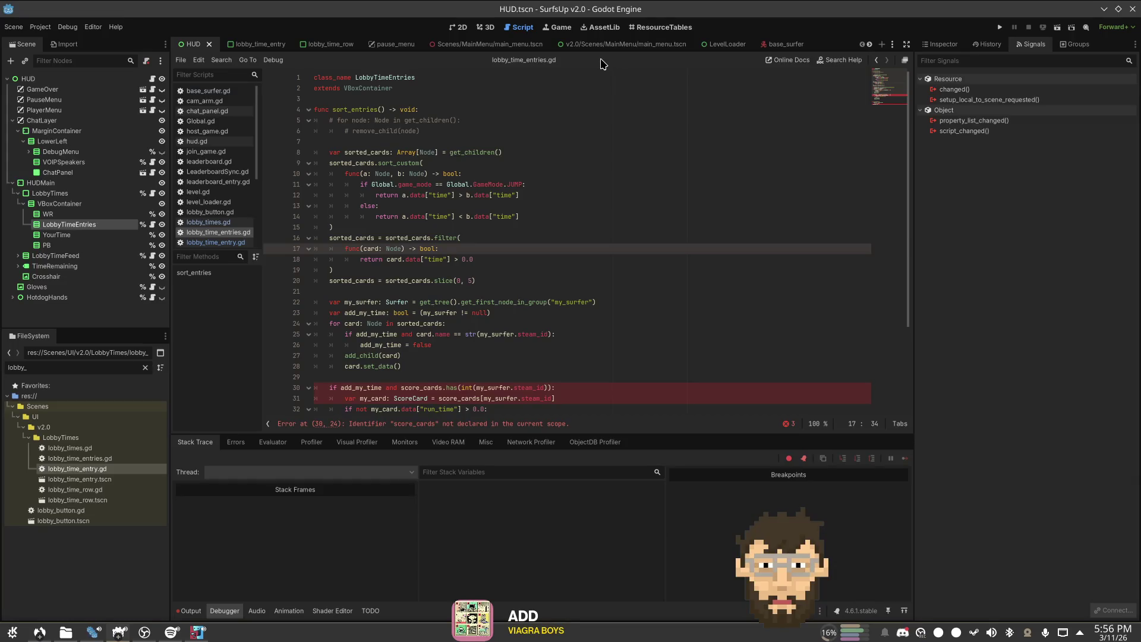
Step: Delete the own-surfer lines 22 through 28 after the card loop
scroll(460, 294, "down", 2)
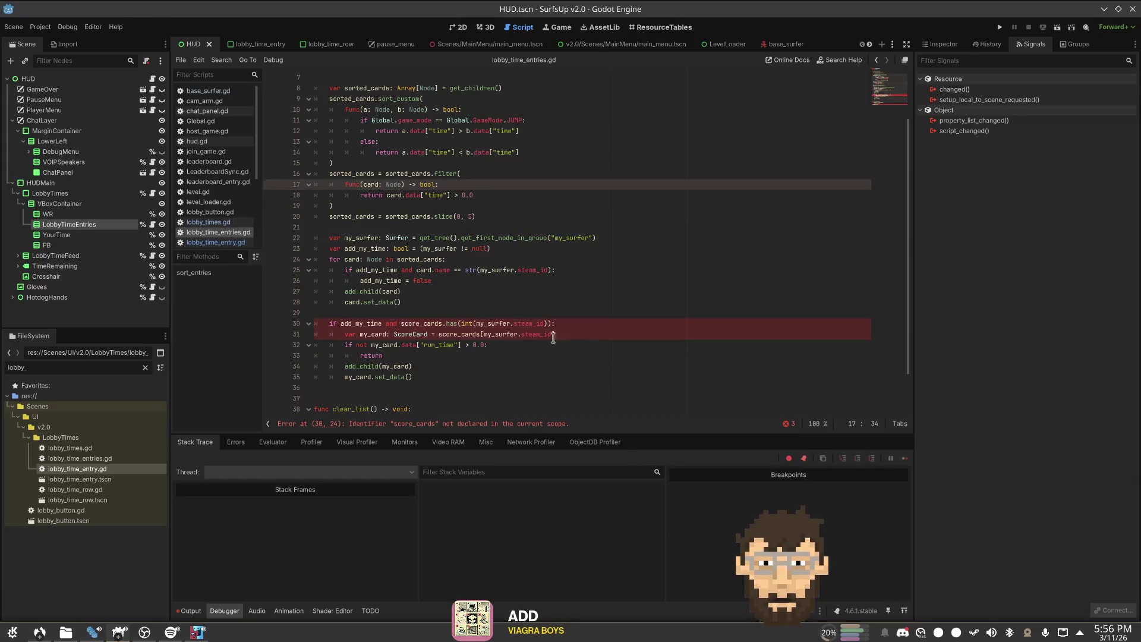
left_click(460, 294)
mouse_move(462, 302)
left_mouse_down()
mouse_move(356, 248)
mouse_move(302, 237)
left_mouse_up()
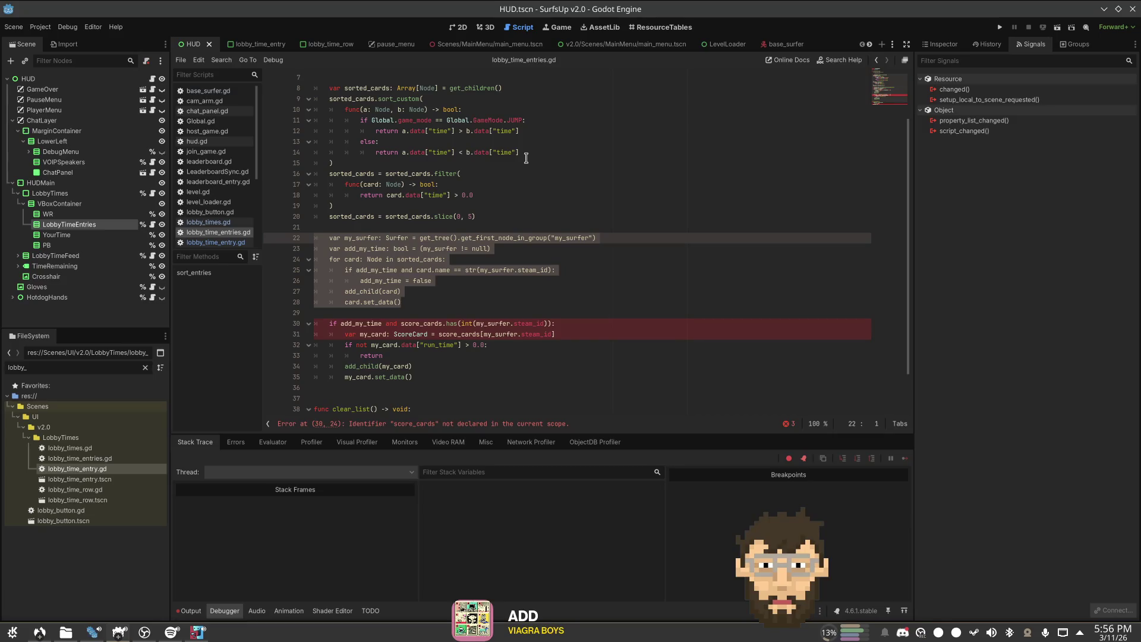
key("Delete")
key("Delete")
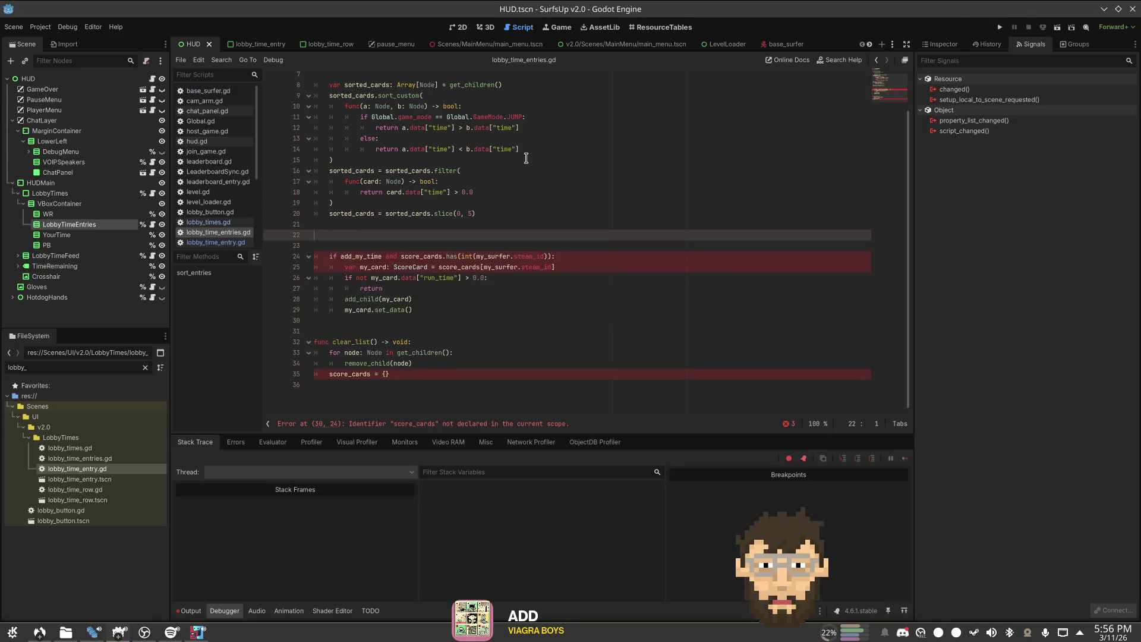
key("Down")
Step: Delete the score-card block and the score_cards = {} reset line, then save
key("shift+Down")
key("shift+Down")
key("shift+Down")
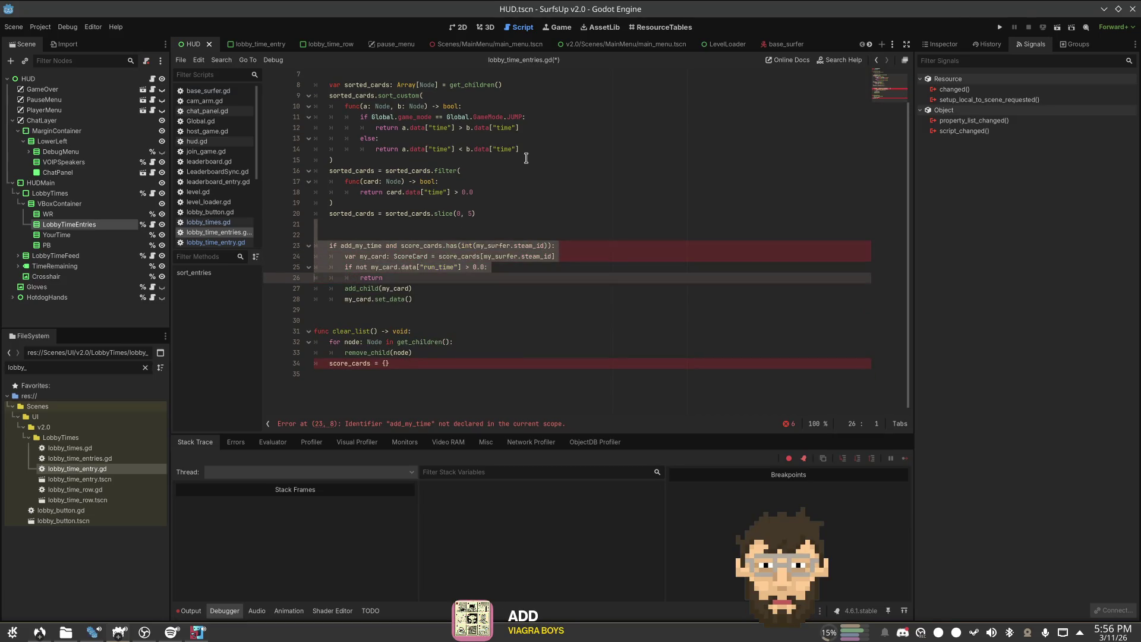
key("shift+End")
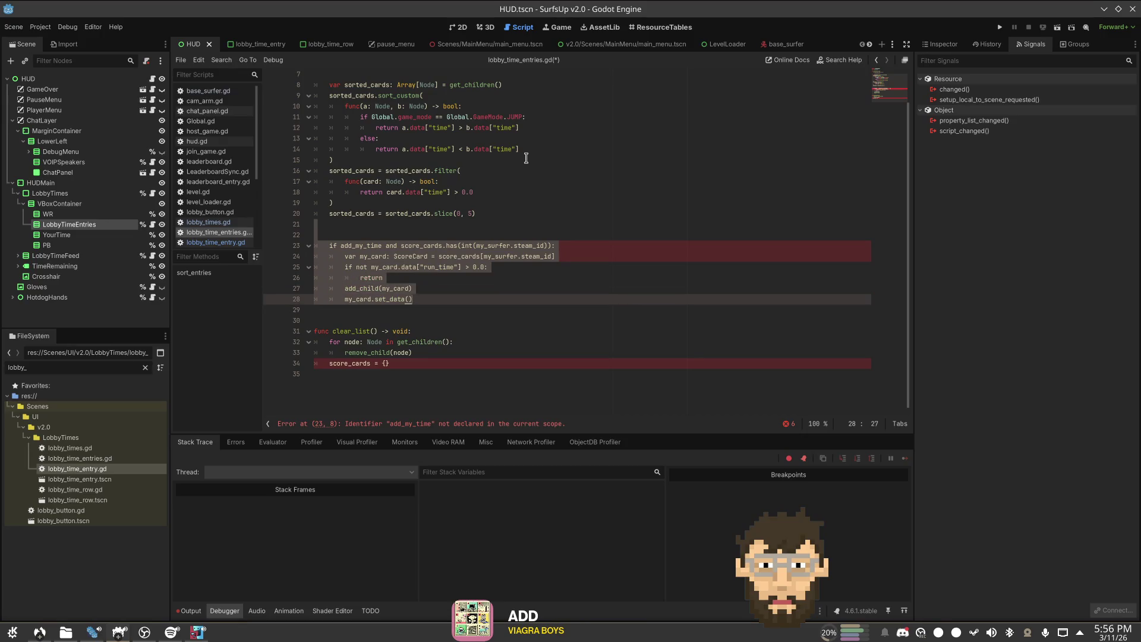
key("Delete")
key("Delete")
key("Down")
key("Down")
key("Down")
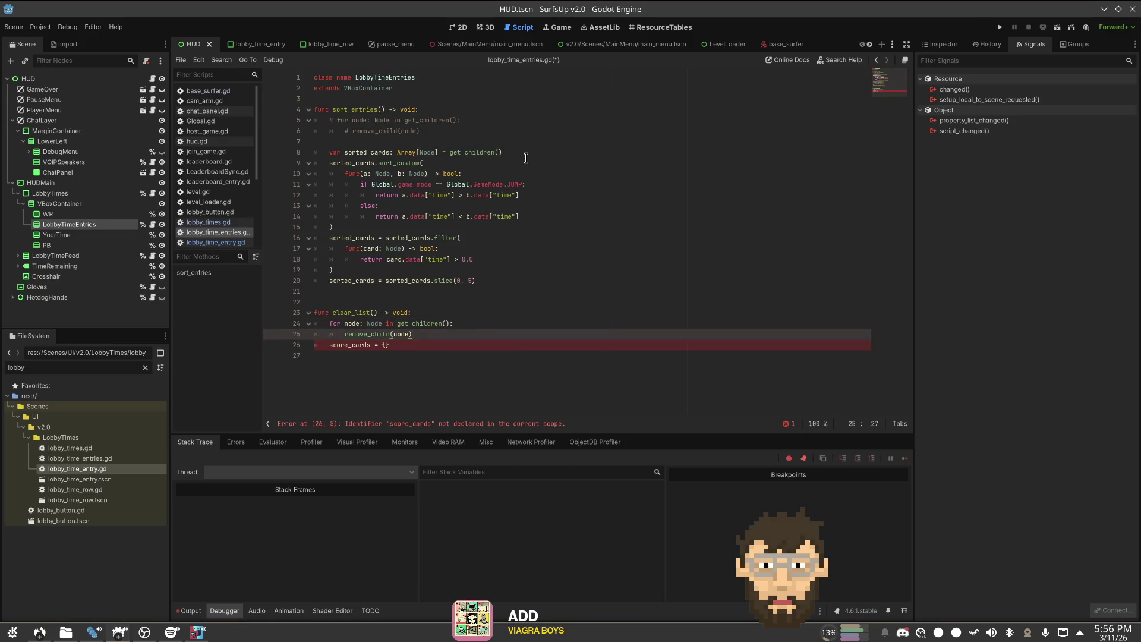
key("shift+Down")
key("Delete")
key("ctrl+s")
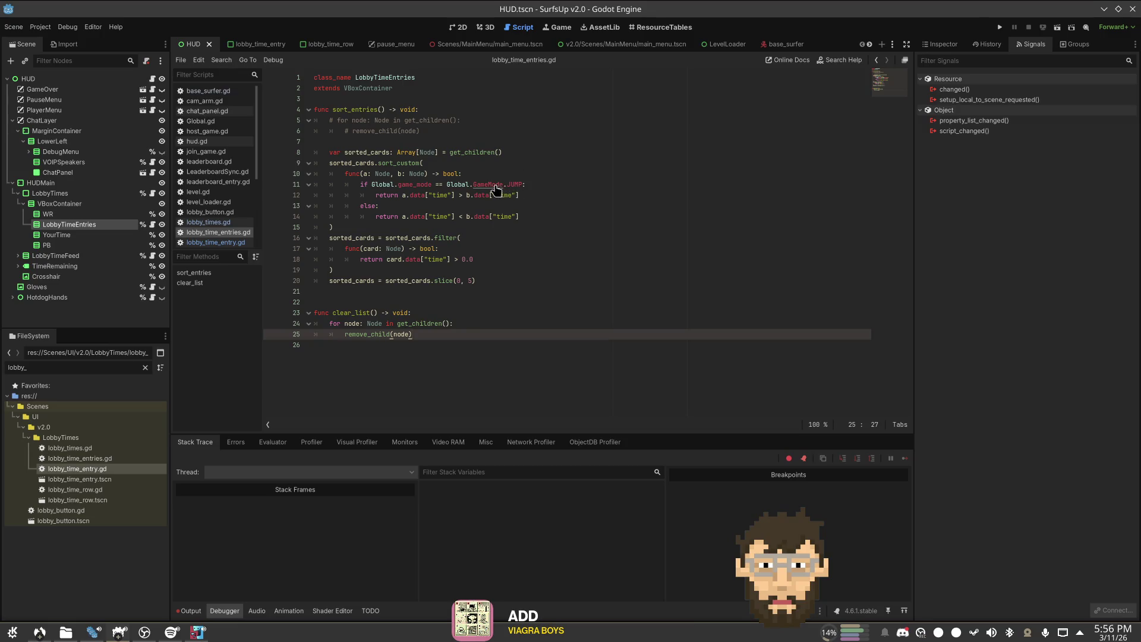
Step: Check the game_mode declaration in Global.gd, save, and launch the project with Run Project
key("ctrl")
left_click(517, 188, "ctrl")
scroll(466, 267, "down", 20)
left_click(205, 100)
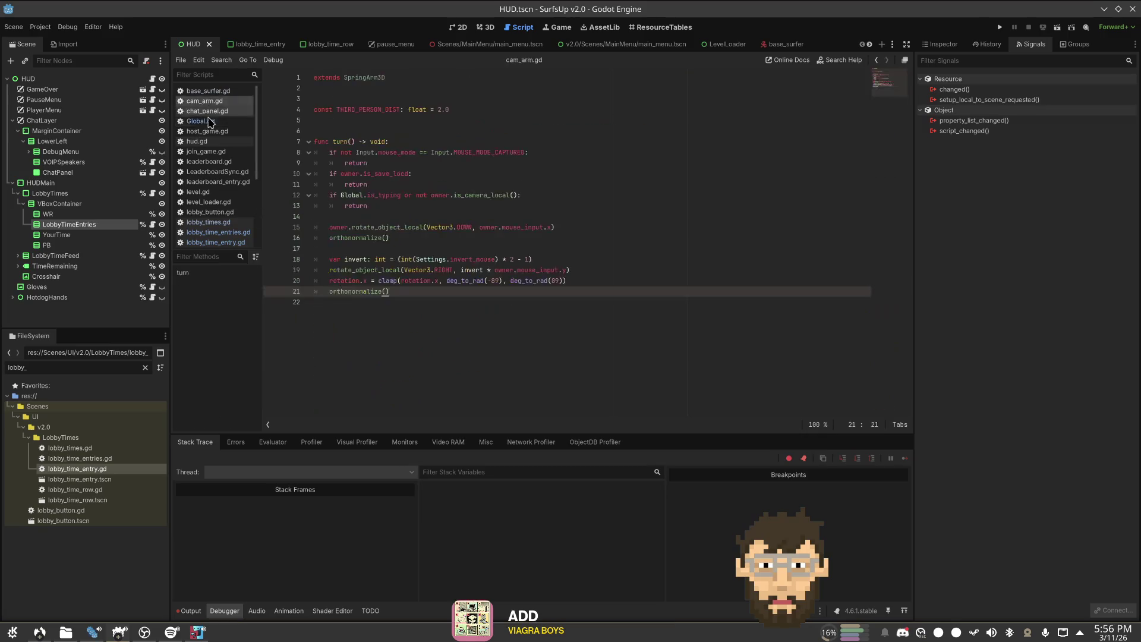
left_click(200, 121)
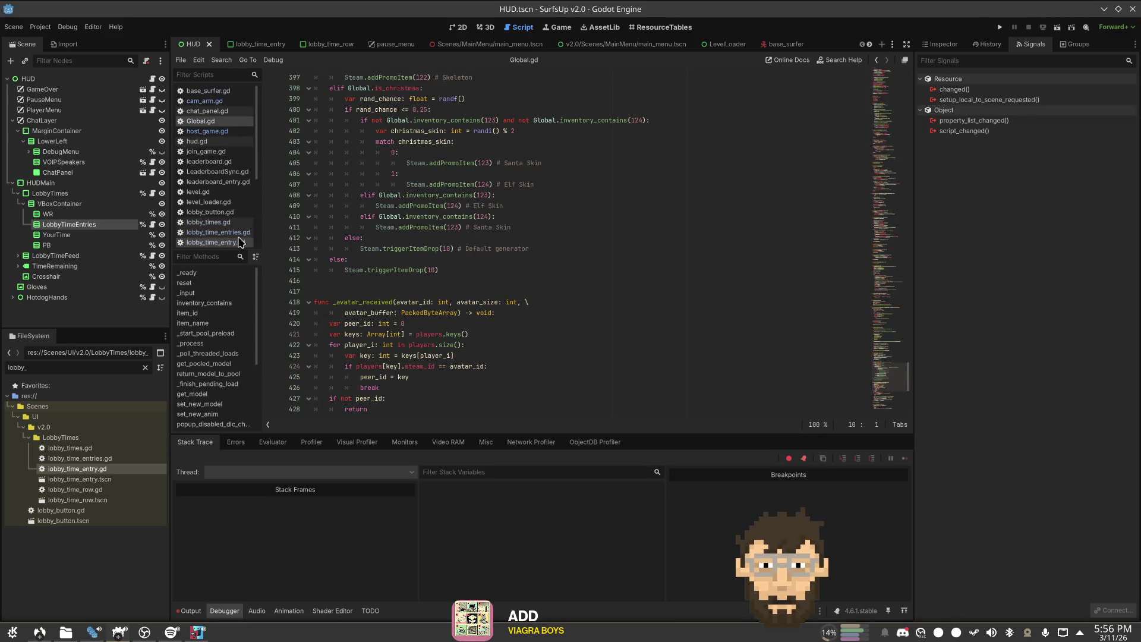
left_click(218, 232)
left_click(408, 188, "ctrl")
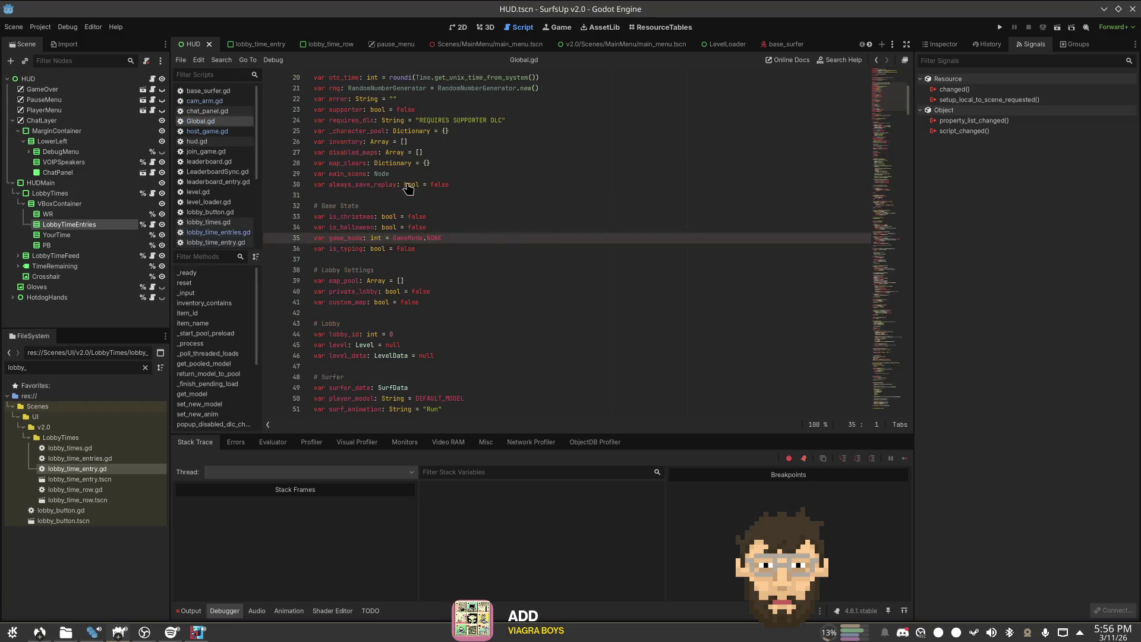
scroll(550, 246, "up", 2)
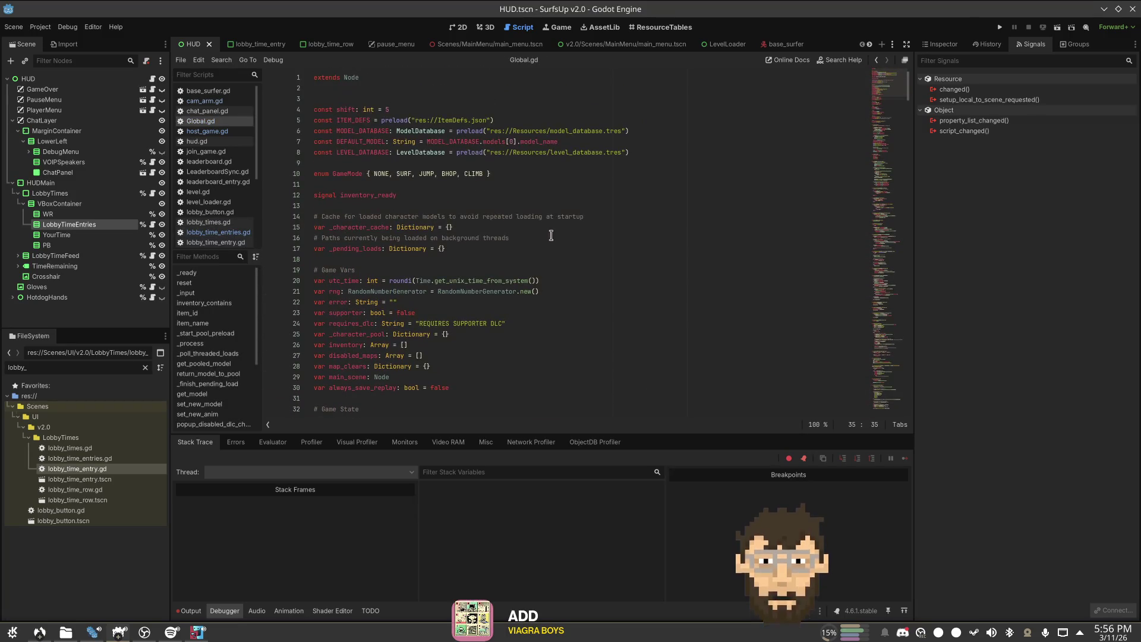
left_click(596, 202)
key("ctrl+s")
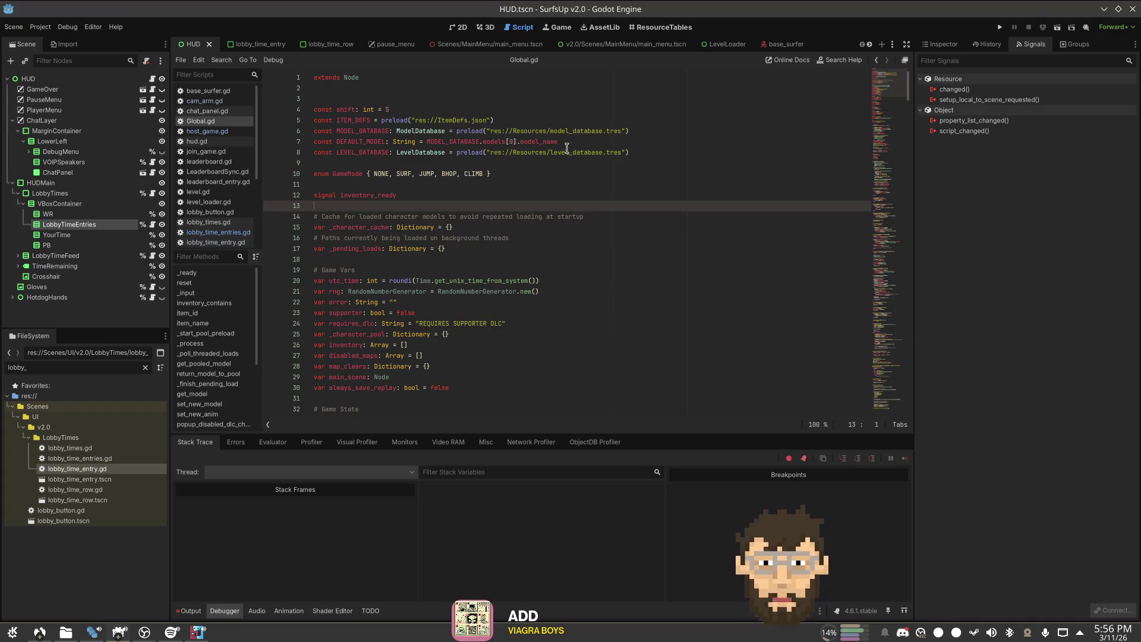
left_click(1000, 27)
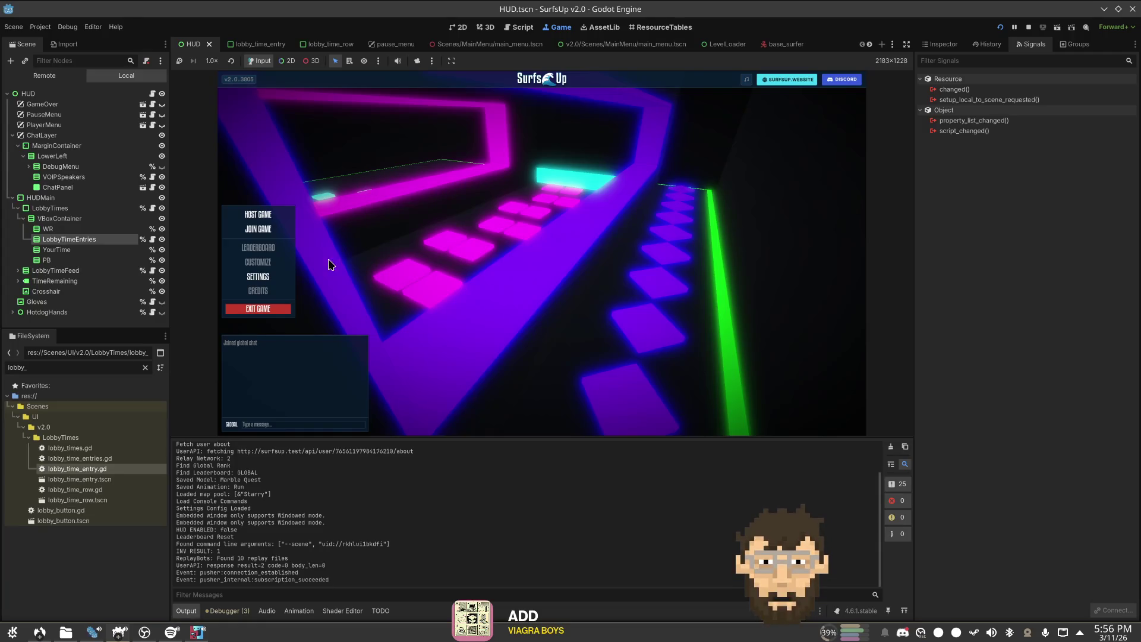
Step: Host a game on Starry, start the server, and vote to extend the map from the Player Menu
left_click(258, 215)
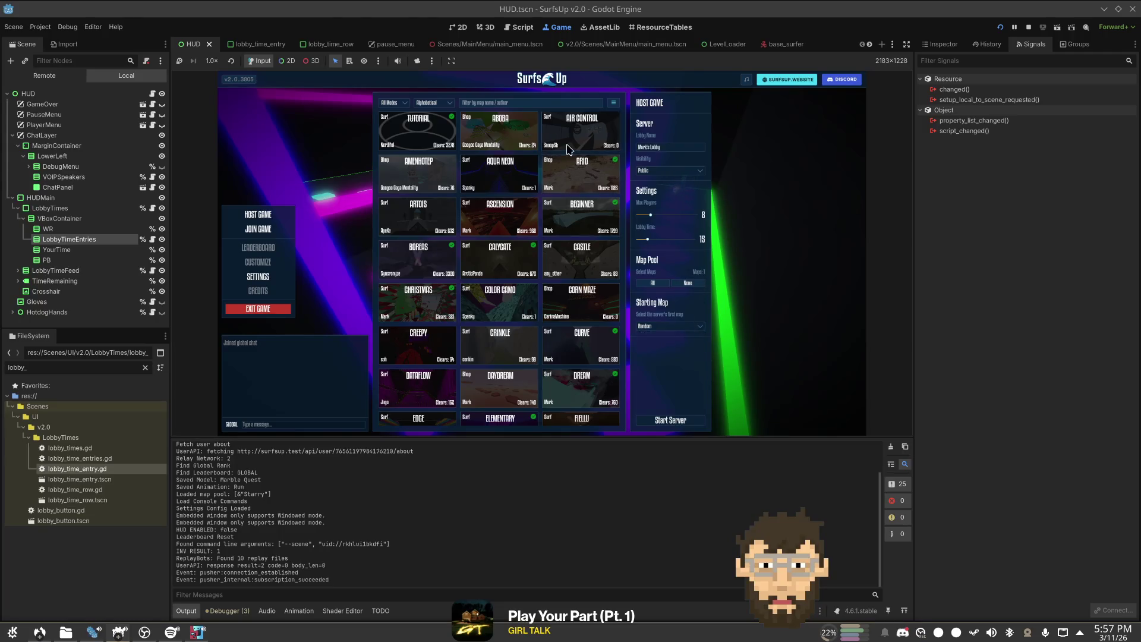
left_click(676, 421)
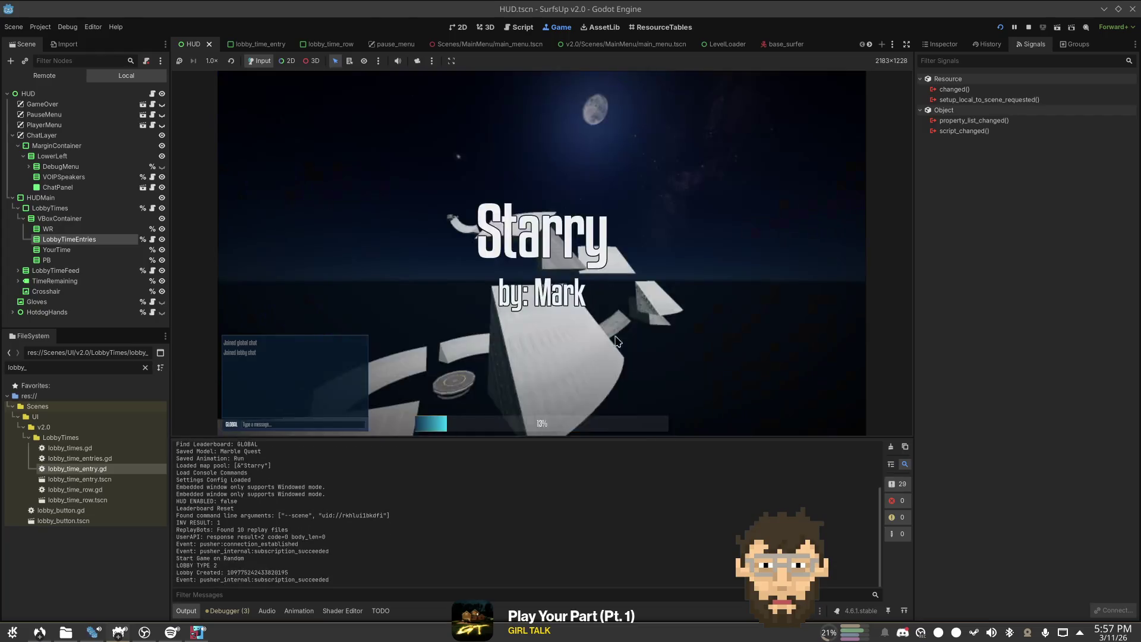
key("Tab")
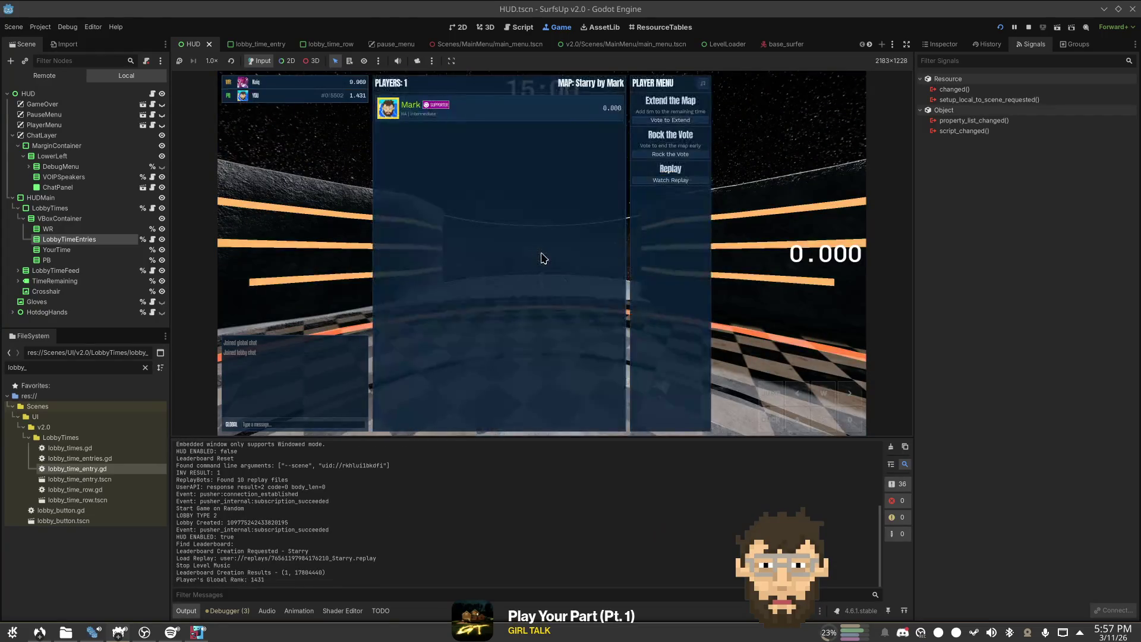
left_click(681, 121)
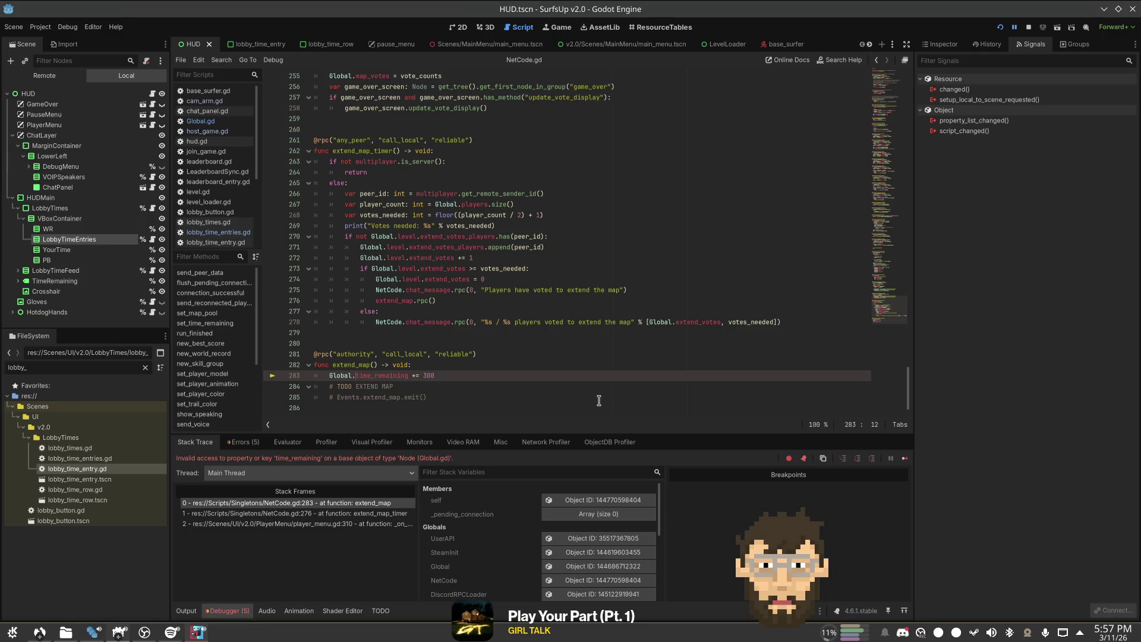
Step: Change line 283 to 'Global.level.time_remaining += 300' and stop the running game
key("ctrl+shift+f")
type("time_")
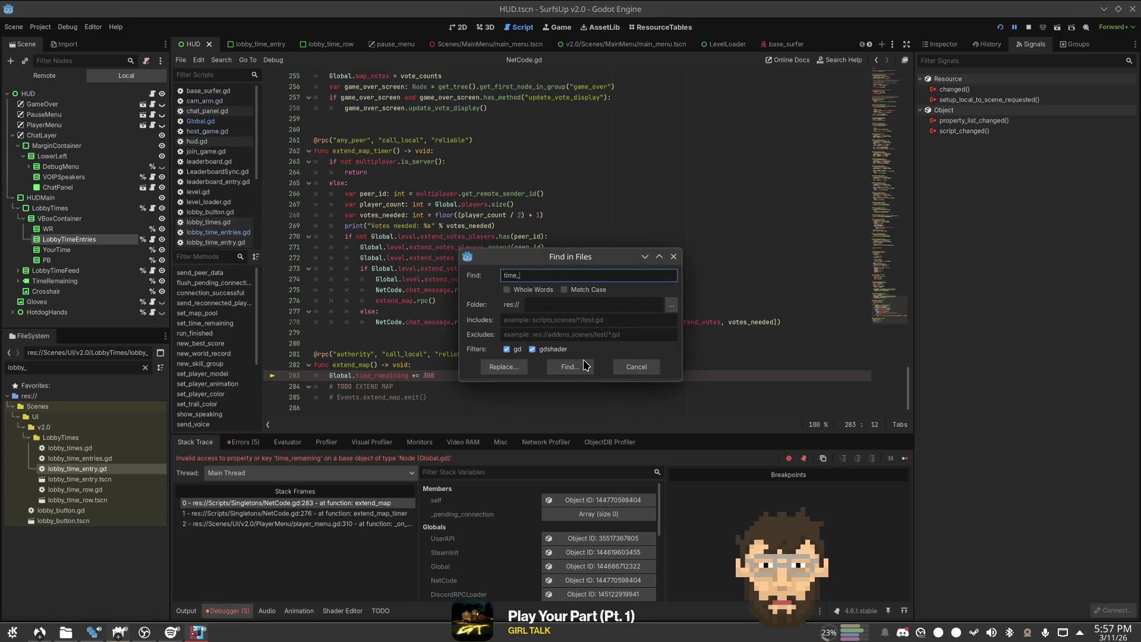
type("remaining")
left_click(586, 365)
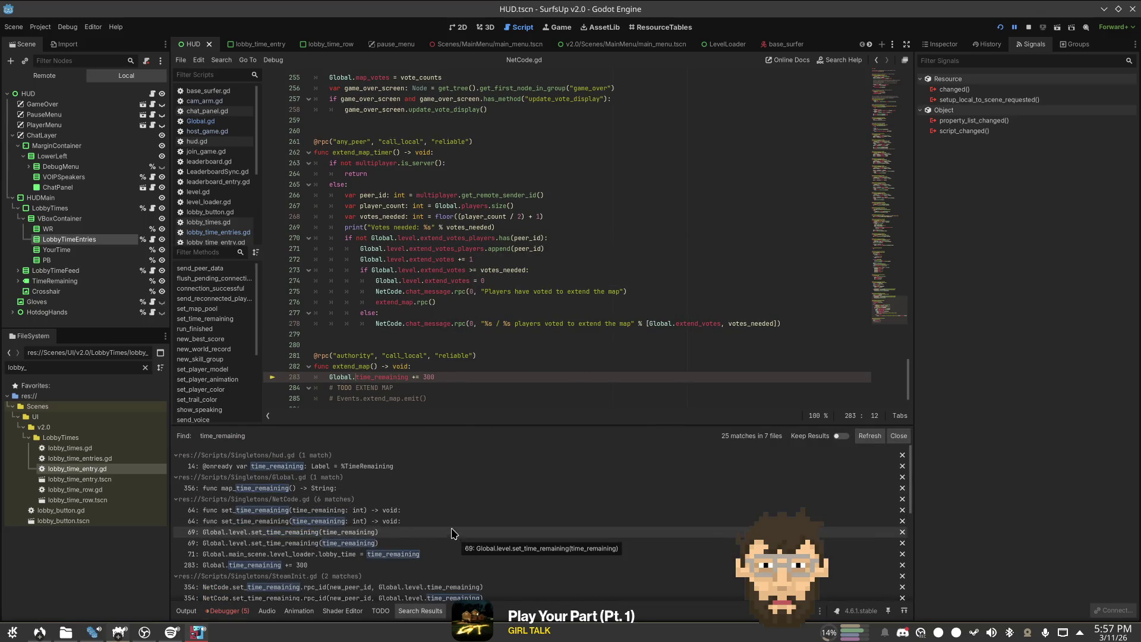
left_click(354, 378)
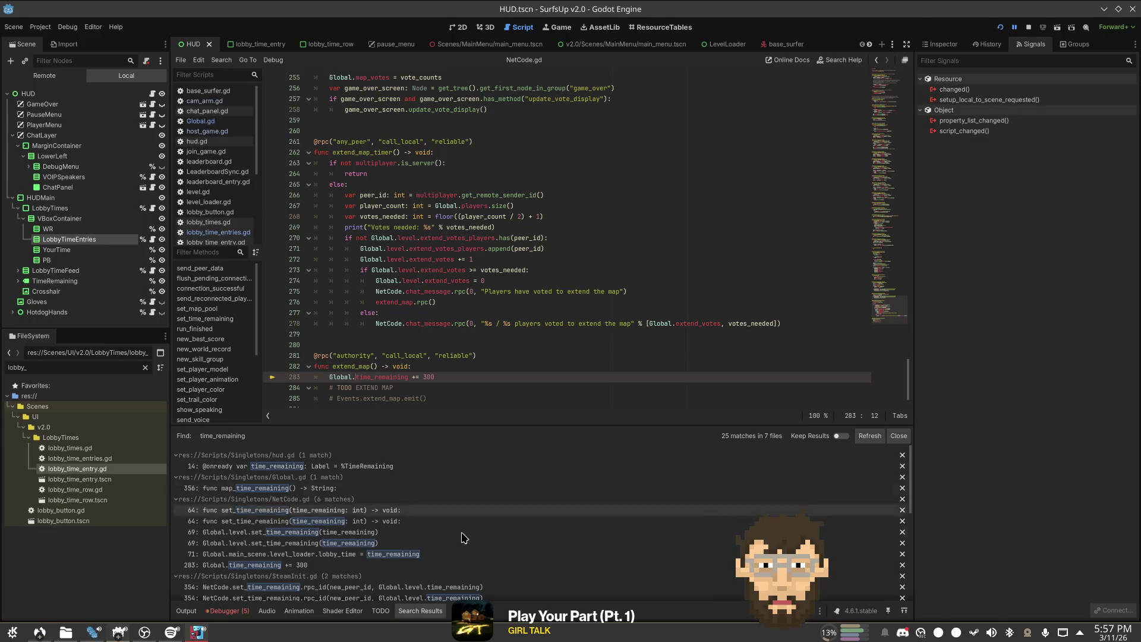
scroll(470, 535, "down", 6)
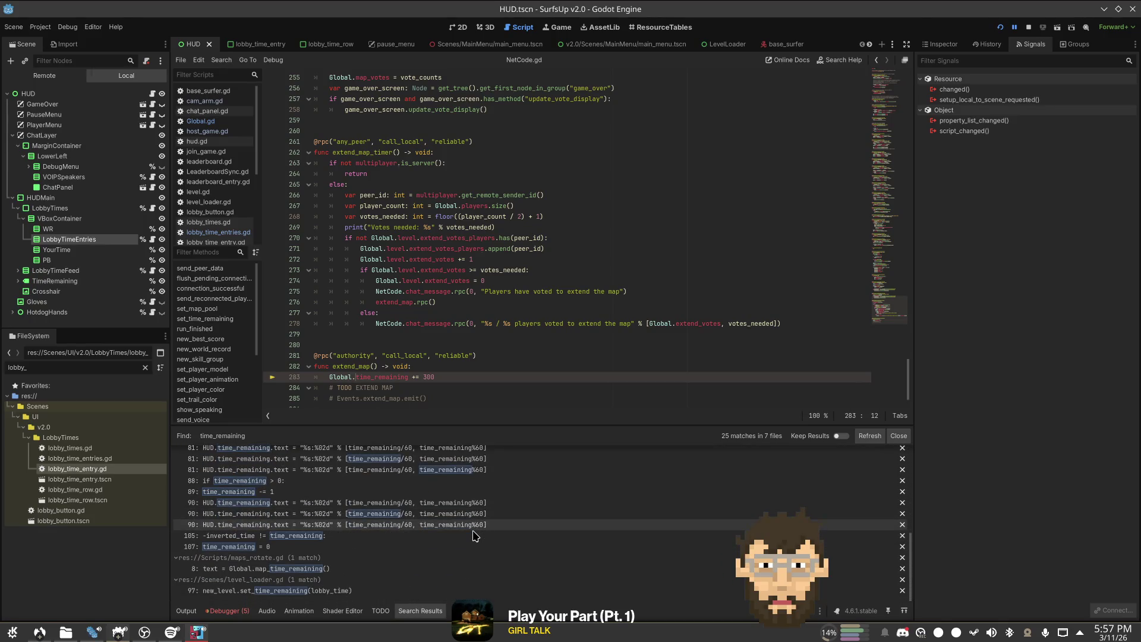
scroll(474, 535, "up", 3)
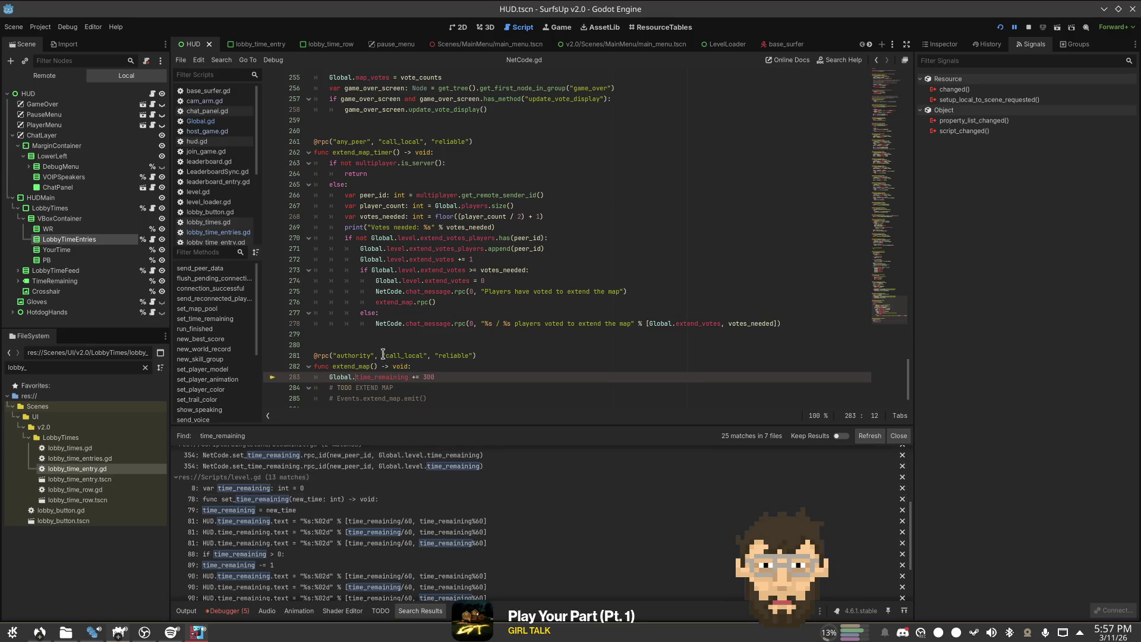
type("level.")
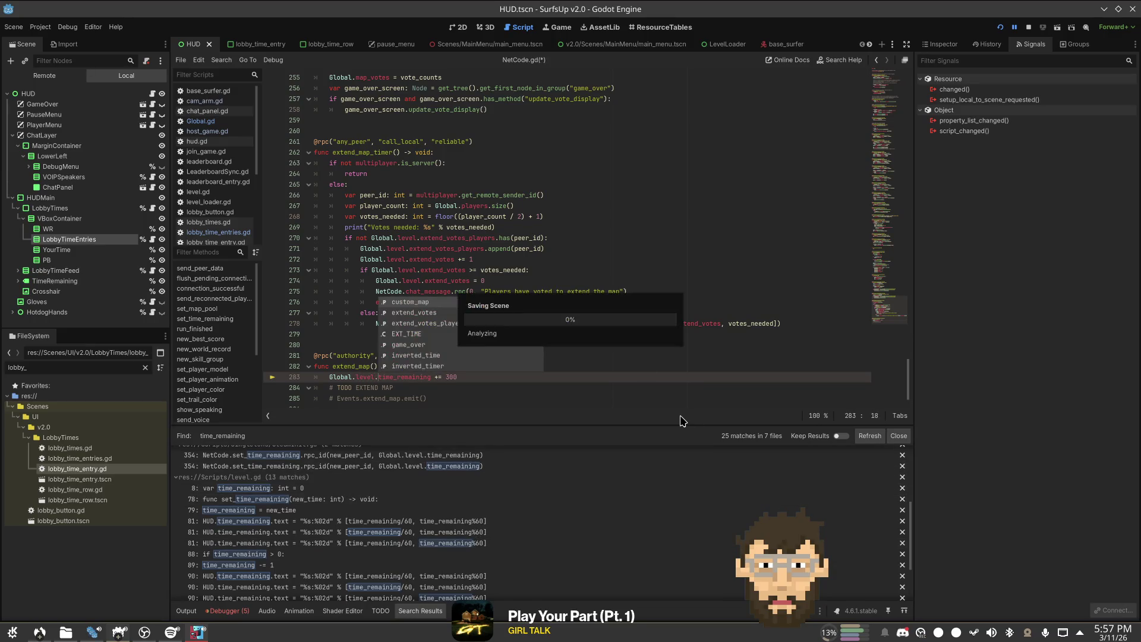
left_click(633, 390)
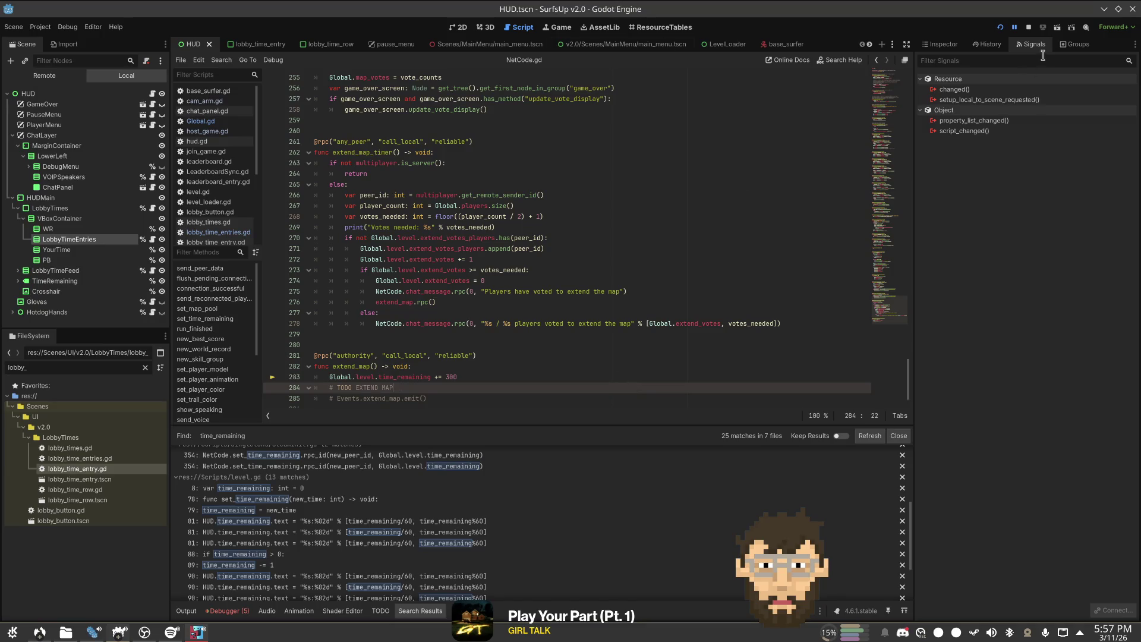
left_click(1029, 27)
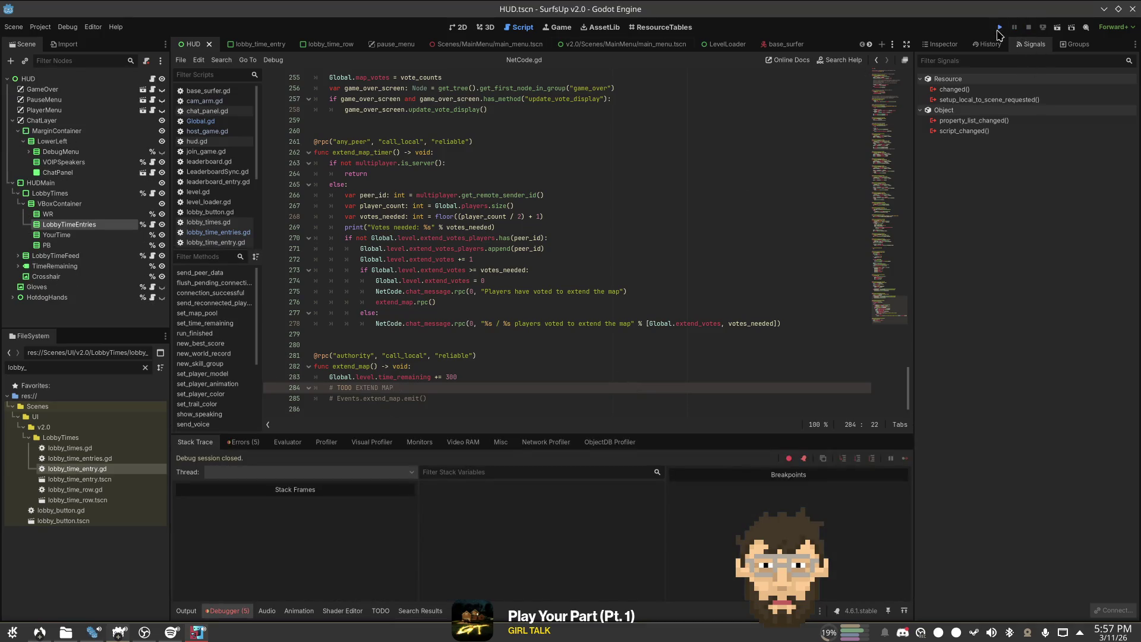
Step: Relaunch SurfsUp, host a server on the Starry map, and view the debugger's Errors list
left_click(1000, 28)
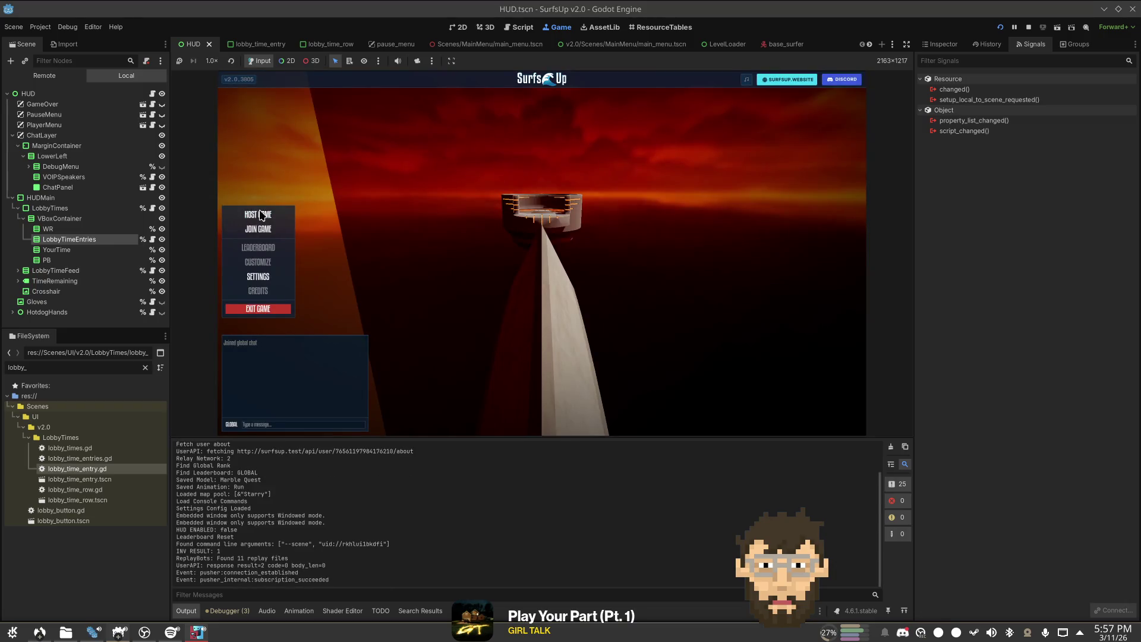
left_click(225, 216)
left_click(681, 429)
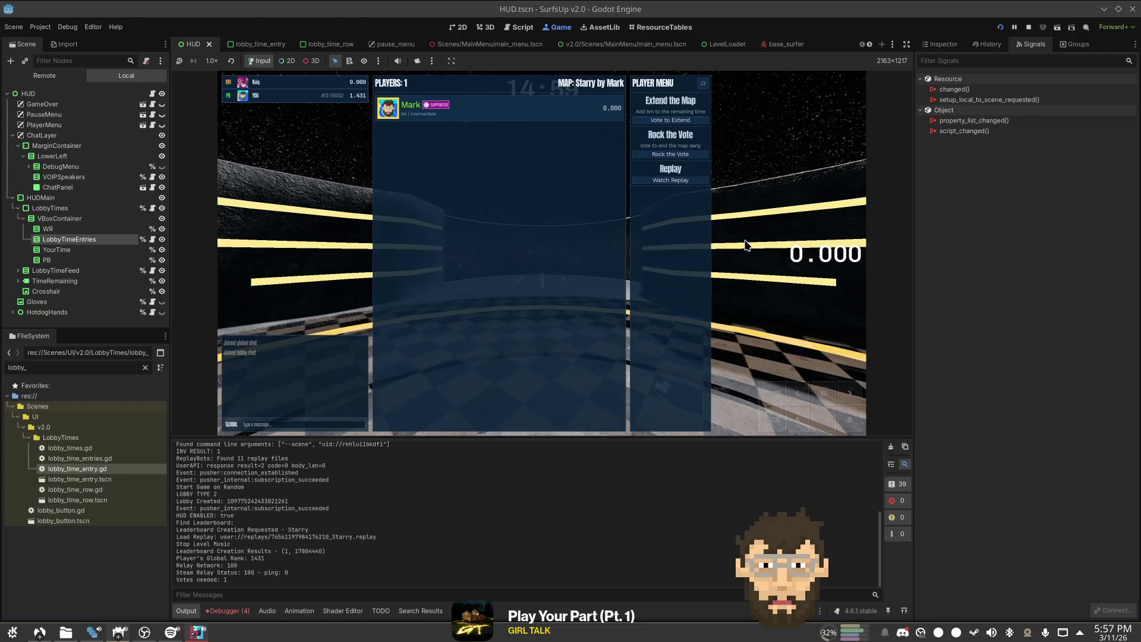
left_click(225, 611)
left_click(243, 442)
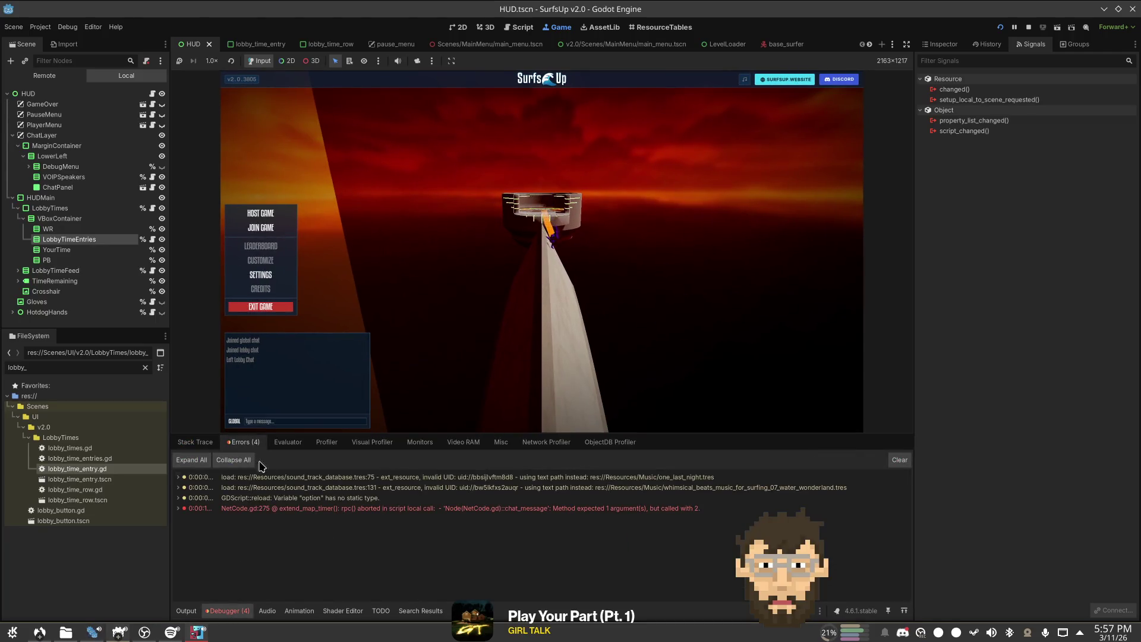
Step: Follow the line 275 error to NetCode.gd and inspect chat_message's sender_id and sender_info lines
double_click(292, 510)
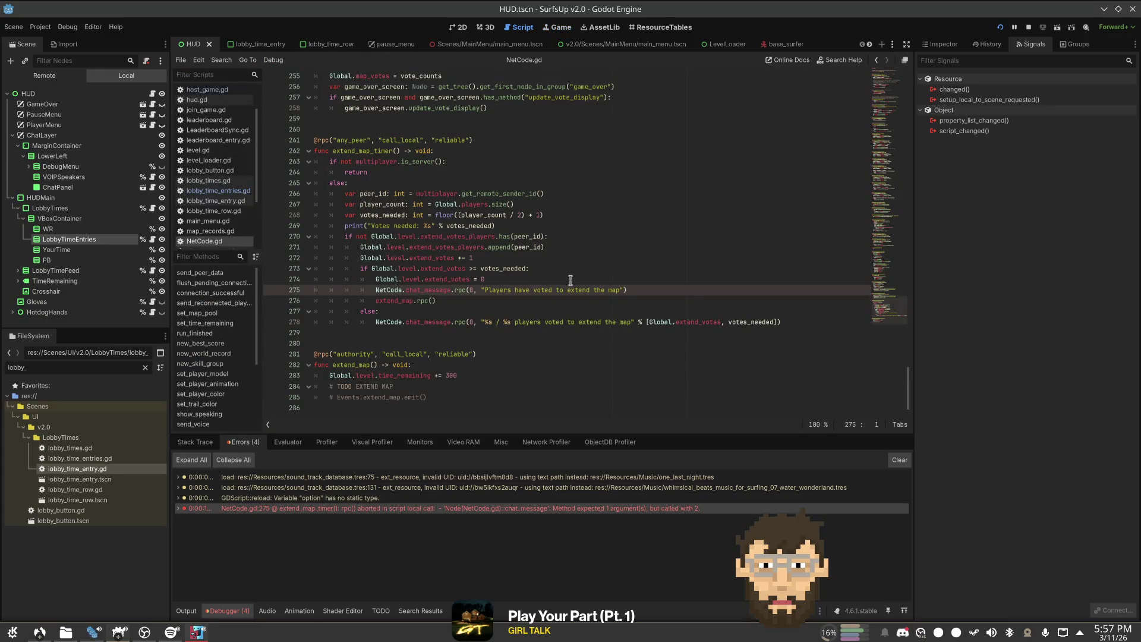
left_click(540, 291)
left_click(416, 294, "ctrl")
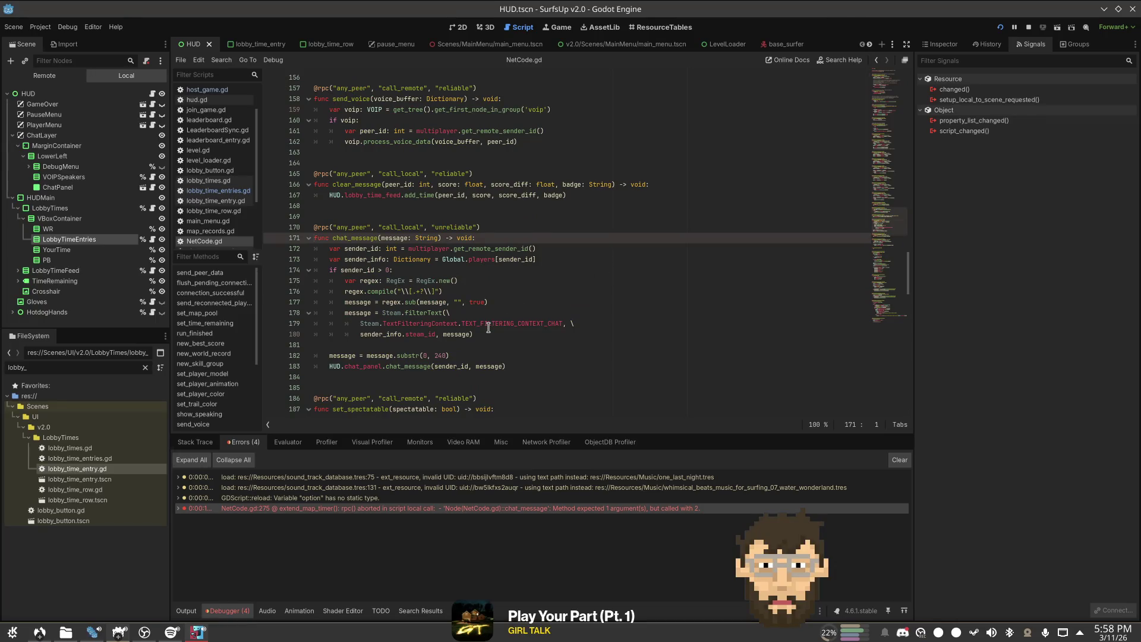
key("alt+Left")
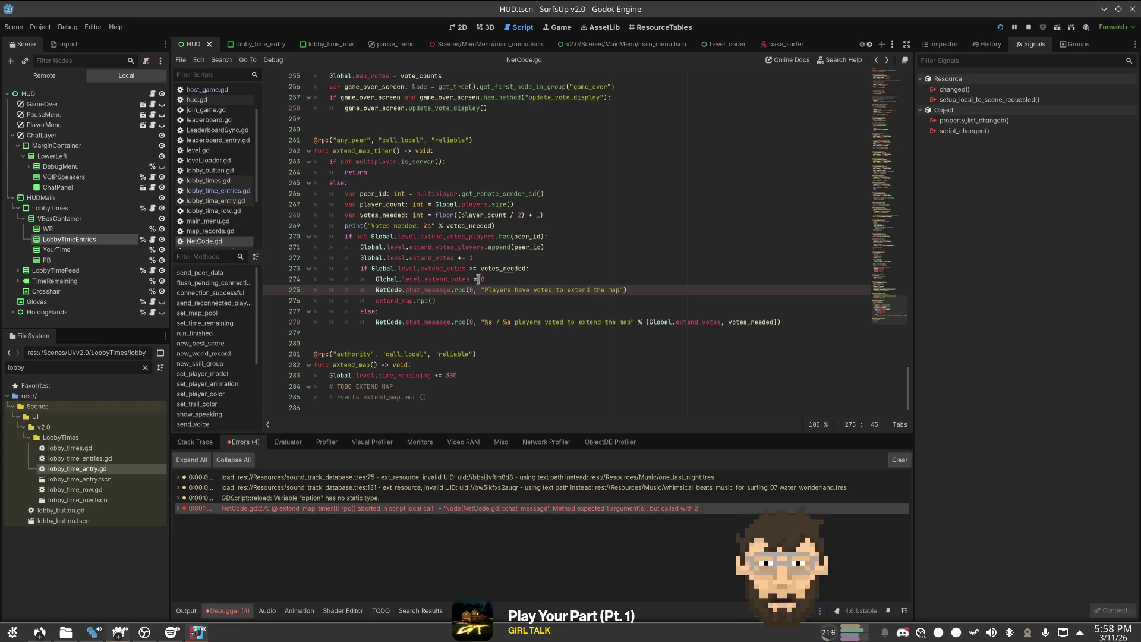
left_click(427, 291, "ctrl")
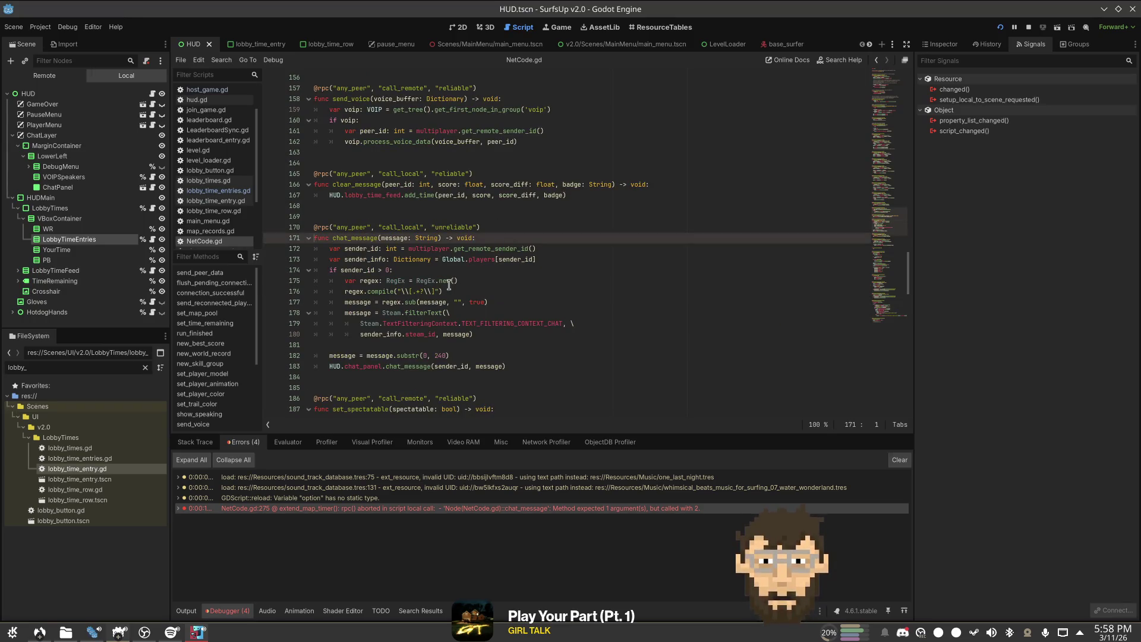
left_click(555, 259)
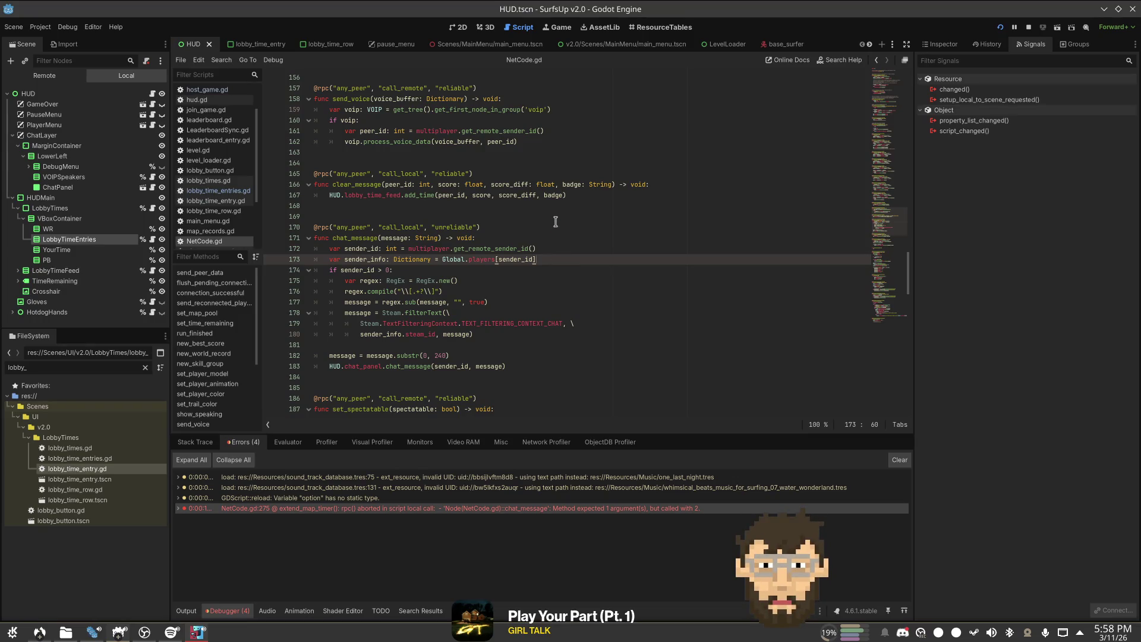
left_click(548, 252)
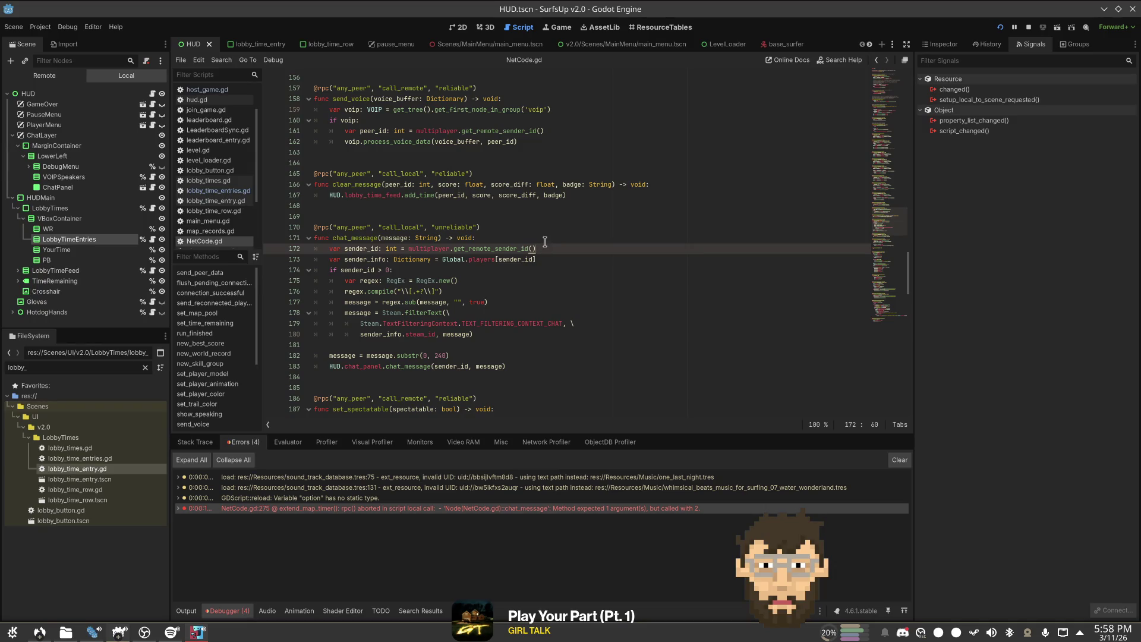
left_click(548, 262)
double_click(352, 260)
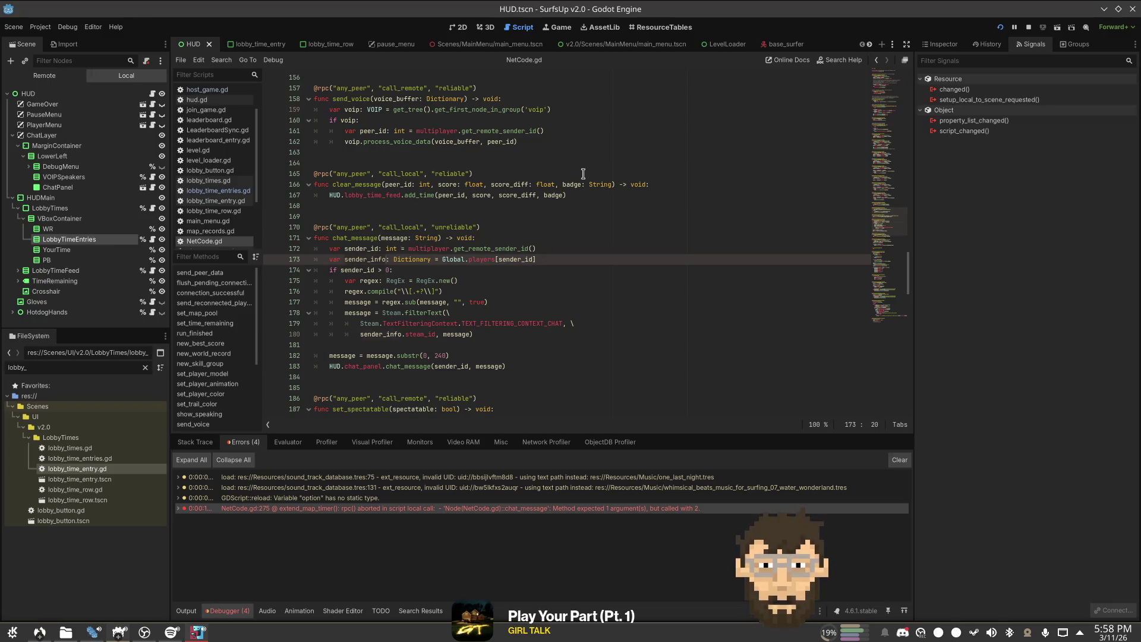
left_click(387, 332)
key("Home")
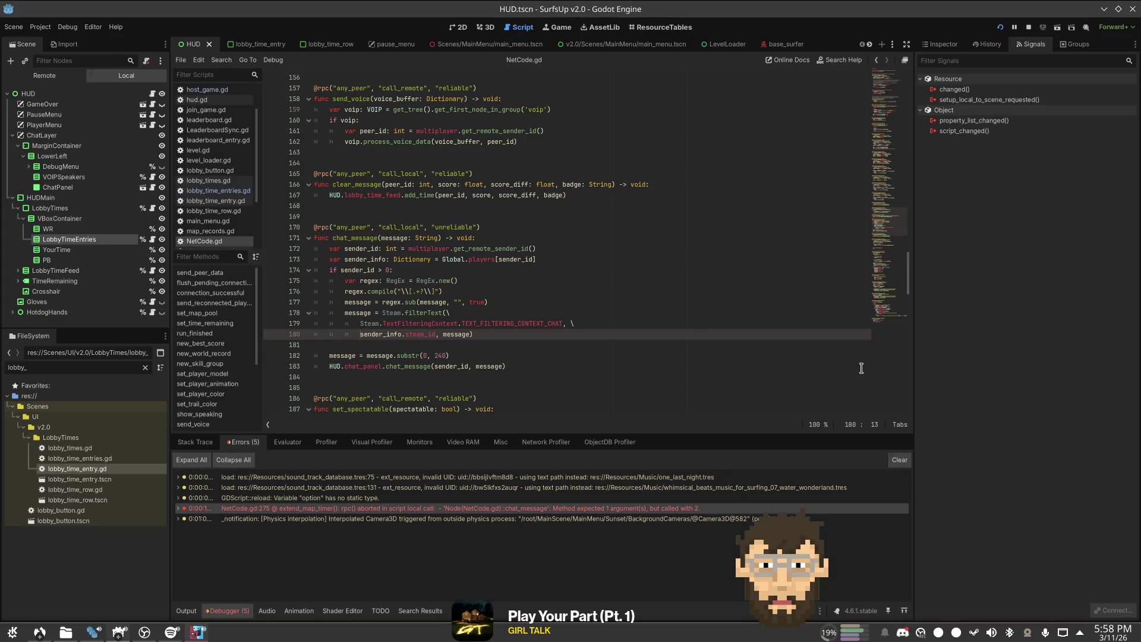
Step: Open blank lines after the chat_message function, below line 183
left_click(569, 355)
key("Down")
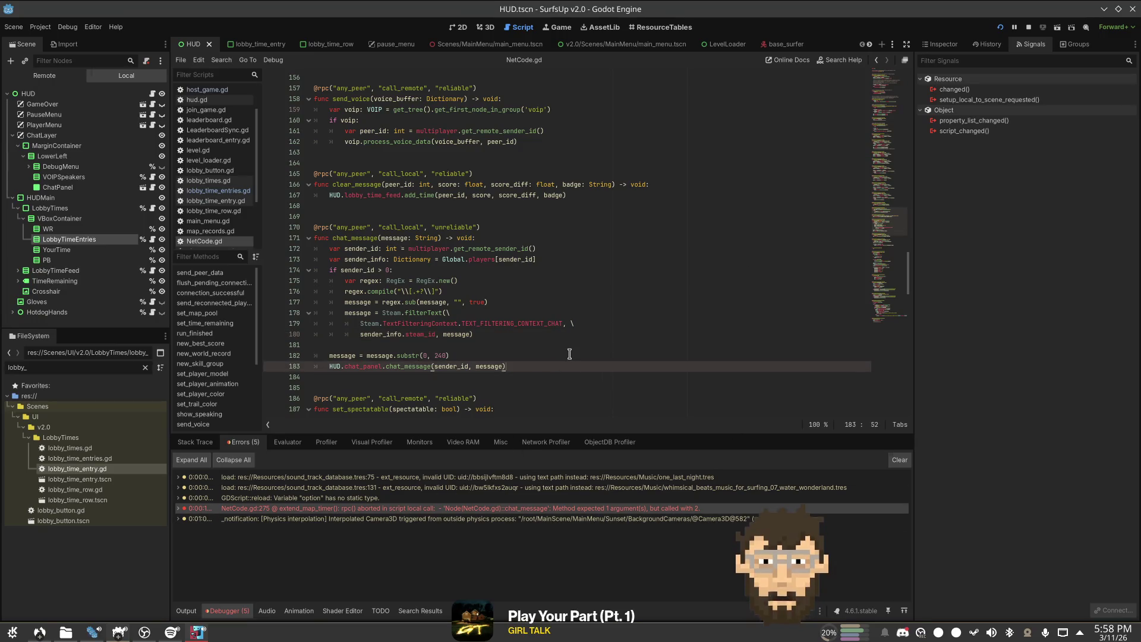
key("Return")
key("Return")
key("Down")
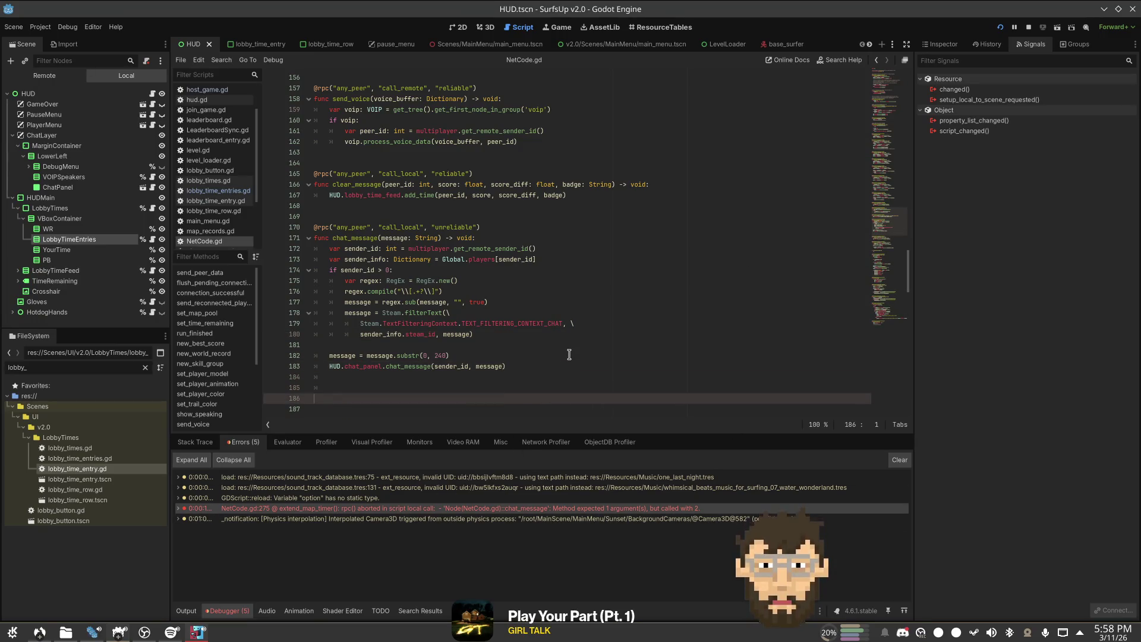
Step: Duplicate the chat_message function below itself and rename the copy system_message
mouse_move(321, 377)
left_mouse_down()
mouse_move(286, 212)
mouse_move(294, 226)
left_mouse_up()
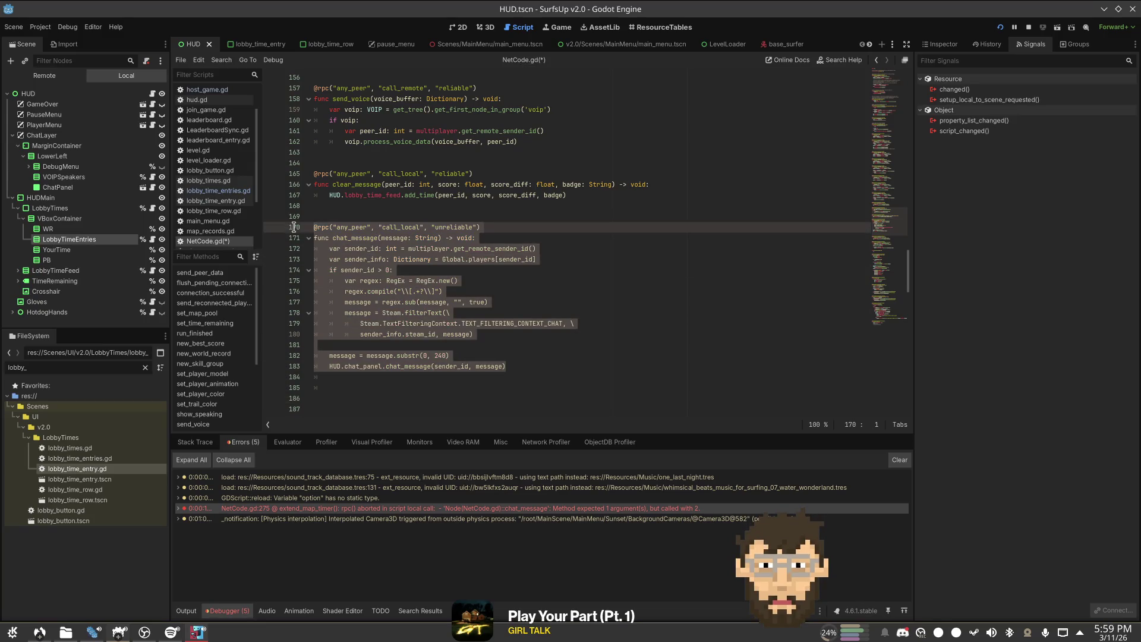
key("ctrl+c")
left_click(397, 406)
key("Up")
key("ctrl+v")
left_click(353, 281)
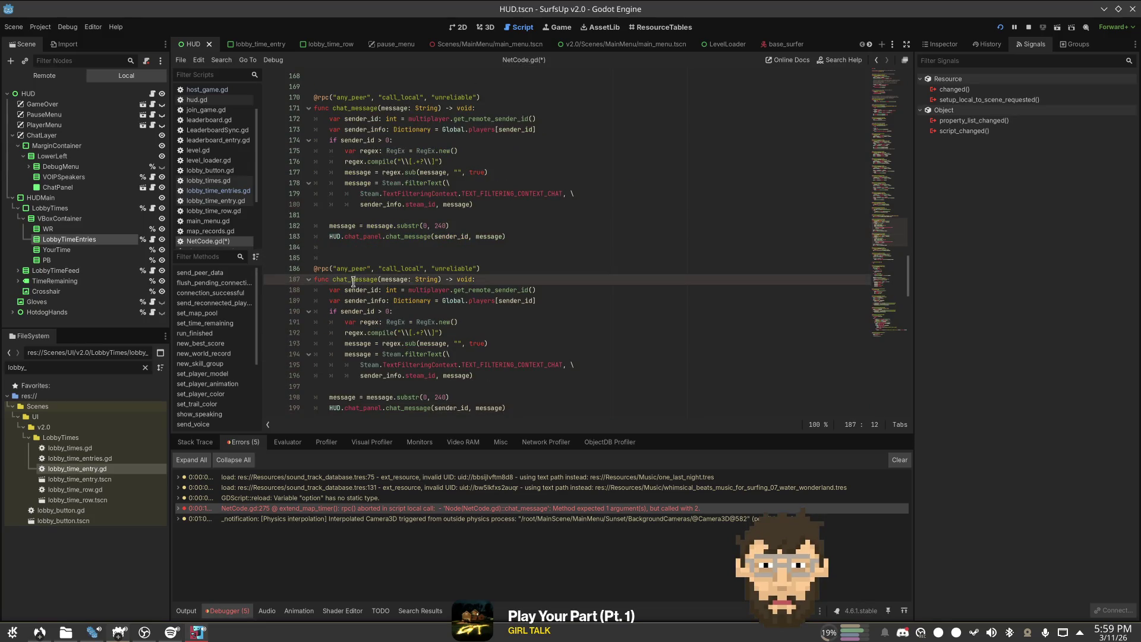
double_click(354, 279)
type("system_mes")
type("sage")
Step: In system_message, set sender_id to 0, delete the filtering lines, and view chat_panel's chat_message
left_click(463, 290)
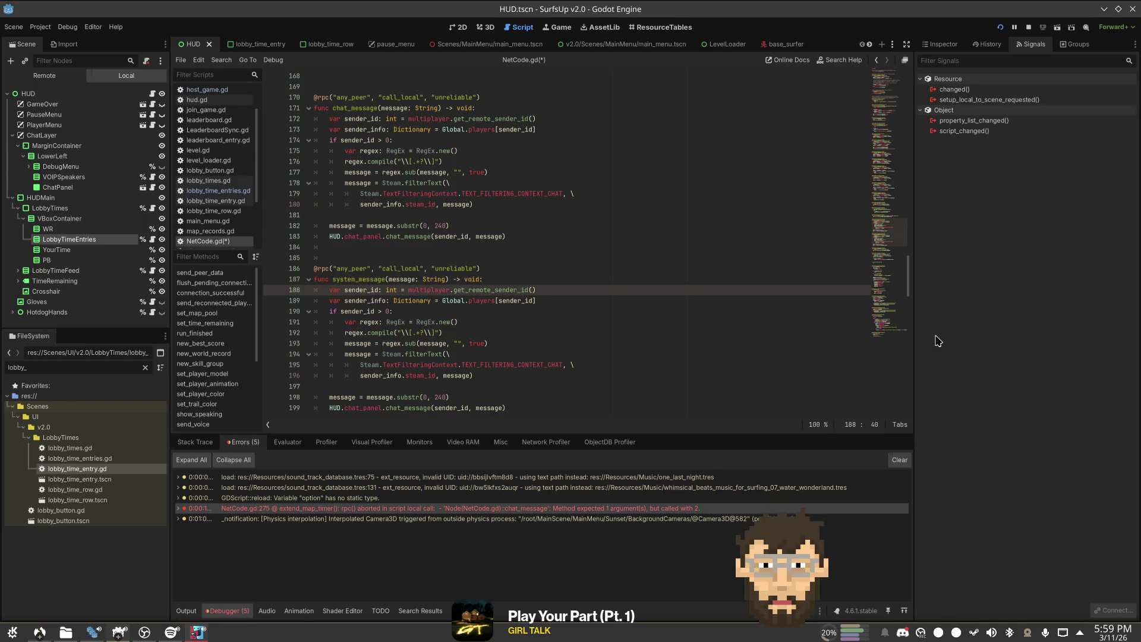
key("ctrl+Left")
key("ctrl+Left")
key("ctrl+Left")
key("shift+End")
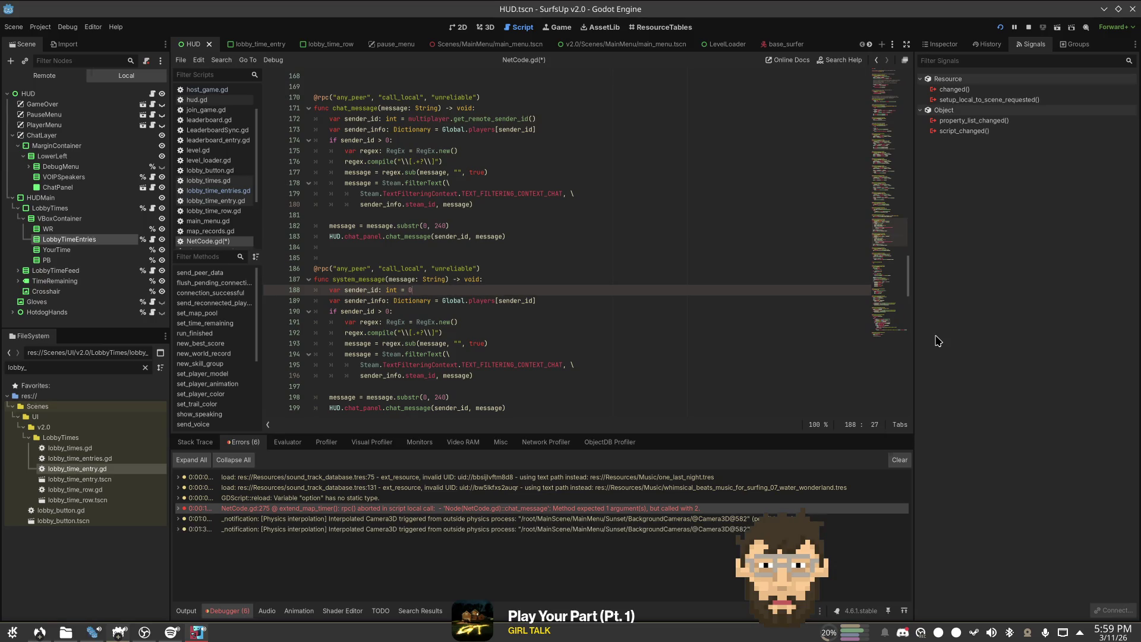
type("0")
key("Down")
key("Home")
key("shift+Down")
key("shift+Down")
key("shift+Down")
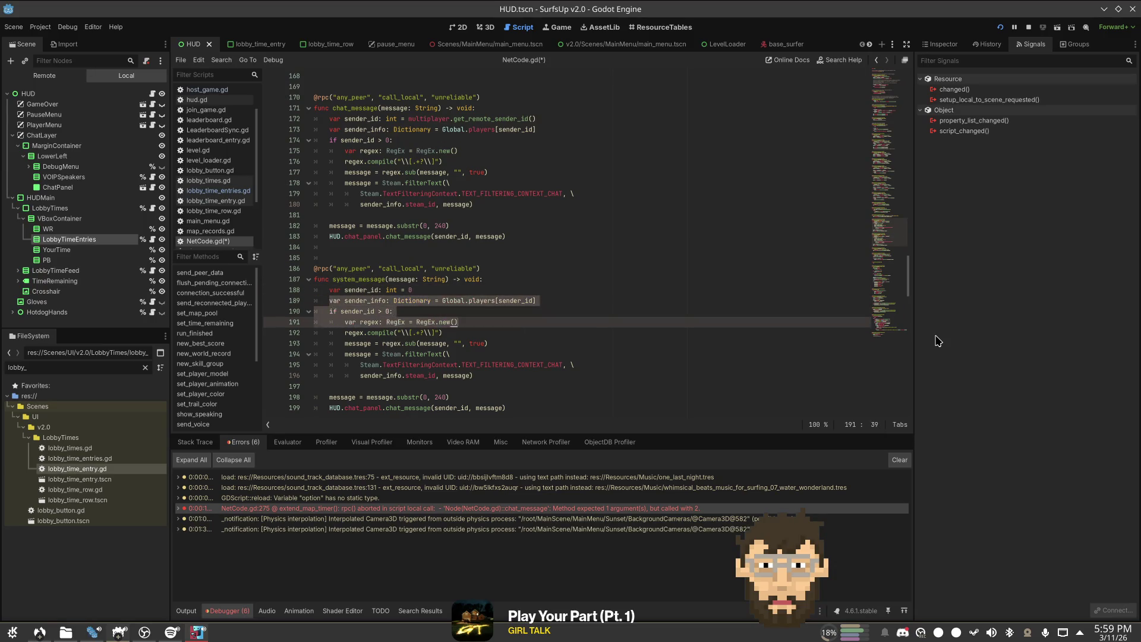
key("shift+Down")
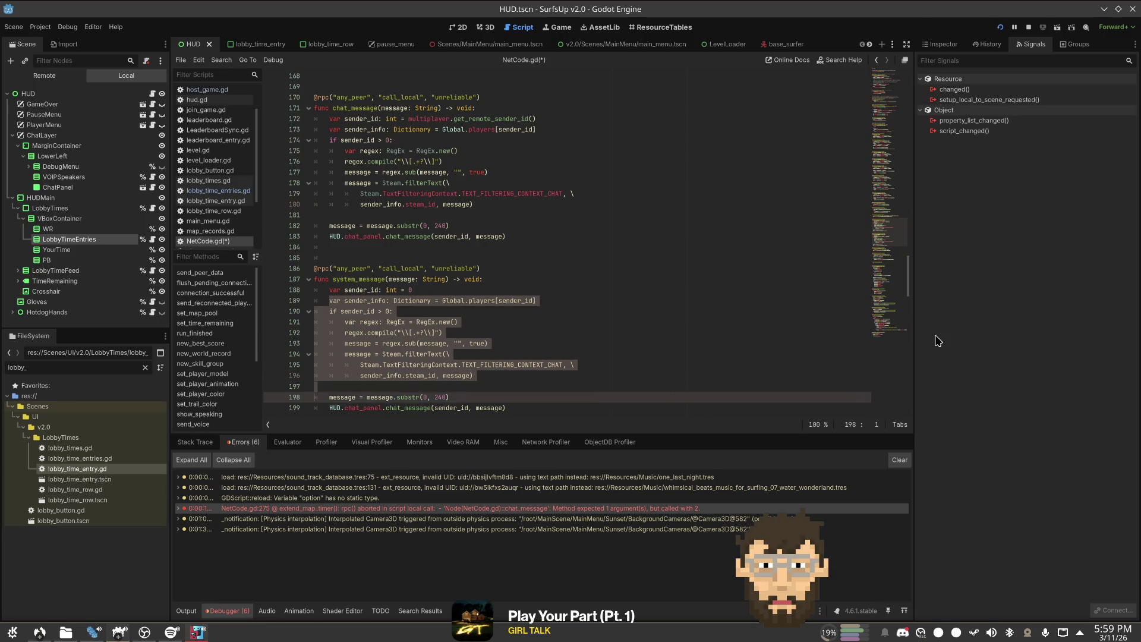
key("shift+End")
key("BackSpace")
key("BackSpace")
key("BackSpace")
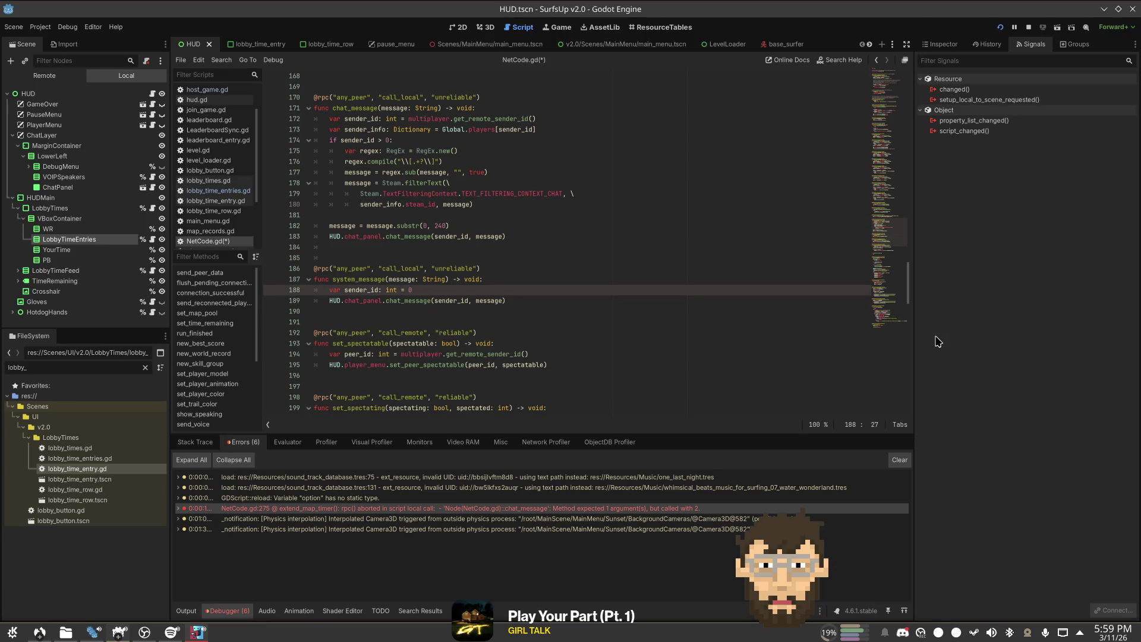
left_click(409, 301, "ctrl")
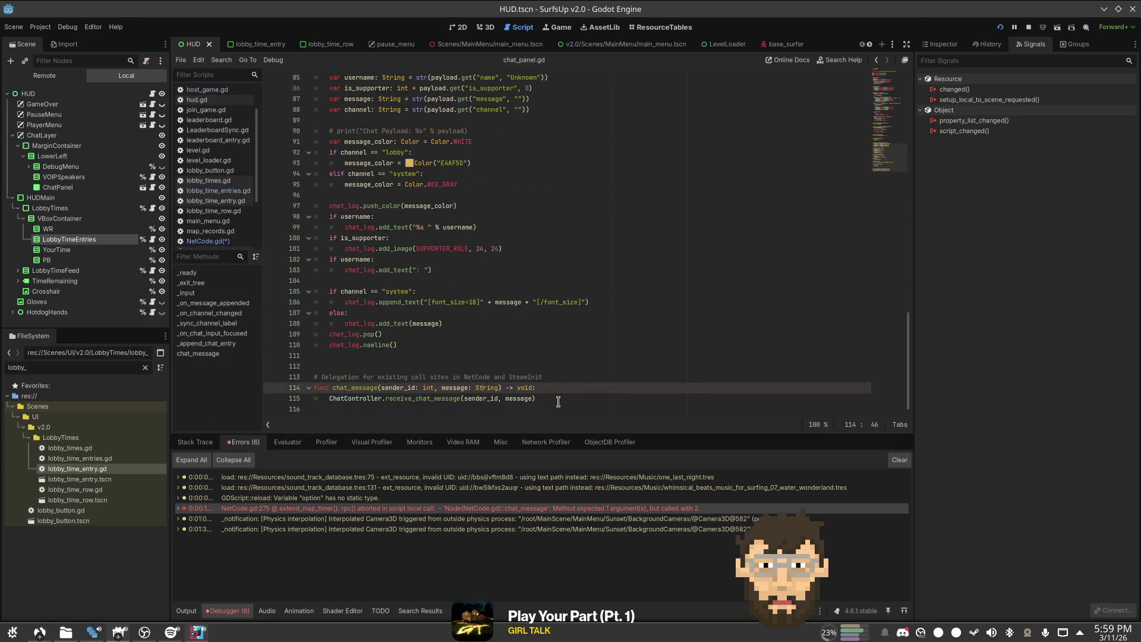
Step: Check receive_chat_message in ChatController.gd at line 118, then return to chat_panel.gd
left_click(410, 399, "ctrl")
left_click(483, 189)
key("ctrl+Home")
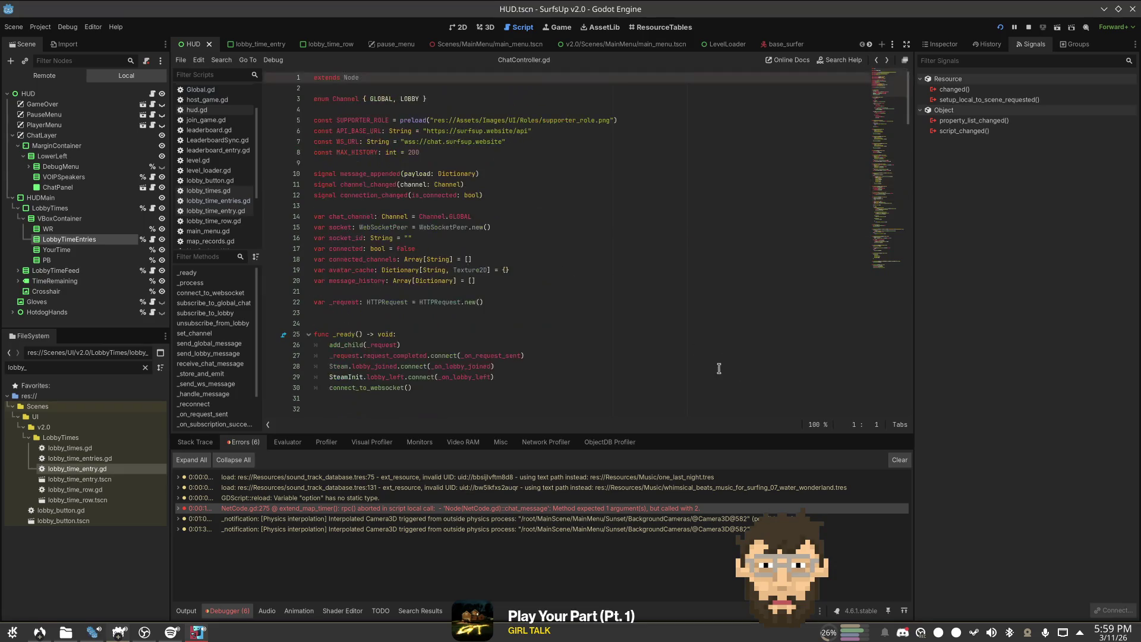
key("ctrl+l")
type("118")
key("Return")
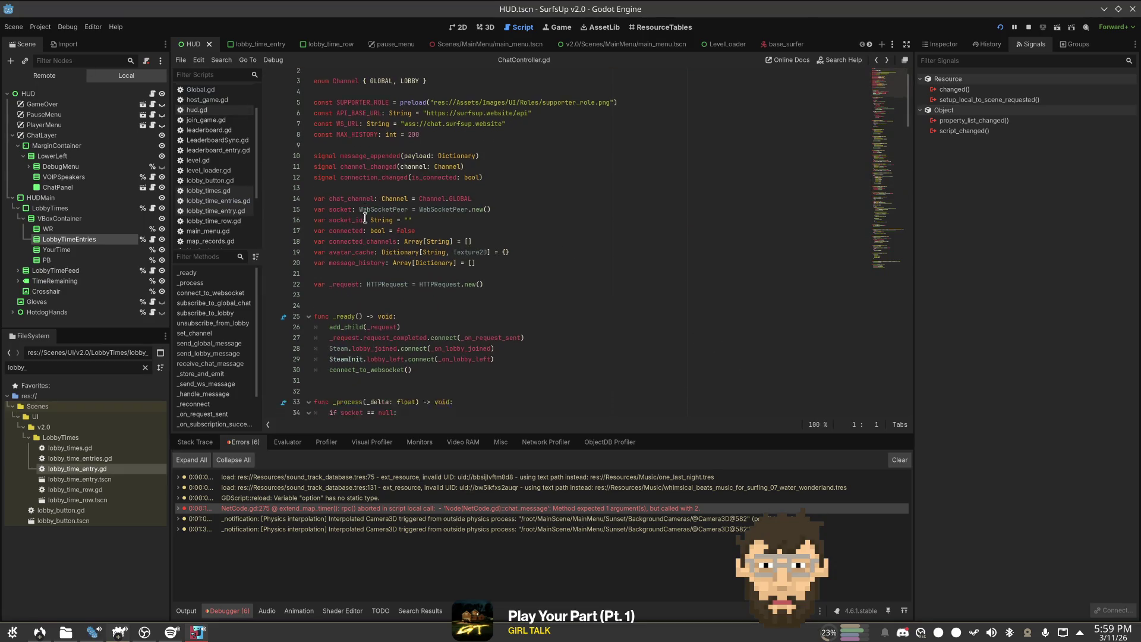
key("alt+Left")
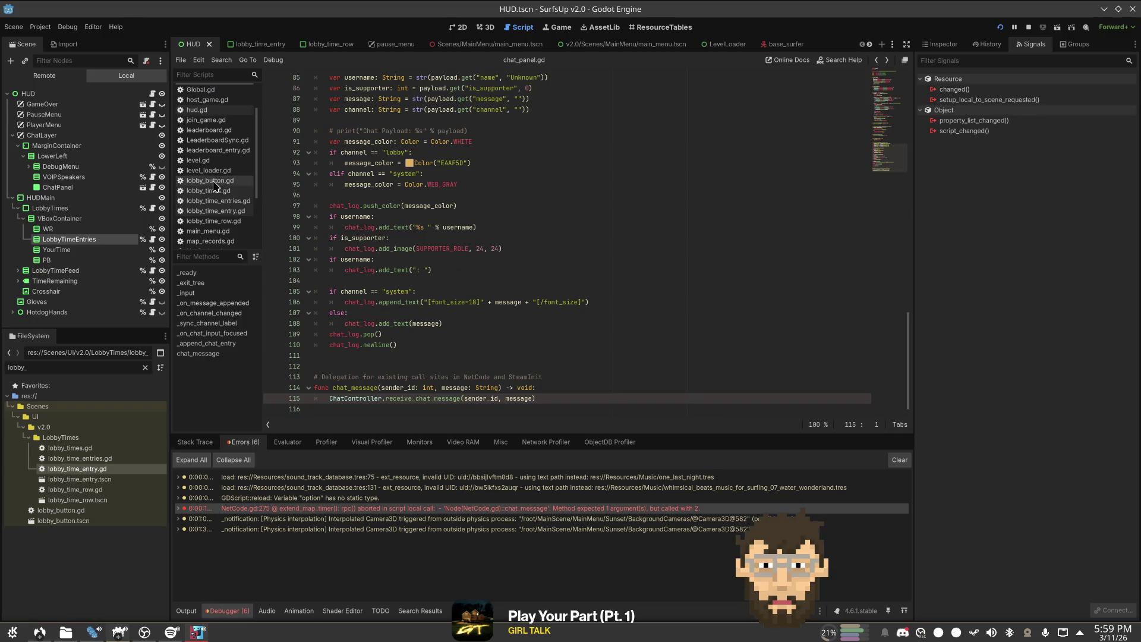
scroll(226, 179, "down", 2)
Step: Open NetCode.gd at the extend_map_timer function's votes-needed print line
left_click(230, 191)
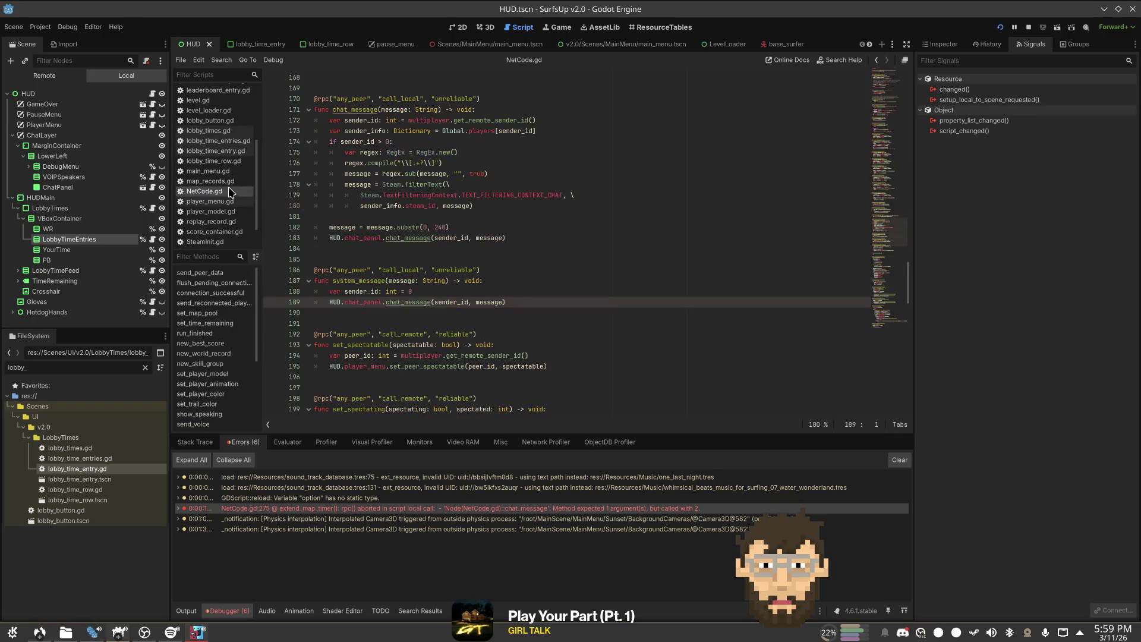
left_click(884, 324)
left_click(671, 238)
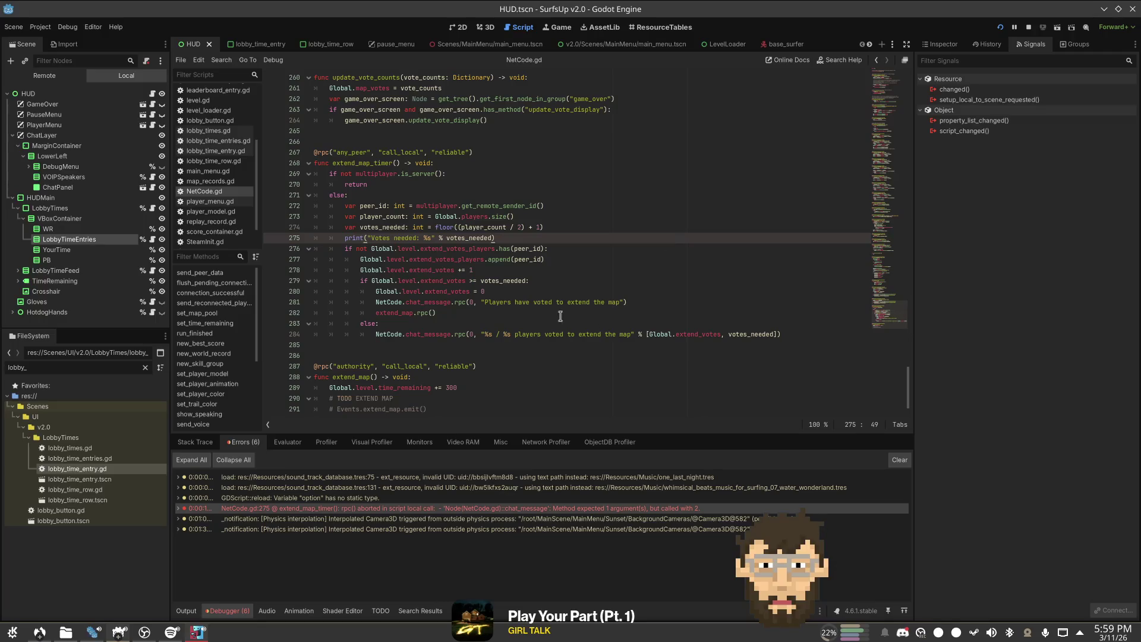
Step: Change line 281's announcement to system_message.rpc without the leading 0 argument
key("Down")
key("Down")
key("Down")
key("Delete")
key("Delete")
key("Delete")
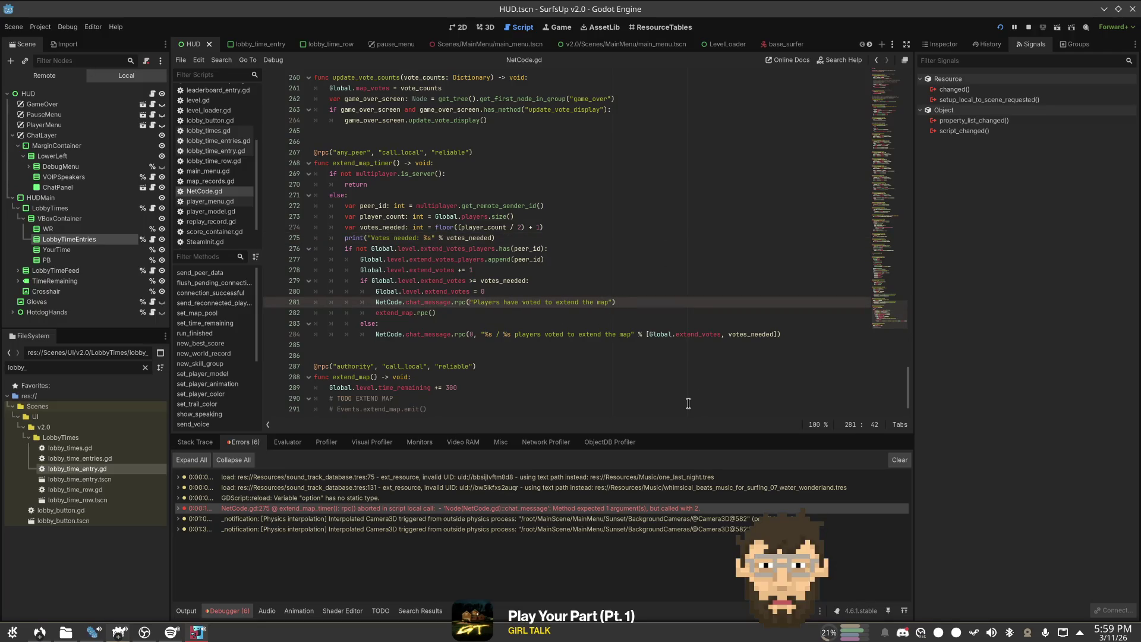
key("ctrl+BackSpace")
type("system")
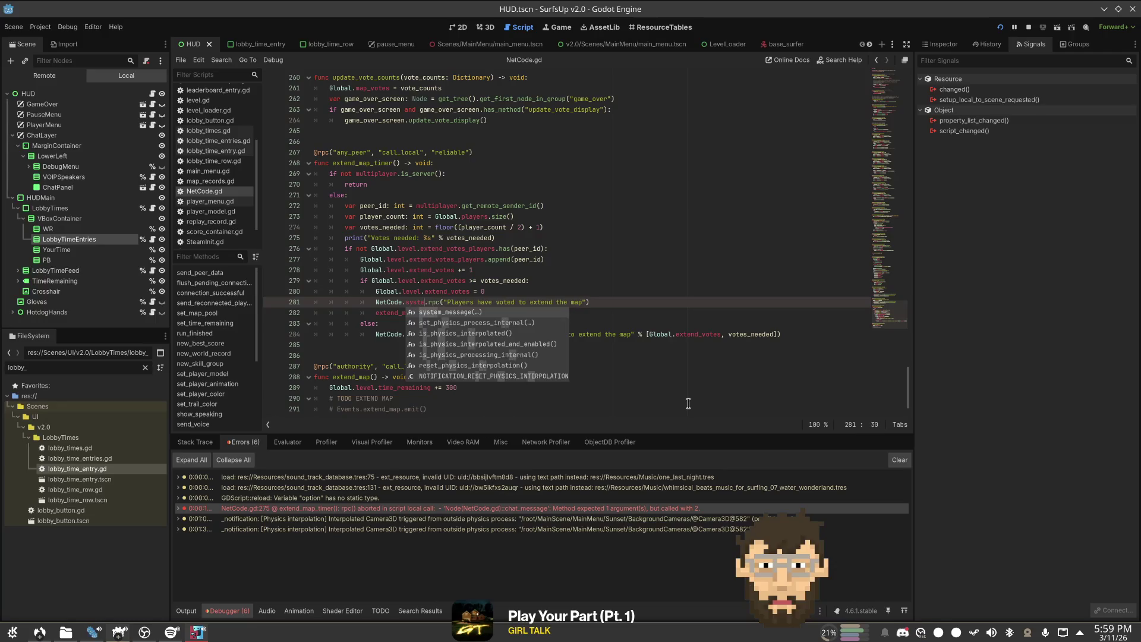
key("Return")
key("BackSpace")
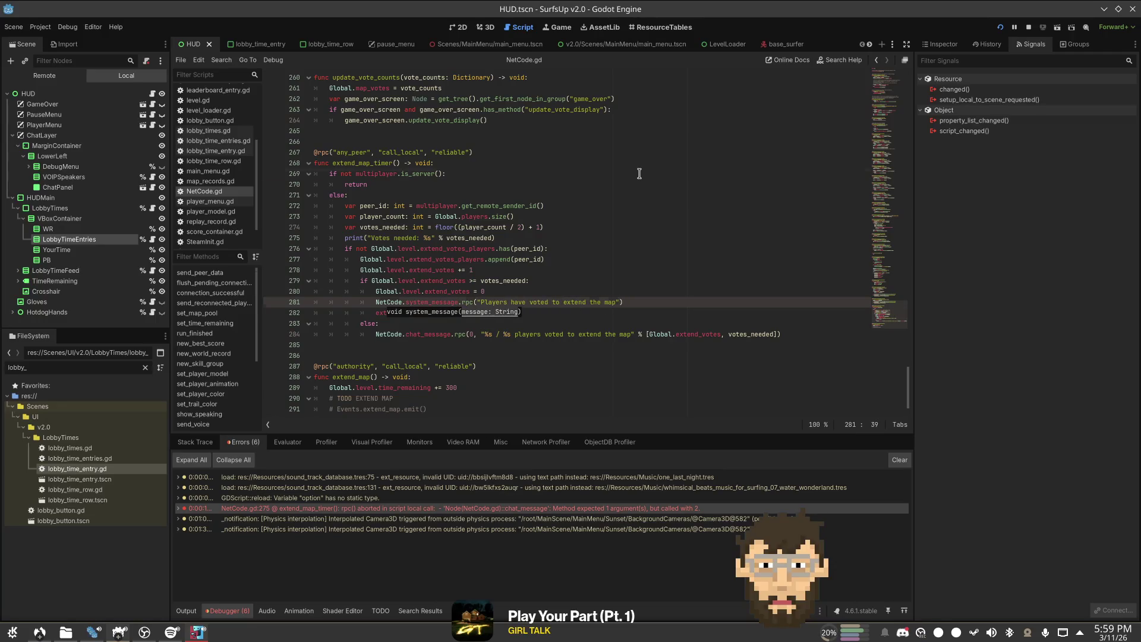
Step: Make line 284 call system_message.rpc without the 0, save NetCode.gd, and relaunch the game
left_click(640, 174)
double_click(448, 302)
key("ctrl+c")
double_click(422, 335)
key("ctrl+v")
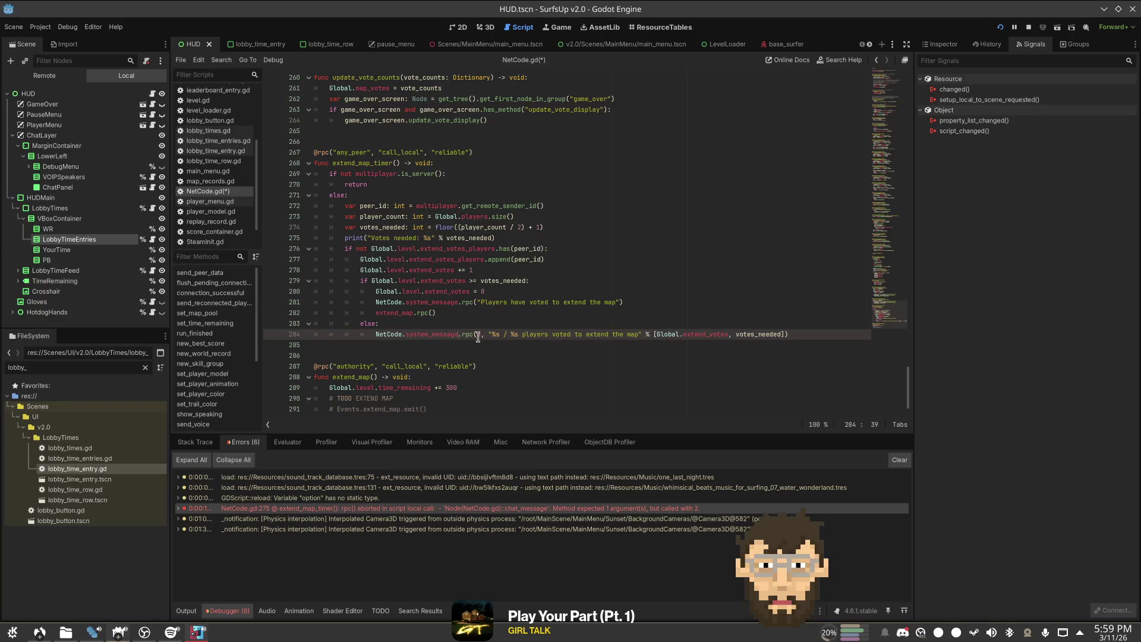
key("Delete")
key("Delete")
key("Delete")
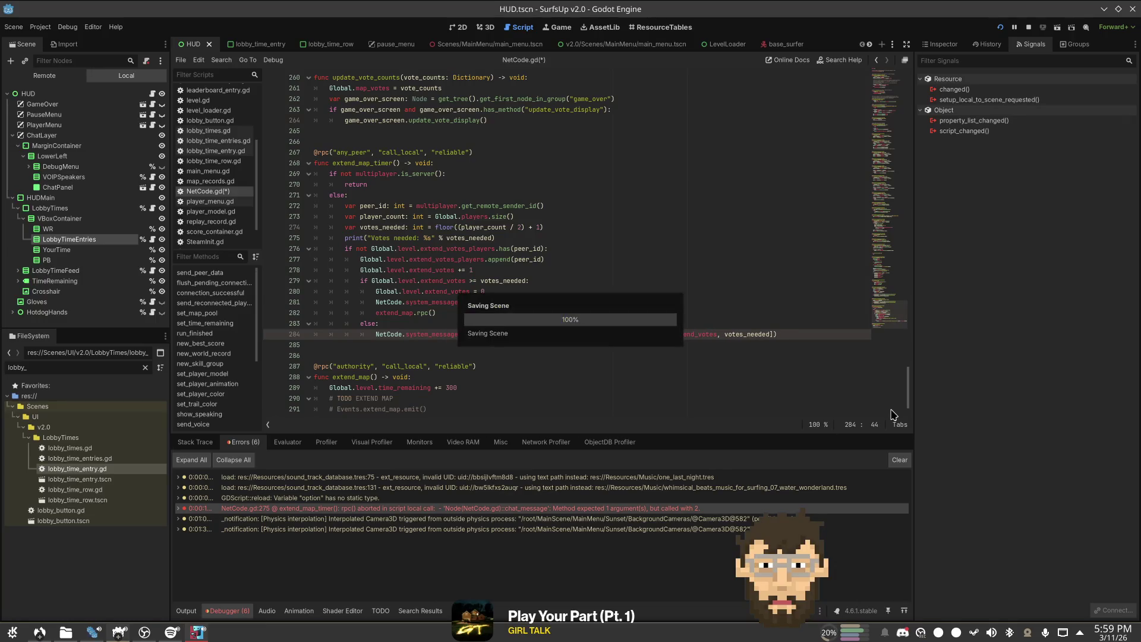
key("ctrl+s")
left_click(817, 197)
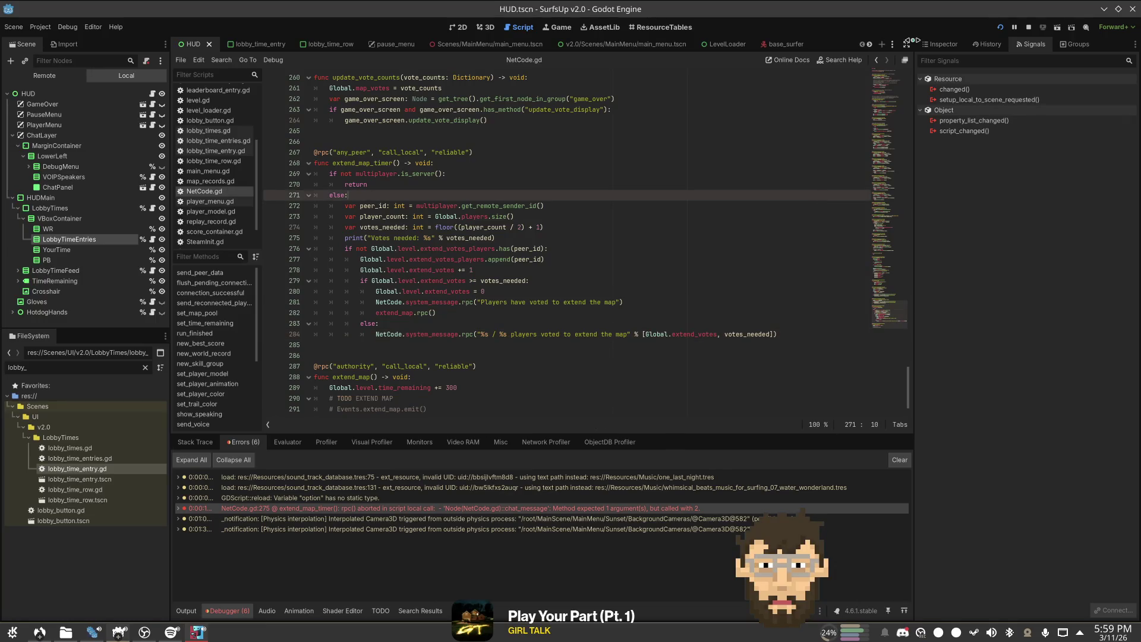
left_click(1029, 27)
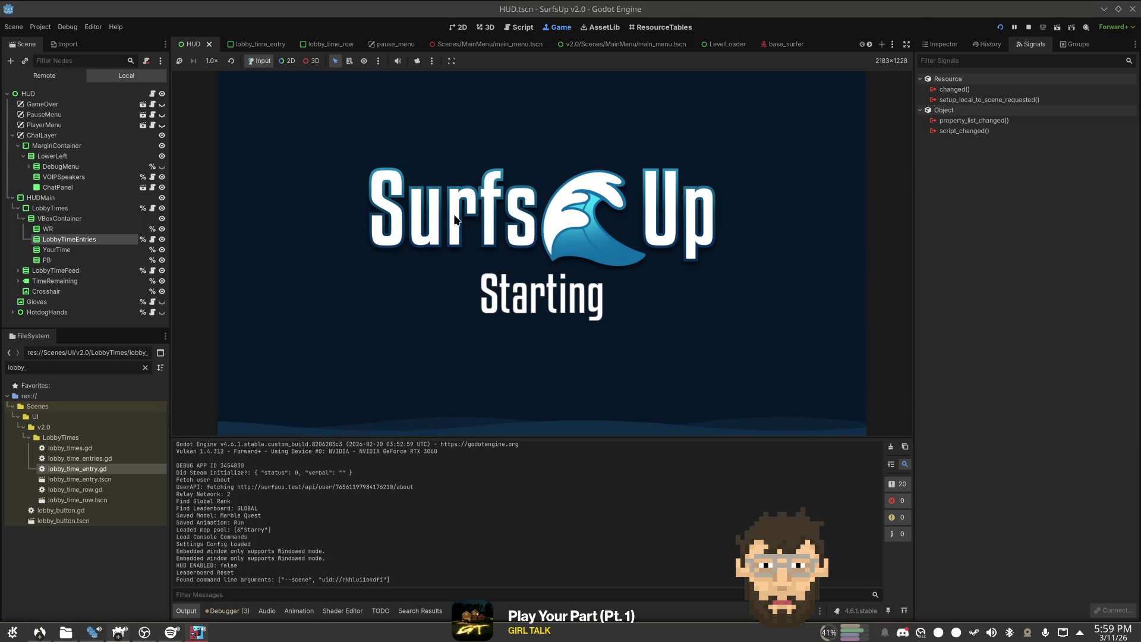
Step: Switch from the starting SurfsUp game over to Spotify
key("alt+Tab")
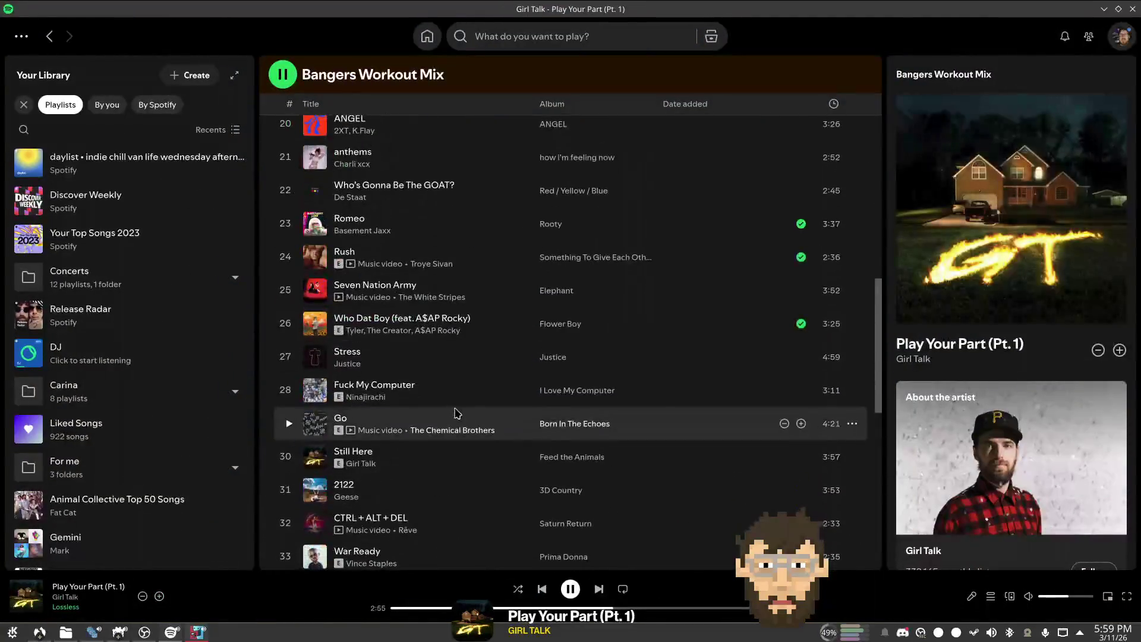
Step: Search Spotify for 'focus mix' and browse Energizing Focus Mix and Focus Deep House Mix
left_click(526, 36)
type("focu")
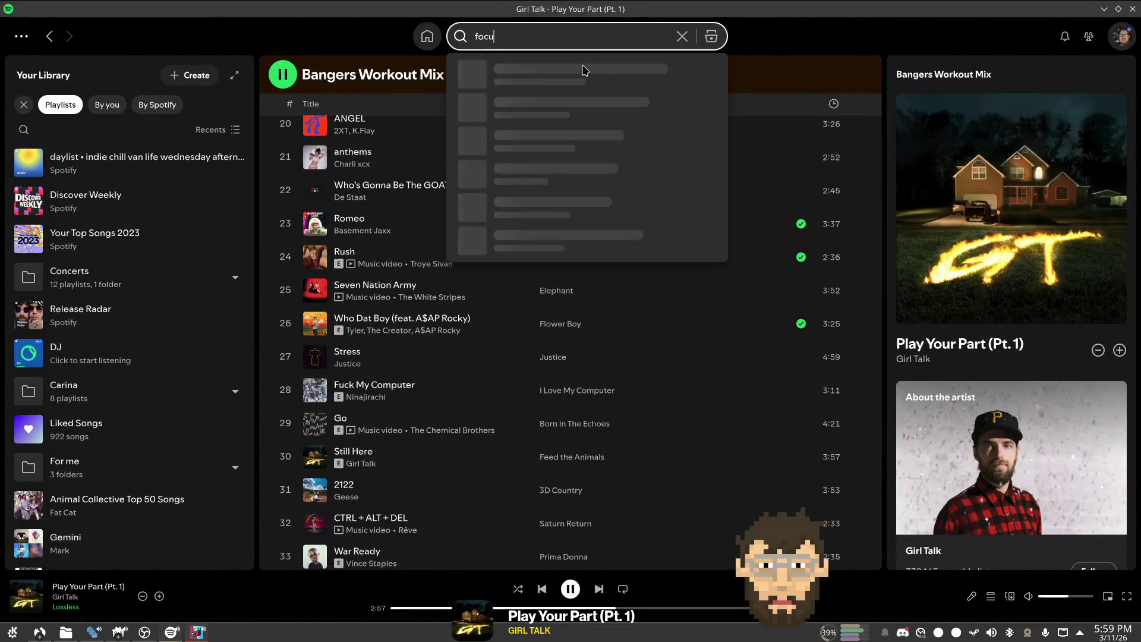
type("s mix")
key("Return")
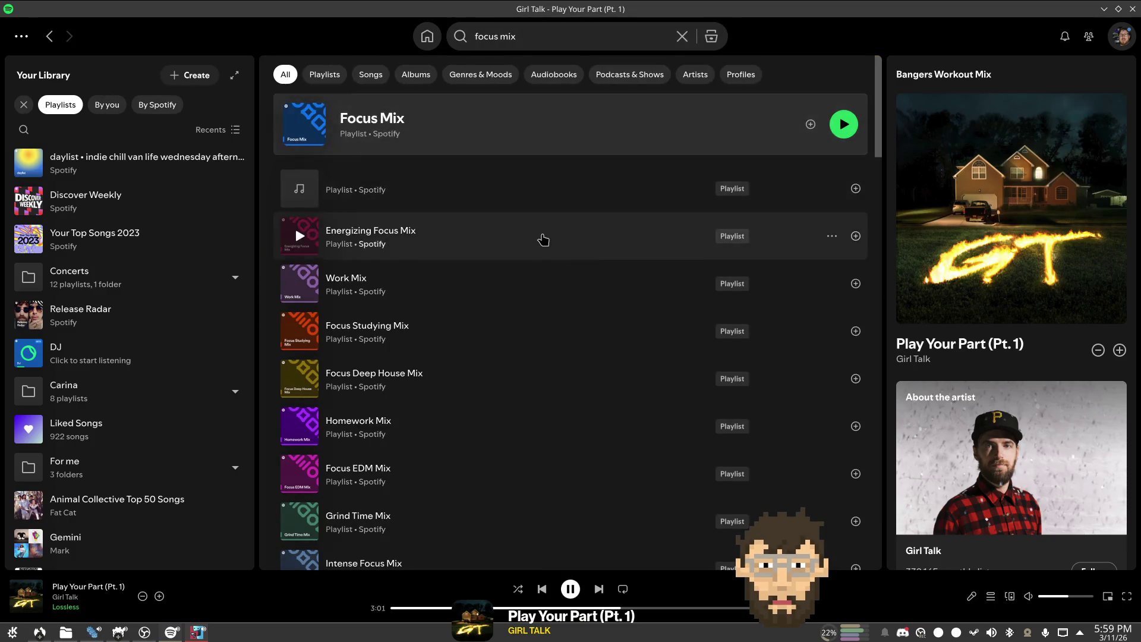
left_click(543, 240)
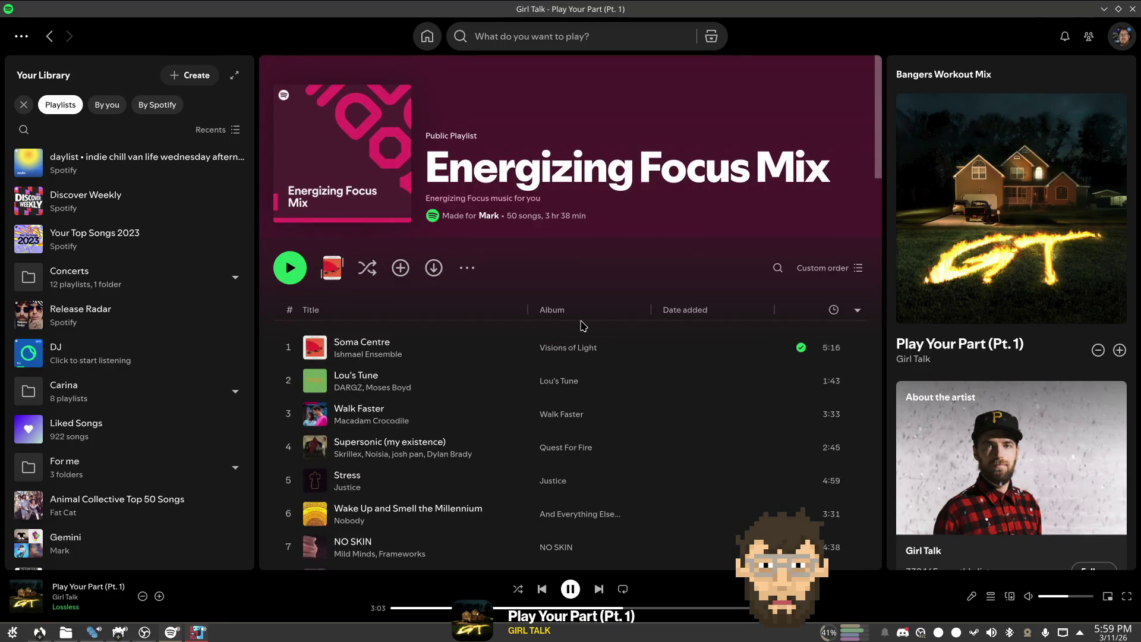
key("alt+Left")
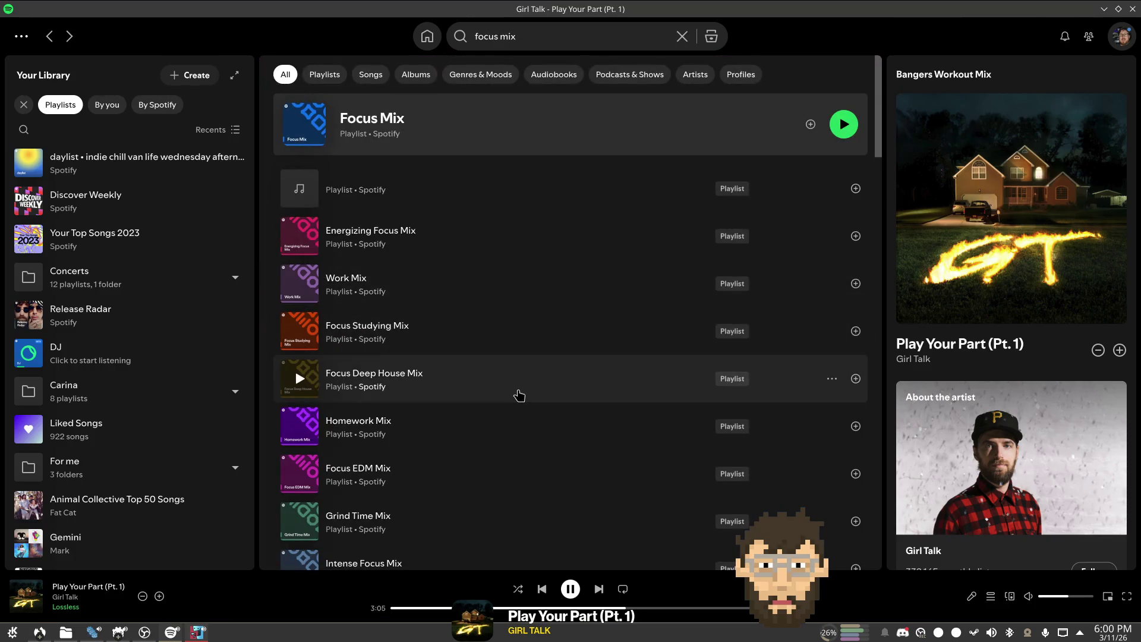
left_click(519, 395)
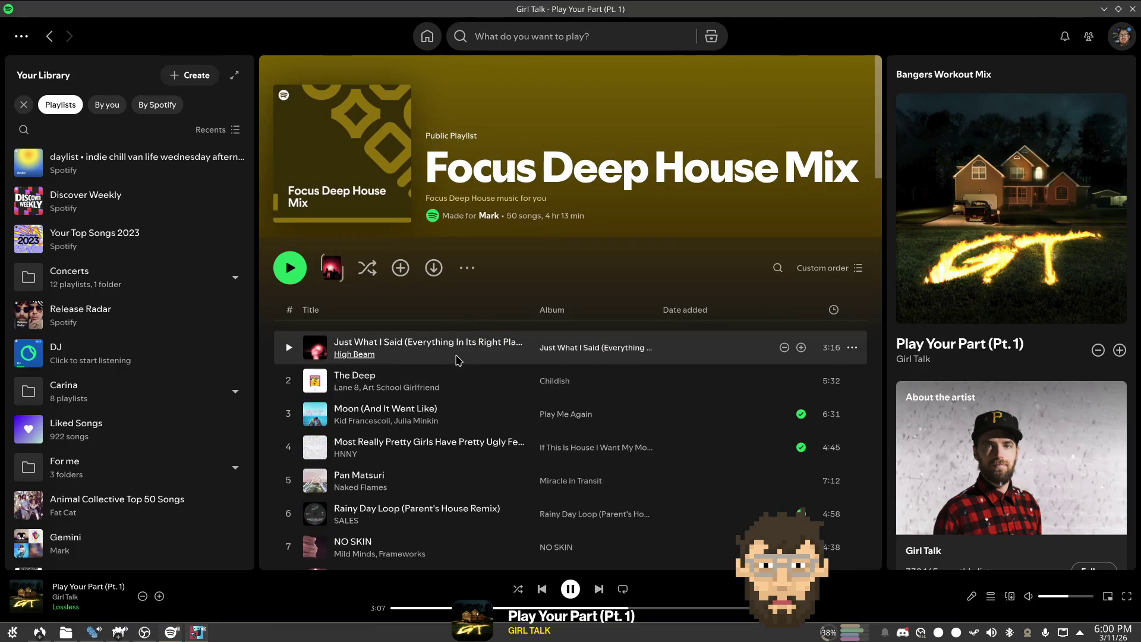
key("alt+Left")
scroll(458, 371, "down", 3)
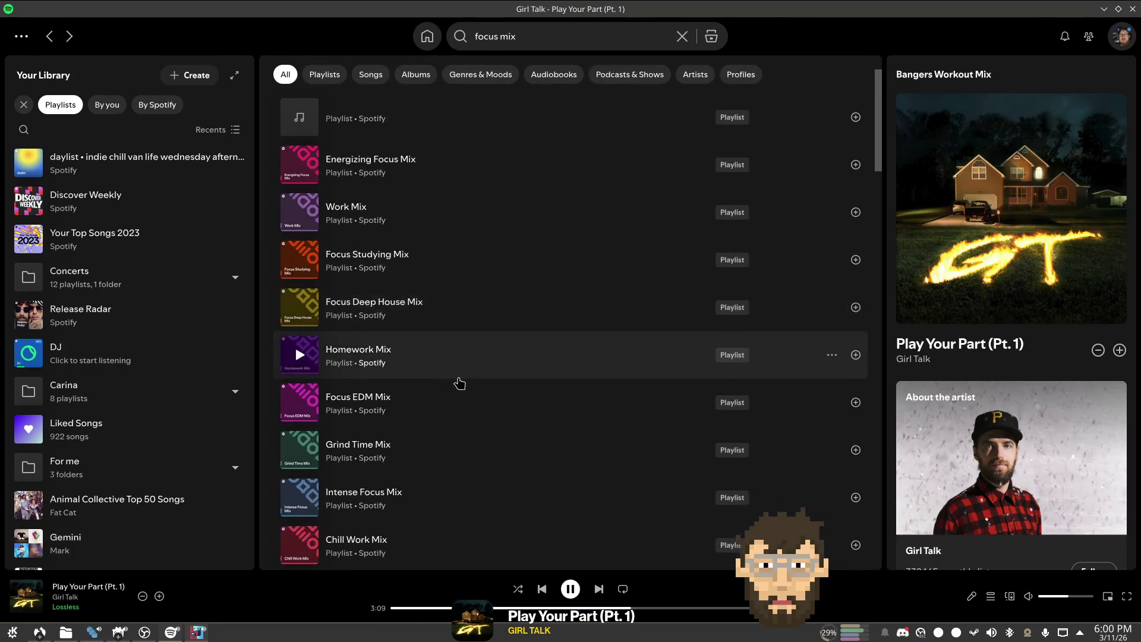
scroll(459, 383, "down", 2)
Step: Play 'hand crushed by a mallet' from Grind Time Mix and minimize Spotify
left_click(462, 311)
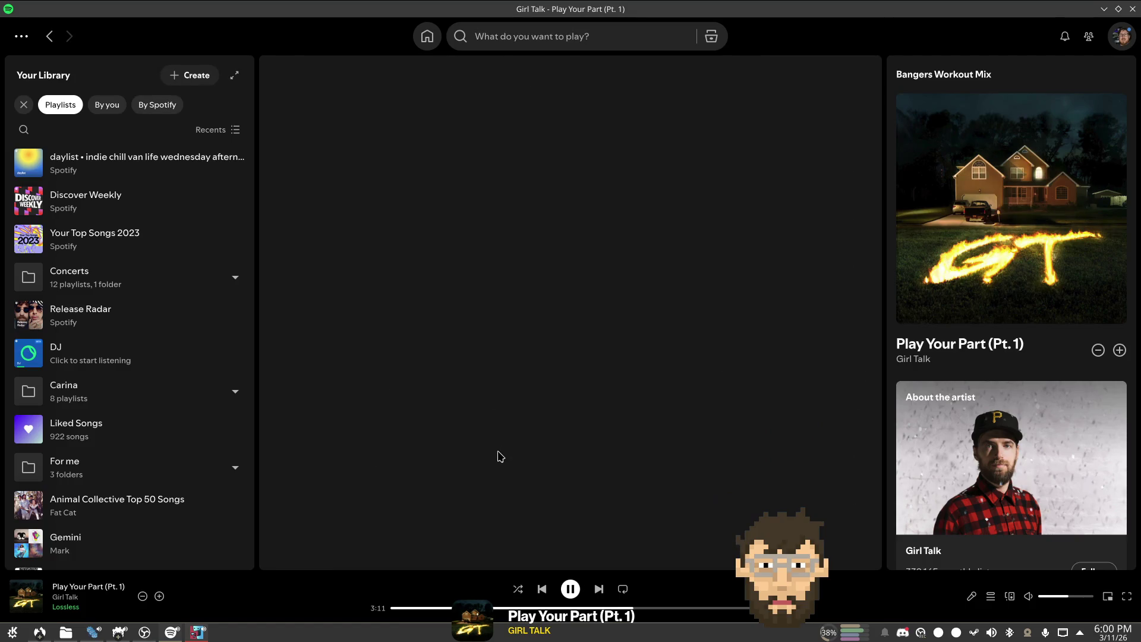
scroll(479, 400, "down", 3)
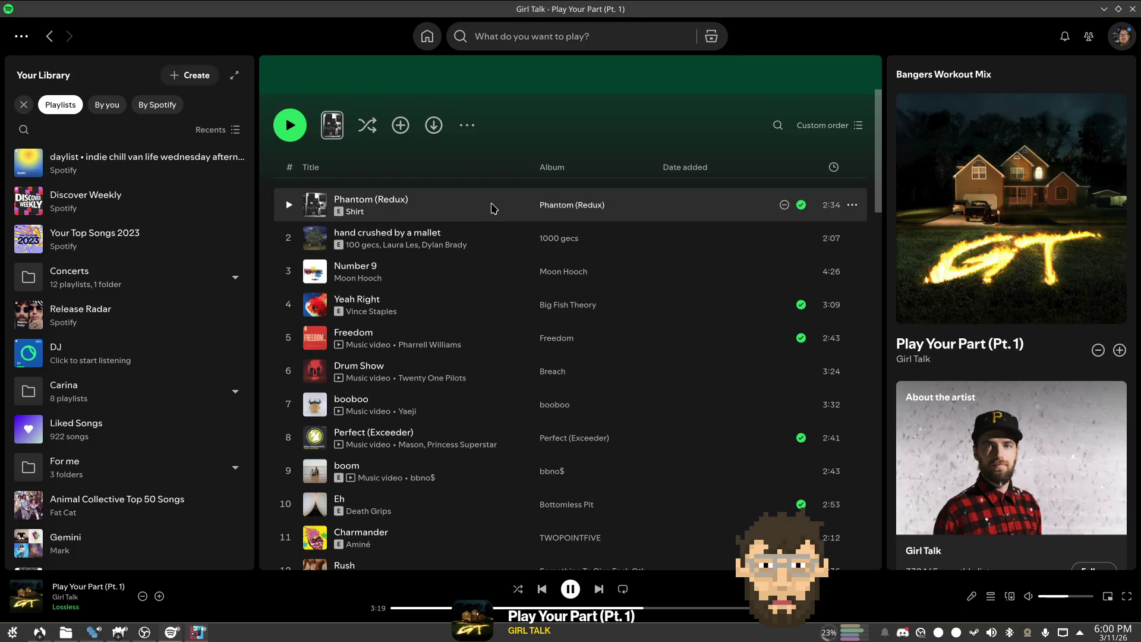
double_click(491, 238)
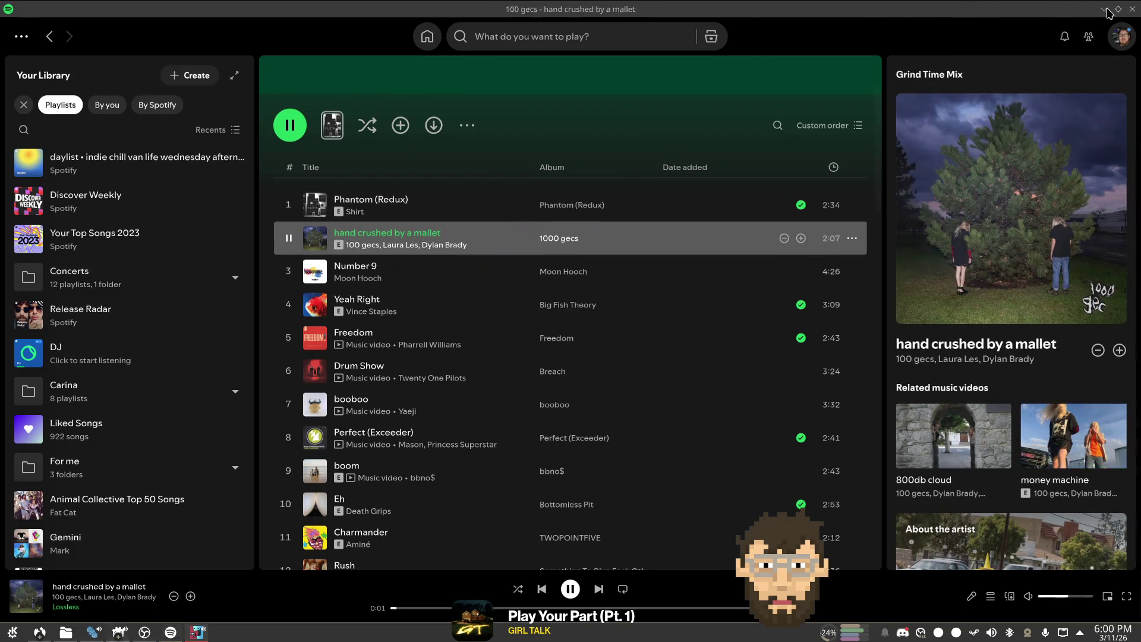
left_click(1106, 9)
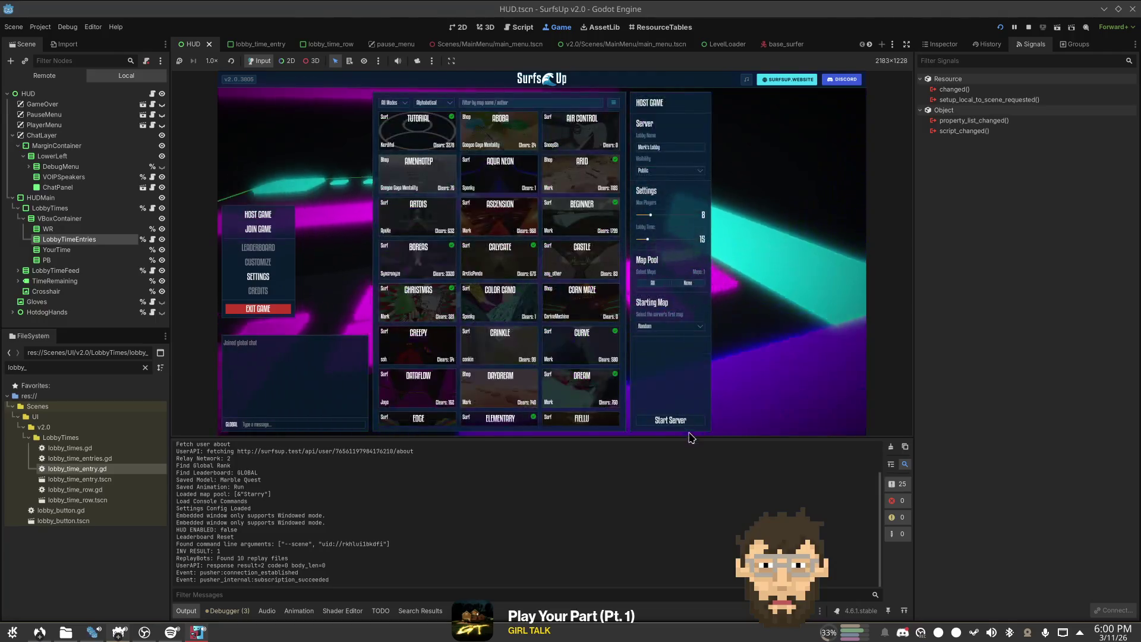
Step: Host on Starry, vote to extend the map from the Player Menu, and check the debugger errors
left_click(674, 420)
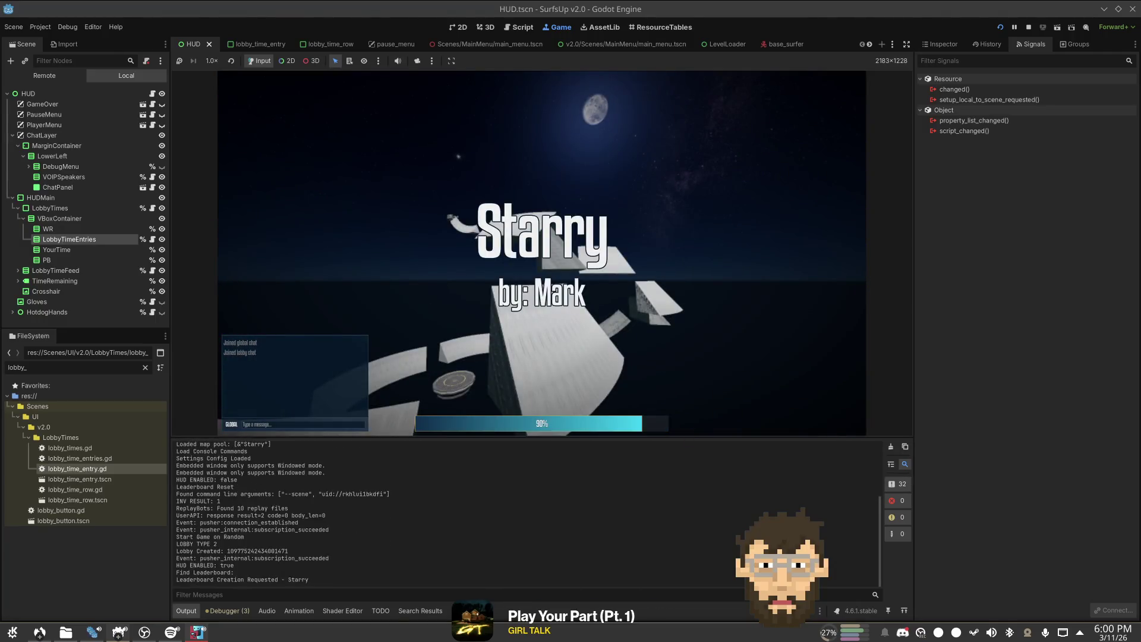
key("Escape")
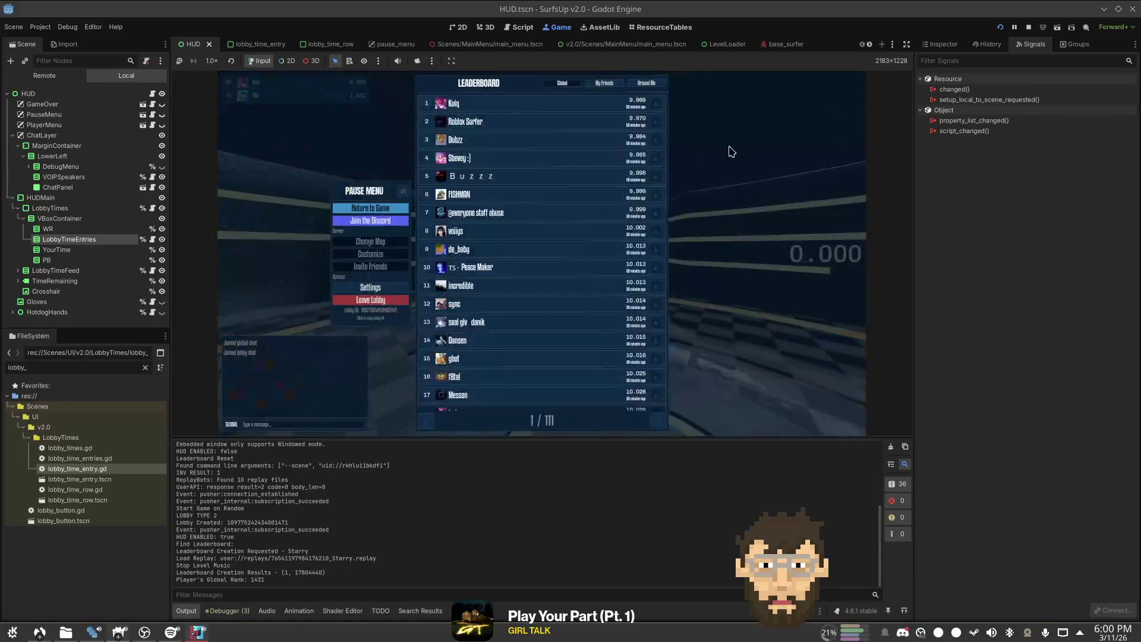
key("Escape")
key("Escape")
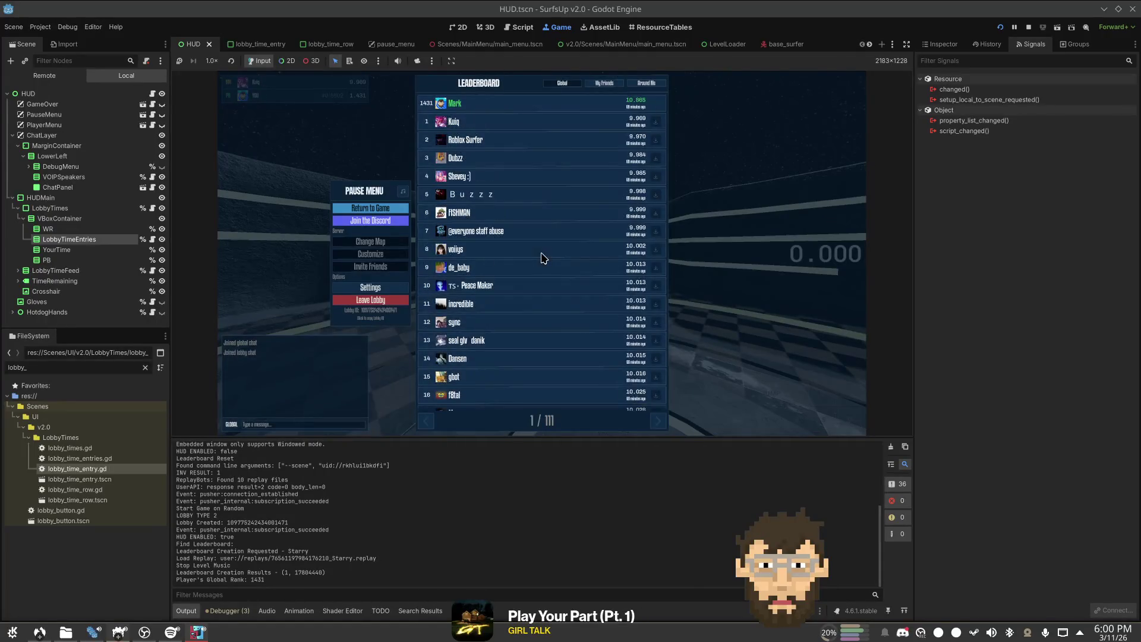
key("Escape")
key("Tab")
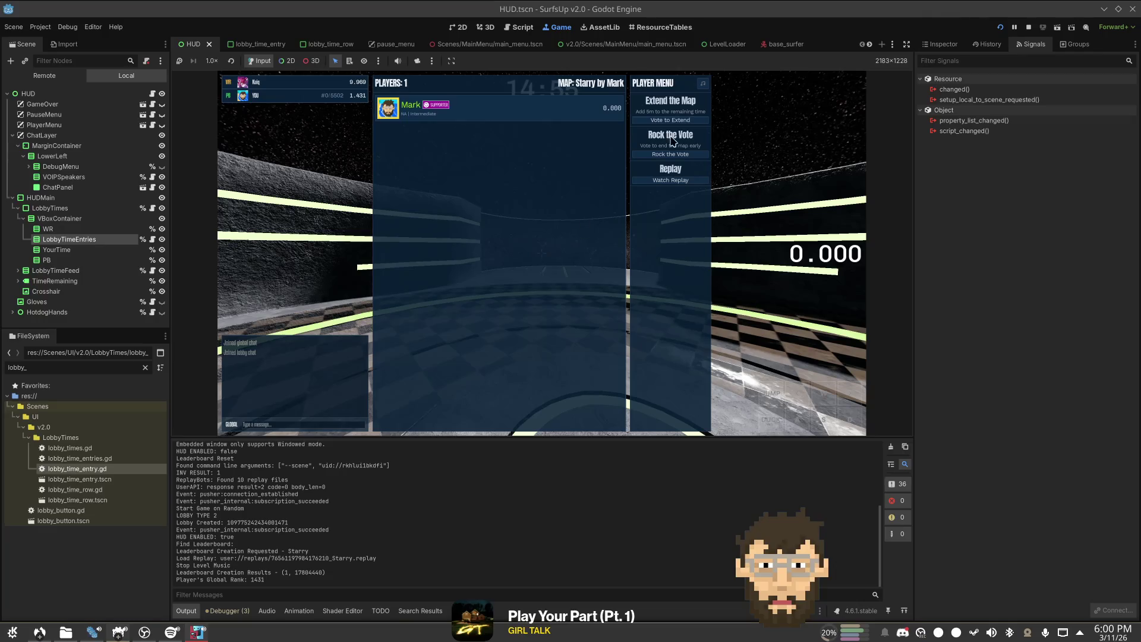
left_click(695, 120)
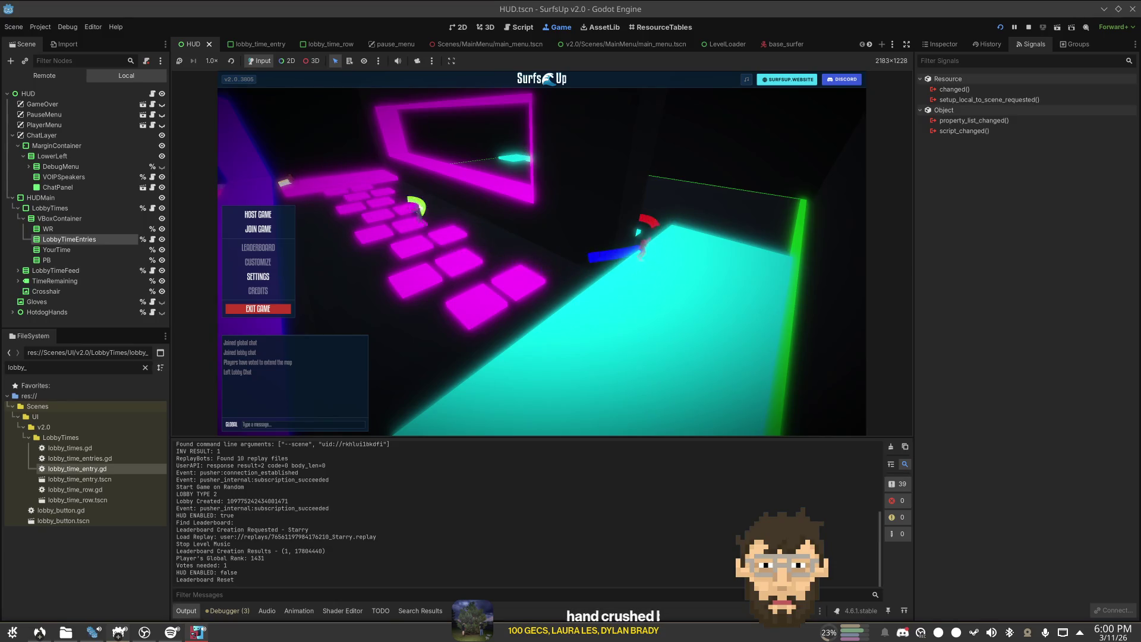
left_click(227, 610)
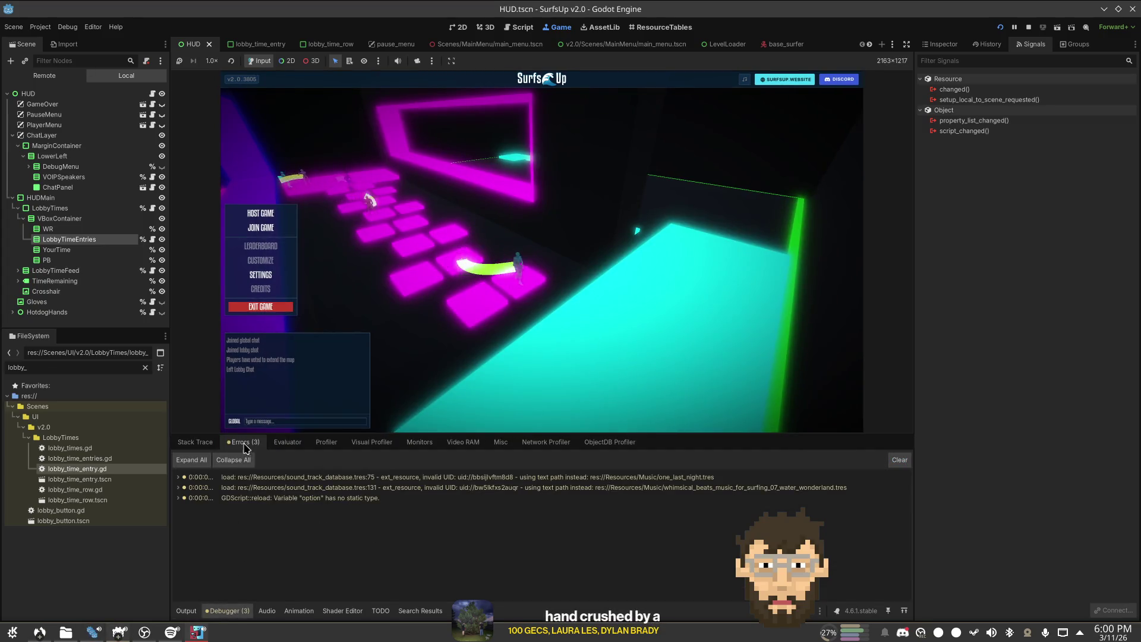
left_click(196, 442)
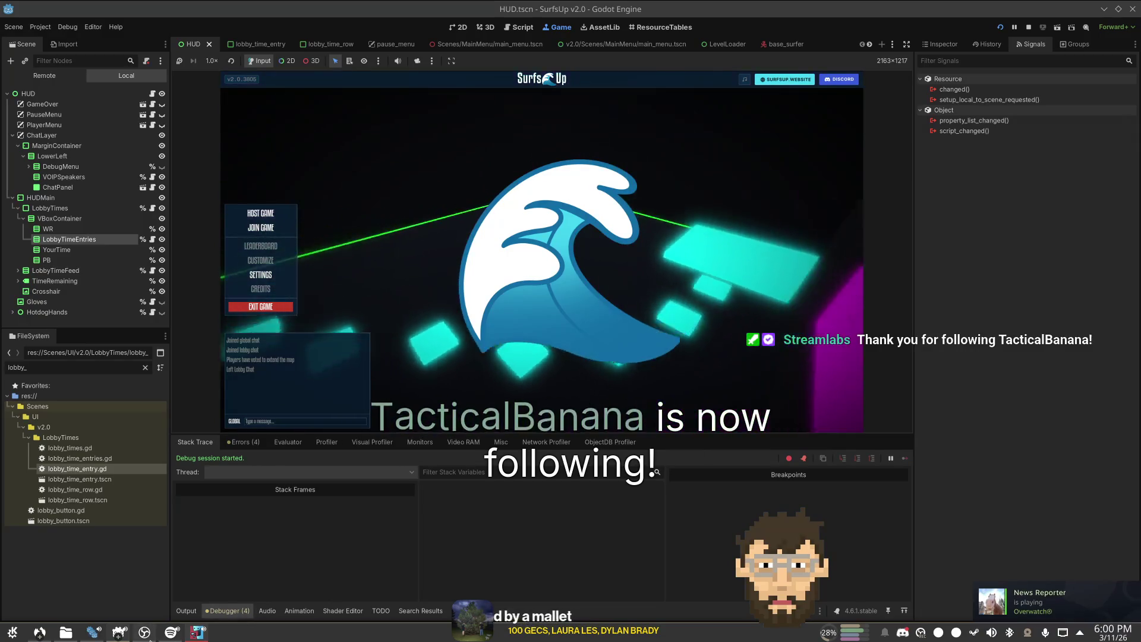
Step: Play Drum Show in Spotify and return to the Godot editor
left_click(171, 632)
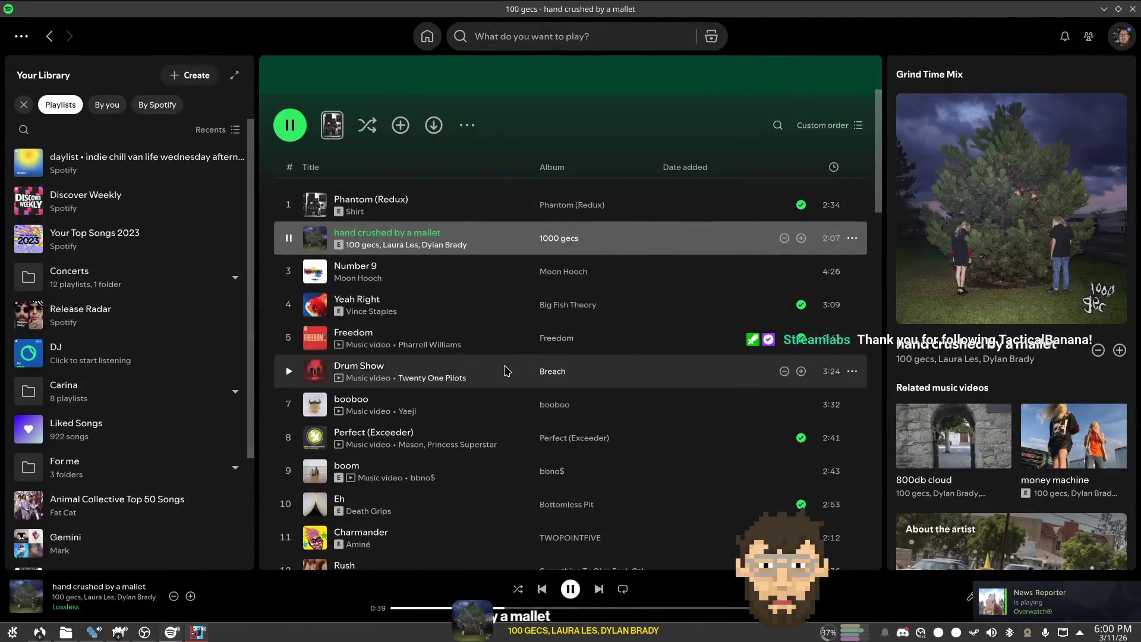
double_click(504, 371)
key("alt+Tab")
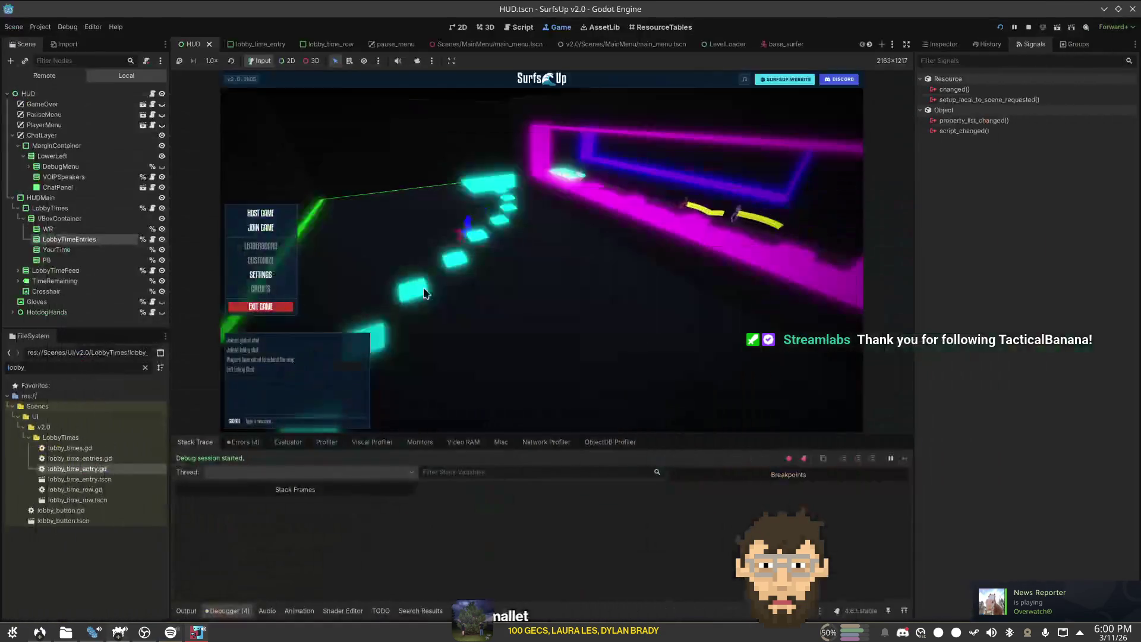
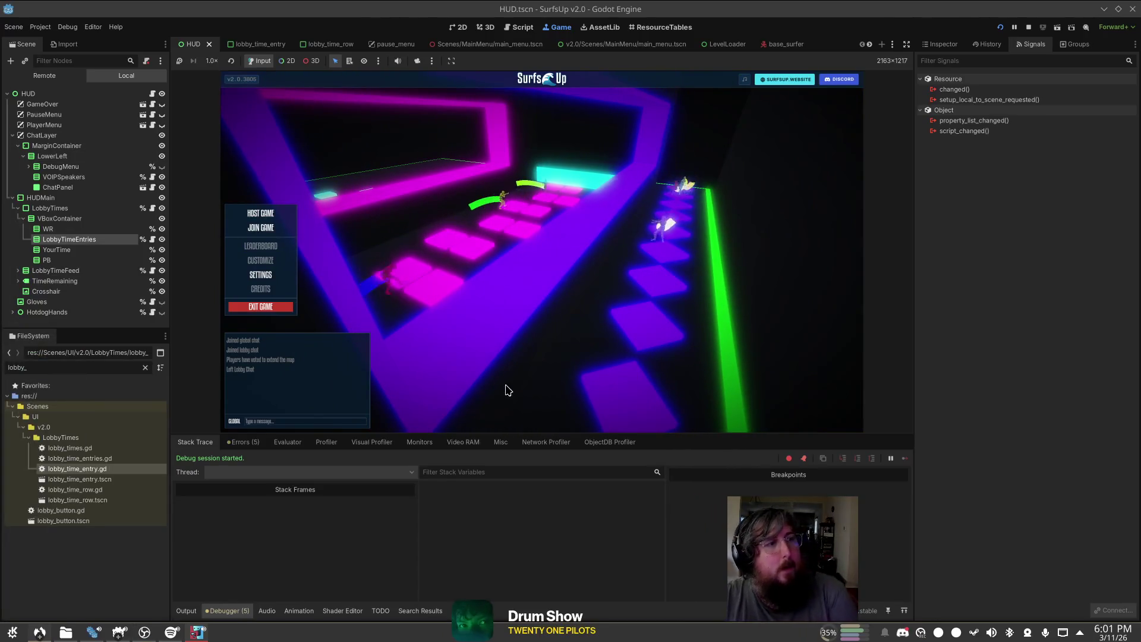
Step: Stop the running SurfsUp game and clear the FileSystem filter text
left_click(291, 215)
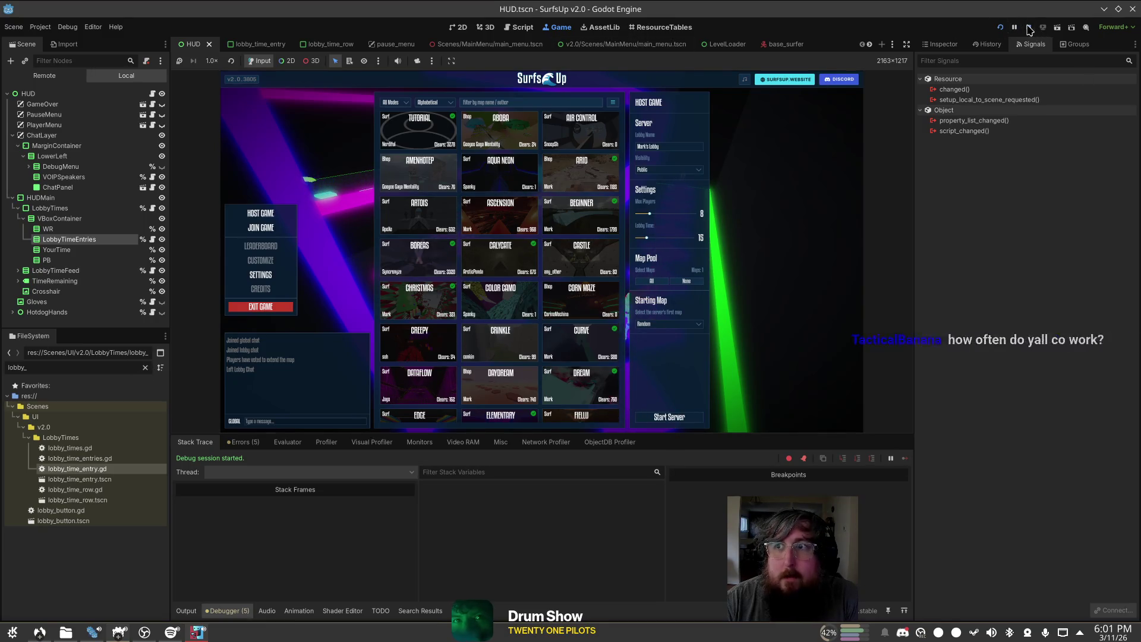
key("BackSpace")
key("BackSpace")
key("BackSpace")
Step: Filter the FileSystem to 'level' files and open level.gd
type("level_")
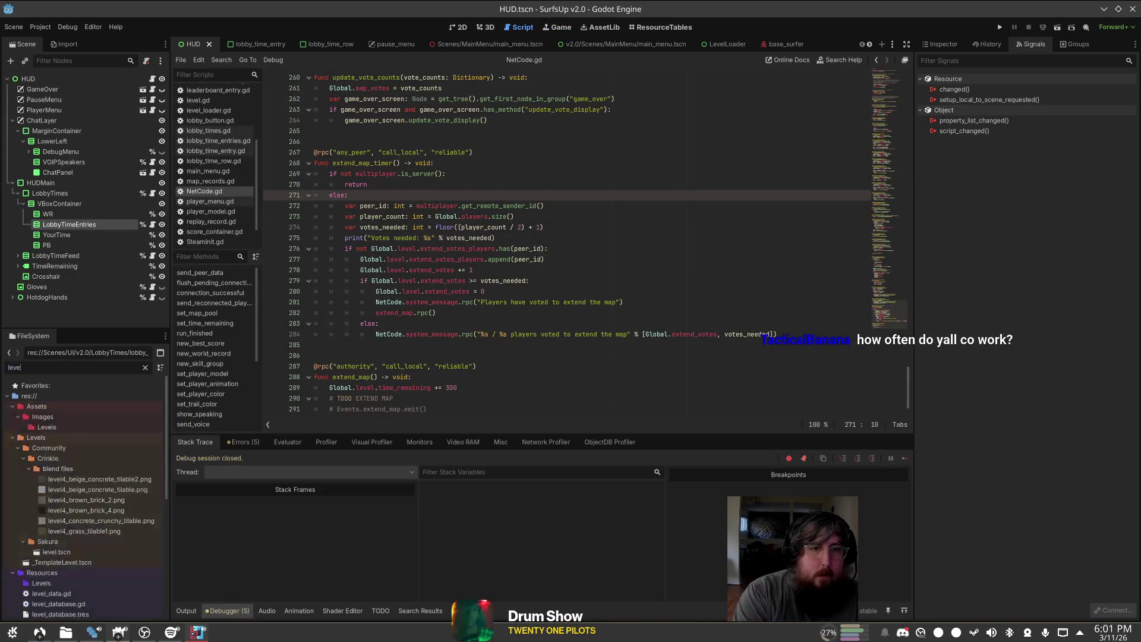
scroll(89, 446, "down", 2)
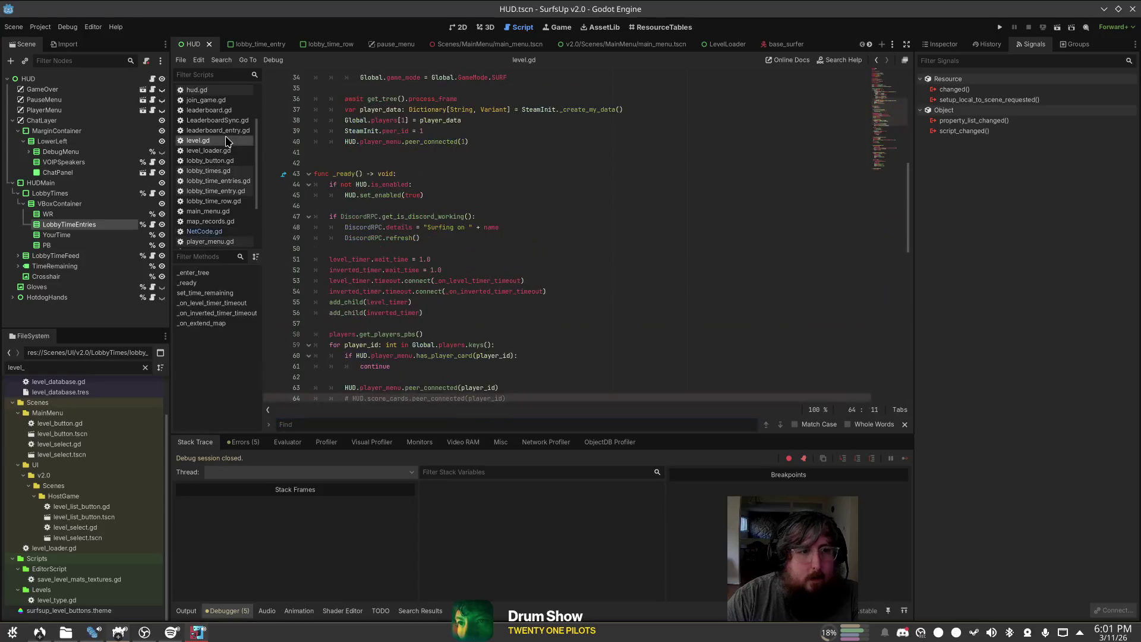
key("BackSpace")
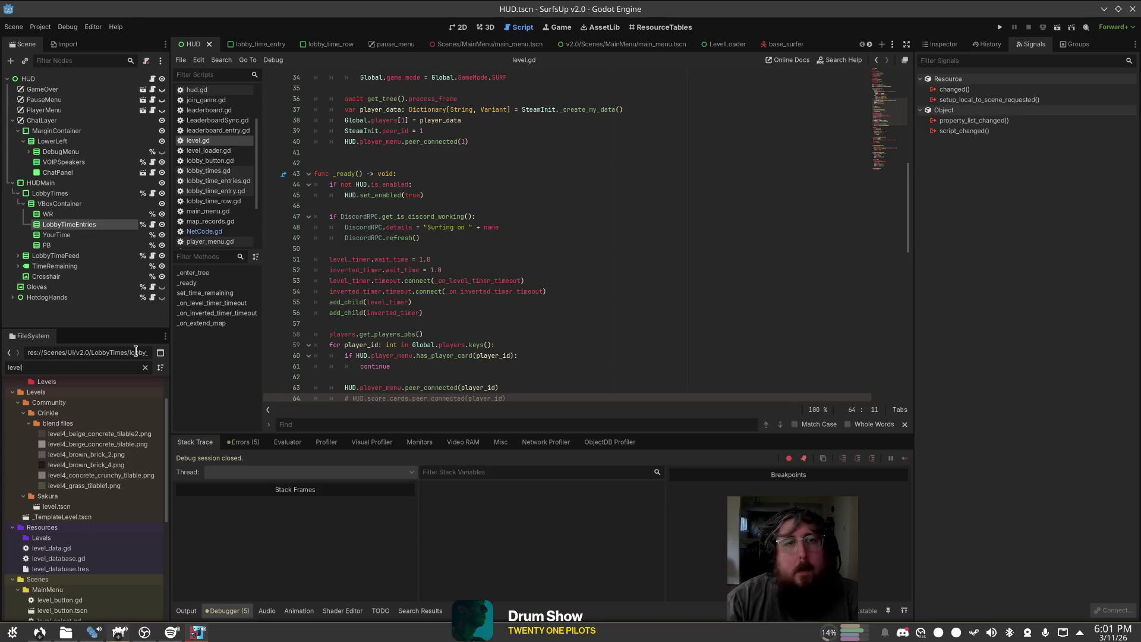
left_click(680, 270)
scroll(671, 285, "up", 10)
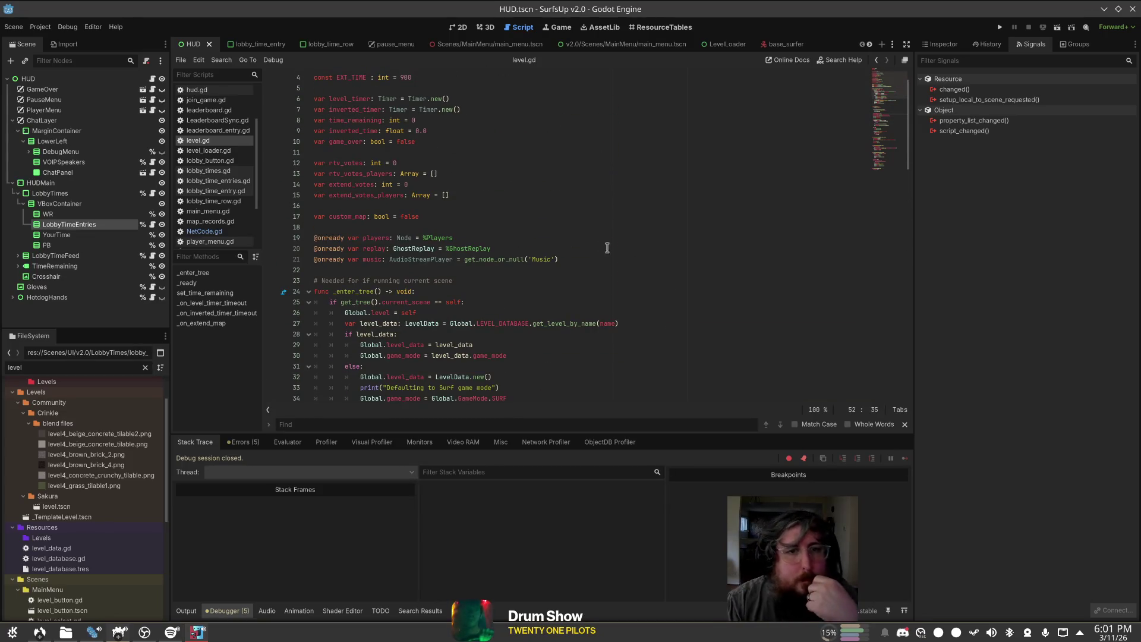
scroll(607, 247, "down", 3)
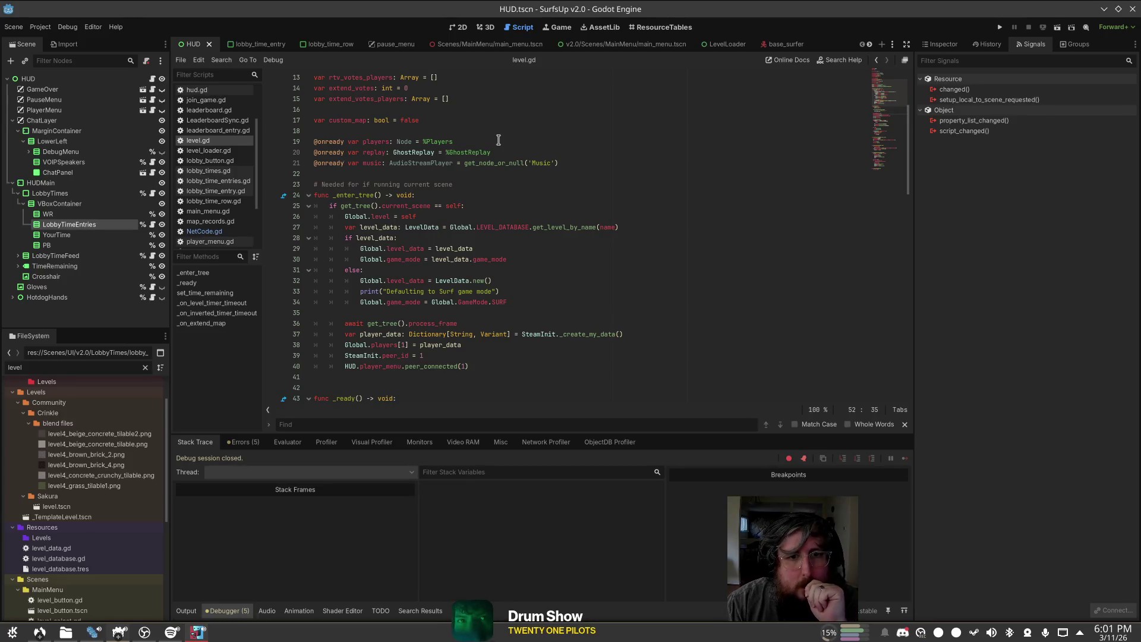
scroll(498, 139, "up", 2)
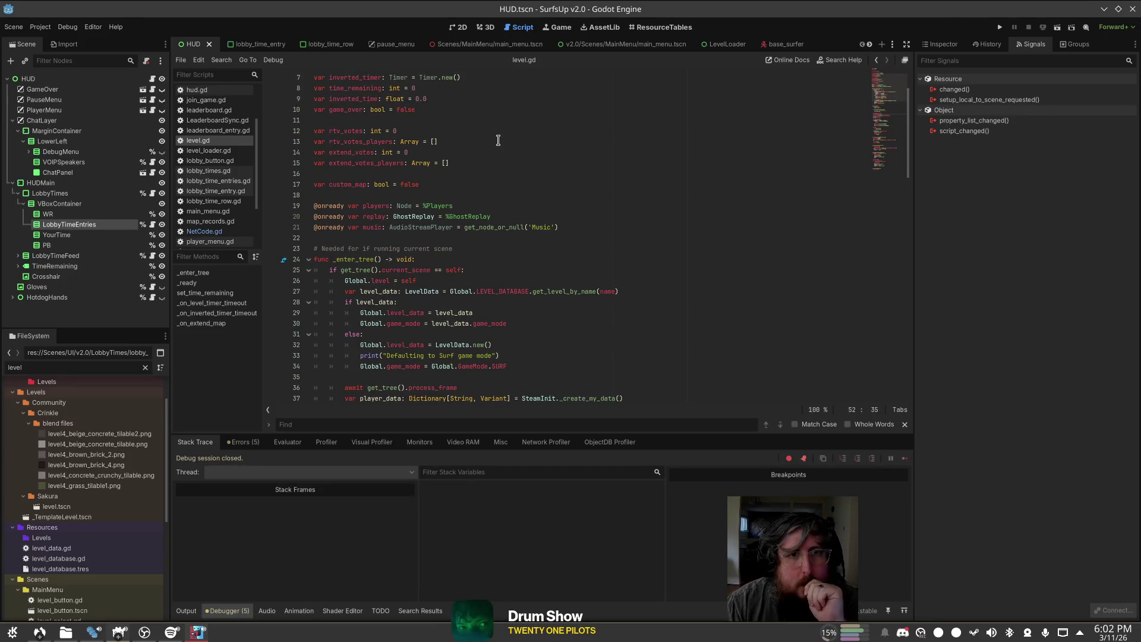
scroll(498, 140, "up", 2)
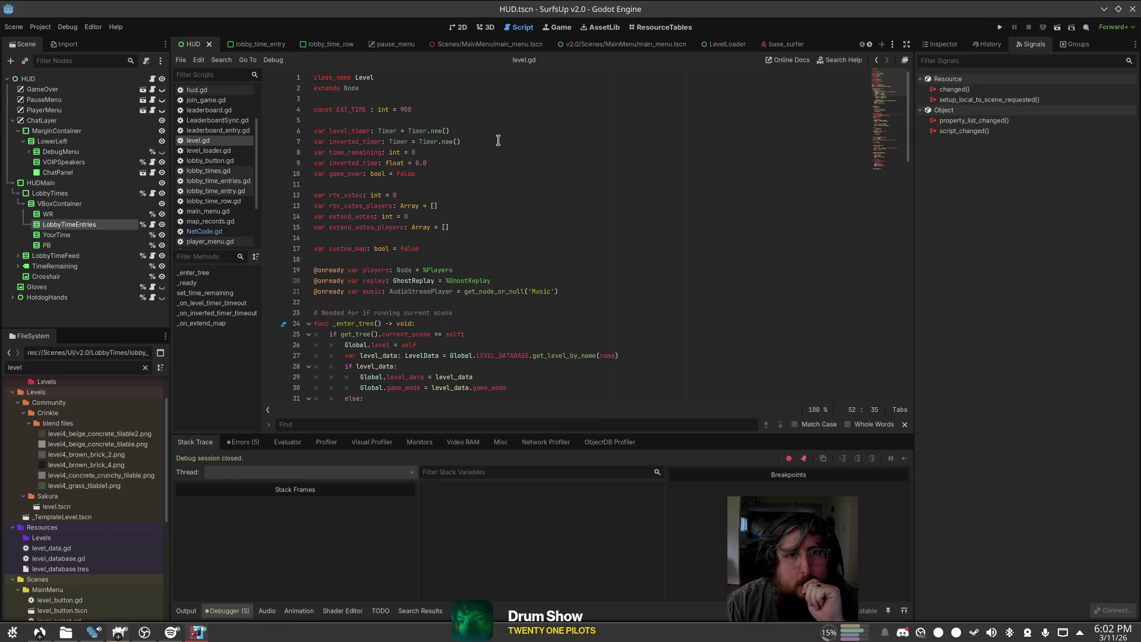
Step: Search level.gd for inverted_timer and go to _on_inverted_timer_timeout
double_click(362, 141)
key("ctrl+f")
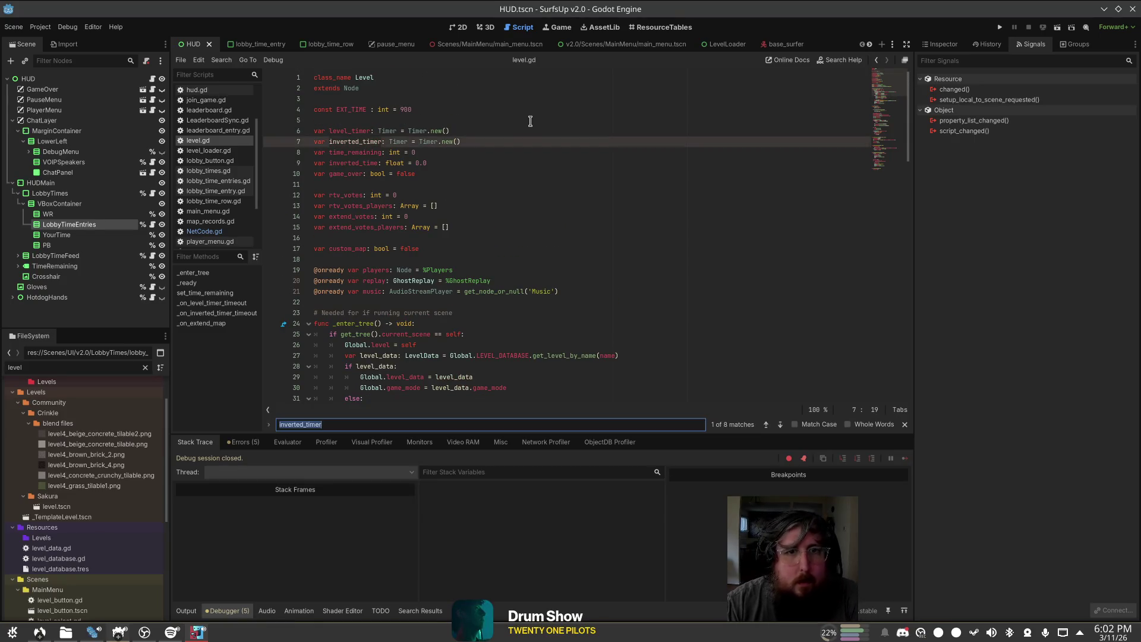
left_click(780, 424)
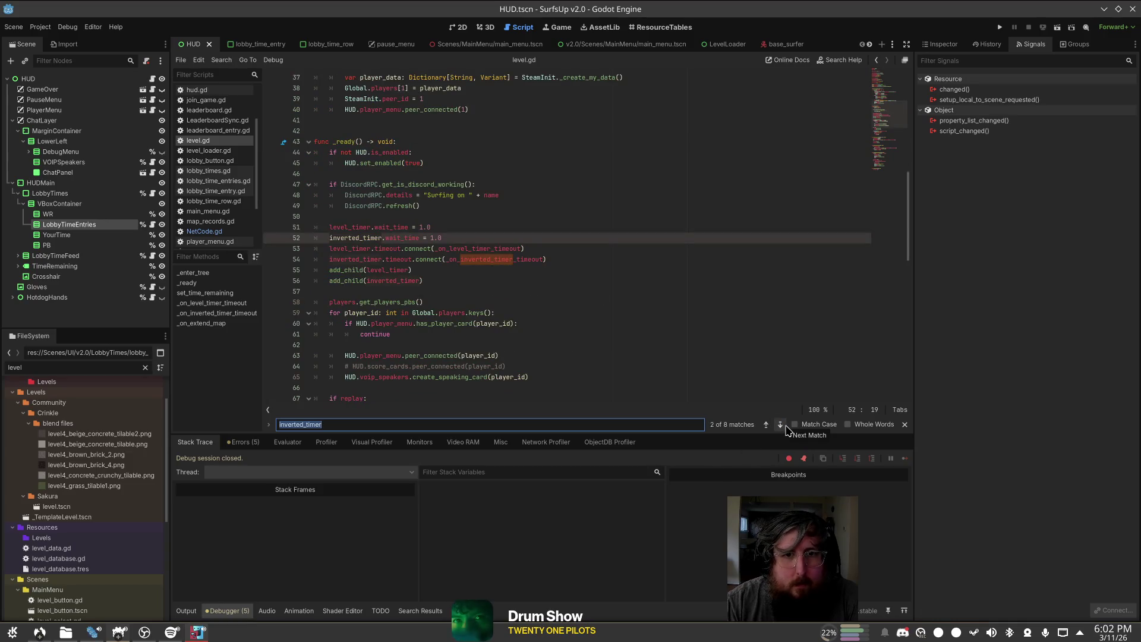
left_click(482, 260, "ctrl")
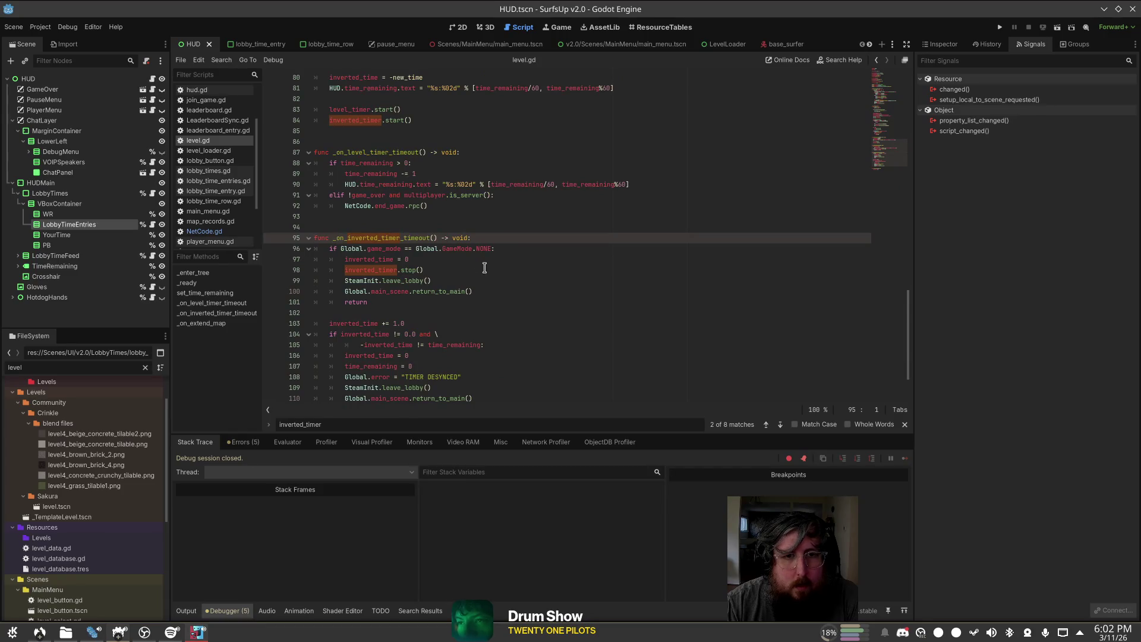
scroll(484, 268, "down", 2)
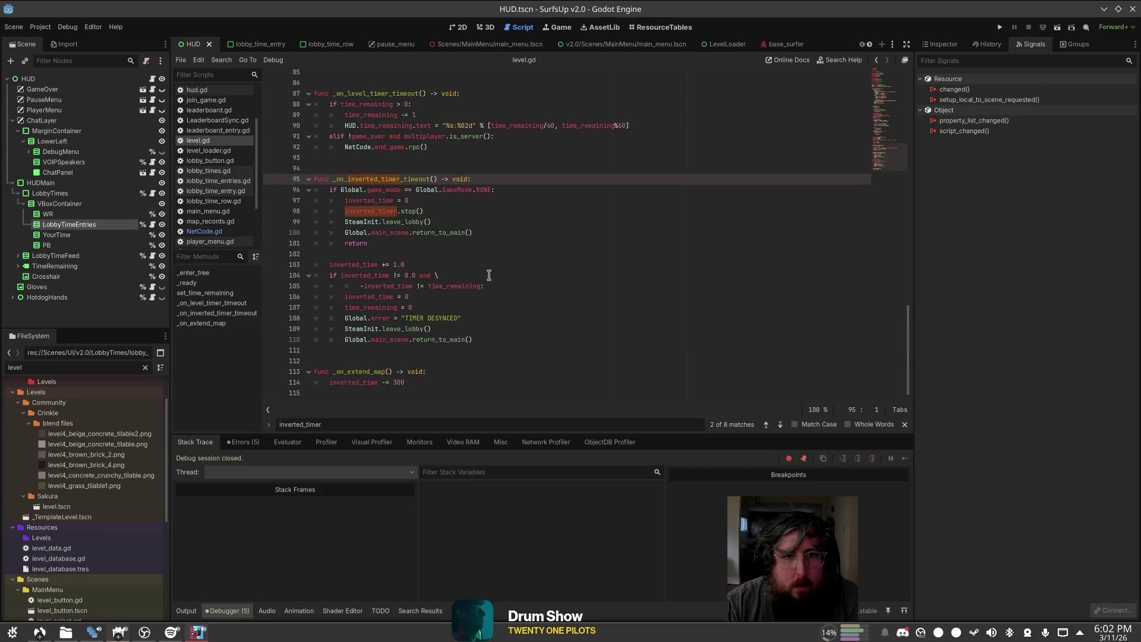
Step: Join line 105 onto line 104, removing the backslash continuation
left_click(509, 287)
key("Down")
key("Down")
key("Down")
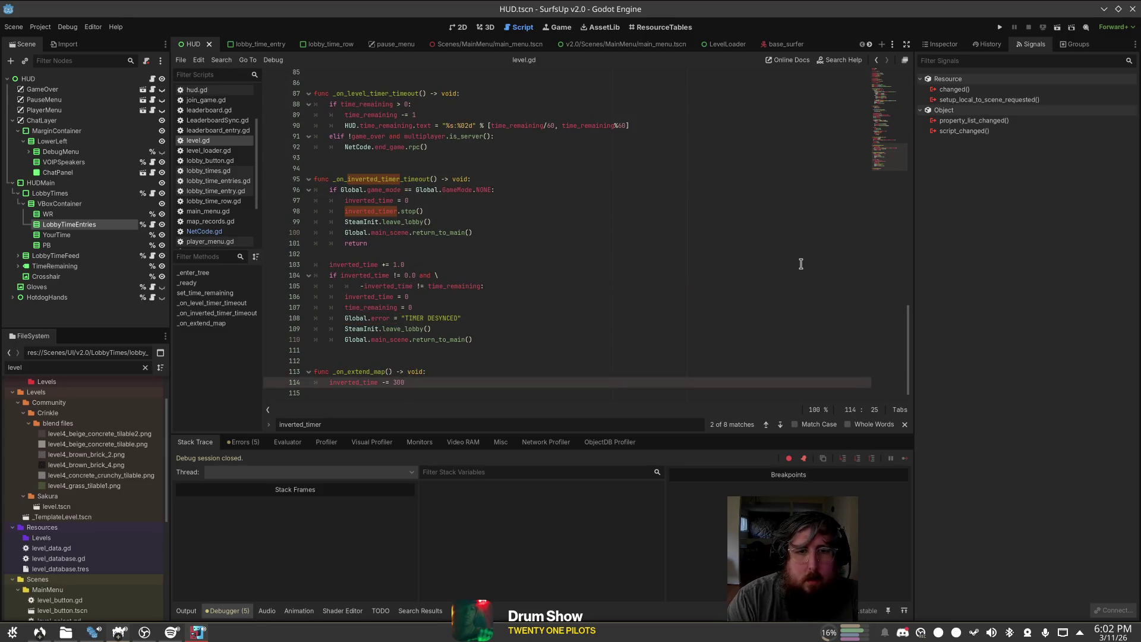
key("Up")
key("Up")
key("Up")
key("Home")
key("shift+Home")
key("BackSpace")
key("BackSpace")
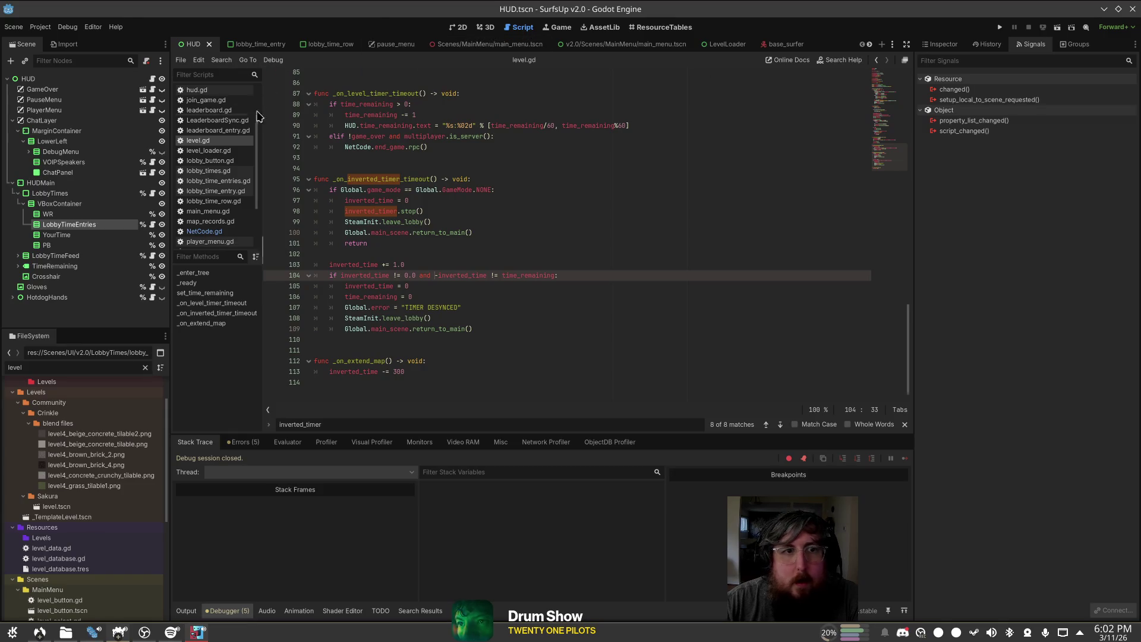
scroll(225, 148, "down", 2)
Step: In NetCode.gd's extend_map, subtract 300 from Global.level.inverted_time below line 289, then run the game
left_click(204, 191)
left_click(483, 363)
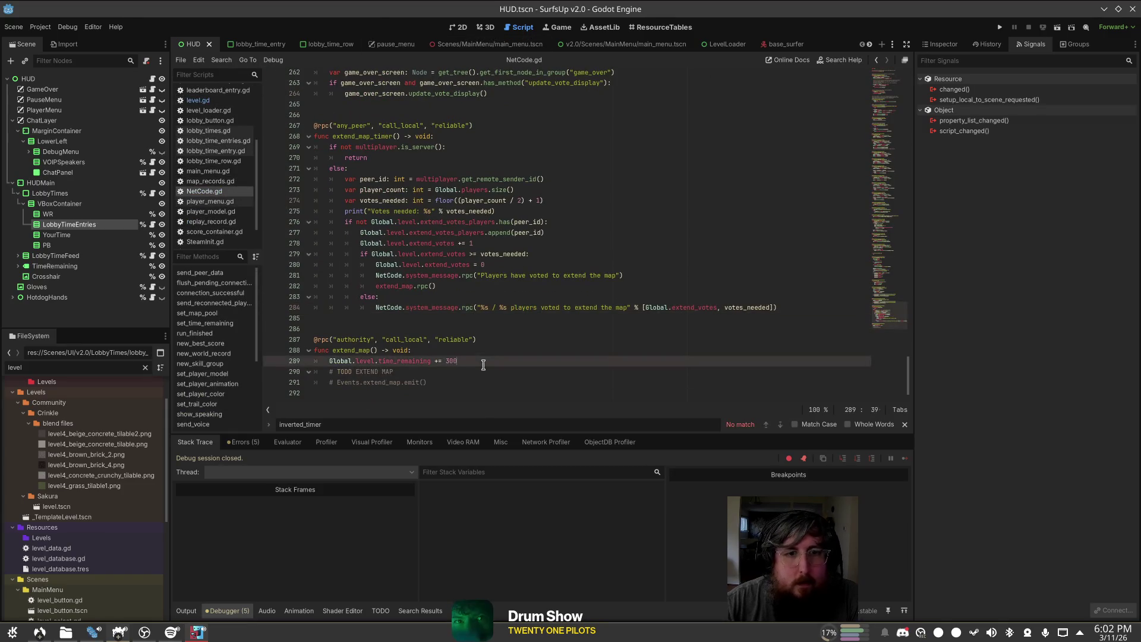
key("Return")
type("Global.le")
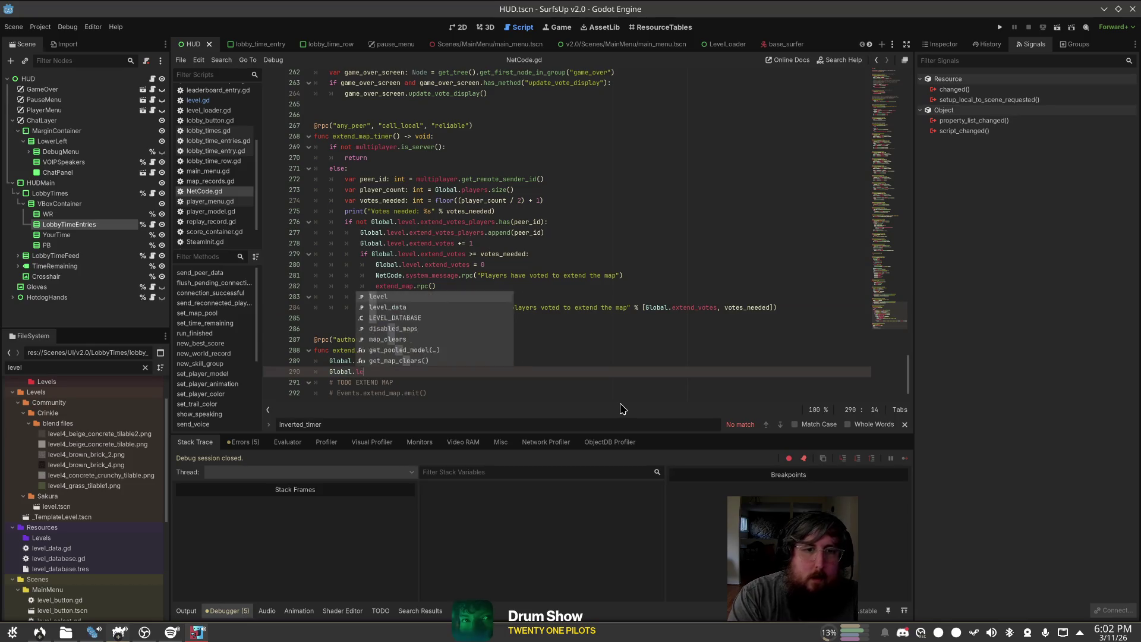
type("vel.inv")
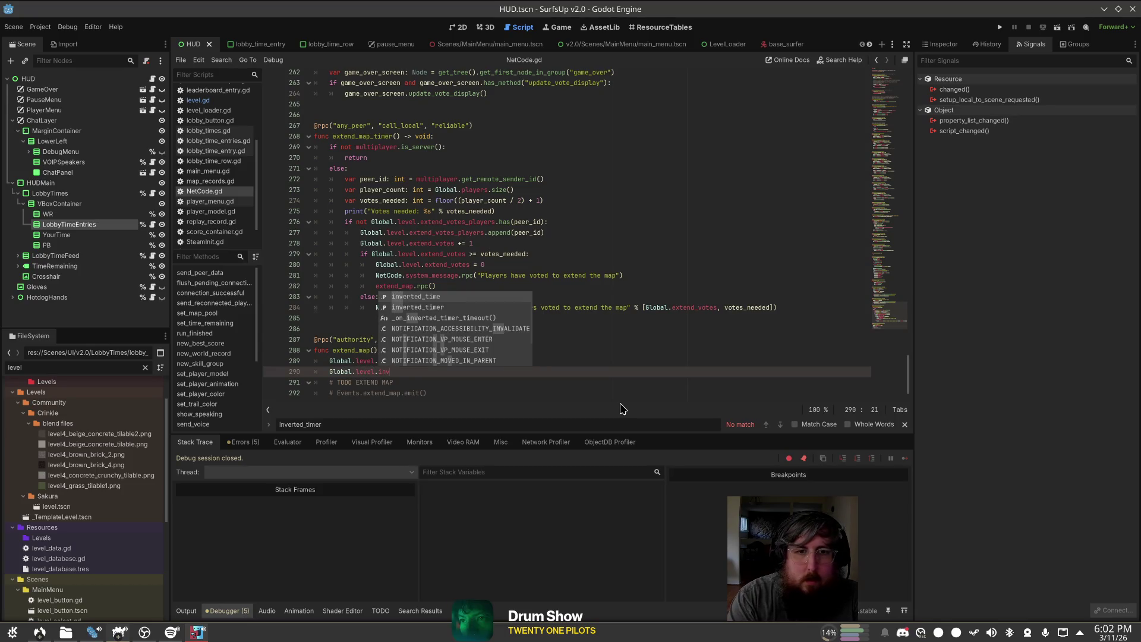
key("Return")
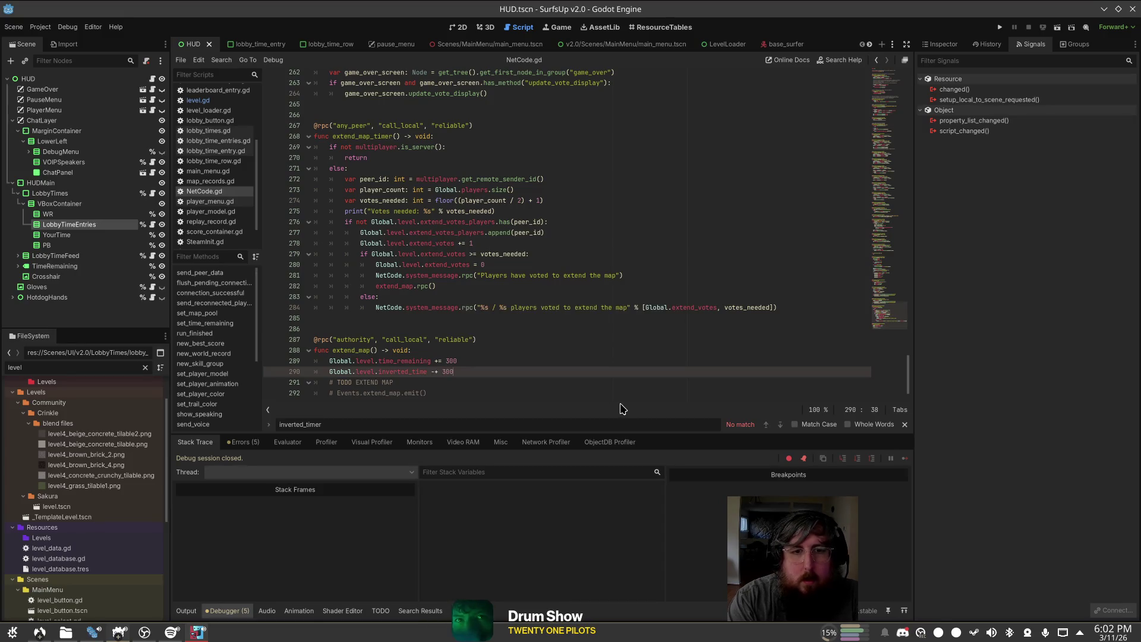
key("BackSpace")
key("BackSpace")
type("00")
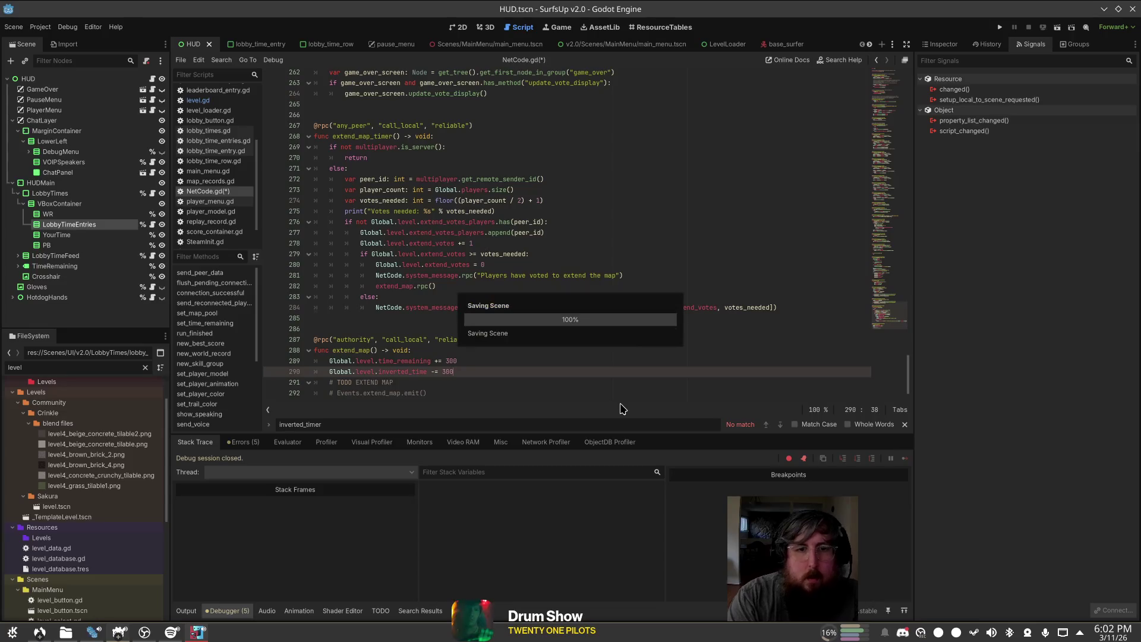
left_click(567, 309)
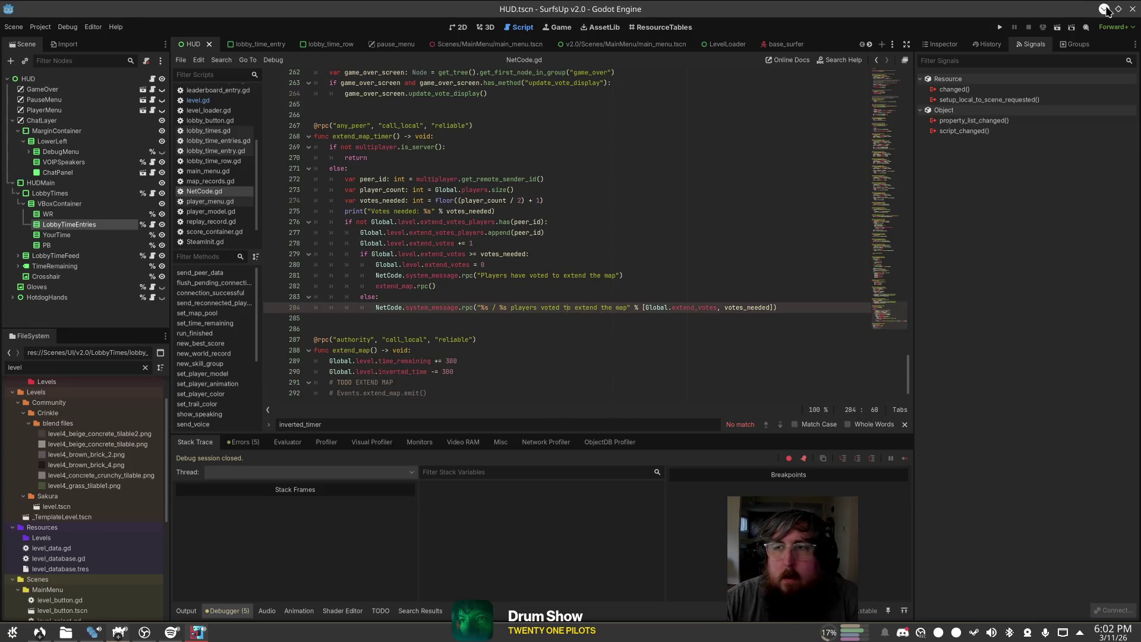
left_click(1001, 27)
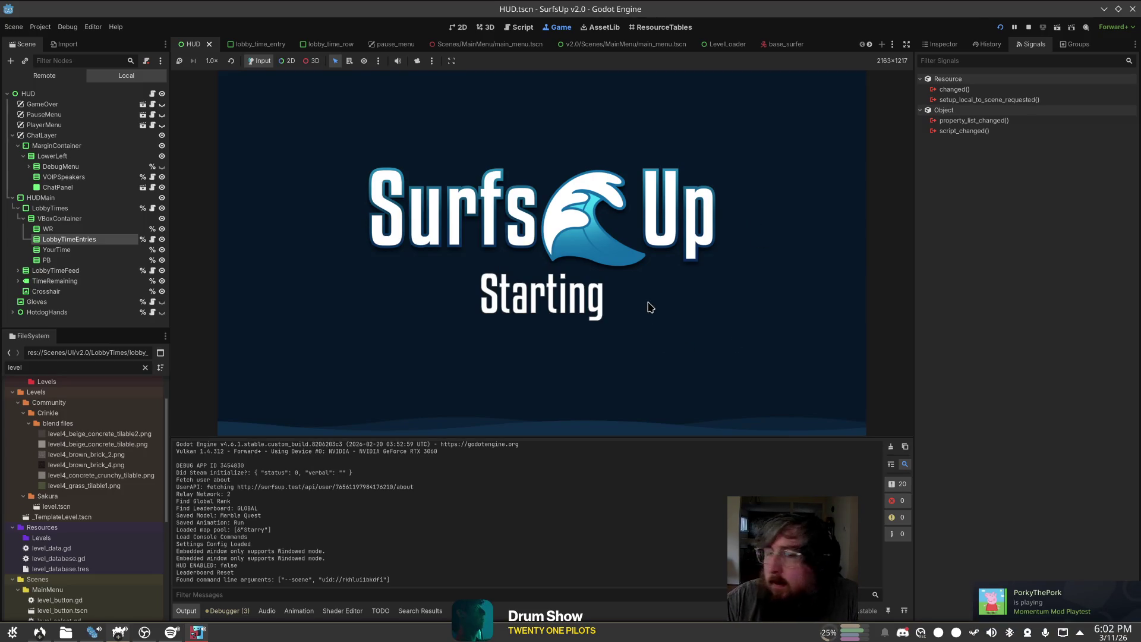
Step: Host a server, vote to extend the map, check the pause menu, then disconnect via console
left_click(235, 213)
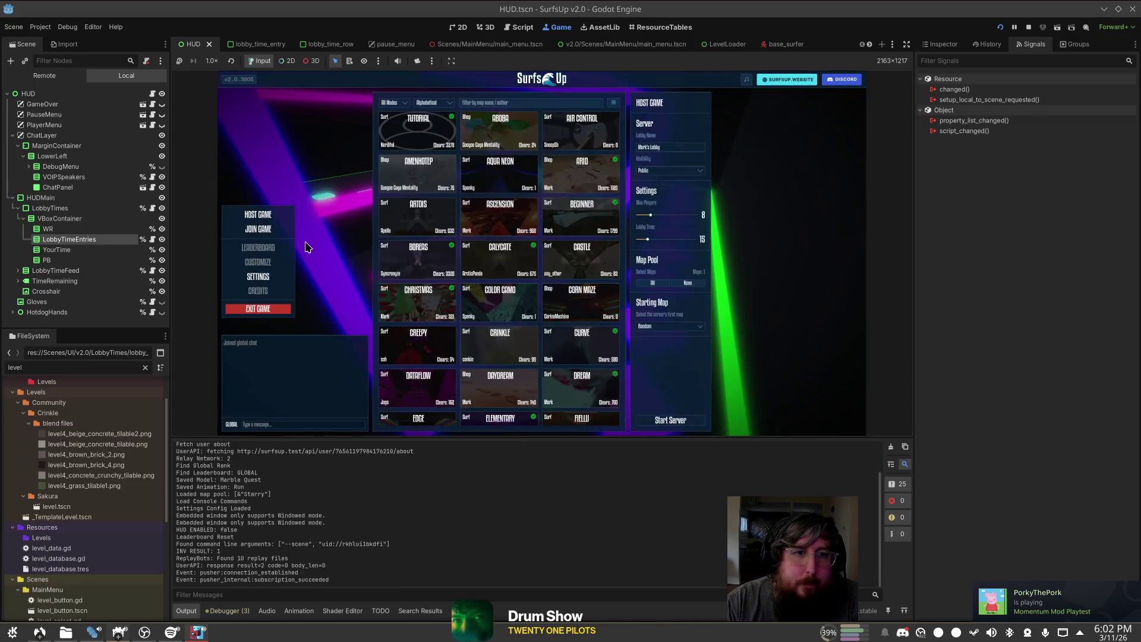
left_click(668, 422)
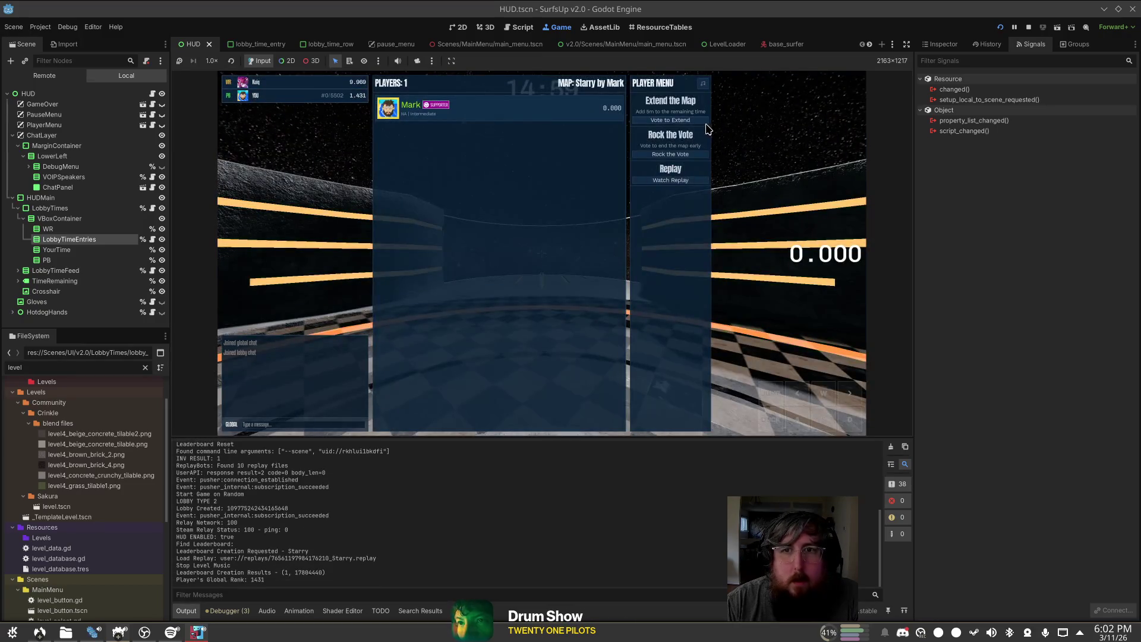
left_click(706, 121)
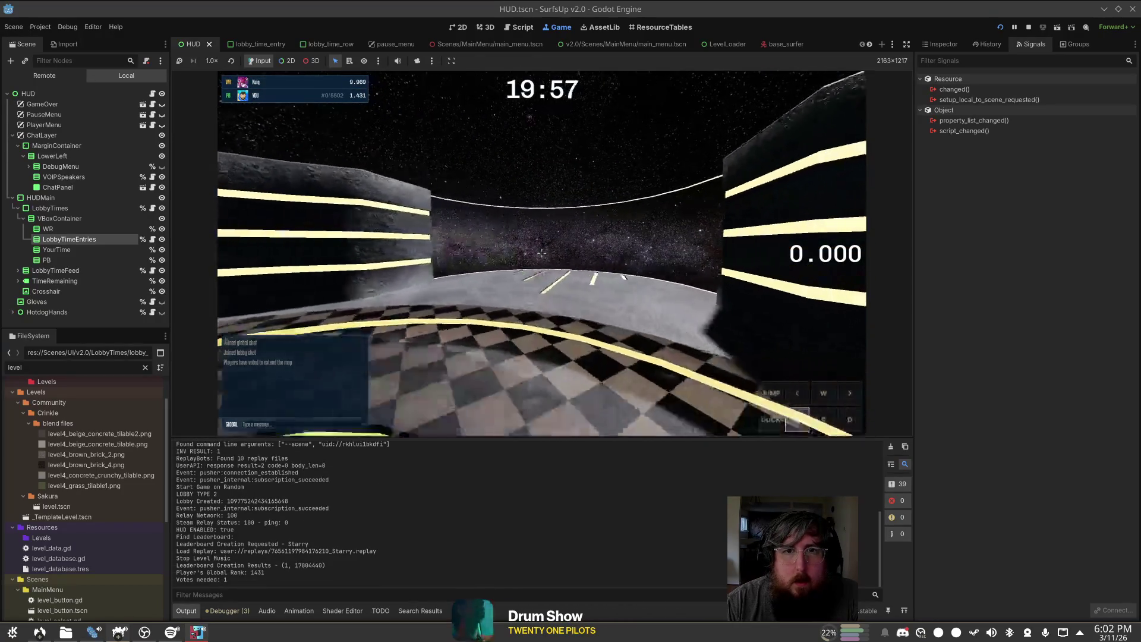
key("a")
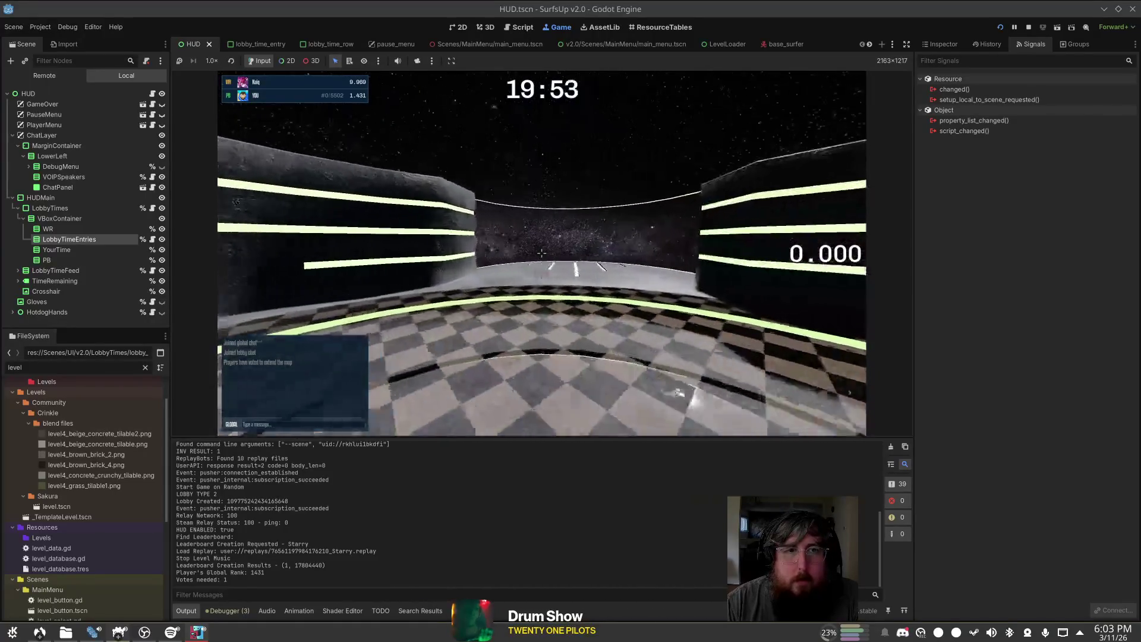
key("Escape")
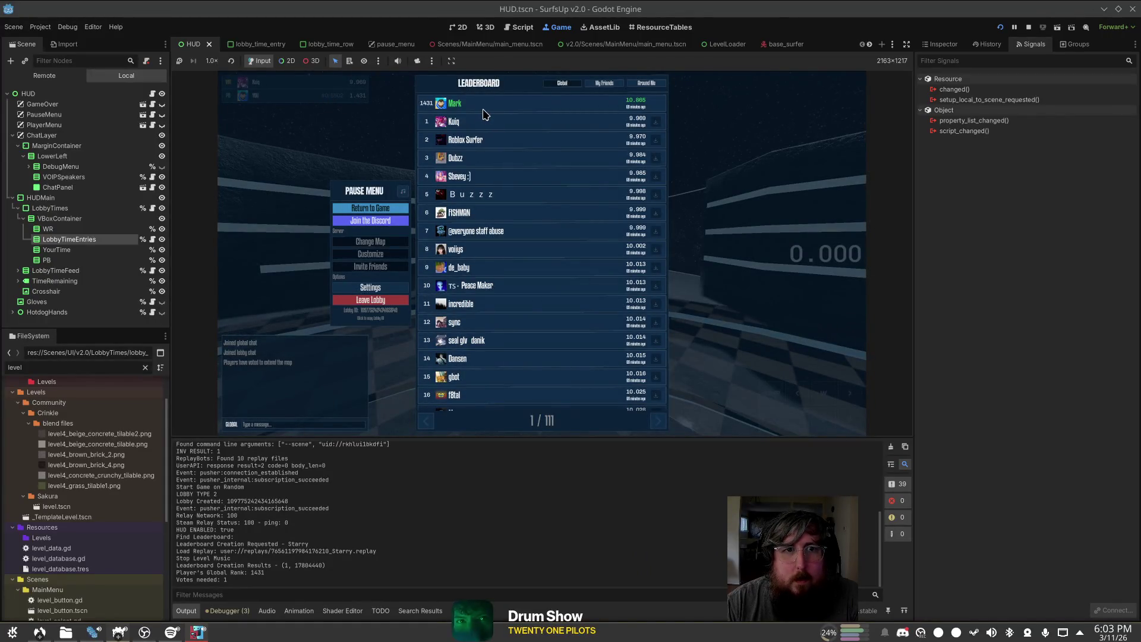
key("Escape")
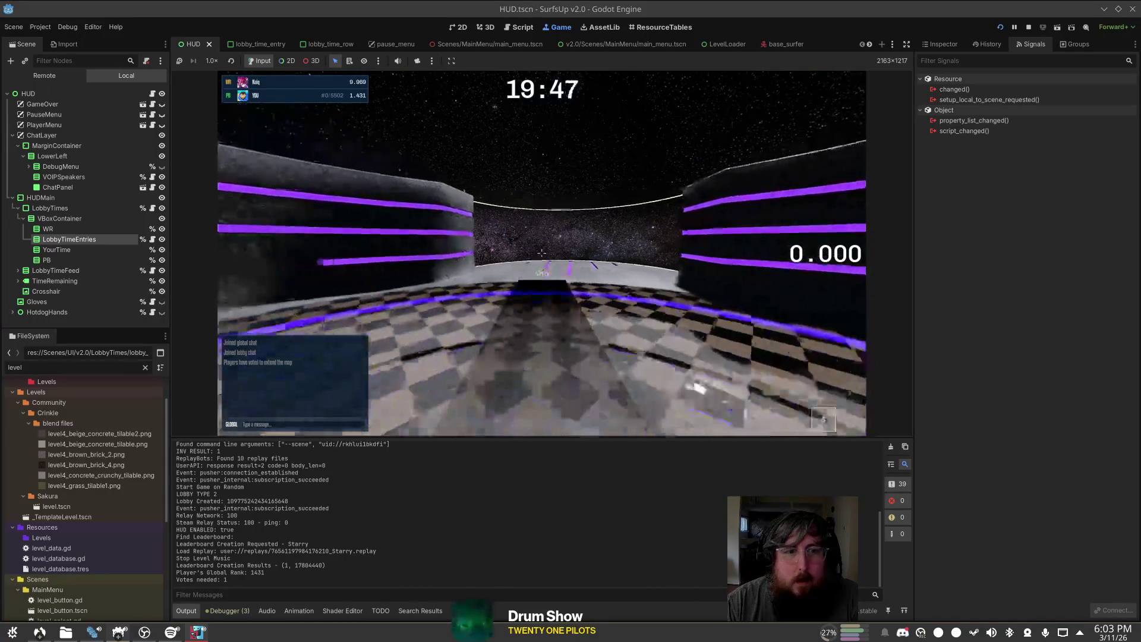
key("grave")
type("disconnect")
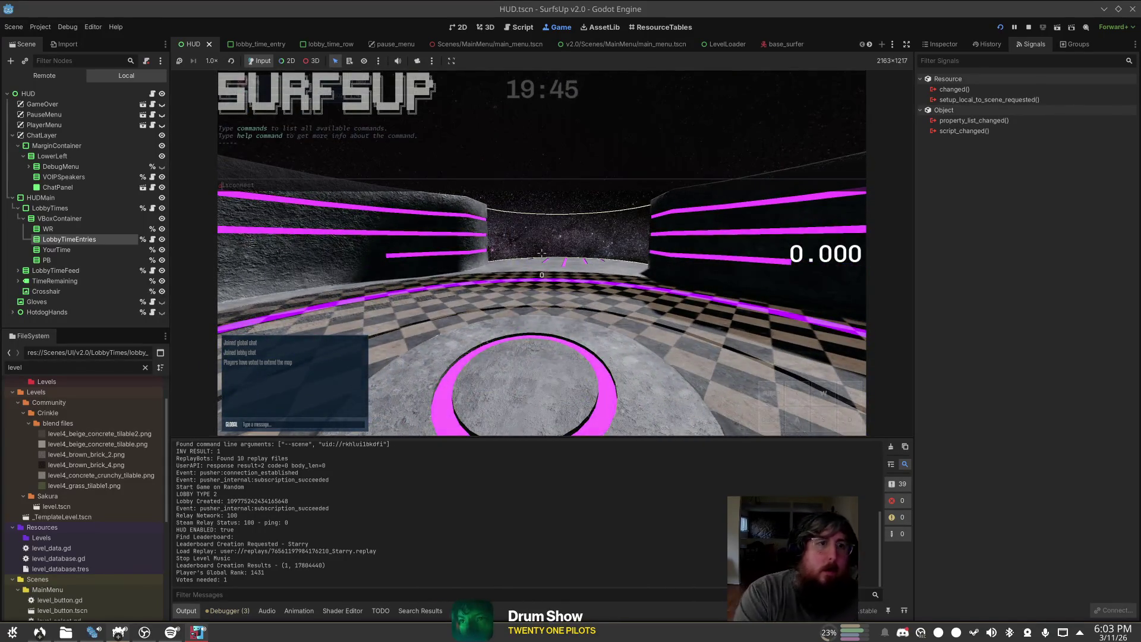
key("Return")
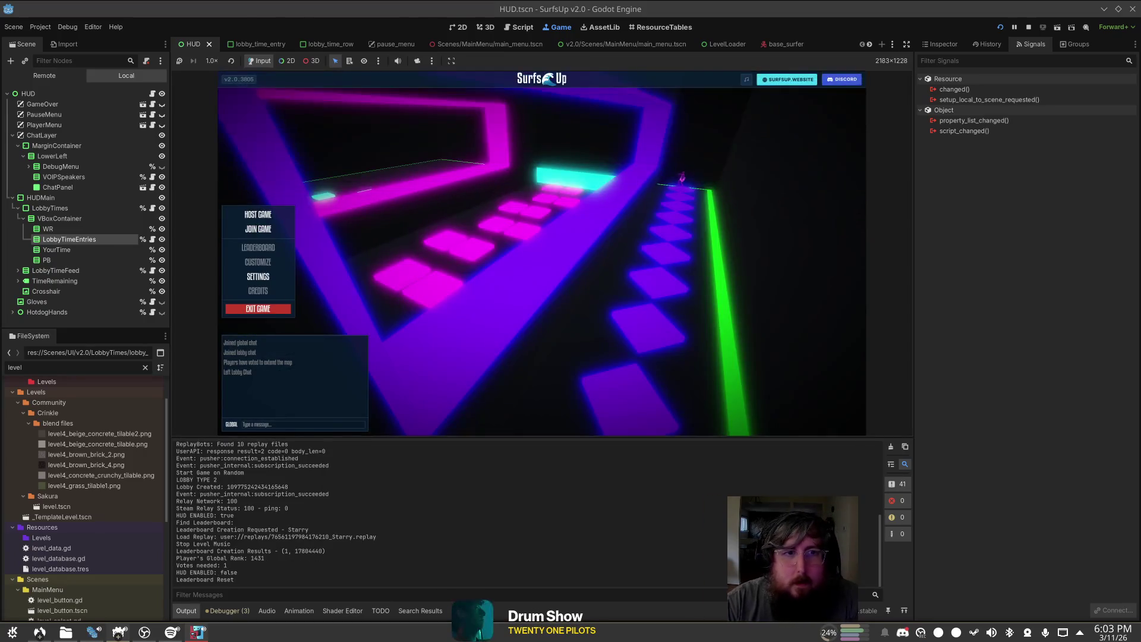
Step: Host again on Starry, view the pause-menu leaderboard, and stop the game
left_click(258, 214)
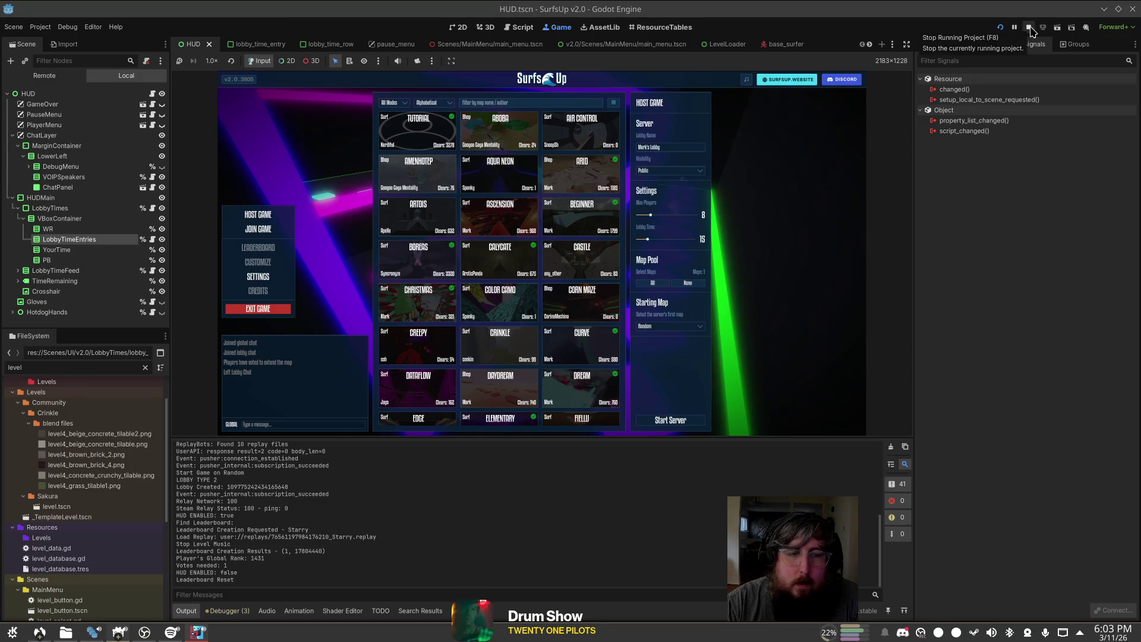
left_click(671, 420)
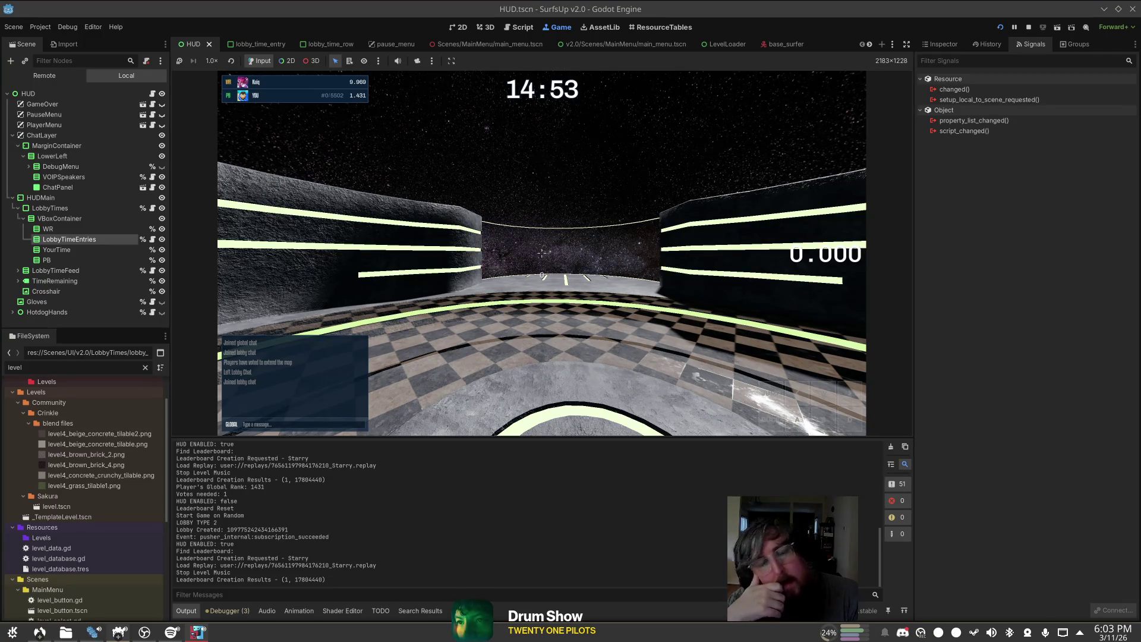
key("Escape")
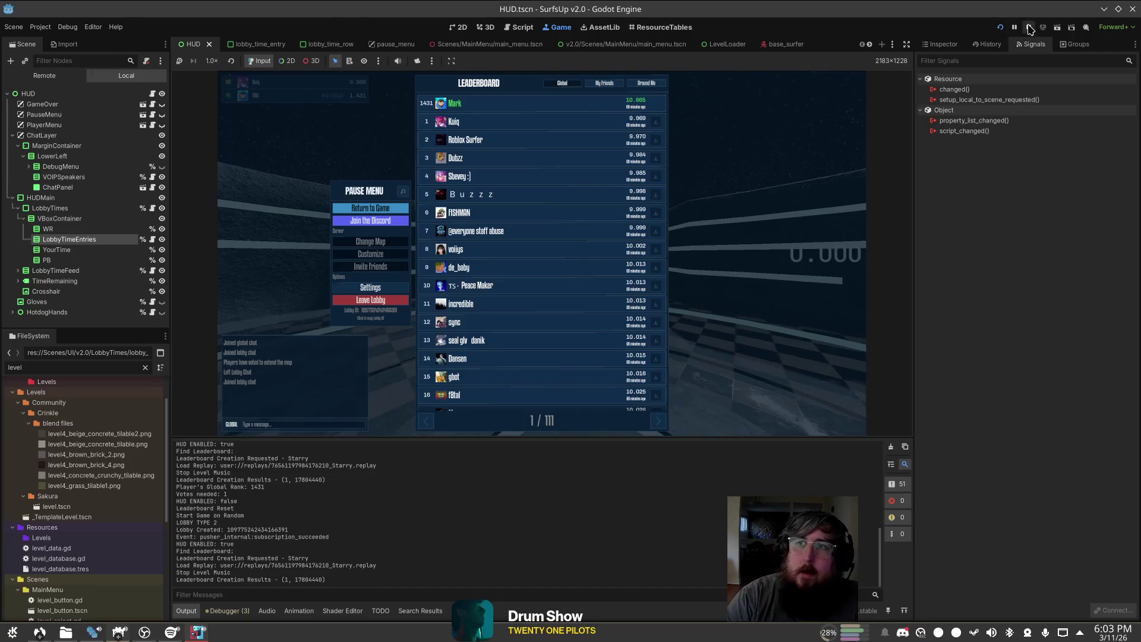
left_click(1029, 28)
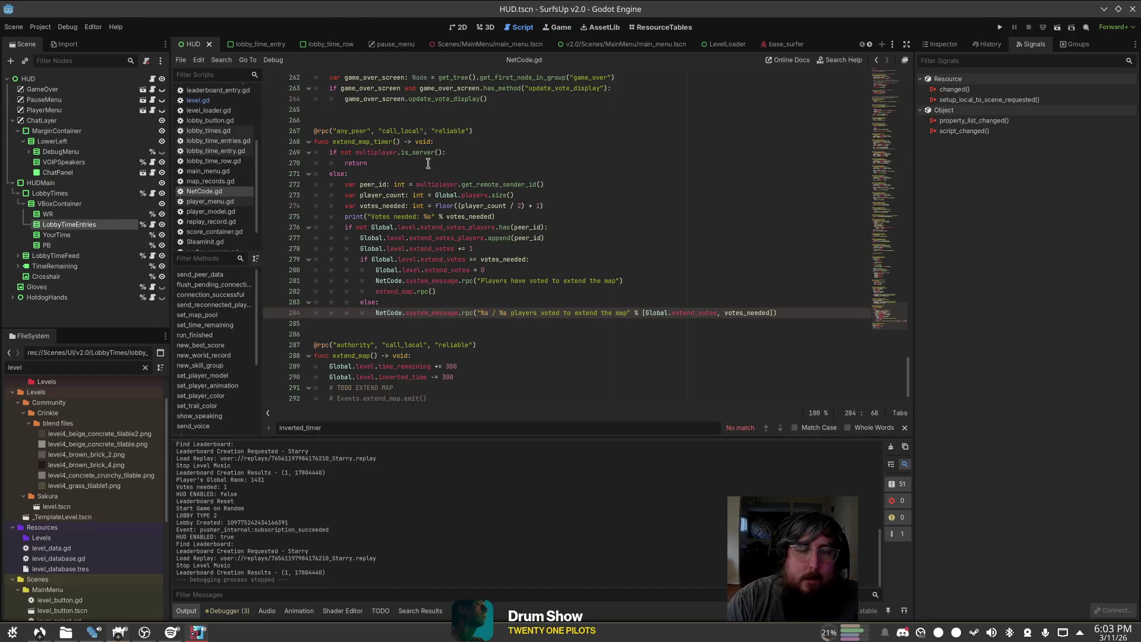
Step: Open lobby_time_entry.gd, then lobby_times.gd, from the scripts list
scroll(212, 167, "down", 1)
scroll(216, 175, "up", 3)
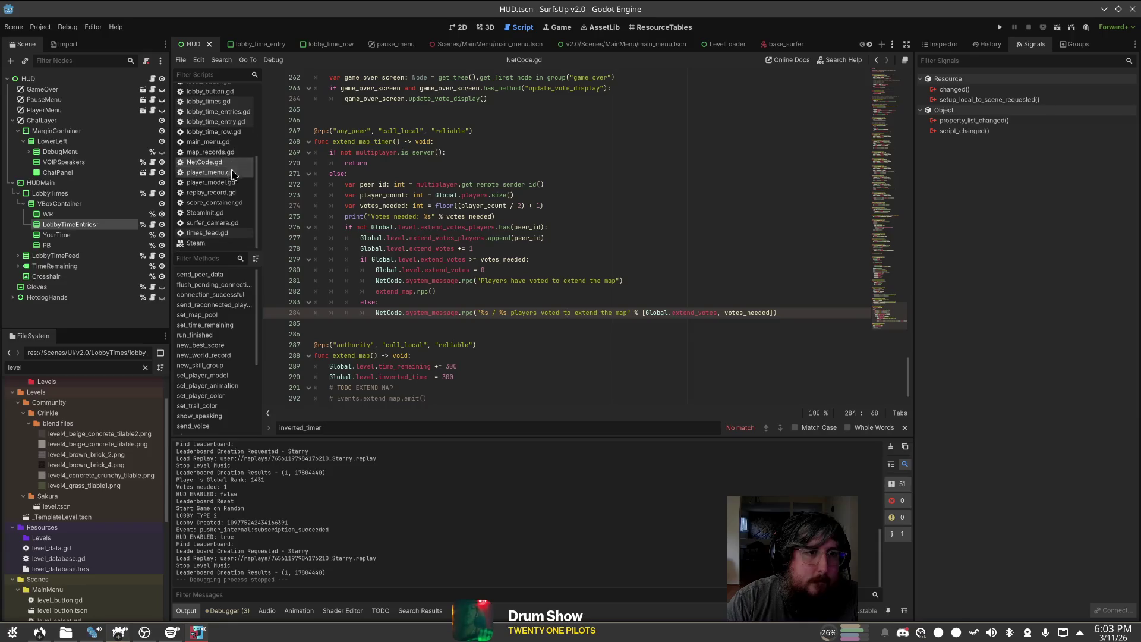
left_click(229, 183)
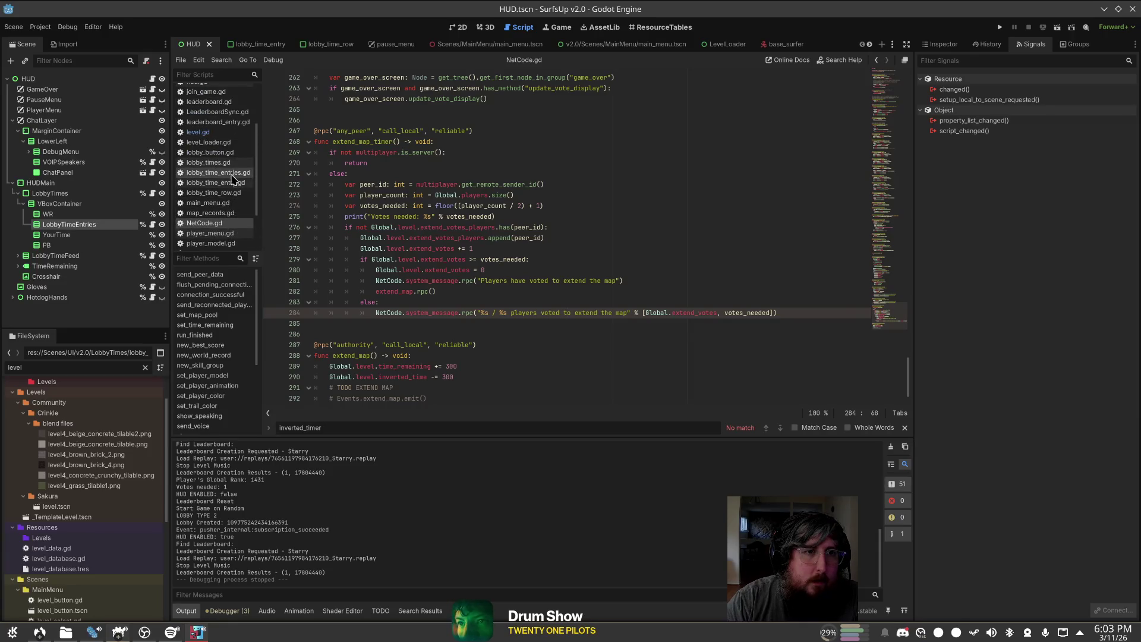
left_click(209, 162)
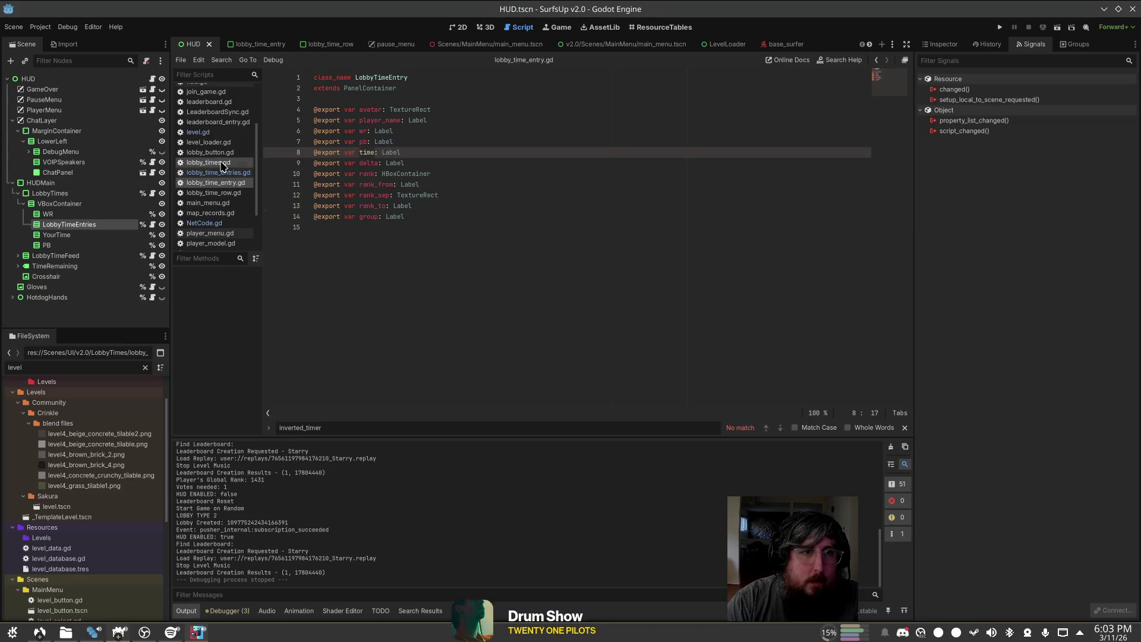
scroll(512, 199, "down", 4)
scroll(486, 225, "down", 2)
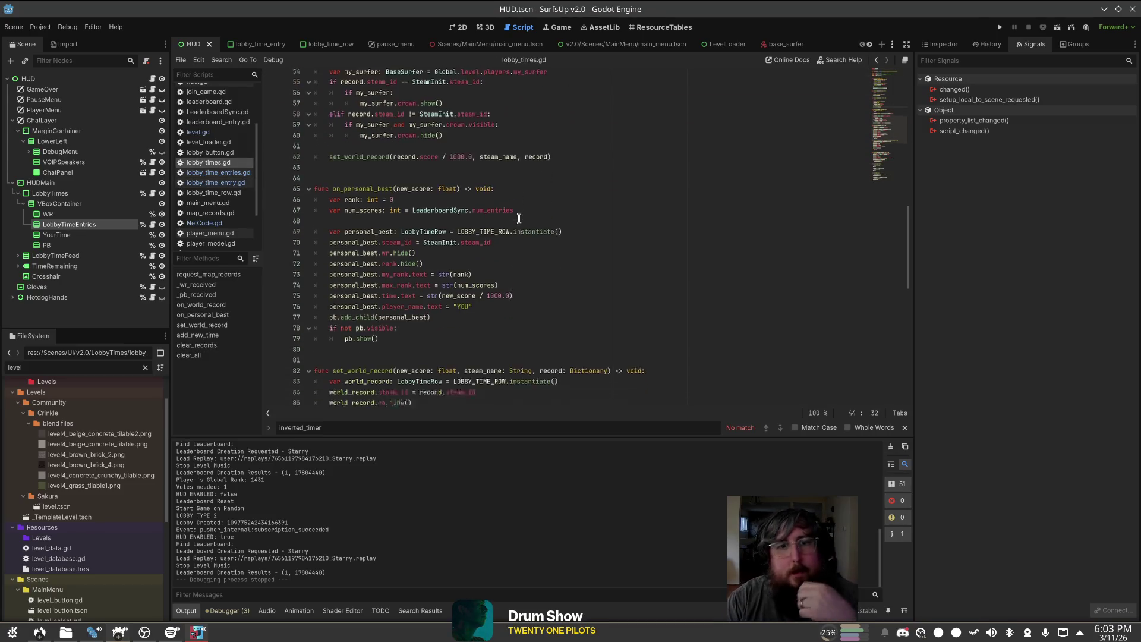
Step: Look over on_personal_best and its my_rank line in lobby_times.gd
left_click(525, 271)
left_click(463, 260)
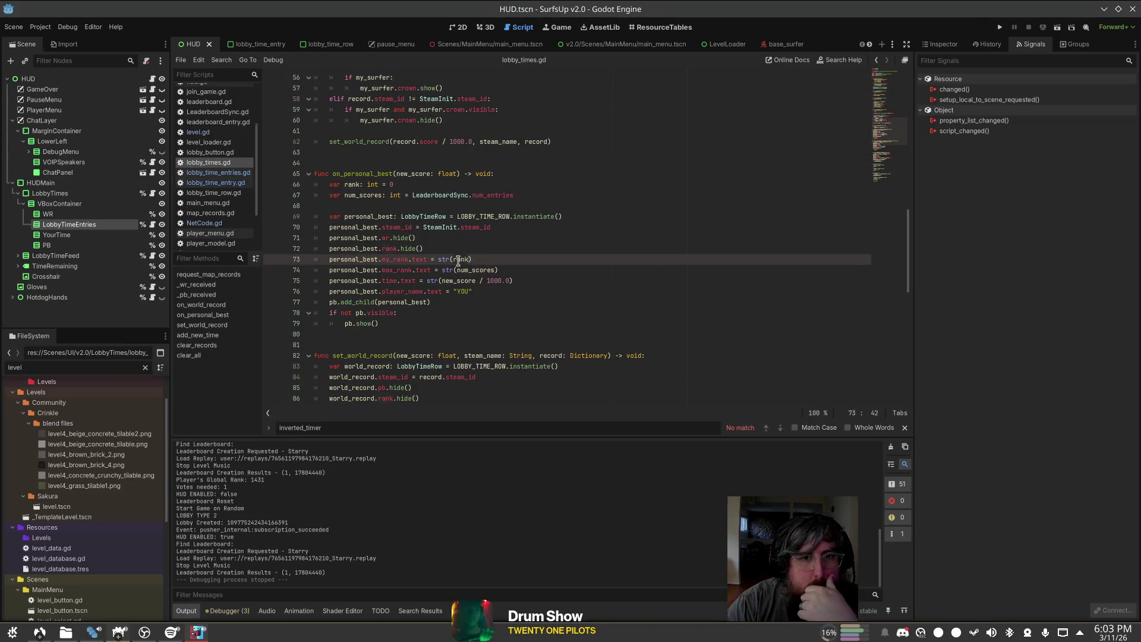
scroll(559, 245, "up", 3)
scroll(559, 246, "up", 2)
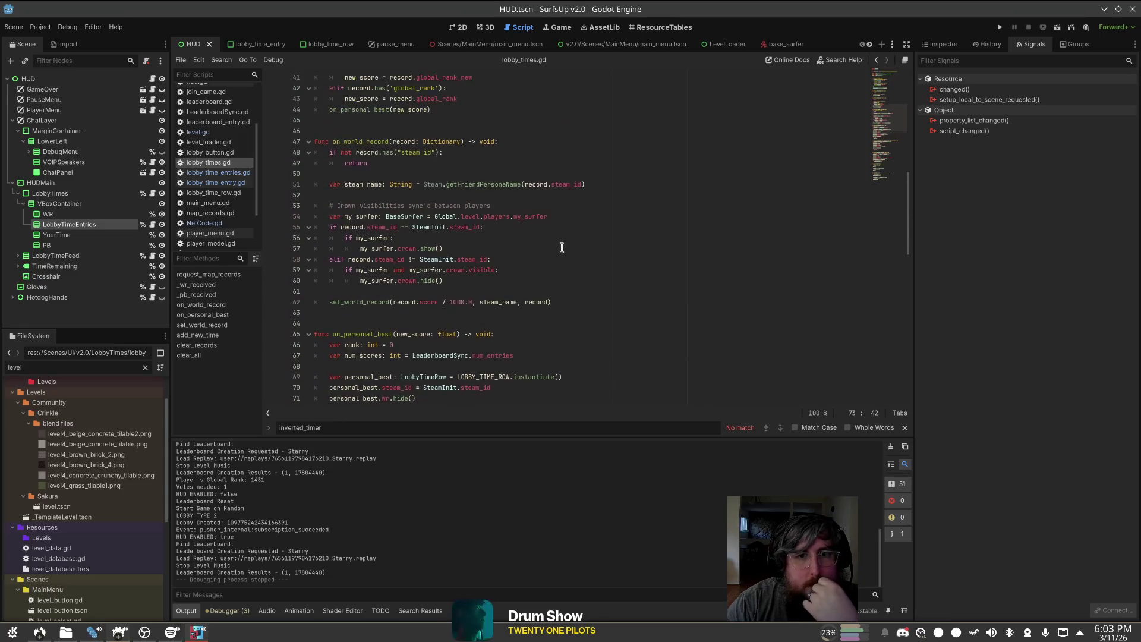
scroll(560, 246, "down", 2)
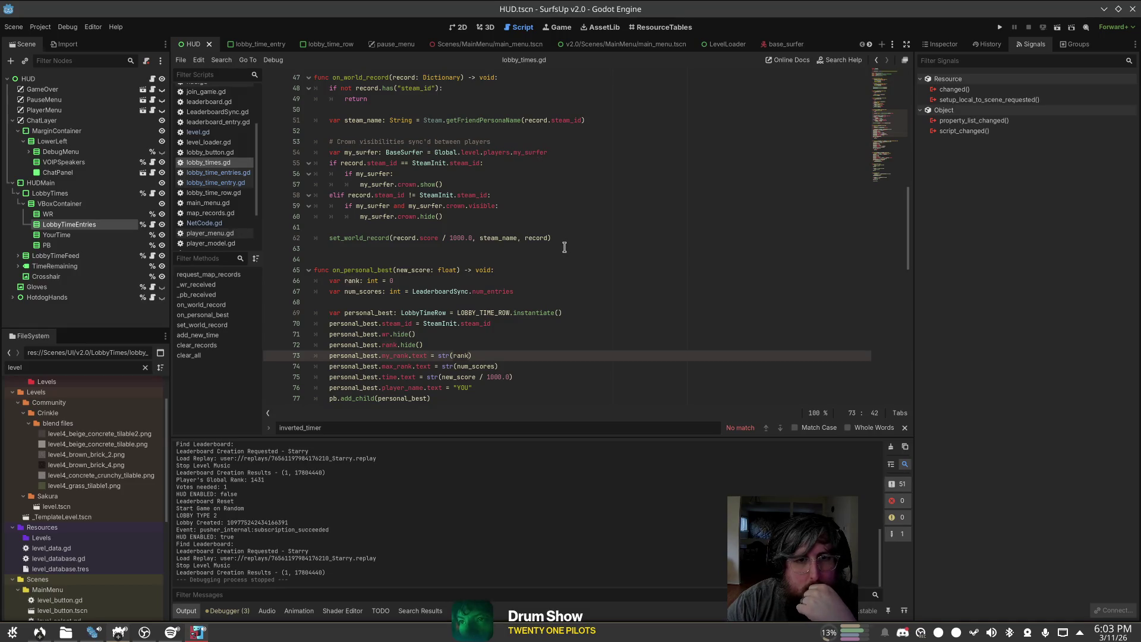
scroll(564, 247, "up", 6)
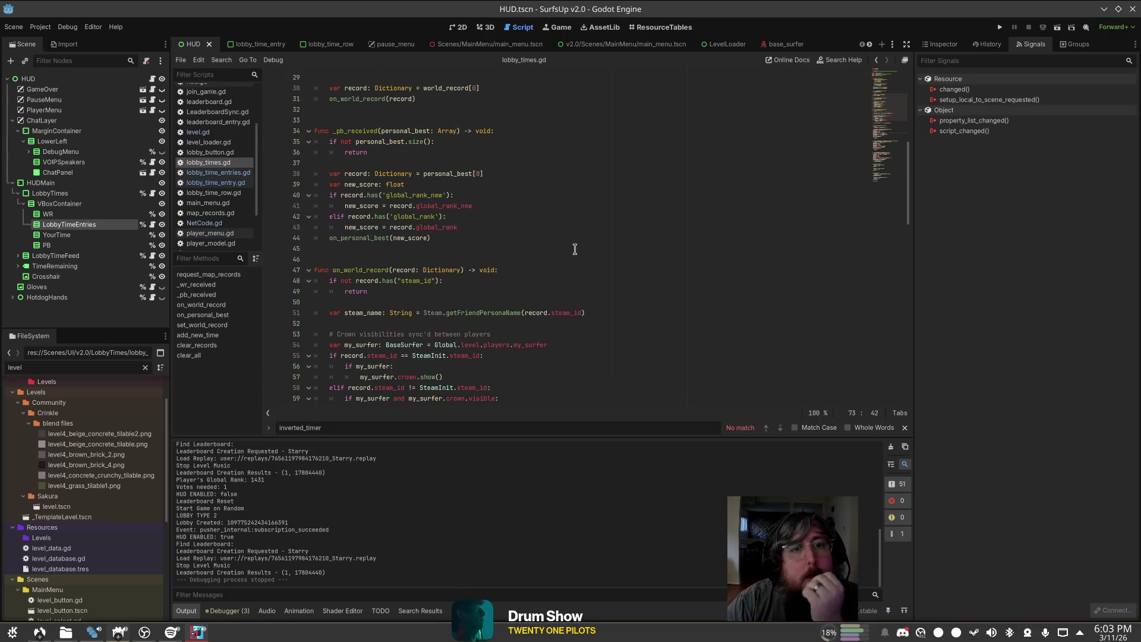
Step: Inspect how _pb_received sets new_score and passes it to on_personal_best
left_click(546, 235)
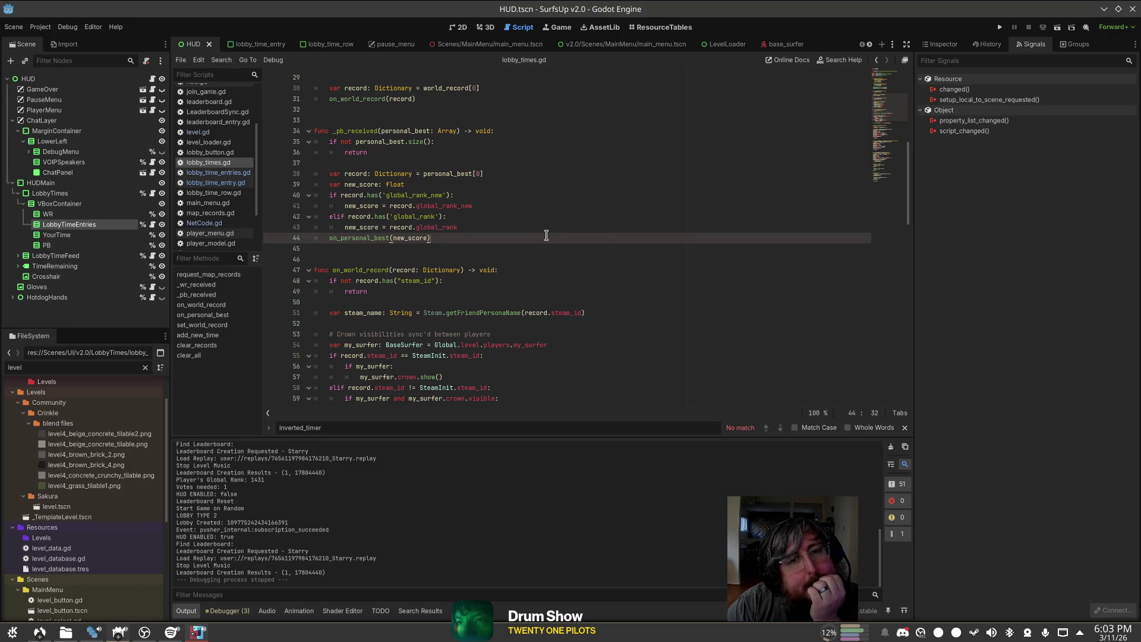
double_click(358, 228)
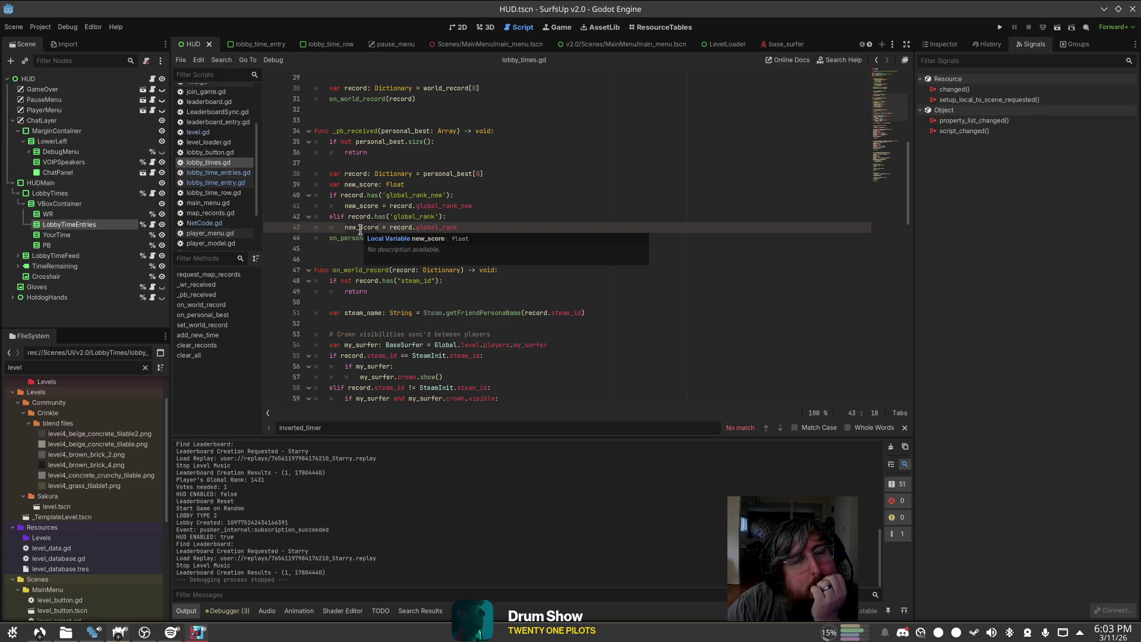
left_click(461, 227)
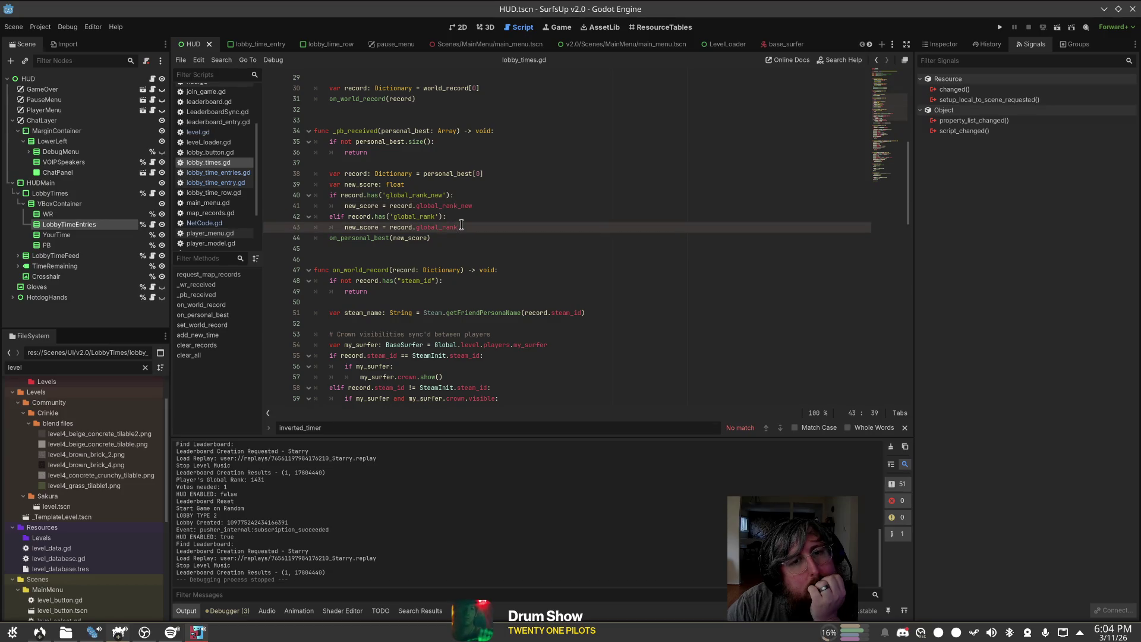
scroll(461, 226, "down", 8)
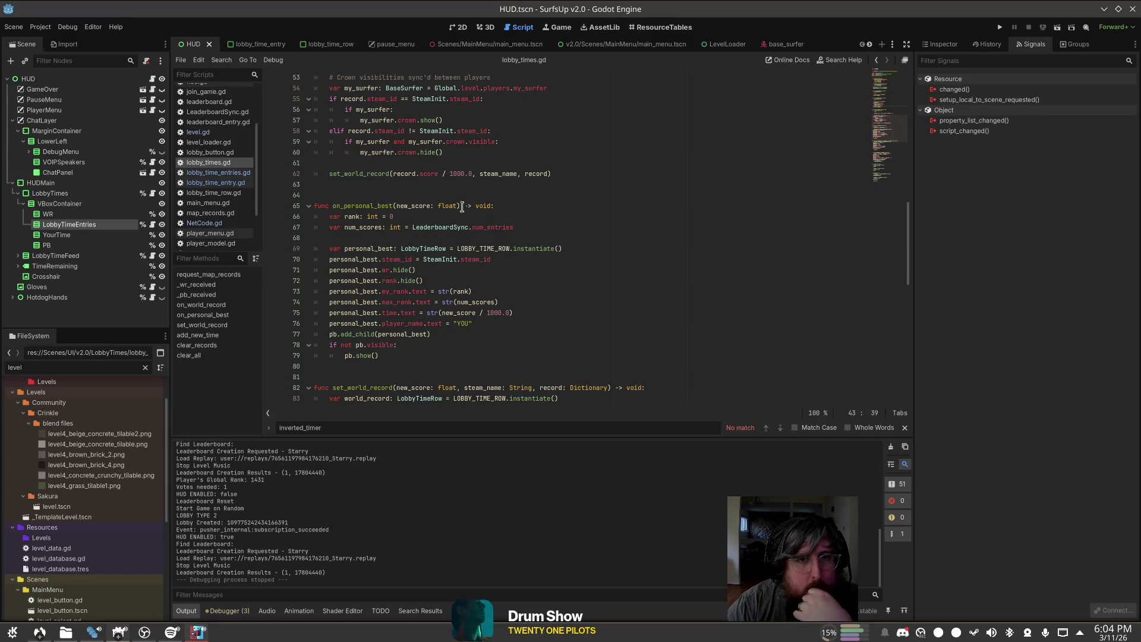
left_click(462, 207)
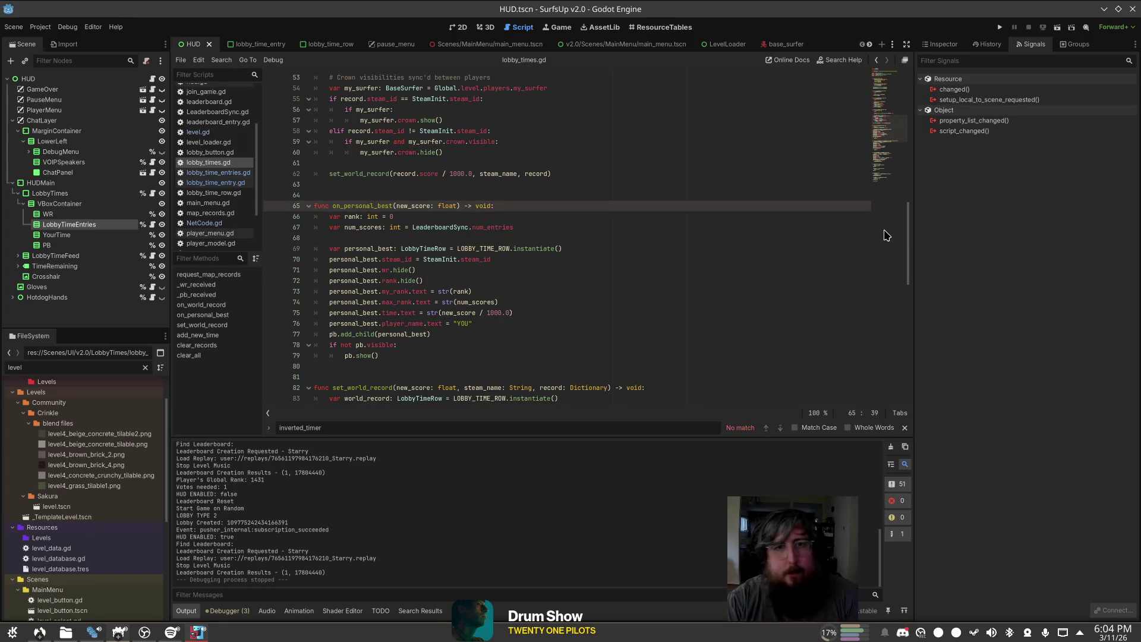
scroll(597, 104, "up", 5)
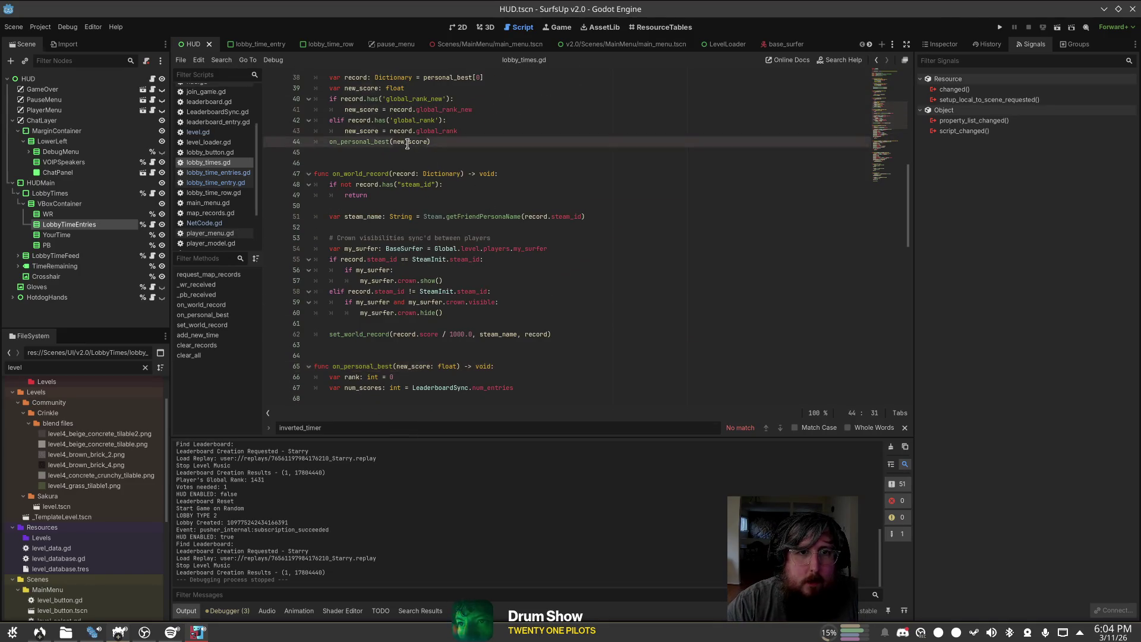
left_click(411, 143)
Step: Try renaming new_score to rank on lines 41 and 43
double_click(359, 110)
key("ctrl+f")
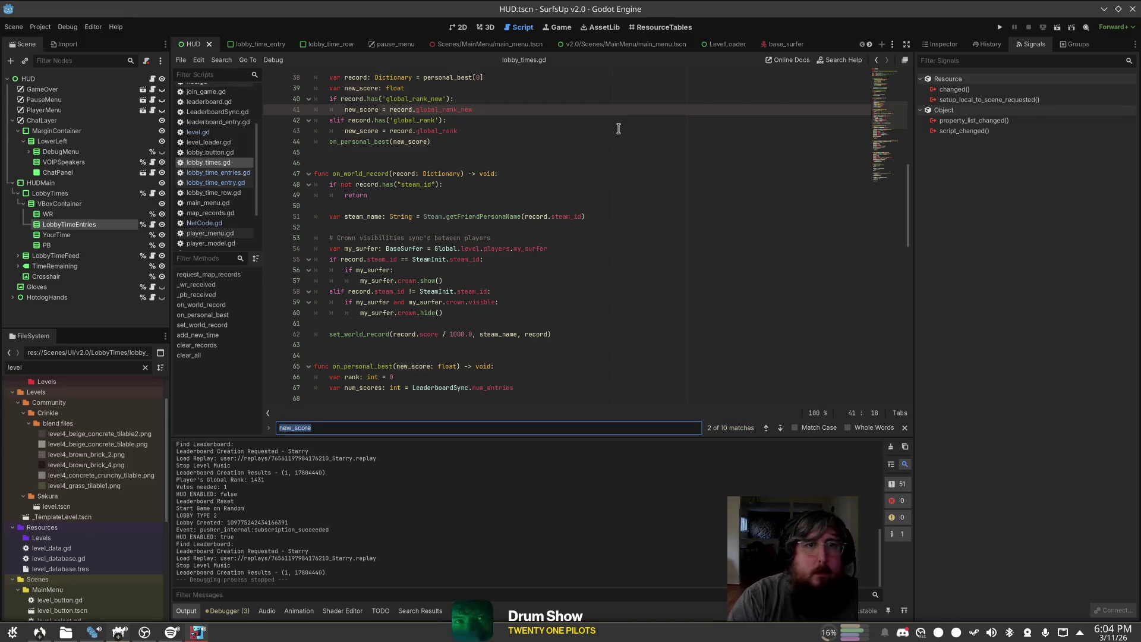
scroll(618, 129, "up", 1)
double_click(345, 141)
type("r")
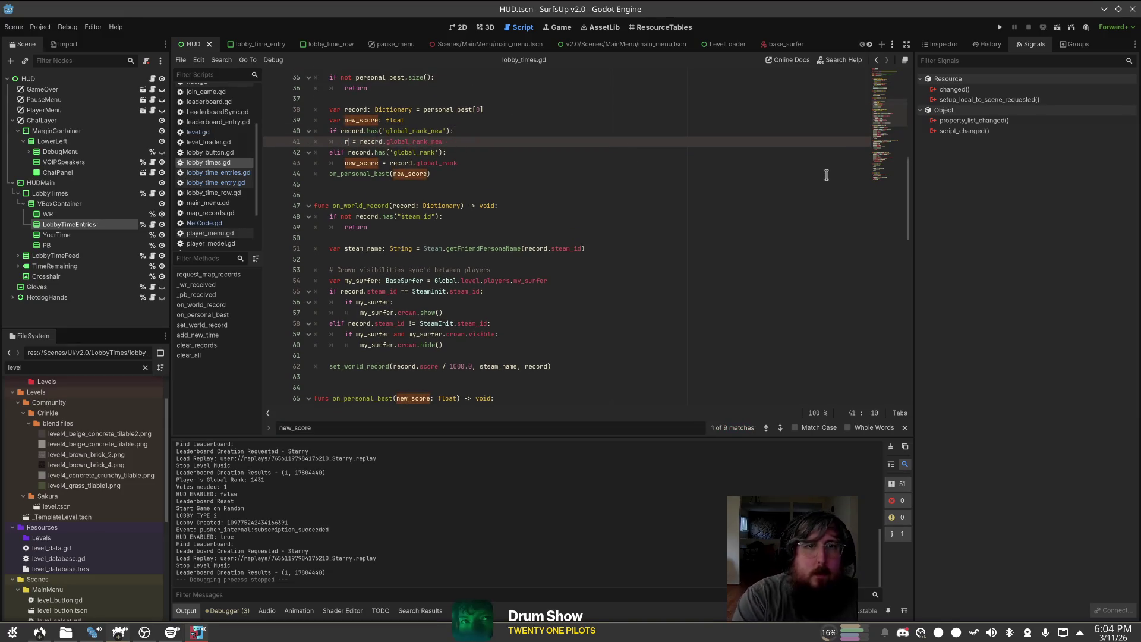
type("ank")
key("Escape")
key("Escape")
key("Down")
key("Down")
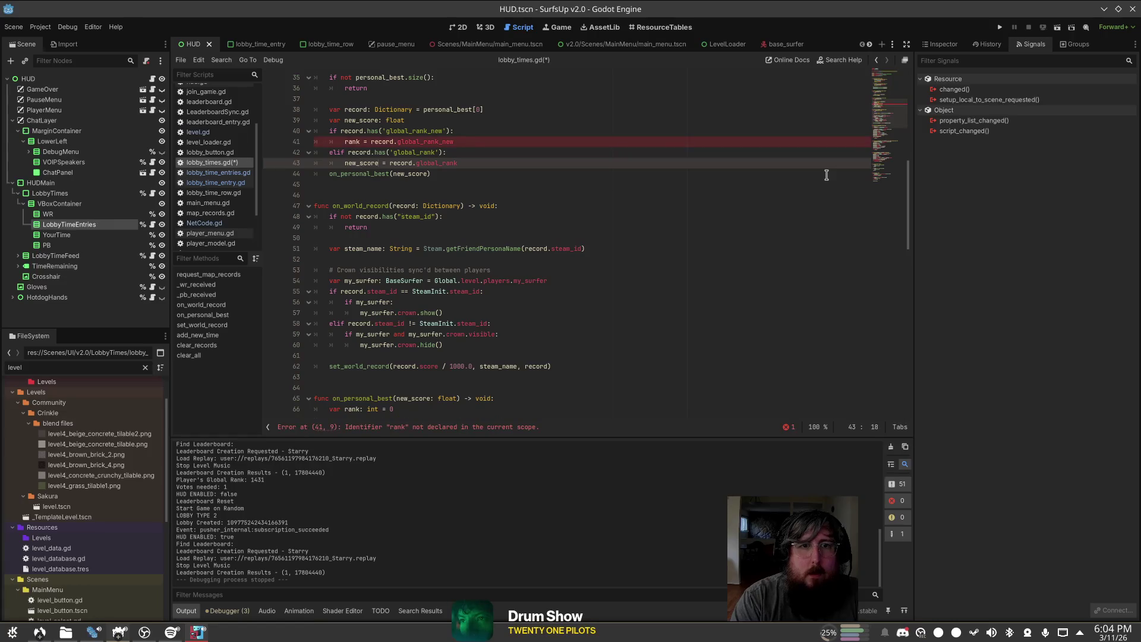
key("ctrl+Delete")
type("rank")
Step: Delete the var new_score declaration, then undo that attempt
left_click(538, 153)
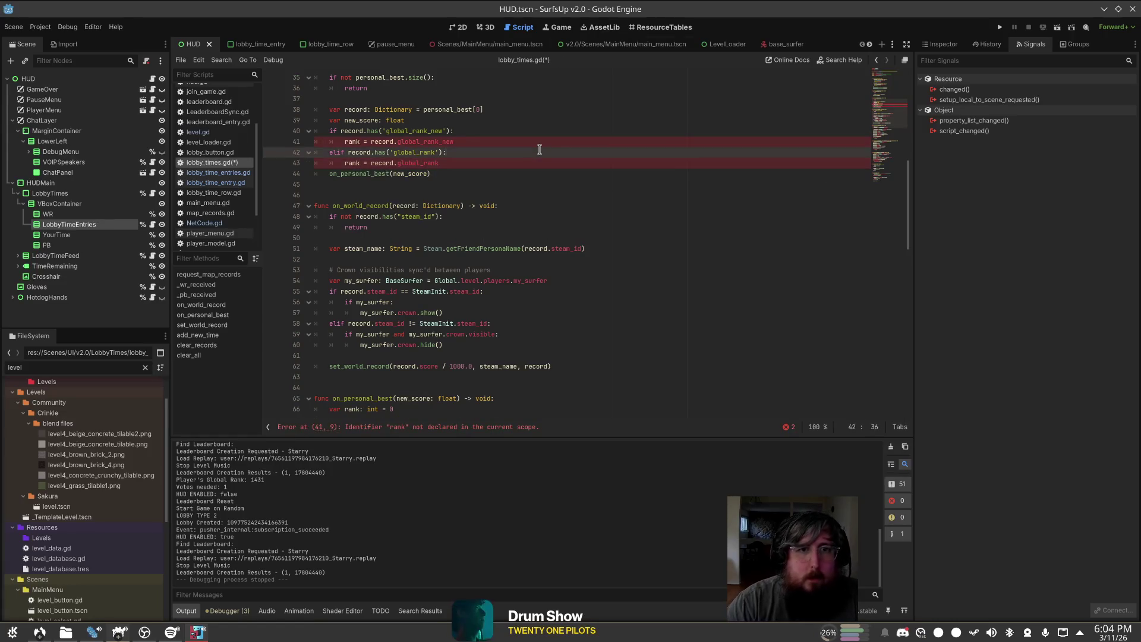
scroll(539, 149, "up", 2)
key("Up")
key("Up")
key("Up")
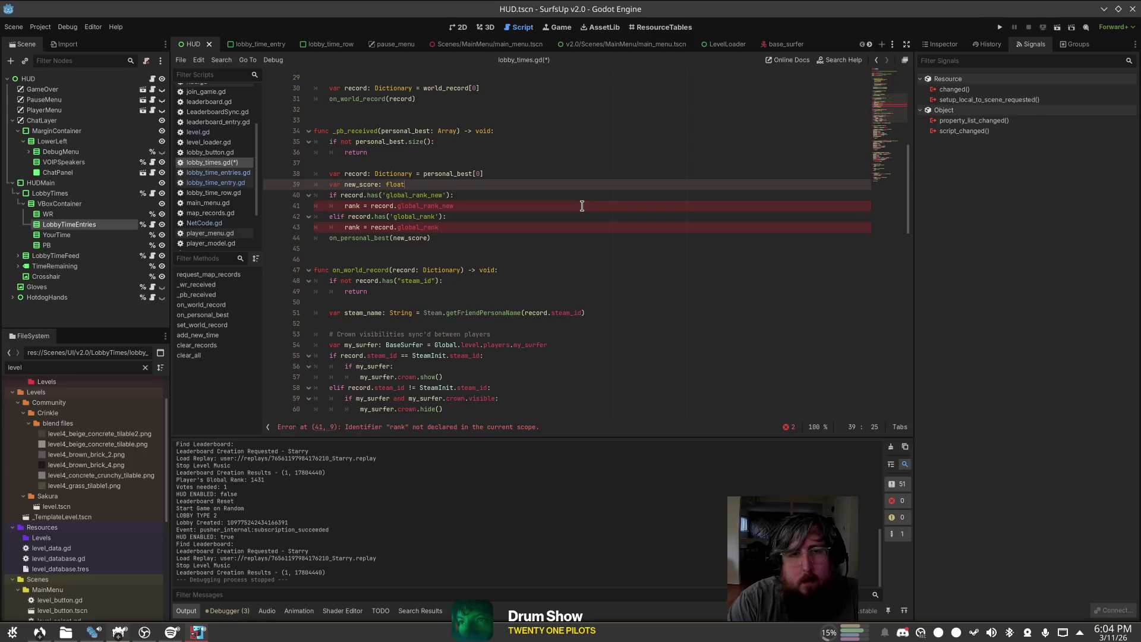
key("Home")
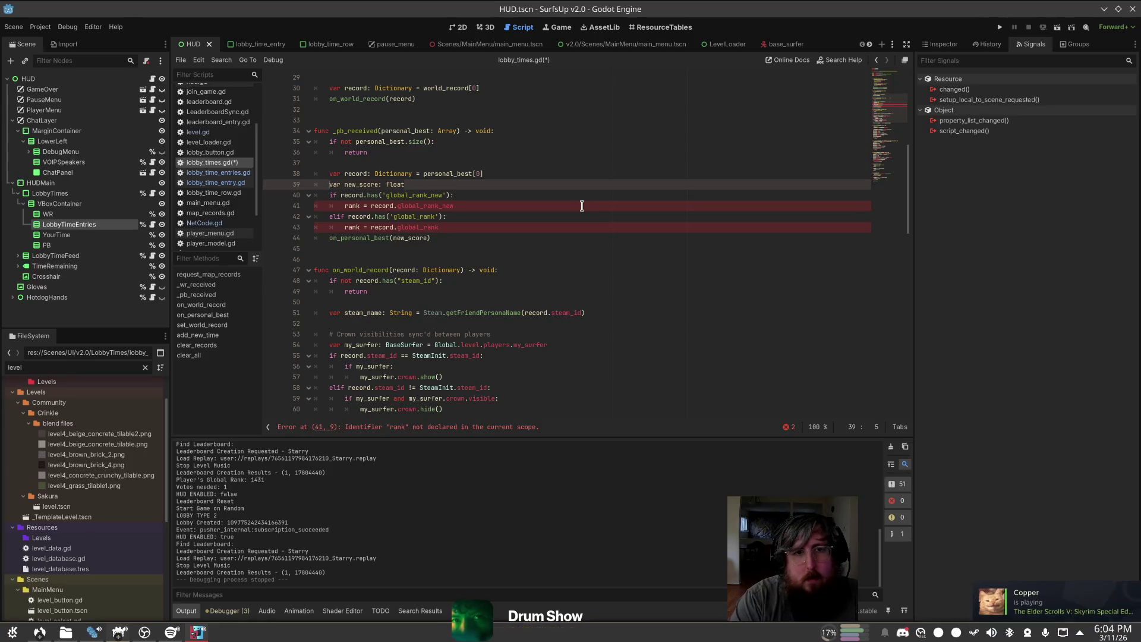
key("shift+End")
key("Delete")
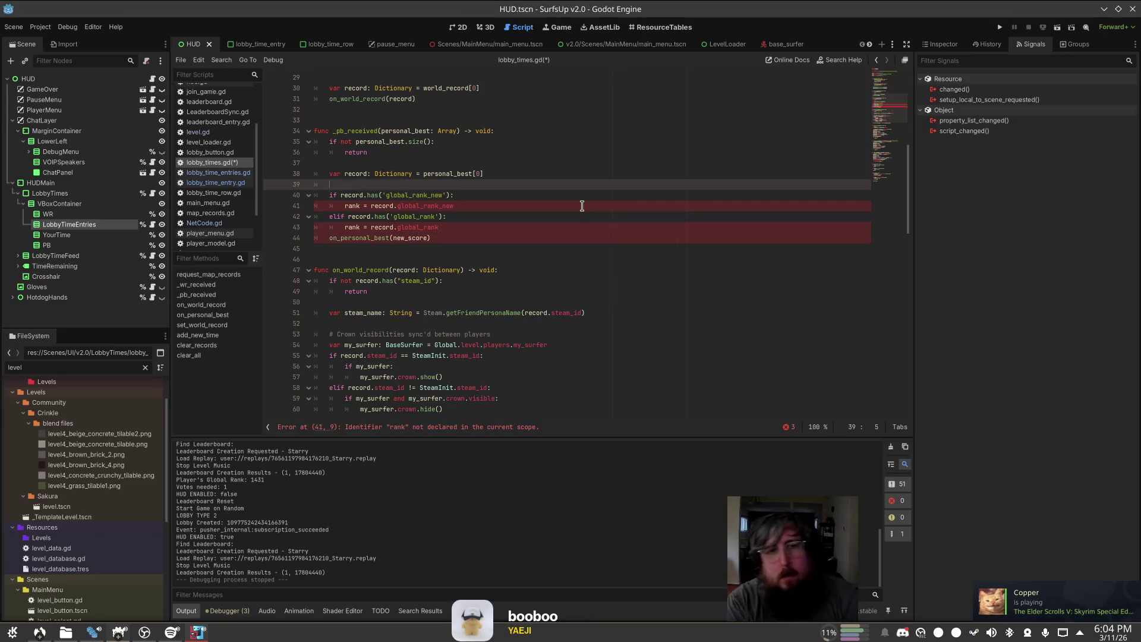
type("v")
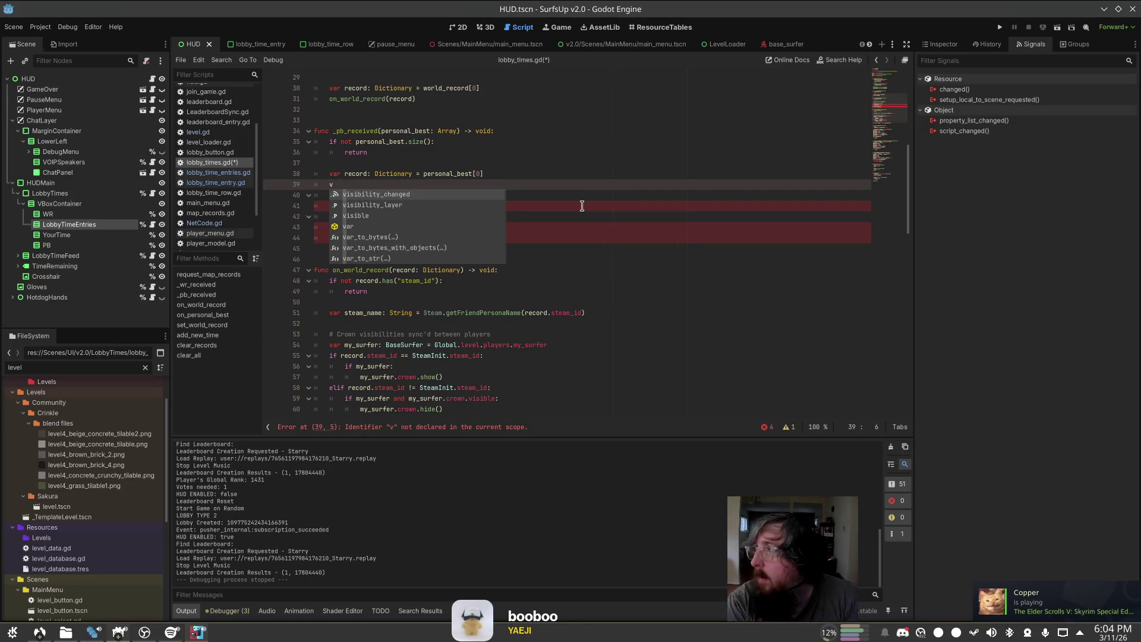
key("ctrl+z")
key("ctrl+z")
key("ctrl+z")
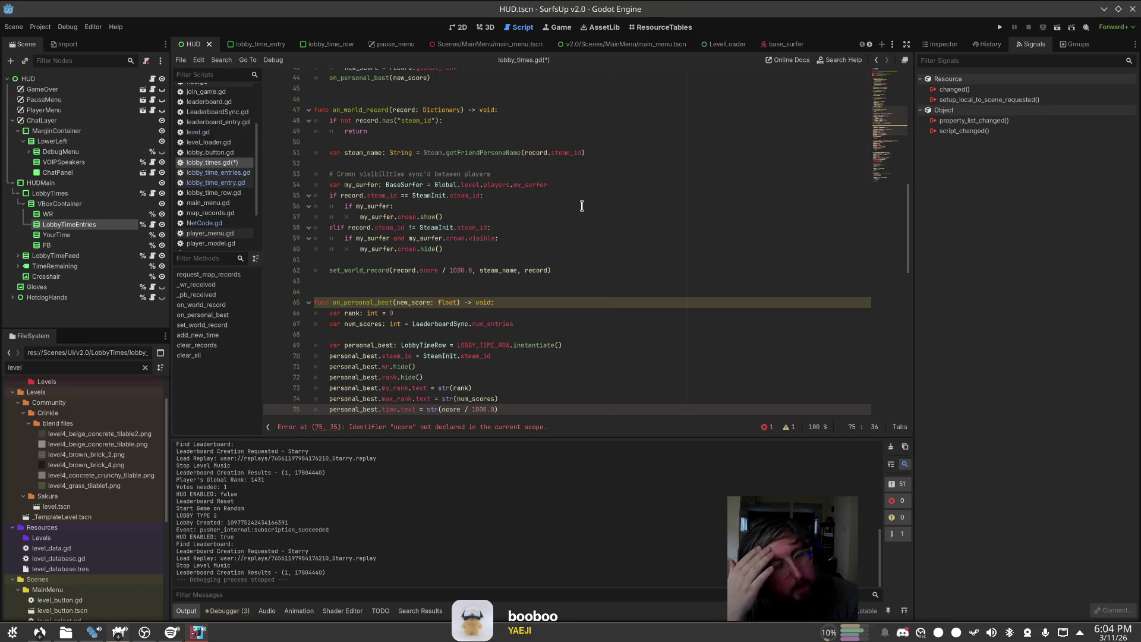
Step: Replace new_score with rank on lines 41 and 43
scroll(550, 172, "up", 5)
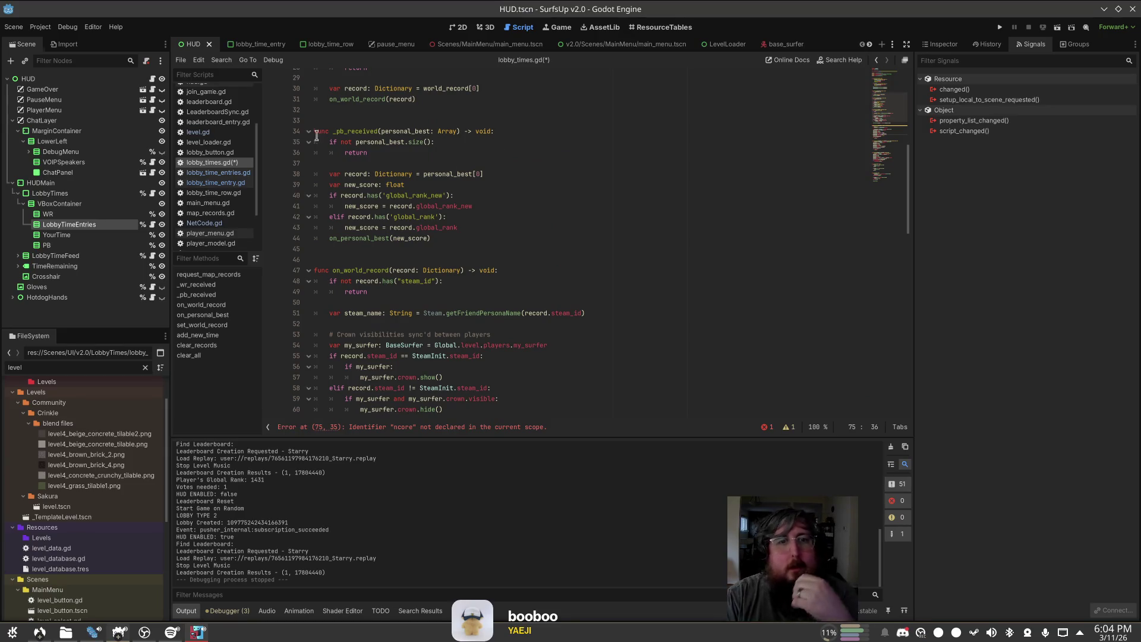
left_click(346, 176)
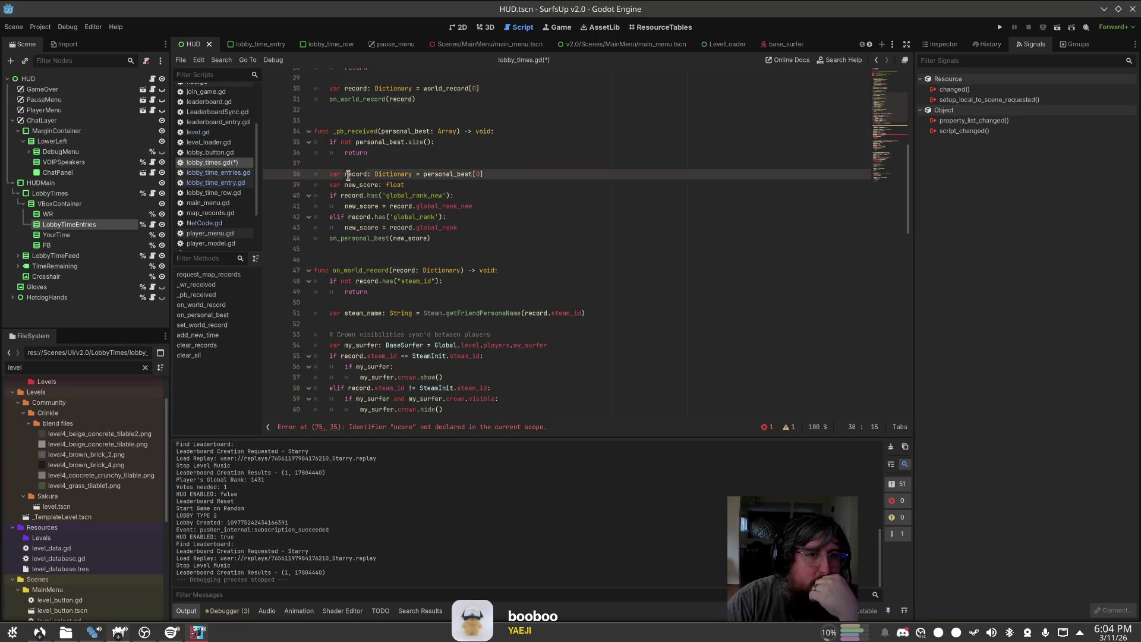
left_click(377, 207)
type("rank")
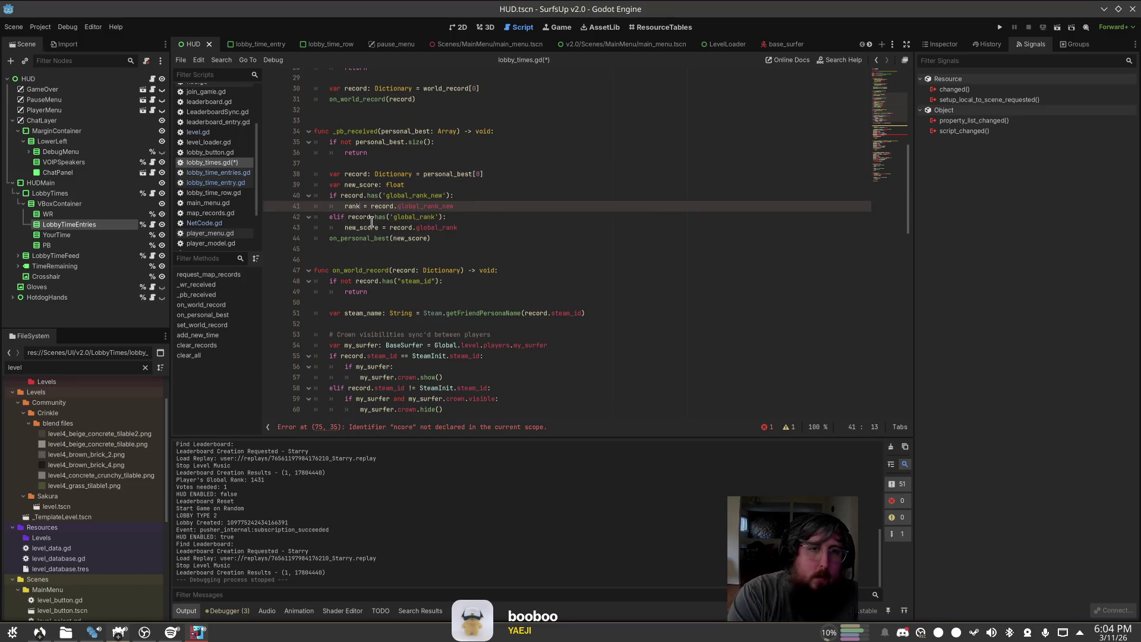
key("ctrl+BackSpace")
type("rank")
key("Escape")
key("Up")
key("Up")
key("Up")
double_click(361, 228)
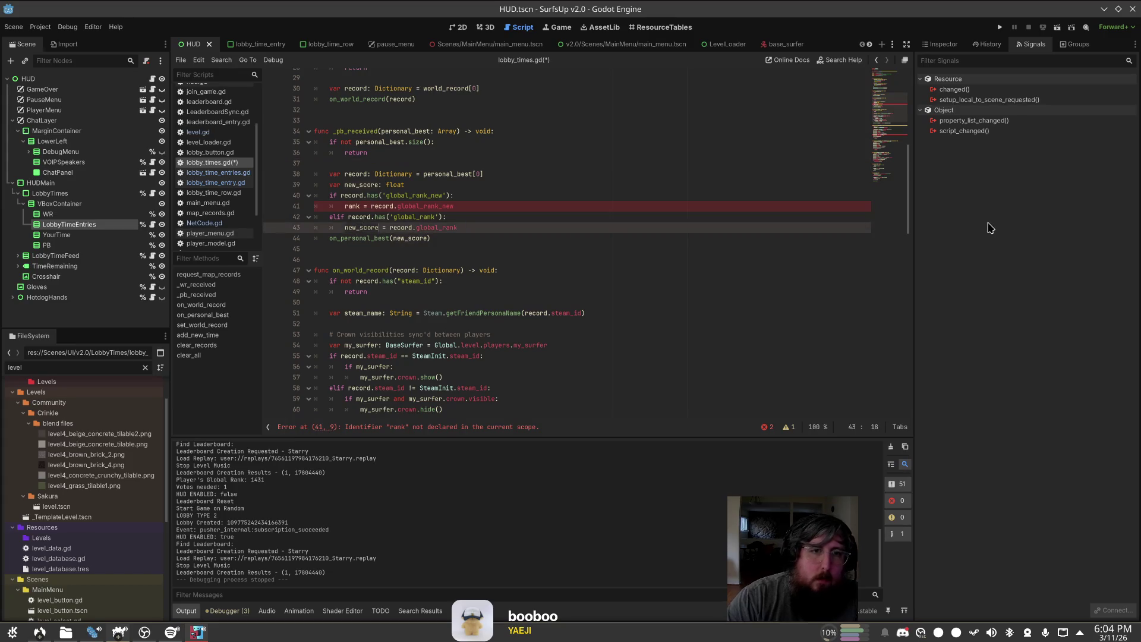
type("rank")
Step: Rename the declaration to rank and save lobby_times.gd
left_click(415, 174)
double_click(370, 185)
type("rank")
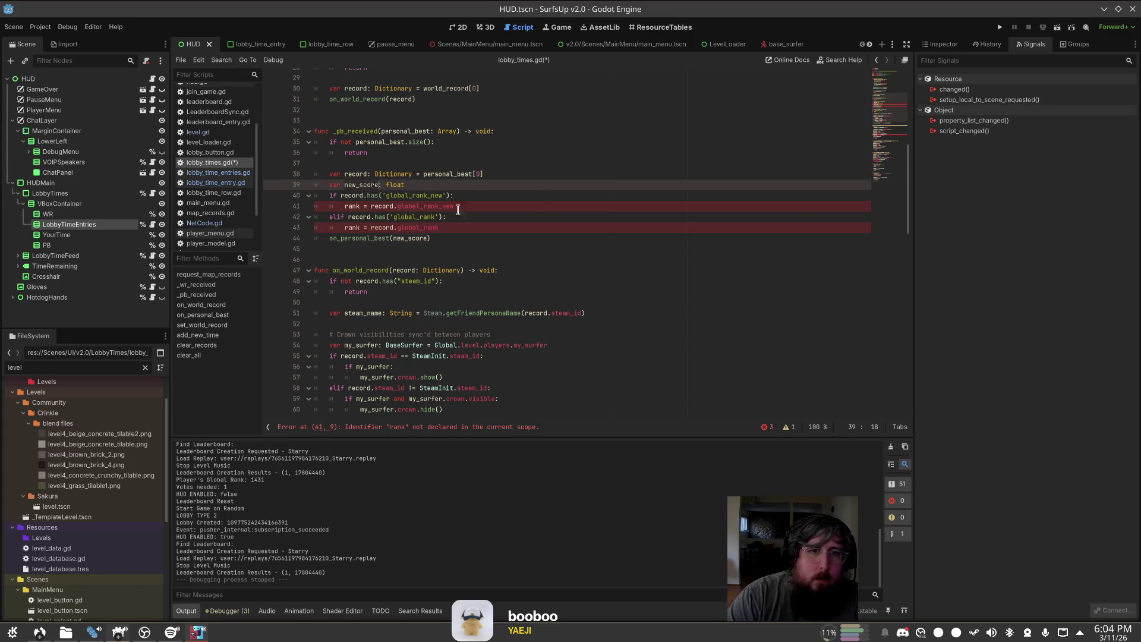
key("Page_Down")
key("Page_Up")
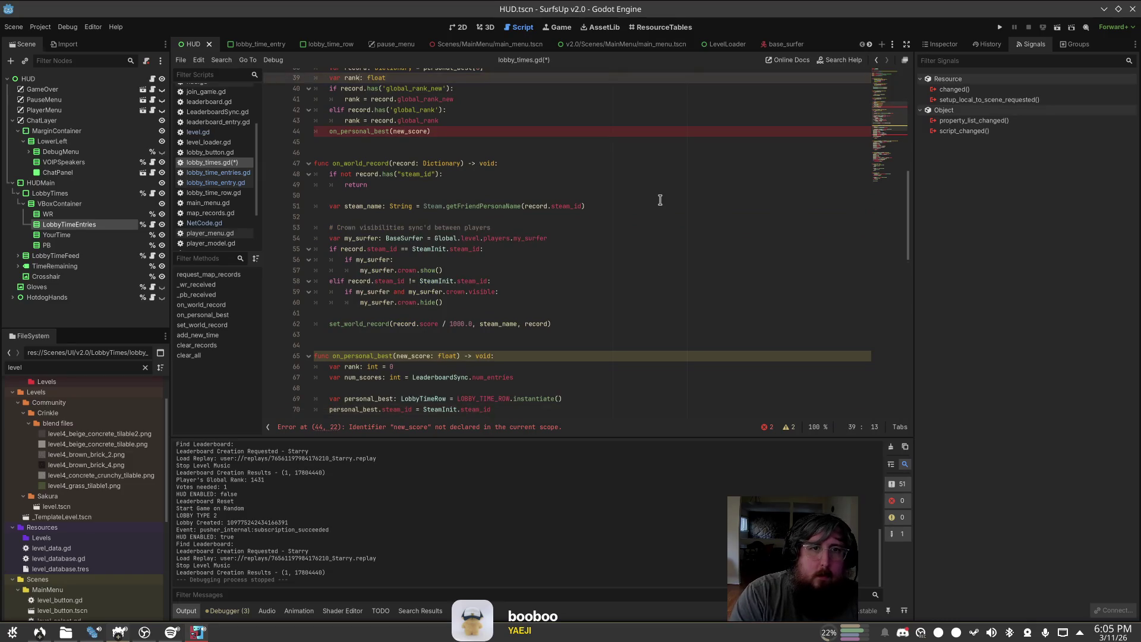
type("in")
key("ctrl+s")
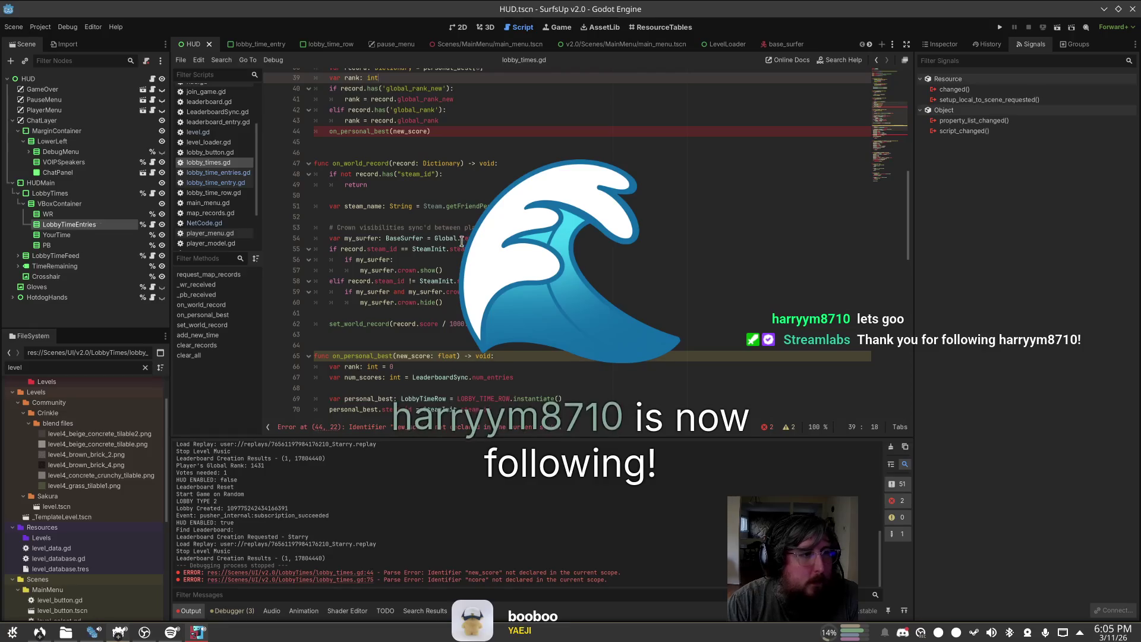
Step: Play the song 'boom' in the music player and return to Godot
left_click(511, 121)
scroll(541, 135, "up", 2)
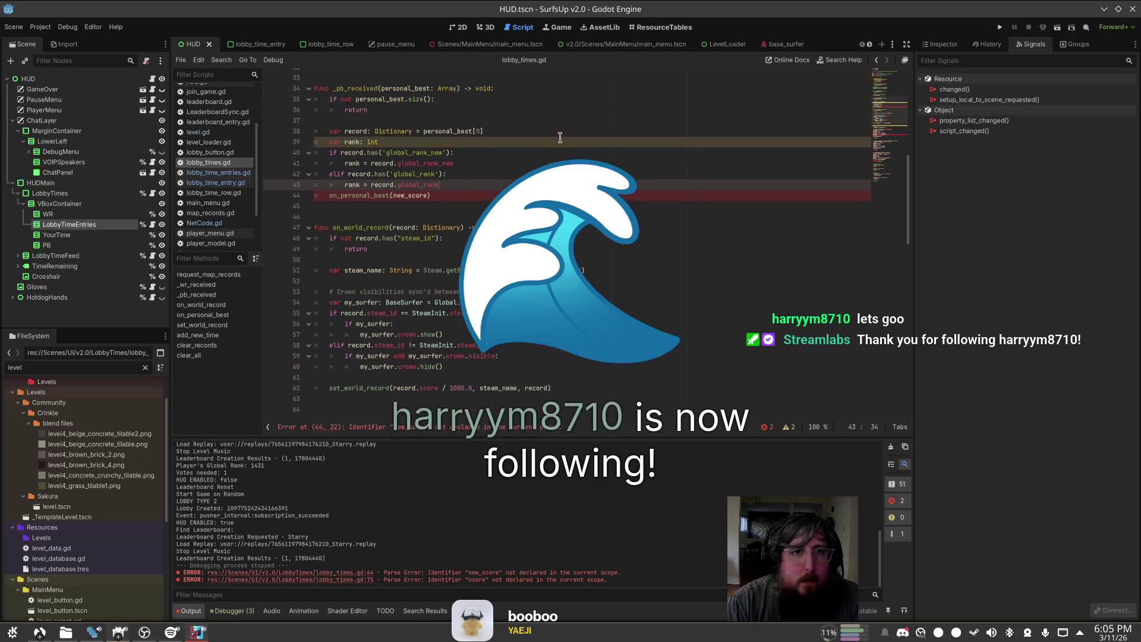
key("alt+Tab")
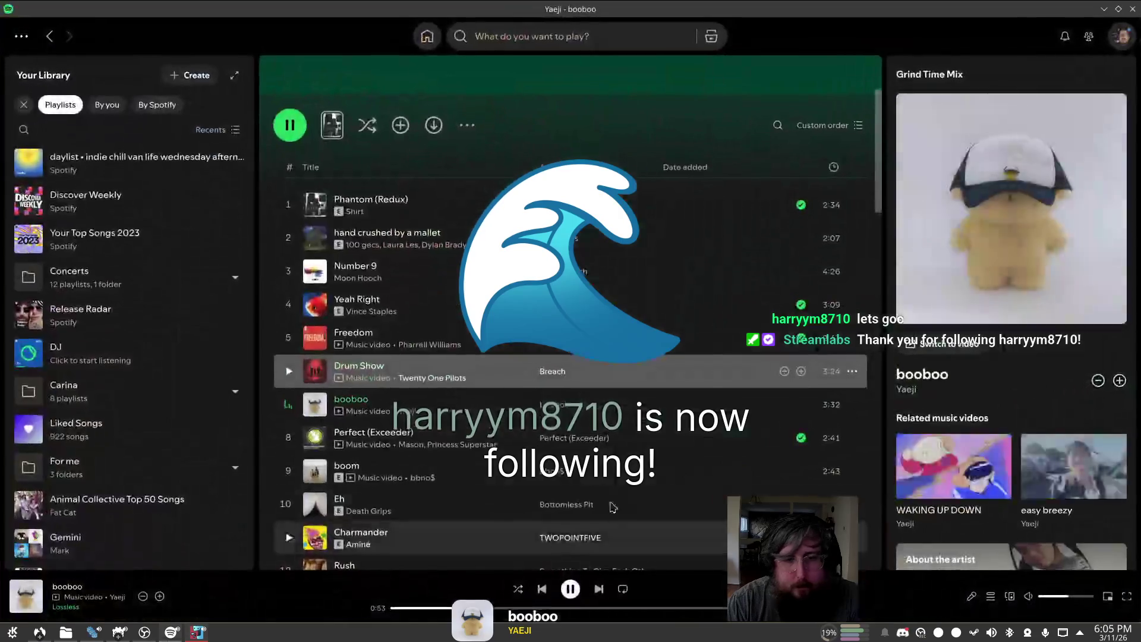
double_click(503, 472)
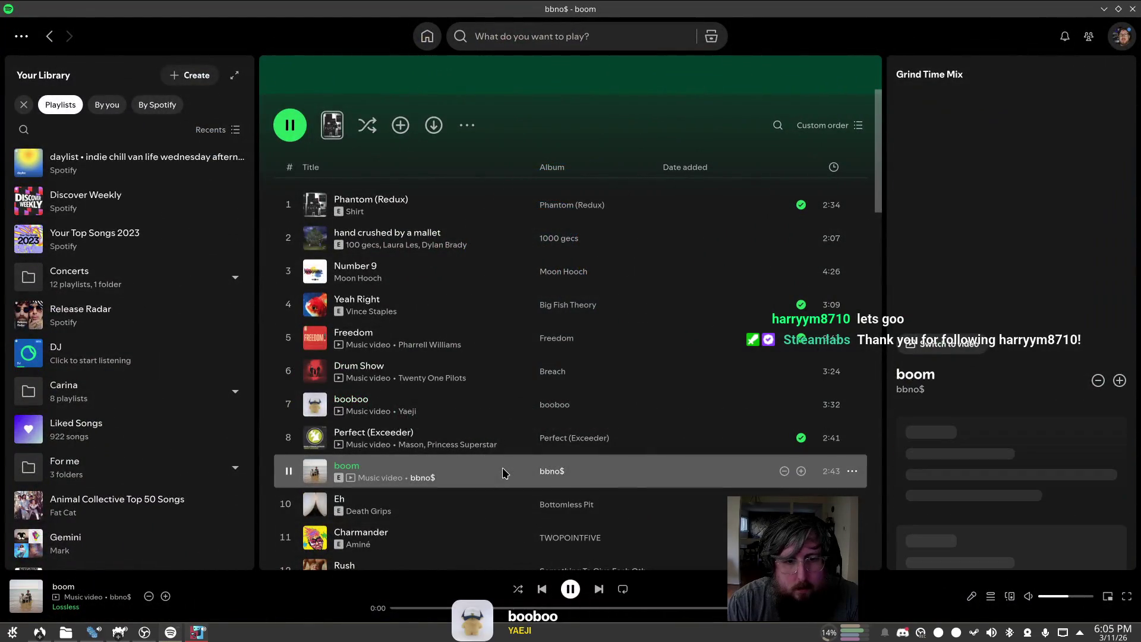
key("alt+Tab")
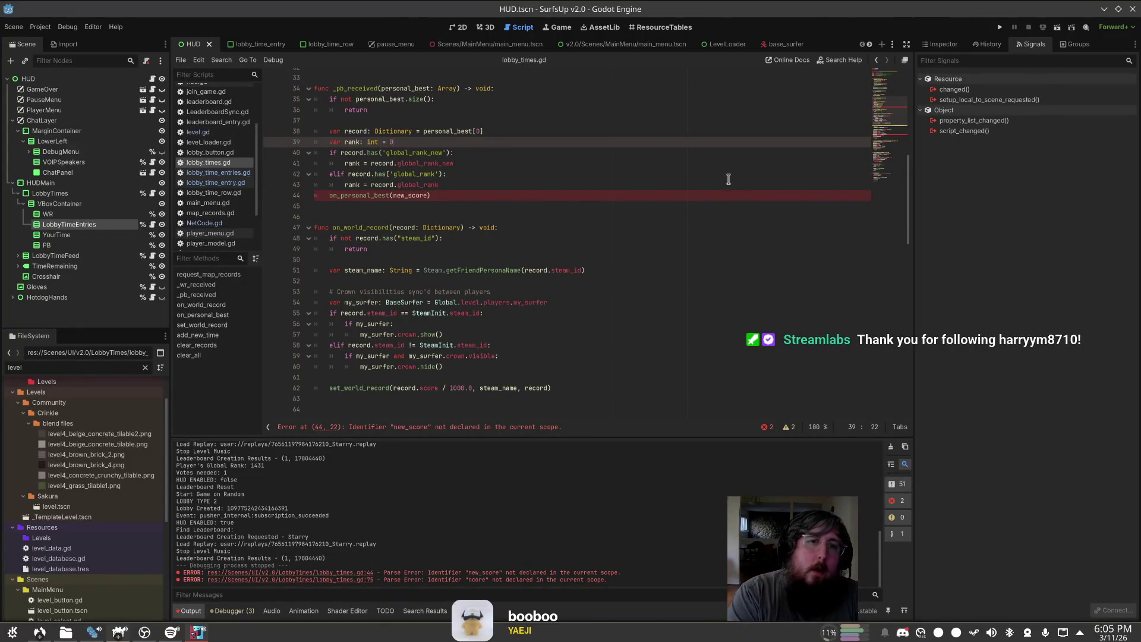
Step: Save lobby_times.gd and add blank lines after the preload constant
key("ctrl+s")
key("Down")
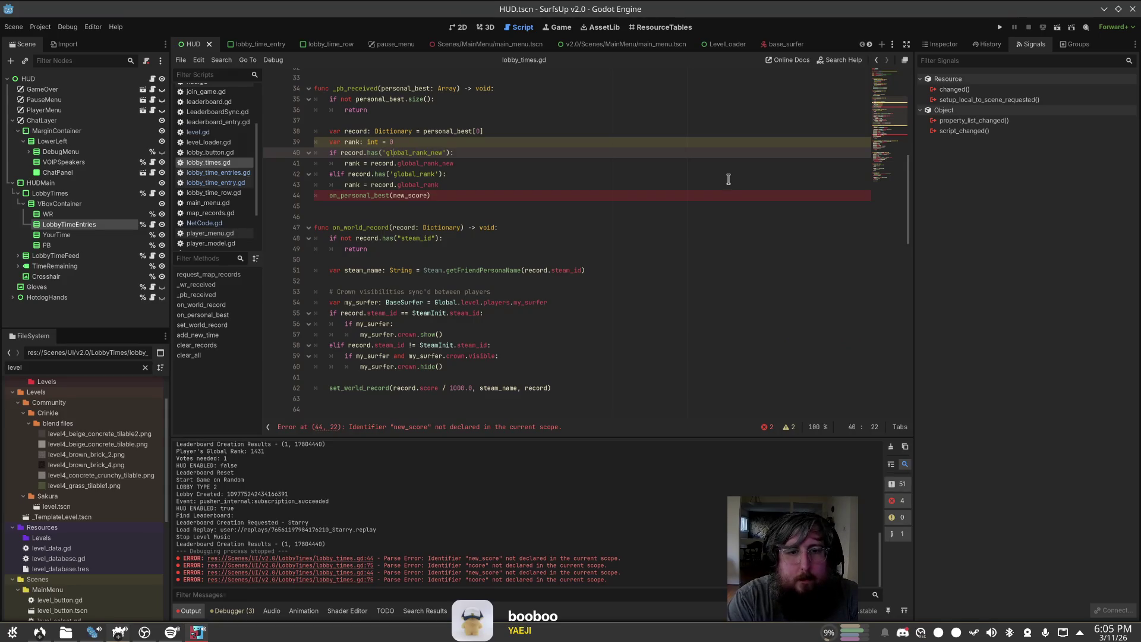
left_click(361, 153)
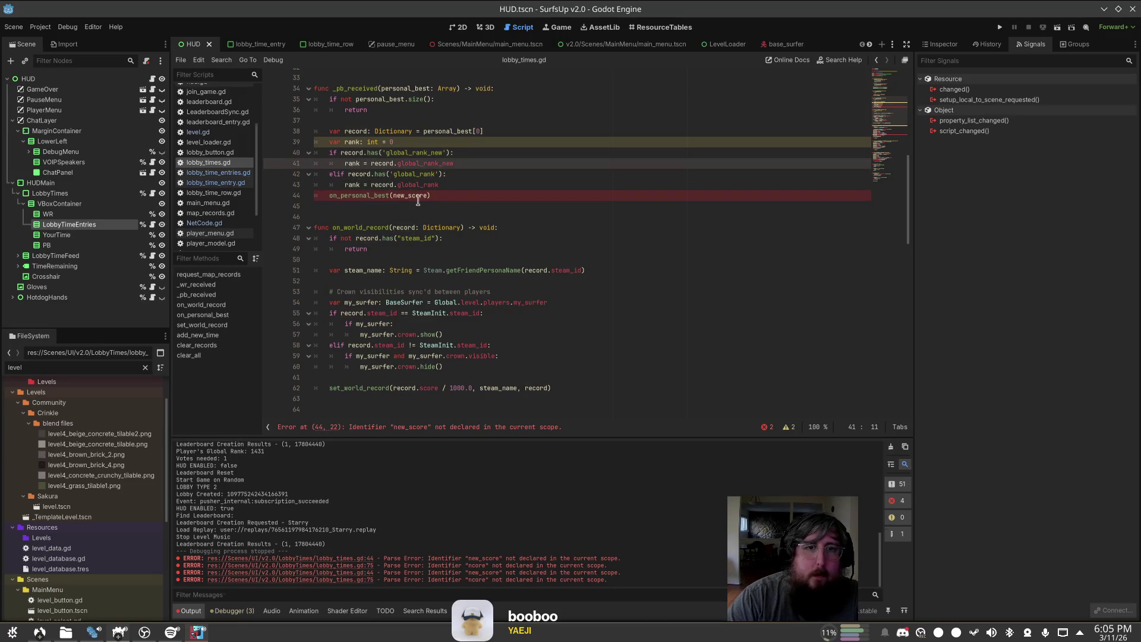
left_click(473, 189)
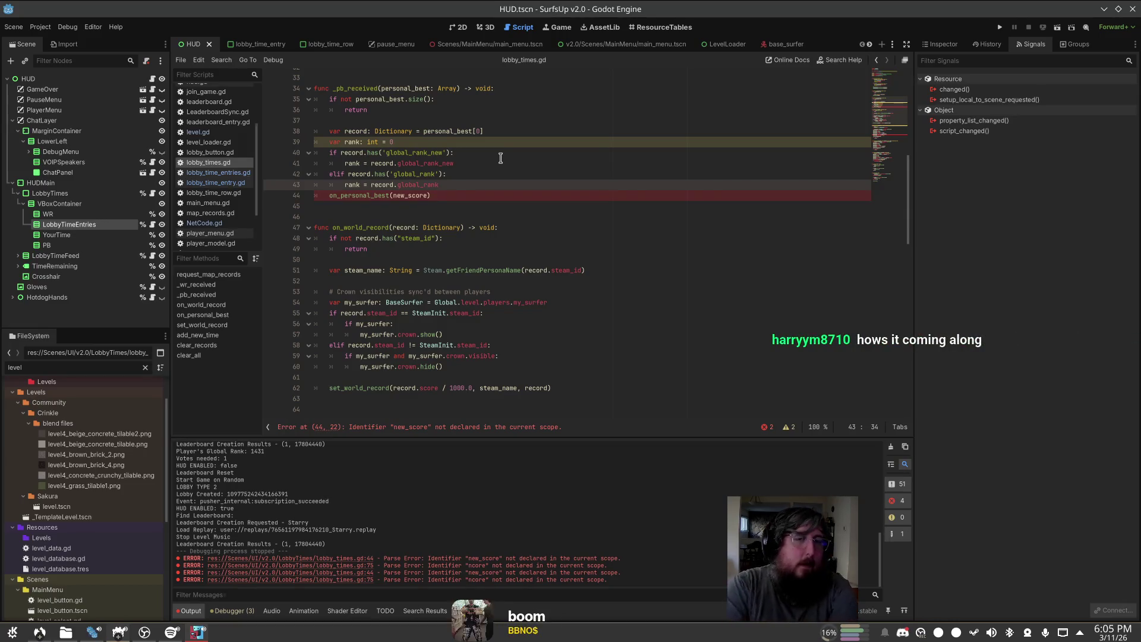
scroll(500, 157, "up", 10)
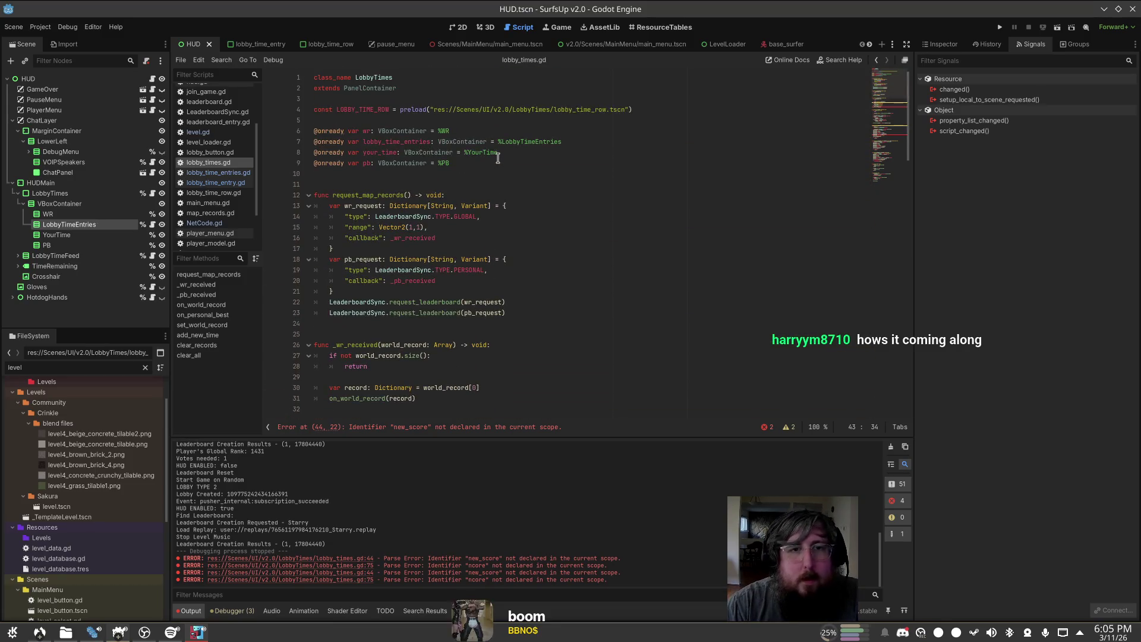
left_click(499, 160)
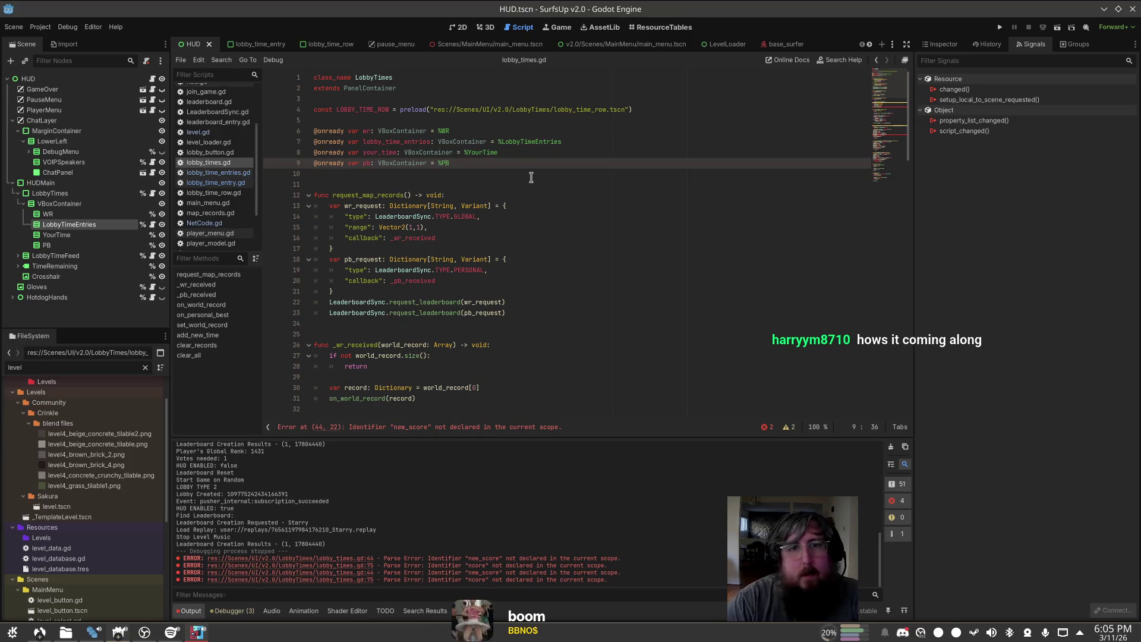
key("Up")
key("Up")
key("Up")
key("Return")
key("Return")
key("Up")
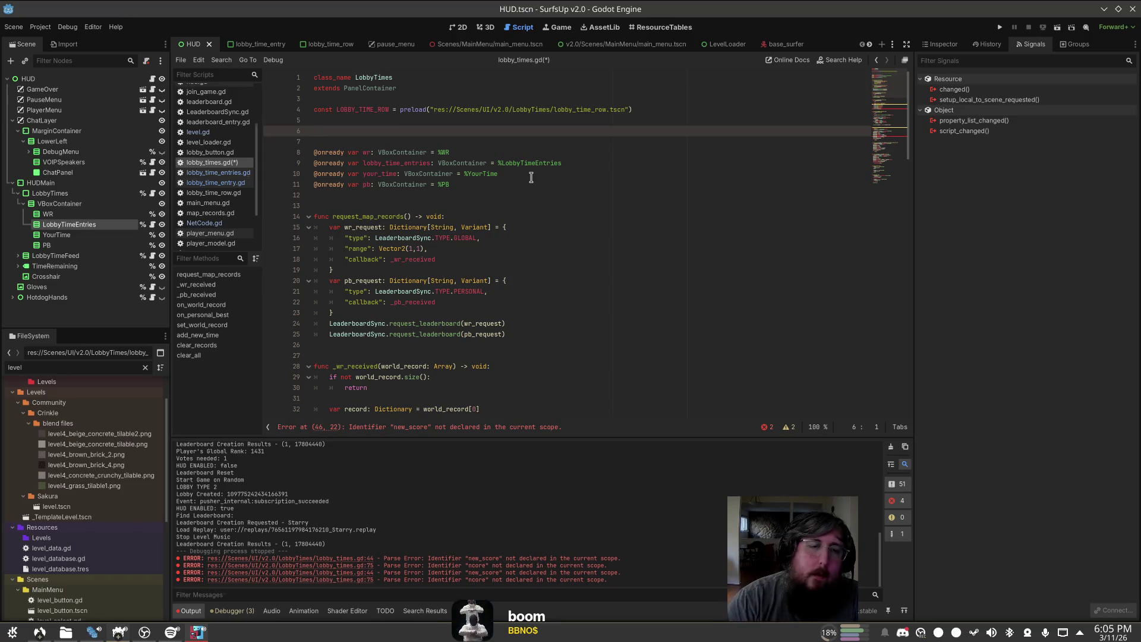
Step: Undo the blank lines and rank edits, restoring float new_score
key("ctrl+z")
key("ctrl+z")
key("ctrl+z")
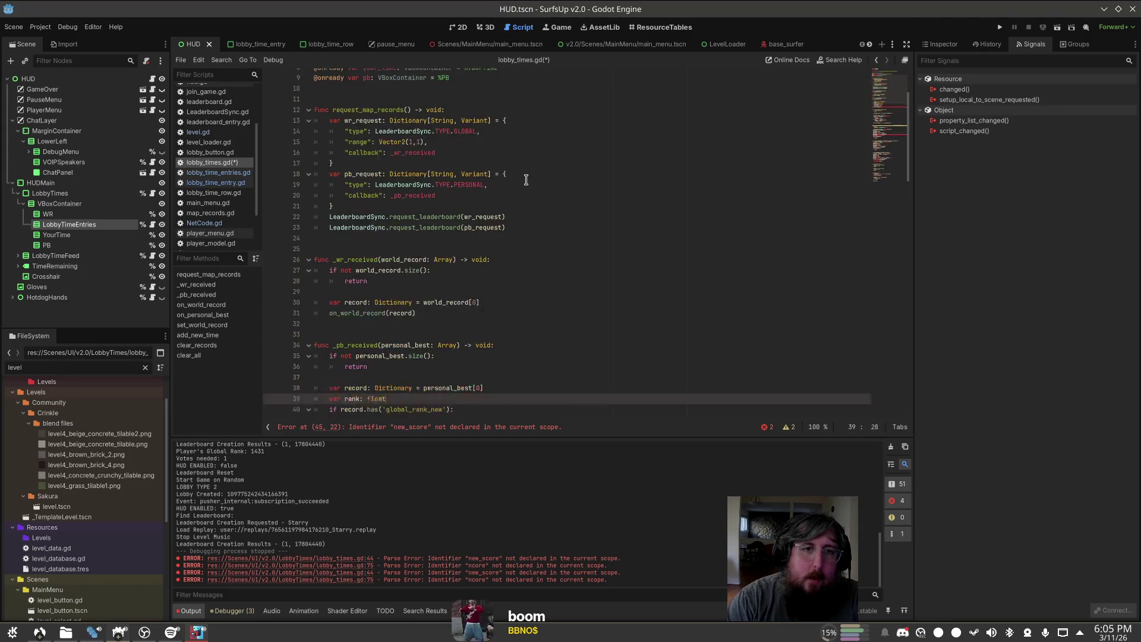
key("ctrl+z")
key("ctrl+z")
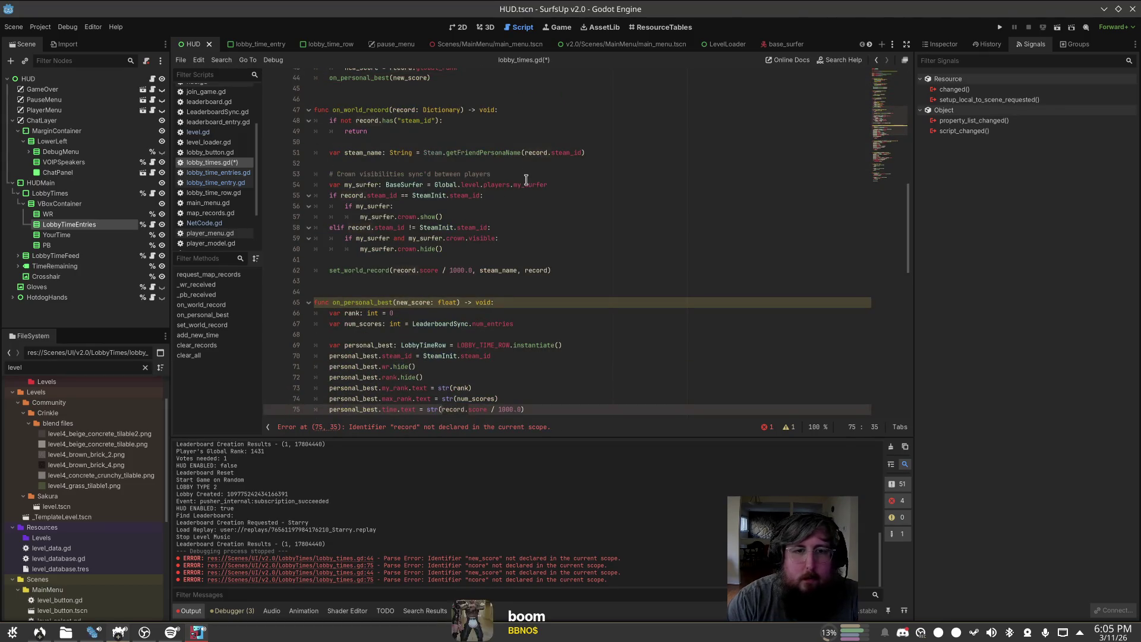
scroll(525, 180, "up", 3)
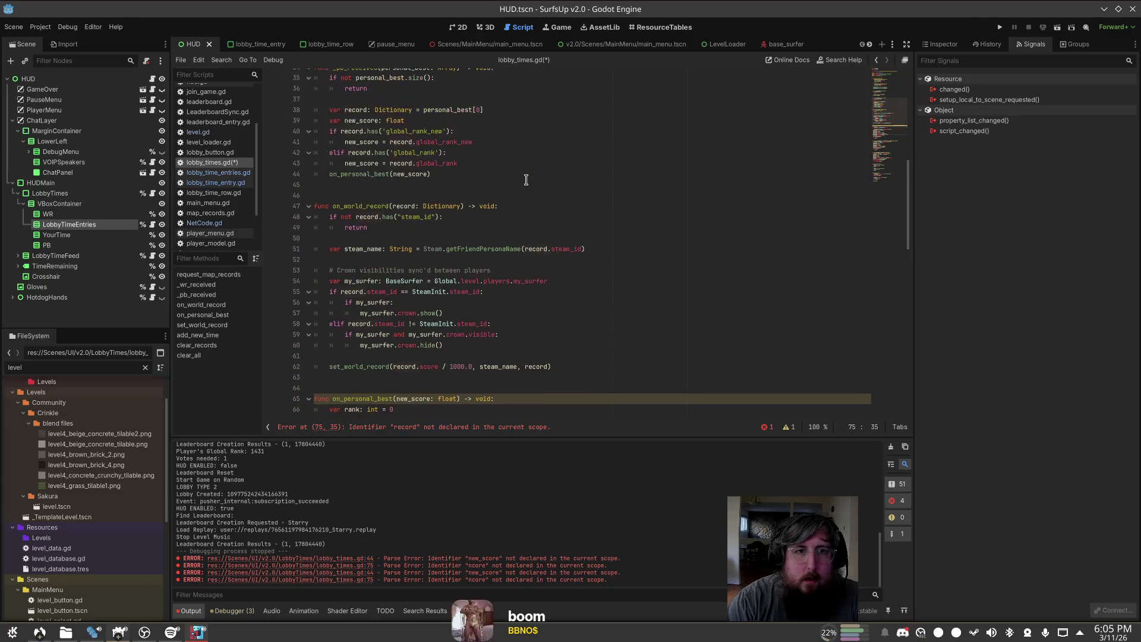
left_click(526, 179)
Step: Launch GitHub Desktop and review diffs of lobby_time_entries.gd.uid, leaderboard_entry.gd and lobby_times.gd
key("super")
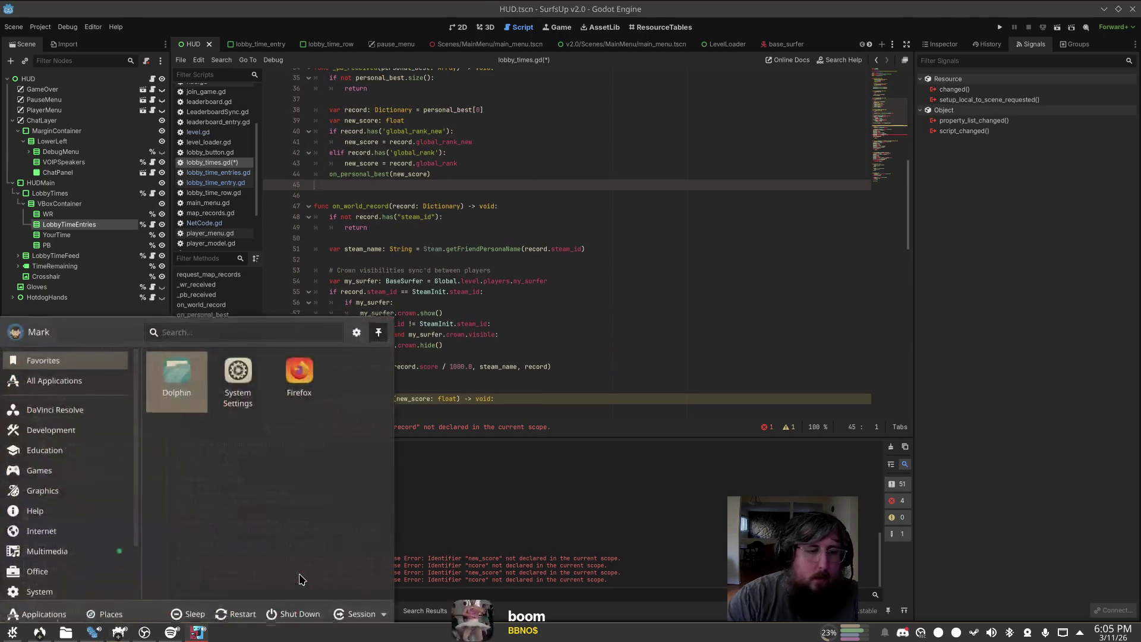
type("git")
key("Return")
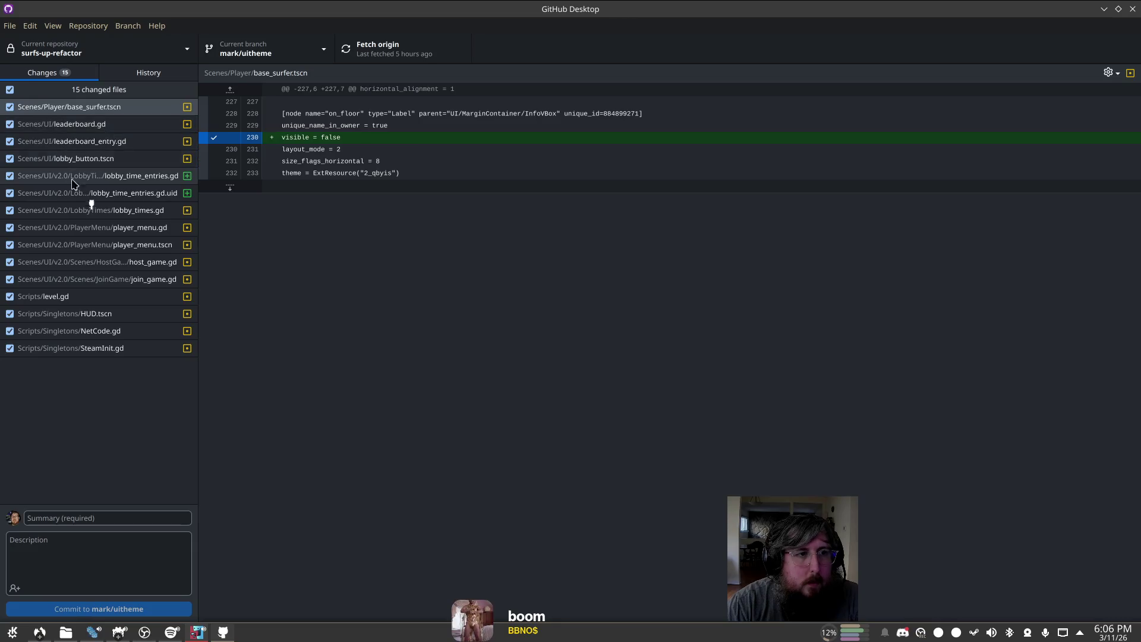
left_click(105, 176)
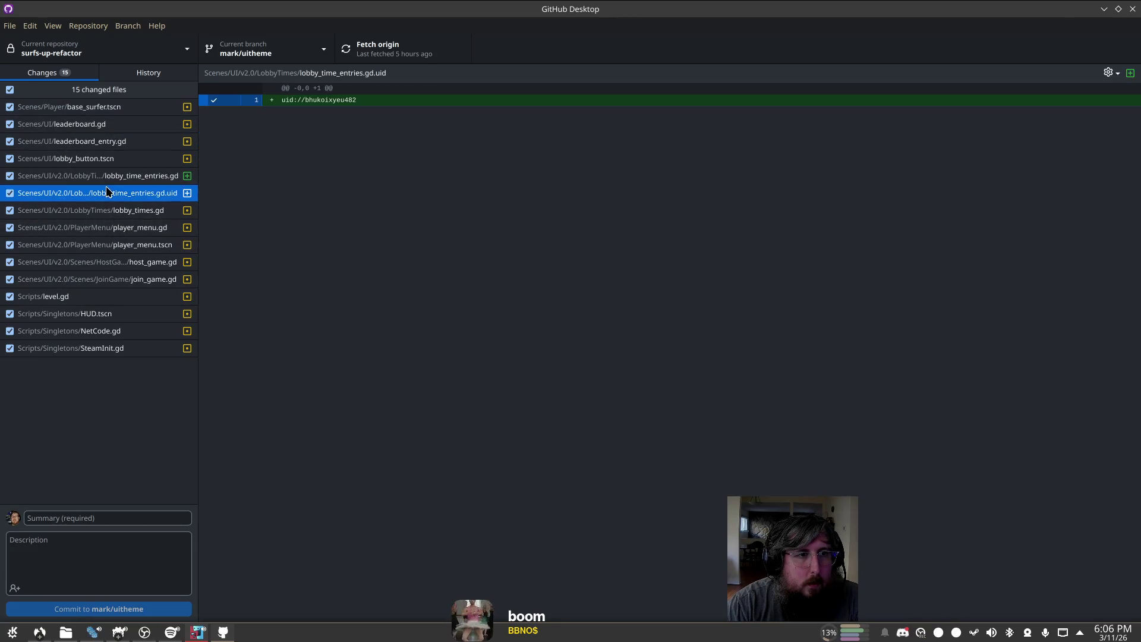
left_click(122, 143)
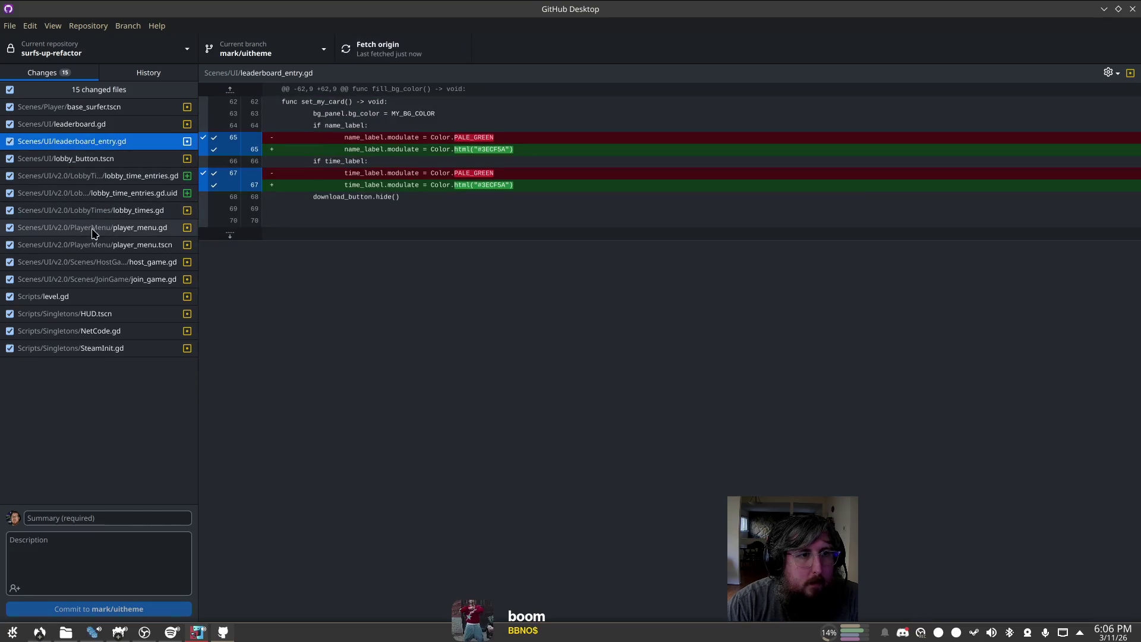
left_click(110, 212)
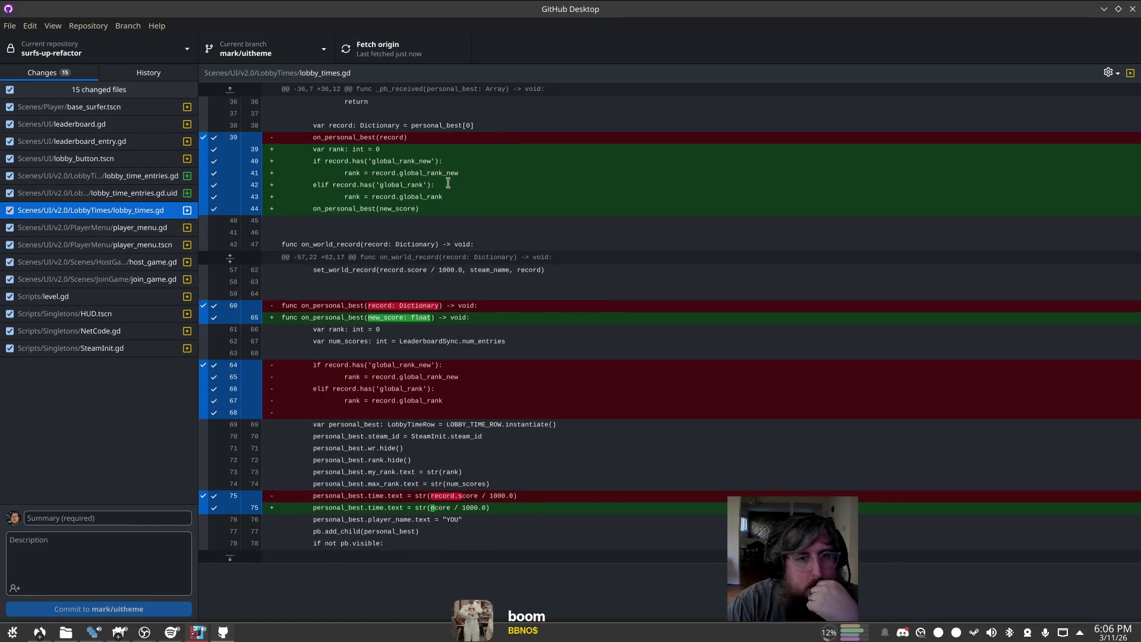
Step: Discard all lobby_times.gd changes and return to the Godot editor
right_click(100, 211)
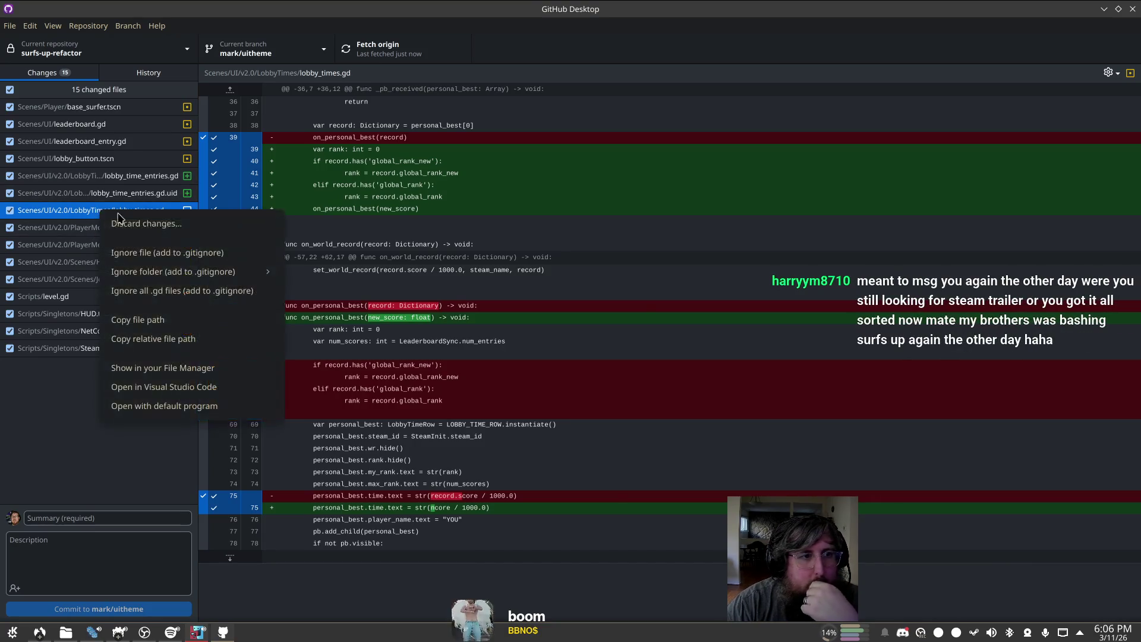
left_click(134, 224)
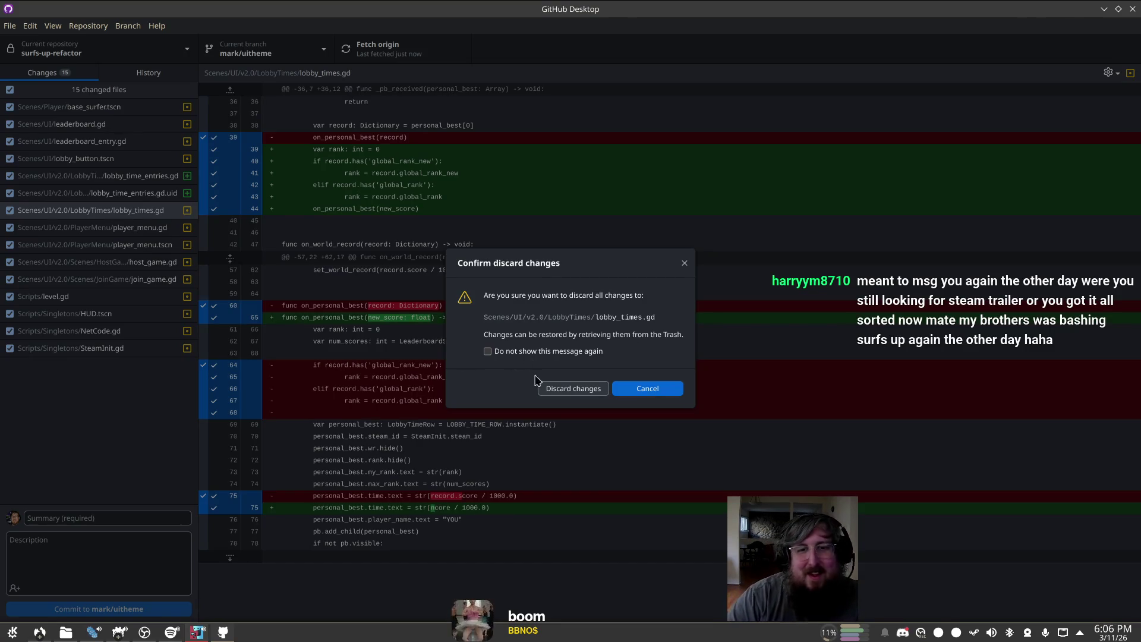
left_click(567, 388)
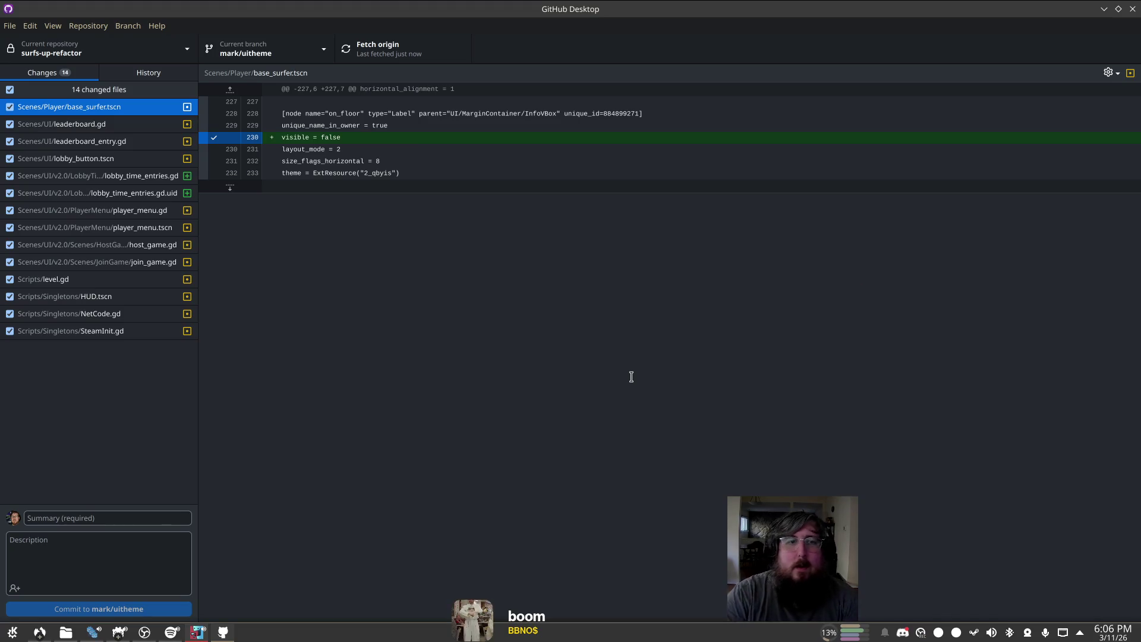
left_click(1104, 9)
left_click(587, 407)
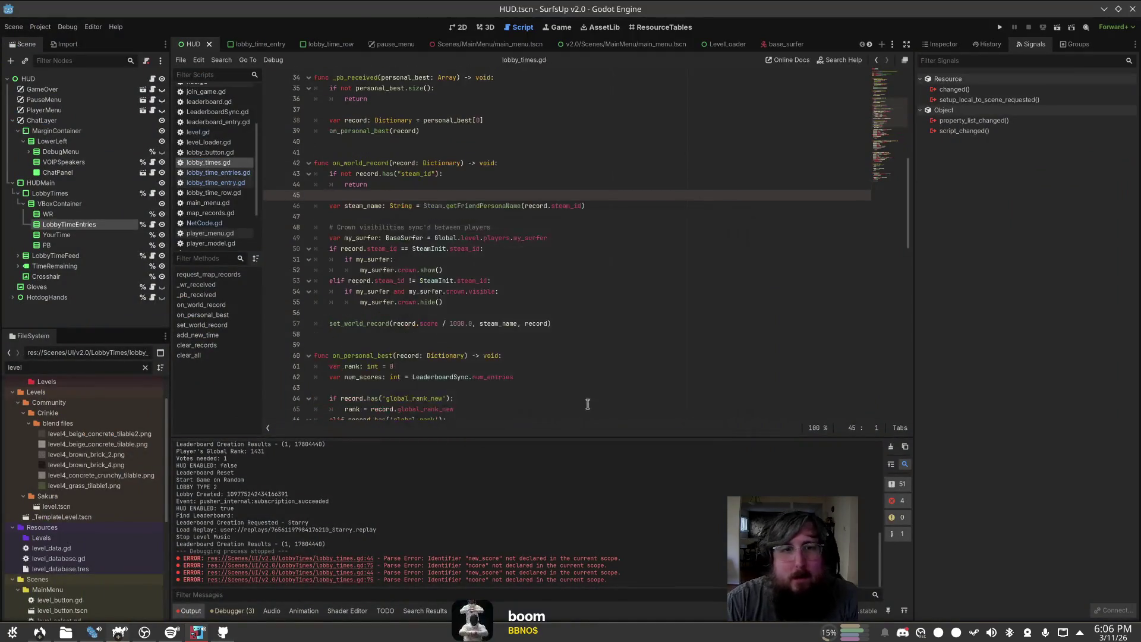
left_click(525, 245)
scroll(525, 244, "up", 5)
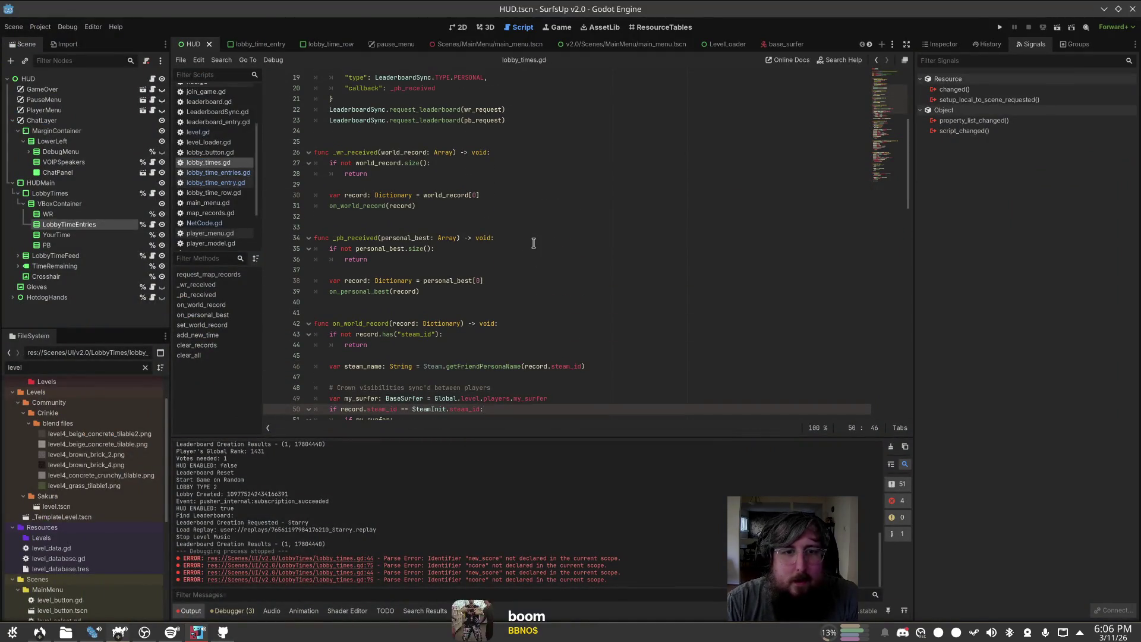
scroll(529, 245, "down", 5)
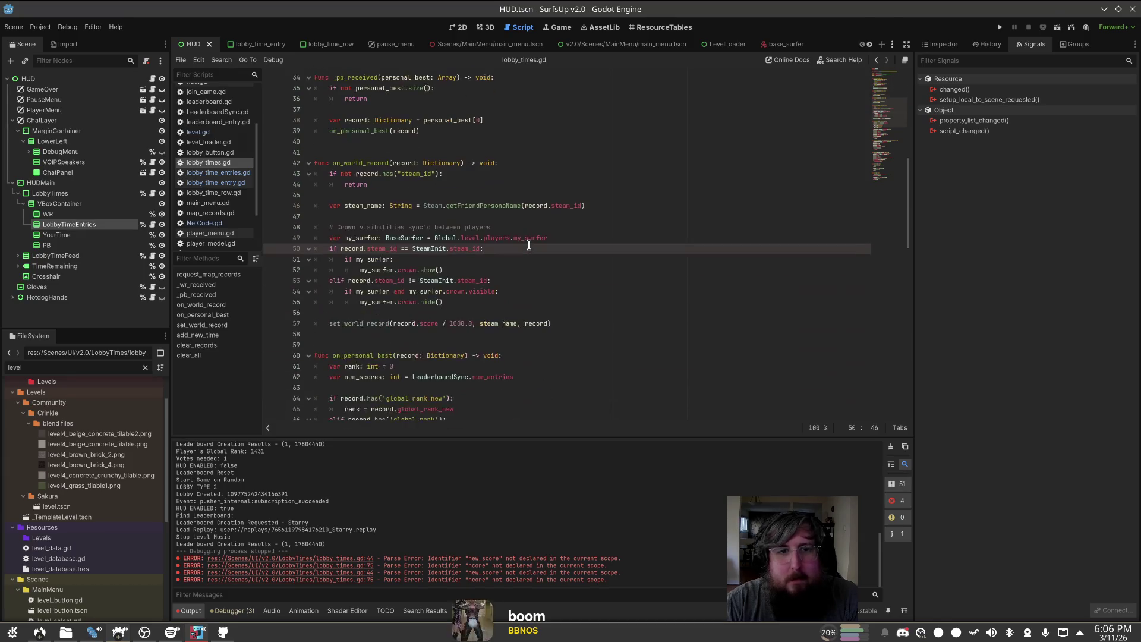
key("ctrl+l")
type("59")
key("Return")
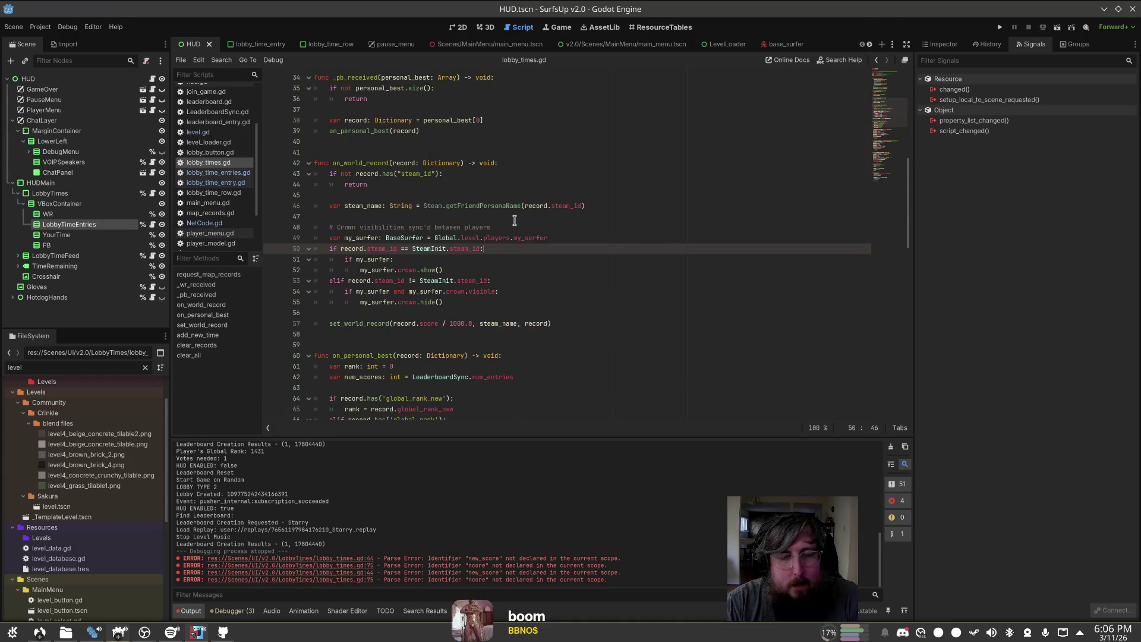
scroll(430, 307, "down", 3)
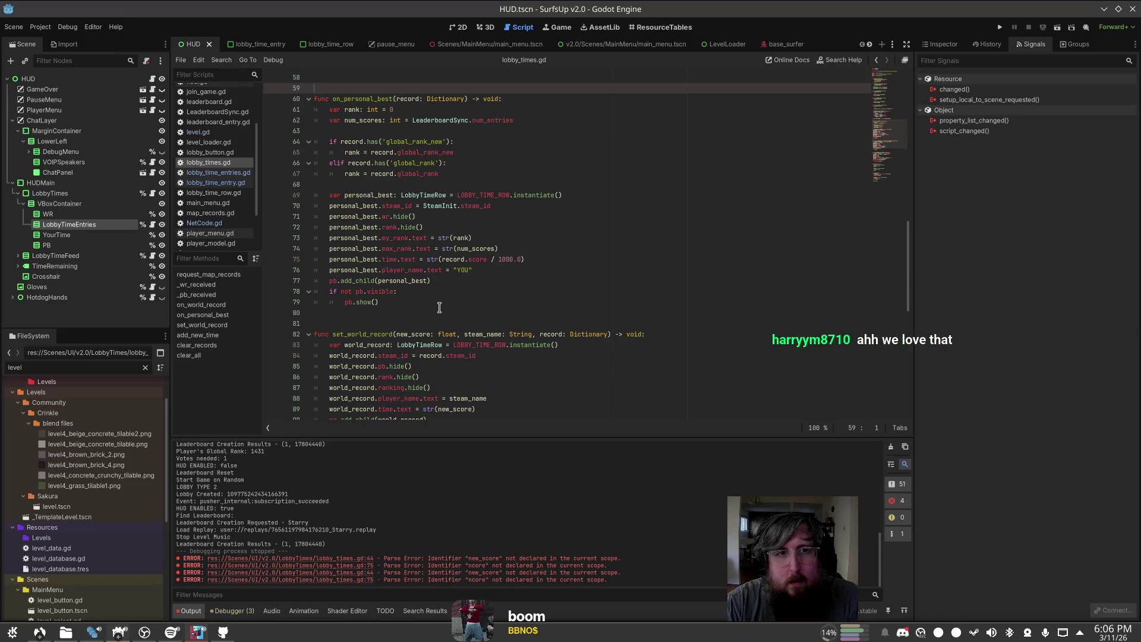
key("ctrl+shift+f")
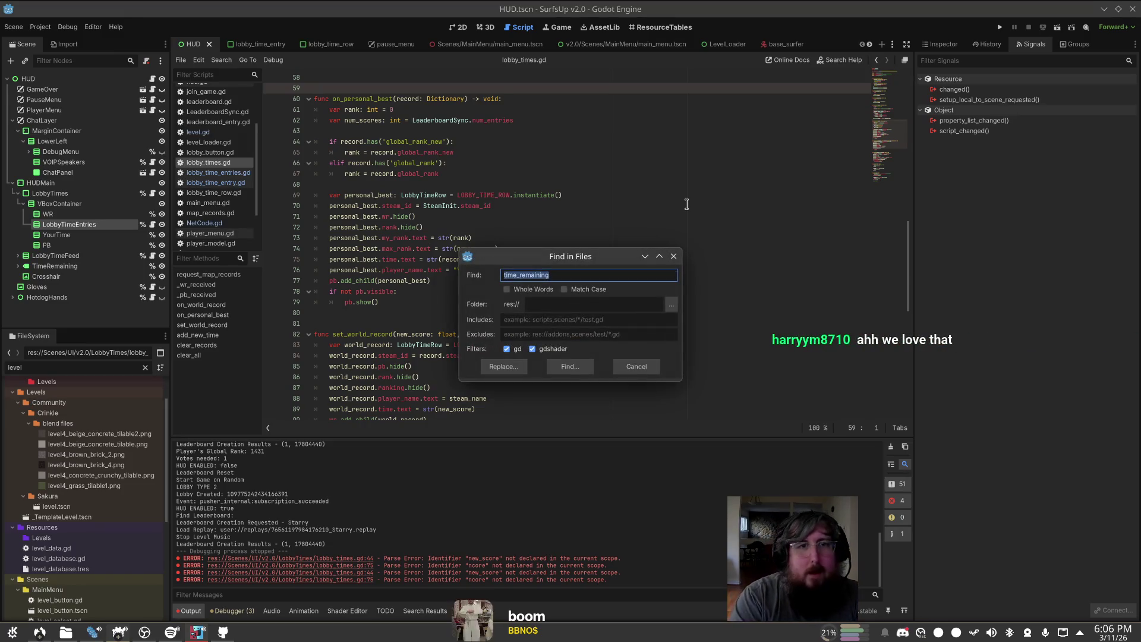
Step: Find on_personal_best across the project and open its leaderboard.gd call
type("on_personal_bets")
key("Return")
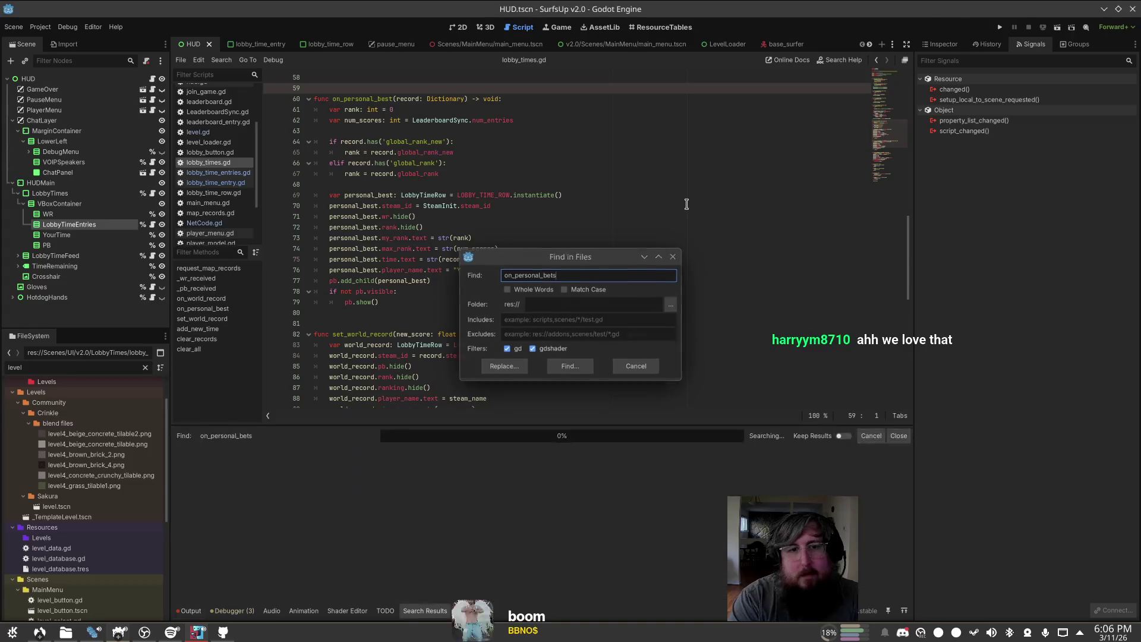
key("ctrl+shift+f")
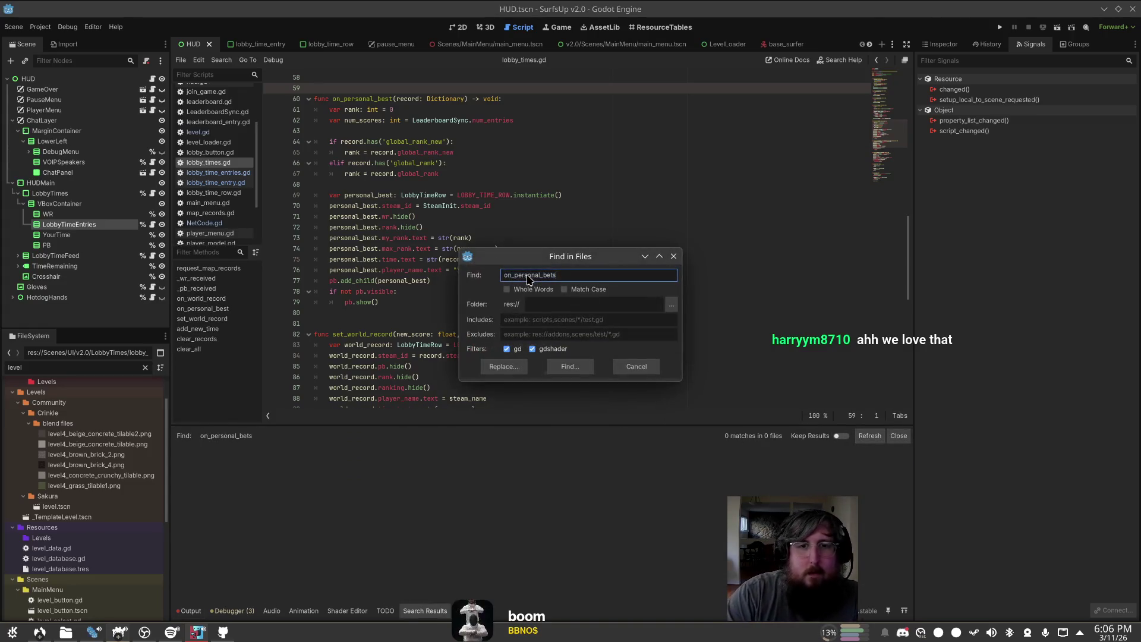
key("Return")
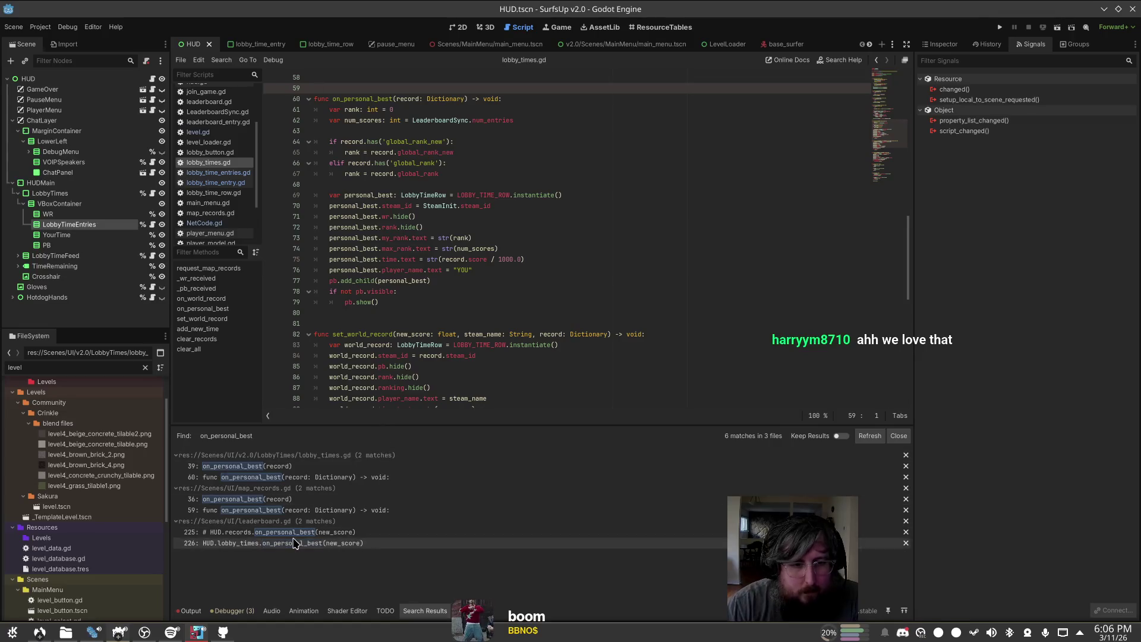
left_click(298, 543)
Step: Search the project for _new_personal_best from its definition
scroll(857, 220, "up", 3)
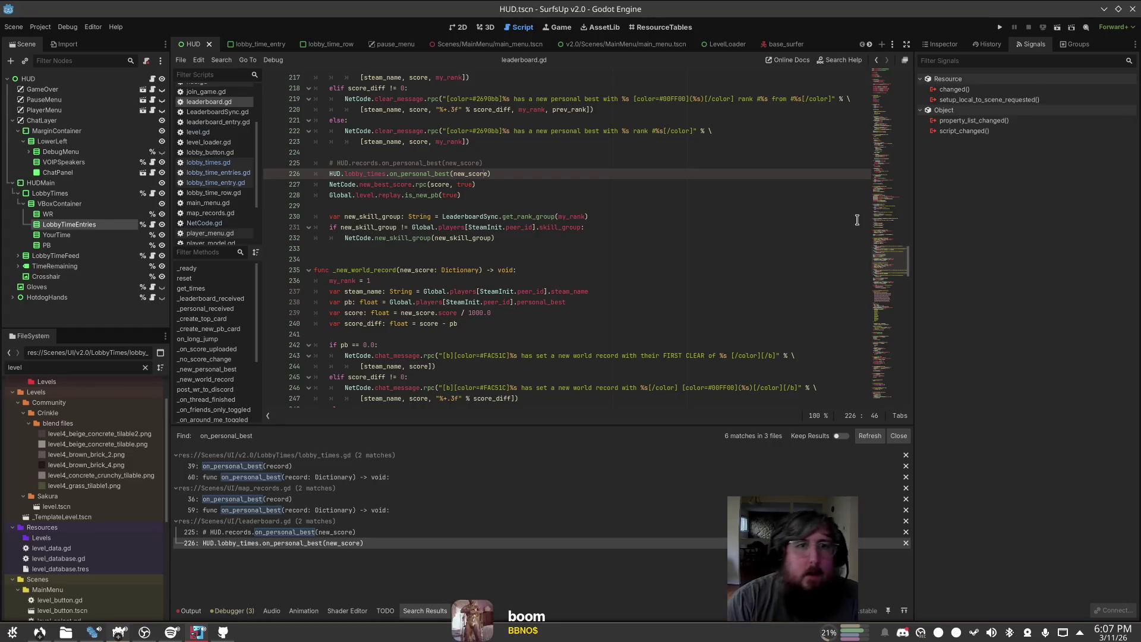
scroll(618, 199, "up", 5)
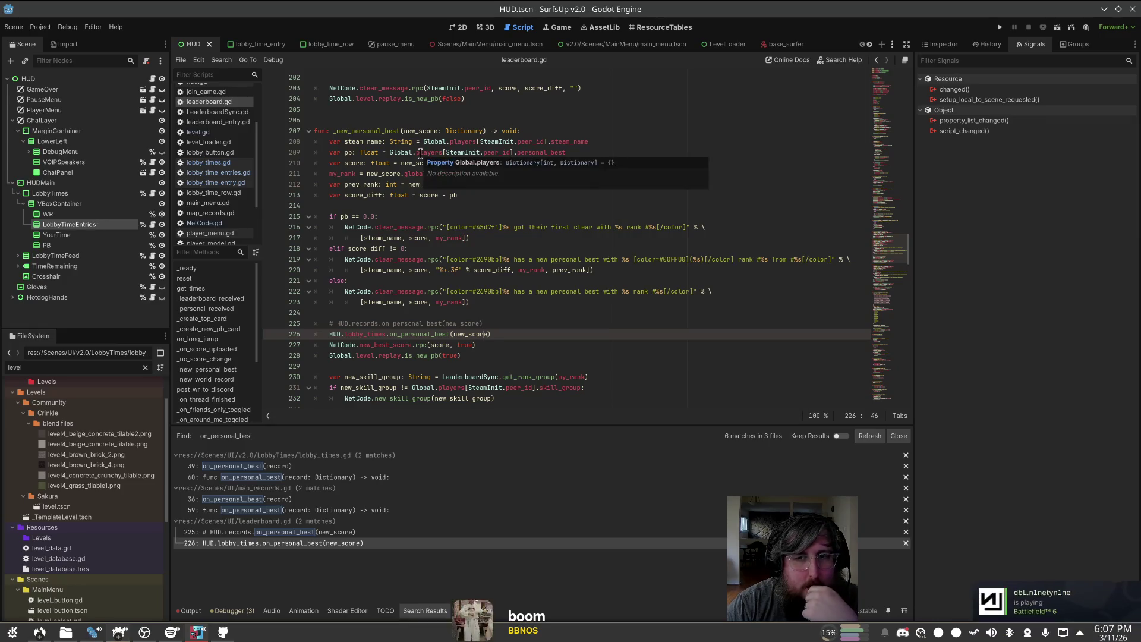
scroll(501, 115, "down", 2)
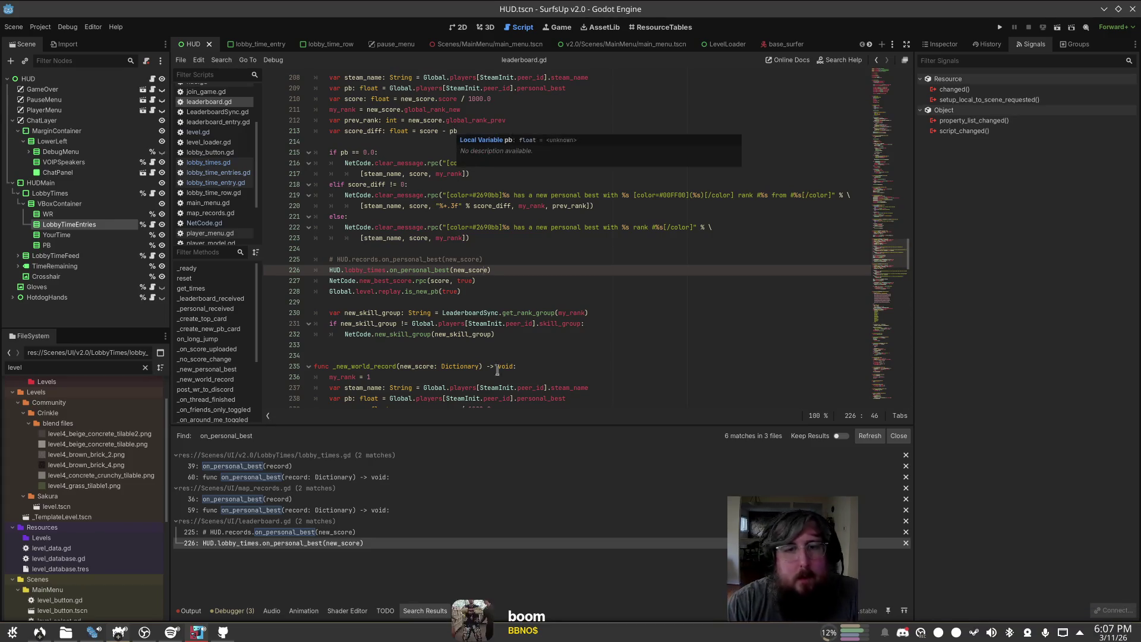
scroll(506, 241, "up", 3)
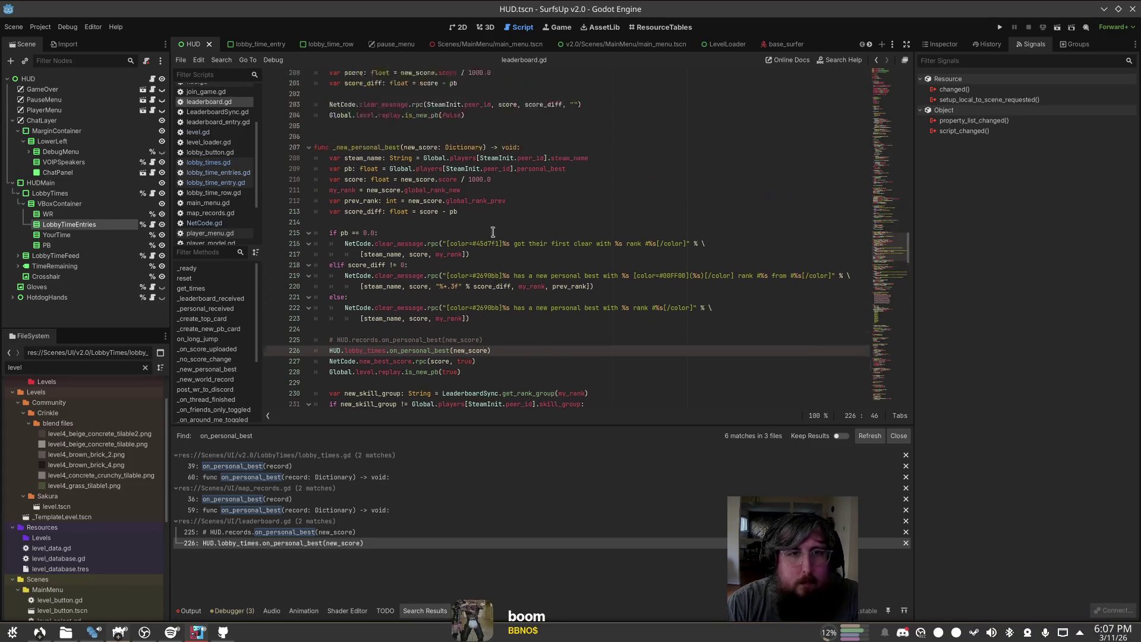
double_click(364, 164)
key("ctrl+shift+f")
key("Return")
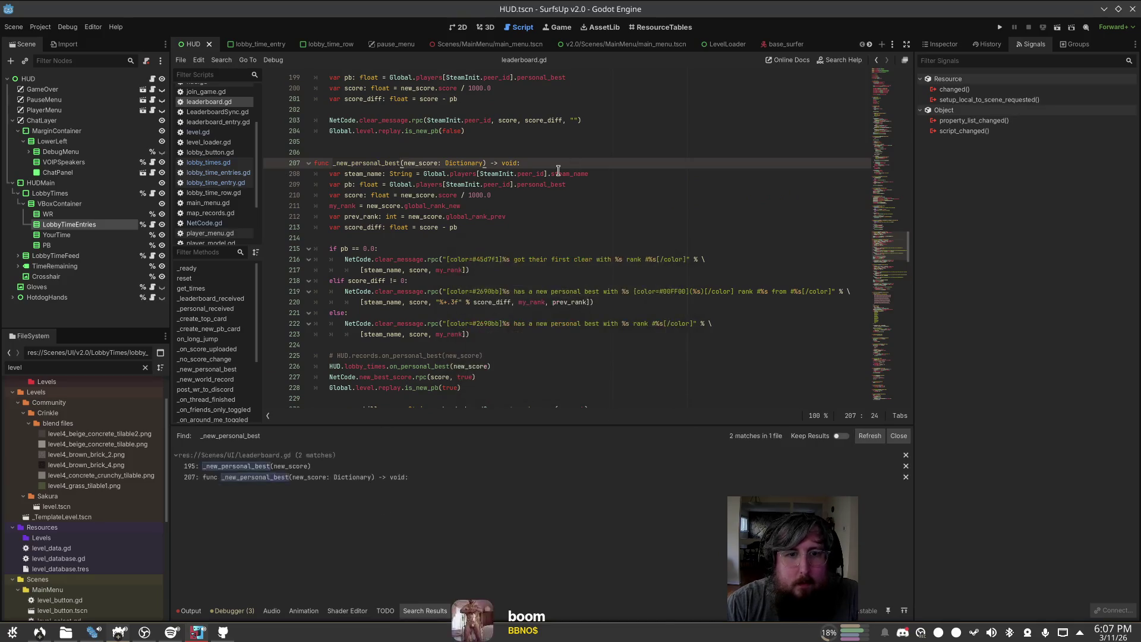
left_click(293, 467)
left_click(519, 218)
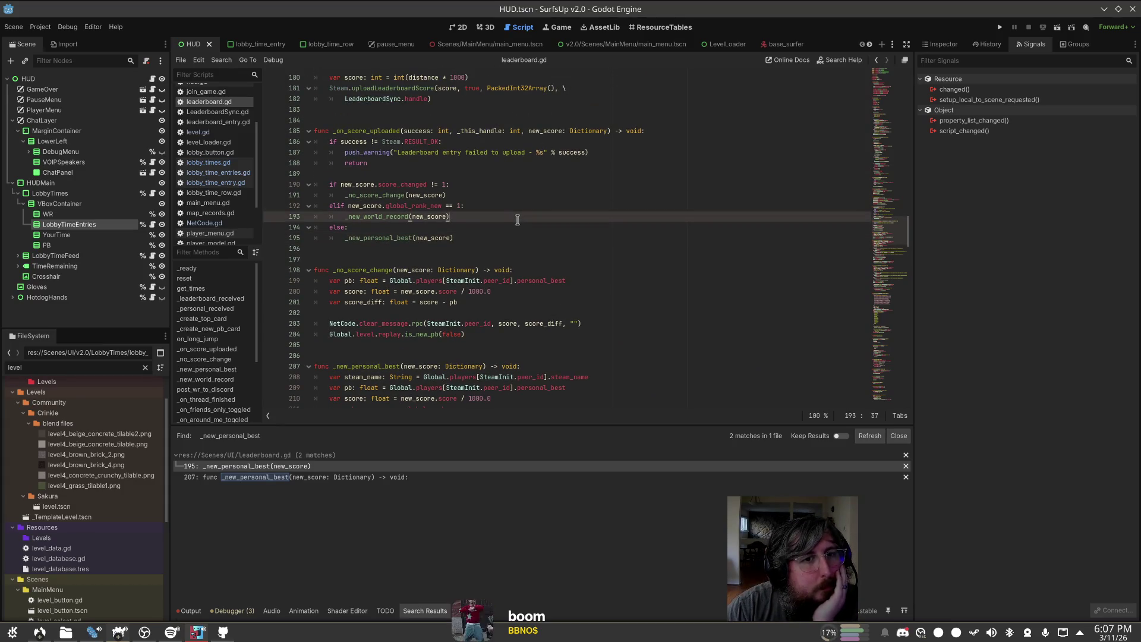
left_click(497, 196)
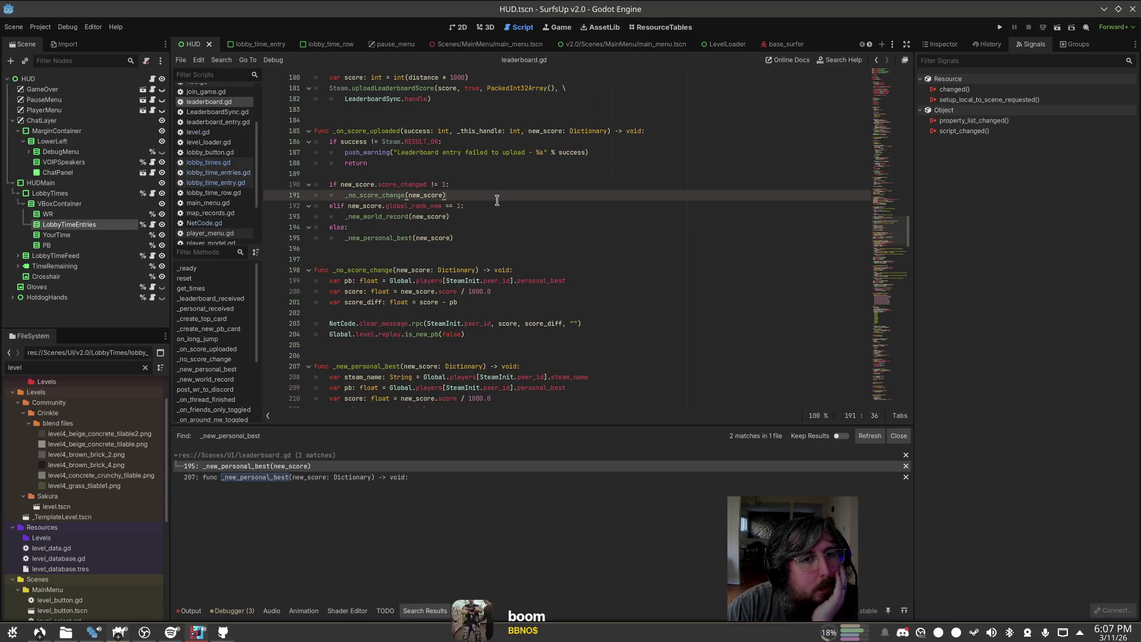
left_click(369, 195, "ctrl")
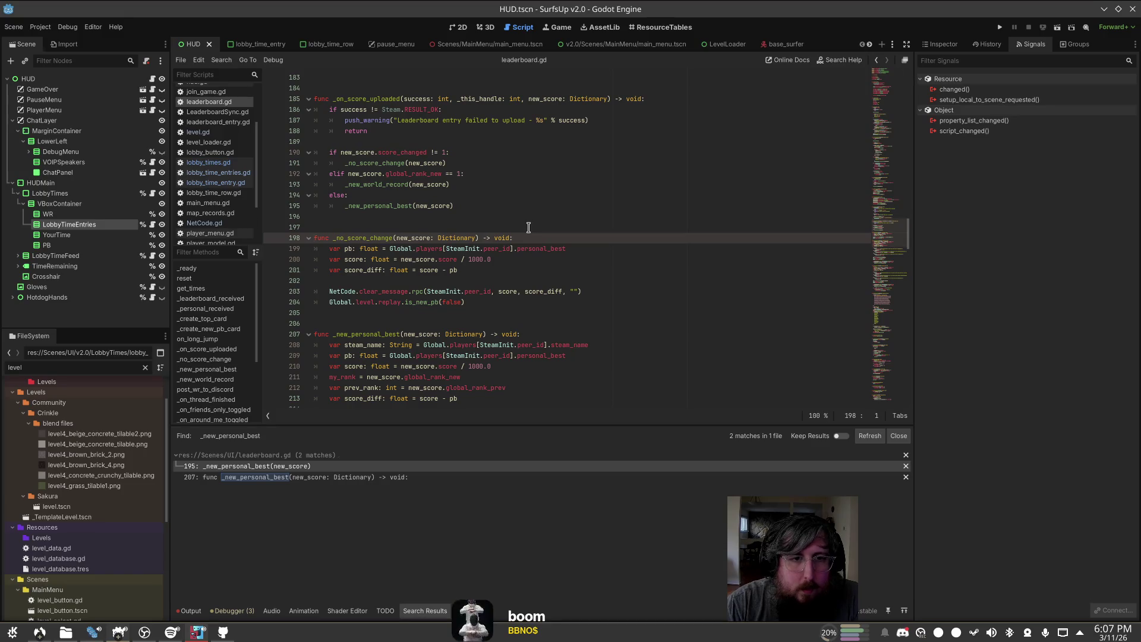
left_click(171, 632)
left_click(171, 632)
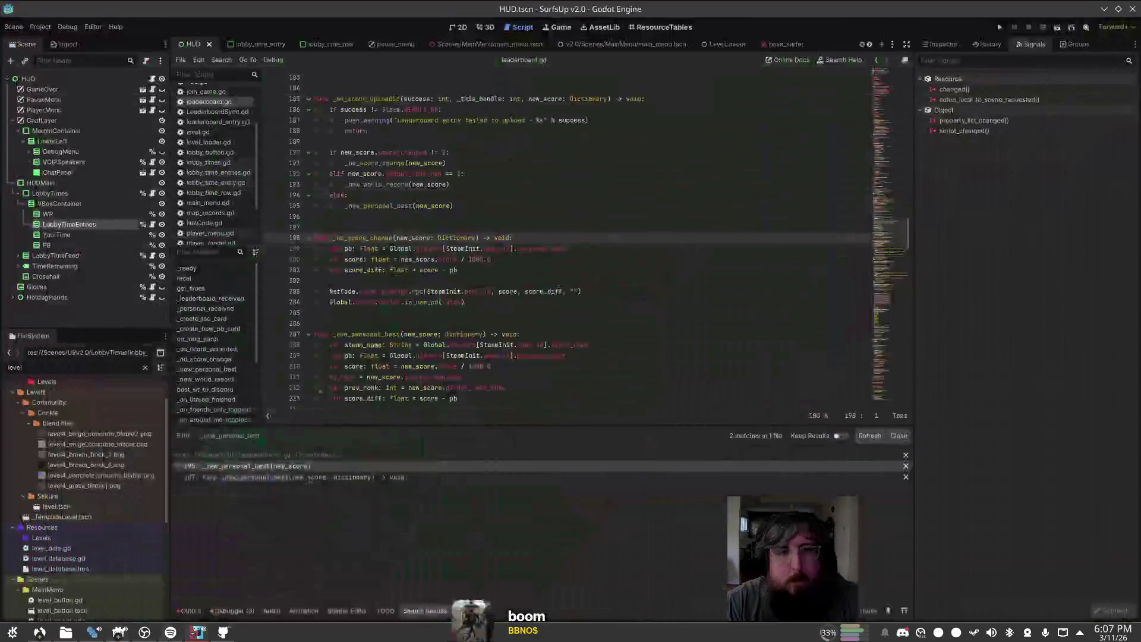
left_click(592, 292)
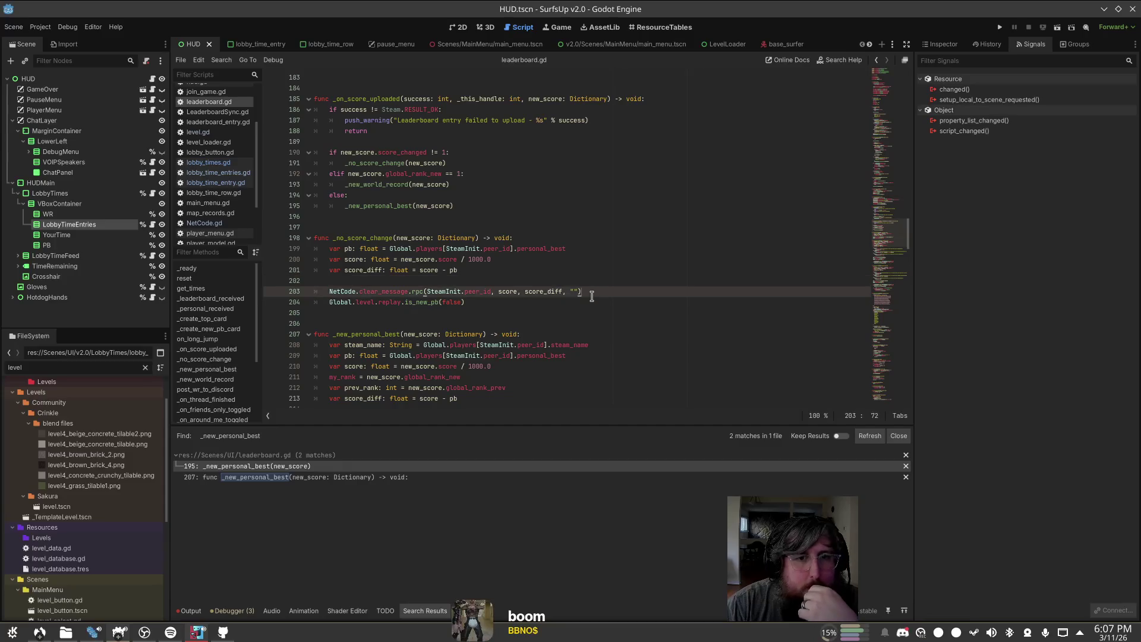
left_click(563, 303)
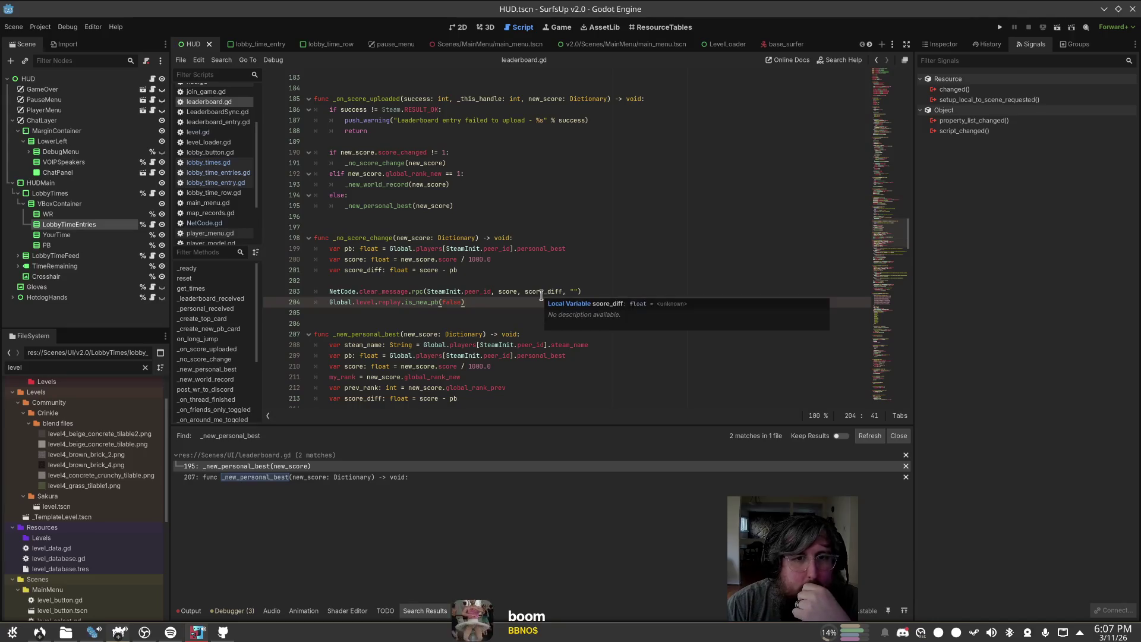
mouse_move(525, 288)
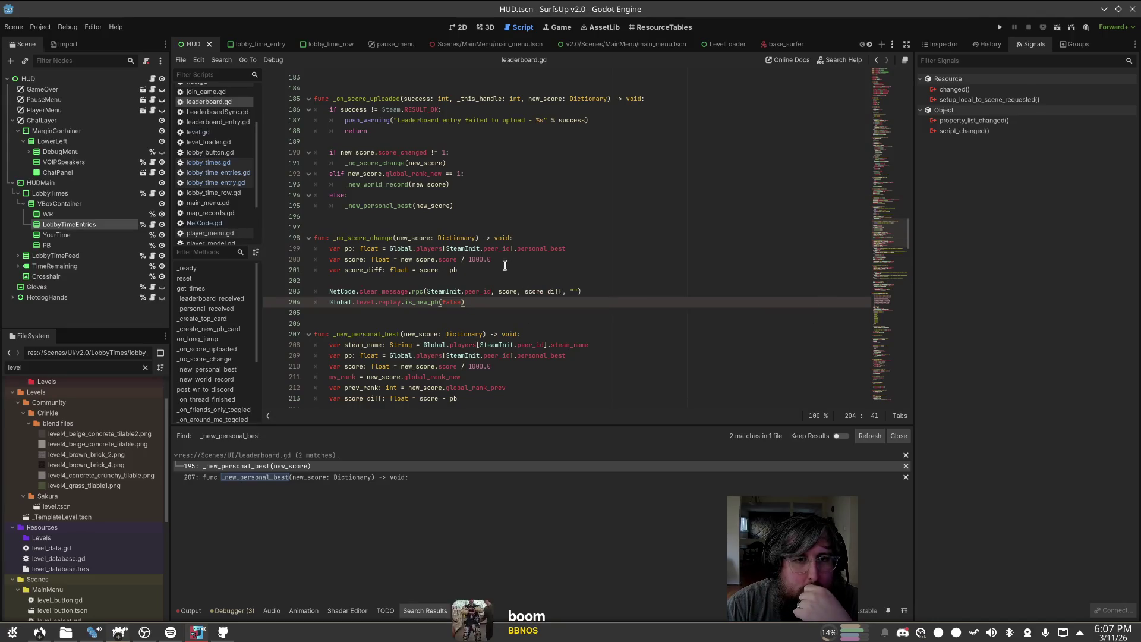
key("Up")
key("Up")
key("Up")
key("Down")
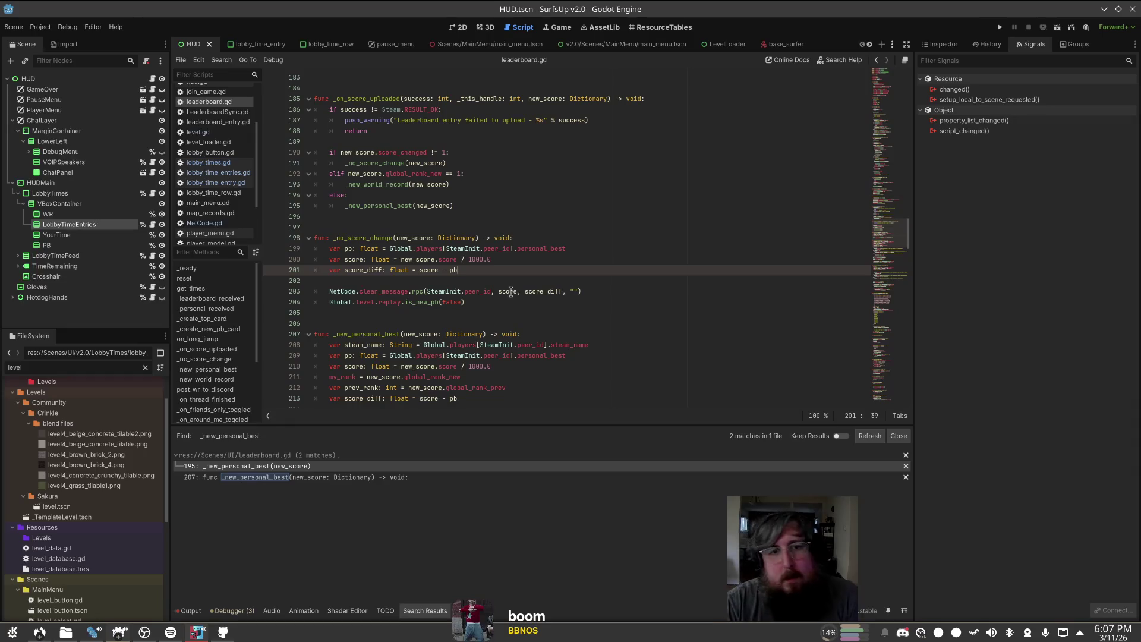
left_click(379, 185, "ctrl")
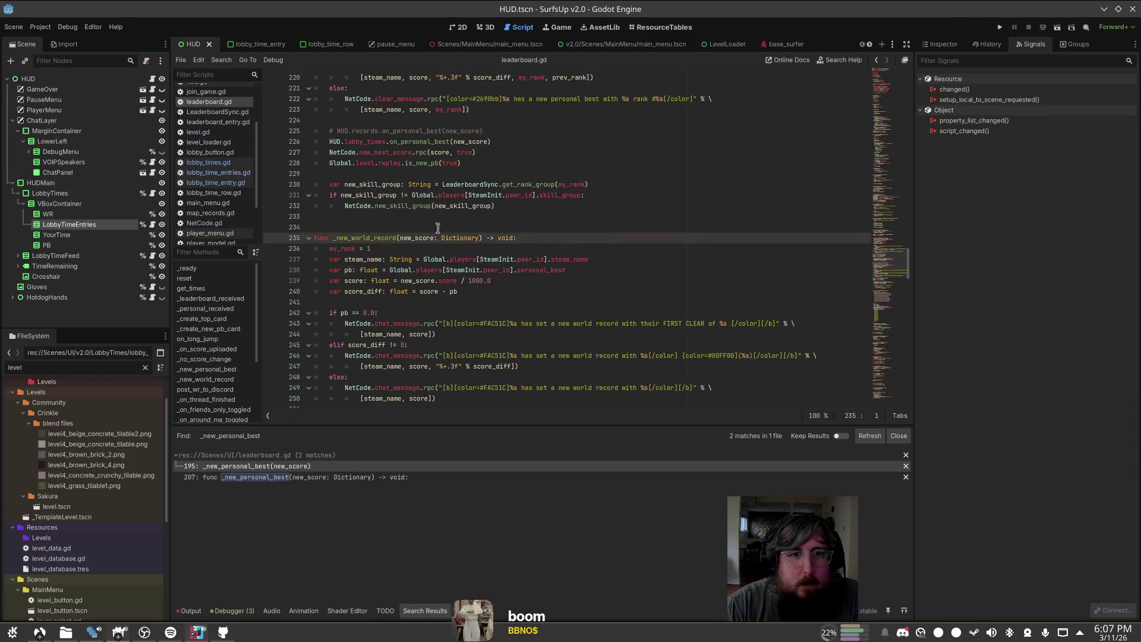
key("alt+Left")
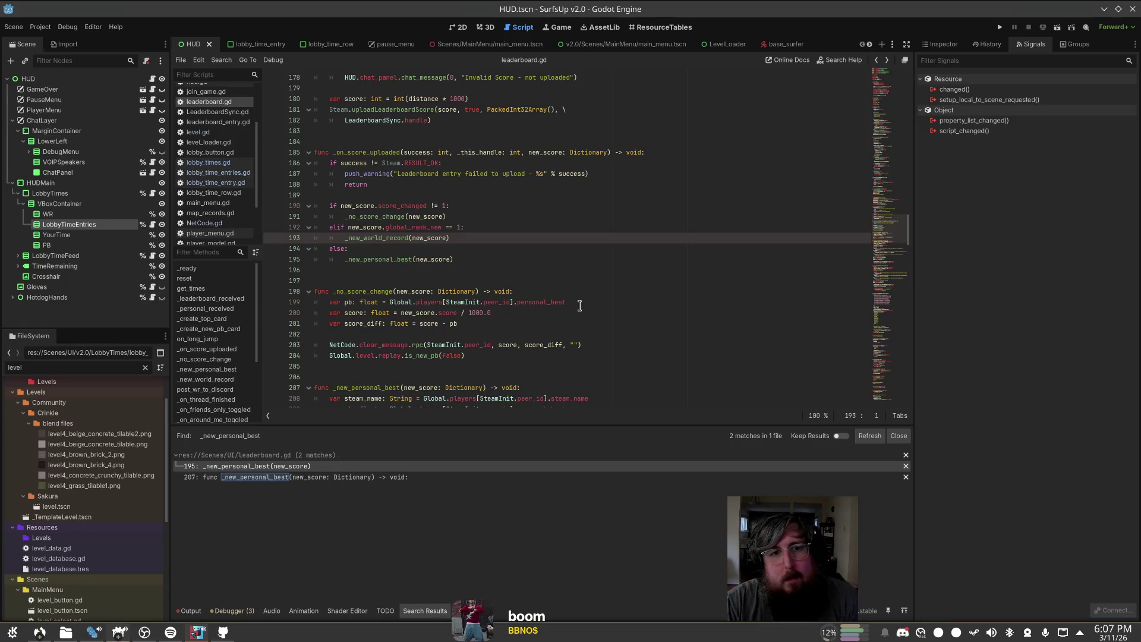
left_click(568, 270)
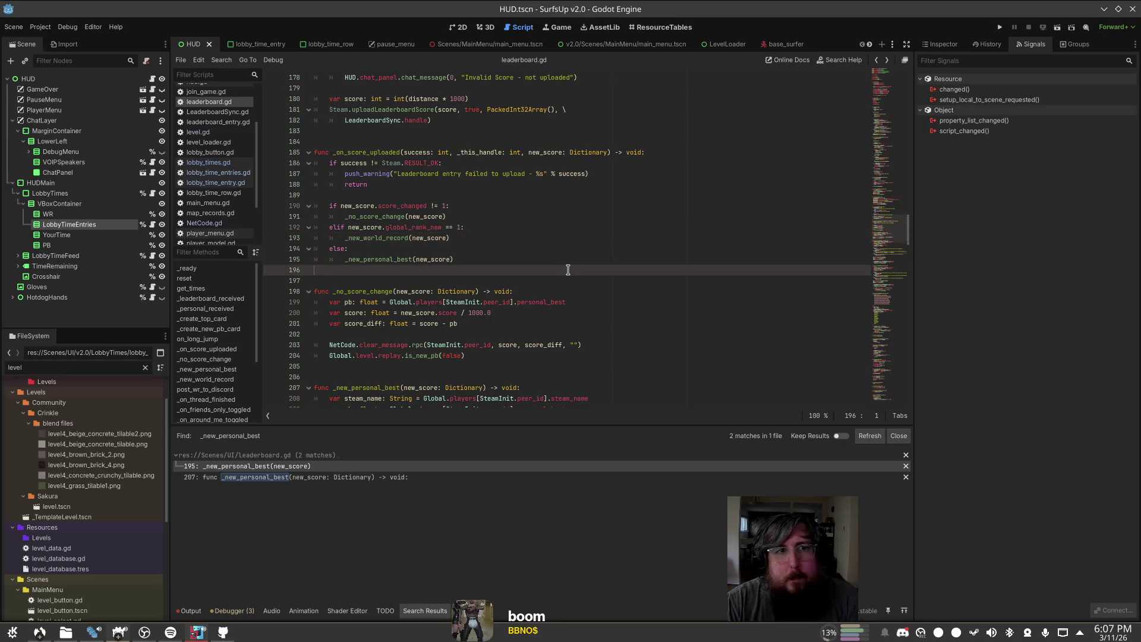
left_click(543, 261)
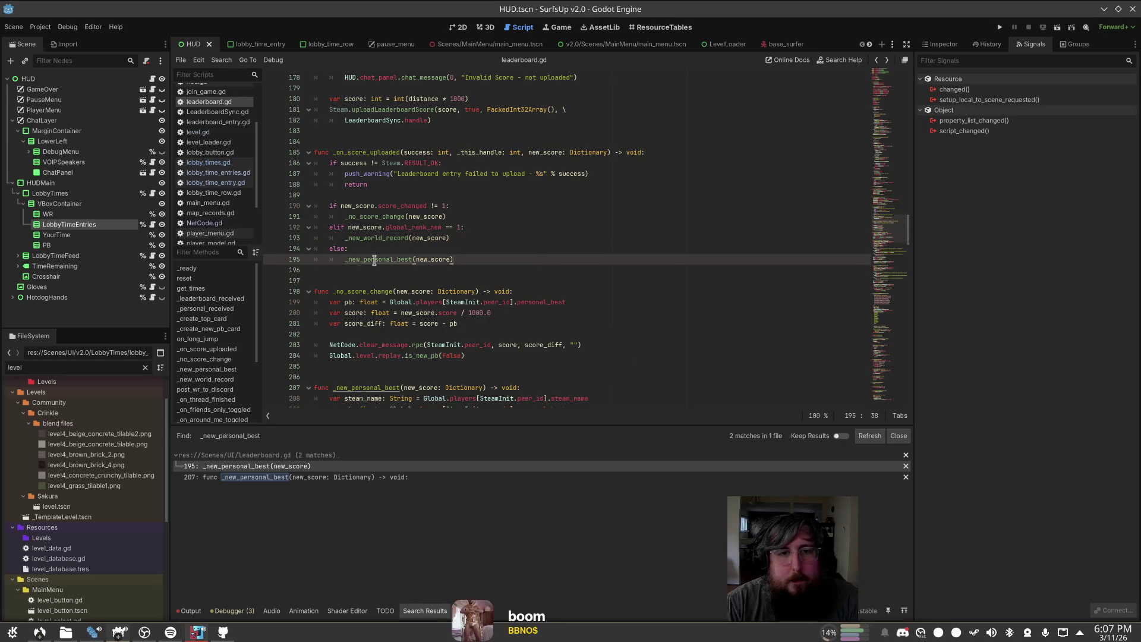
left_click(385, 261, "ctrl")
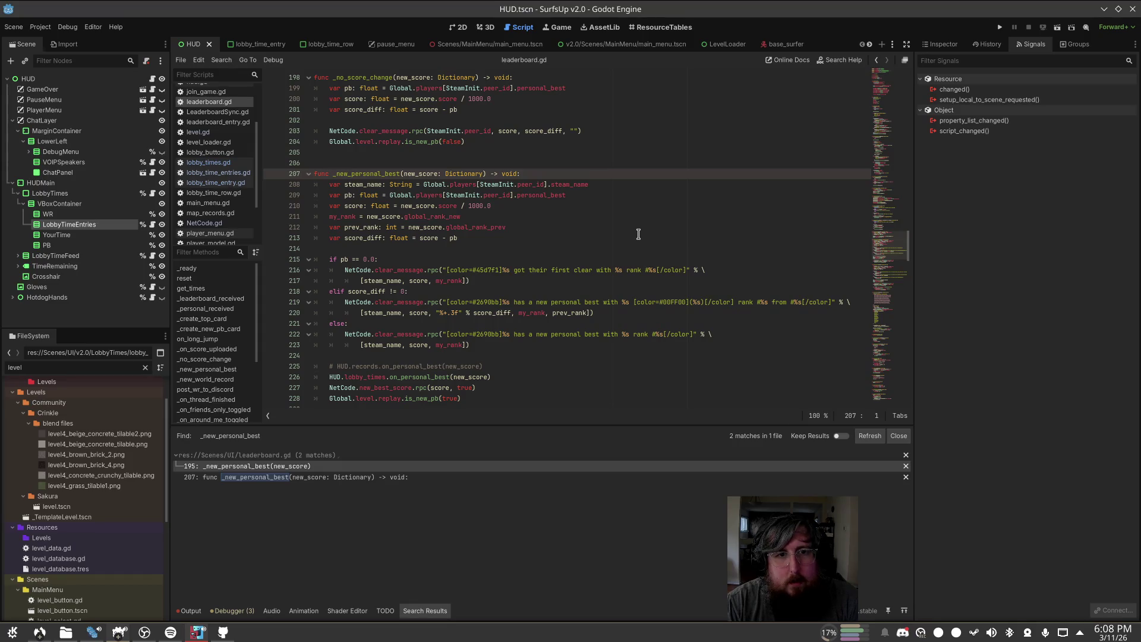
key("alt+Left")
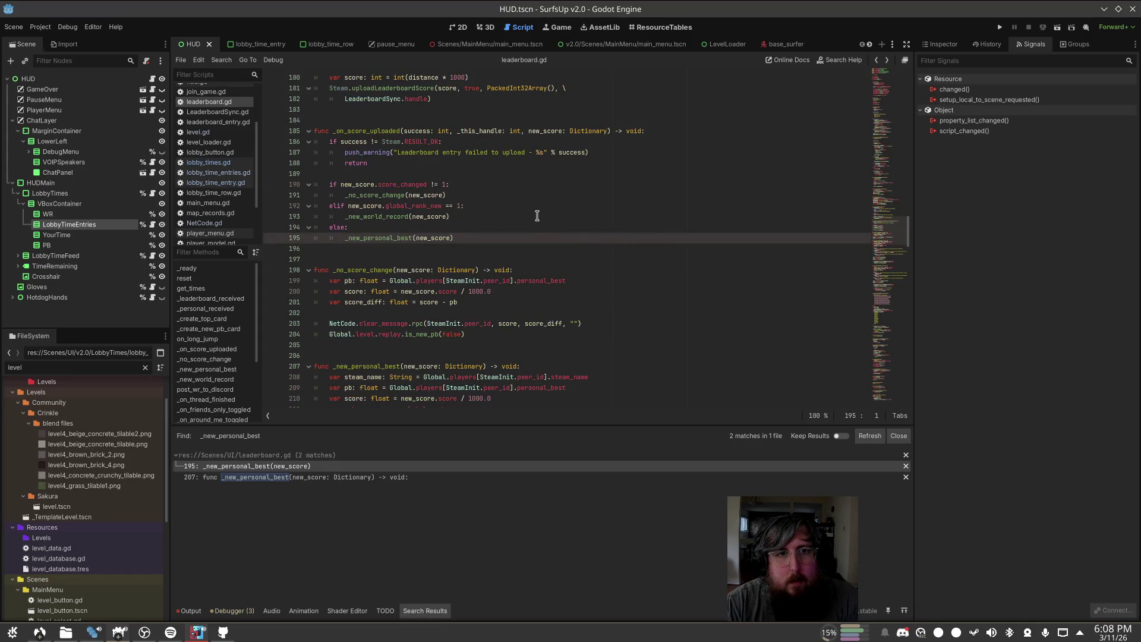
left_click(449, 239)
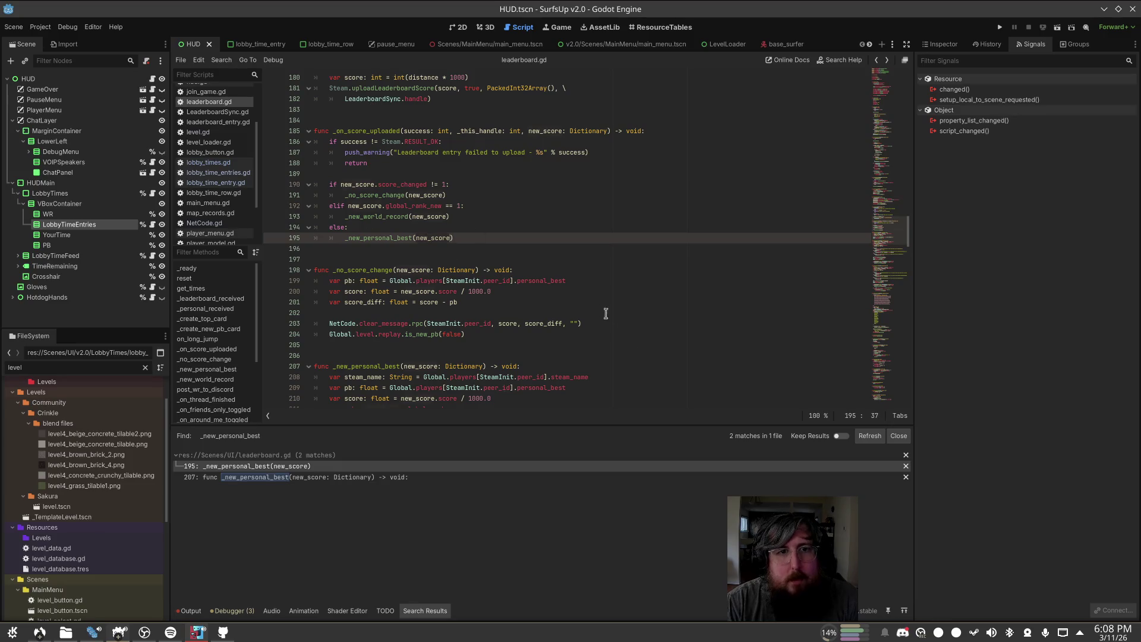
left_click(418, 130)
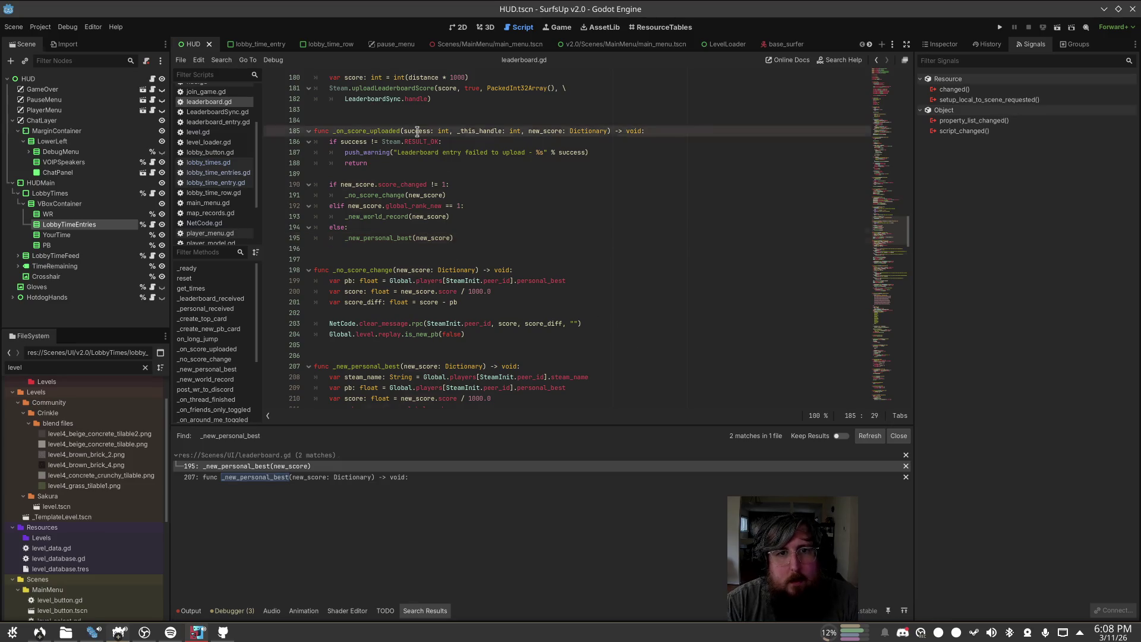
left_click(563, 131)
key("ctrl+BackSpace")
Step: Rename new_score to record in the handler and in the _no_score_change, _new_world_record and _new_personal_best calls
type("record")
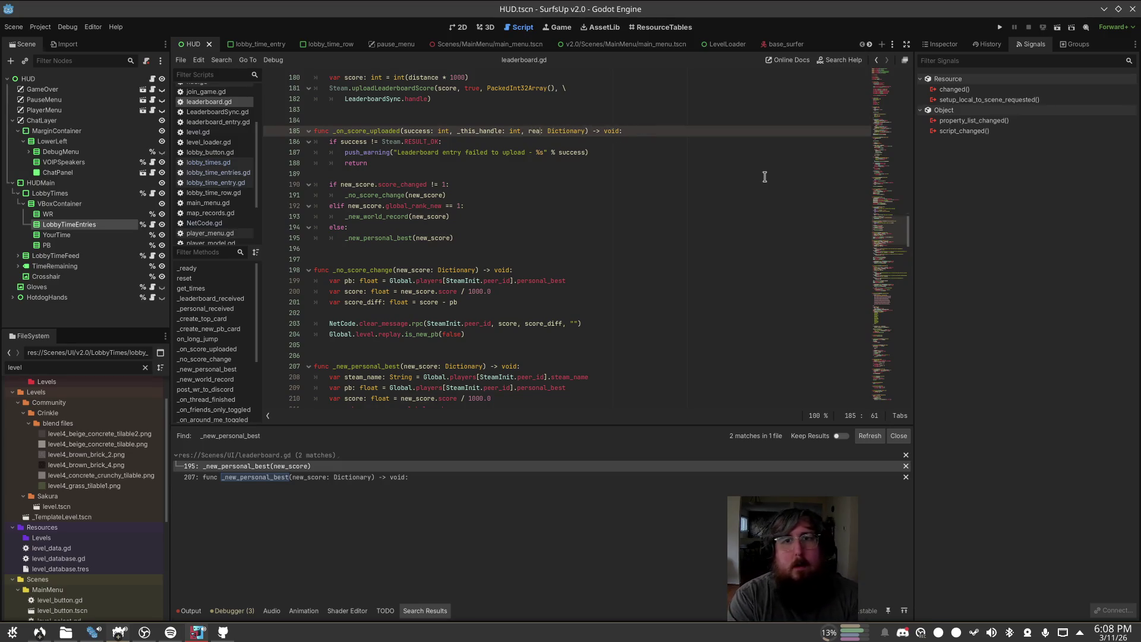
left_click(596, 153)
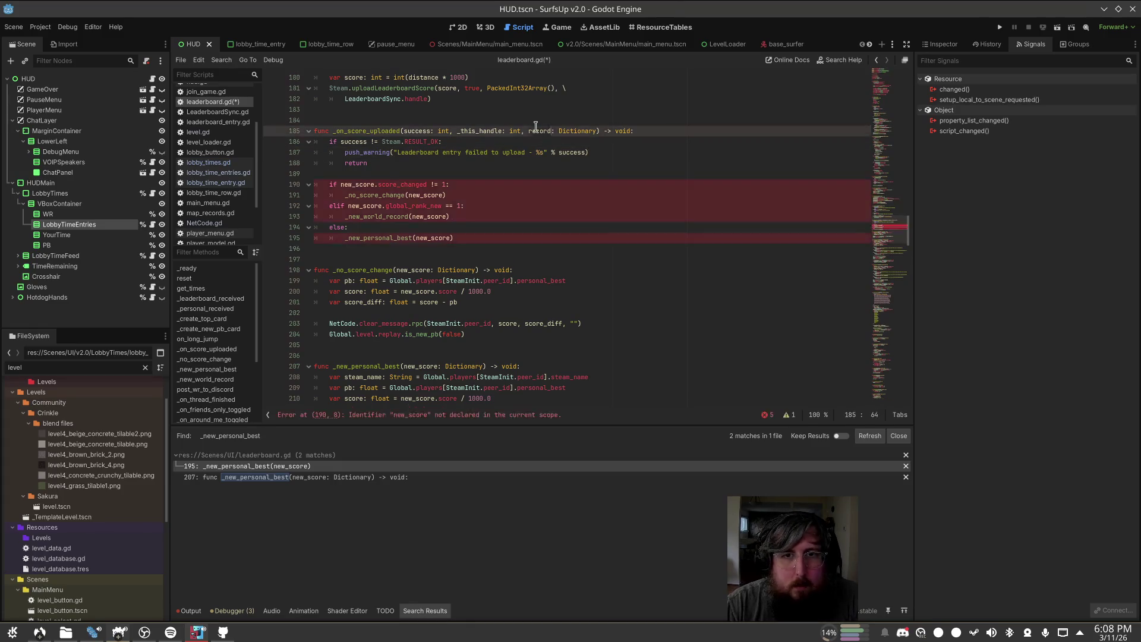
left_click(441, 195)
double_click(425, 195)
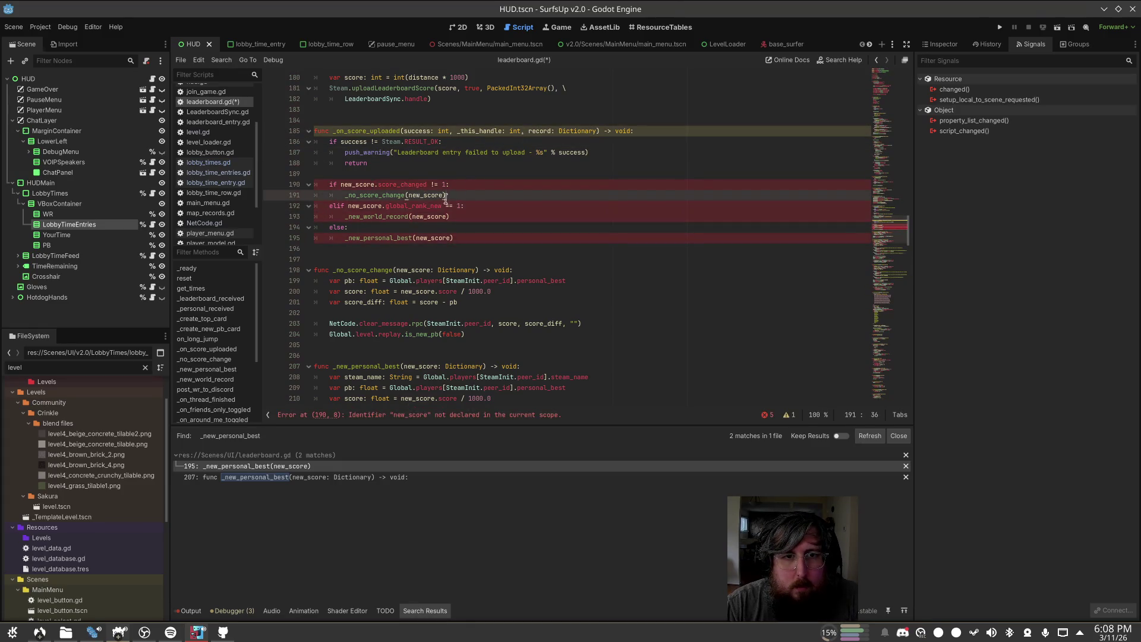
type("record")
double_click(433, 216)
type("record")
double_click(423, 238)
type("record")
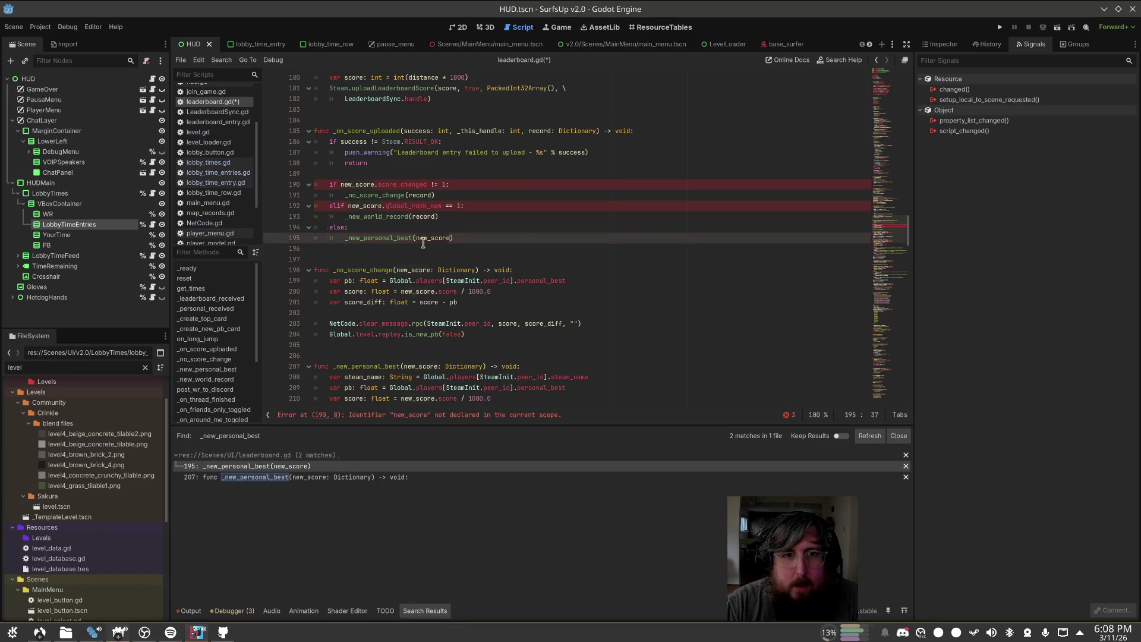
Step: Add HUD.lobby_times.on_personal_best(record) under else, comment out the old personal-best call, and save
left_click(566, 228)
key("Return")
type("Hu")
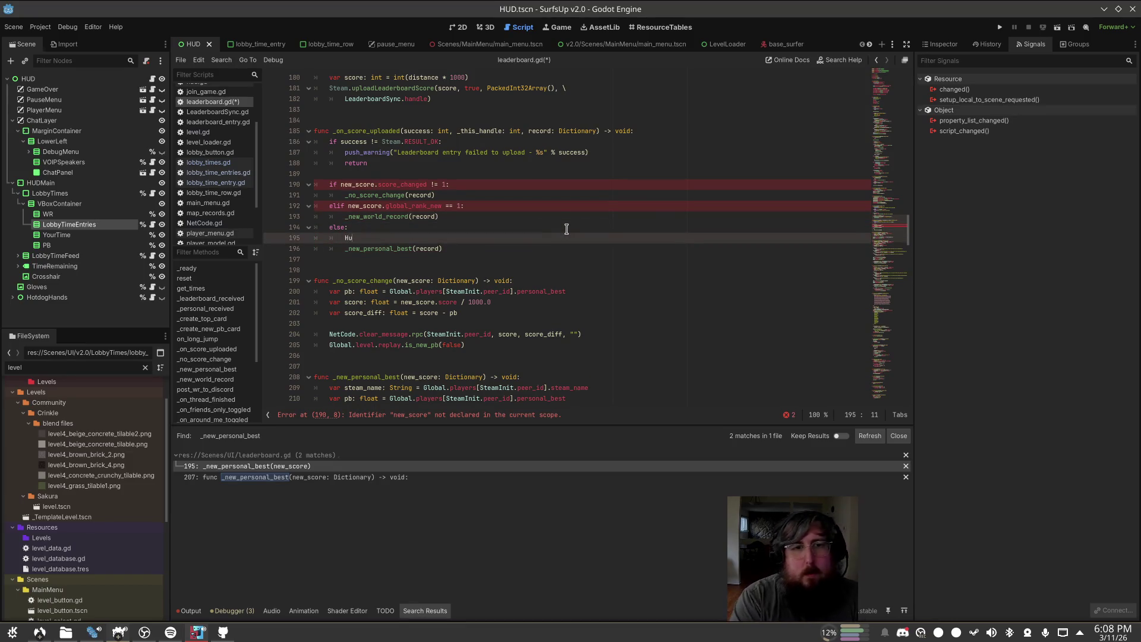
key("Return")
type(".lo")
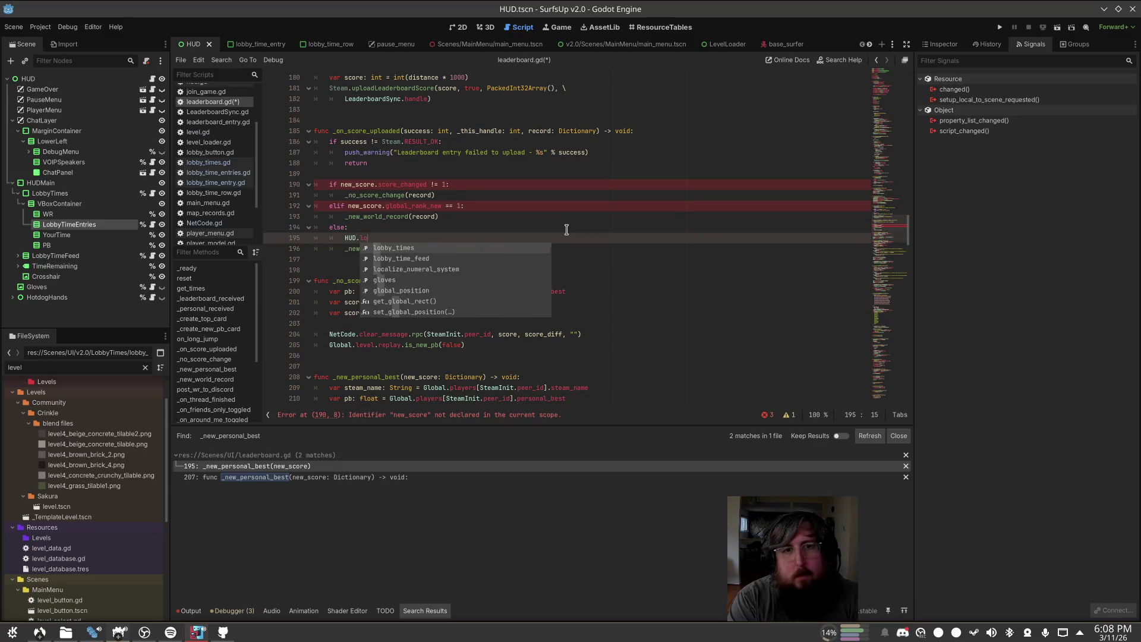
type("bb")
key("Return")
type(".on")
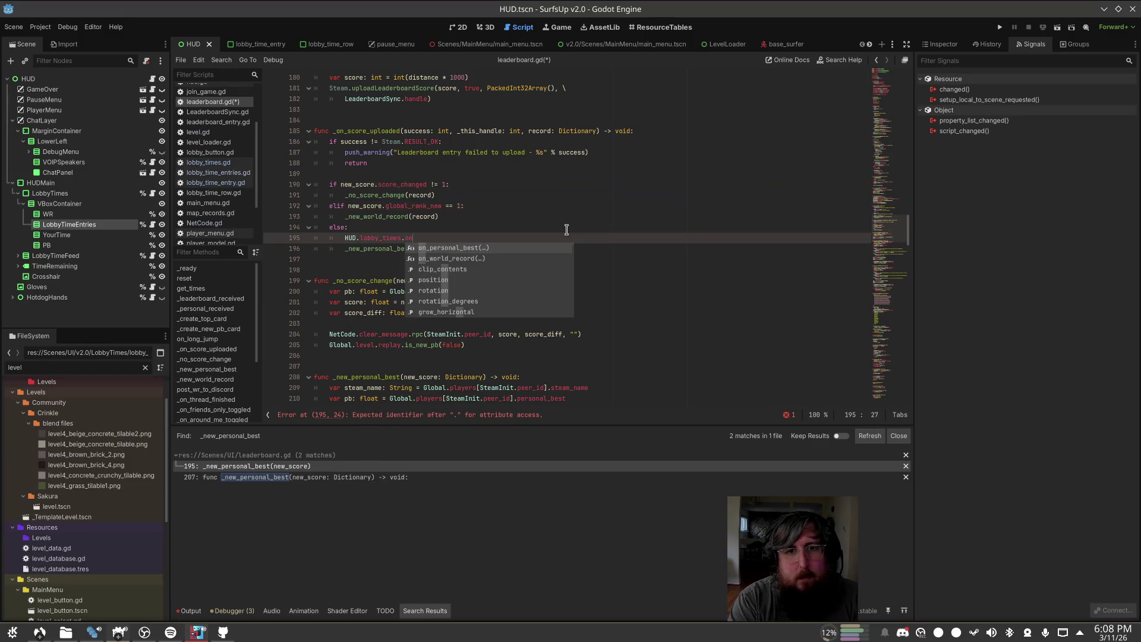
key("Return")
type("record")
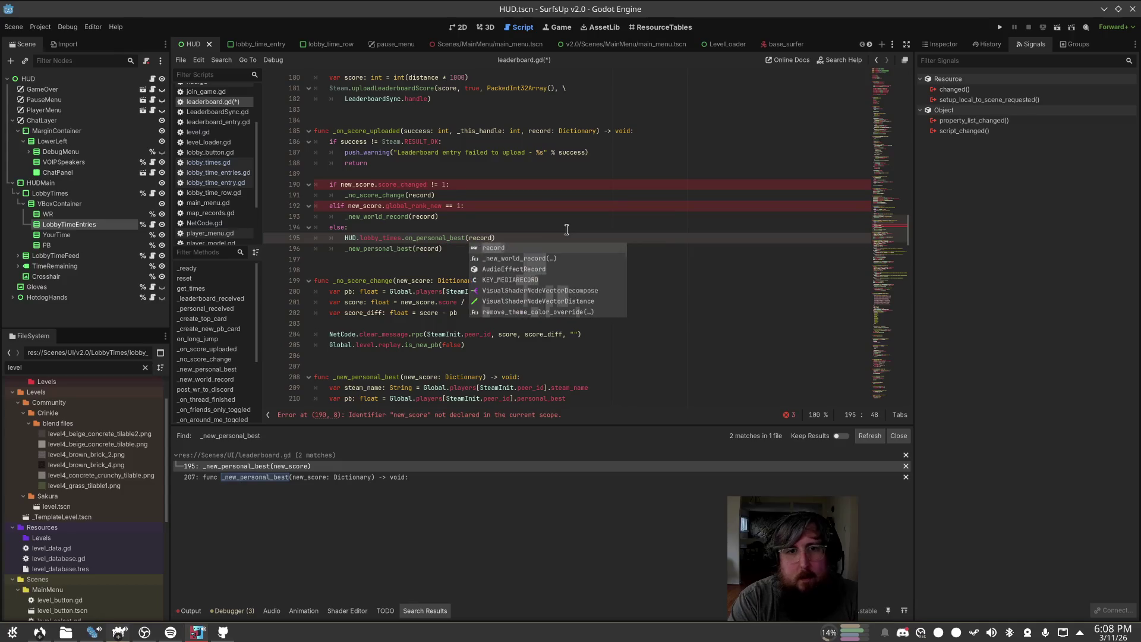
key("Escape")
key("Down")
key("Home")
type("#")
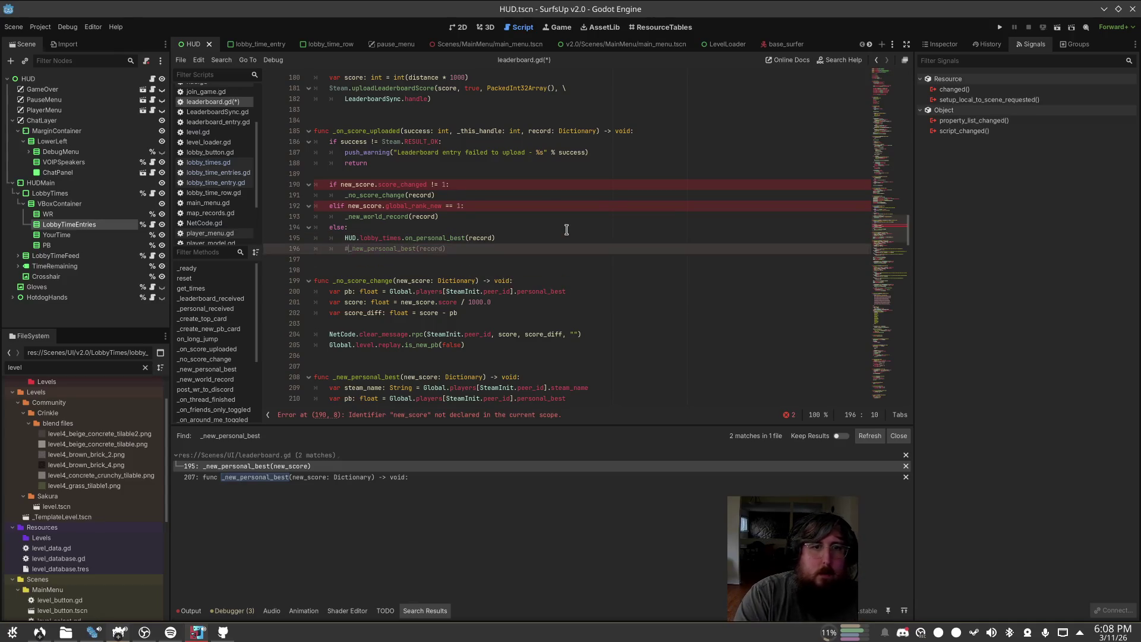
key("ctrl+s")
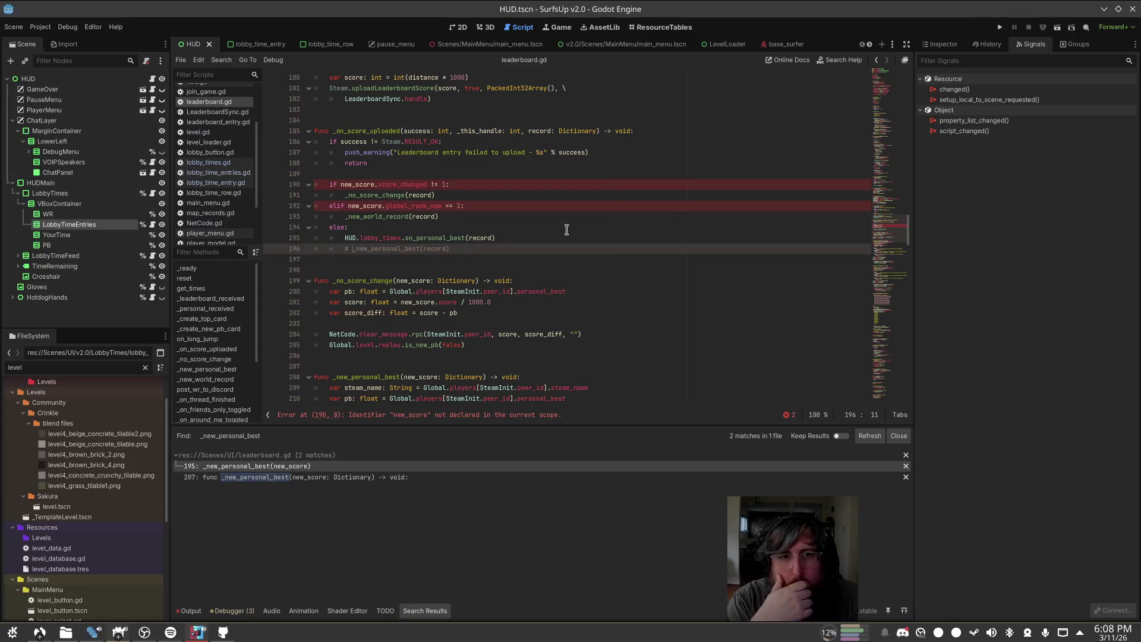
Step: Replace new_score with record in the score_changed and global_rank_new checks
left_click(535, 131)
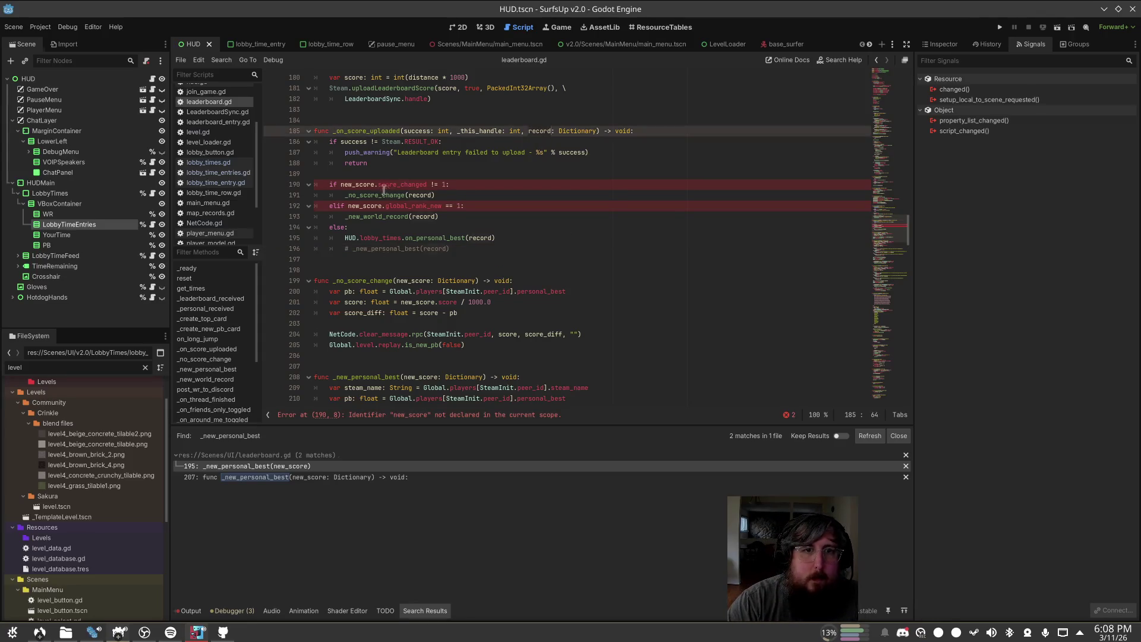
left_click(364, 184)
double_click(365, 185)
type("record")
double_click(362, 206)
type("record")
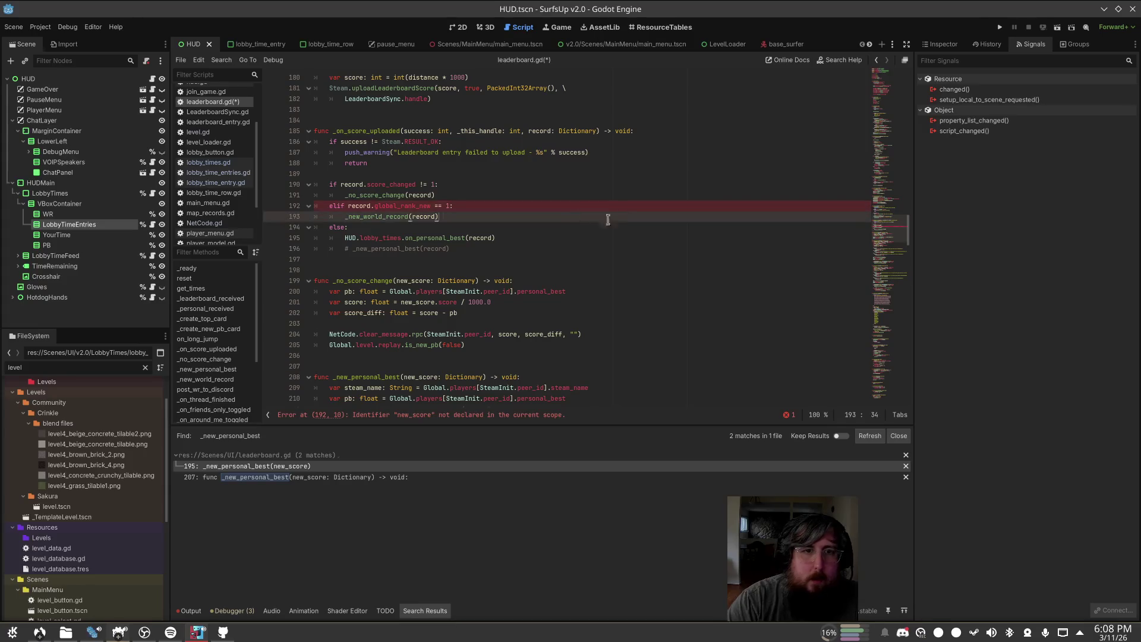
Step: Comment out the old world-record call, add HUD.lobby_times.on_world_record() in its place, and save
key("ctrl+k")
key("ctrl+shift+Return")
type("HUD")
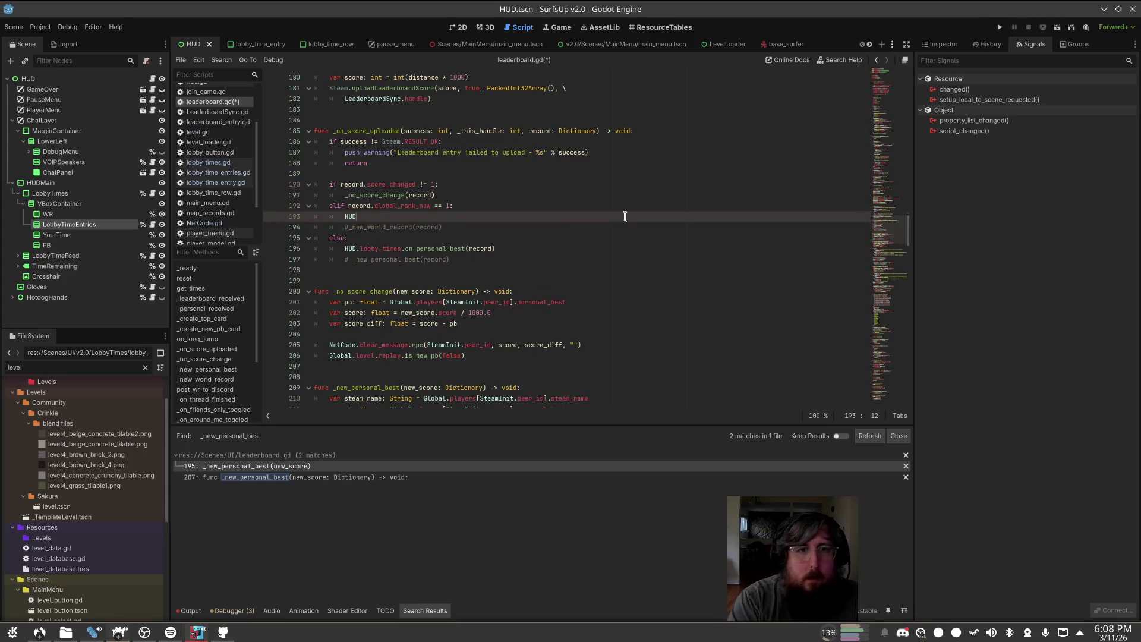
type(".on_worl")
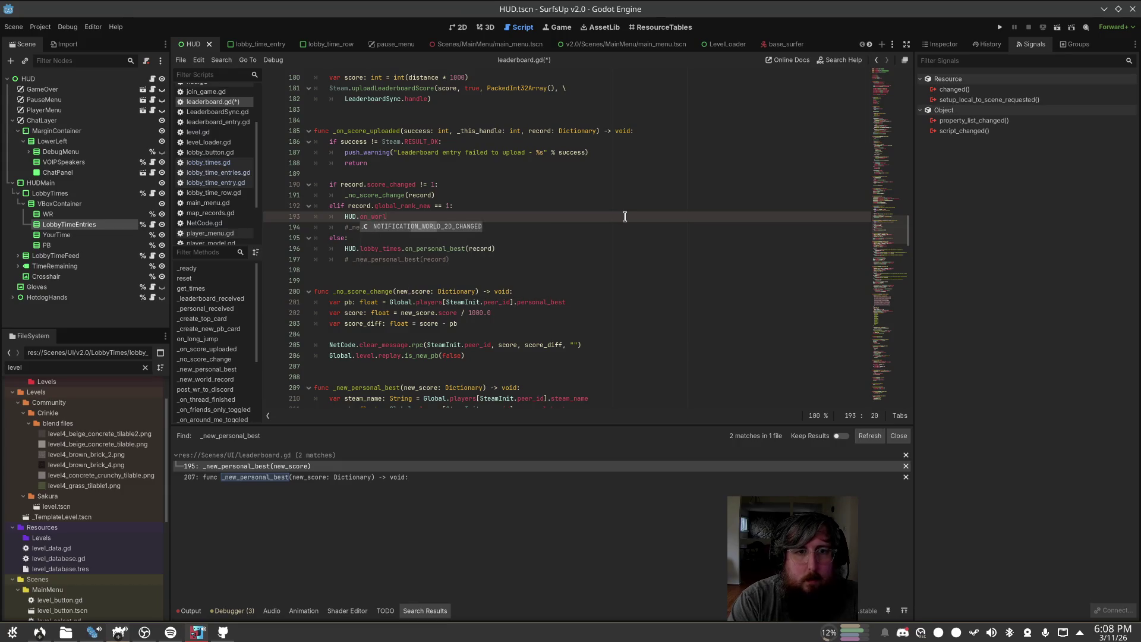
key("BackSpace")
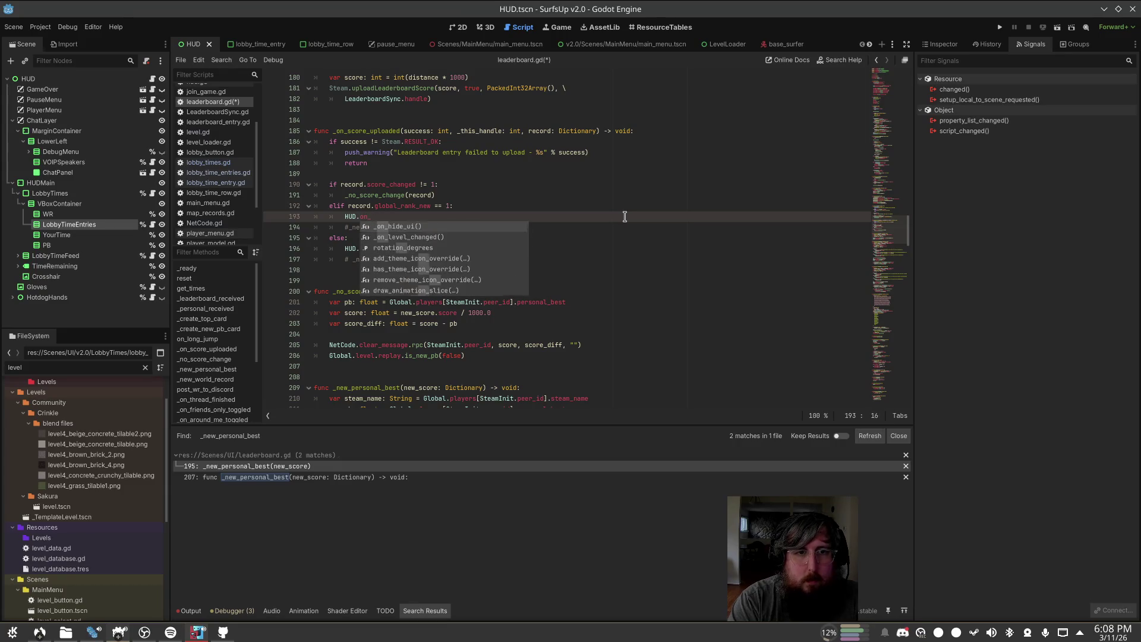
type("lobby_times.")
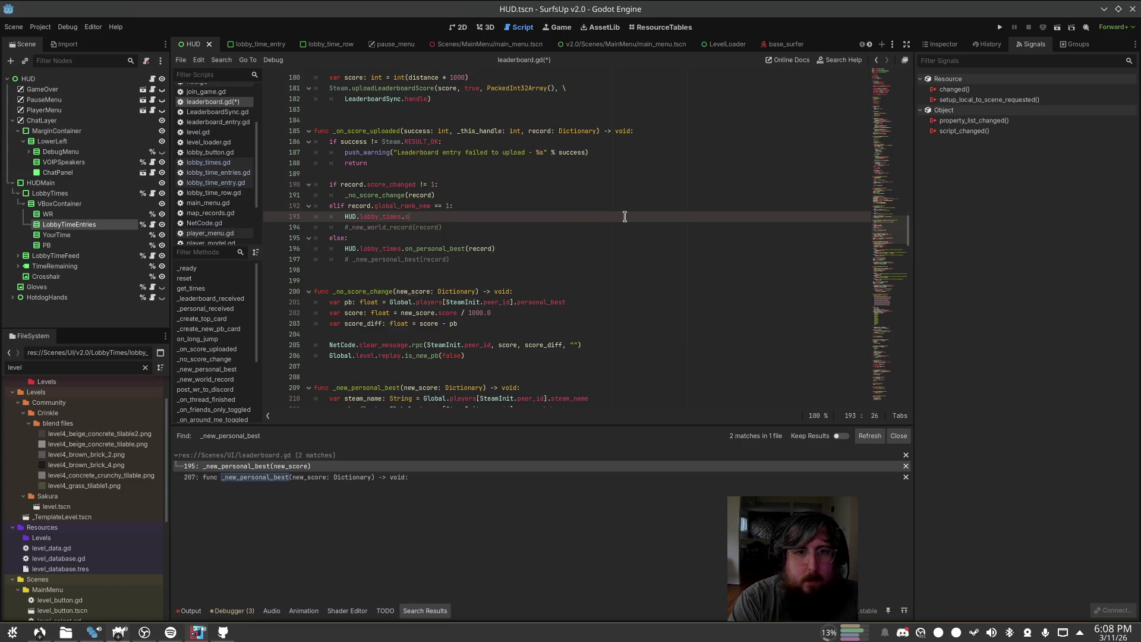
key("Return")
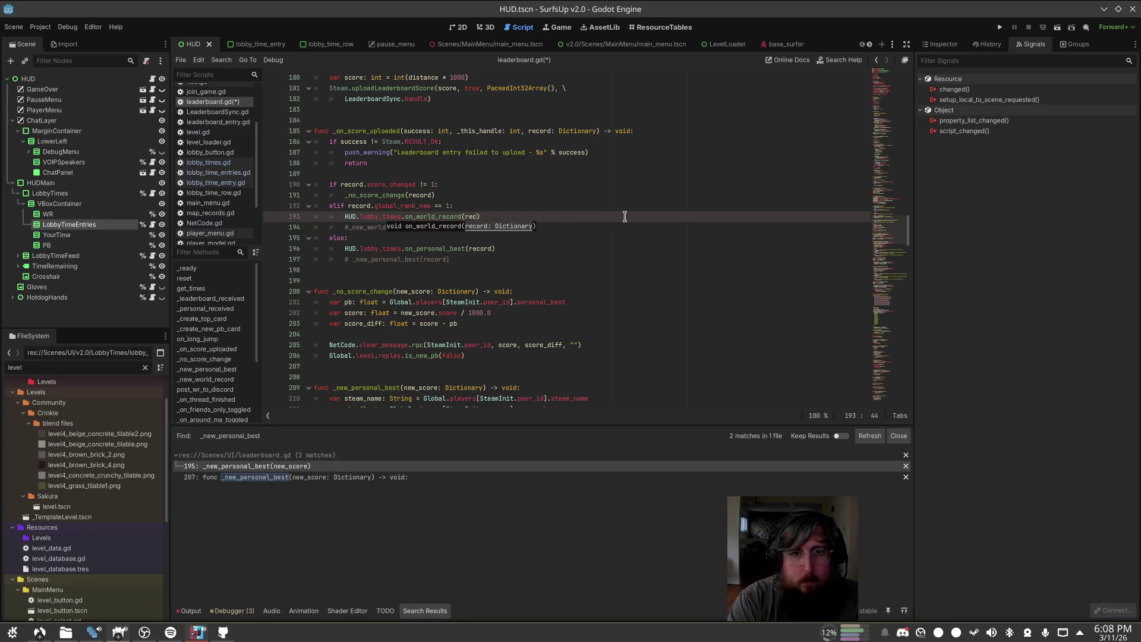
type(")")
key("ctrl+s")
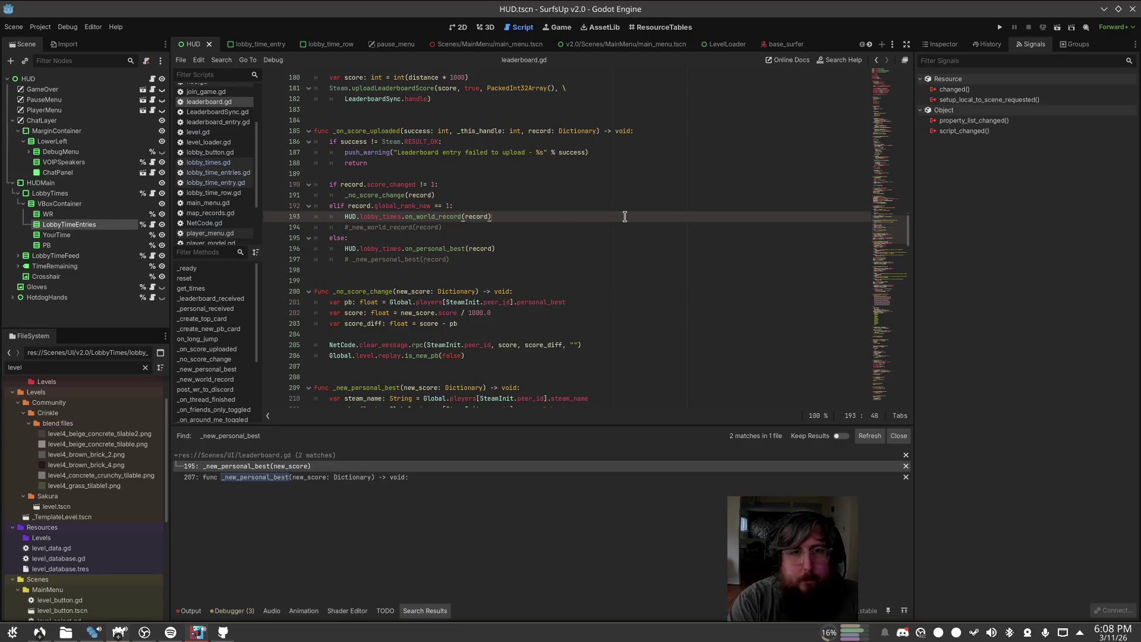
left_click(373, 346)
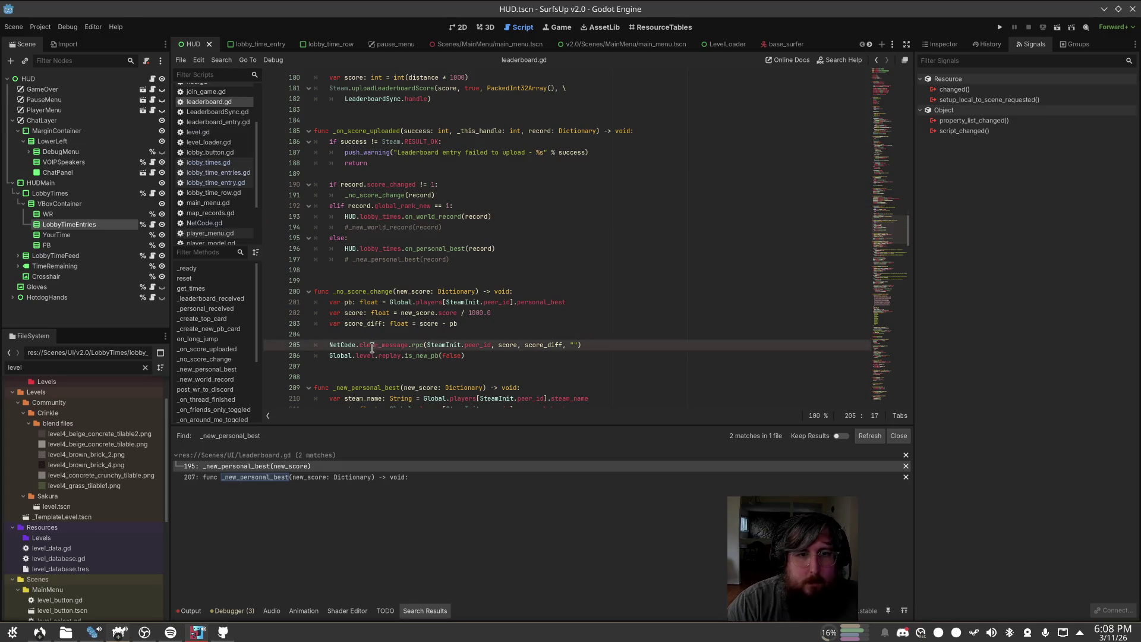
left_click(396, 347, "ctrl")
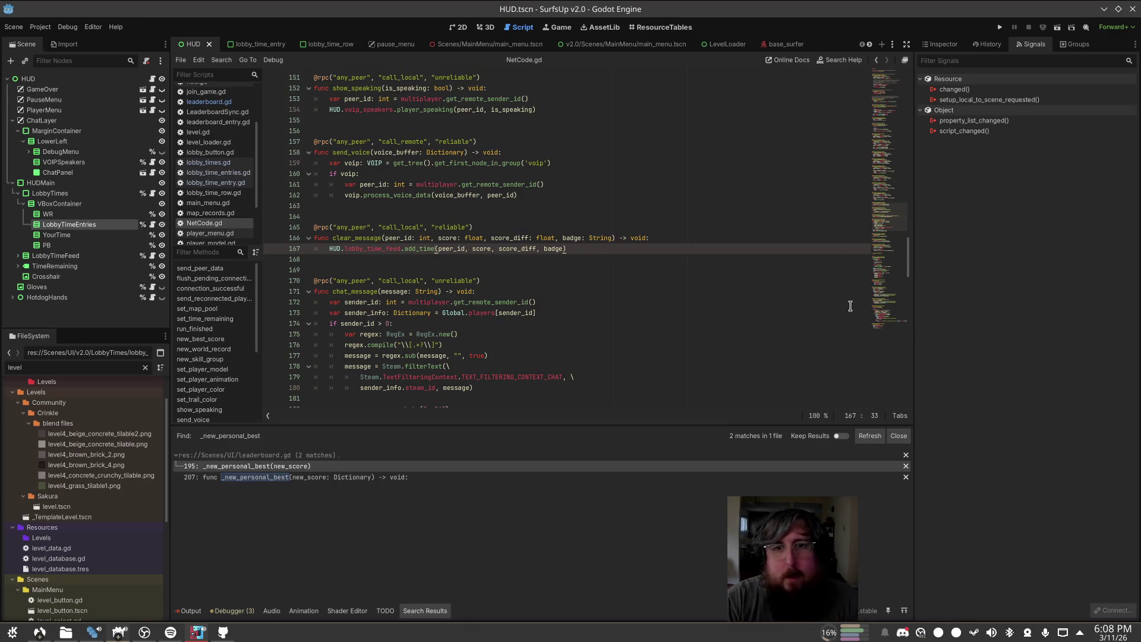
key("alt+Left")
left_click(621, 227)
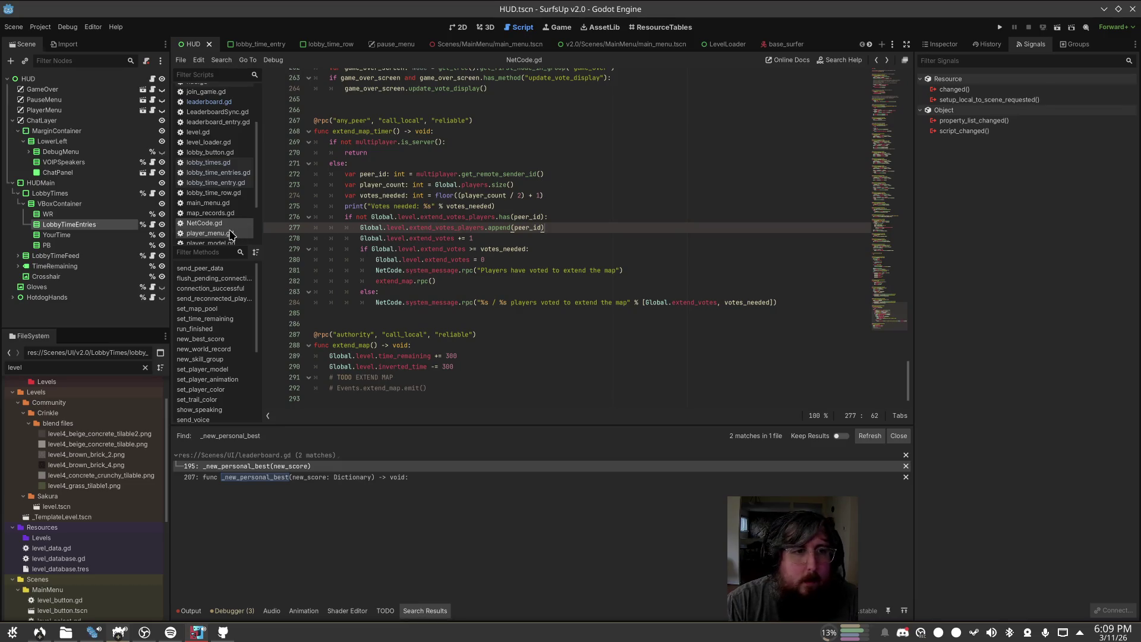
scroll(438, 227, "up", 1)
left_click(628, 185)
key("ctrl+f")
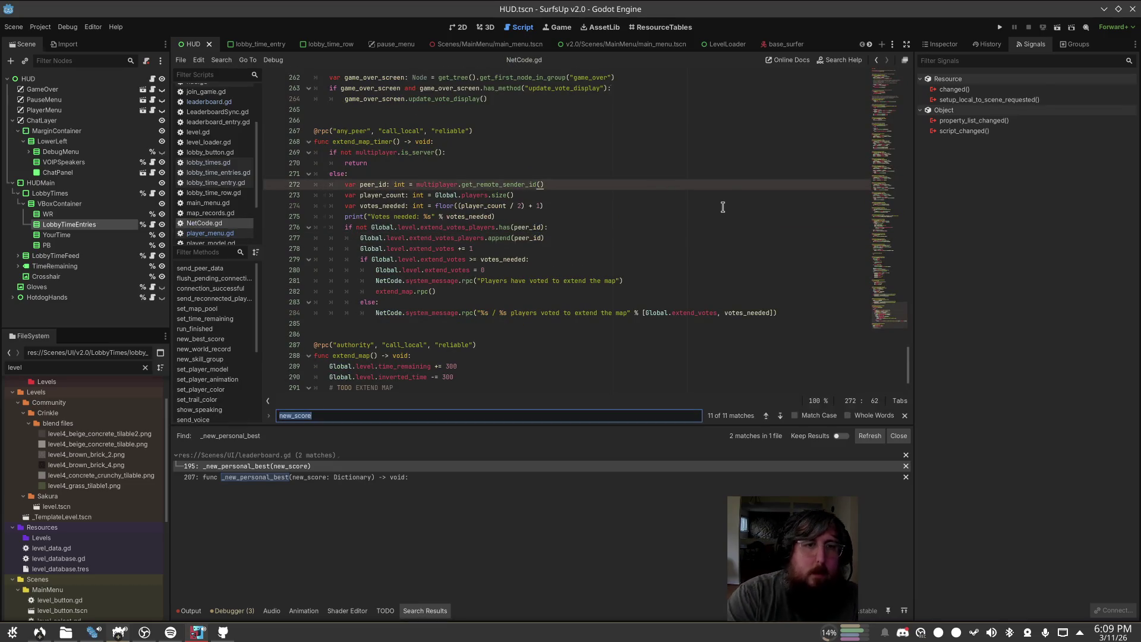
key("Escape")
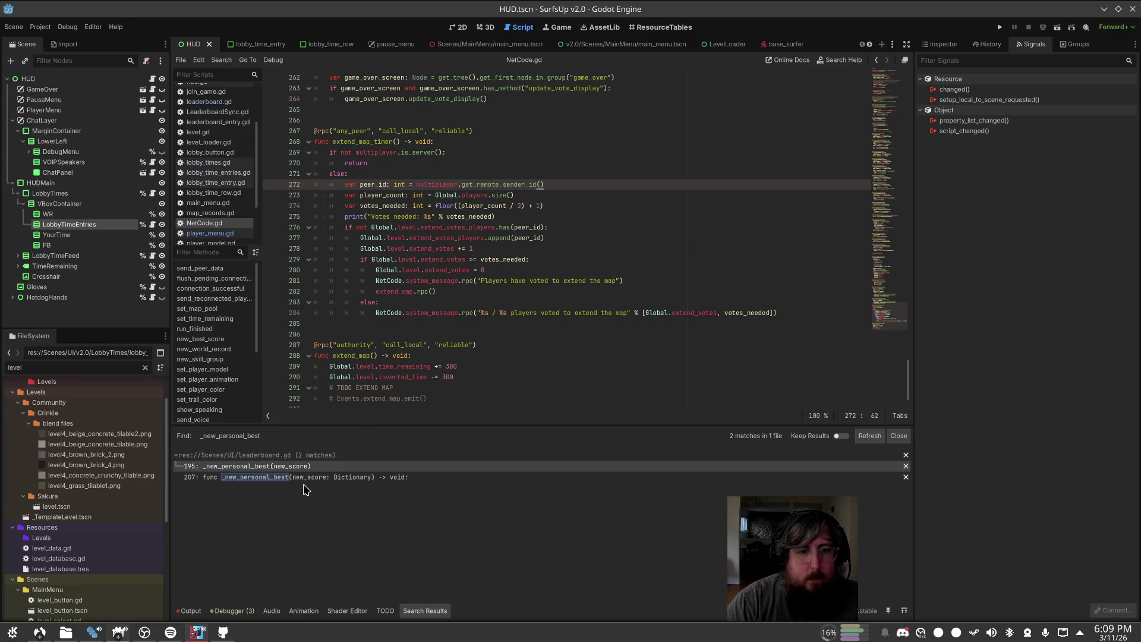
left_click(297, 478)
left_click(535, 249)
left_click(529, 206)
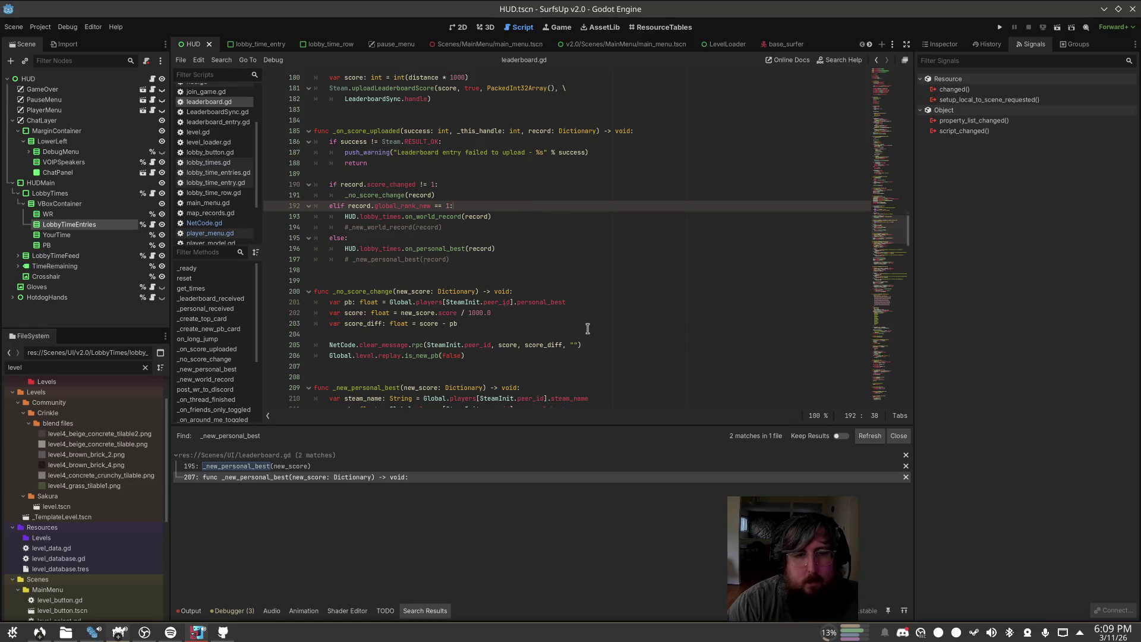
left_click(613, 334)
left_click(621, 346)
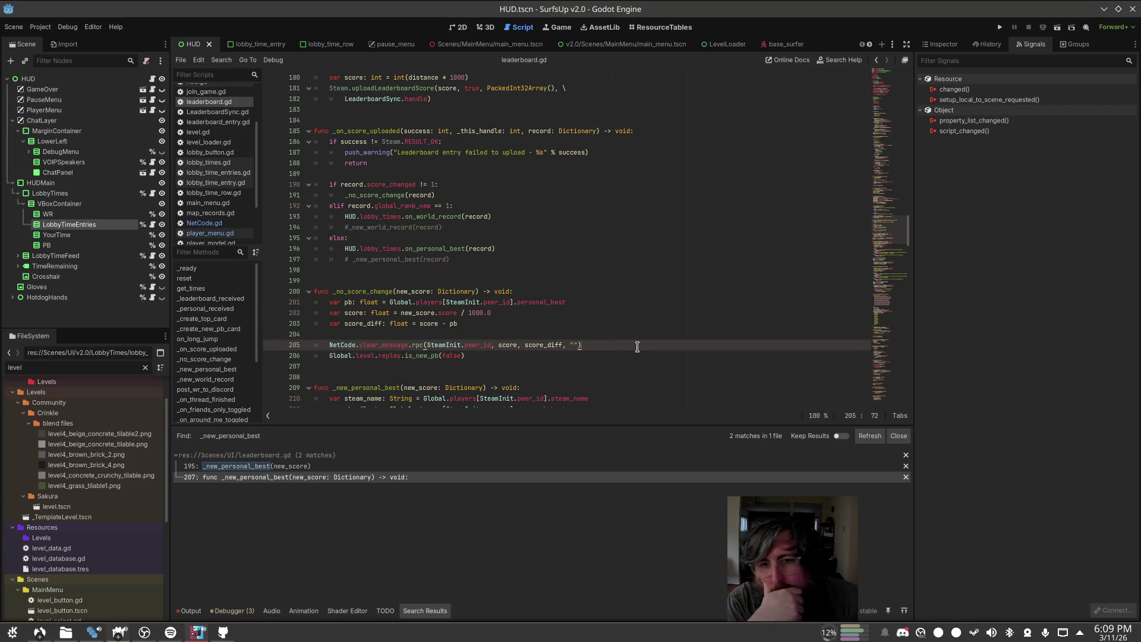
left_click(381, 345, "ctrl")
left_click(584, 245)
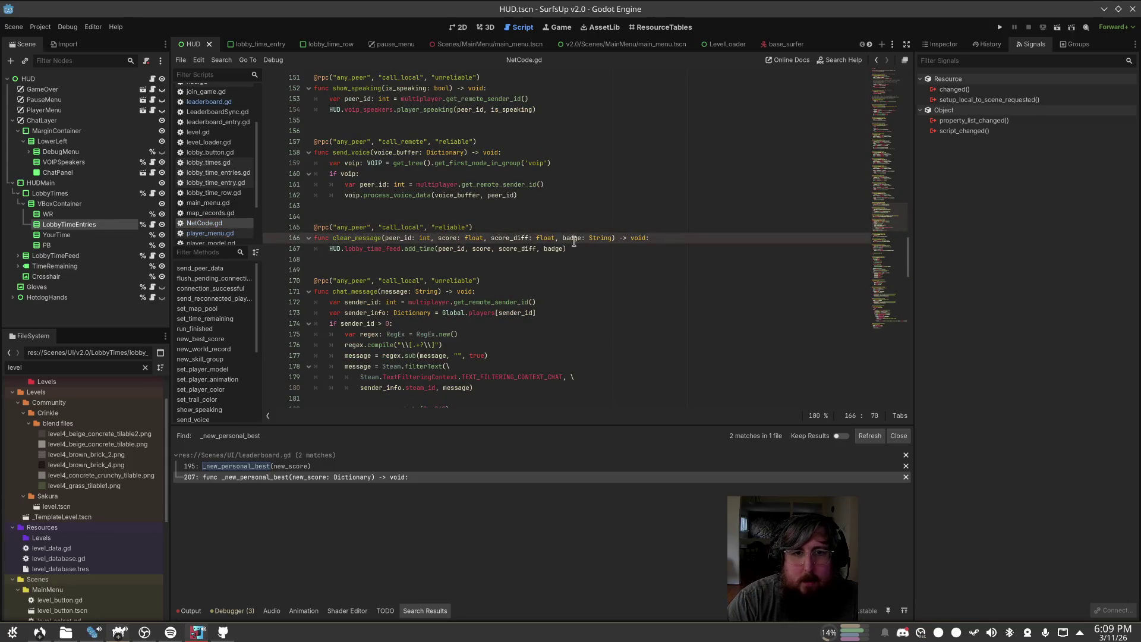
scroll(585, 245, "down", 10)
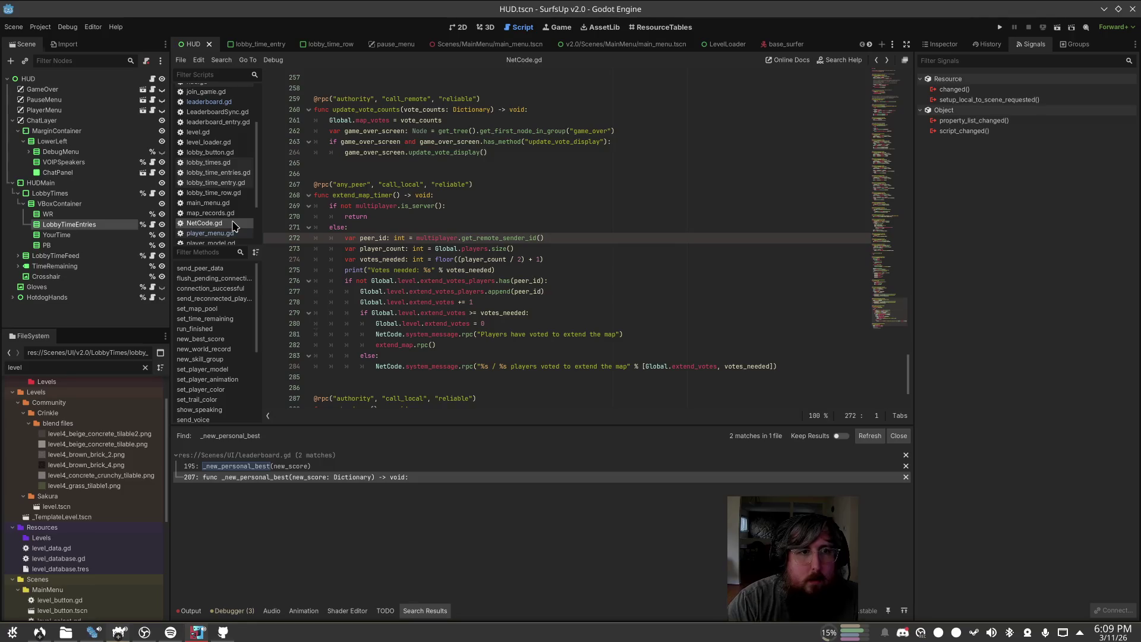
left_click(331, 477)
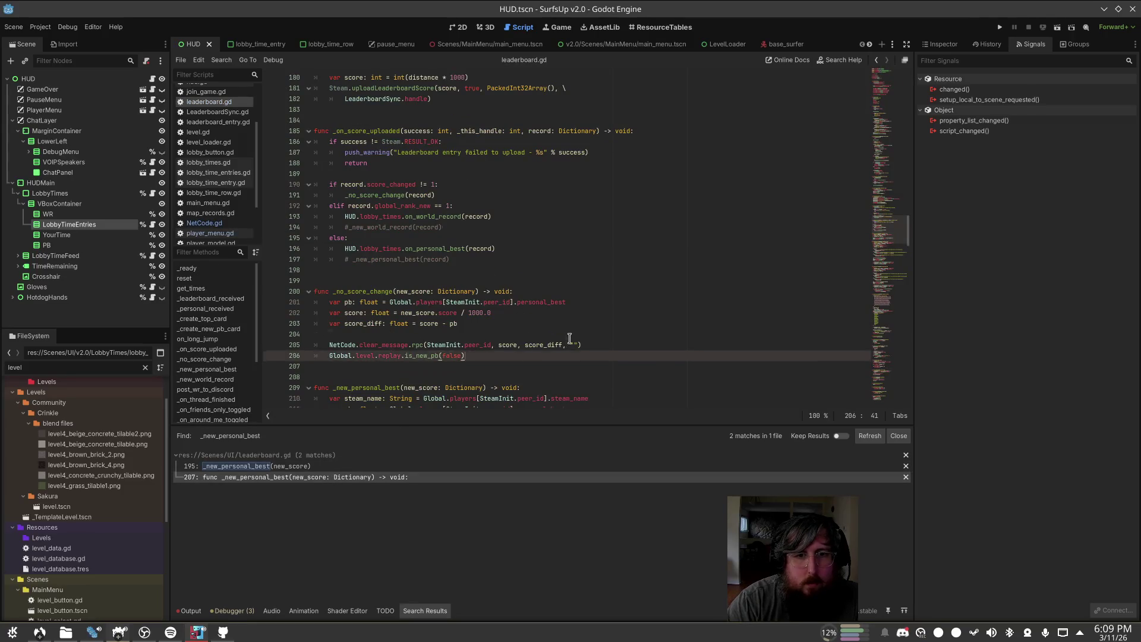
left_click(629, 345)
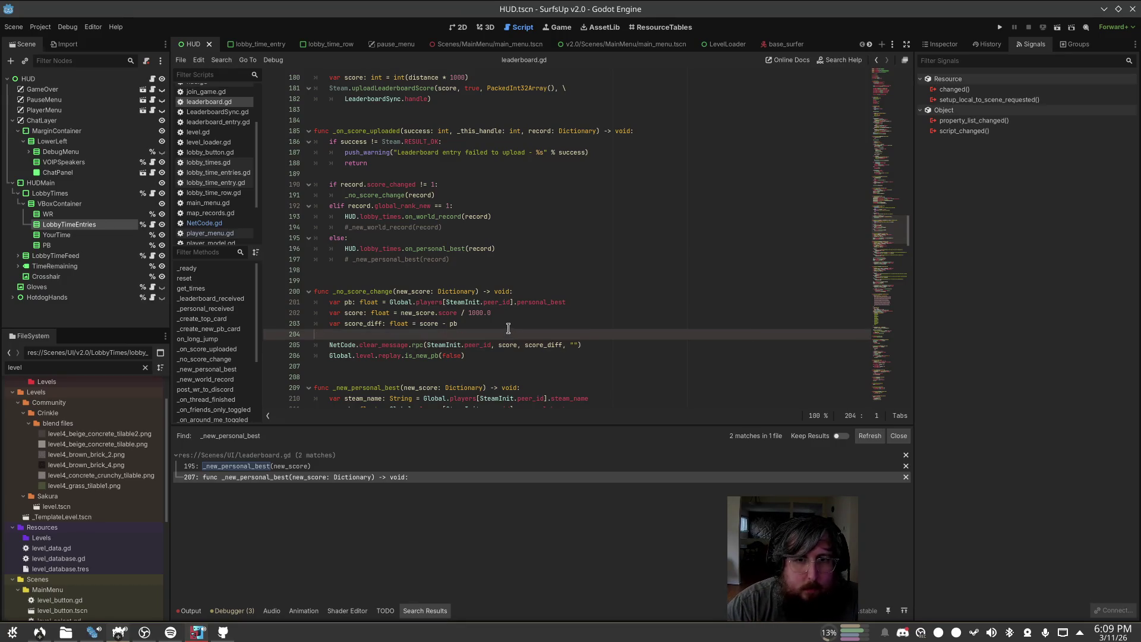
Step: Move the pb, score and score_diff variable lines into the upload handler after the early return
left_click(387, 324)
left_click_drag(458, 324, 303, 301)
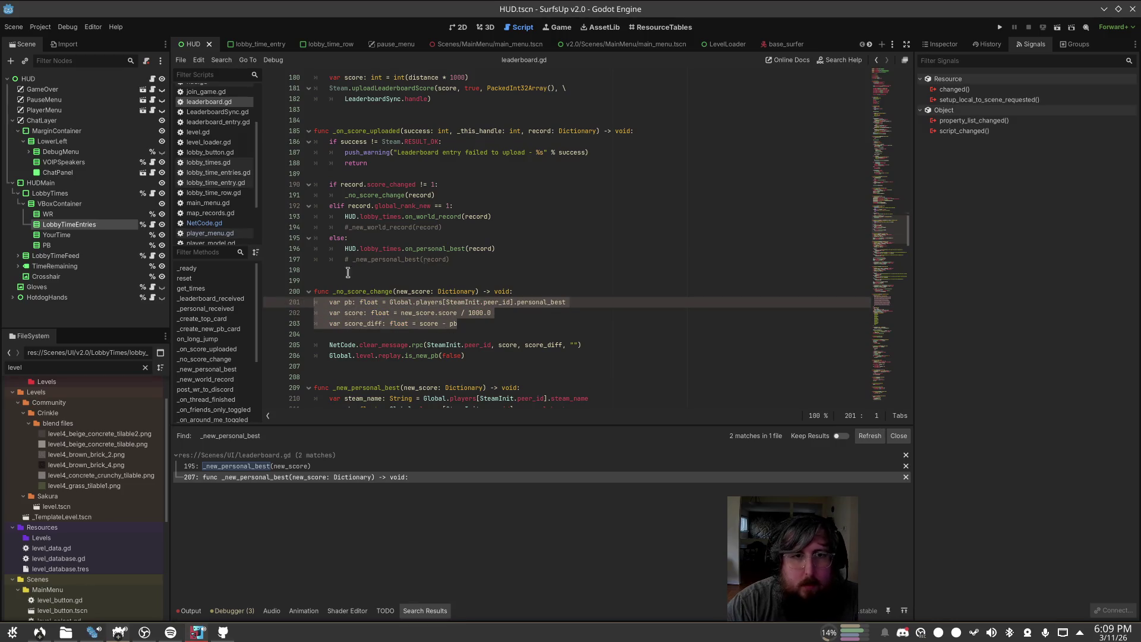
key("ctrl+x")
left_click(648, 131)
left_click(631, 163)
key("Return")
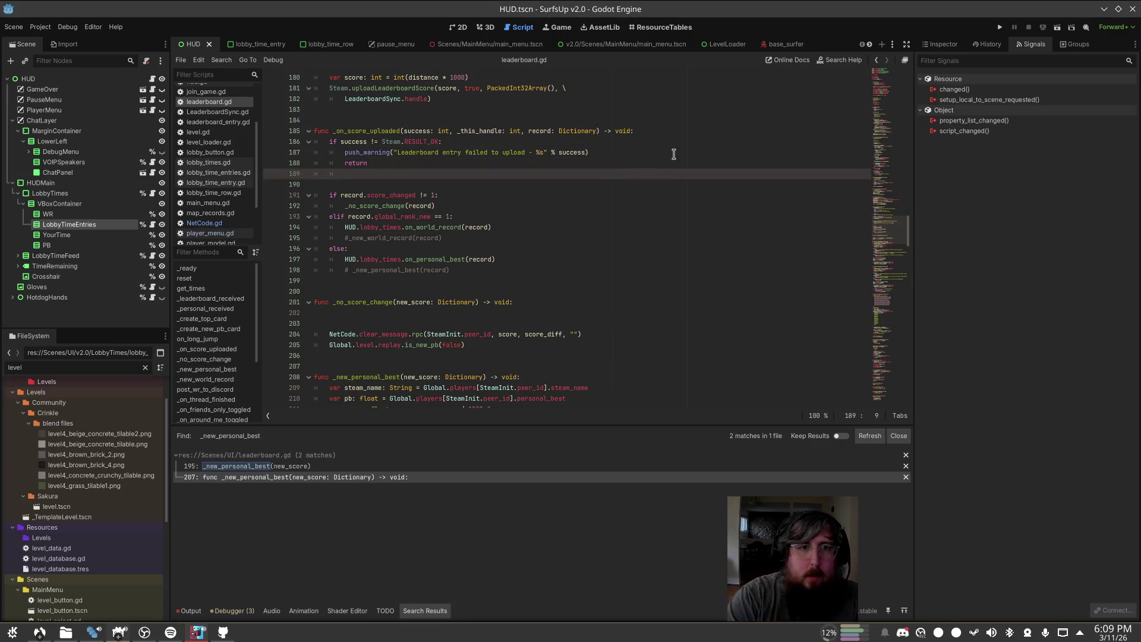
key("ctrl+v")
key("Up")
key("Up")
key("Home")
key("BackSpace")
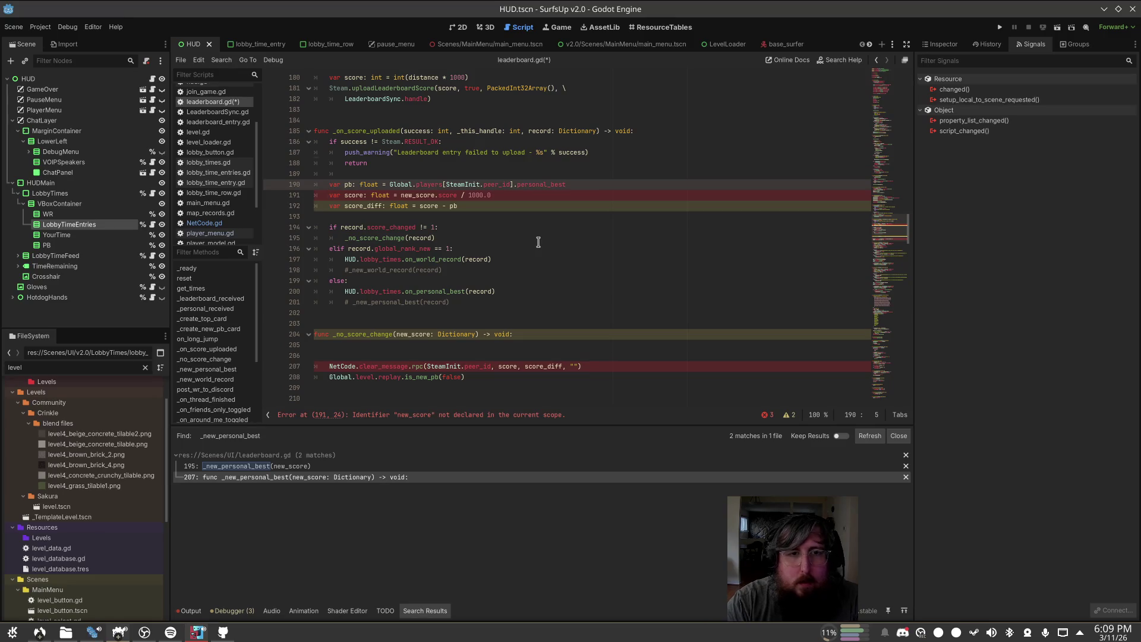
Step: Make the score line read record.score and comment out the var pb declaration
key("Down")
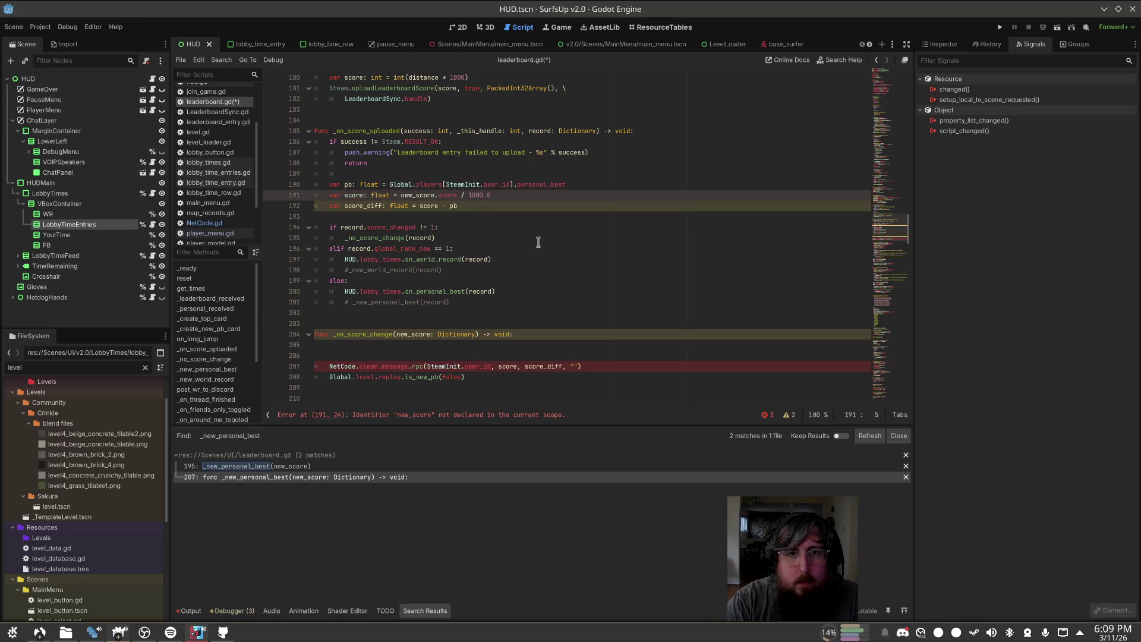
key("End")
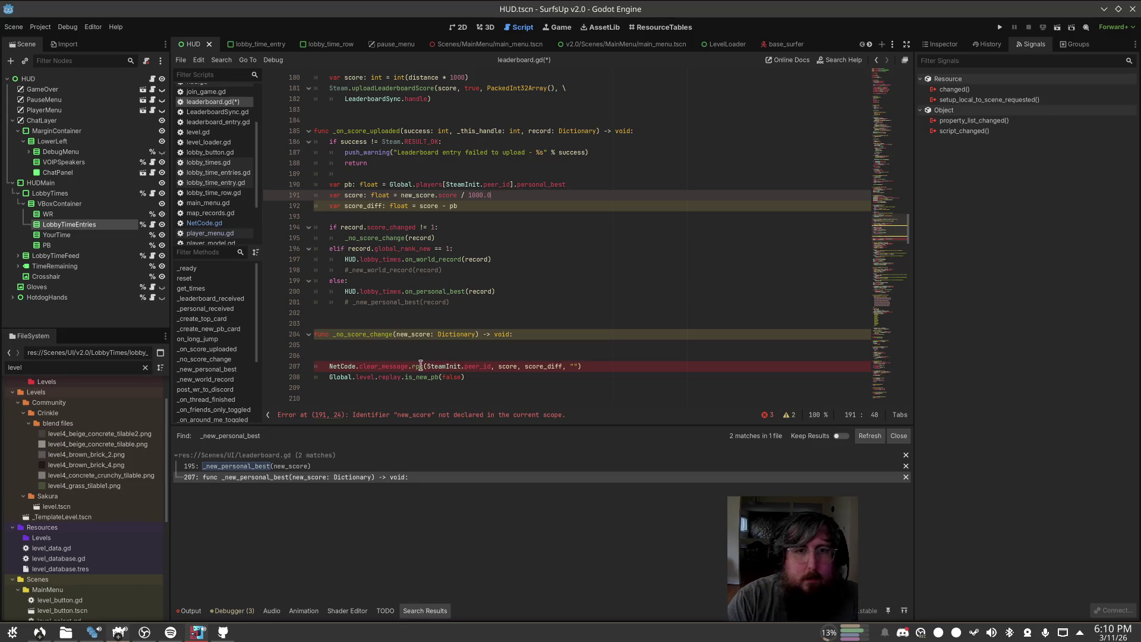
double_click(407, 196)
type("ra")
key("BackSpace")
type("eco")
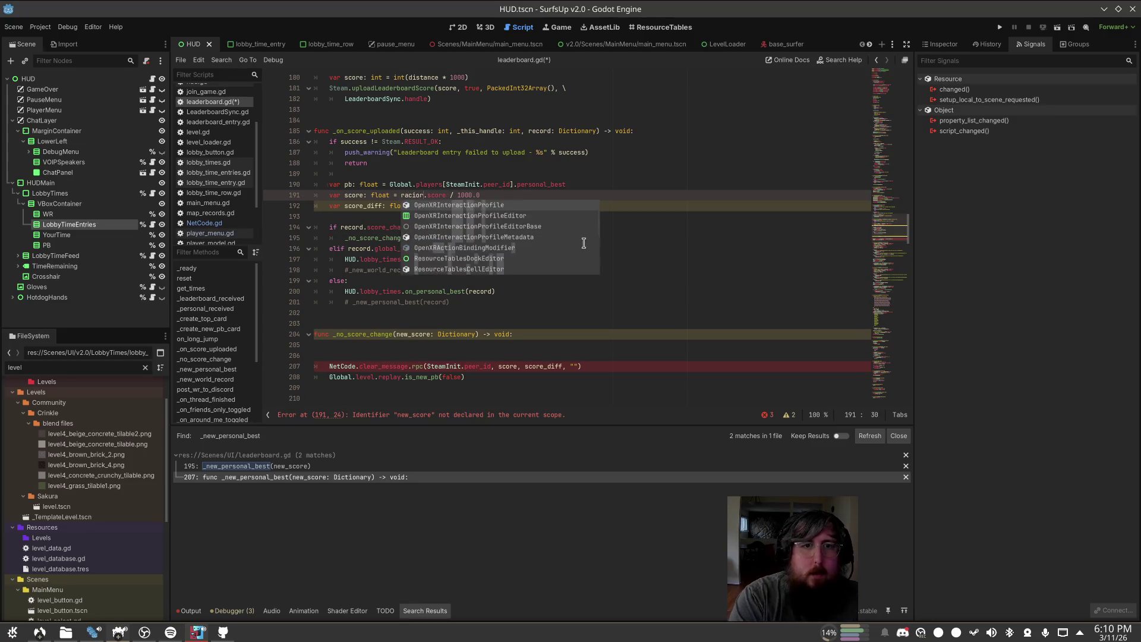
key("Return")
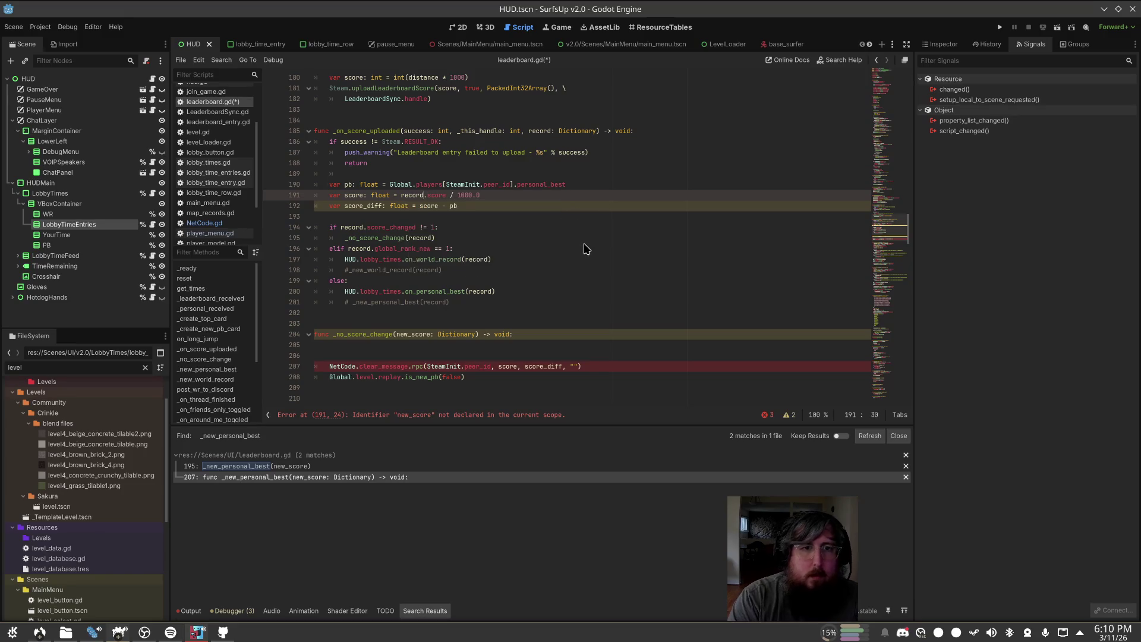
key("Up")
key("Home")
key("ctrl+k")
key("Down")
key("Down")
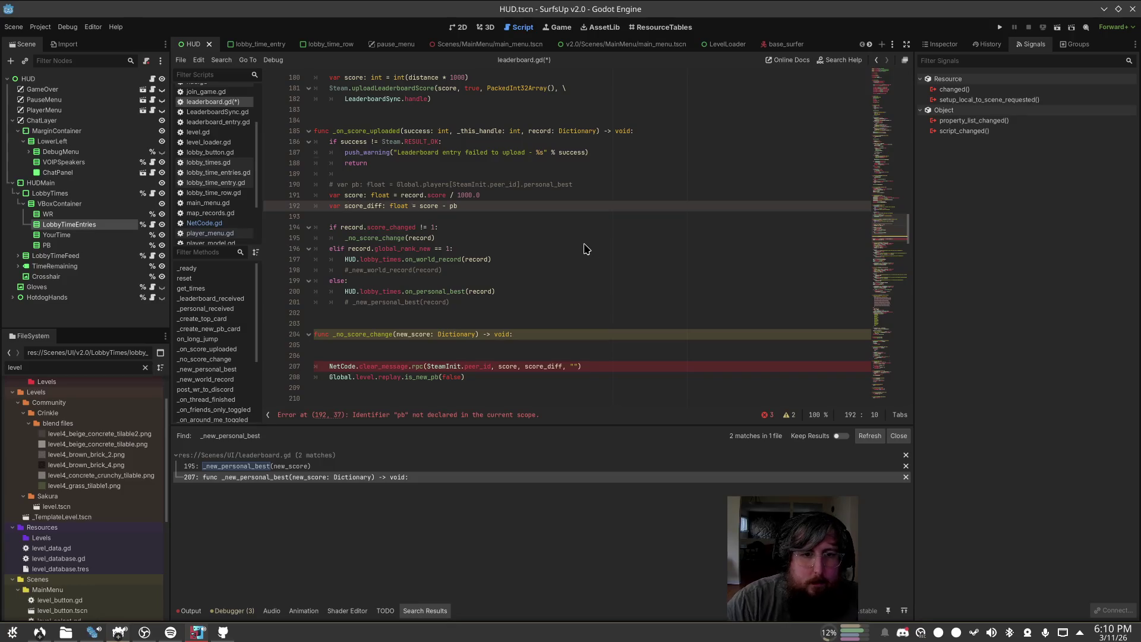
Step: Add a new line in the _no_score_change function body and save the script
left_click(585, 334)
key("Return")
type("oas")
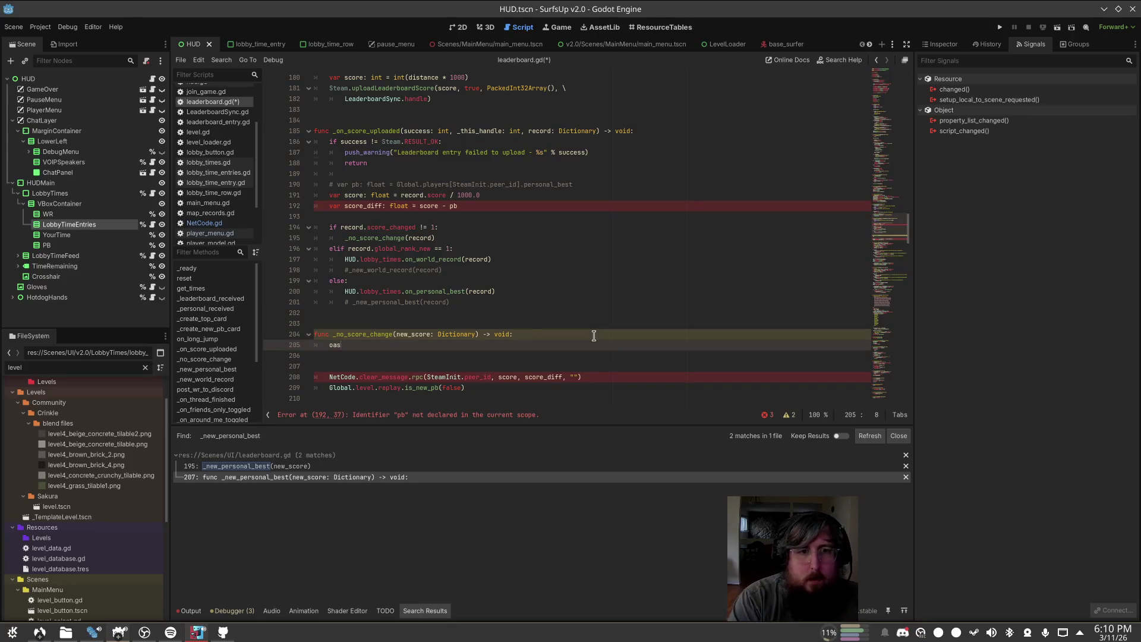
key("BackSpace")
key("BackSpace")
key("BackSpace")
type("pa")
key("ctrl+s")
Step: Uncomment the pb declaration and rename pb to prev_pb there and in score_diff, then save
left_click(581, 184)
key("ctrl+k")
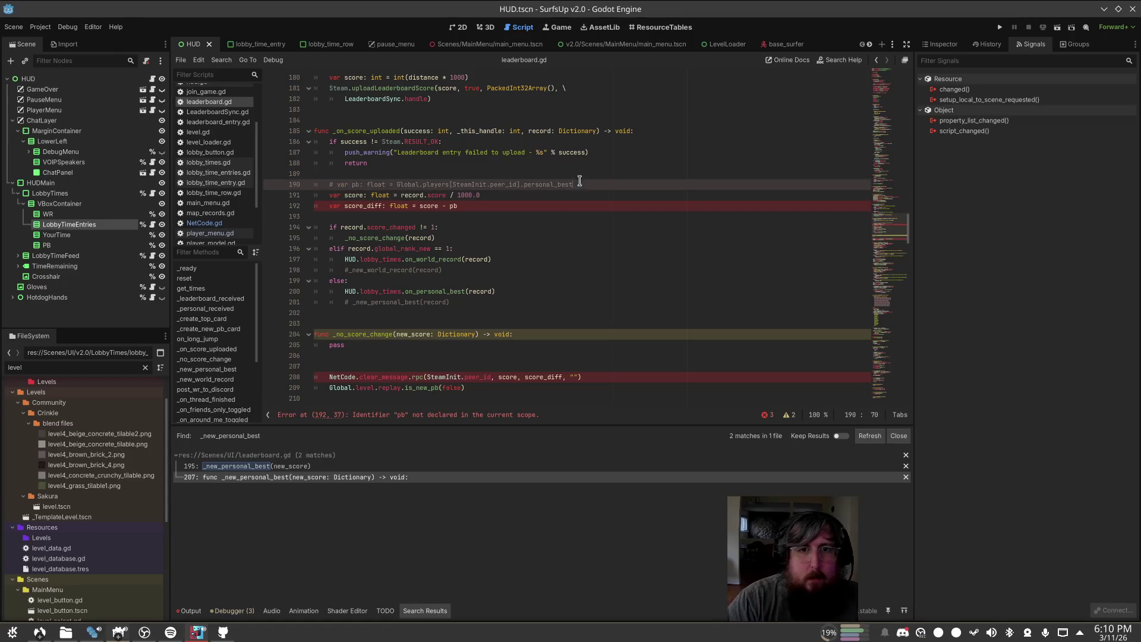
key("Right")
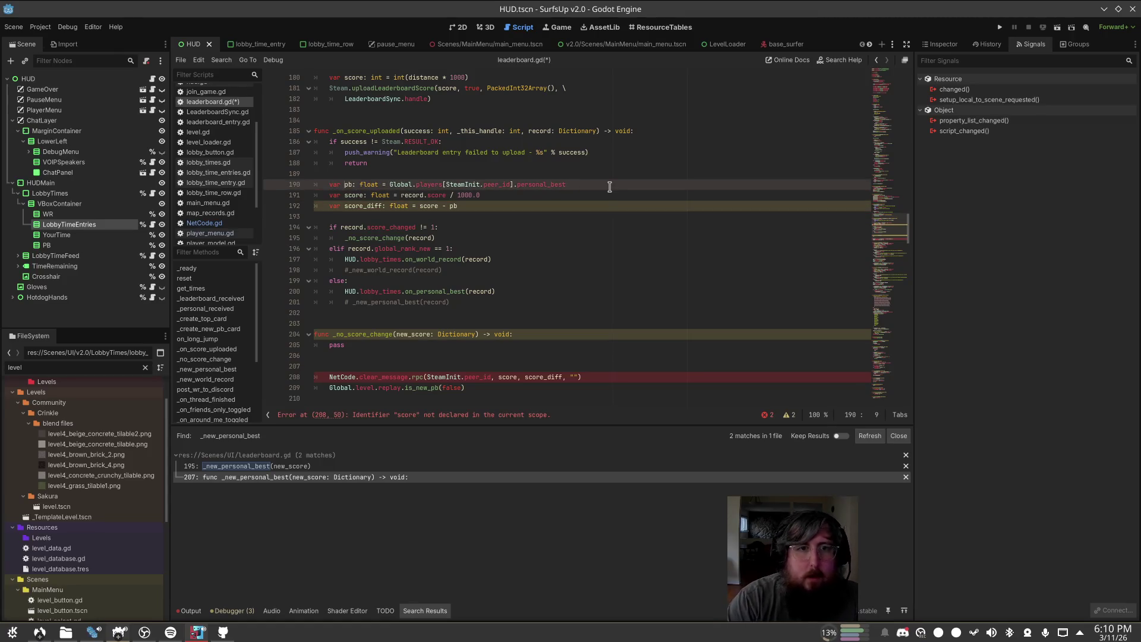
type("prev_")
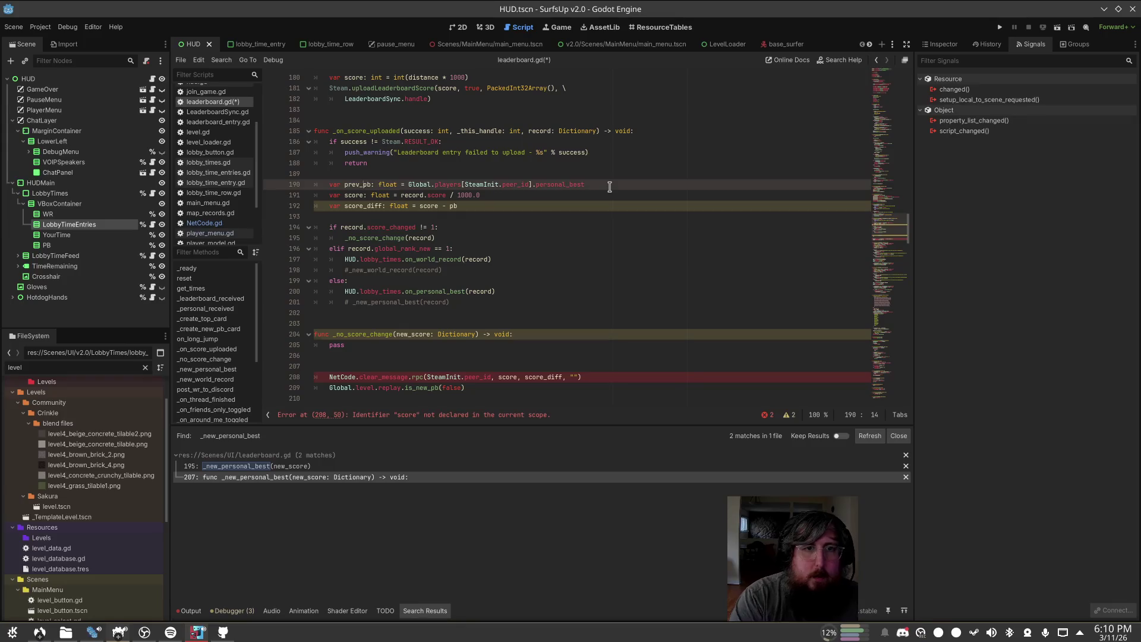
left_click(369, 185)
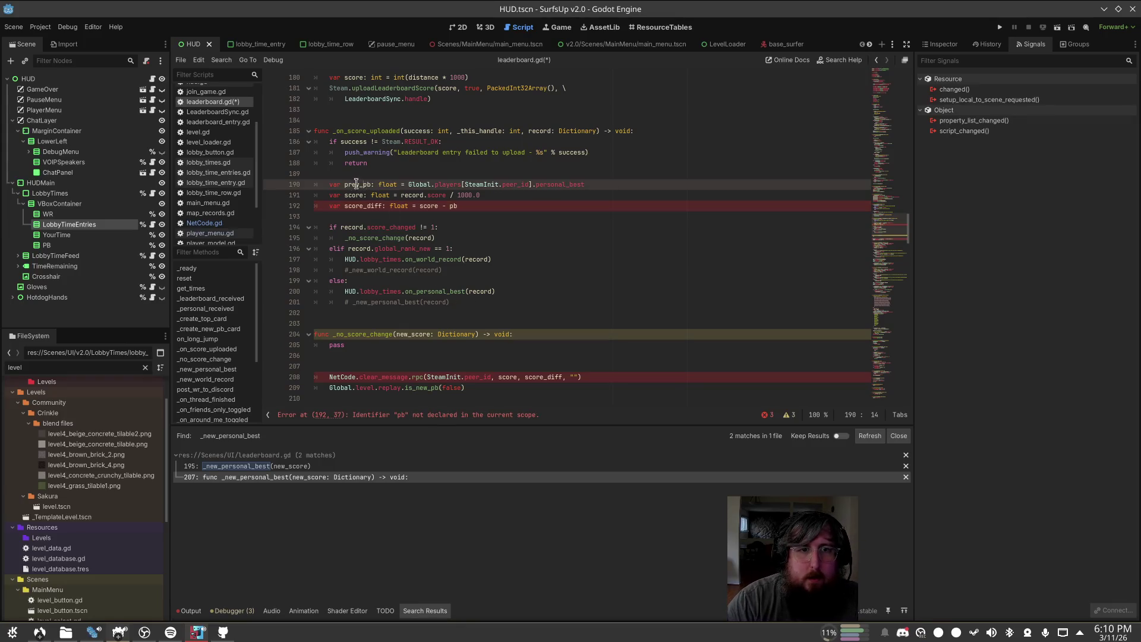
left_click(450, 206)
type("prev_")
key("ctrl+s")
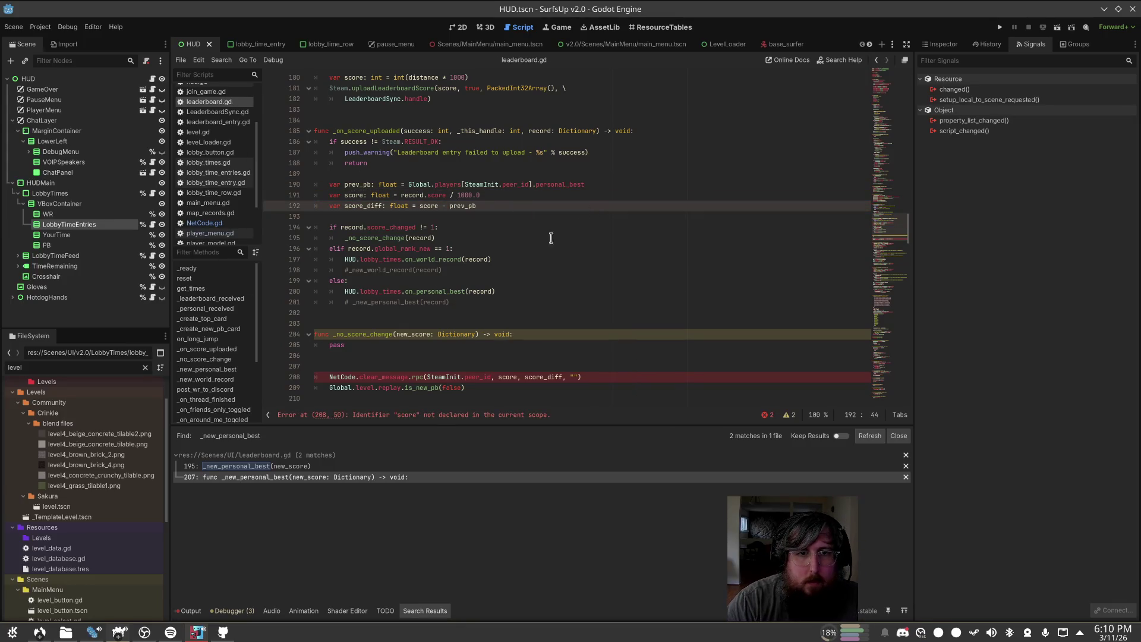
Step: Paste the clear_message and is_new_pb(false) lines under the _no_score_change(record) call
scroll(503, 253, "down", 2)
left_click(463, 313)
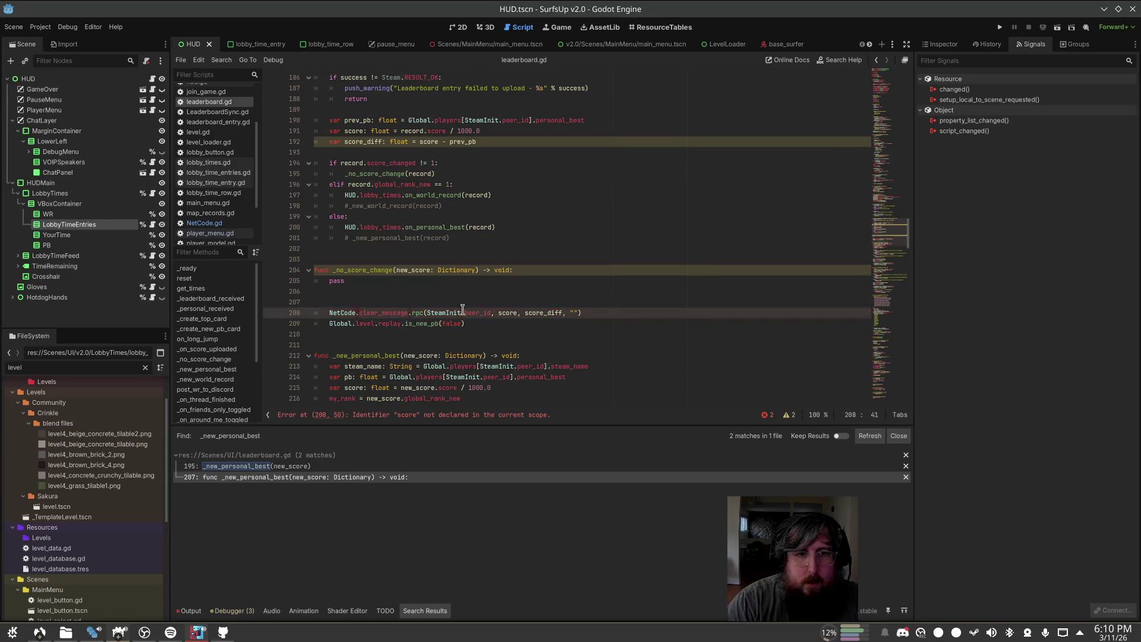
left_click(458, 173)
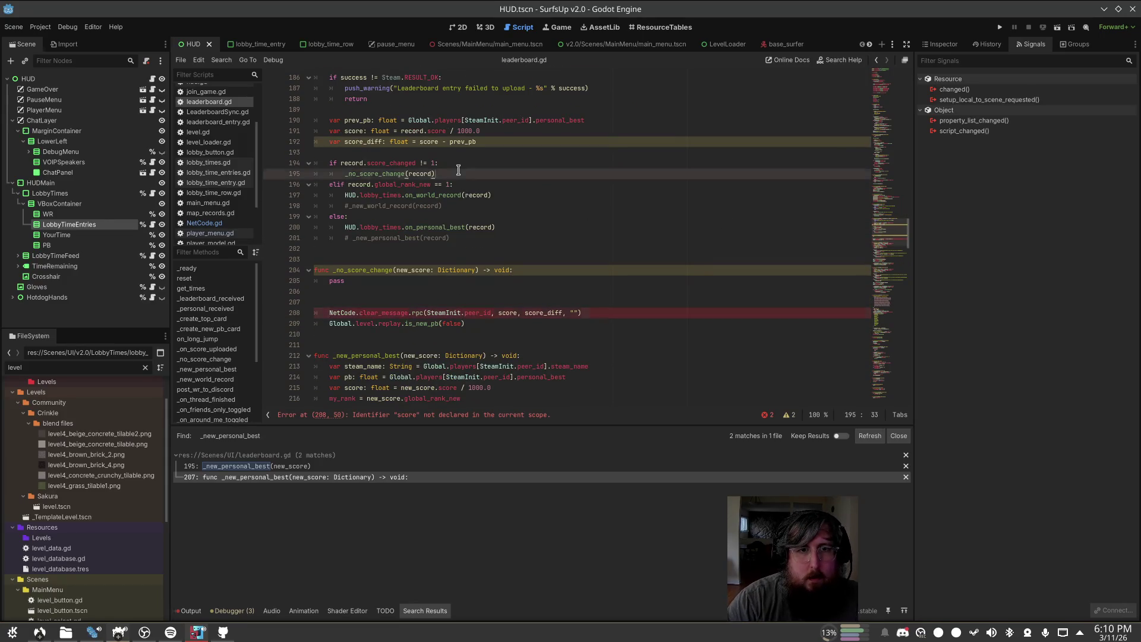
key("Return")
key("ctrl+v")
left_click(498, 335)
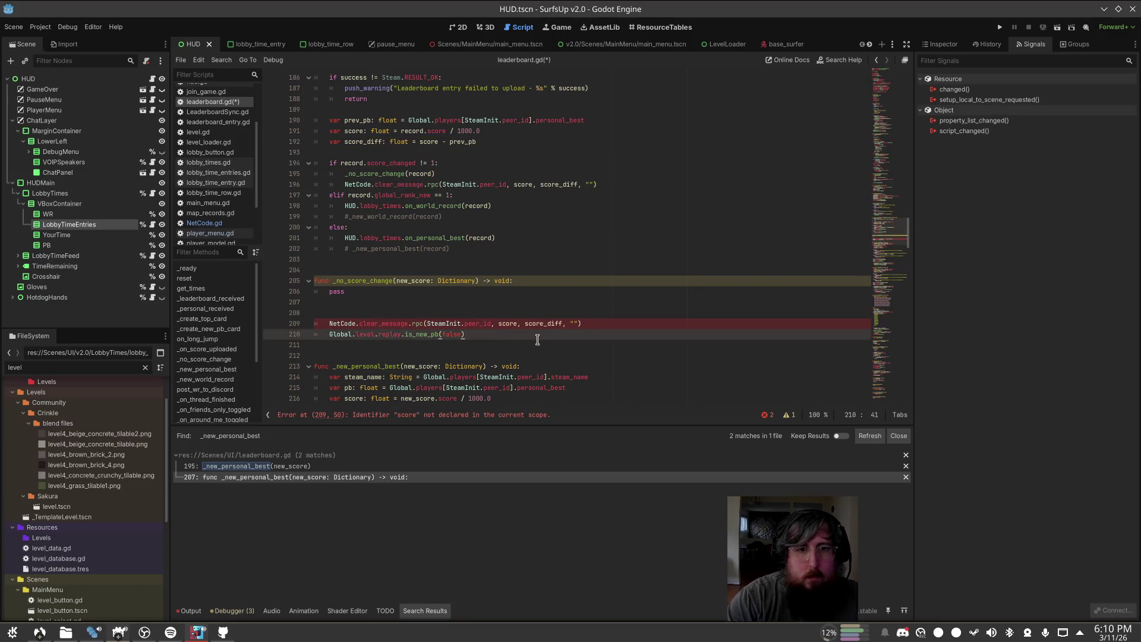
key("Up")
key("Up")
key("Up")
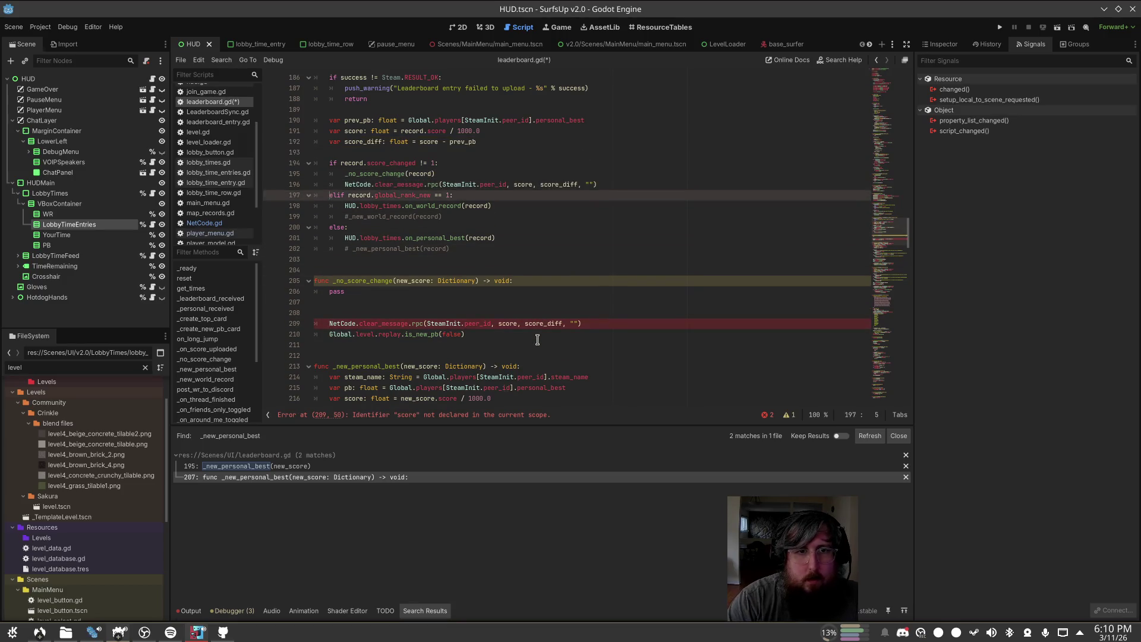
key("End")
key("Return")
type("Global.level.replay.is_new_pb(false)")
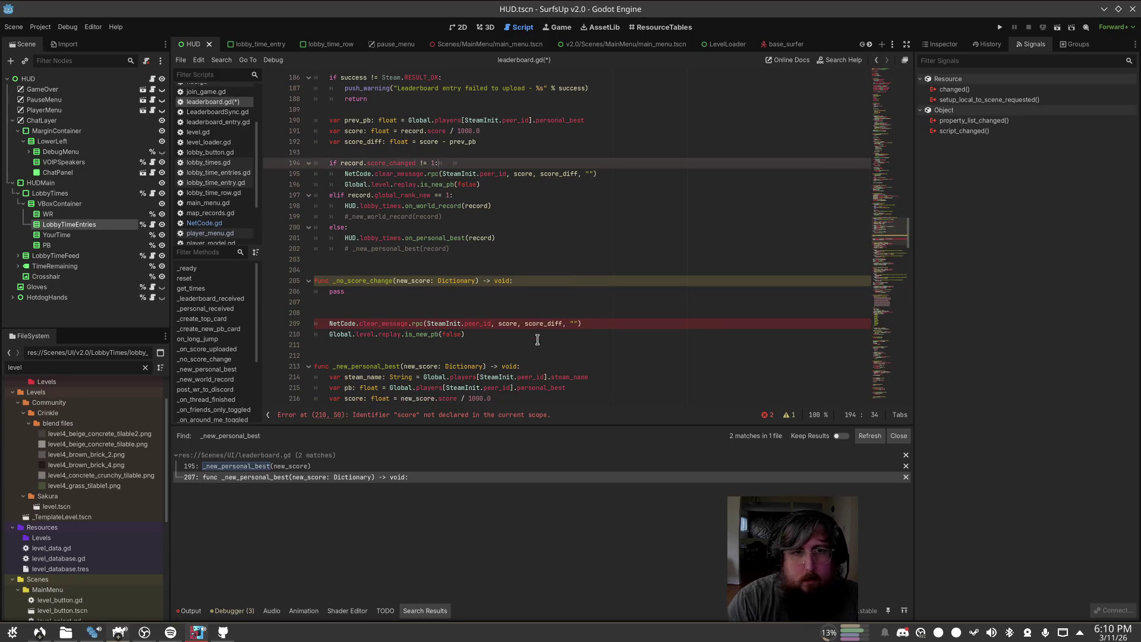
Step: Delete the _no_score_change(record) call and the _no_score_change function
key("ctrl+shift+k")
left_click(383, 292)
key("shift+Up")
key("shift+Home")
key("BackSpace")
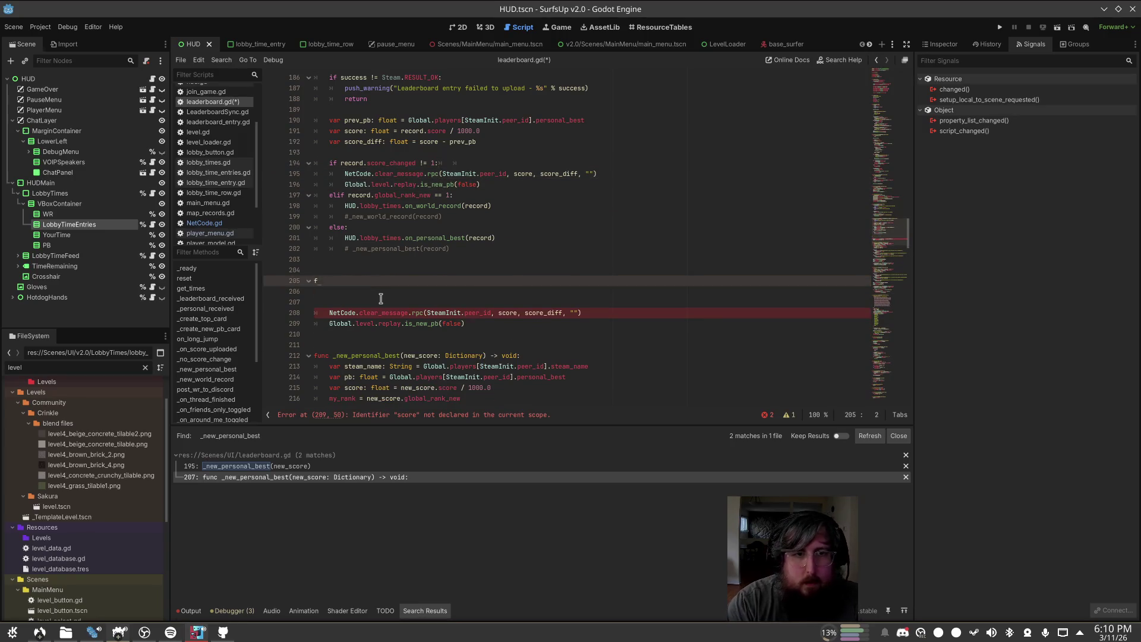
key("BackSpace")
key("BackSpace")
Step: Remove the leftover clear_message and is_new_pb lines and the blank lines around them
key("Down")
key("Down")
key("BackSpace")
key("Down")
key("Home")
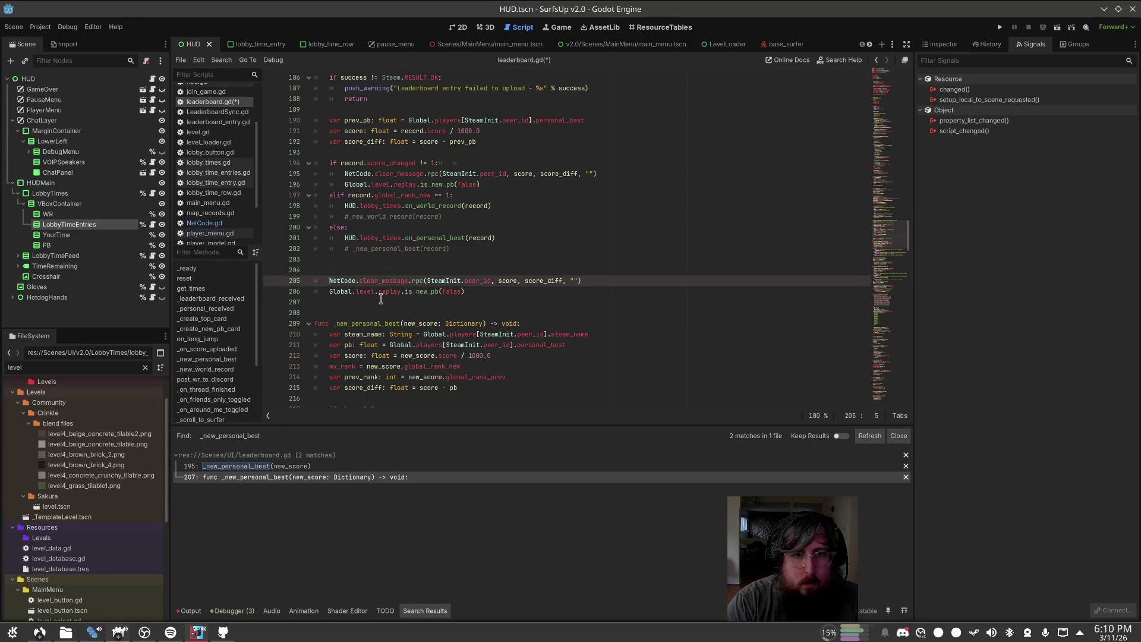
key("shift+Down")
key("shift+End")
key("ctrl+x")
key("Delete")
key("Delete")
key("Up")
key("Up")
key("Up")
key("End")
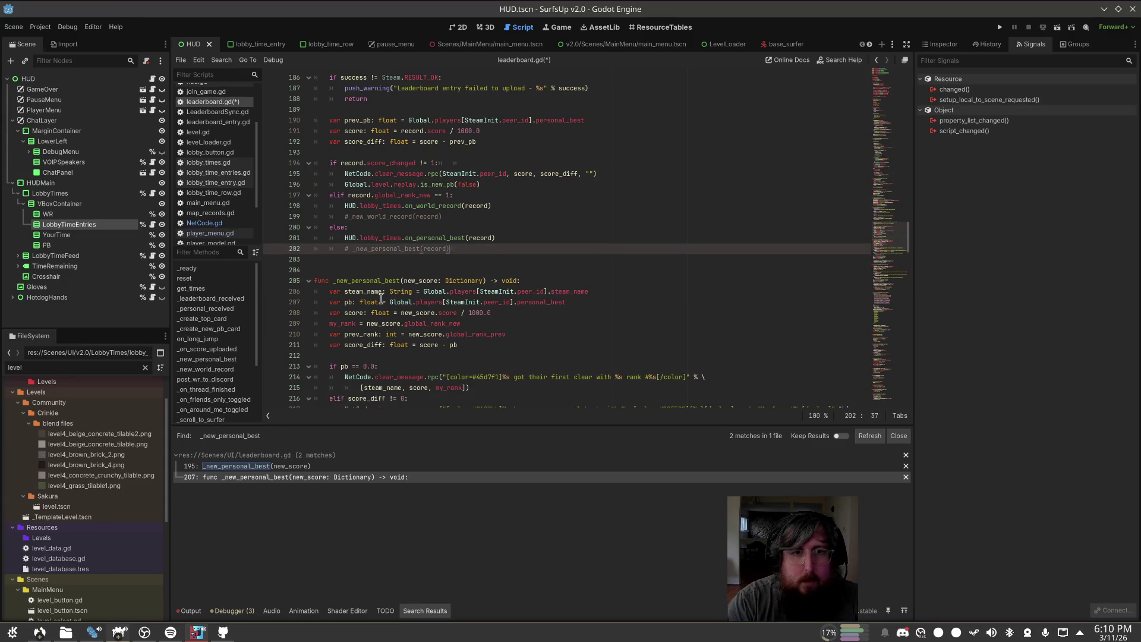
left_click(398, 174)
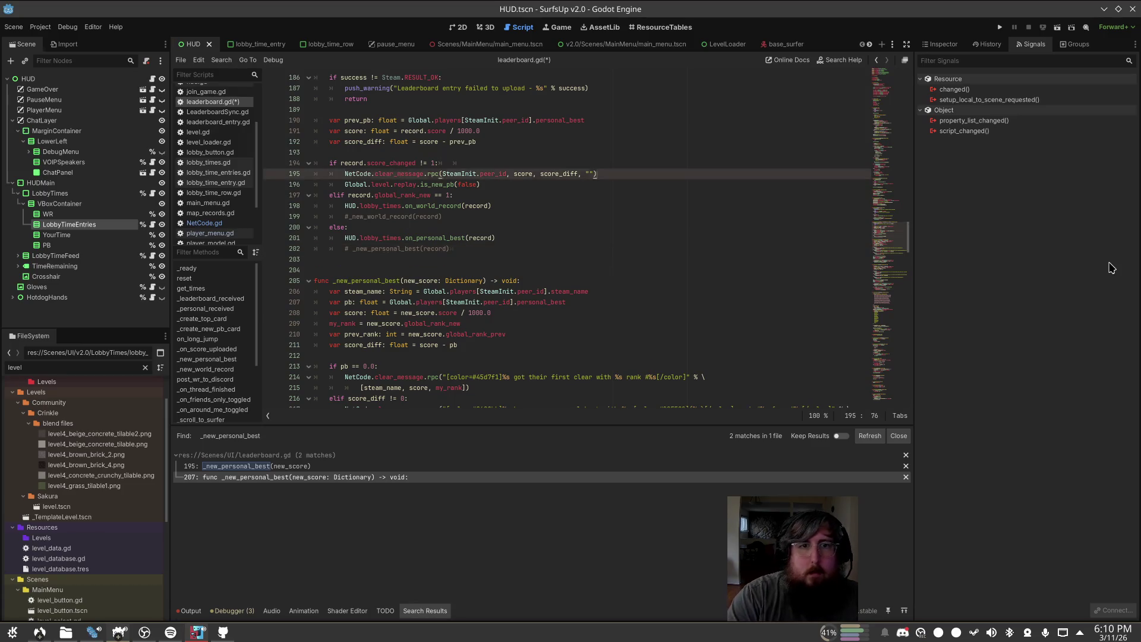
Step: Copy the clear_message call under the world-record elif for "WR" and delete the commented _new_world_record line
key("ctrl+c")
key("Down")
key("Down")
key("Down")
key("ctrl+v")
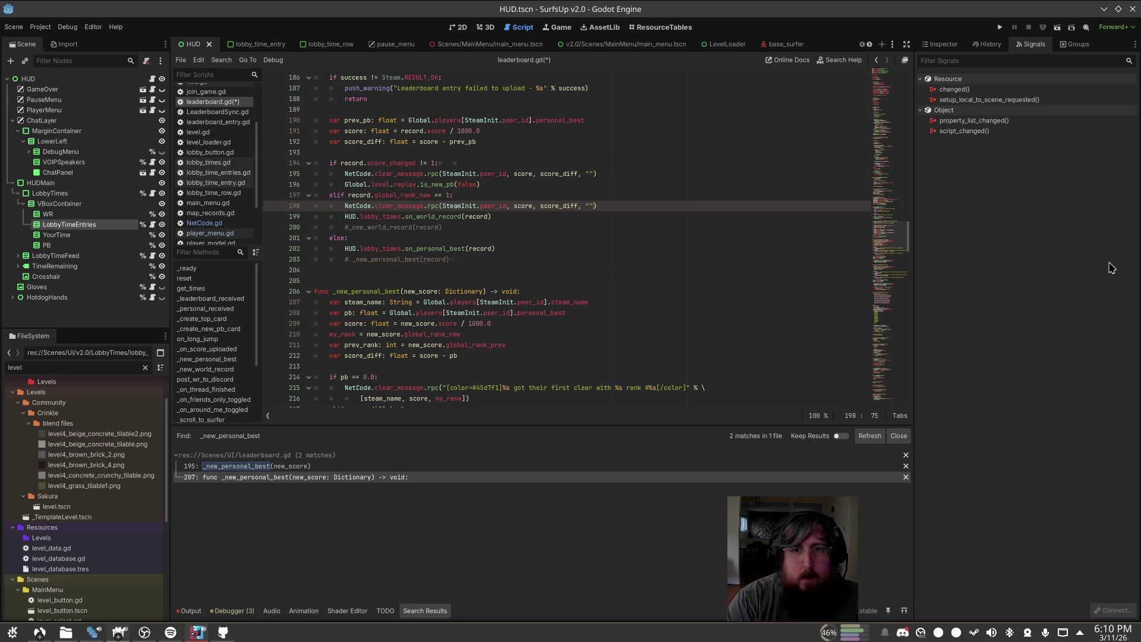
key("Down")
key("Down")
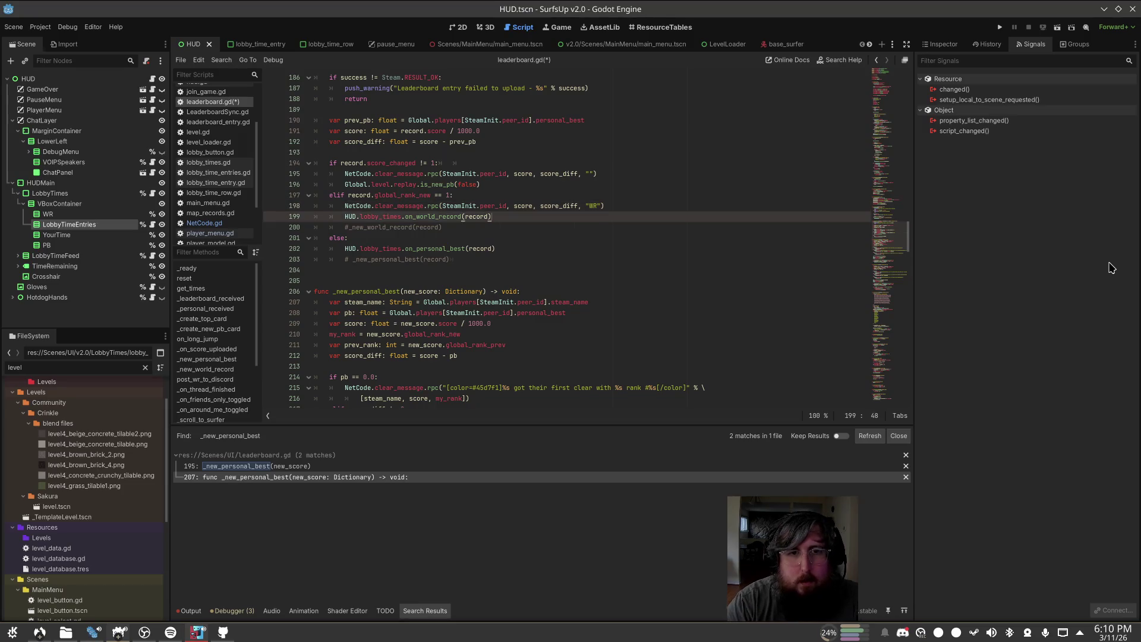
key("shift+Home")
key("BackSpace")
key("Home")
key("BackSpace")
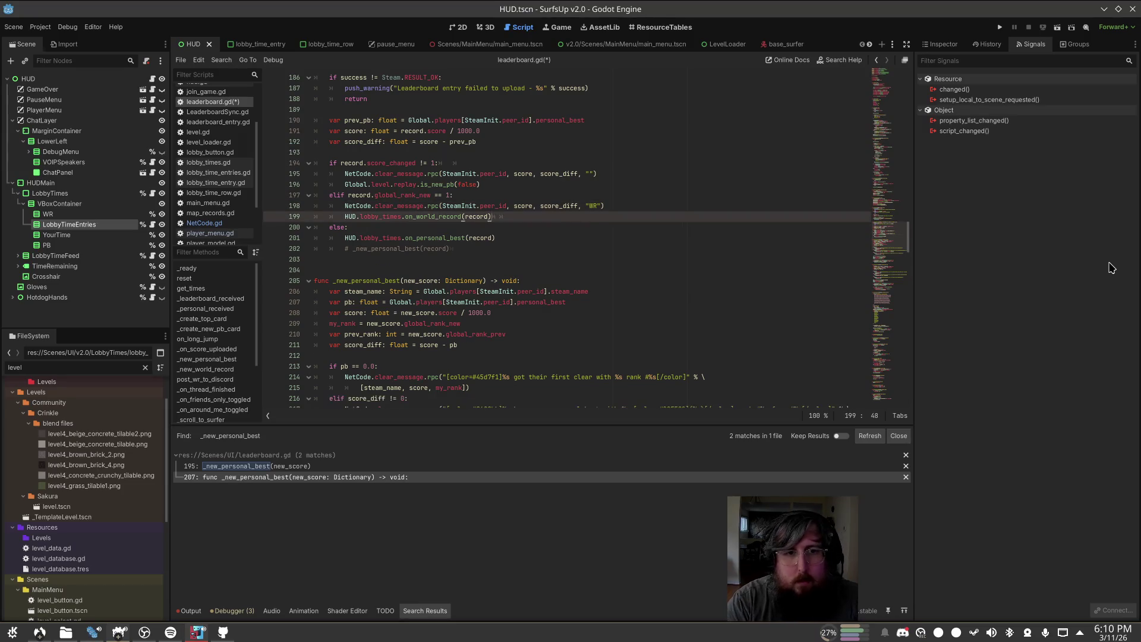
key("Down")
key("Down")
Step: Paste the clear_message call under else for "PB" and delete the commented _new_personal_best line
key("ctrl+v")
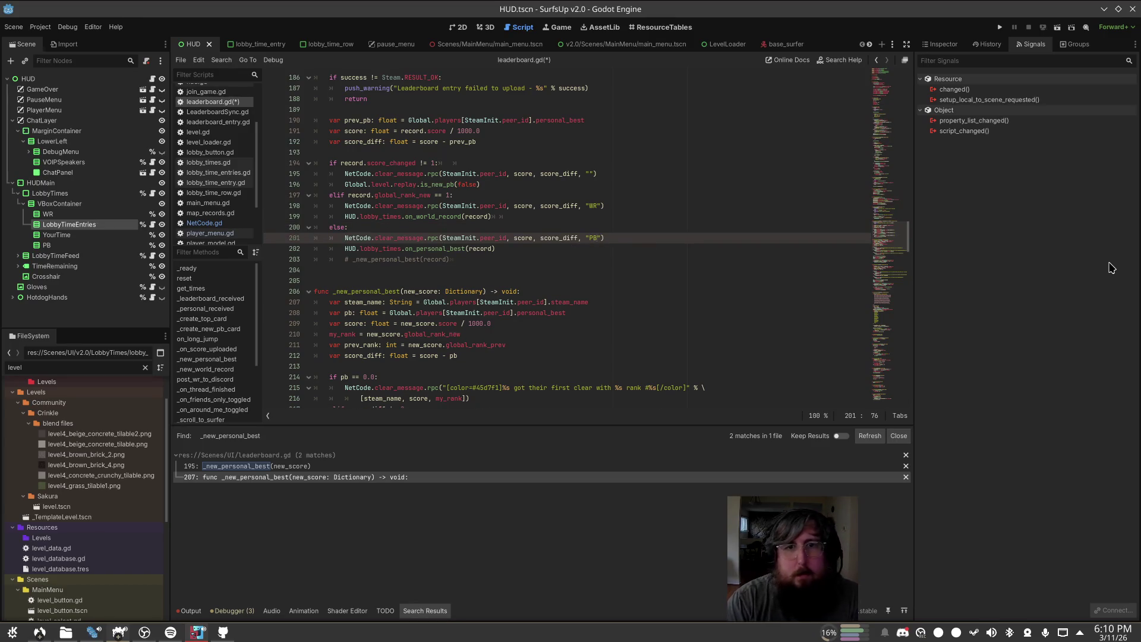
key("Down")
key("Down")
key("Home")
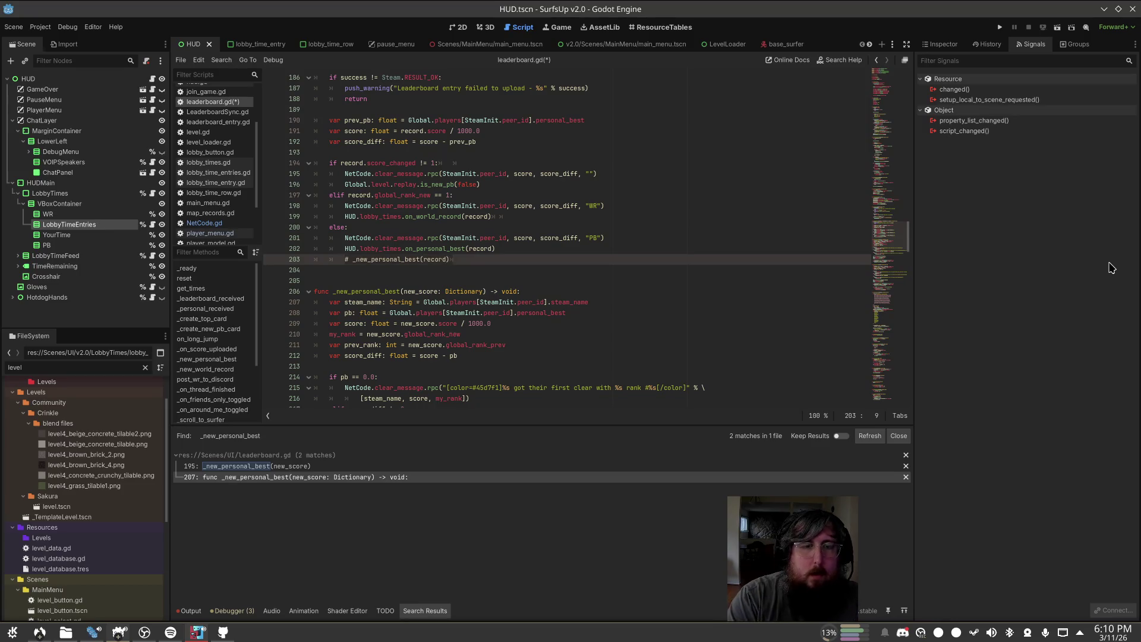
key("shift+End")
key("BackSpace")
key("BackSpace")
key("BackSpace")
Step: Find the my_rank and prev_rank lines further down the script
scroll(542, 222, "down", 3)
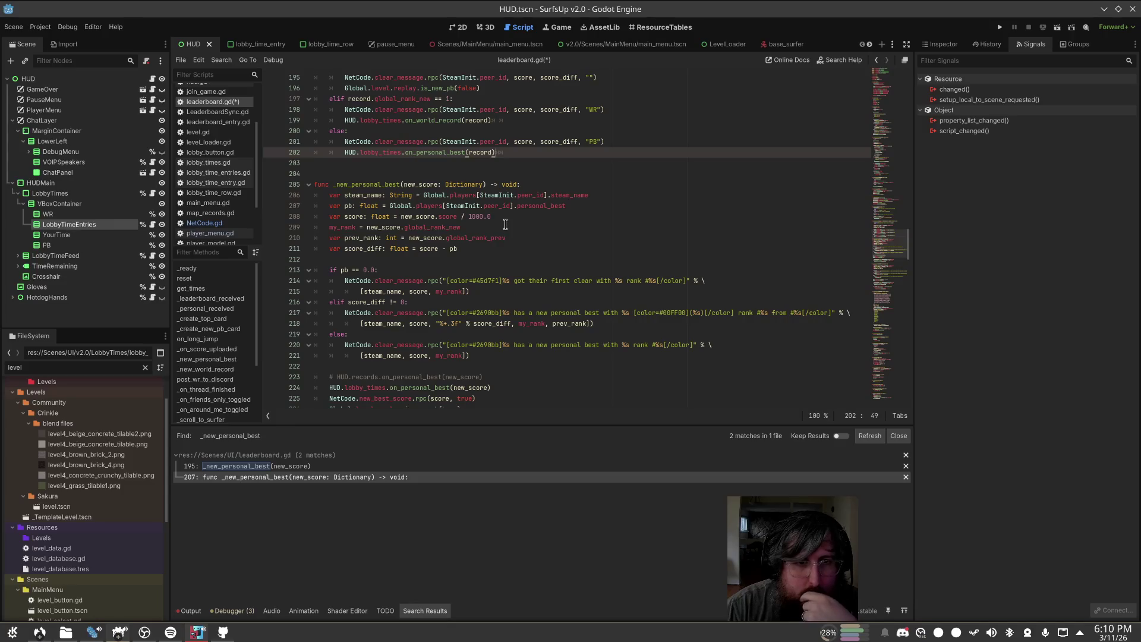
scroll(382, 258, "down", 2)
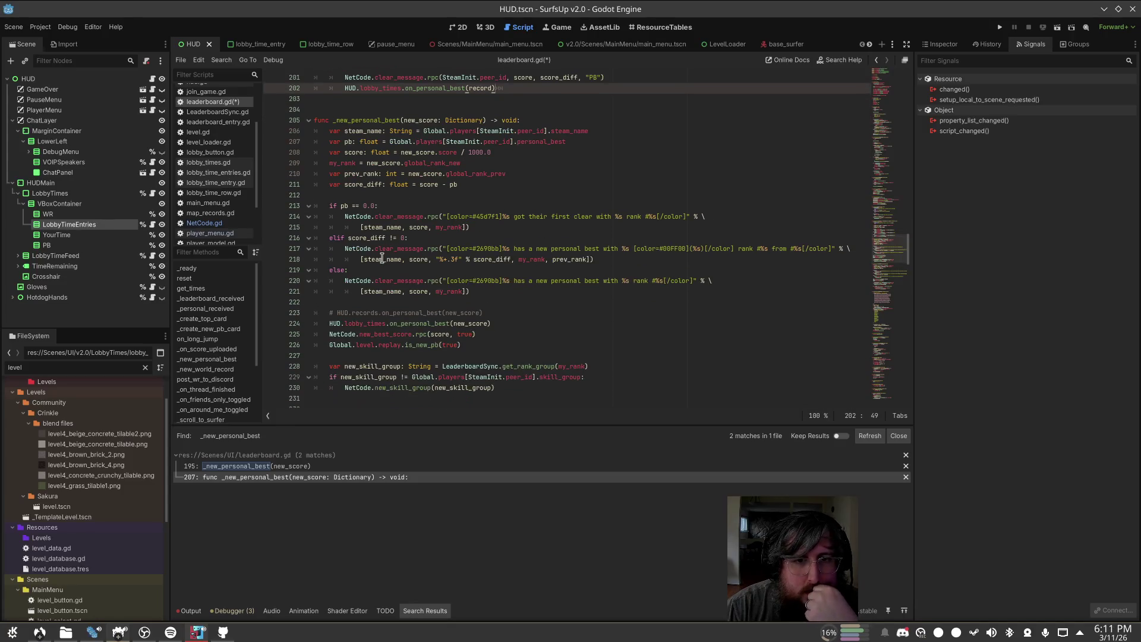
left_click(379, 174)
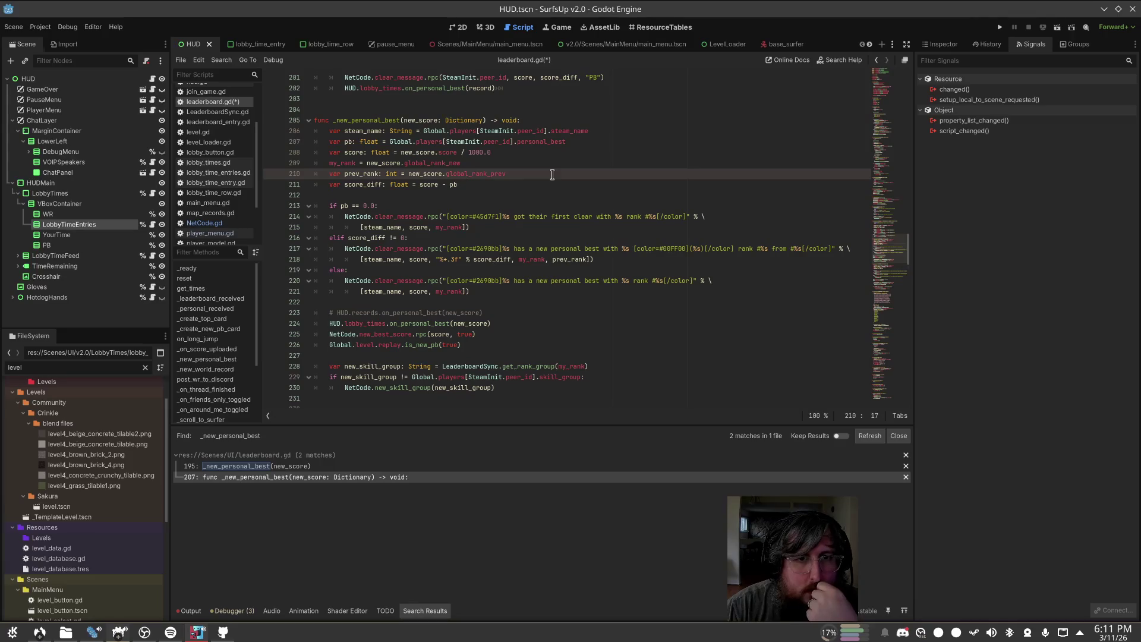
scroll(552, 174, "up", 2)
scroll(546, 181, "up", 1)
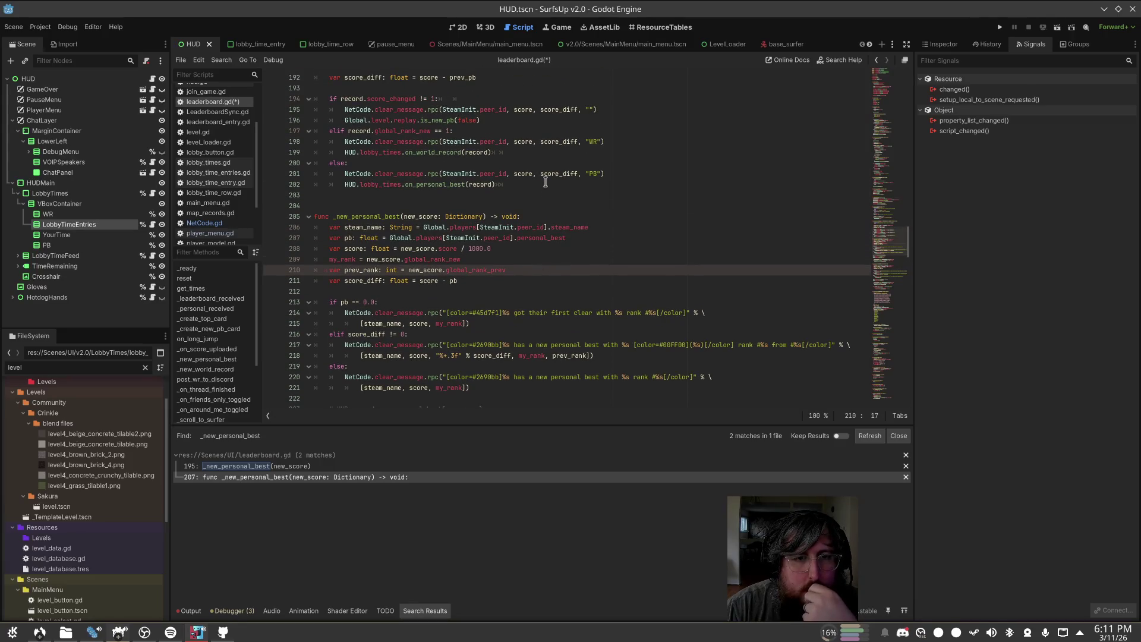
left_click(384, 260)
left_click(393, 273)
Step: Copy the my_rank and prev_rank lines into the else branch with proper indentation
key("End")
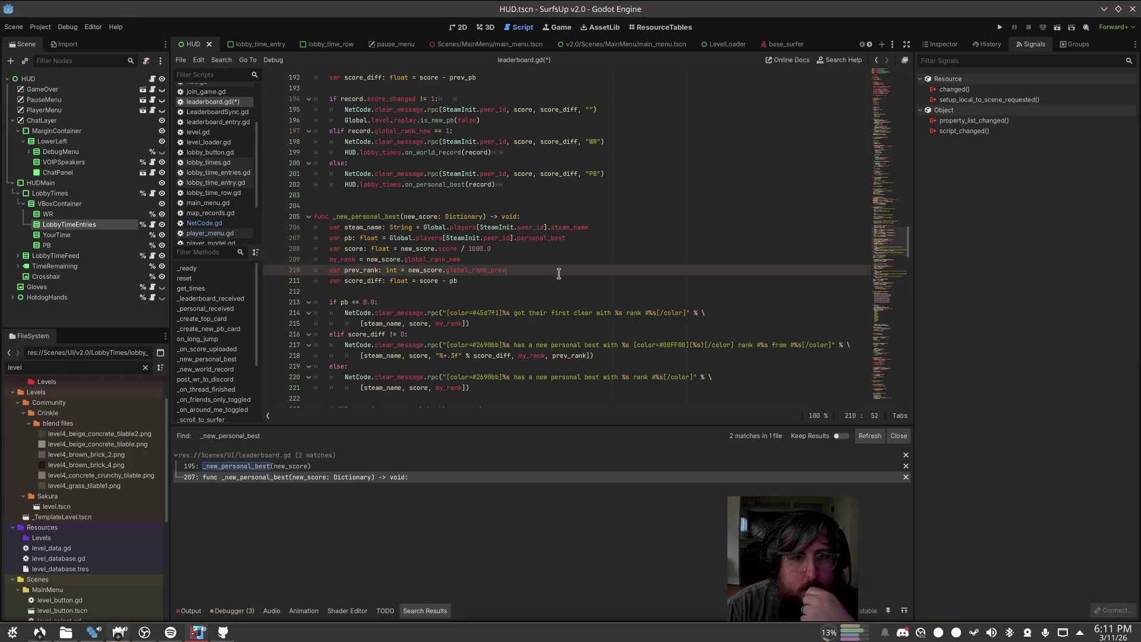
key("shift+Home")
key("shift+Up")
key("shift+Home")
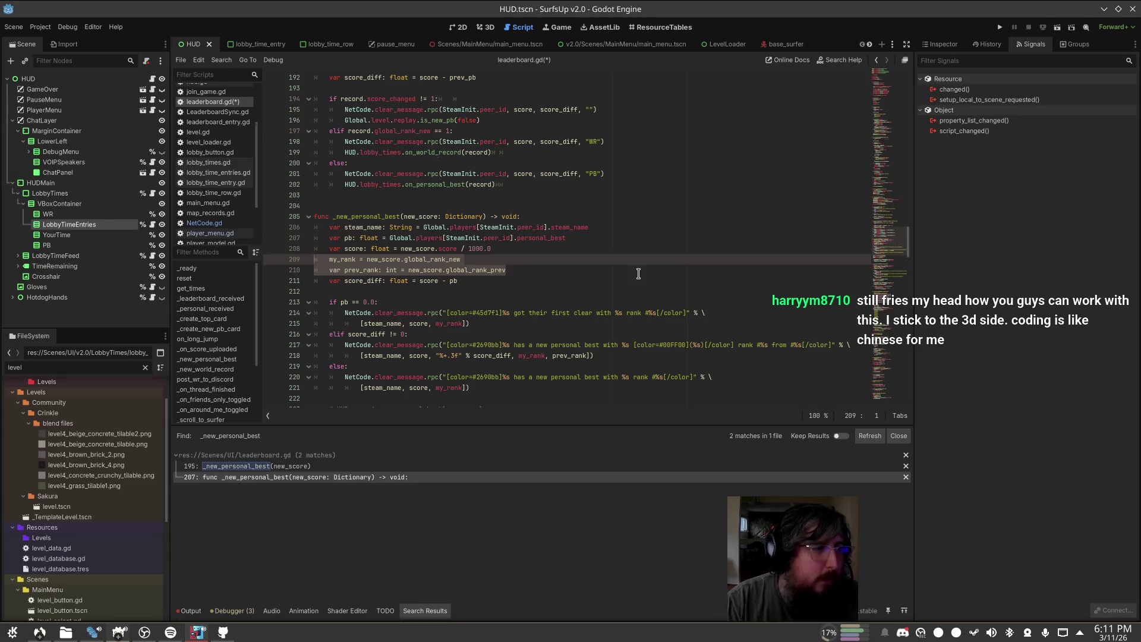
left_click(479, 162)
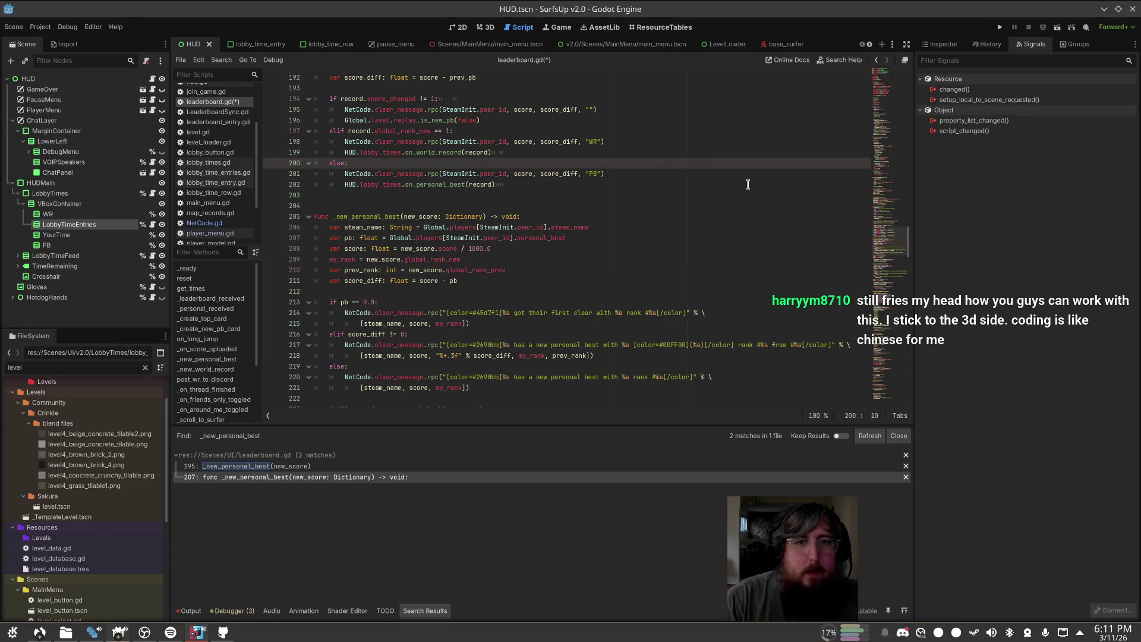
key("ctrl+v")
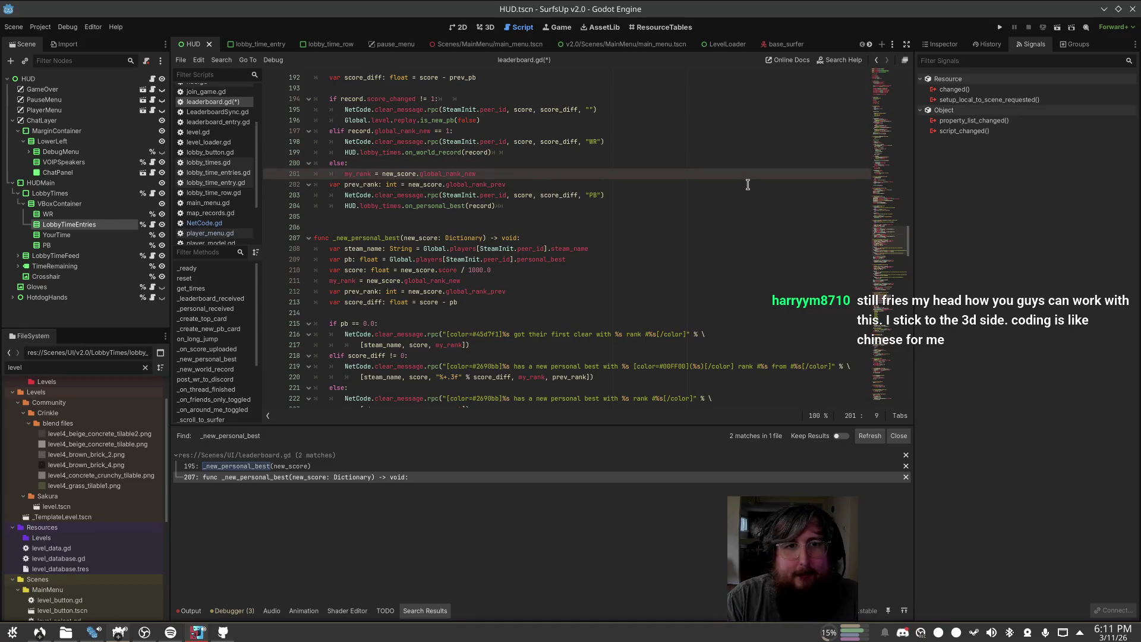
key("Down")
key("Home")
key("Tab")
Step: Replace the new_score. prefix with record. on the rank lines and save
scroll(768, 192, "up", 1)
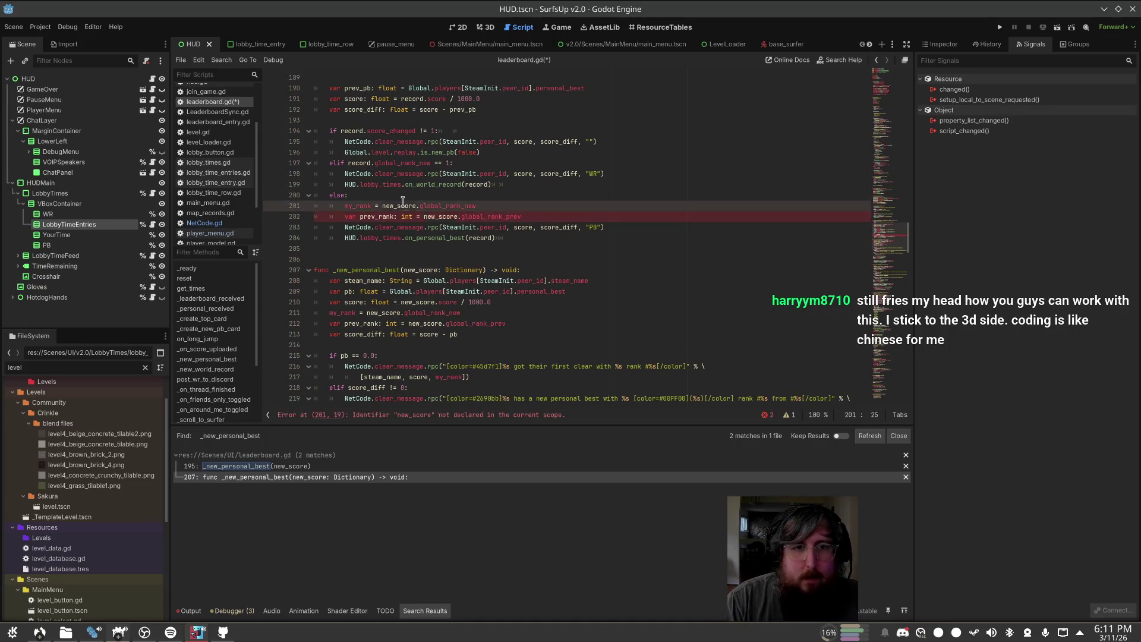
key("ctrl+BackSpace")
key("ctrl+BackSpace")
type("re")
key("ctrl+z")
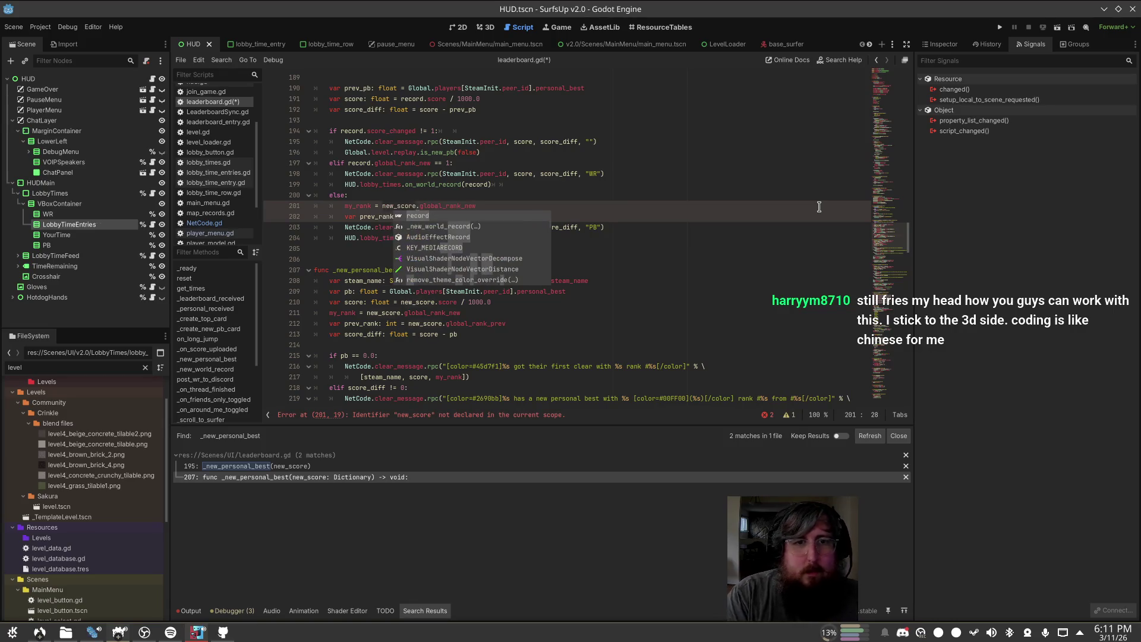
key("ctrl+BackSpace")
key("ctrl+BackSpace")
type("record.")
key("ctrl+s")
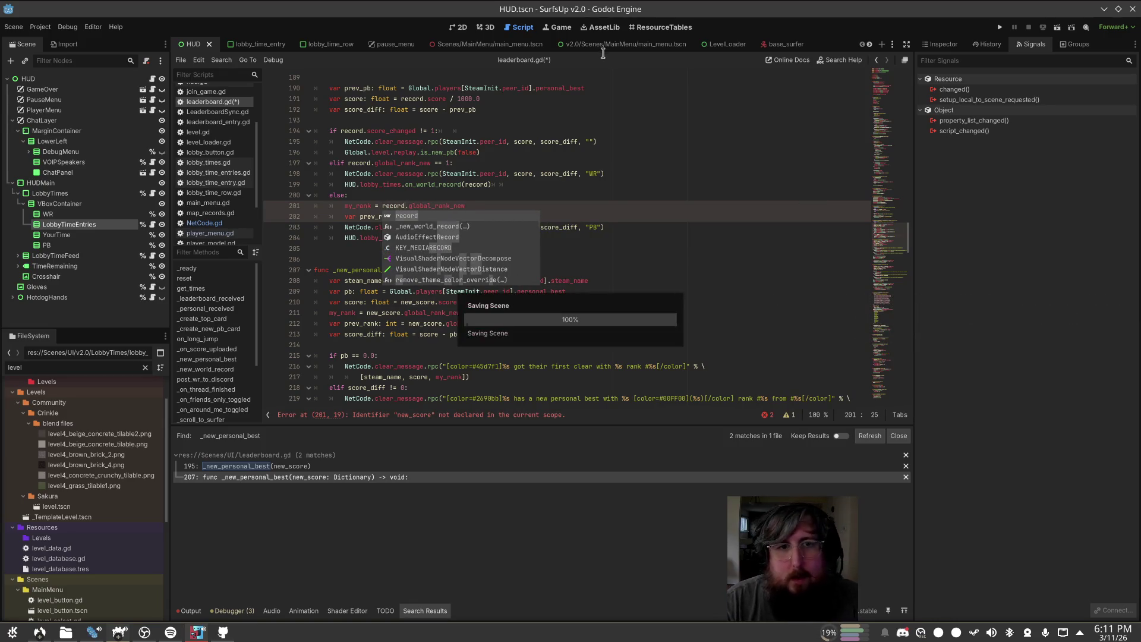
Step: Review the updated prev_rank declaration and the PB message call
left_click(538, 172)
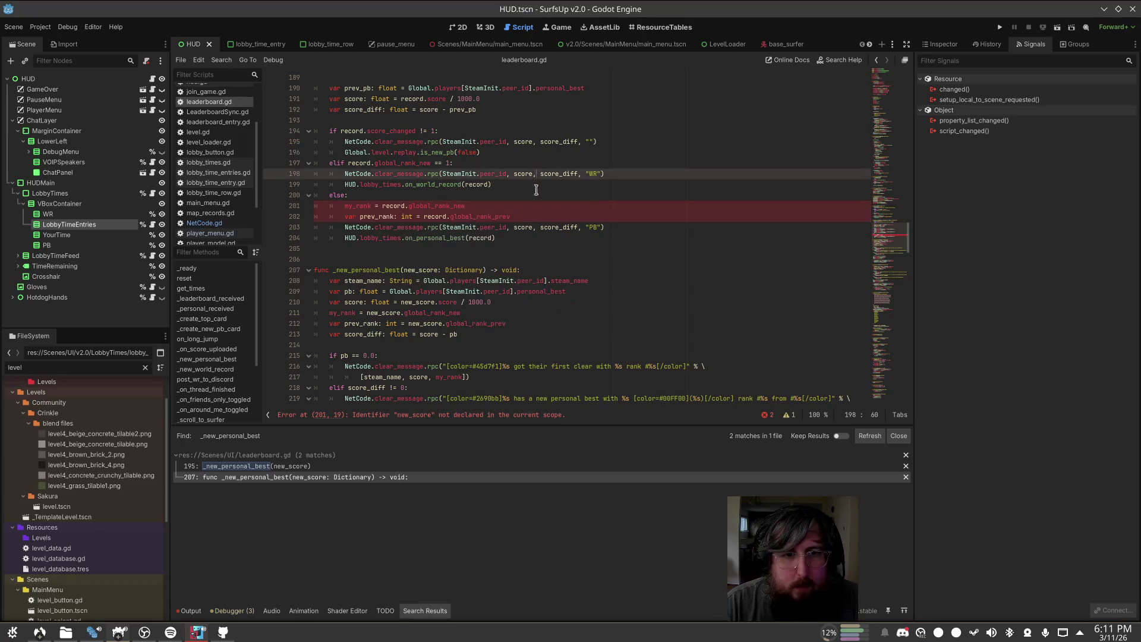
left_click(341, 315)
left_click(492, 203)
left_click(428, 216)
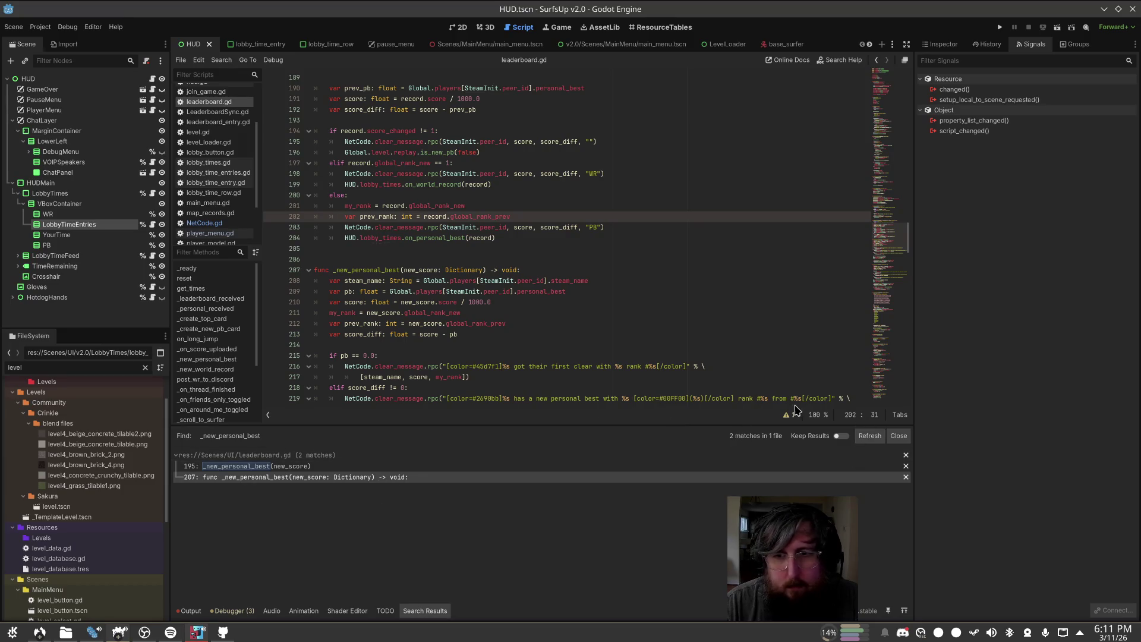
left_click(379, 225)
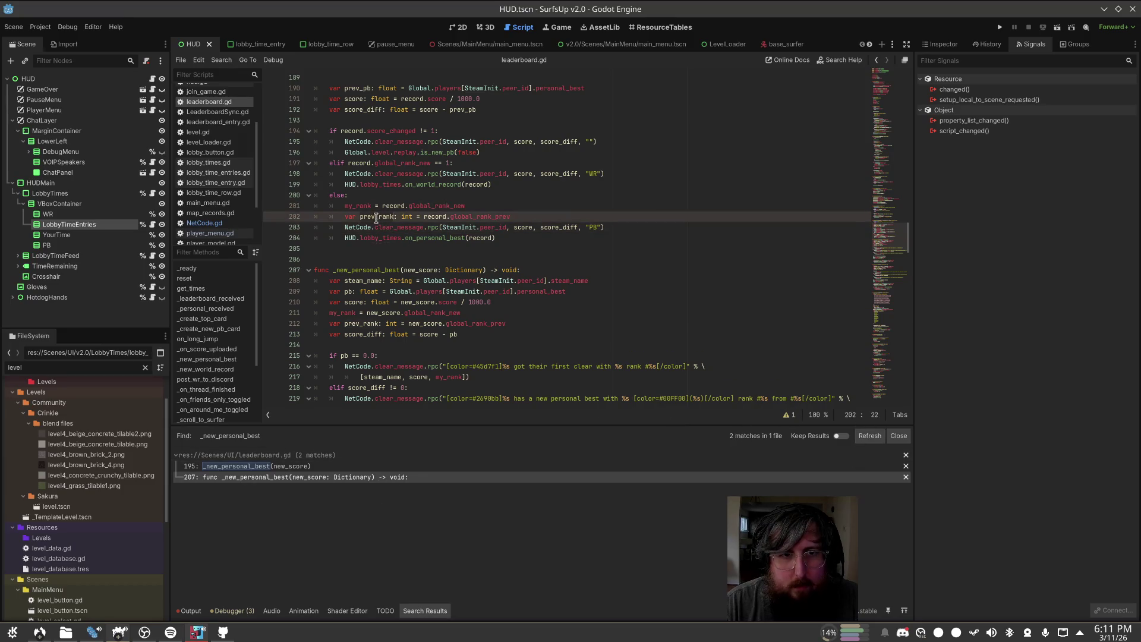
left_click(700, 215)
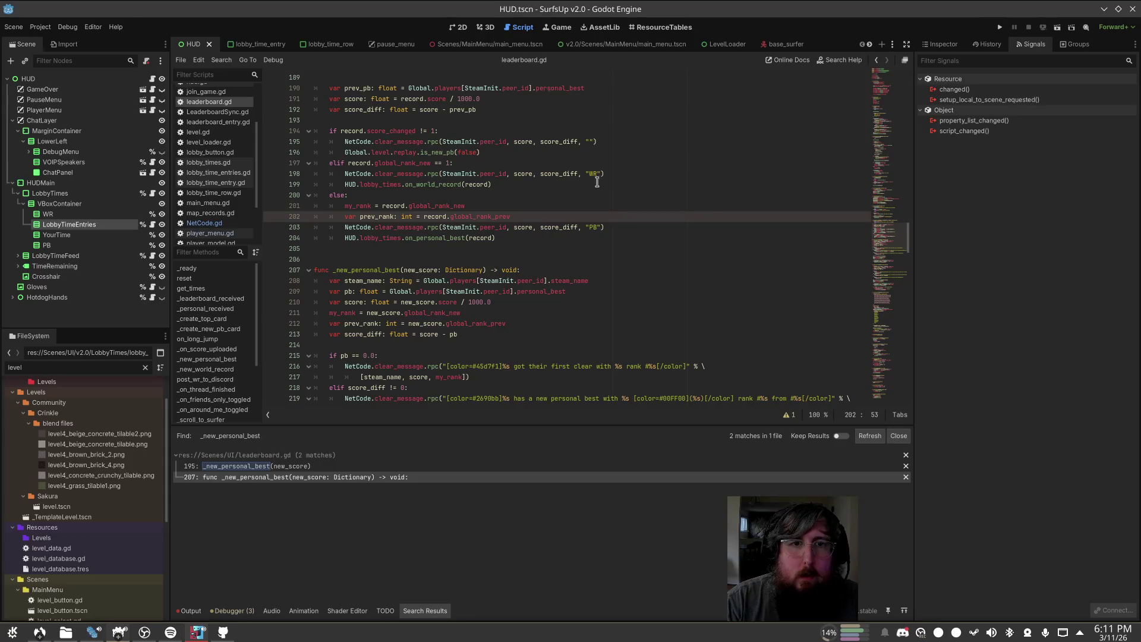
Step: Append -1, -1 rank arguments to the unchanged-score message and -1 to the WR message
left_click(593, 141)
type(",")
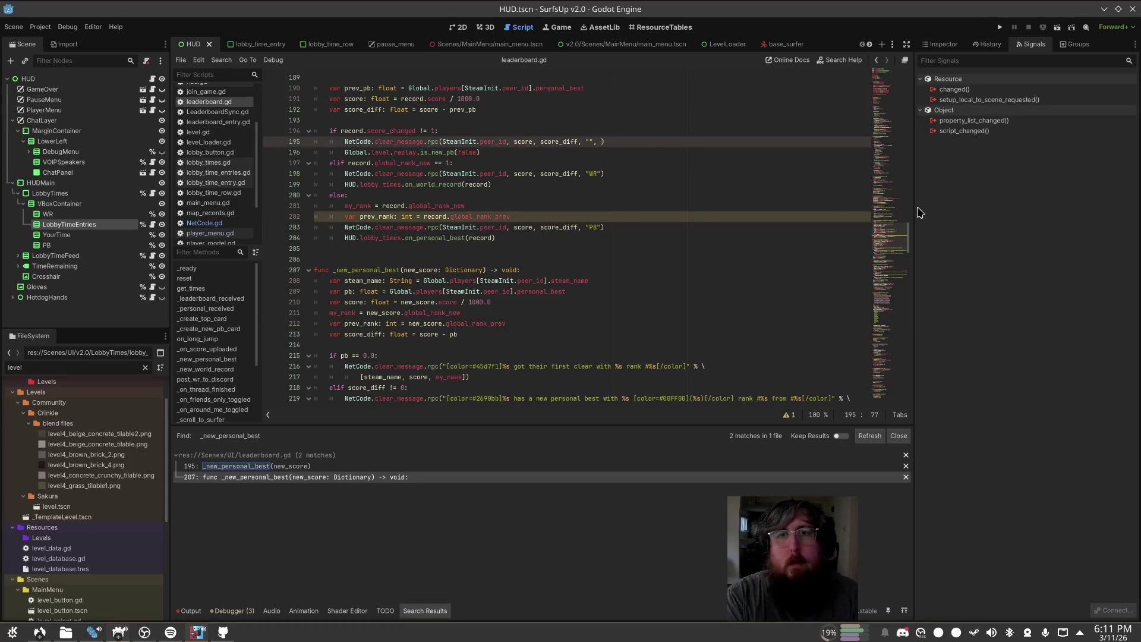
type("-1, -1")
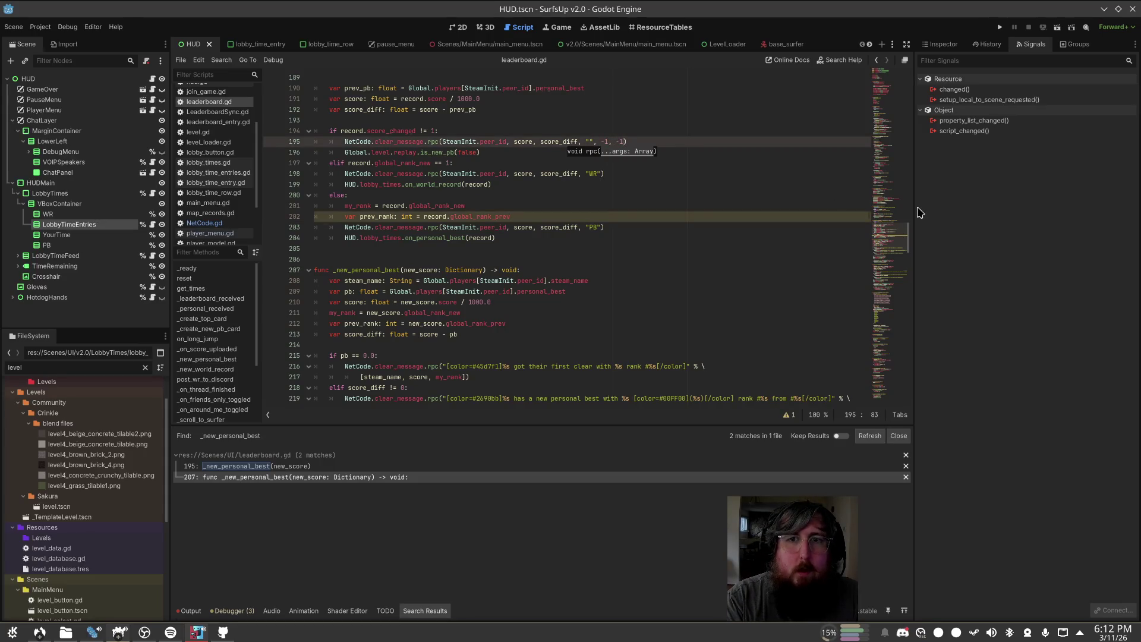
left_click(654, 170)
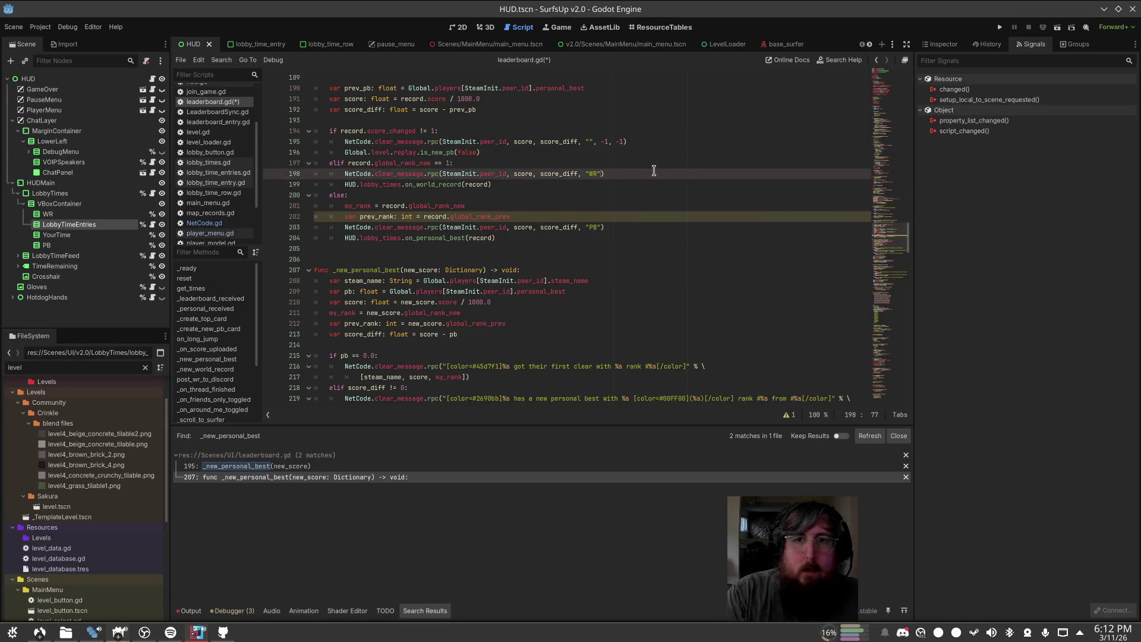
type(", -1, 1")
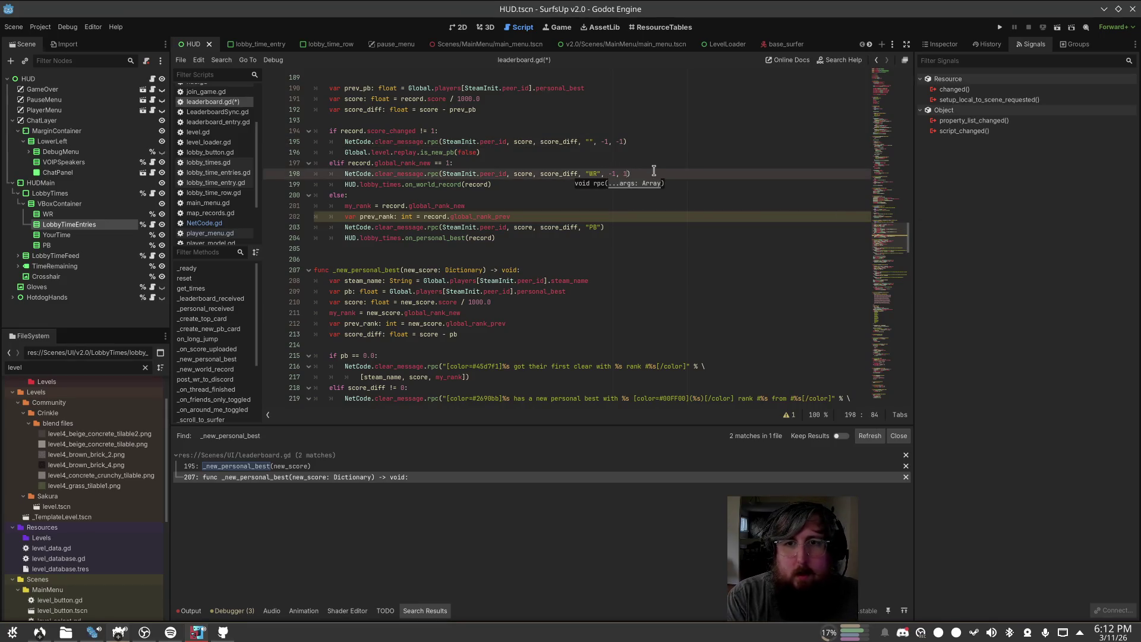
key("Up")
key("Down")
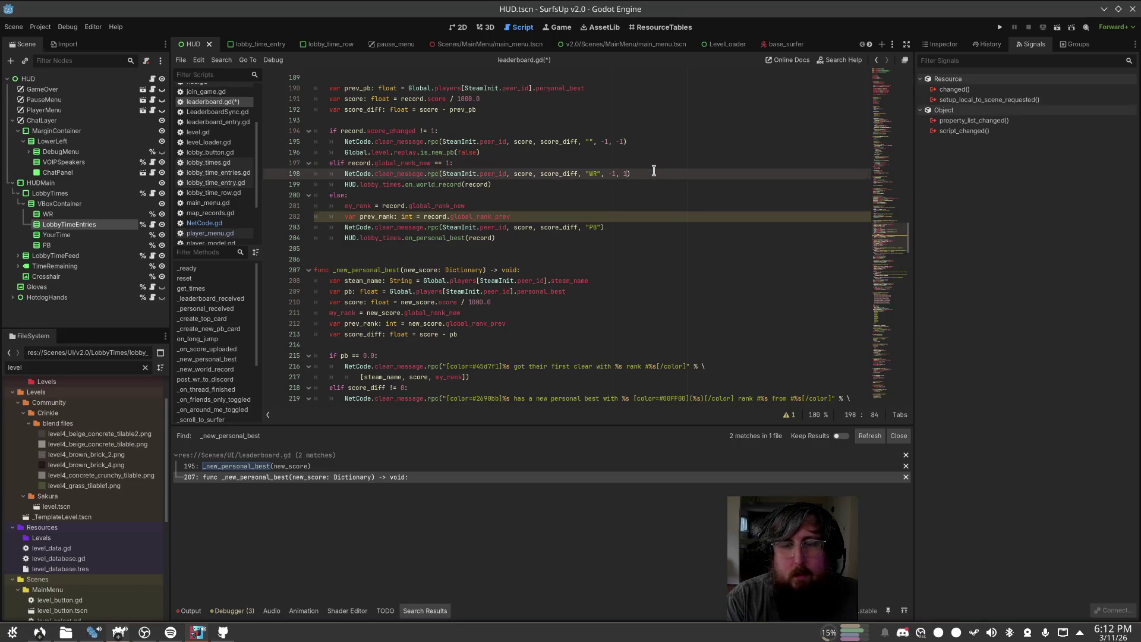
key("Up")
key("Down")
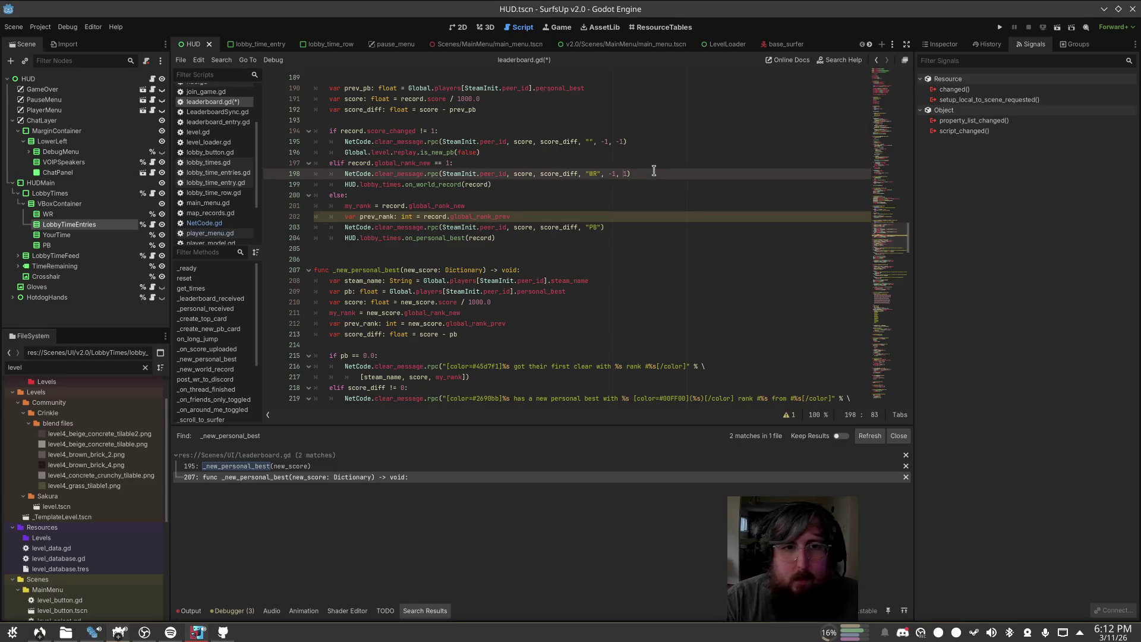
Step: Cut the prev_rank declaration from the else branch and paste it above the if chain
key("Down")
key("Down")
key("Down")
key("shift+Home")
key("BackSpace")
key("Up")
key("Up")
key("Up")
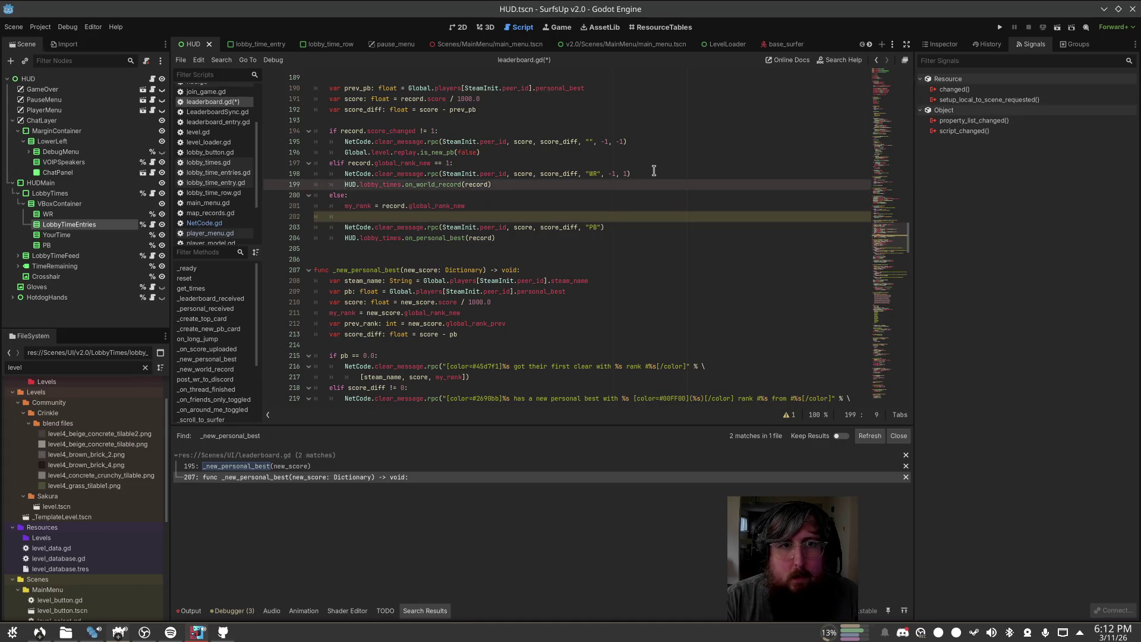
key("Up")
key("Up")
key("Up")
key("End")
key("Return")
type("var prev_rank: int = record.global_rank_prev")
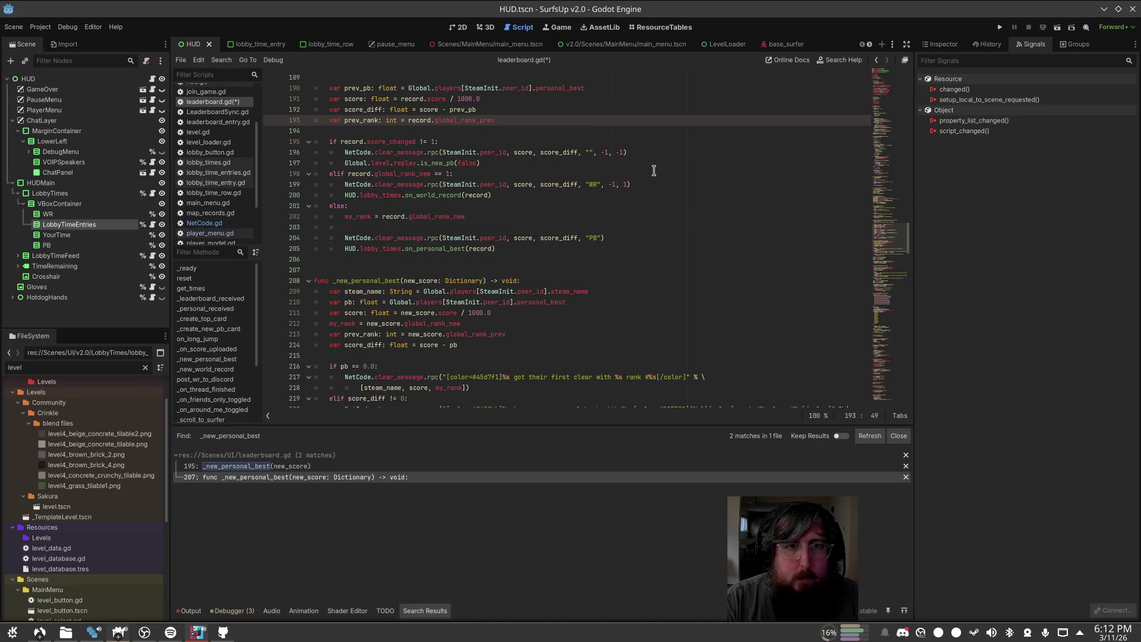
Step: Move the prev_rank declaration into both the elif and else branches
key("shift+Home")
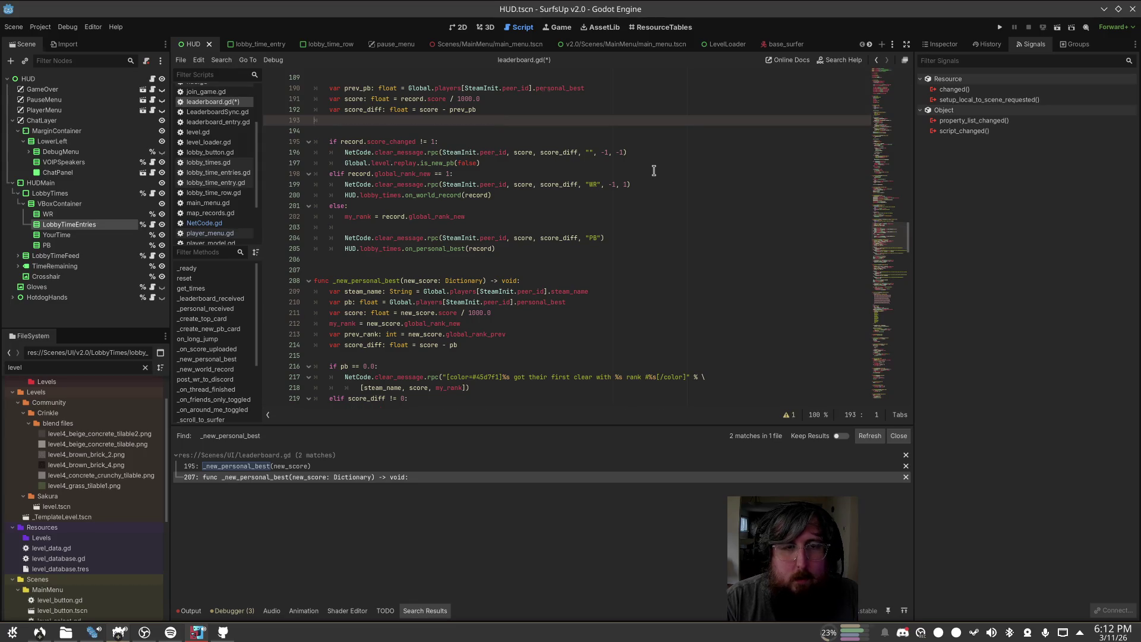
key("BackSpace")
key("BackSpace")
key("Down")
key("Down")
key("Down")
key("Return")
type("var prev_rank: int = record.global_rank_prev")
key("Down")
key("Down")
key("Down")
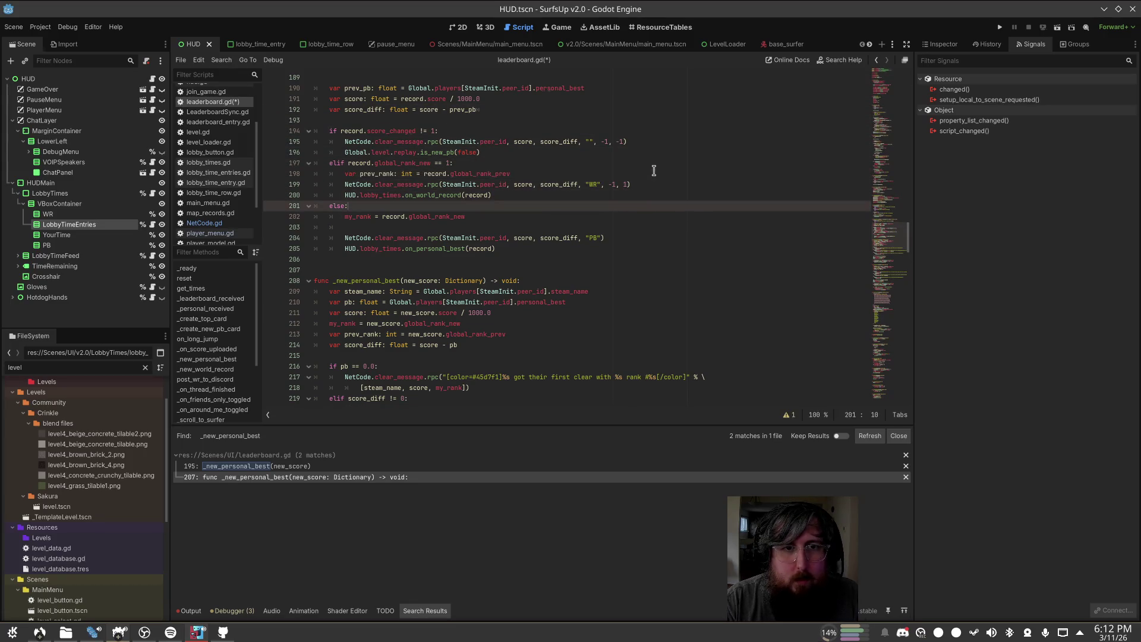
type("var prev_rank: int = record.global_rank_prev")
key("Up")
key("Up")
key("Up")
key("Up")
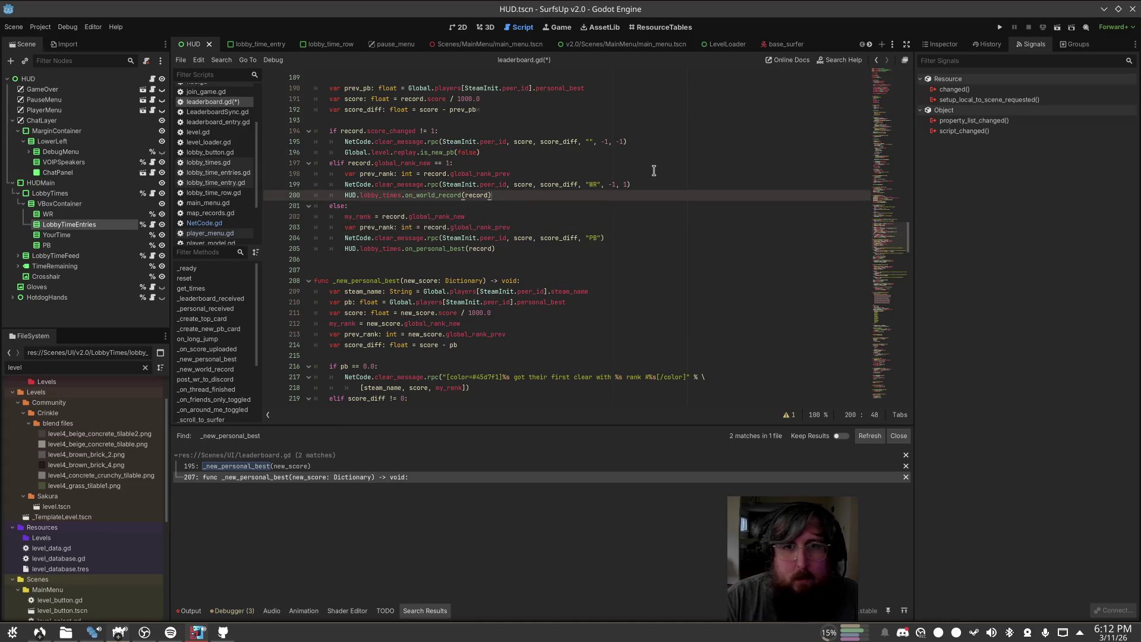
Step: Pass prev_rank to the WR message, and prev_rank and my_rank to the PB message
key("ctrl+Left")
key("ctrl+Left")
key("ctrl+Left")
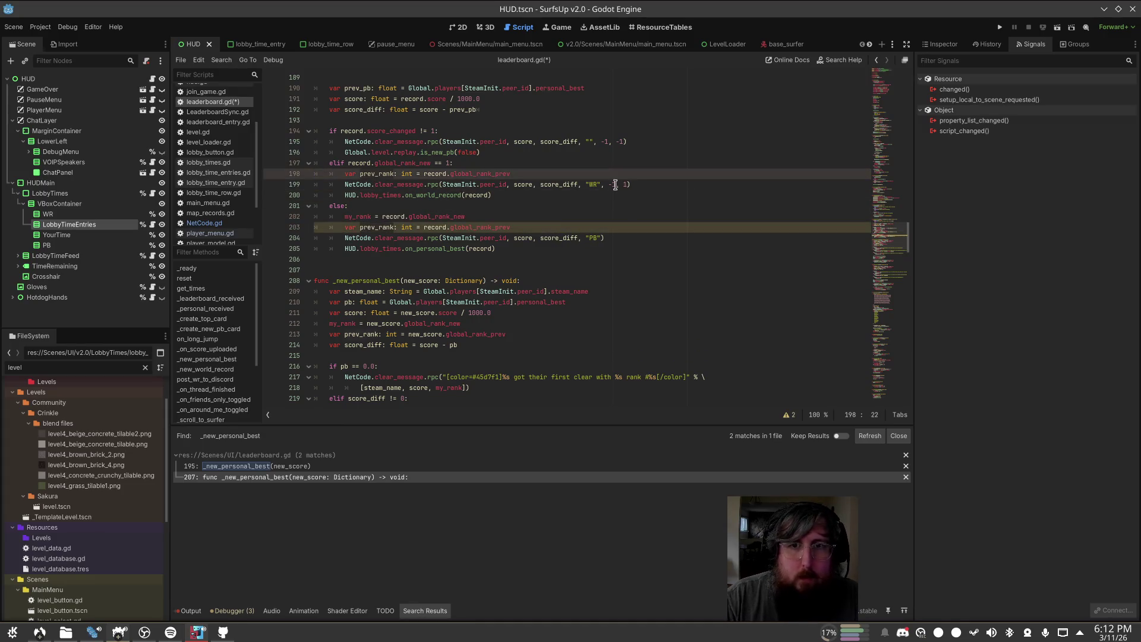
left_click(612, 184)
type("prev_rank")
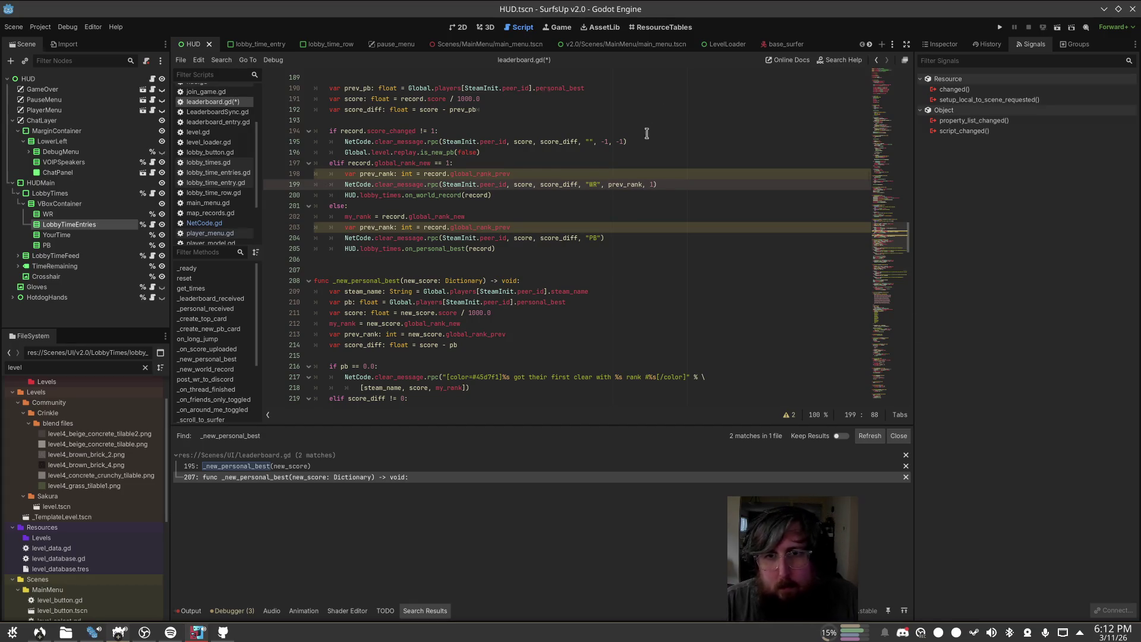
left_click(548, 215)
key("Down")
key("Down")
key("End")
key("Left")
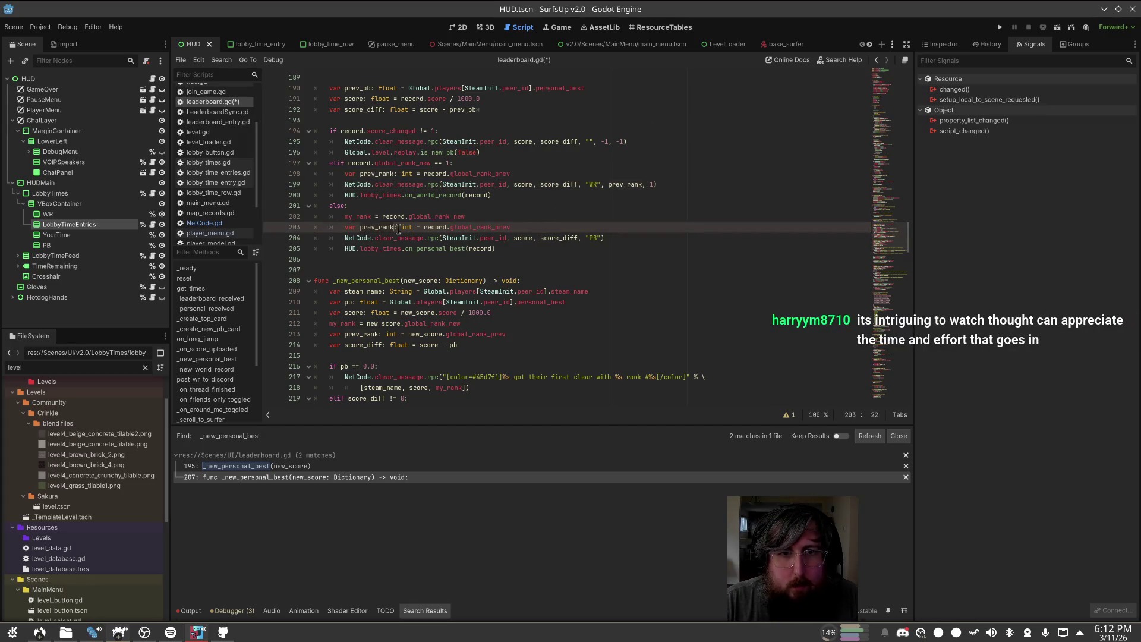
type(", prev_rank, my")
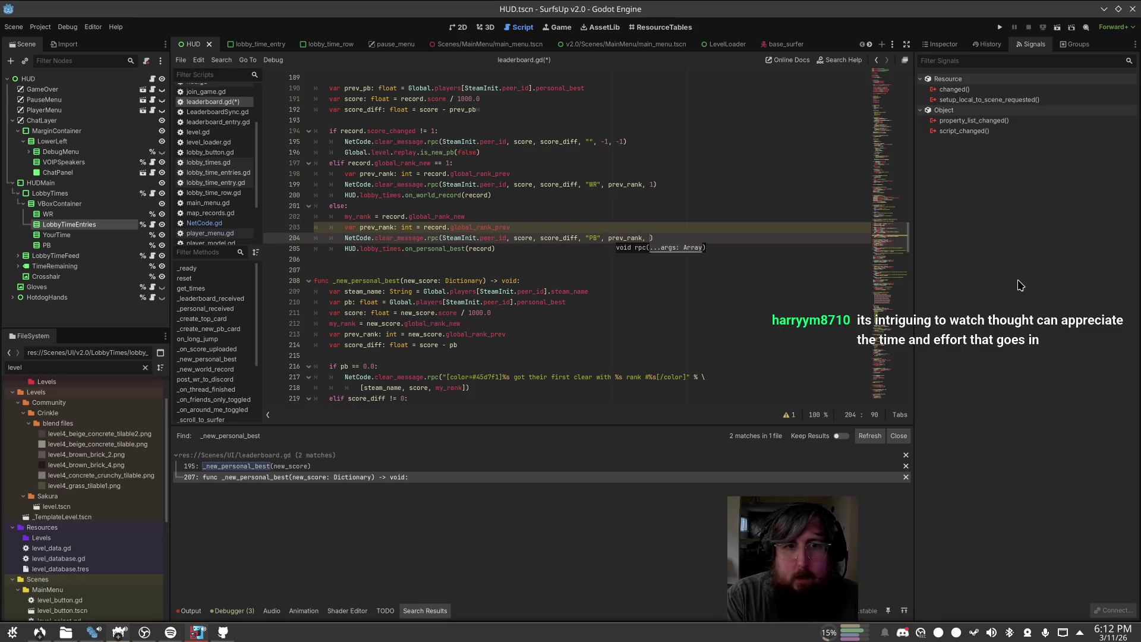
type("_rank")
Step: Add a script-level 'var prev_rank: int = -1' below the my_rank declaration
scroll(454, 320, "up", 2)
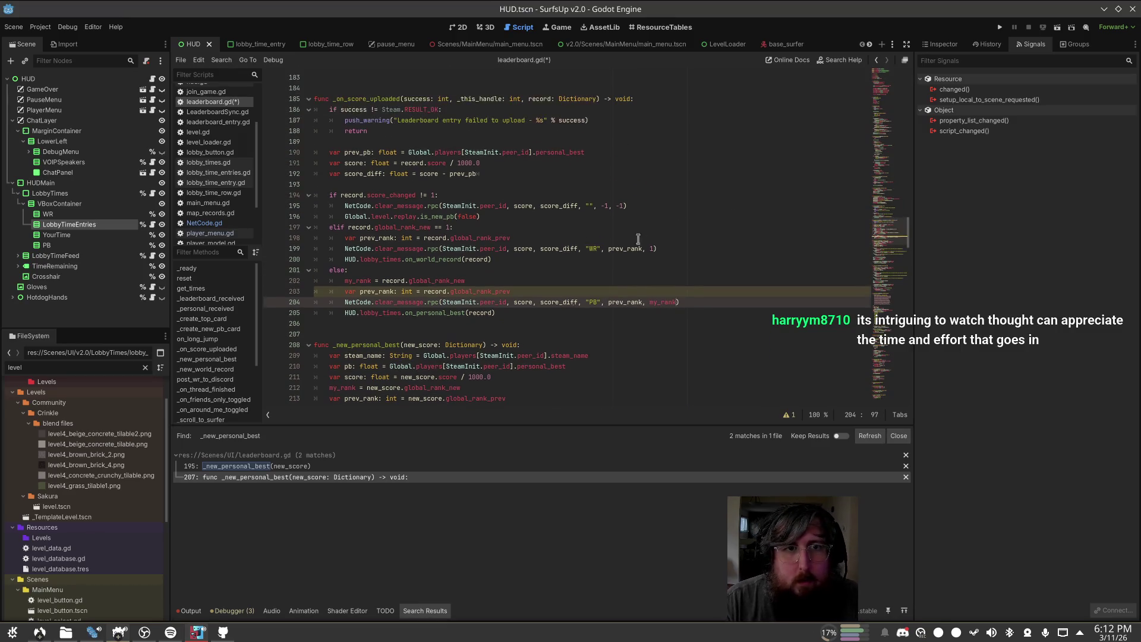
key("Up")
key("Up")
key("Up")
scroll(454, 320, "down", 1)
left_click(357, 250, "ctrl")
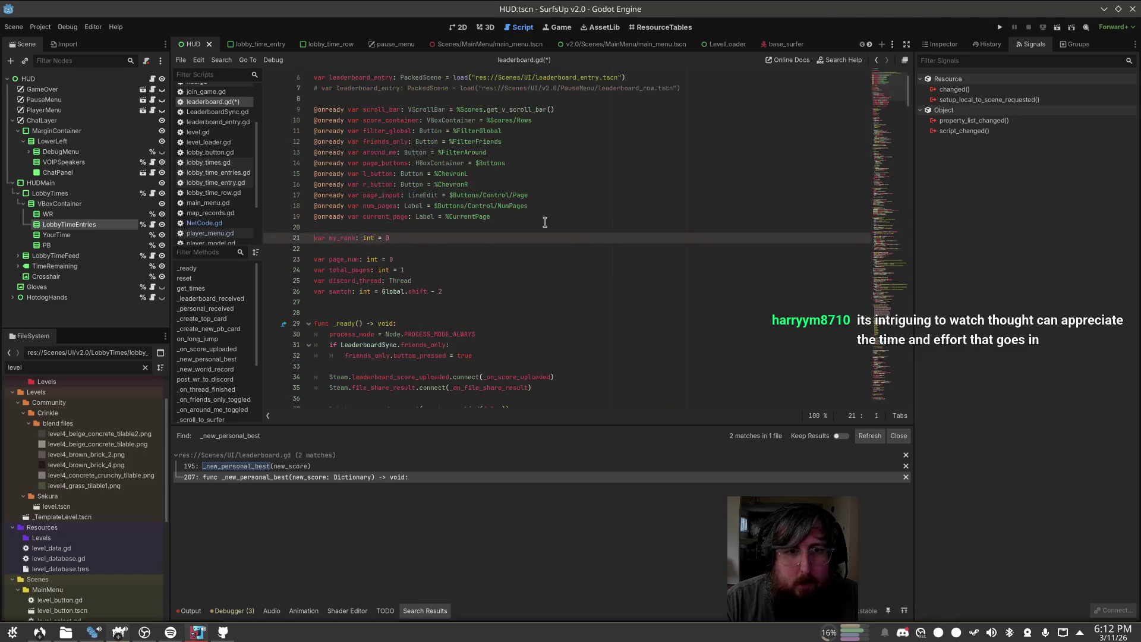
key("End")
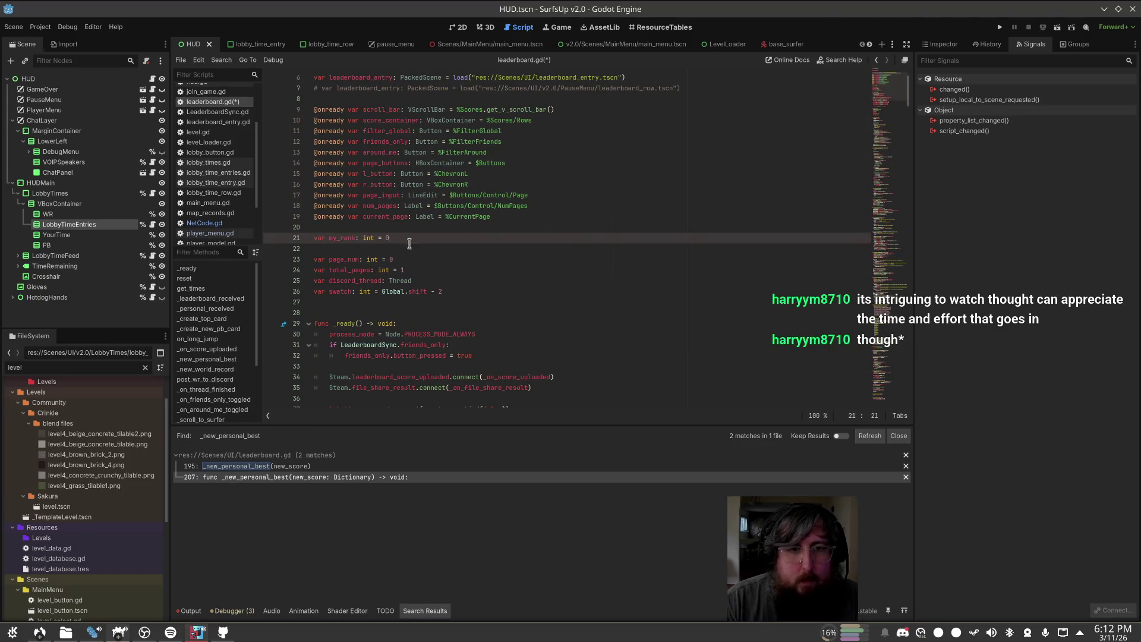
key("Return")
type("var prev_rank: in")
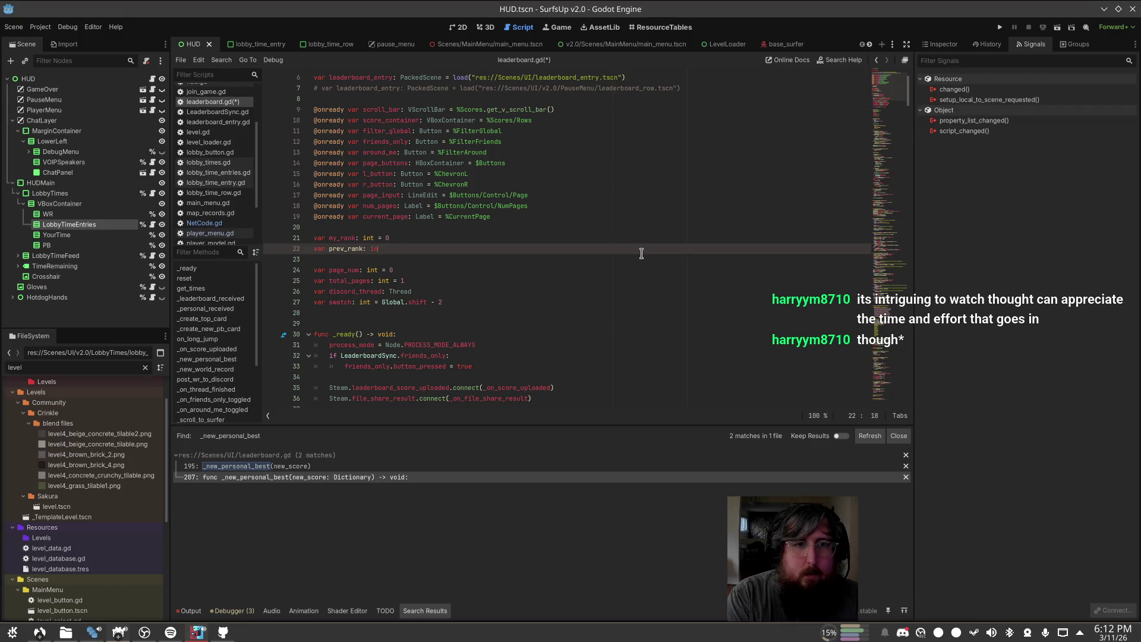
type("t = 0")
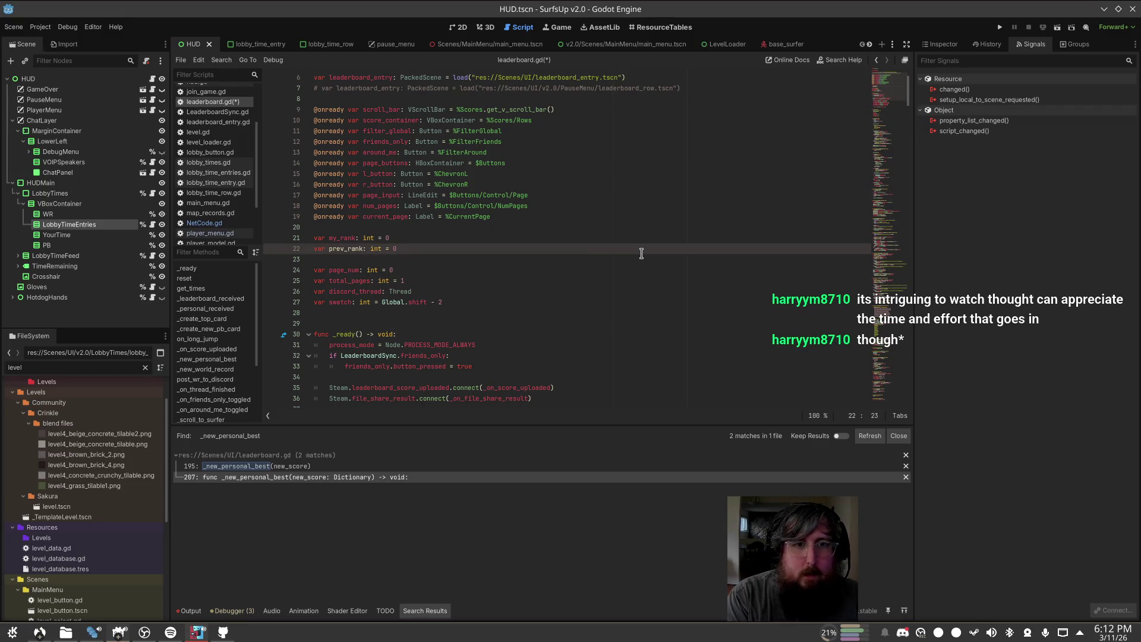
key("BackSpace")
type("-1")
Step: Change my_rank's default to -1, save, and return to the upload handler
key("Up")
key("Left")
key("Left")
key("BackSpace")
key("End")
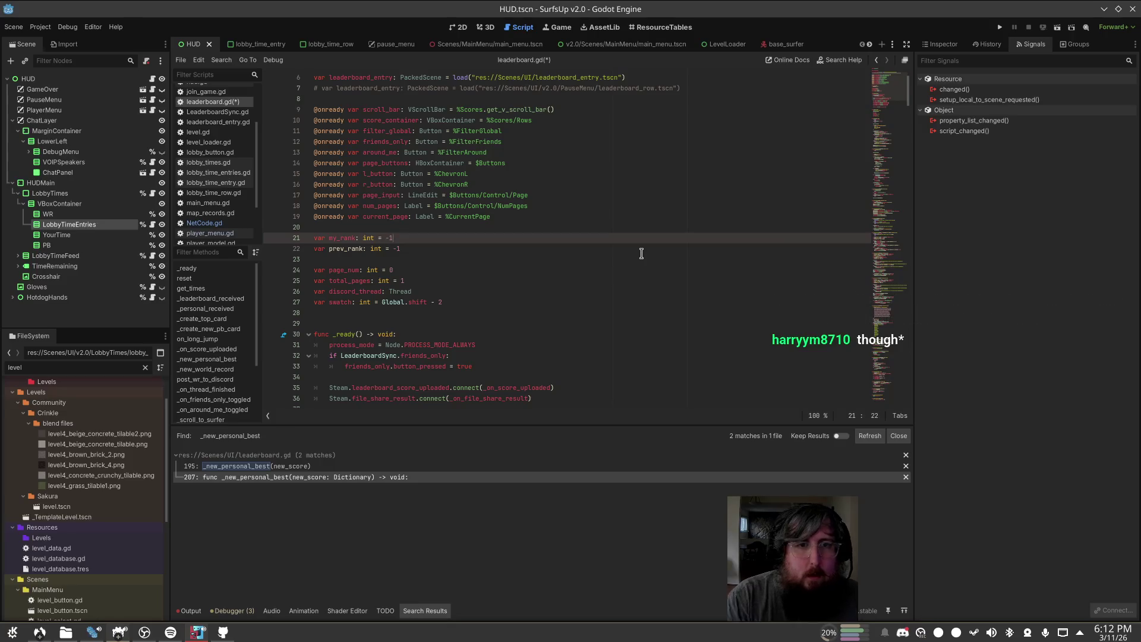
key("ctrl+s")
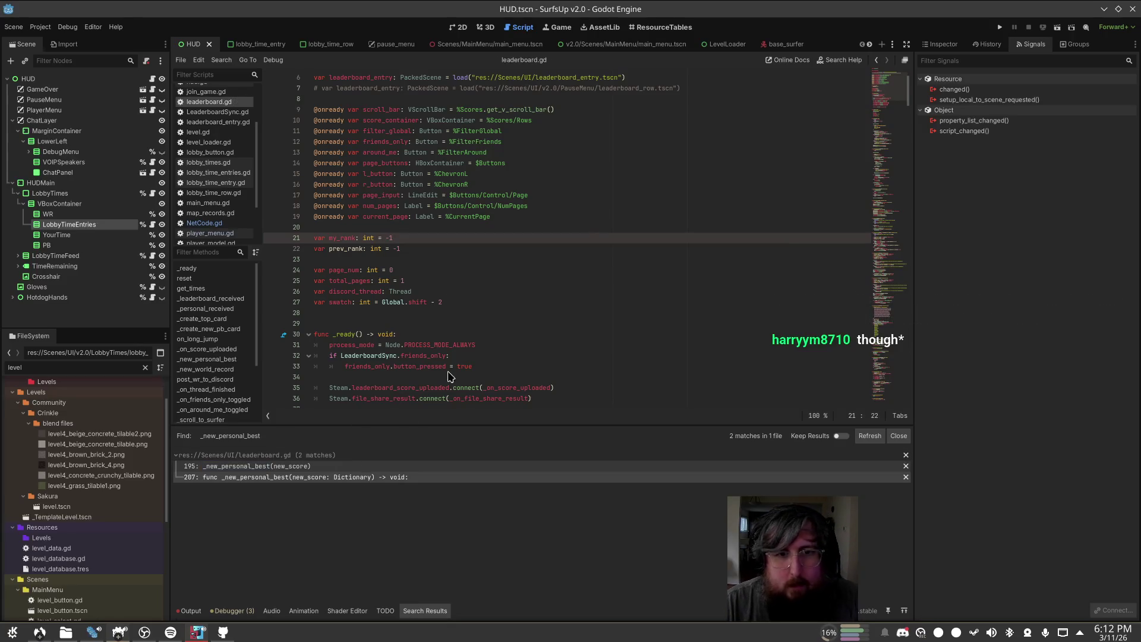
left_click(331, 477)
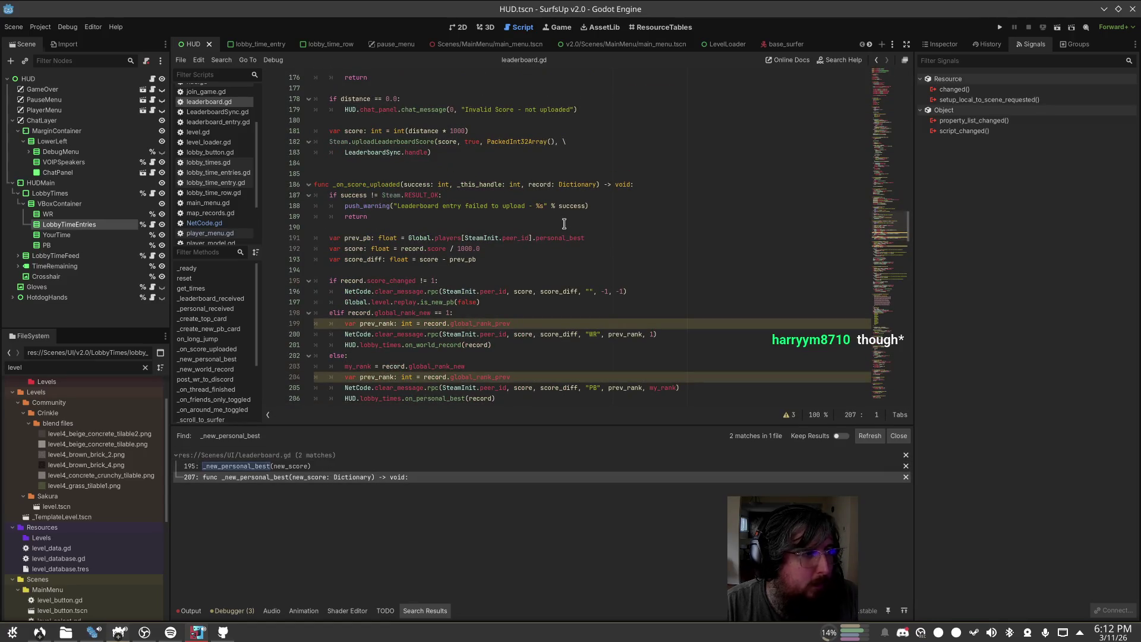
Step: Strip 'var' and ': int' from the prev_rank lines 199 and 204
scroll(564, 226, "down", 2)
left_click(696, 260)
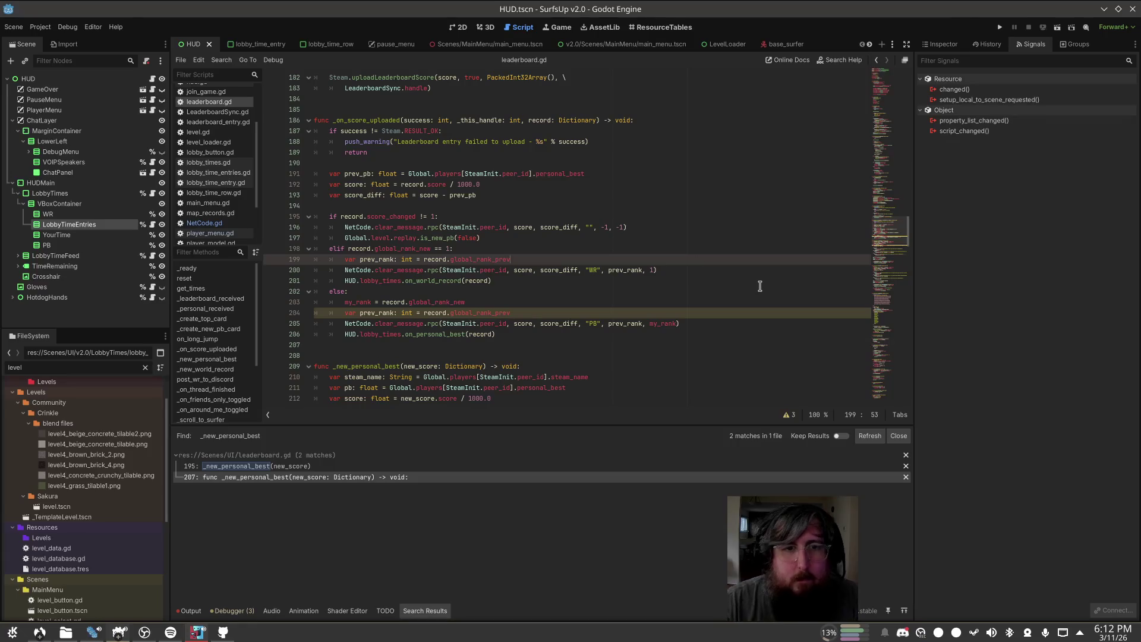
key("Delete")
key("Delete")
key("Delete")
key("ctrl+shift+Right")
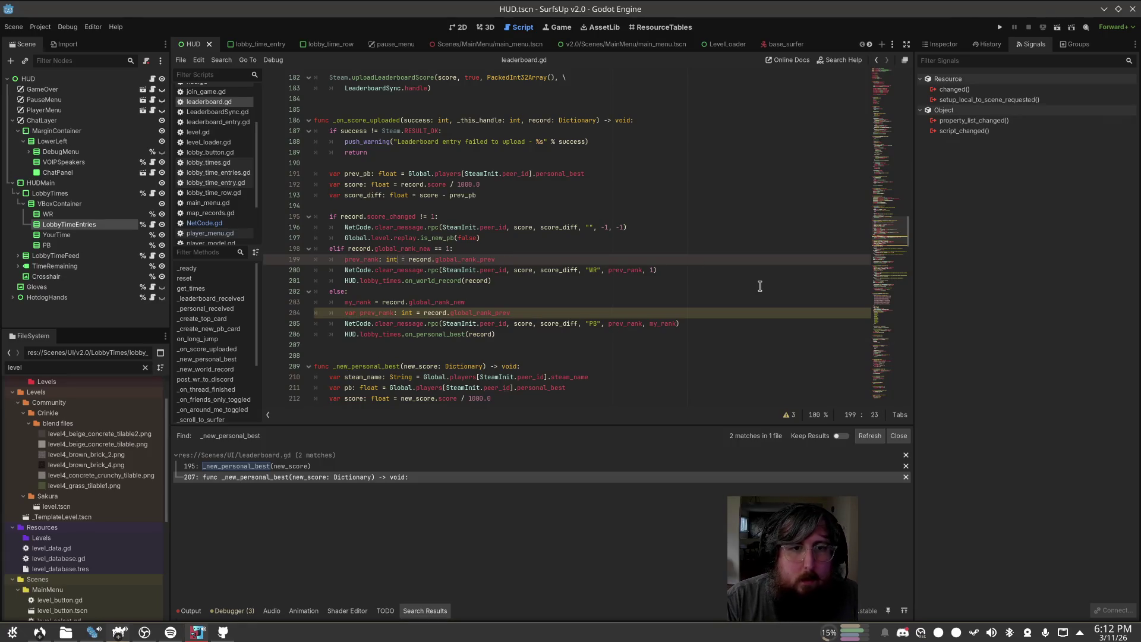
key("BackSpace")
key("BackSpace")
key("BackSpace")
key("Down")
key("Down")
key("Down")
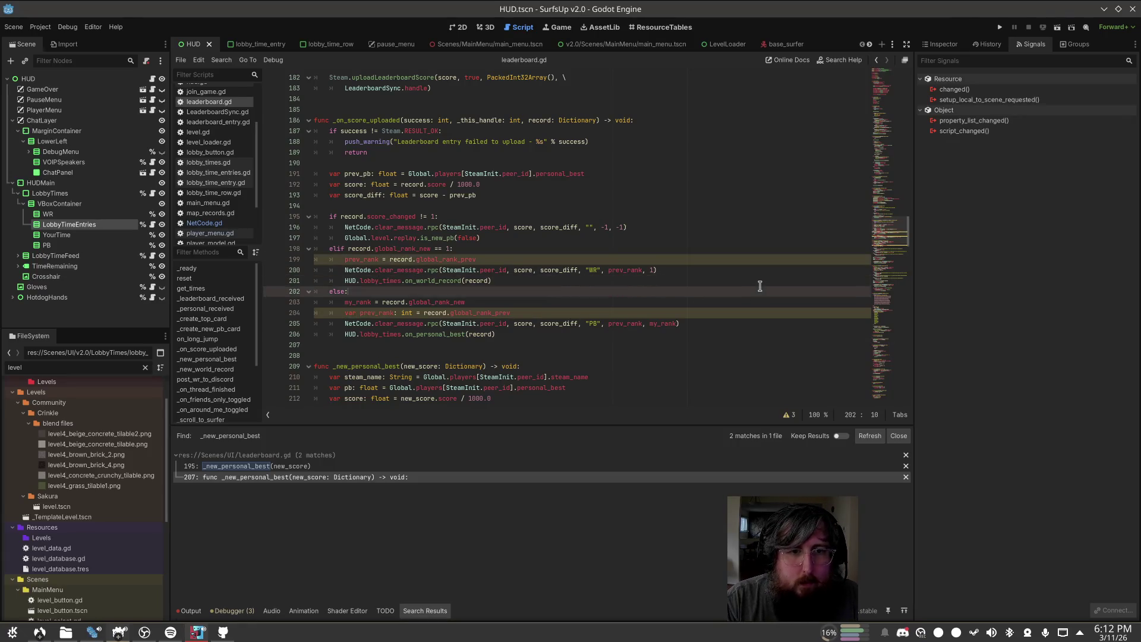
key("Home")
key("Delete")
key("Delete")
key("Delete")
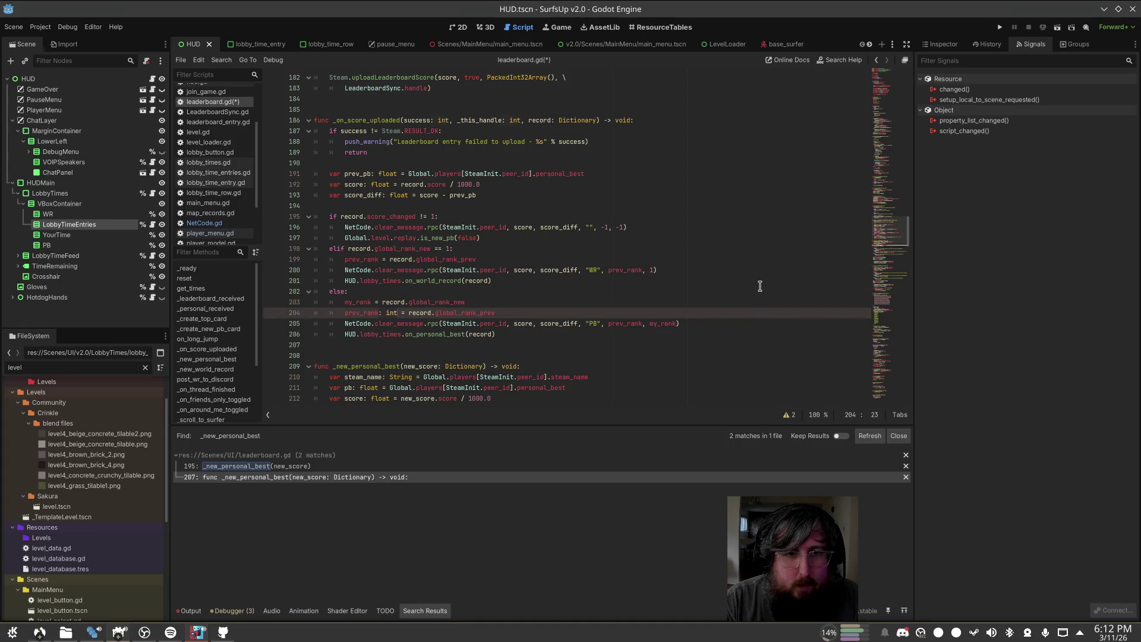
key("BackSpace")
key("BackSpace")
key("BackSpace")
key("Right")
key("Right")
key("Right")
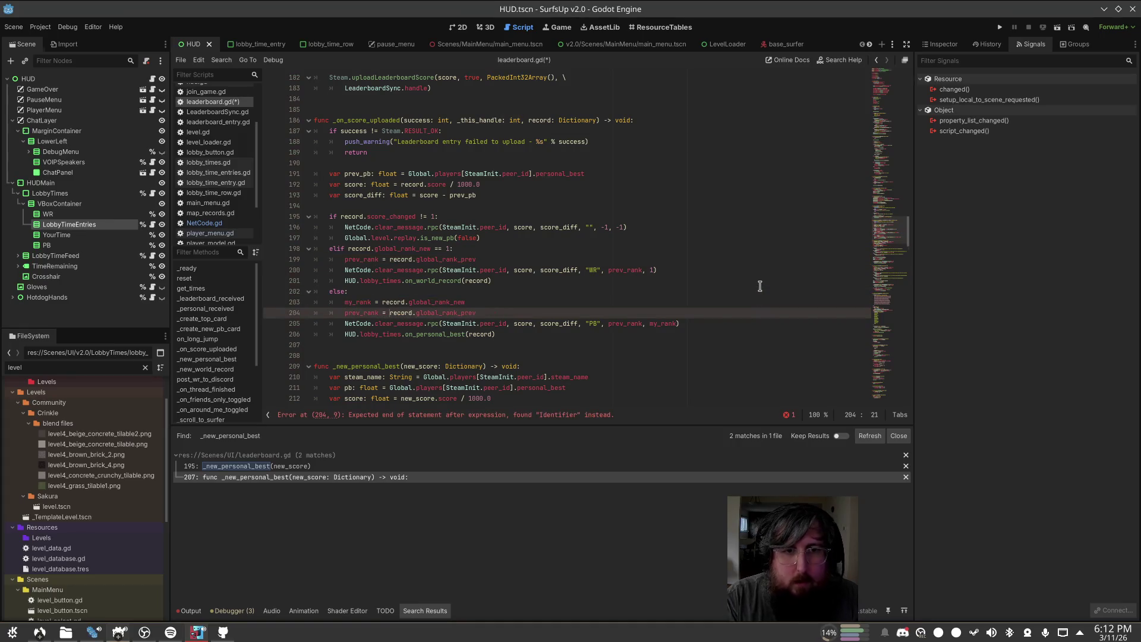
key("End")
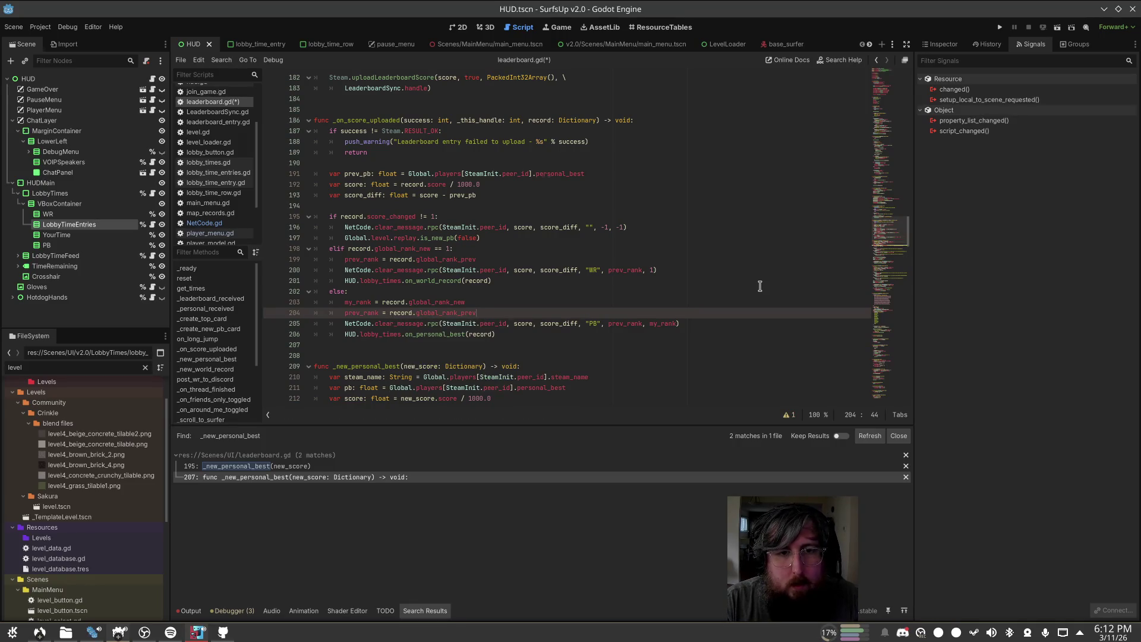
Step: Add a my_rank = 1 assignment at the start of the world-record branch and save
key("Up")
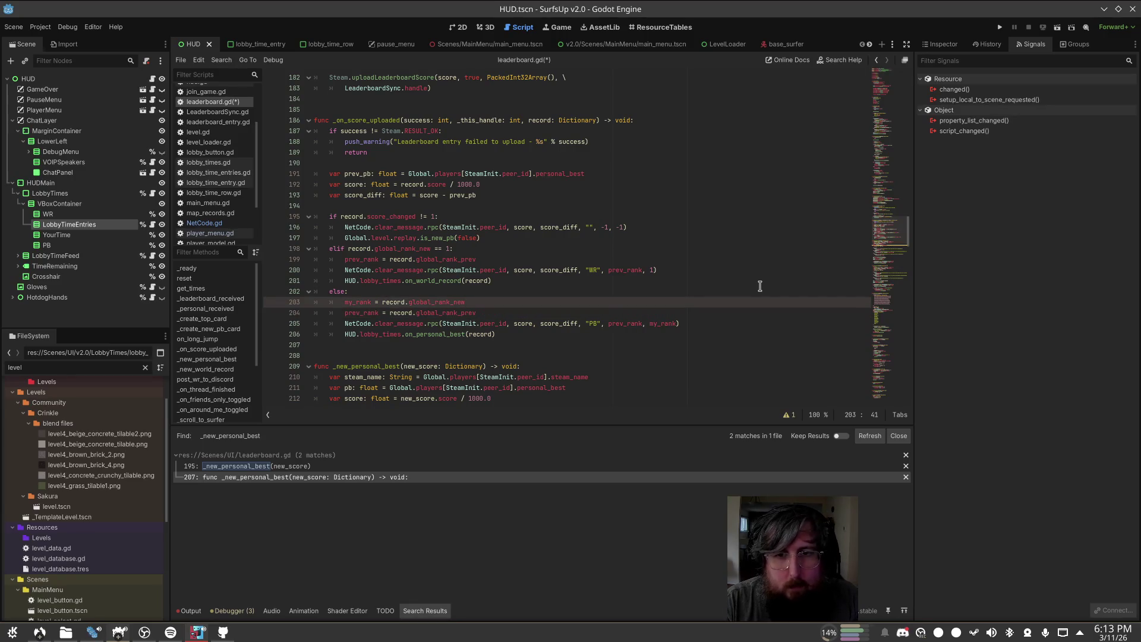
key("Up")
key("Up")
key("Up")
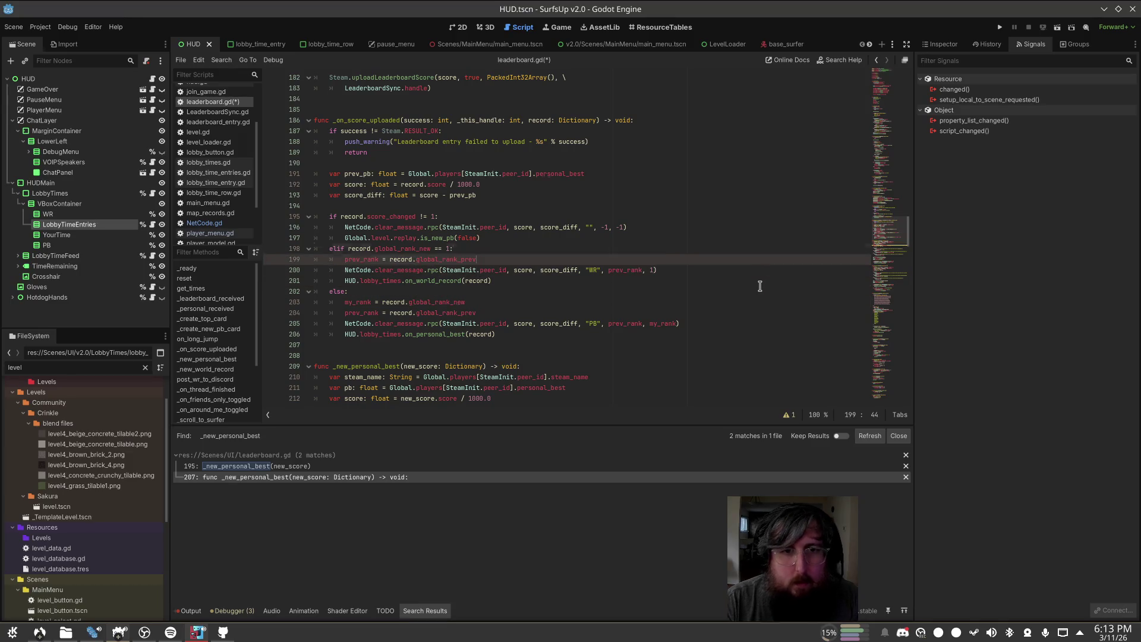
key("Return")
type("my_rank = 1")
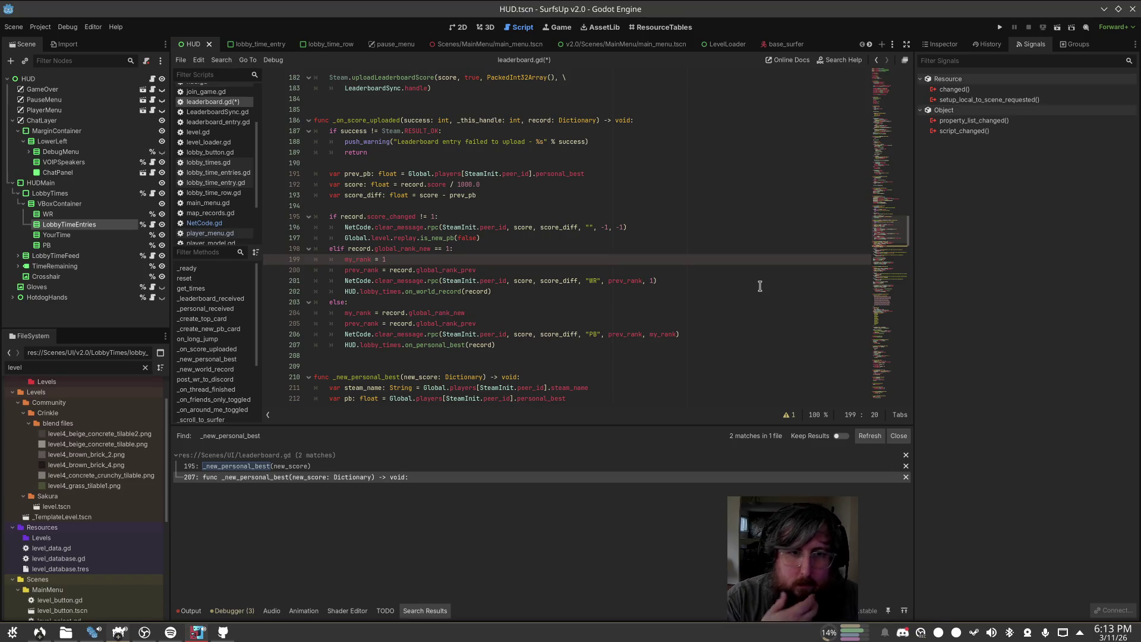
key("ctrl+s")
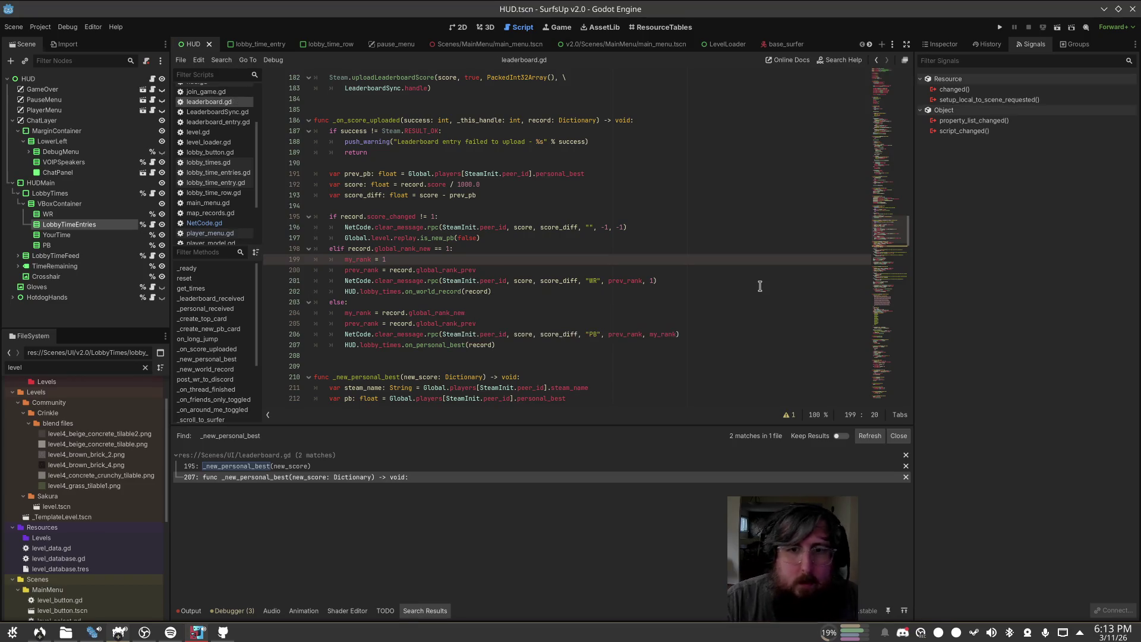
Step: Make my_rank the final argument of the WR message call and save
left_click(783, 277)
type("my")
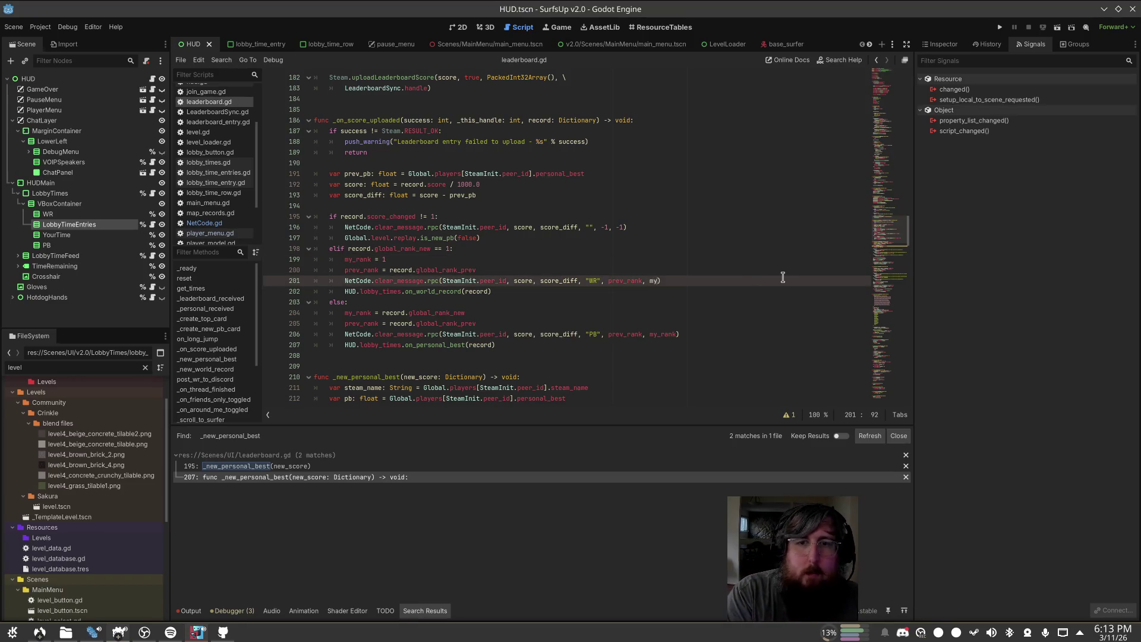
key("BackSpace")
type("_")
key("ctrl+minus")
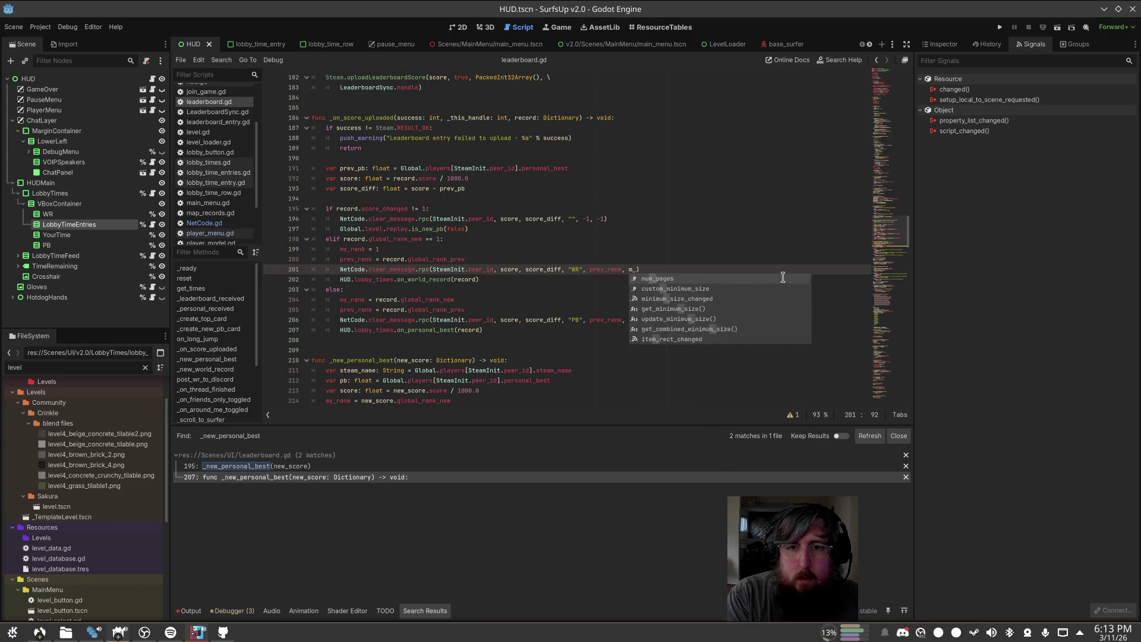
key("BackSpace")
type("y_rank")
key("ctrl+0")
key("ctrl+s")
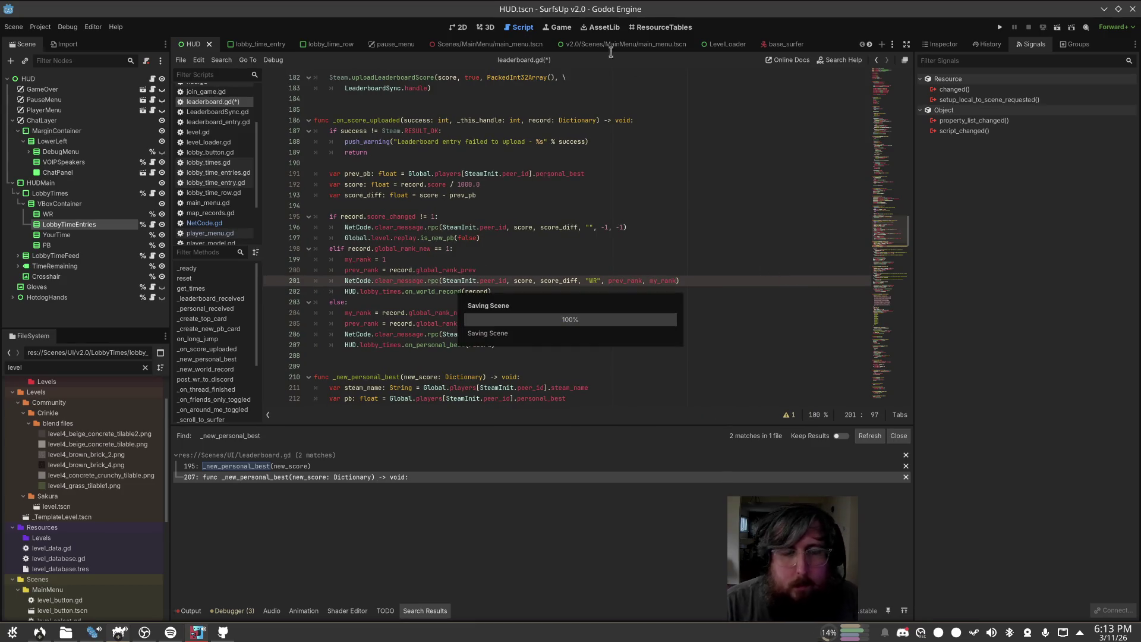
Step: Copy the is_new_pb(false) line into the world-record branch as is_new_pb(true)
left_click(562, 169)
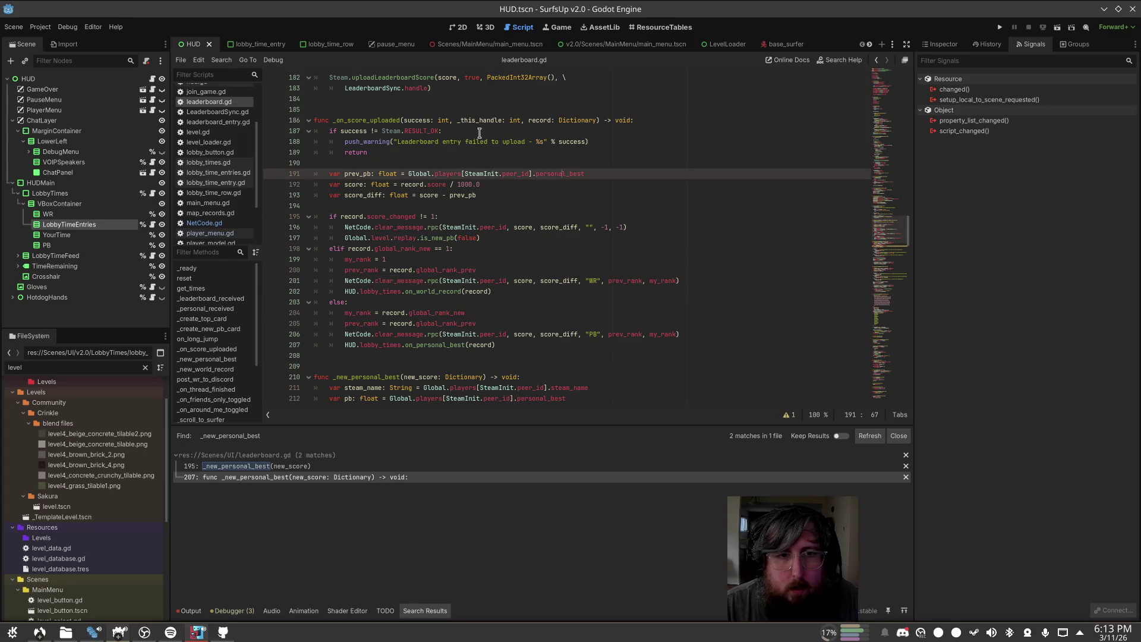
left_click(444, 239)
left_click(604, 229)
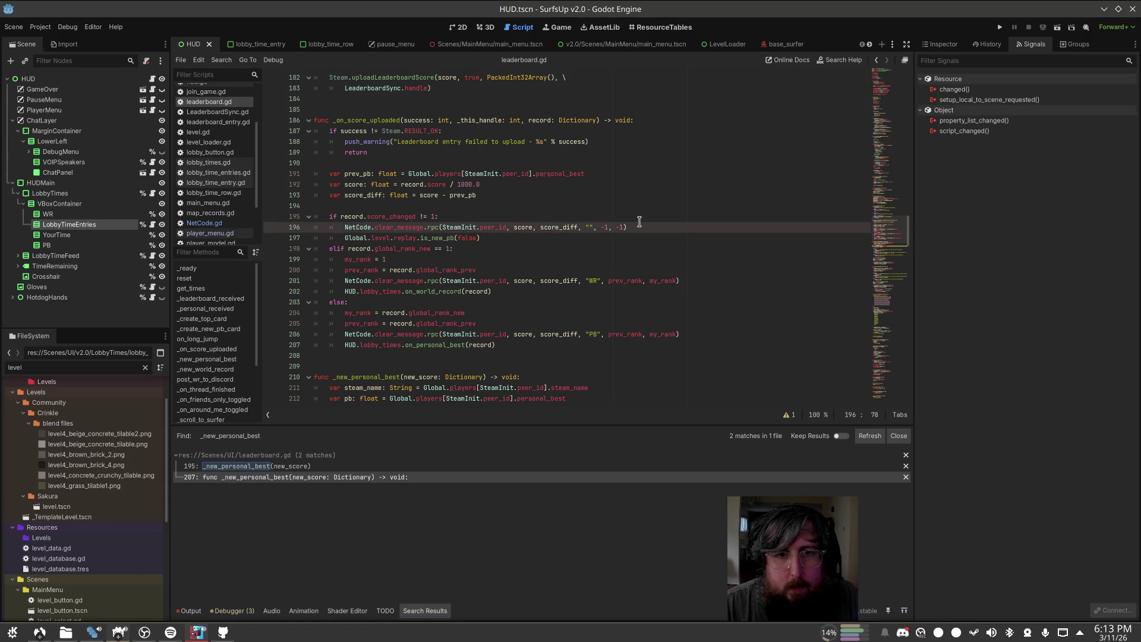
left_click(367, 237)
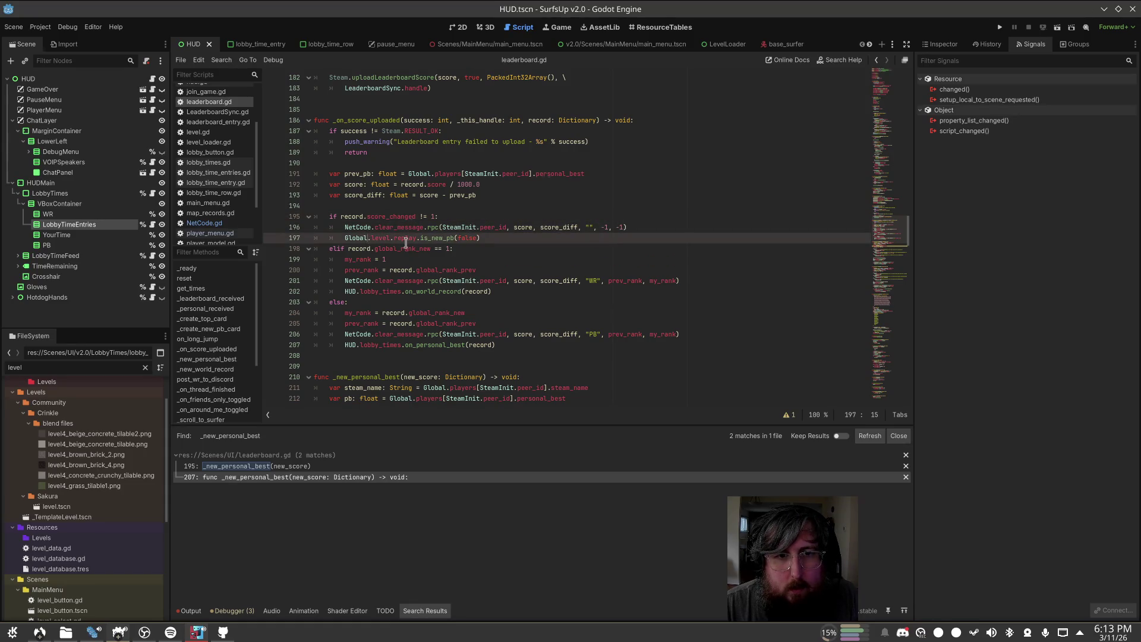
key("End")
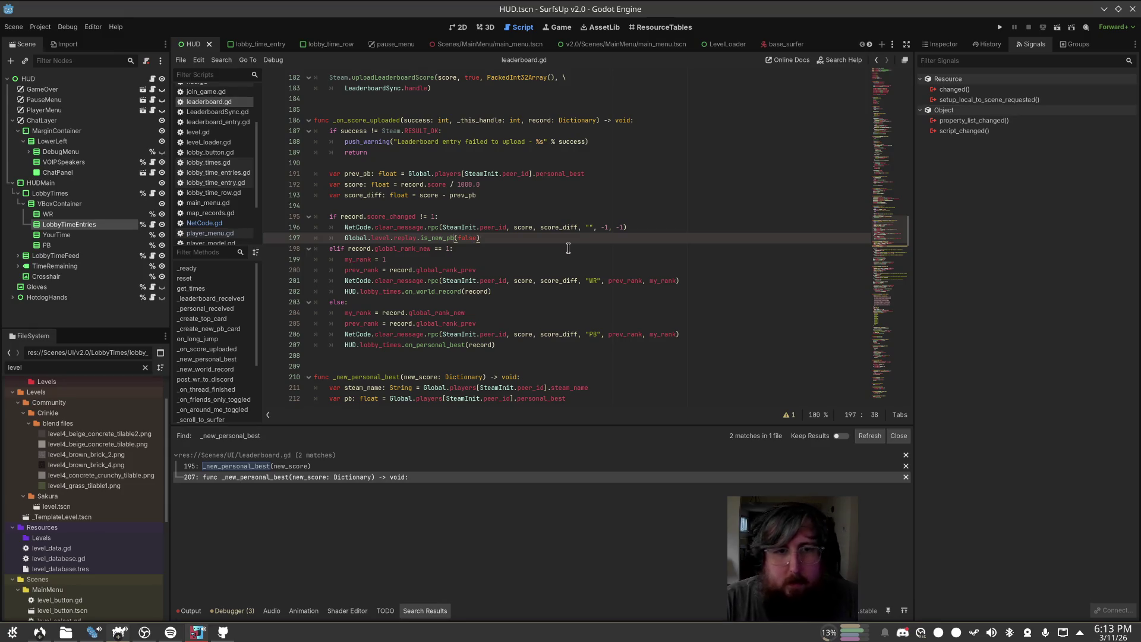
key("ctrl+s")
key("Down")
key("Down")
key("Home")
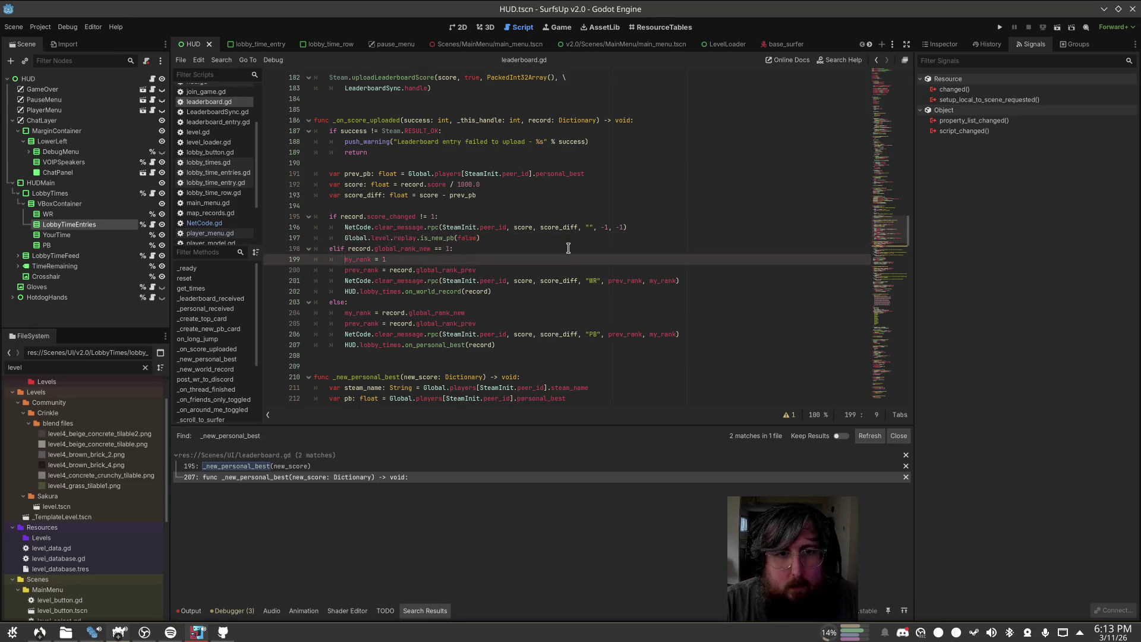
key("Down")
key("Down")
key("Down")
key("End")
key("Return")
type("Global.level.replay.is_new_pb(false)")
key("shift+End")
type("tr")
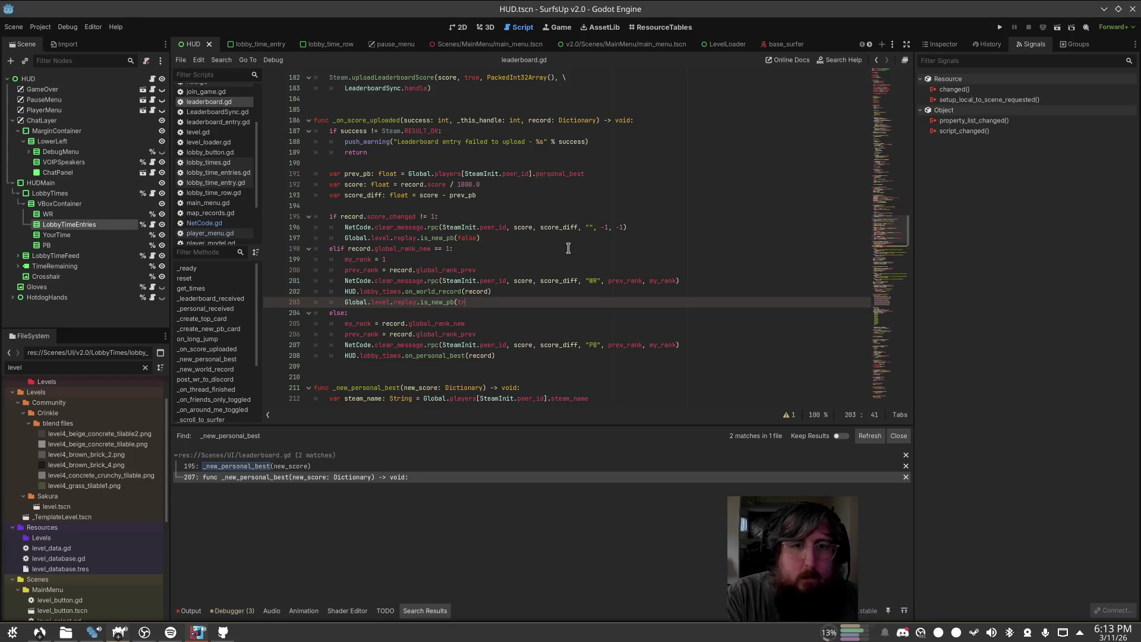
Step: Add the same is_new_pb(true) line to the personal-best branch and save
key("Down")
key("Down")
key("Down")
key("End")
key("Return")
key("ctrl+v")
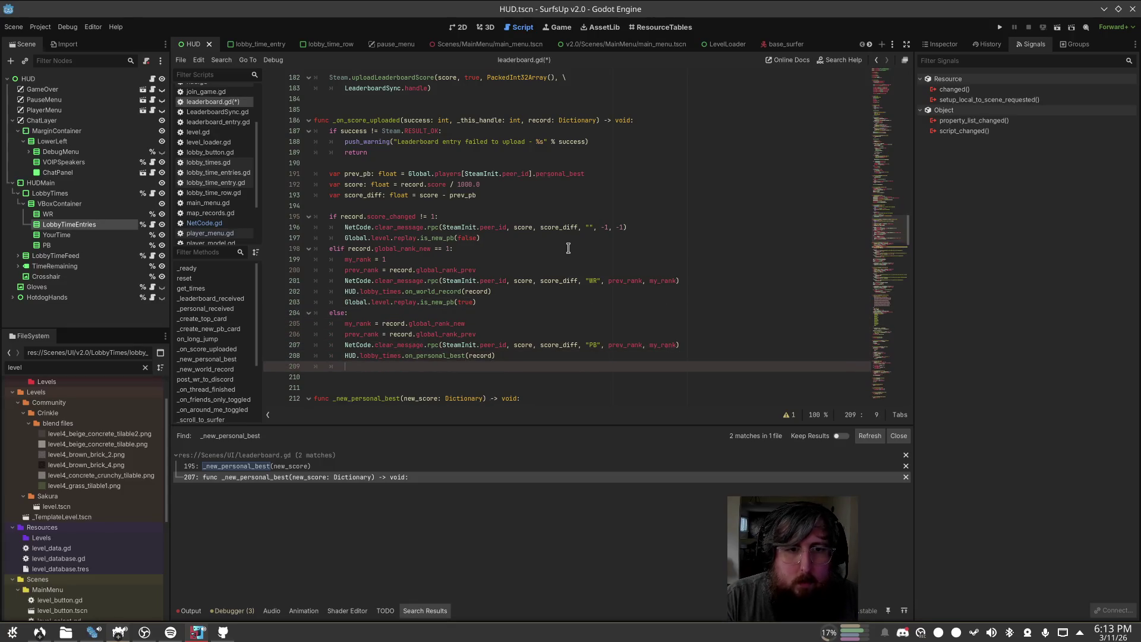
key("shift+End")
type("tr")
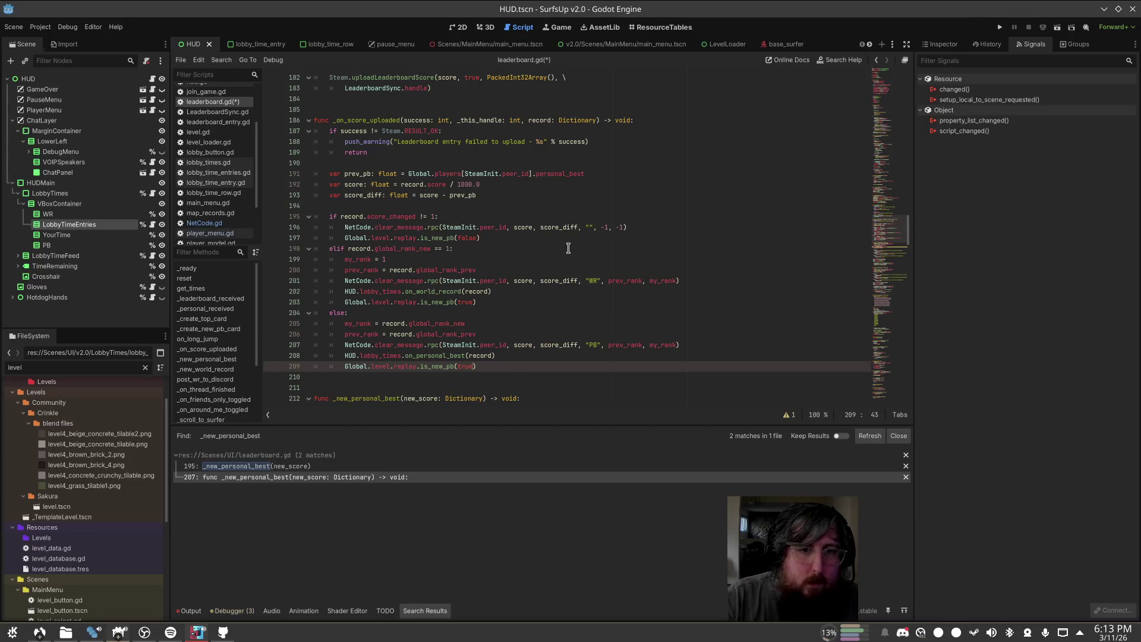
left_click(568, 247)
key("ctrl+s")
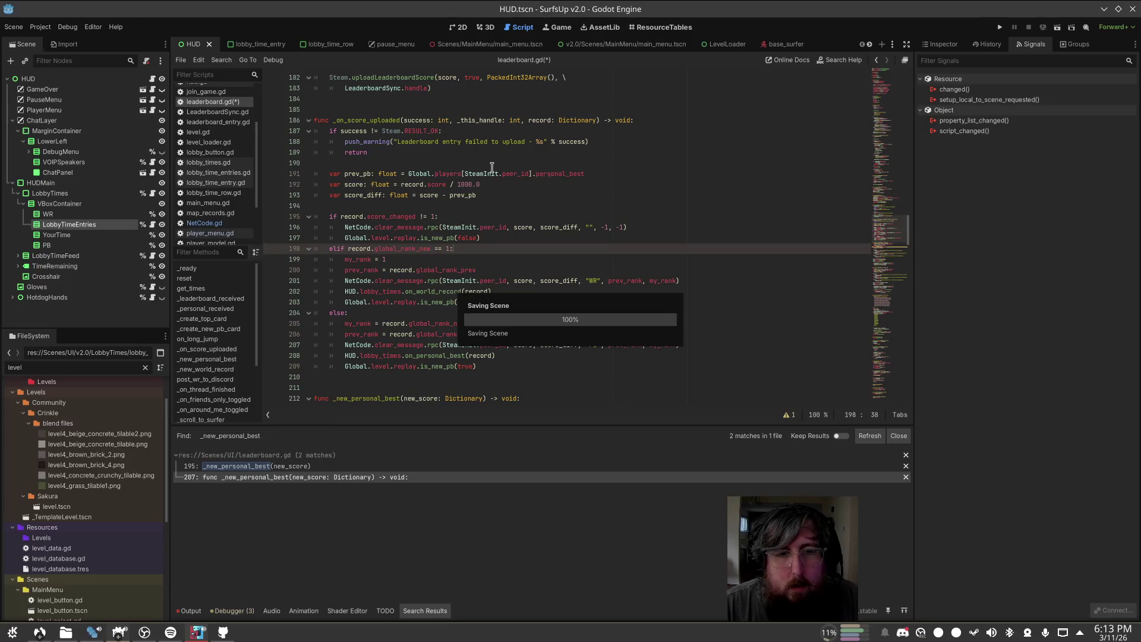
Step: Cut the three skill-group lines out of the _new_personal_best function
scroll(478, 149, "down", 9)
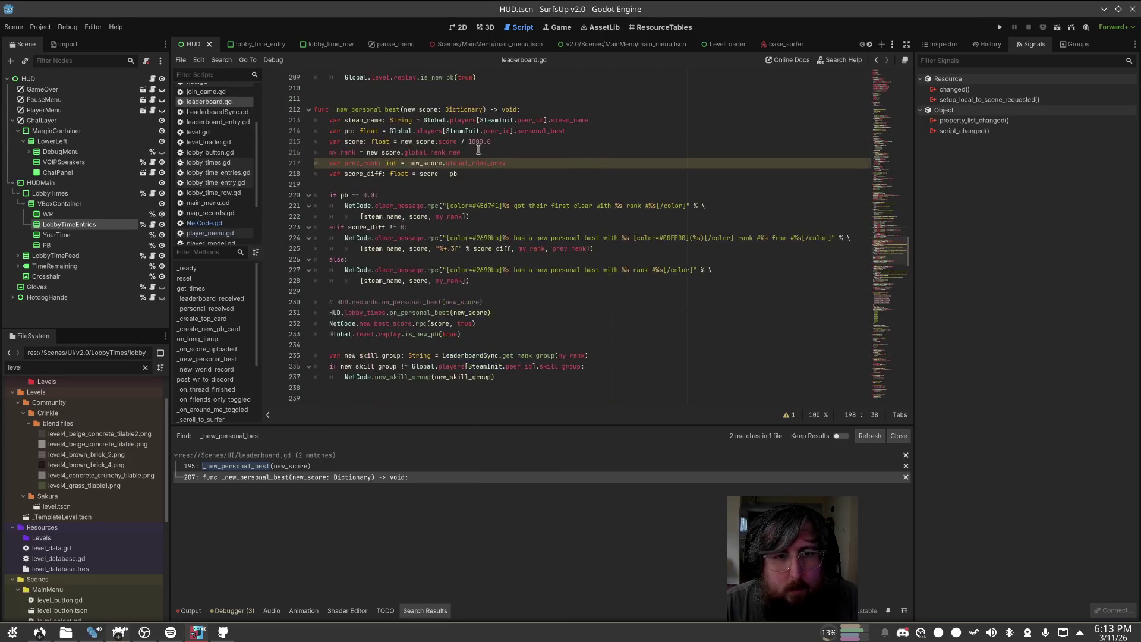
left_click(461, 173)
left_click(473, 206)
scroll(473, 211, "down", 1)
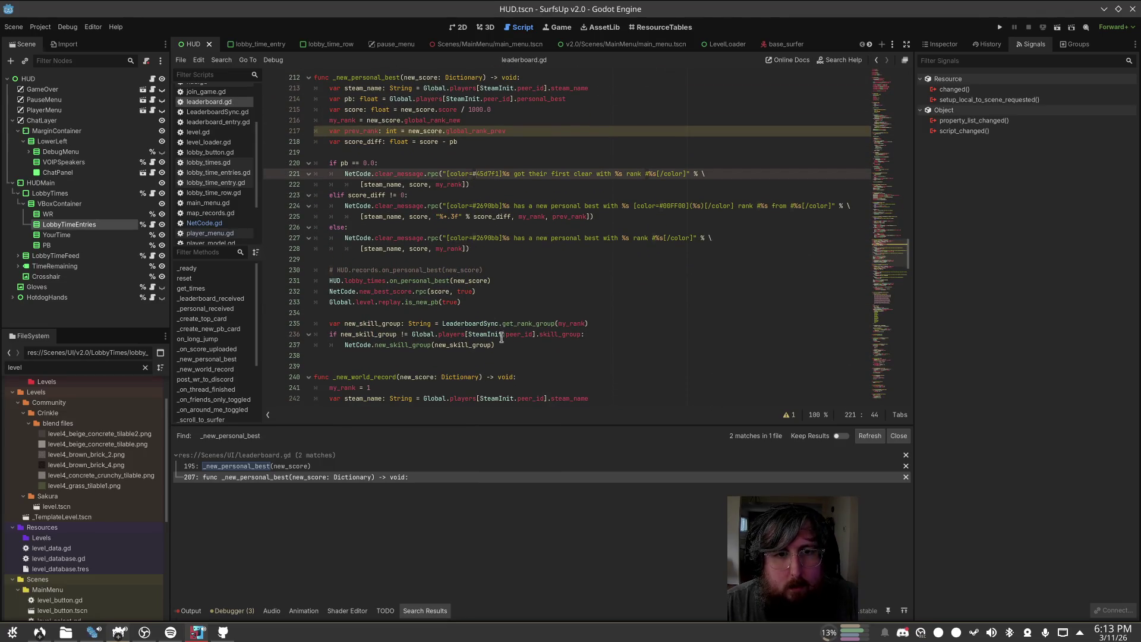
type("true")
left_click(482, 302)
left_click(475, 291)
left_click(480, 302)
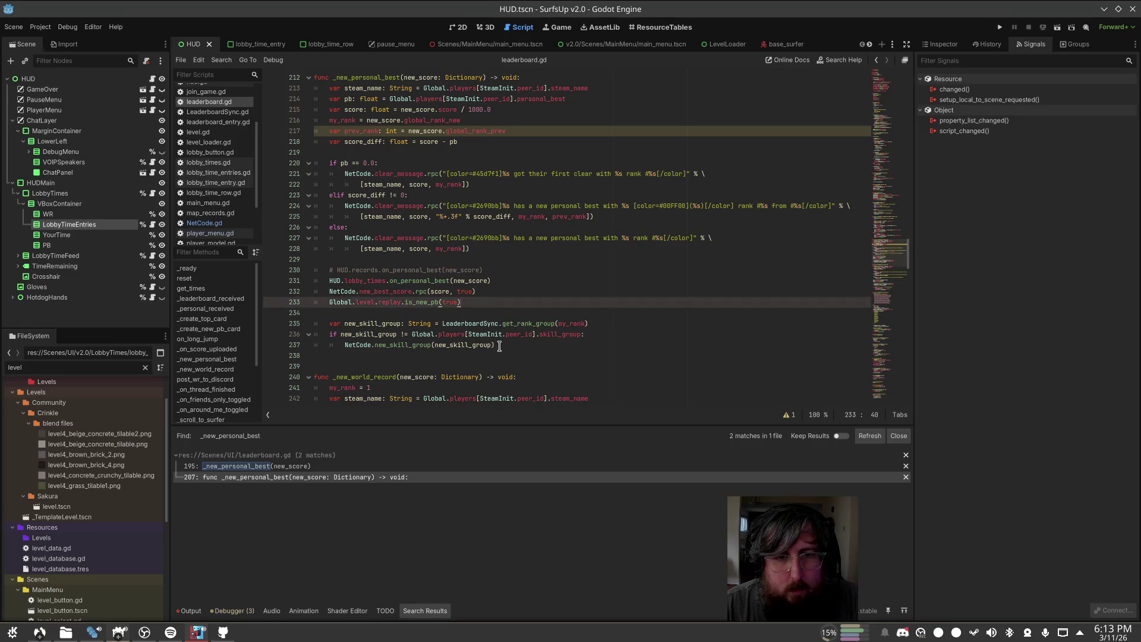
left_click(499, 346)
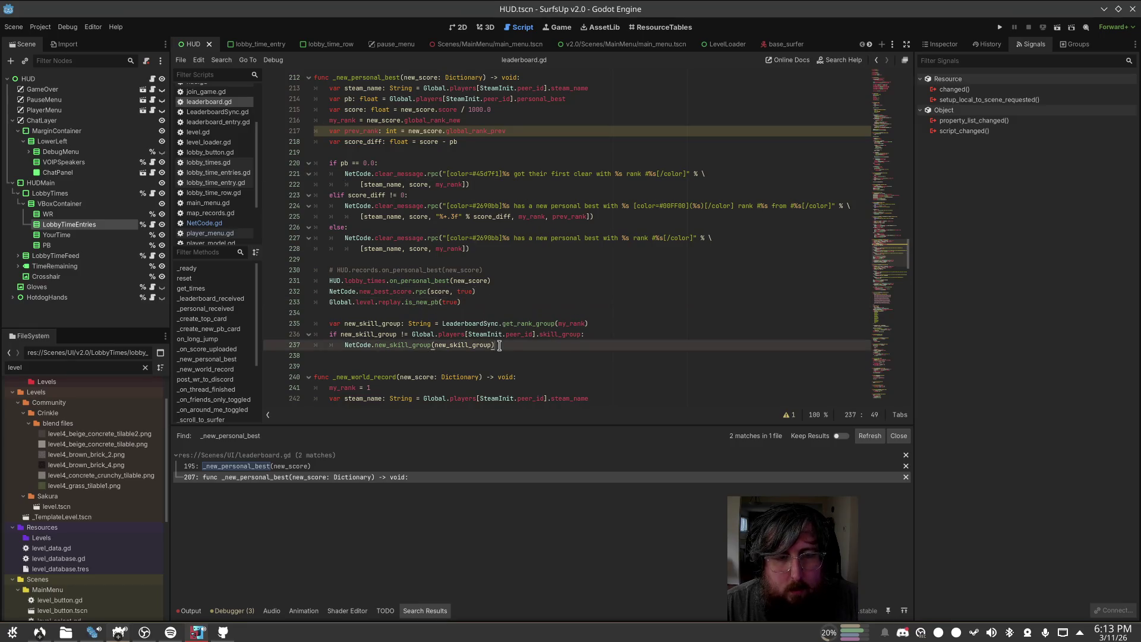
left_click(331, 327, "shift")
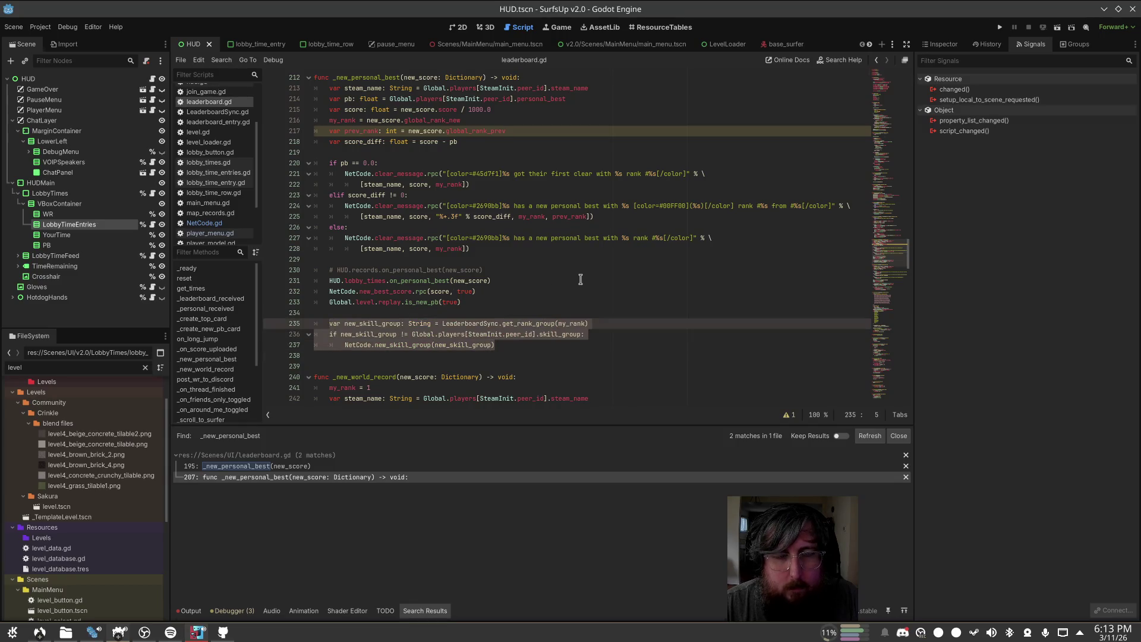
key("ctrl+x")
Step: Paste the skill-group block after the personal-best is_new_pb line and indent it
scroll(580, 279, "up", 7)
left_click(585, 271)
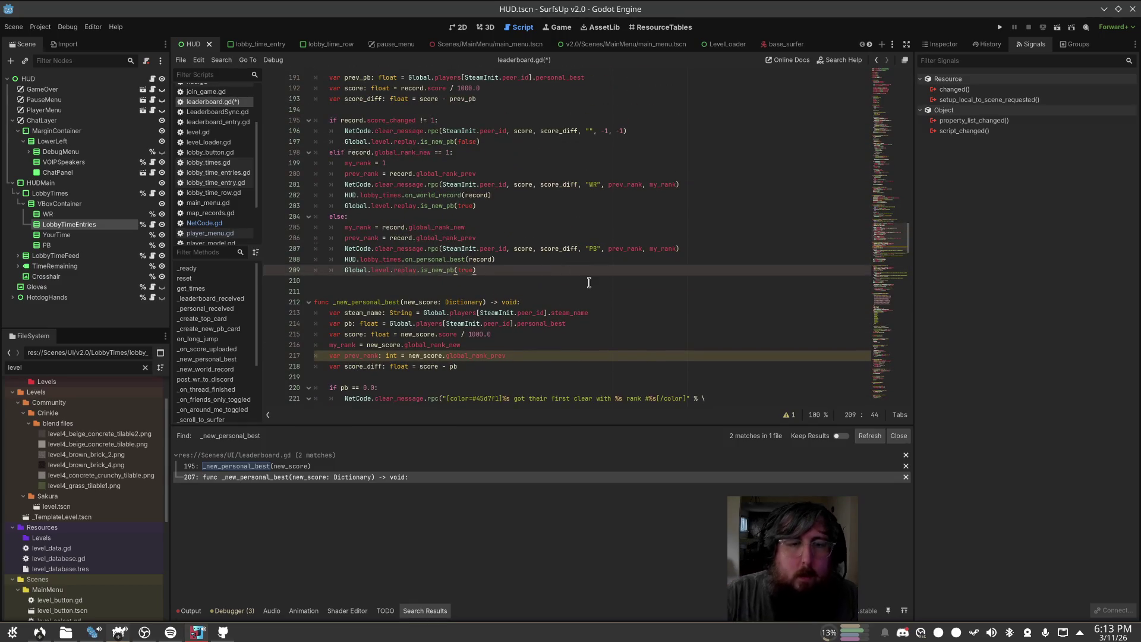
key("Return")
key("Return")
key("ctrl+v")
key("Home")
key("Tab")
key("Down")
key("Tab")
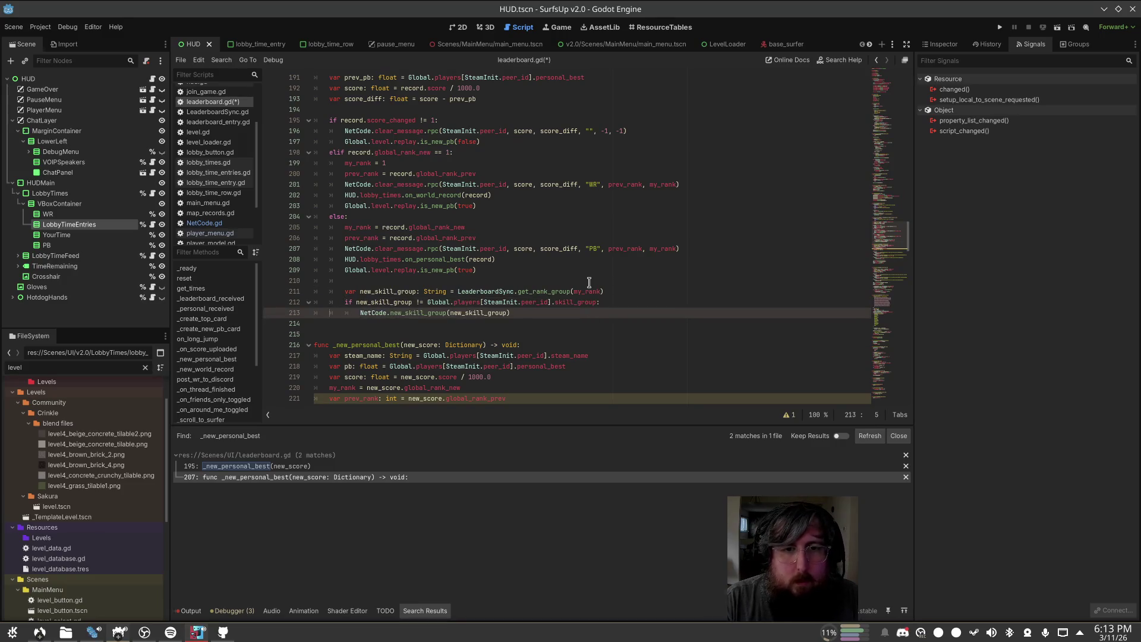
Step: Paste the skill-group block into the world-record branch, indent lines 206–207, and save
key("Up")
key("Up")
key("Up")
key("Up")
key("Up")
key("Up")
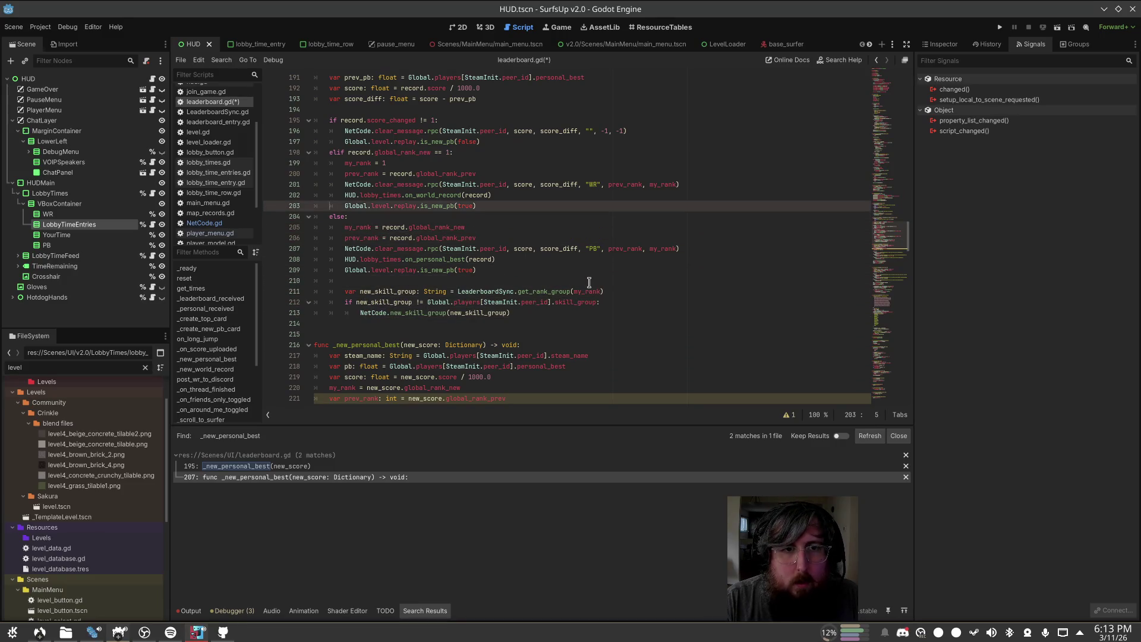
key("End")
key("Return")
key("Return")
key("ctrl+v")
key("Up")
key("Home")
key("Tab")
key("Down")
key("Tab")
key("Tab")
key("End")
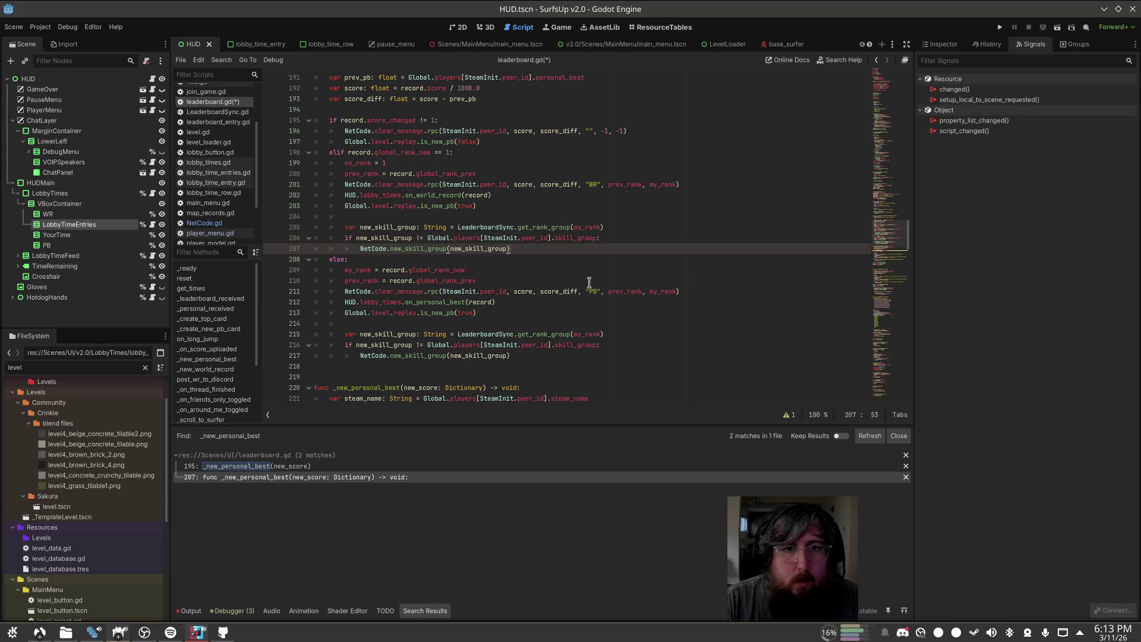
key("ctrl+s")
Step: Replace world-record lines 205–207 with a new_skill_group() call
key("shift+Up")
key("shift+Up")
key("shift+Home")
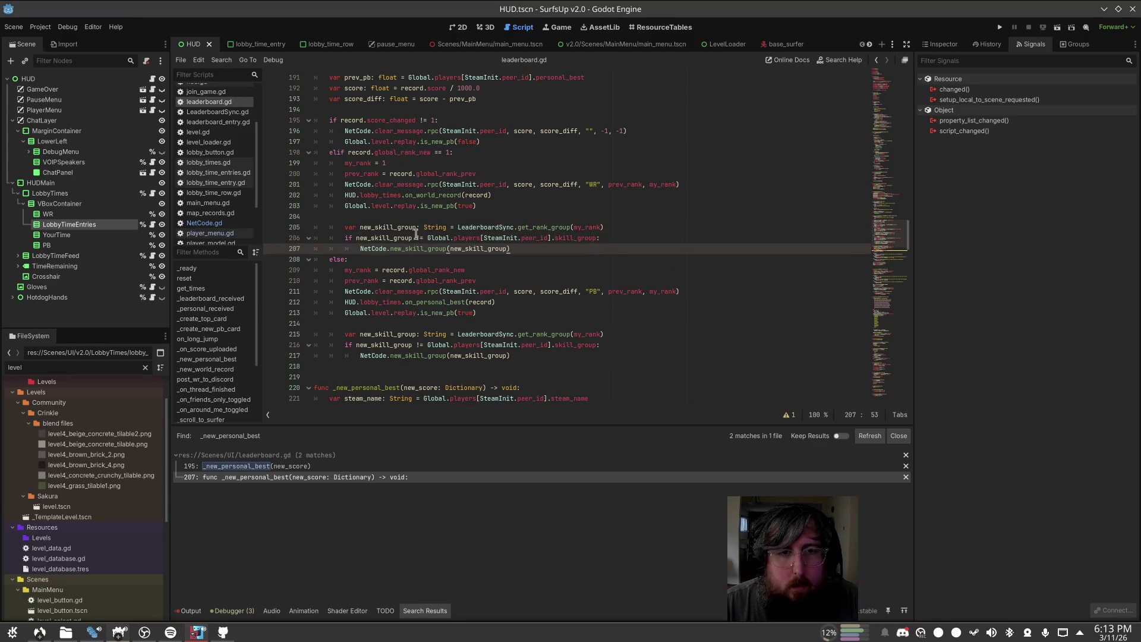
key("BackSpace")
type("new_sk")
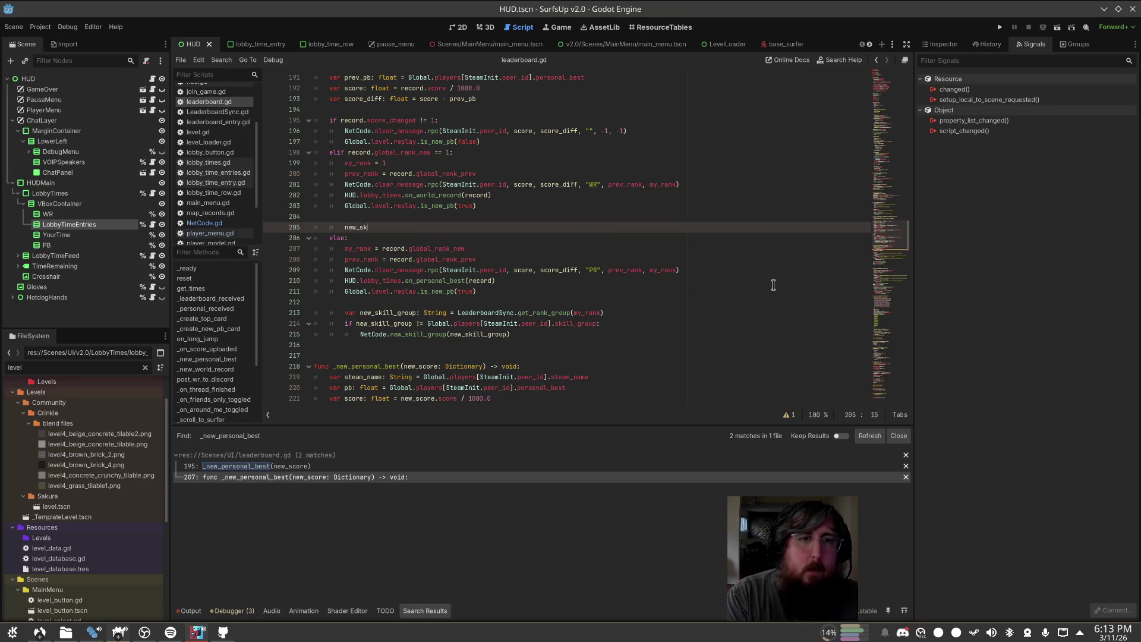
type("ill_group()")
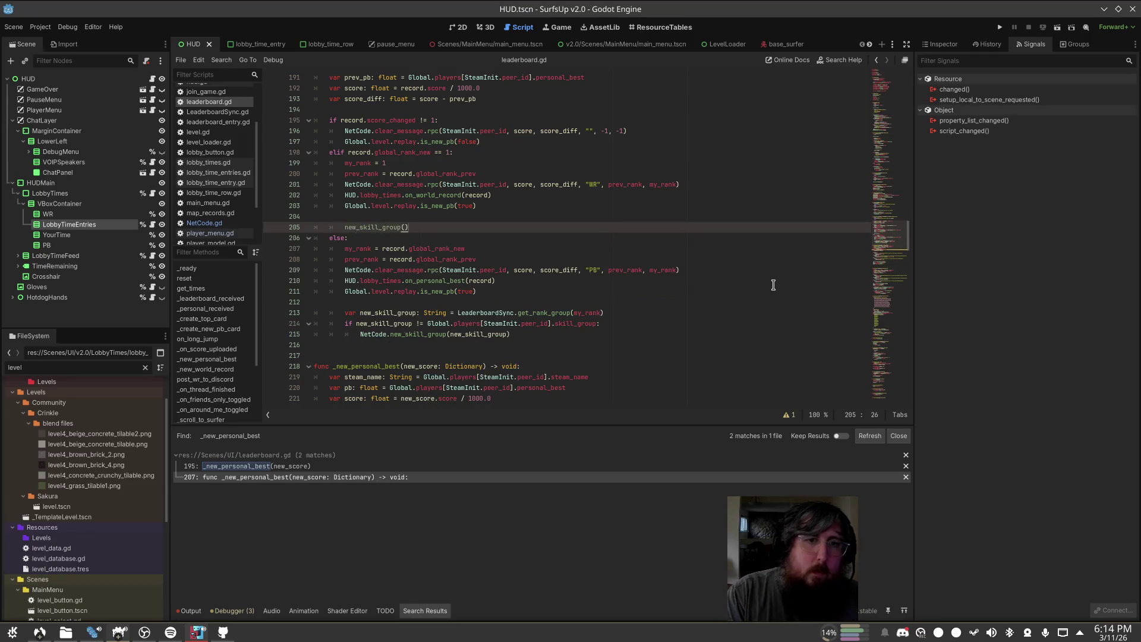
Step: Replace the PB branch's skill-group lines with a new_skill_group() call
key("Down")
key("Down")
key("Down")
key("Home")
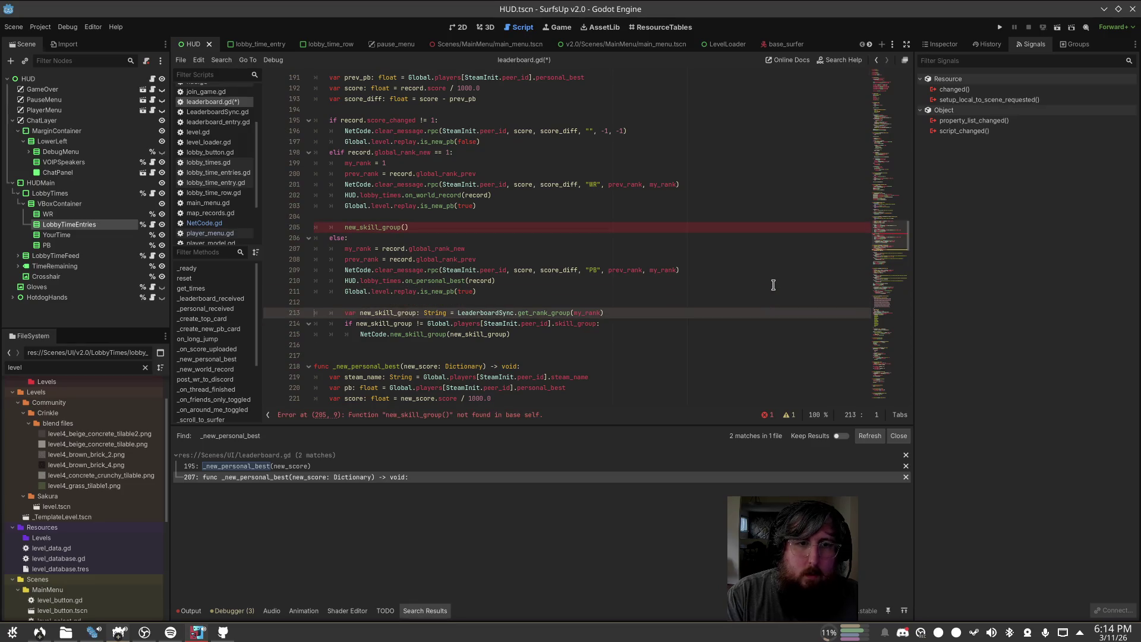
key("shift+Down")
key("shift+Down")
key("shift+End")
key("BackSpace")
type("new_")
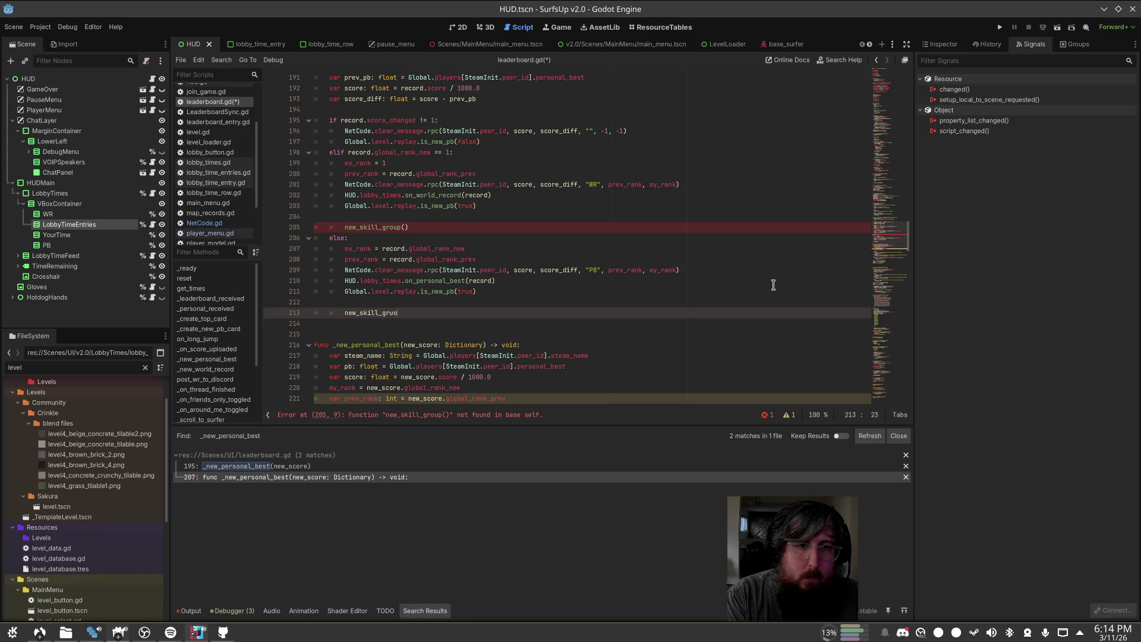
key("BackSpace")
key("BackSpace")
type("oupr")
type("()")
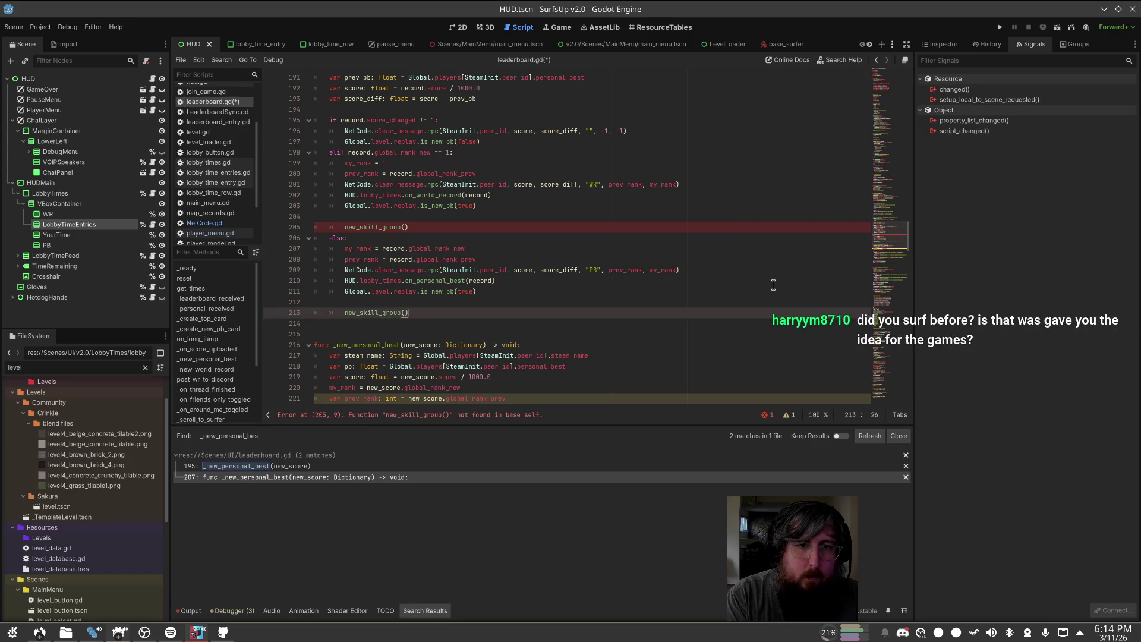
Step: Add a new_skill_group() function and paste the skill-group check into its body
key("Return")
key("Return")
key("Return")
key("BackSpace")
type("func new_skill_group")
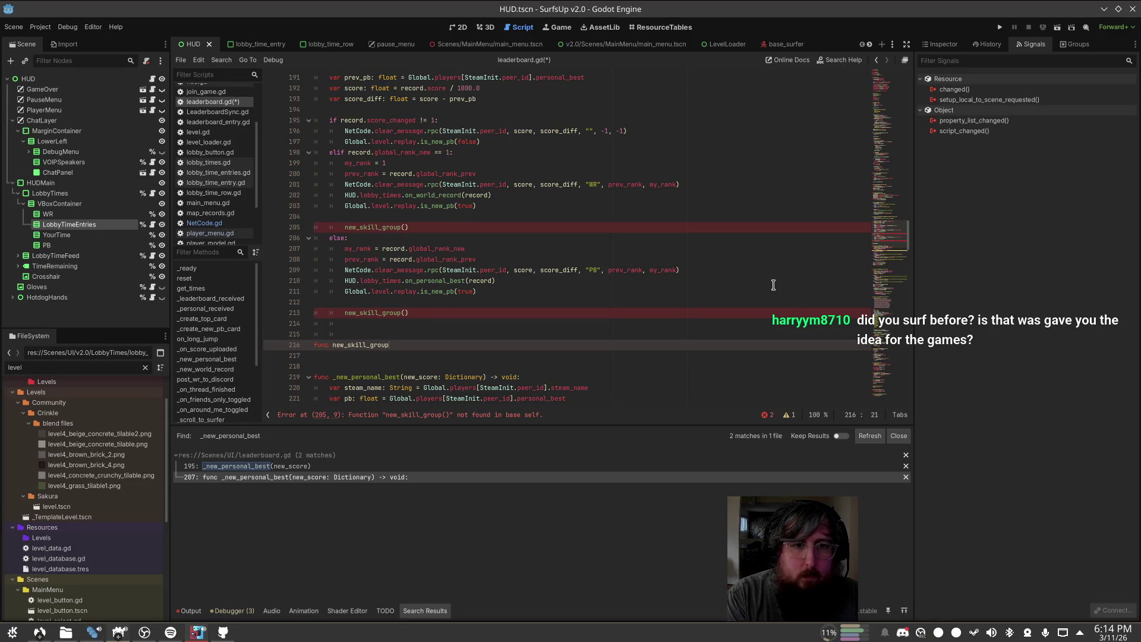
type("() -> void")
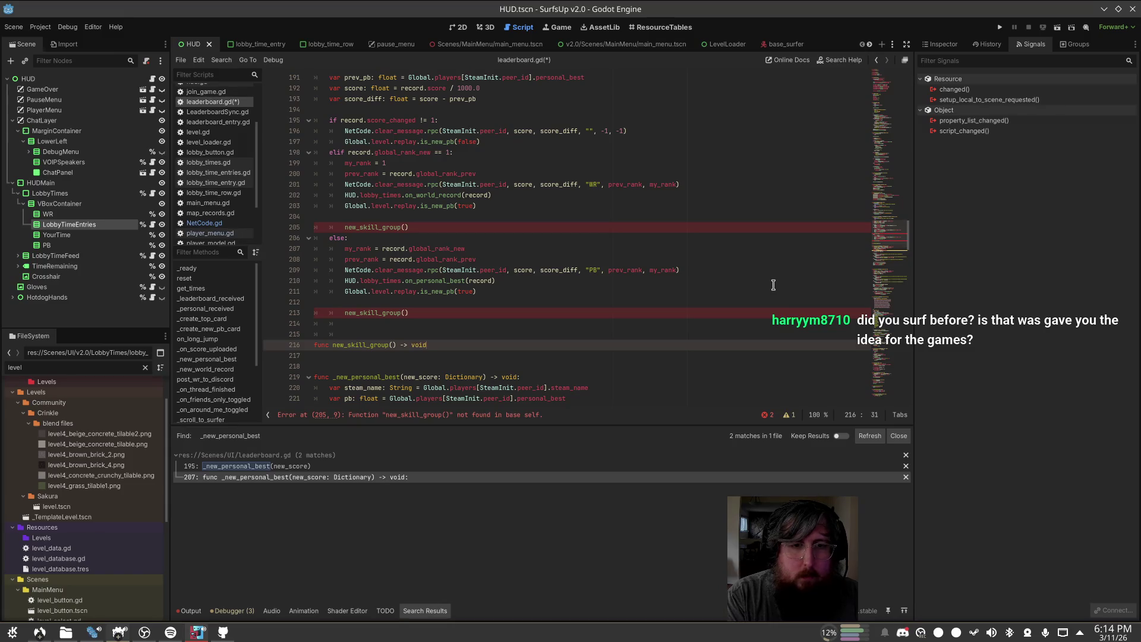
type(":")
key("Return")
key("ctrl+v")
Step: Remove the empty lines 212, 204 and 218 and save leaderboard.gd
left_click(550, 334)
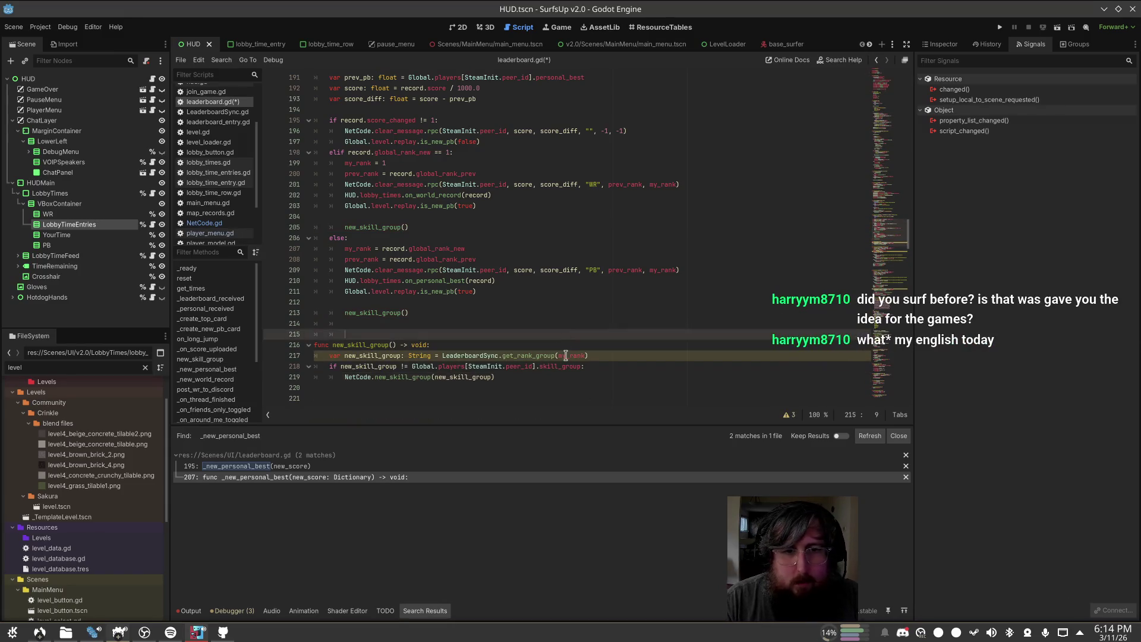
left_click(629, 302)
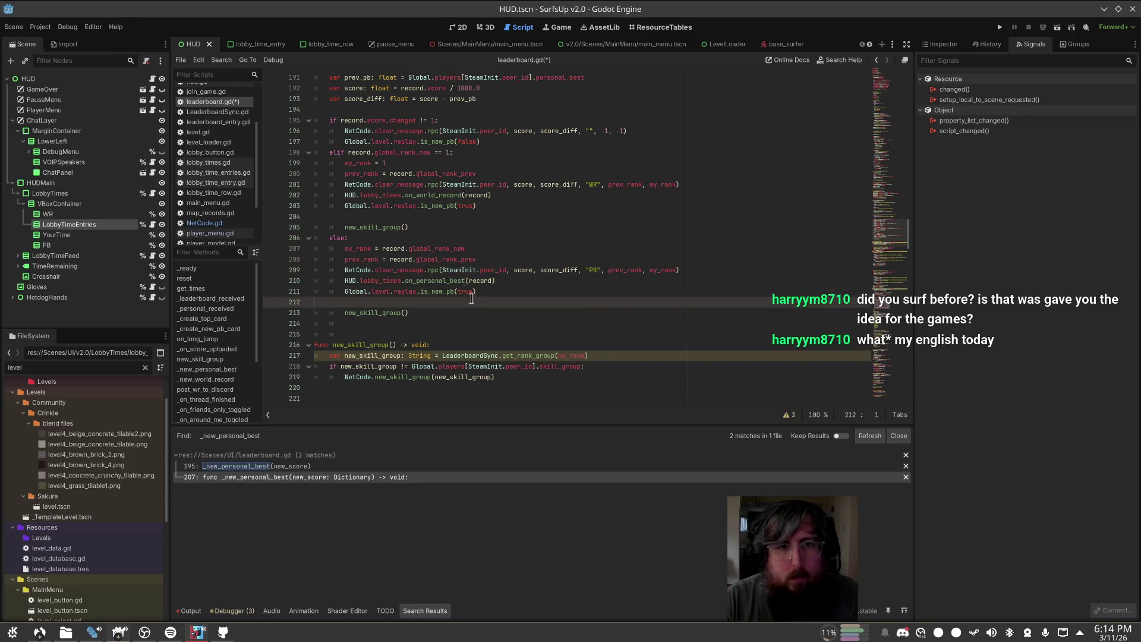
key("BackSpace")
left_click(399, 218)
key("BackSpace")
key("ctrl+s")
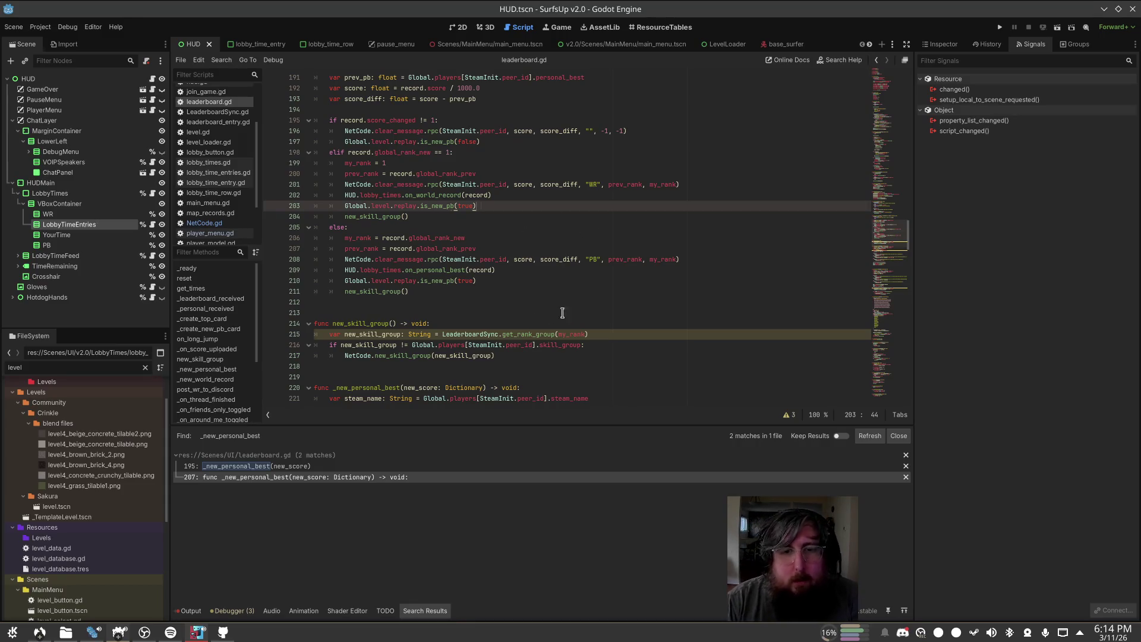
left_click(509, 365)
key("BackSpace")
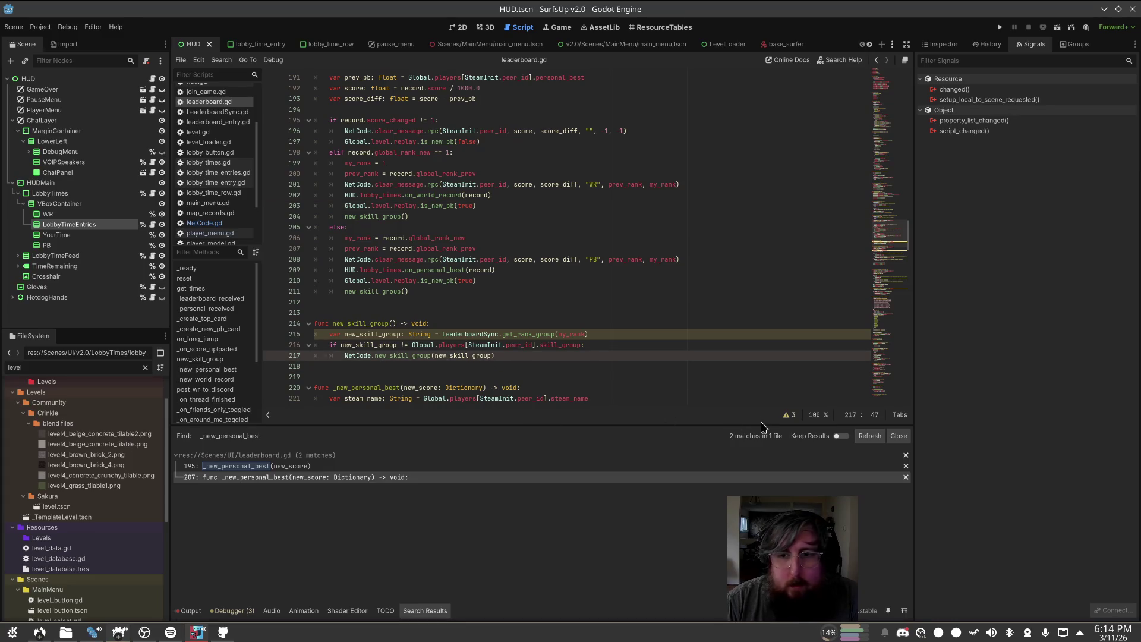
Step: Show the script's warning list and search leaderboard.gd for every new_skill_group occurrence
left_click(788, 415)
scroll(711, 270, "down", 1)
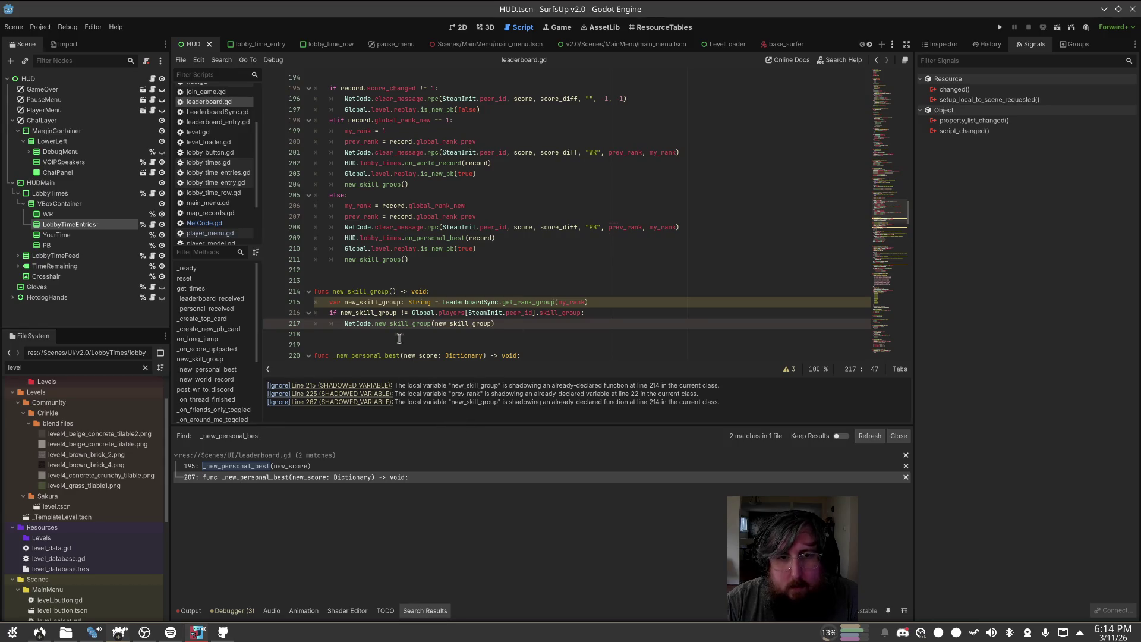
left_click(395, 315)
double_click(371, 303)
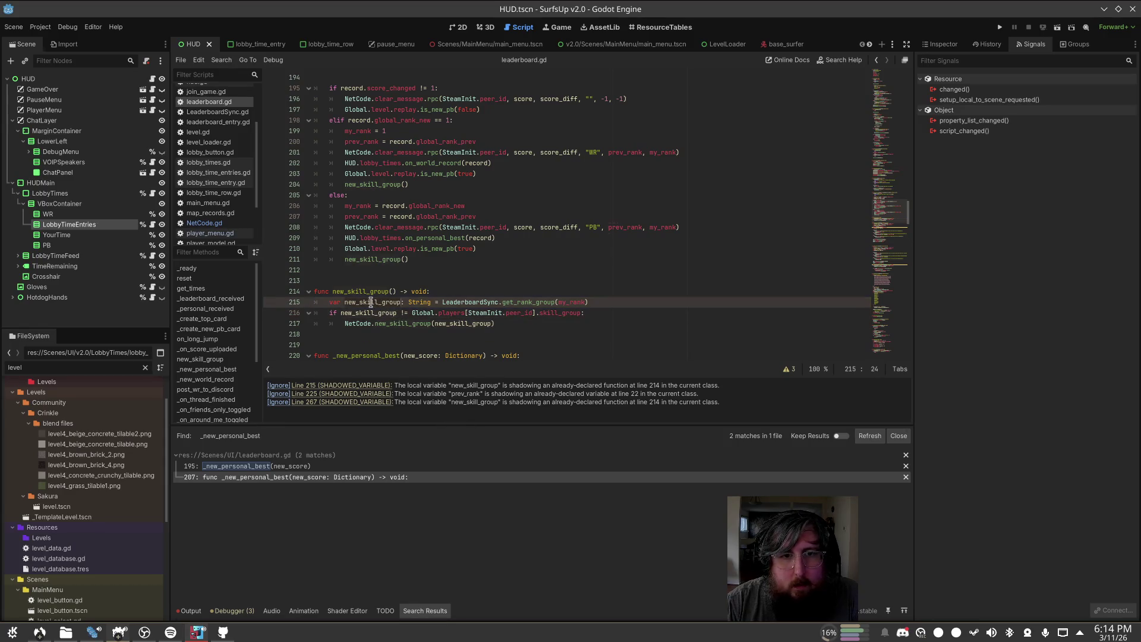
key("ctrl+f")
left_click(462, 291)
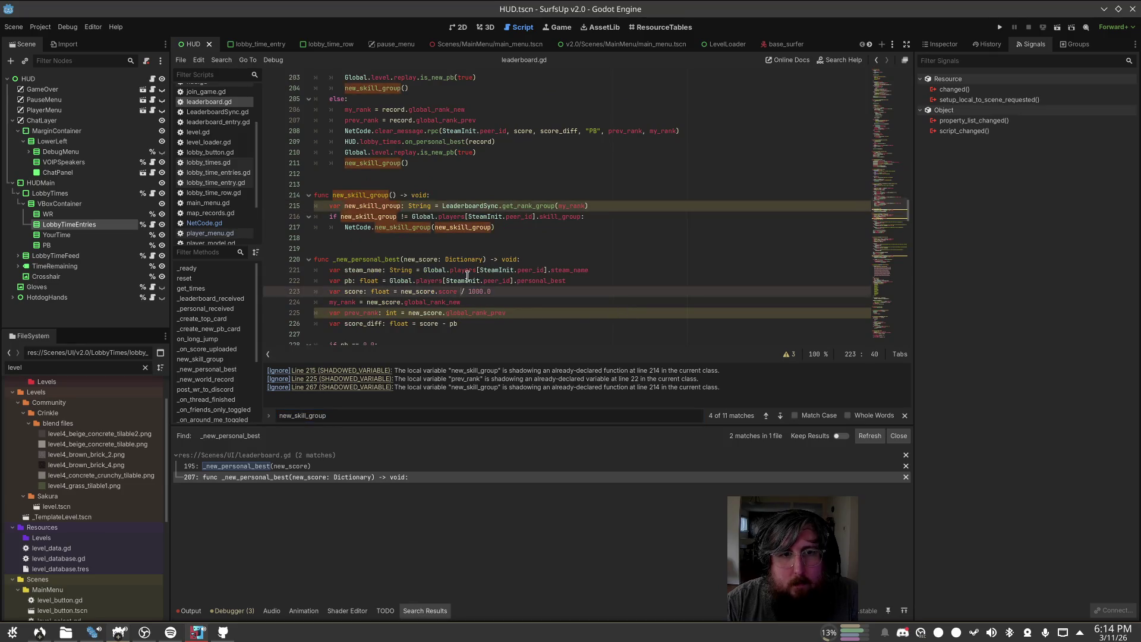
scroll(464, 279, "down", 3)
scroll(469, 249, "down", 2)
scroll(469, 242, "down", 1)
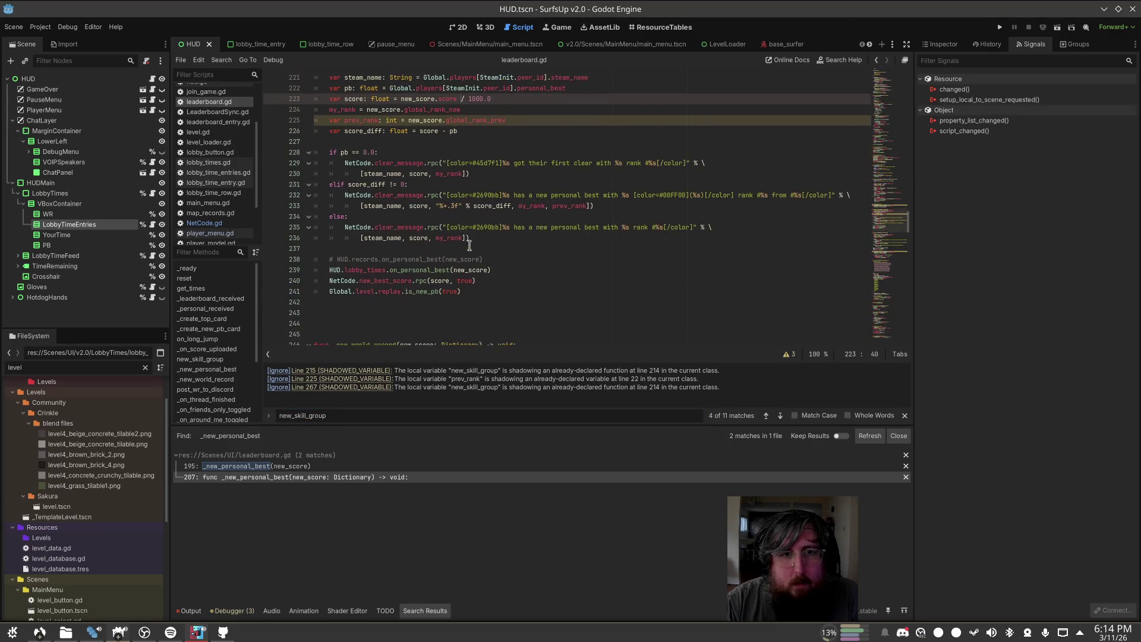
left_click_drag(480, 291, 392, 203)
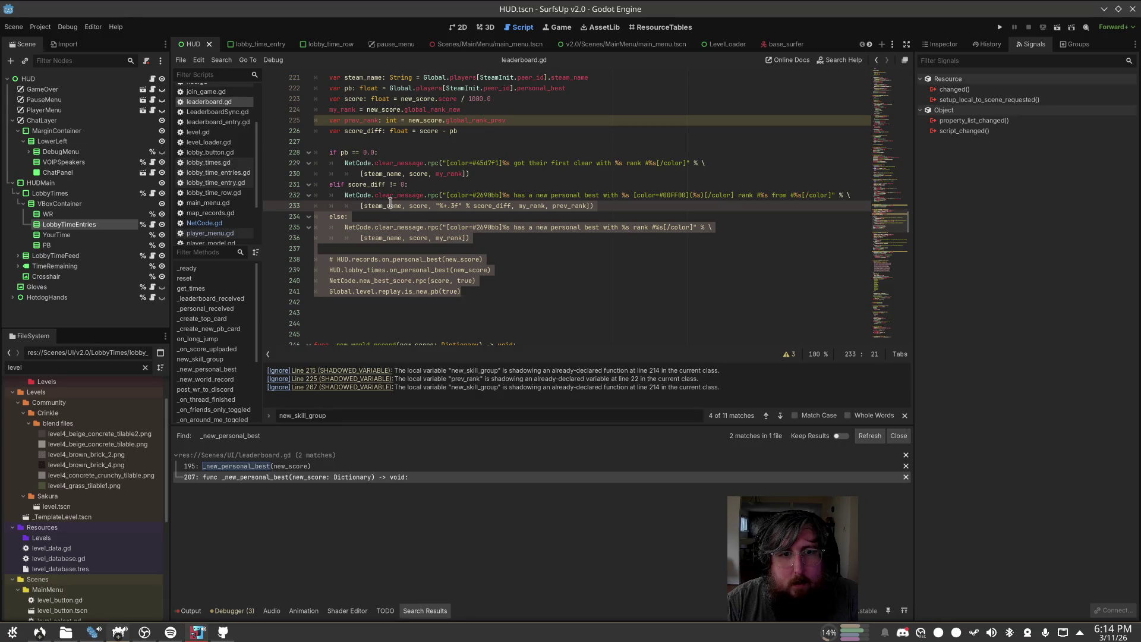
left_click(380, 290)
Step: Inspect new_best_score in NetCode.gd, then return to leaderboard.gd
left_click(383, 280, "ctrl")
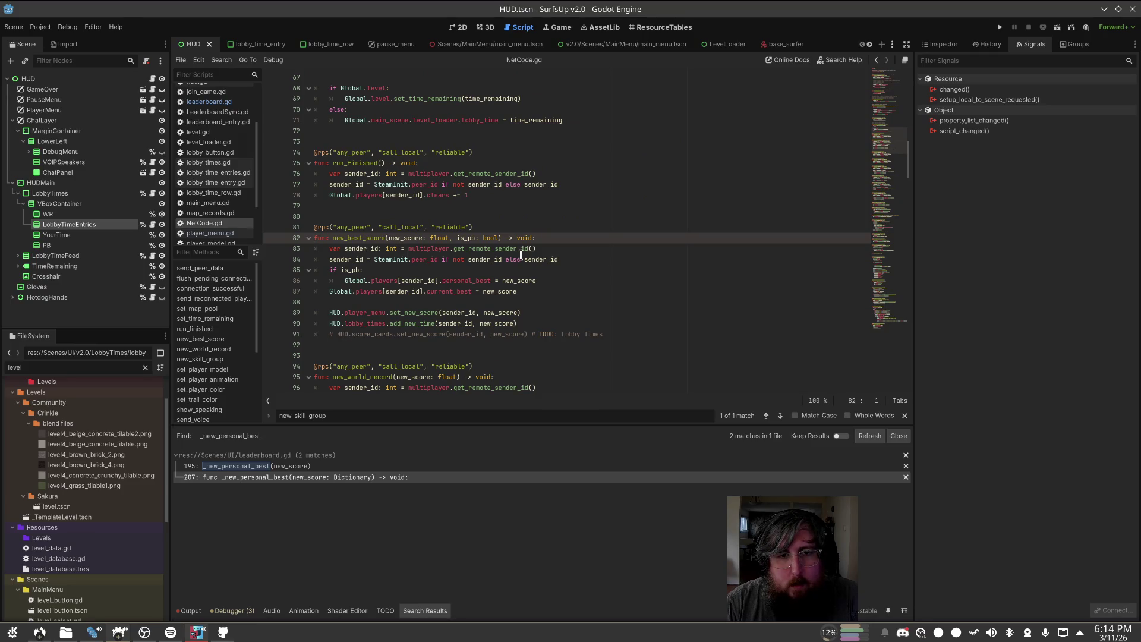
left_click(387, 309)
left_click(362, 324)
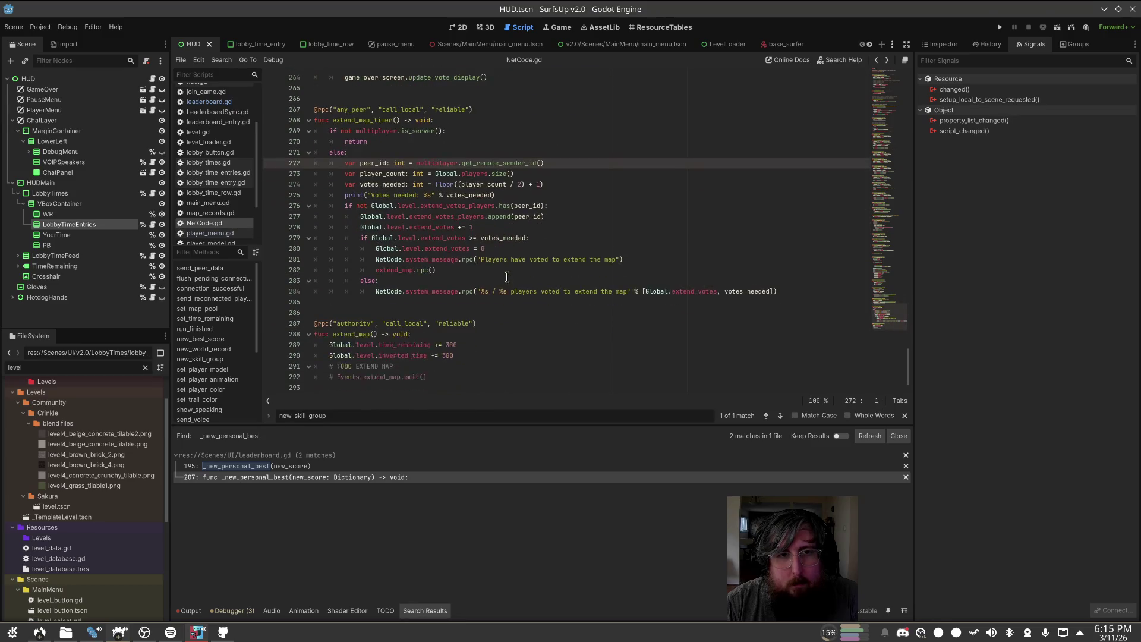
scroll(507, 275, "up", 6)
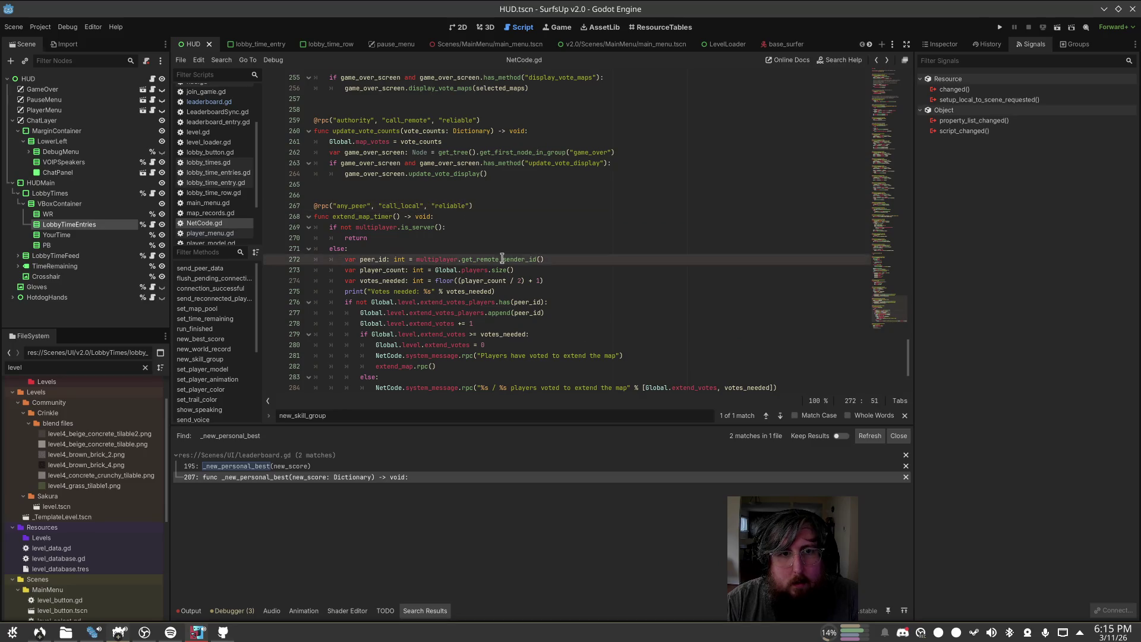
left_click(321, 476)
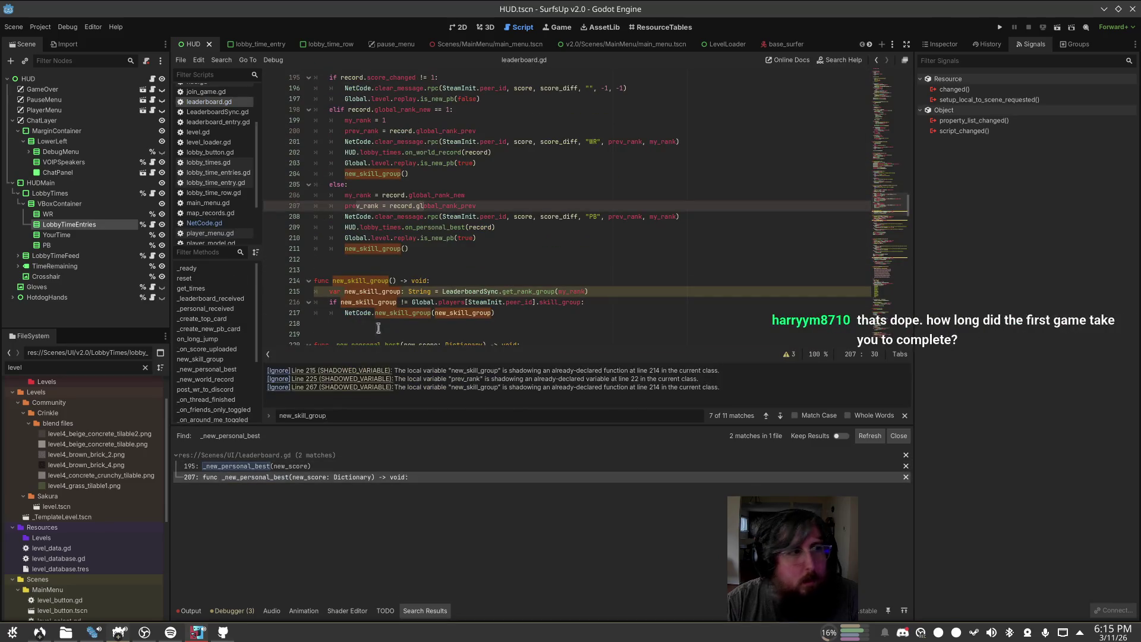
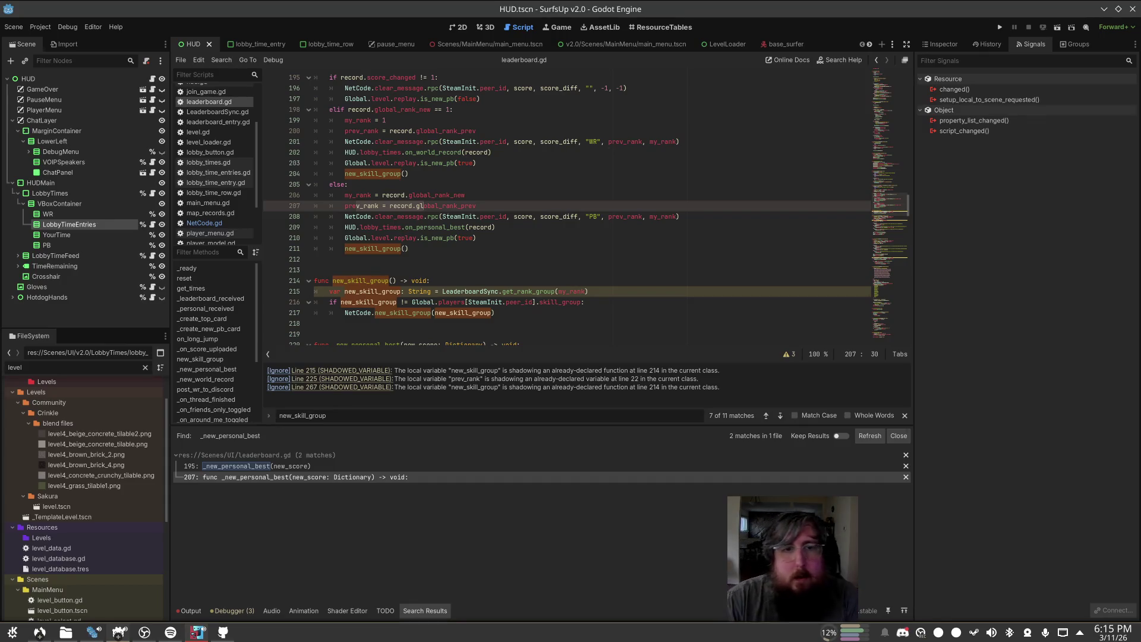
Step: Paste NetCode.new_best_score.rpc(score, true) right after the HUD personal-best call
left_click(449, 270)
scroll(470, 279, "down", 3)
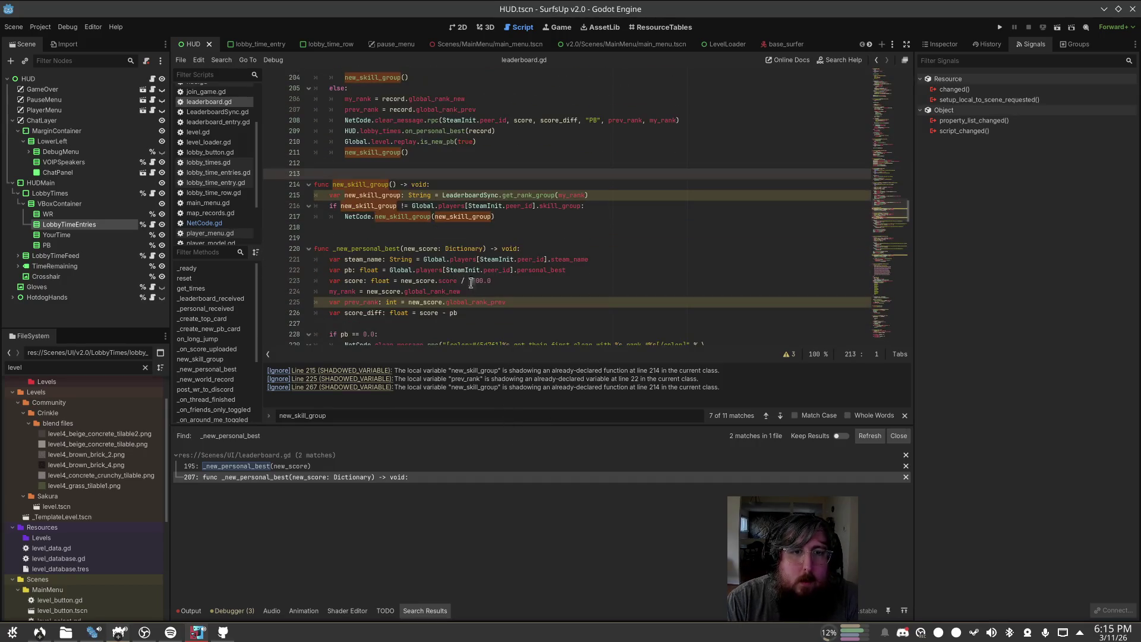
scroll(471, 283, "down", 5)
left_click(525, 297)
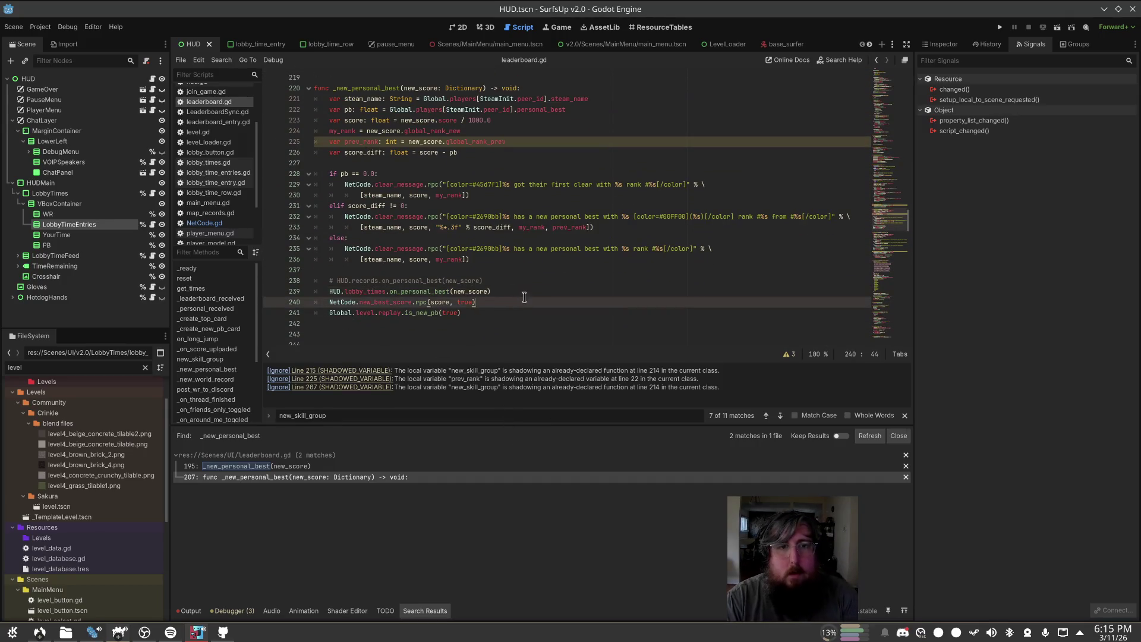
key("Home")
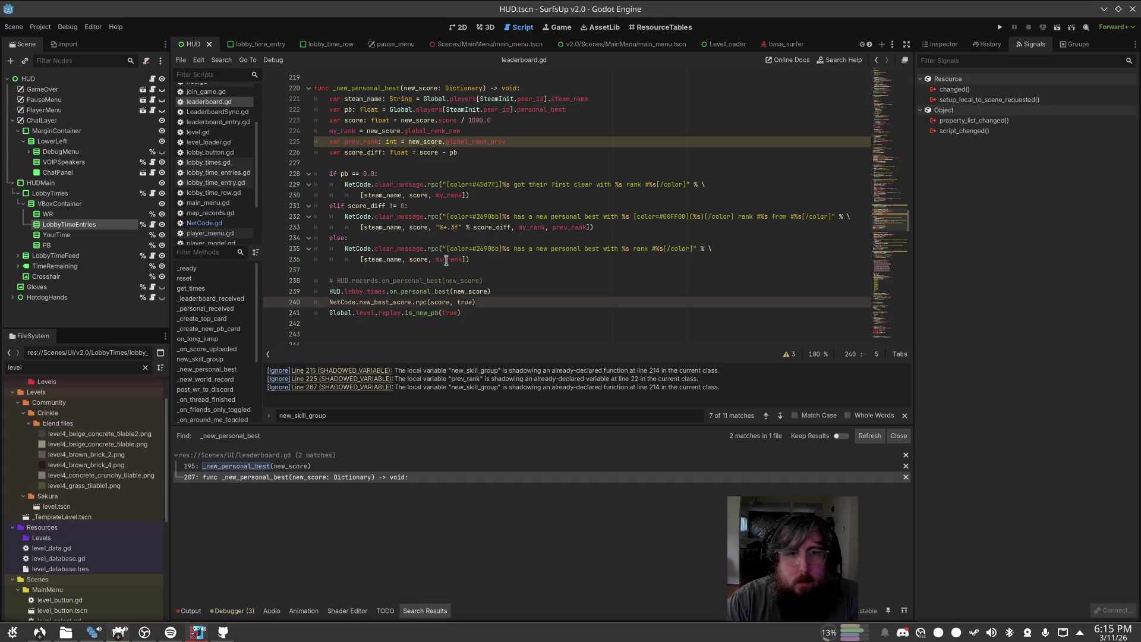
scroll(482, 259, "up", 3)
scroll(482, 260, "up", 4)
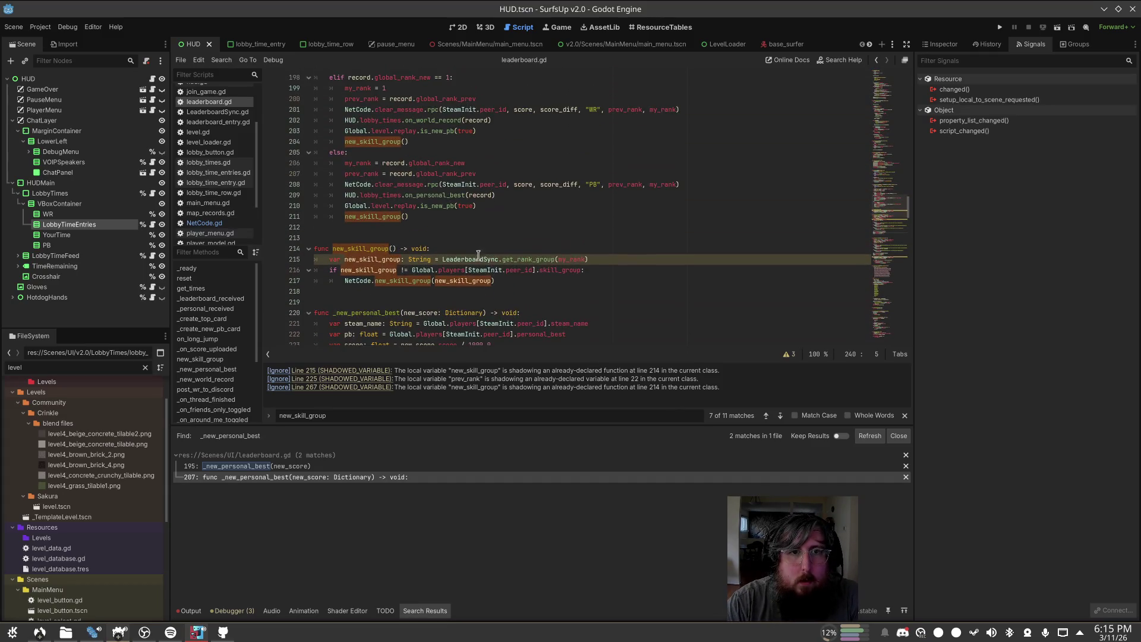
left_click(512, 205)
key("Return")
type("NetCode.new_best_score.rpc(score, true)")
key("ctrl+z")
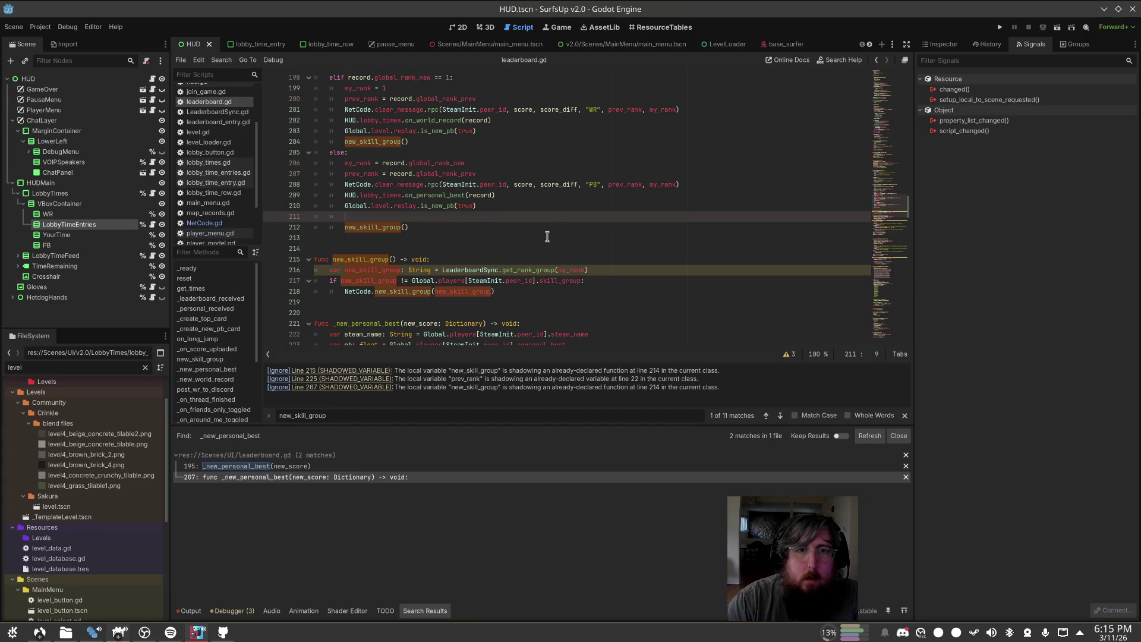
key("alt+Up")
key("alt+Up")
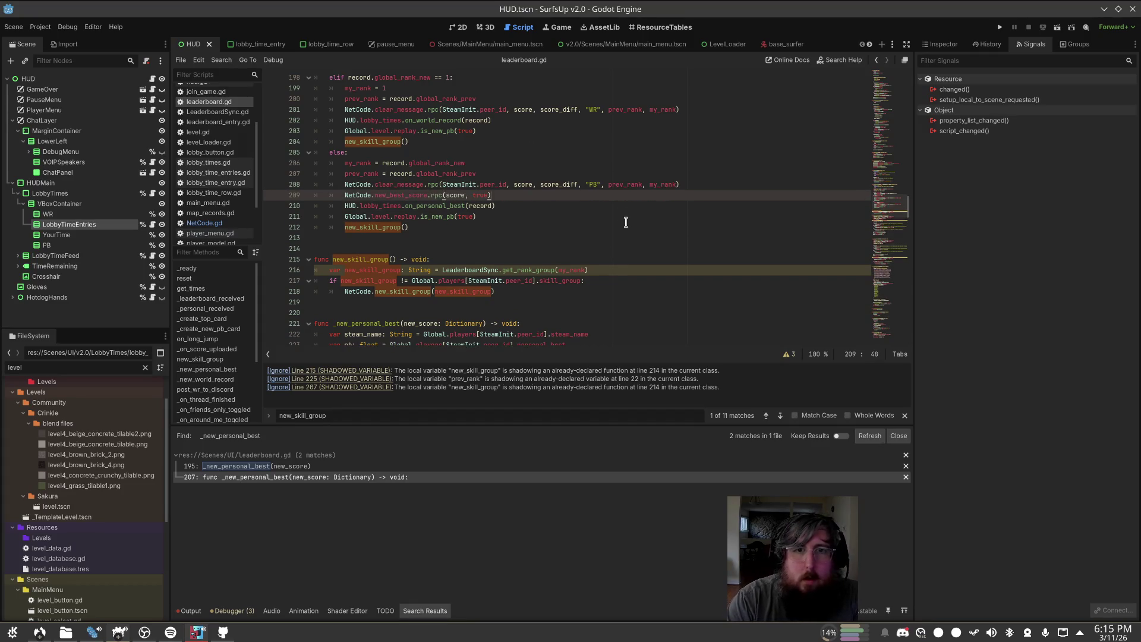
type("NetCode.new_best_score.rpc(score, true)")
key("alt+Down")
Step: Paste the same new_best_score call into the world-record branch
key("Up")
key("Up")
key("Up")
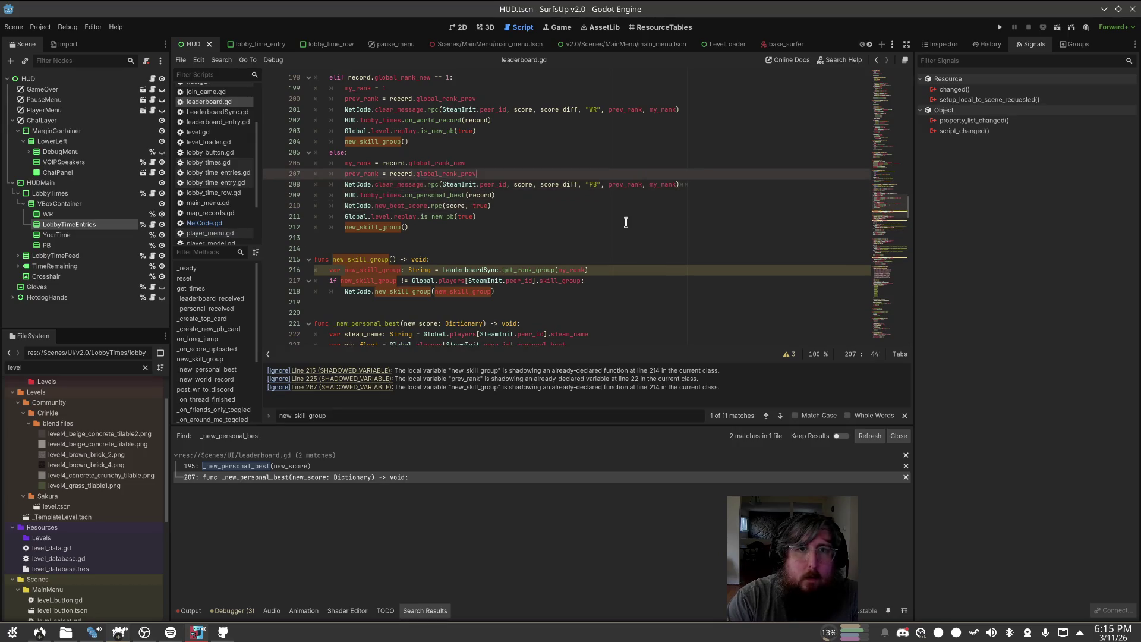
type("NetCode.new_best_score.rpc(score, true)")
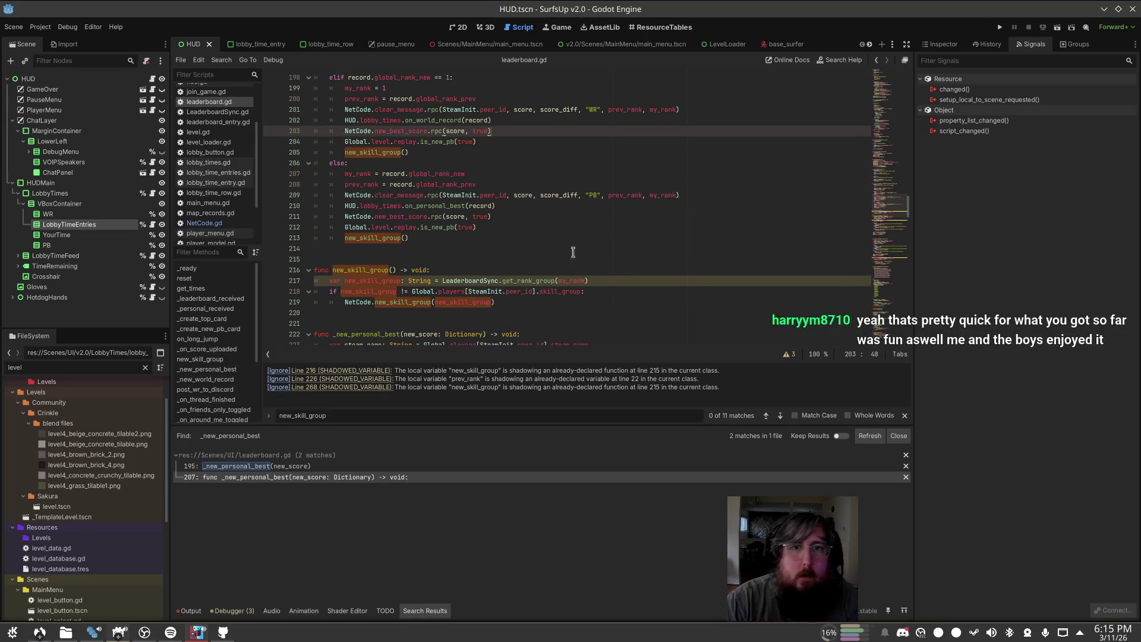
scroll(562, 236, "up", 1)
scroll(562, 236, "up", 3)
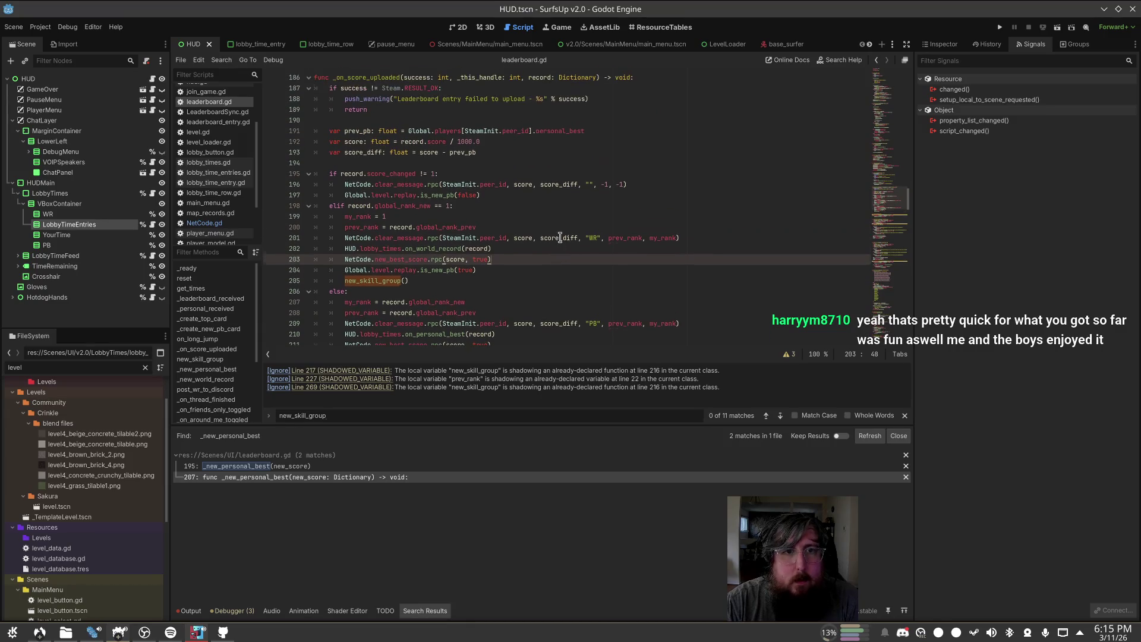
scroll(560, 236, "down", 3)
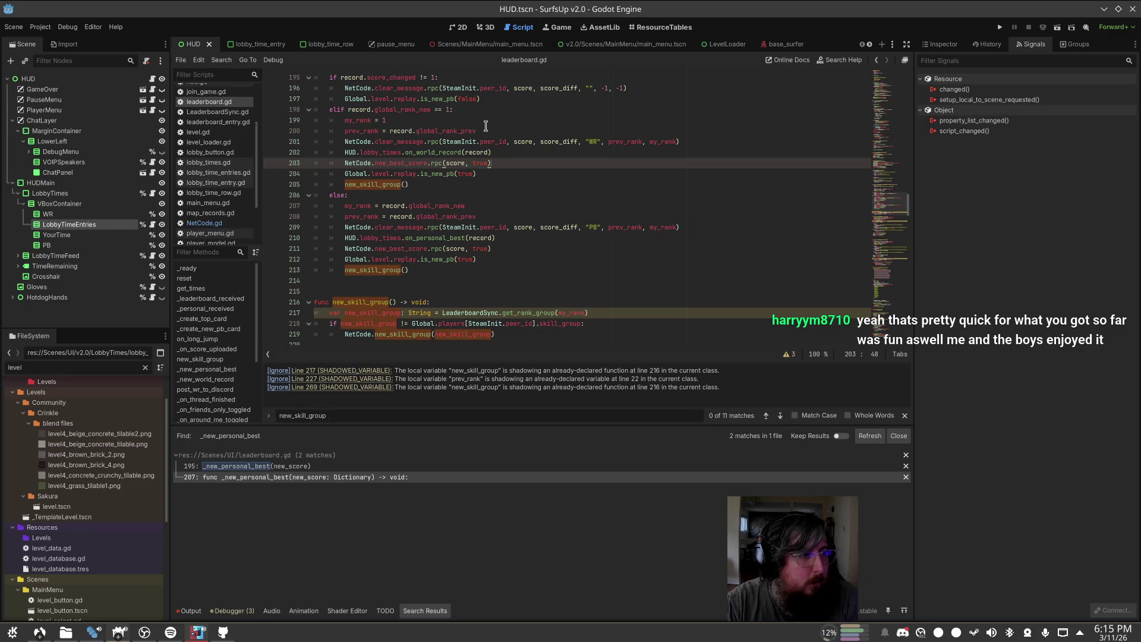
scroll(485, 126, "down", 7)
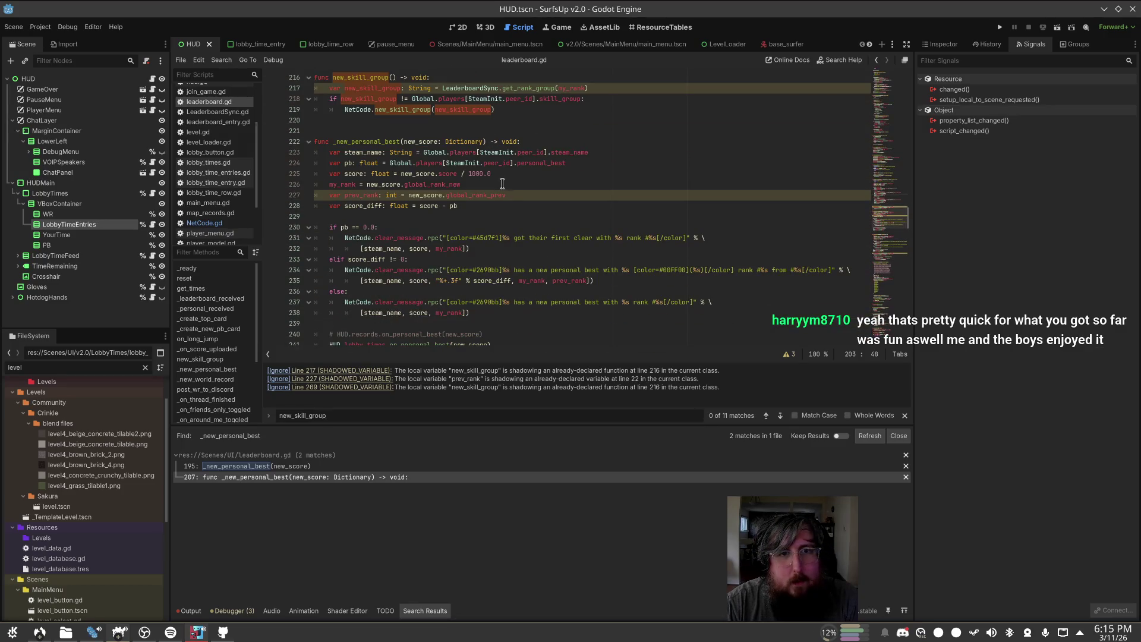
Step: Delete the extra blank lines between new_skill_group and _new_world_record
left_click(485, 131)
scroll(403, 168, "down", 3)
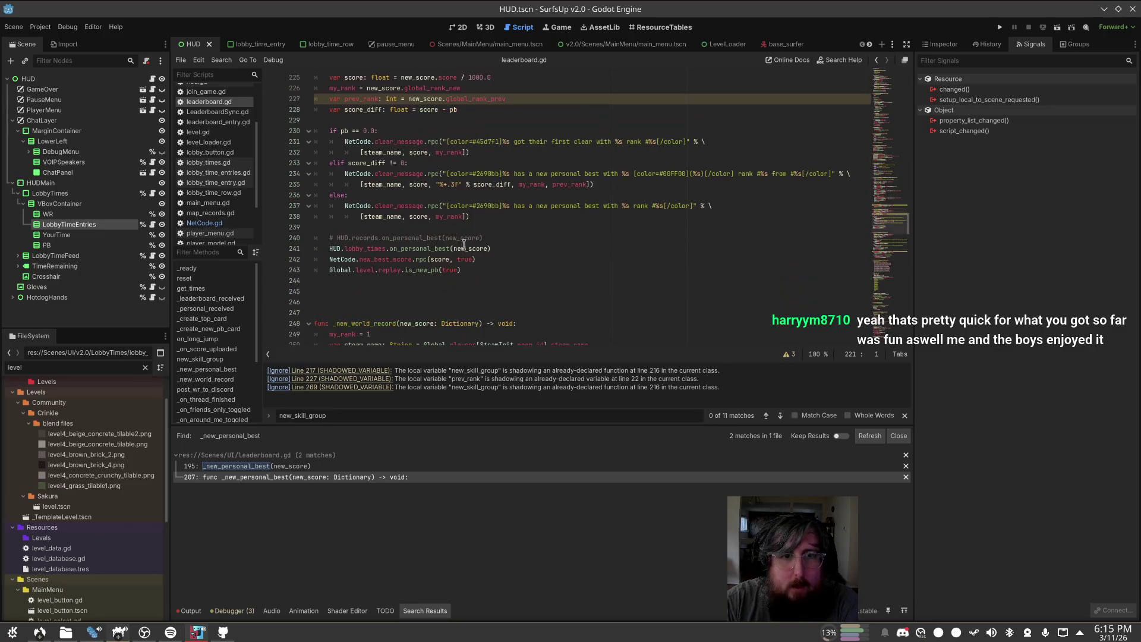
scroll(482, 274, "up", 3)
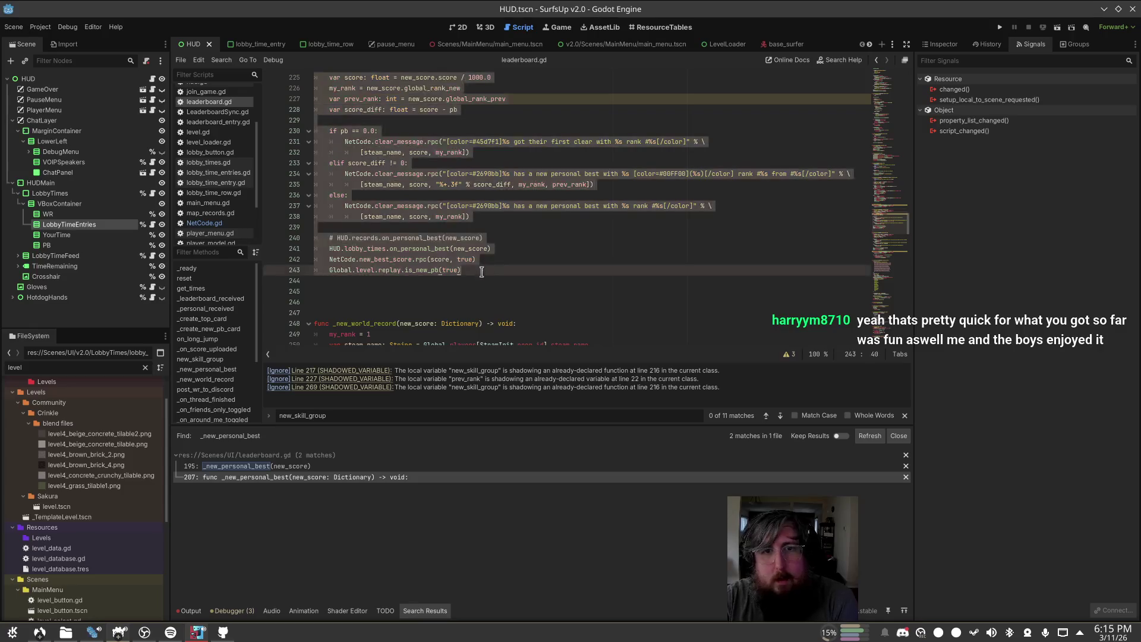
key("Delete")
key("Delete")
key("Delete")
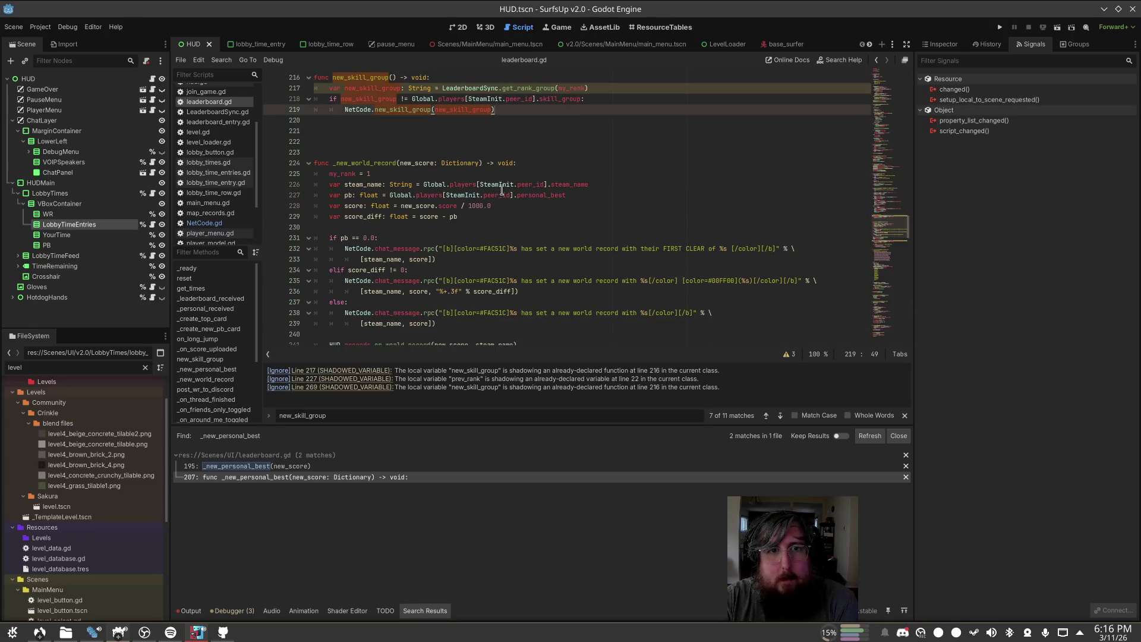
scroll(476, 137, "down", 3)
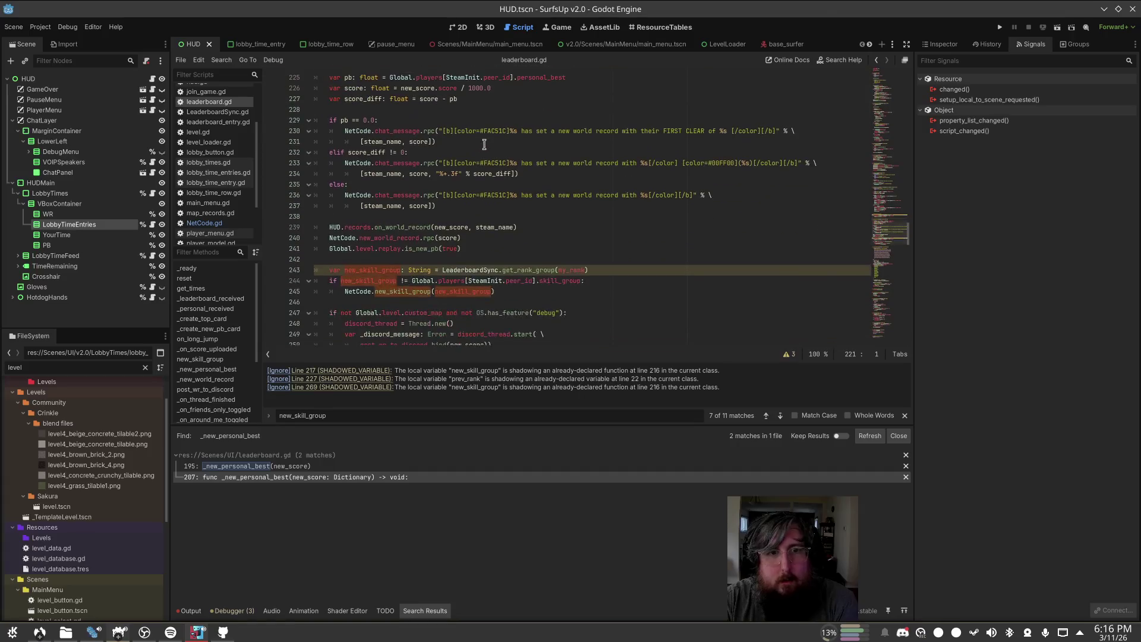
scroll(495, 207, "down", 3)
Step: Delete the chat, records and skill-group code from _new_world_record, plus the leftover empty line
left_click(443, 207)
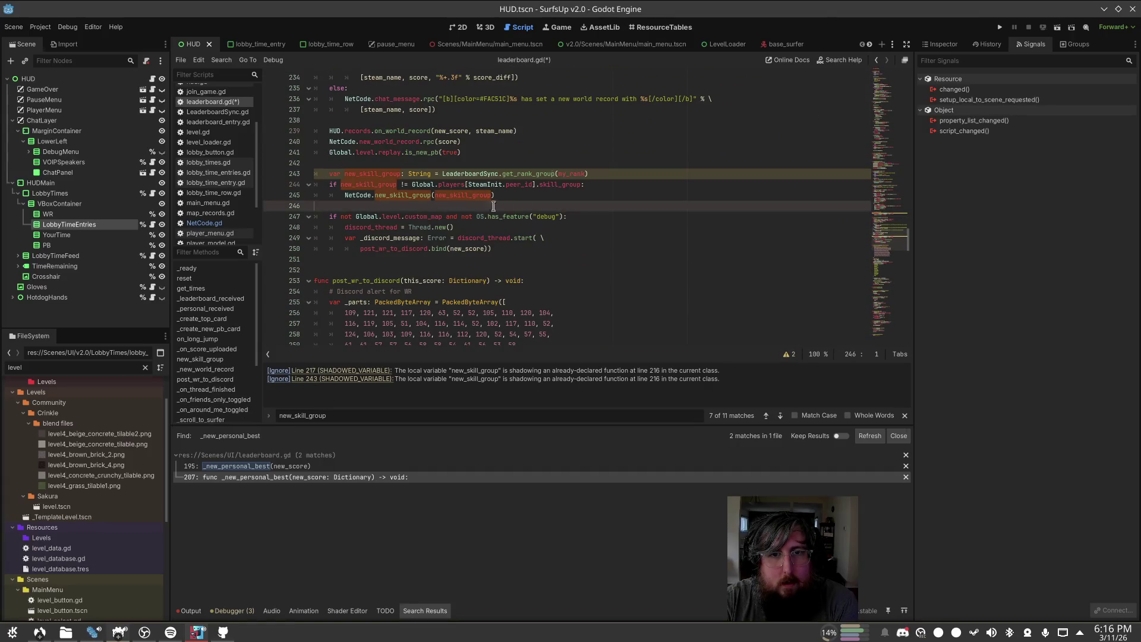
left_click(501, 245)
left_click(488, 198)
left_click(522, 187)
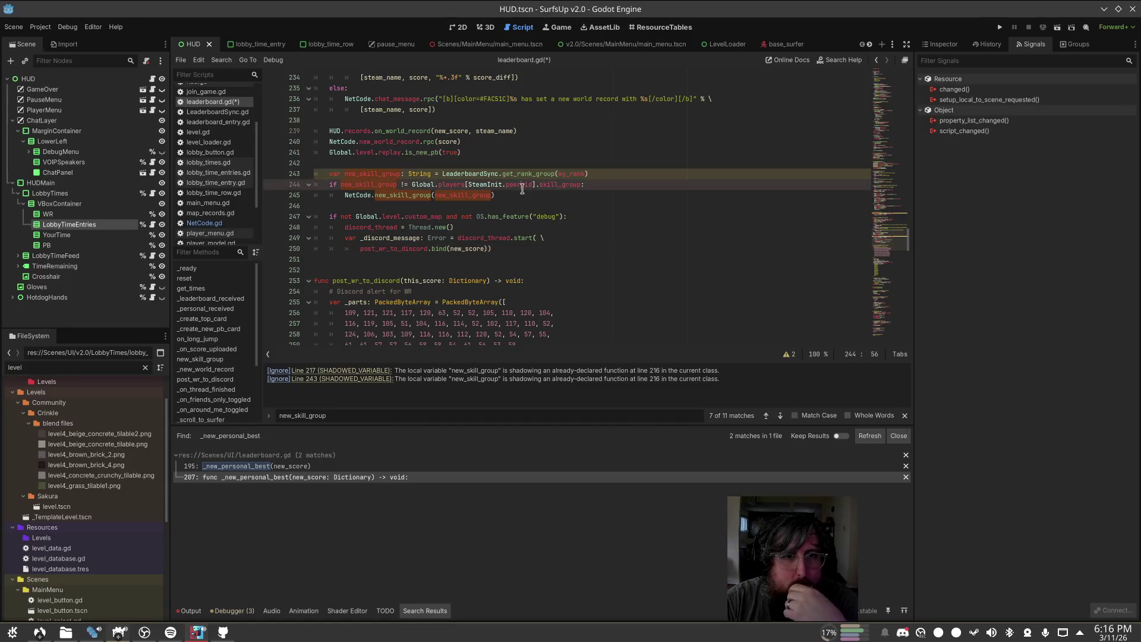
mouse_move(321, 206)
left_mouse_down()
mouse_move(290, 71)
mouse_move(288, 102)
left_mouse_up()
left_click(552, 113, "shift")
key("shift+Right")
key("Delete")
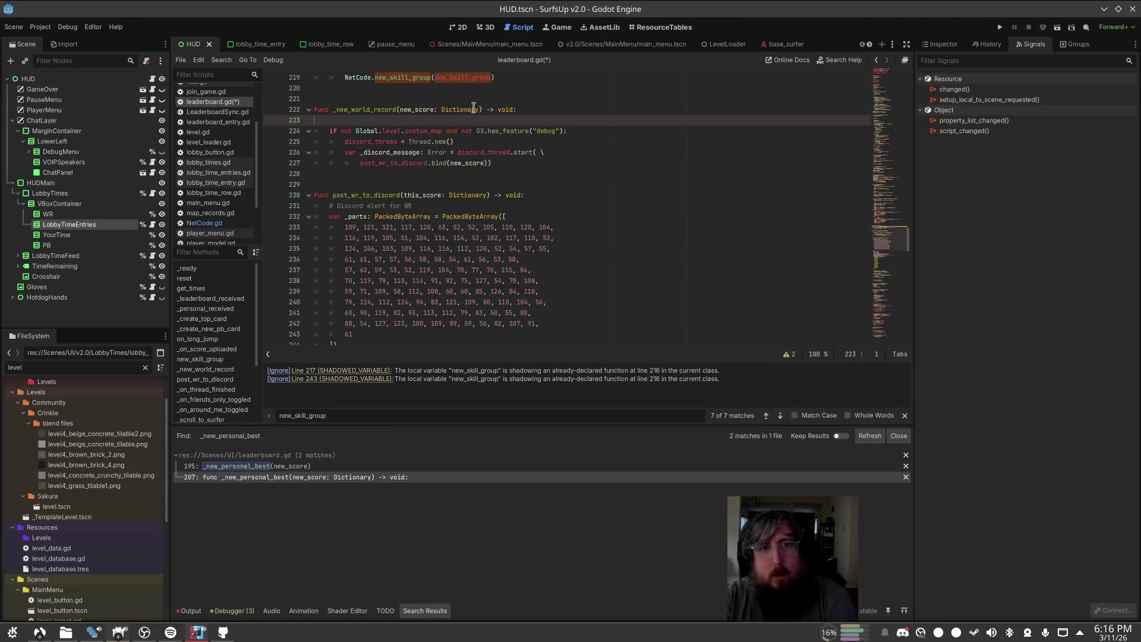
key("BackSpace")
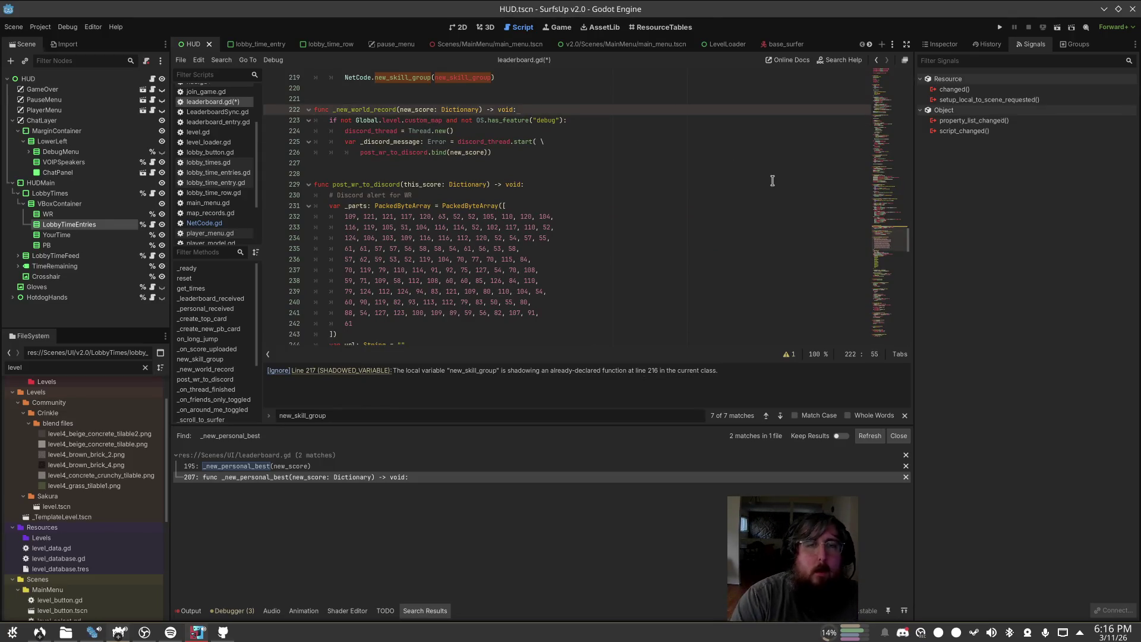
key("Down")
key("Down")
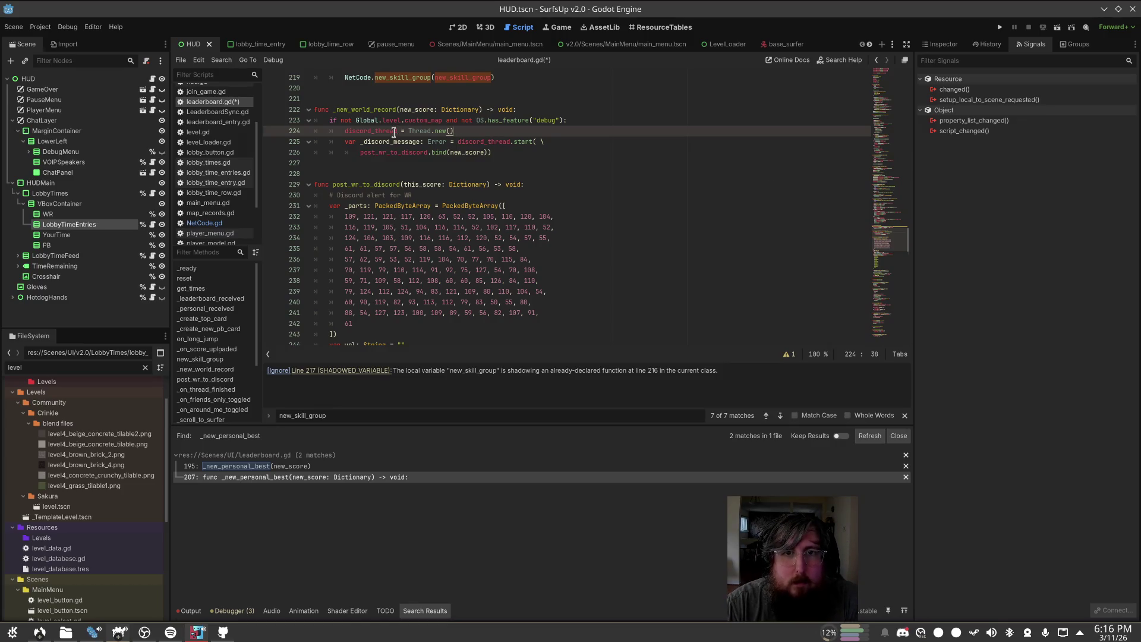
Step: Dismiss the discord_thread documentation popup and switch to the SurfsUp Prod project
mouse_move(395, 137)
left_click(648, 271)
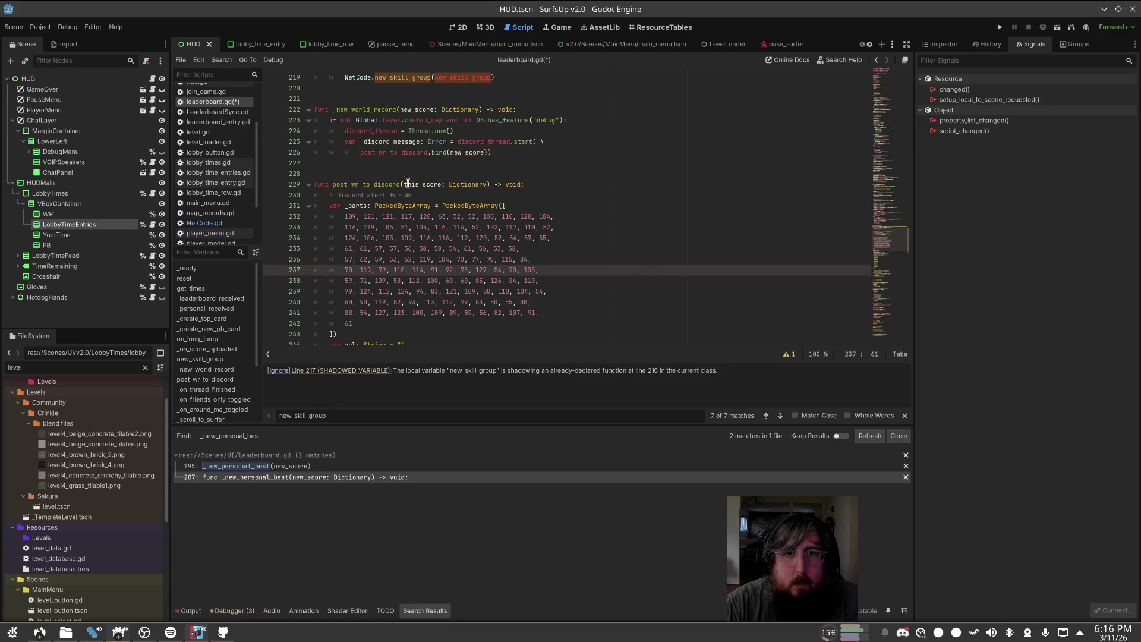
key("alt+Tab")
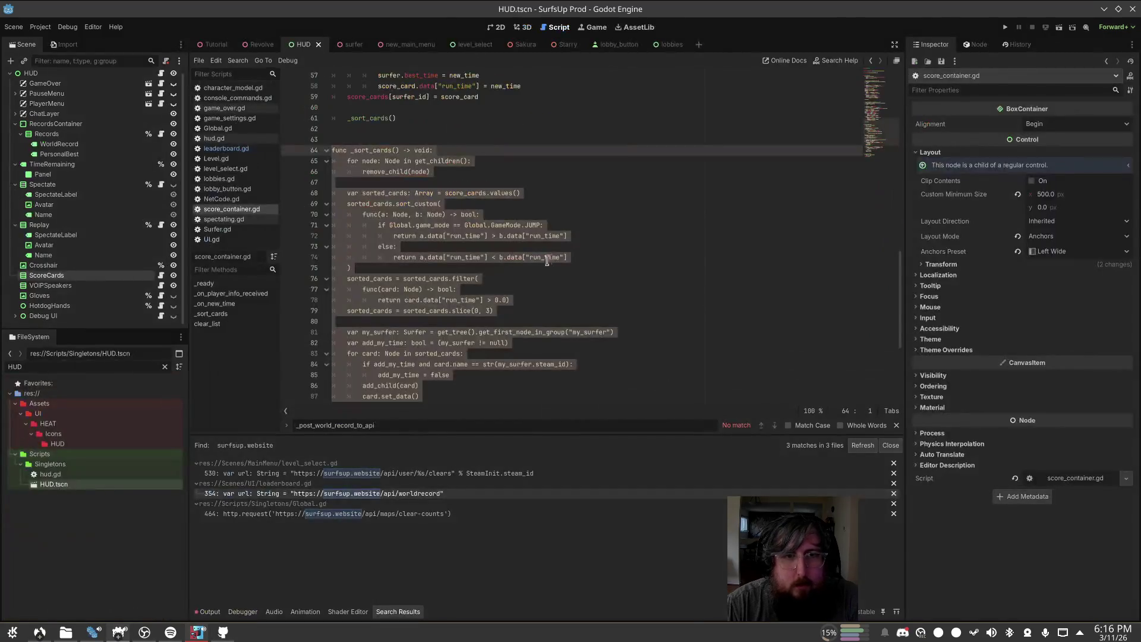
Step: Inspect _post_world_record_to_api in Prod's leaderboard.gd, then return to the v2.0 project
left_click(241, 148)
left_click(415, 300, "ctrl")
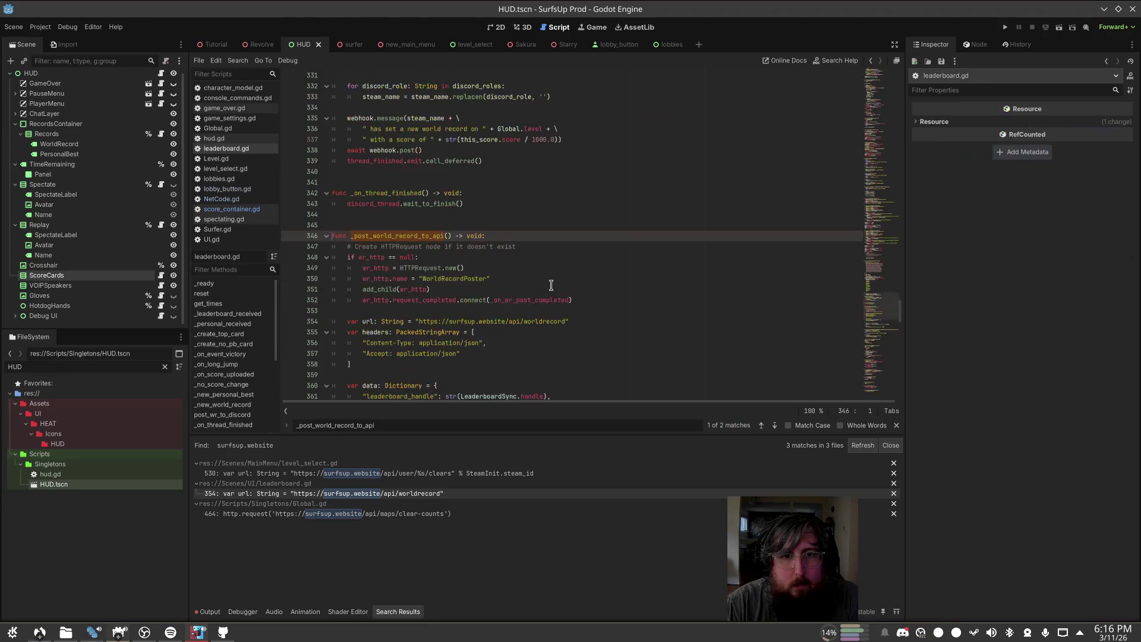
key("alt+Left")
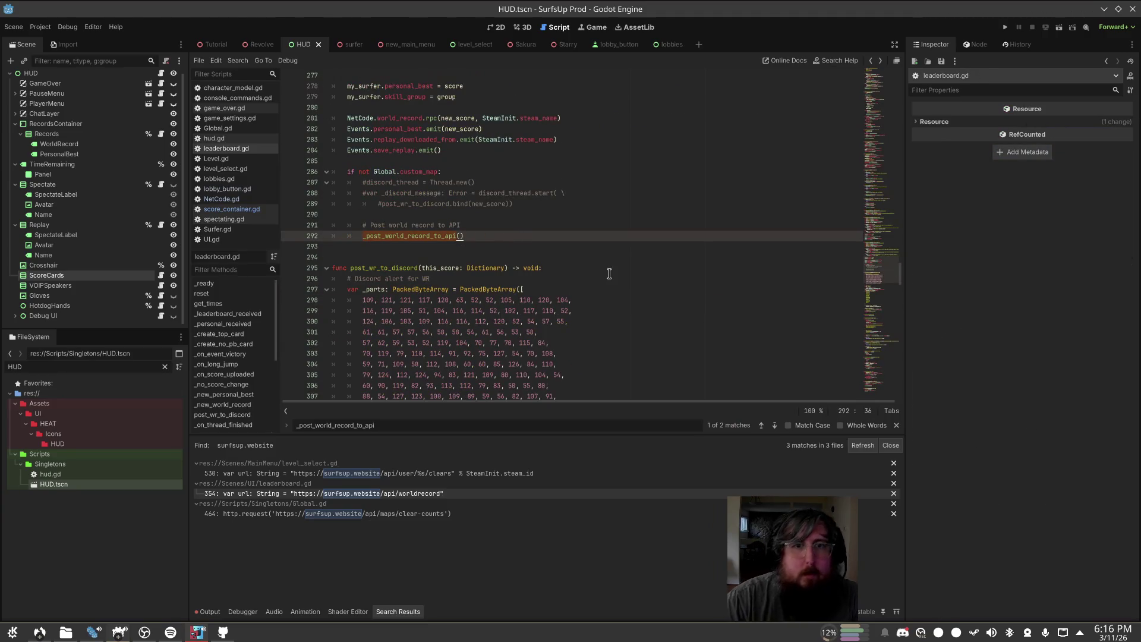
key("Home")
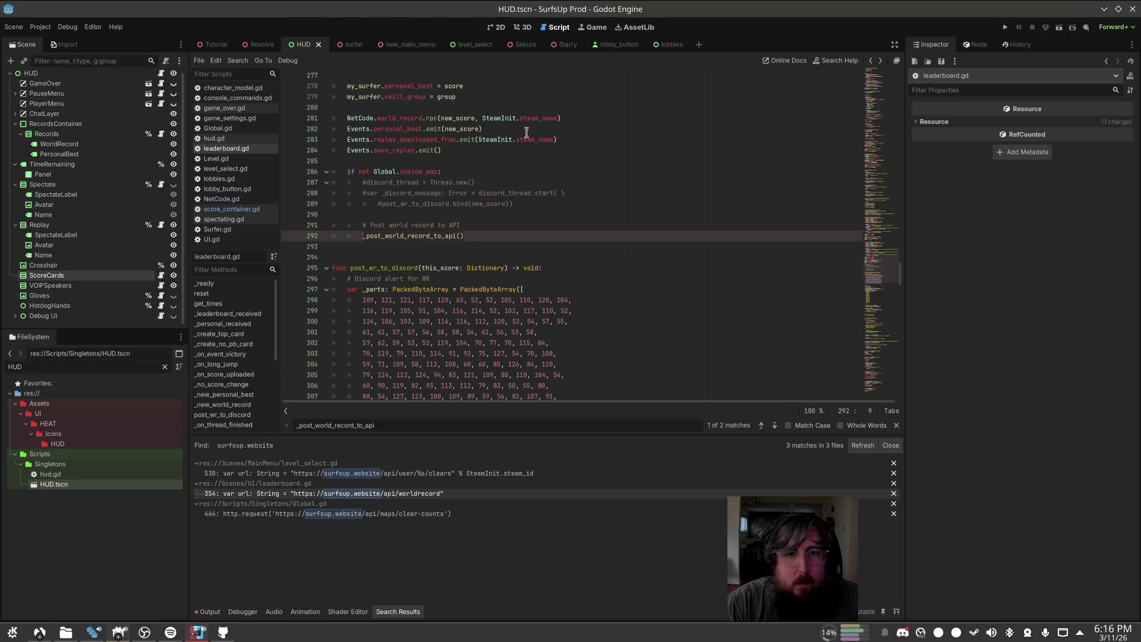
key("alt+Tab")
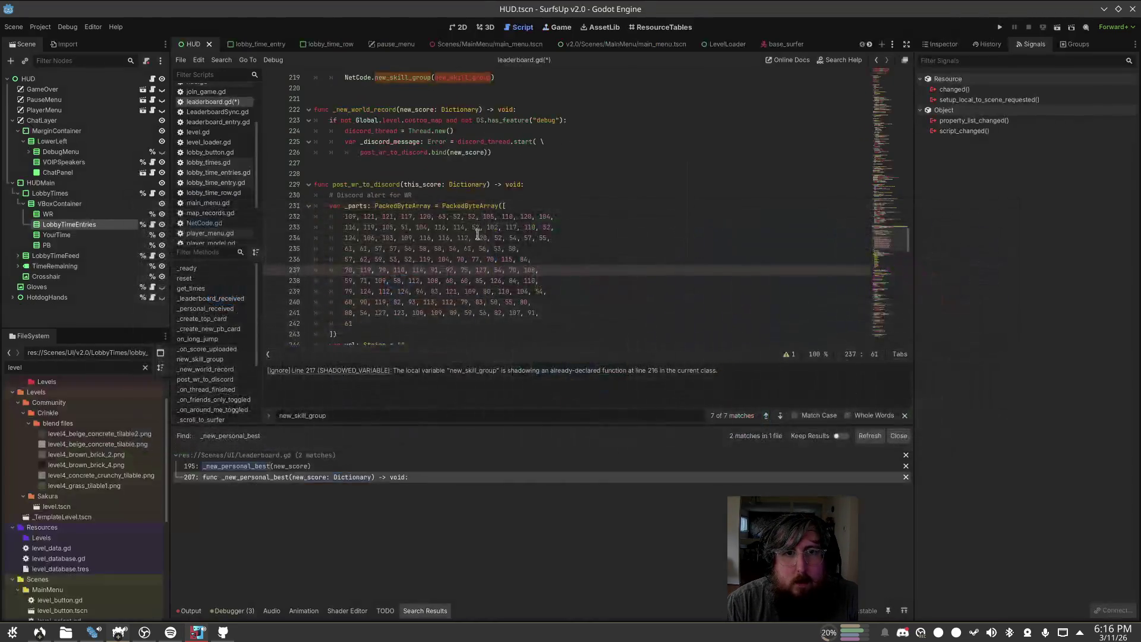
Step: Bring back the world-record branch's _post_world_record_to_api() call outside beta builds
scroll(513, 154, "up", 2)
left_click(508, 173)
scroll(555, 141, "down", 1)
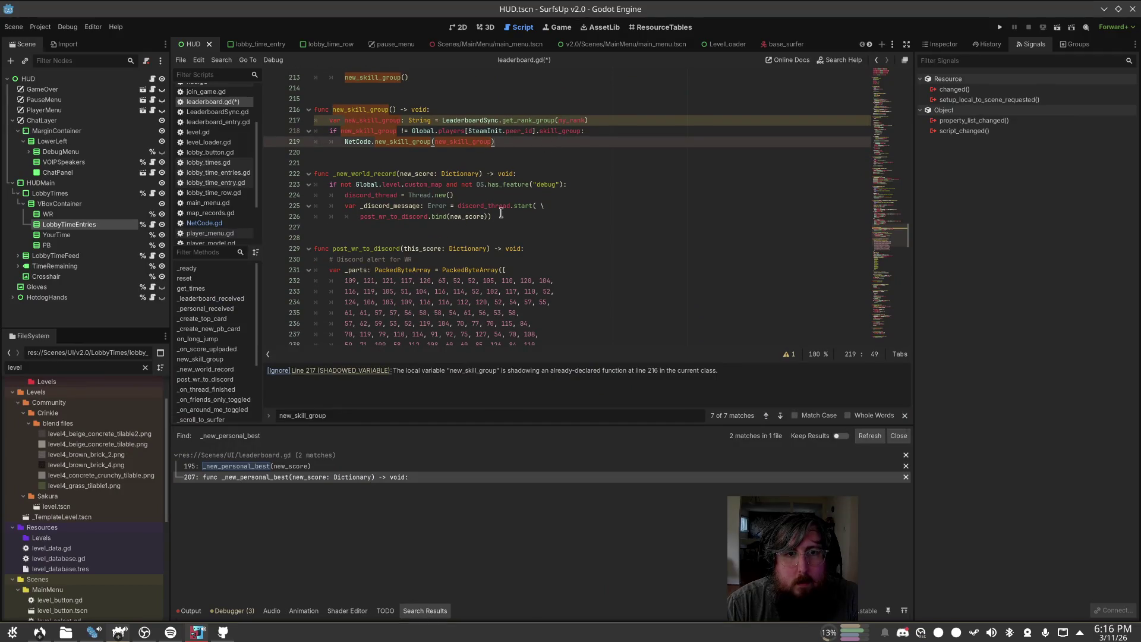
scroll(501, 212, "up", 1)
key("ctrl+z")
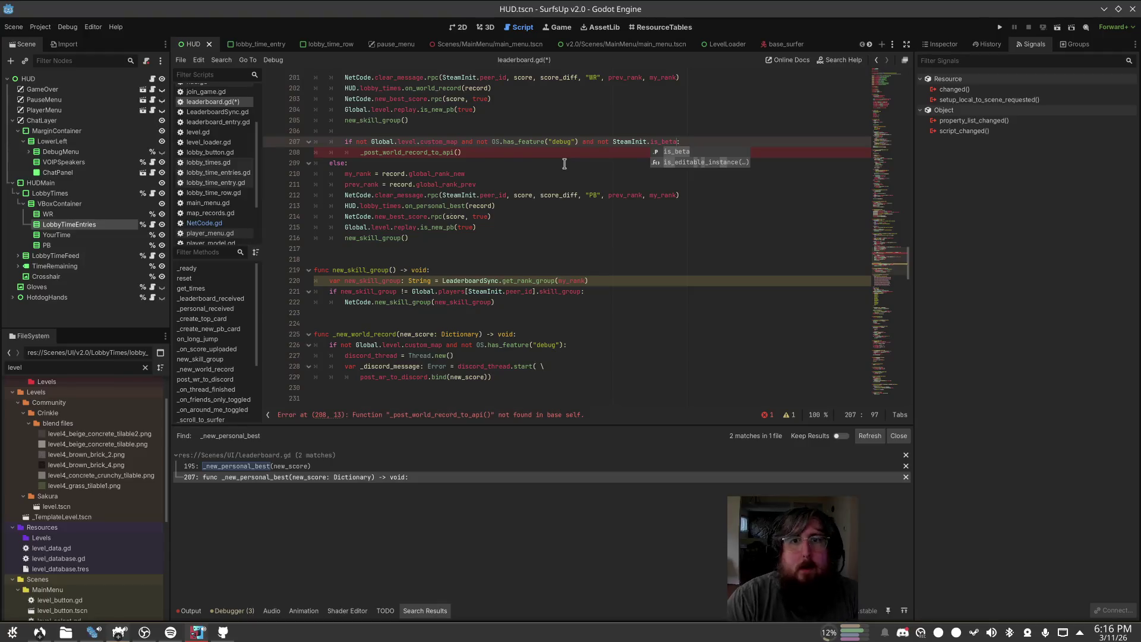
scroll(524, 260, "down", 5)
scroll(407, 282, "down", 1)
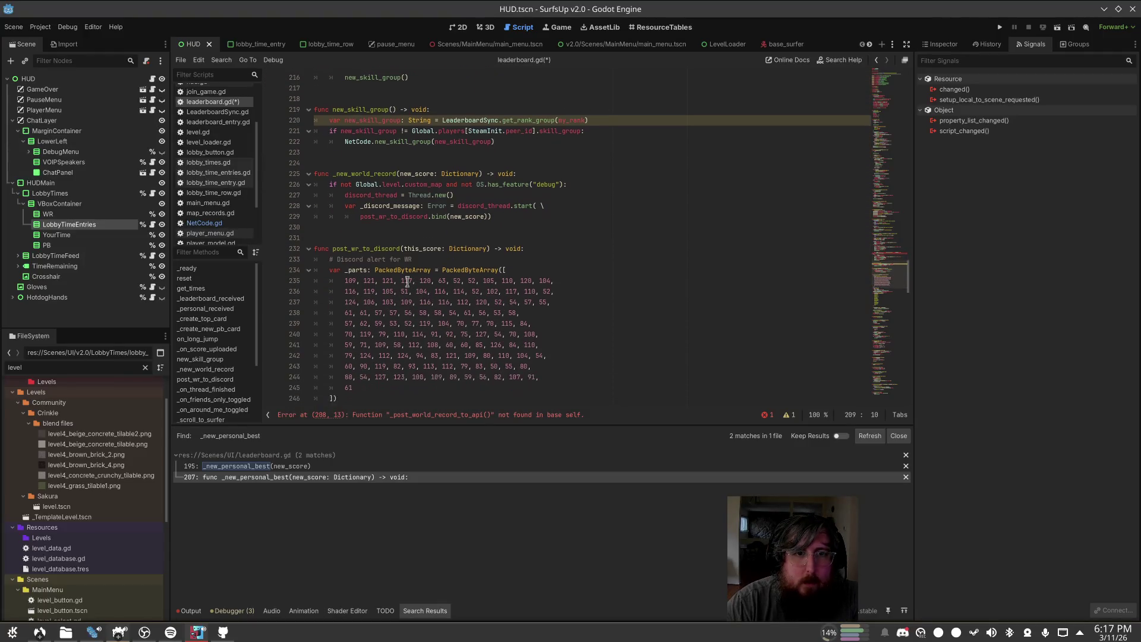
Step: Delete the leftover _new_world_record function and search the script for new_skill_group
left_click(384, 226)
key("Up")
key("Up")
key("Up")
key("shift+Up")
key("shift+Up")
key("shift+Up")
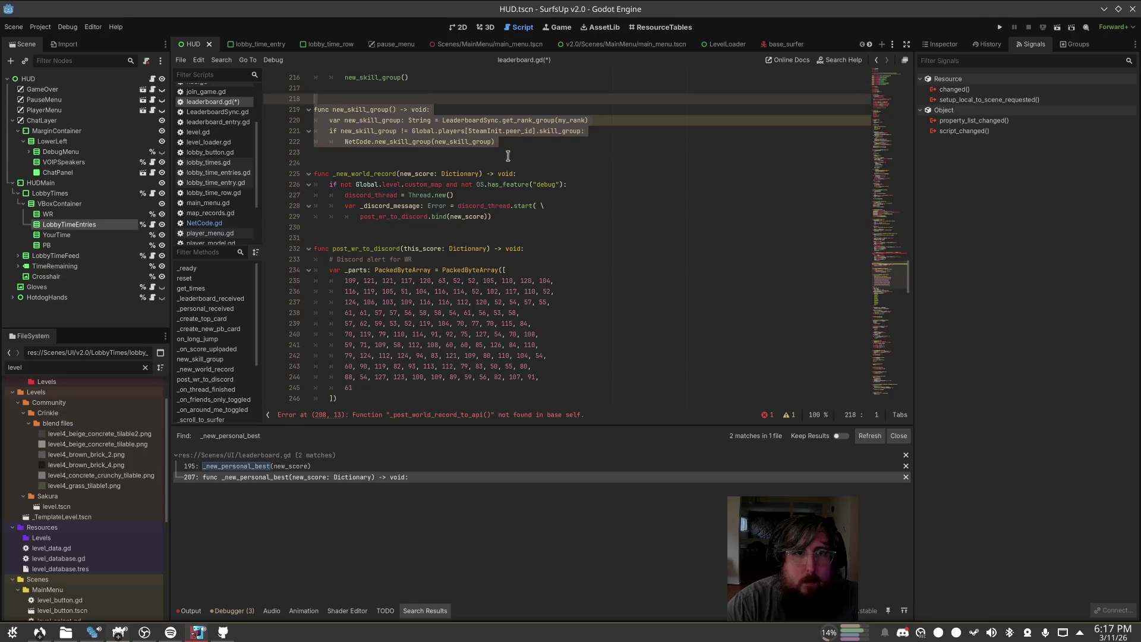
key("Right")
left_click_drag(399, 237, 410, 153)
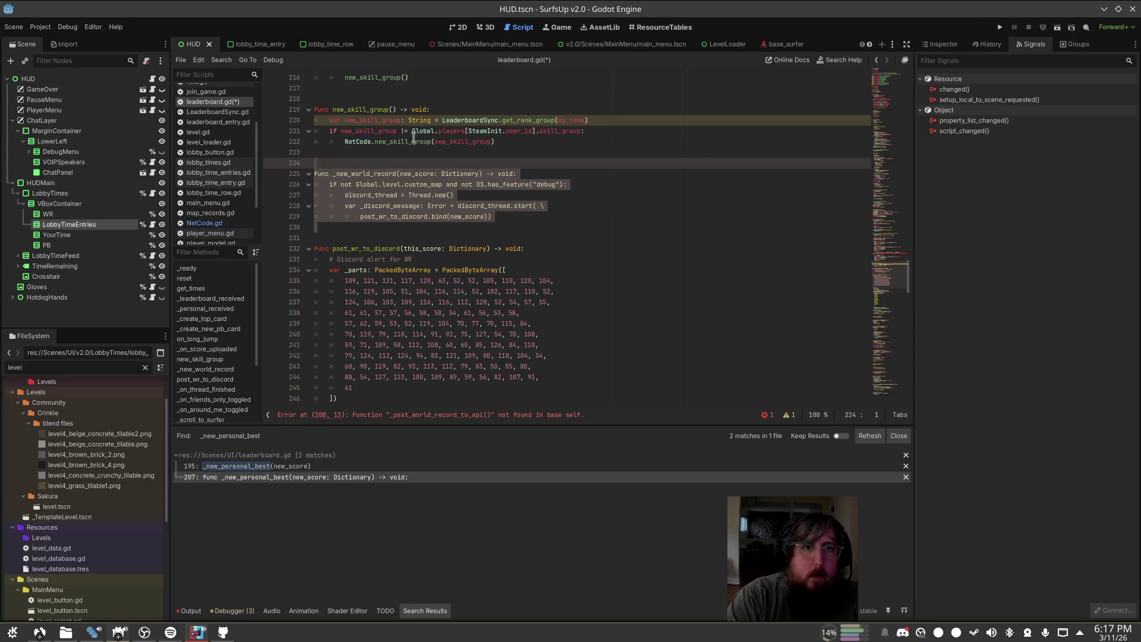
key("Delete")
key("Return")
left_click(370, 120)
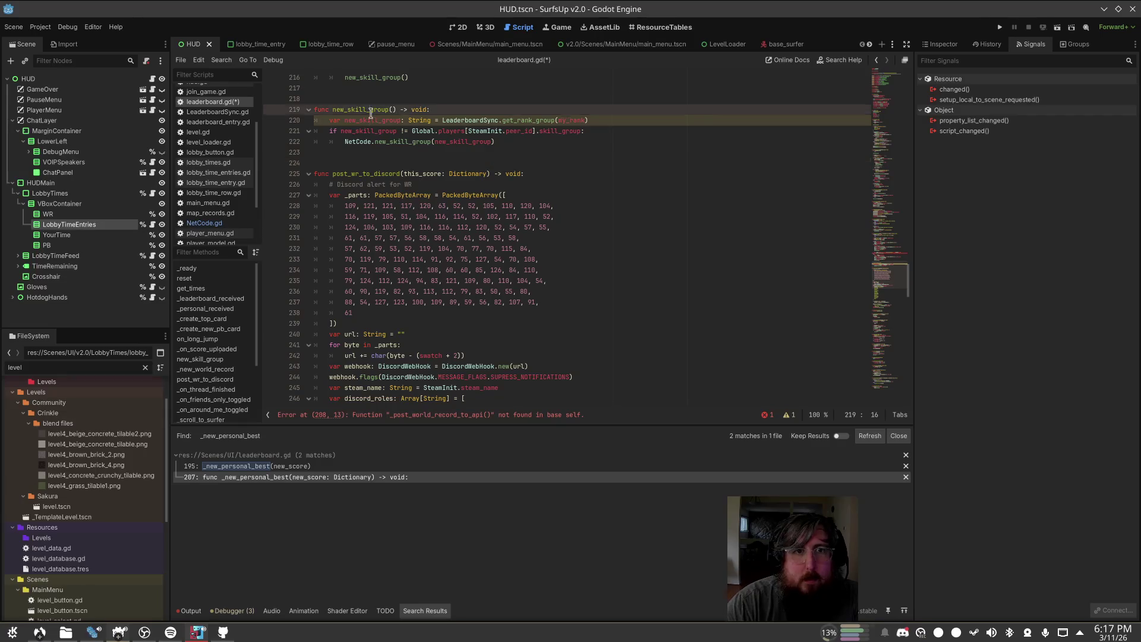
key("ctrl+f")
Step: Step through the new_skill_group matches in leaderboard.gd
left_click(779, 416)
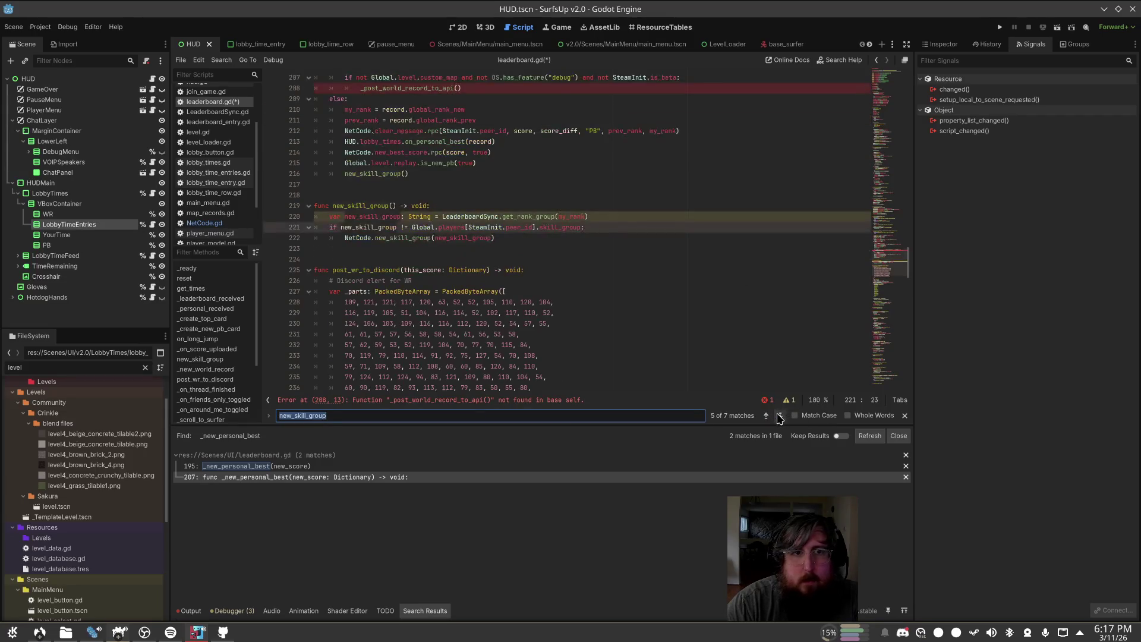
left_click(779, 417)
left_click(779, 417)
left_click(779, 417)
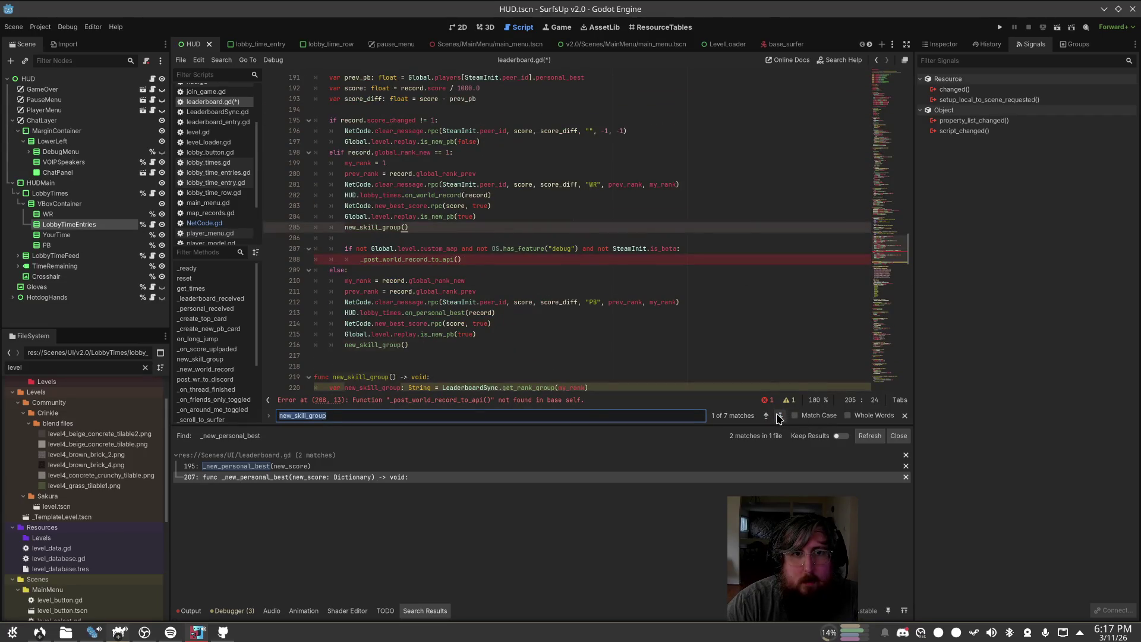
left_click(779, 417)
left_click(779, 417)
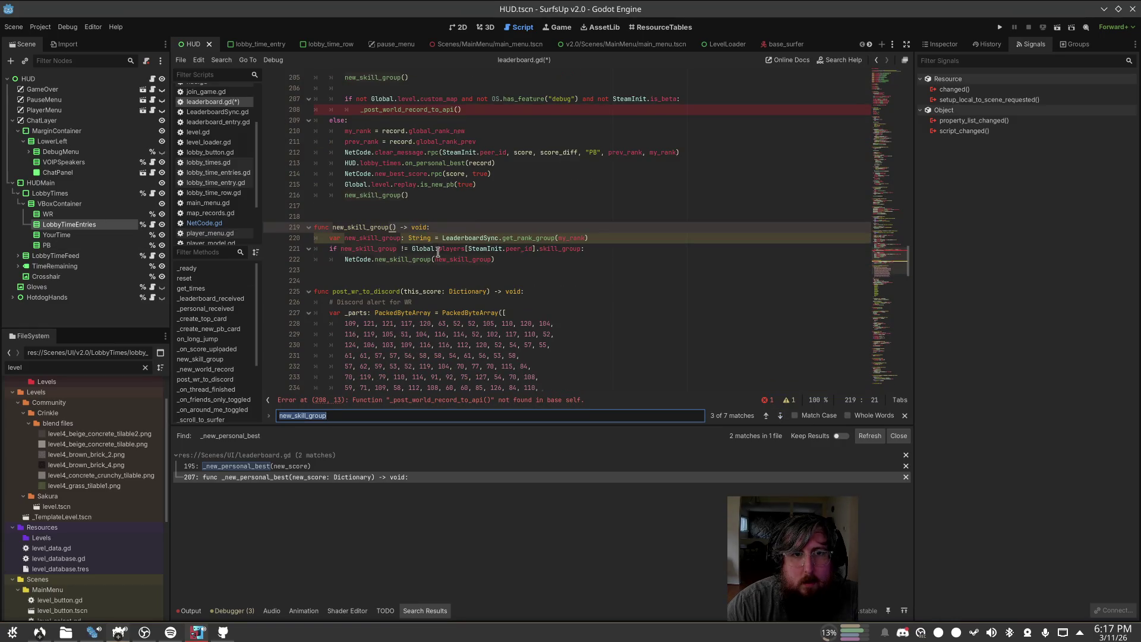
Step: Rename the local new_skill_group variable to _skill_group on lines 220–222
left_click(403, 238)
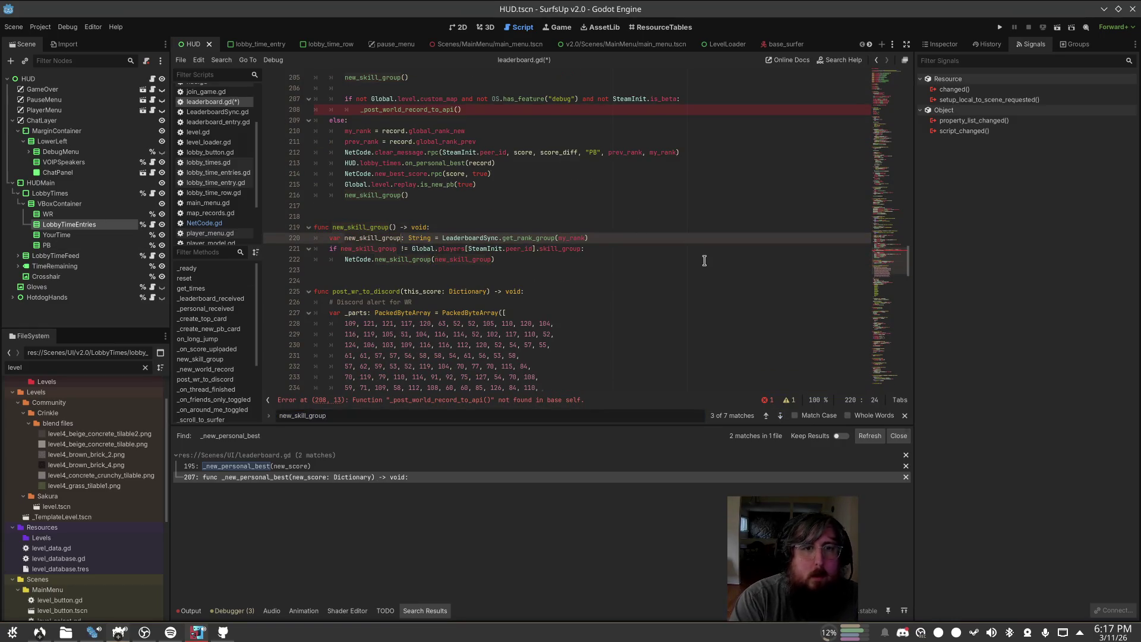
key("ctrl+BackSpace")
type("_skill_group")
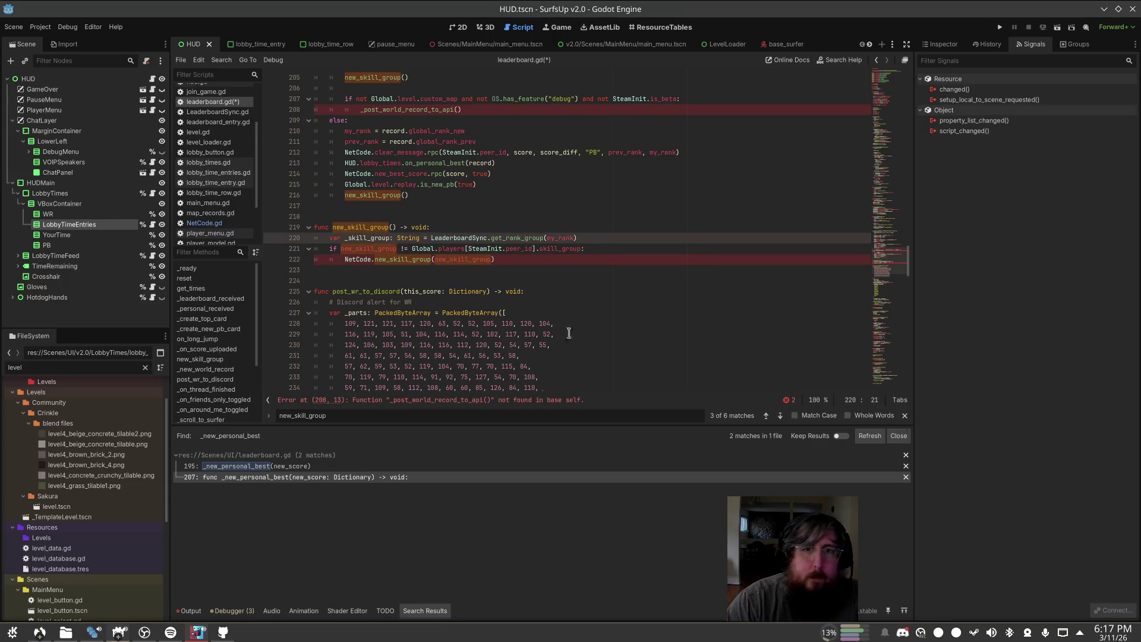
key("Up")
key("Up")
key("Up")
left_click(397, 248)
key("ctrl+BackSpace")
type("_skill_group")
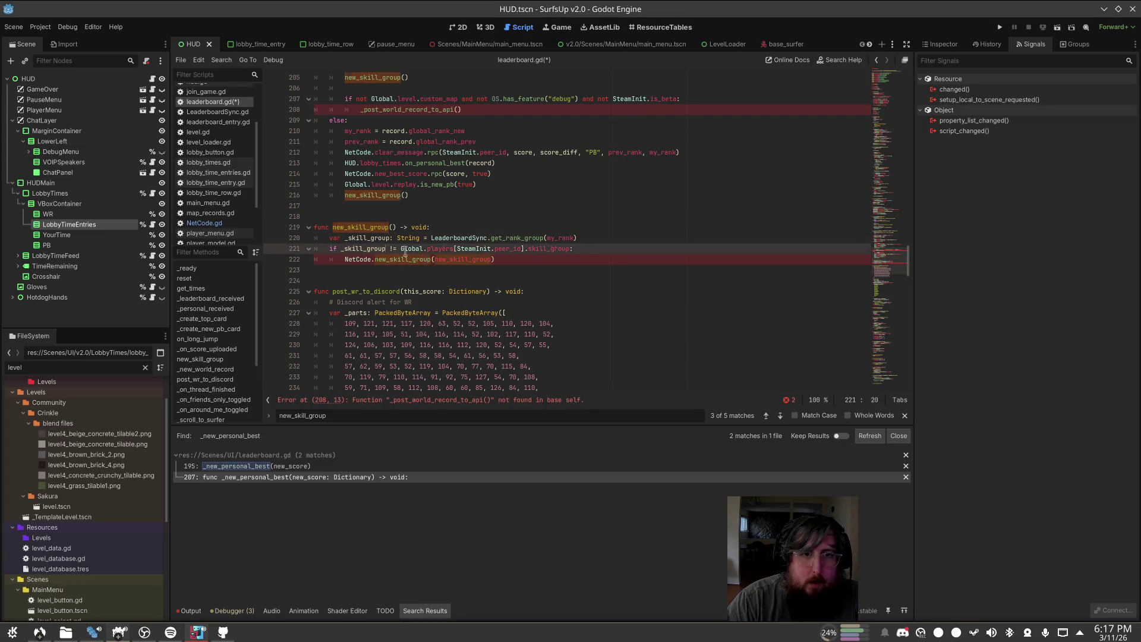
double_click(468, 259)
type("_skill_group")
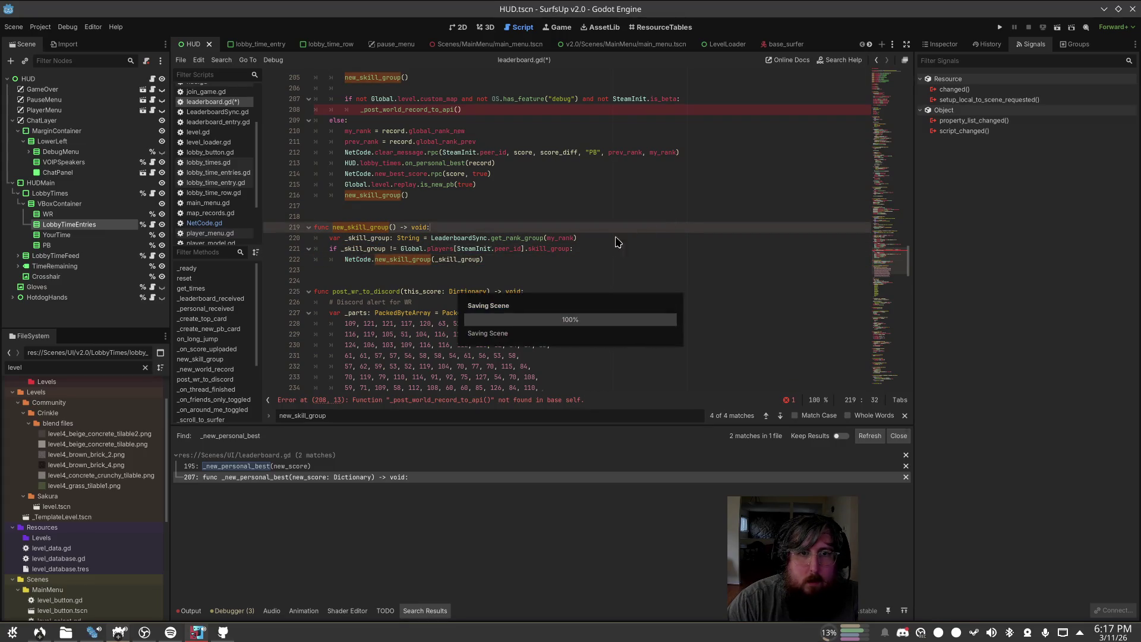
Step: Save leaderboard.gd and select the entire post_wr_to_discord function
key("ctrl+s")
left_click(495, 272)
scroll(495, 272, "down", 13)
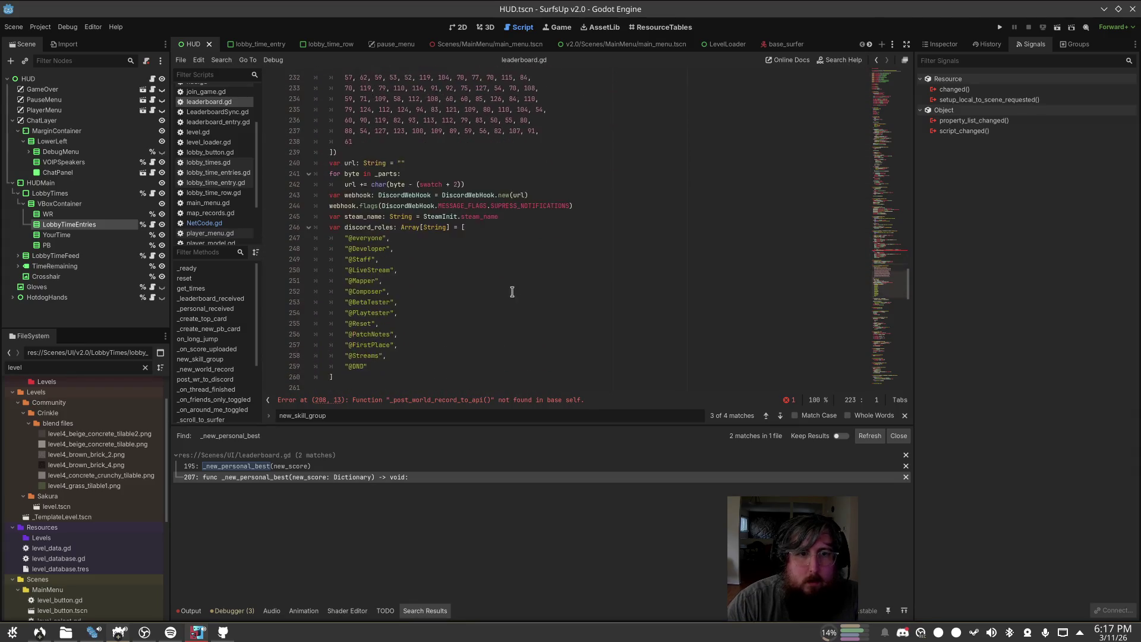
left_click(382, 260)
key("Down")
key("Down")
key("Down")
key("shift+Up")
key("shift+Up")
key("shift+Up")
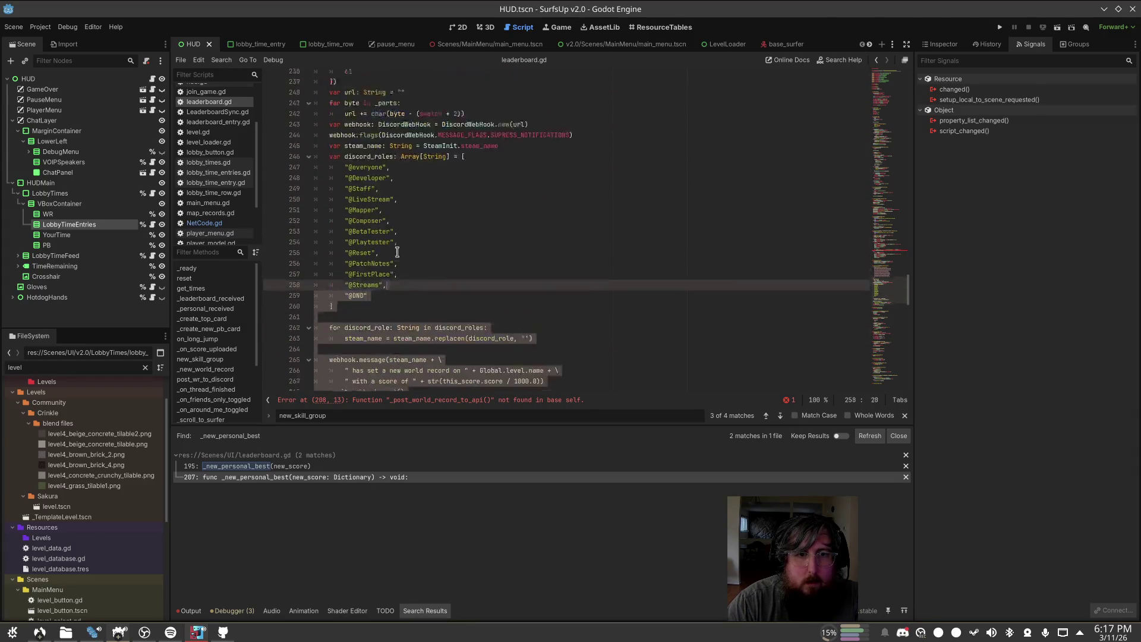
key("shift+Up")
key("shift+Up")
key("shift+Up")
Step: Delete the post_wr_to_discord and _on_thread_finished functions
key("BackSpace")
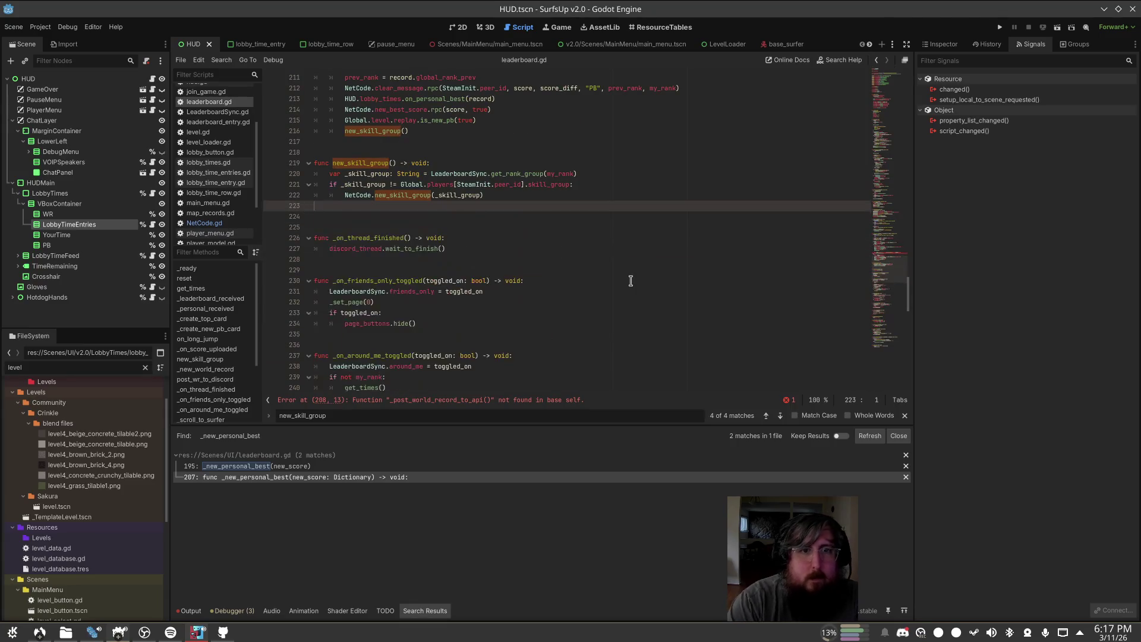
key("Down")
key("Down")
key("Down")
key("shift+Up")
key("shift+Home")
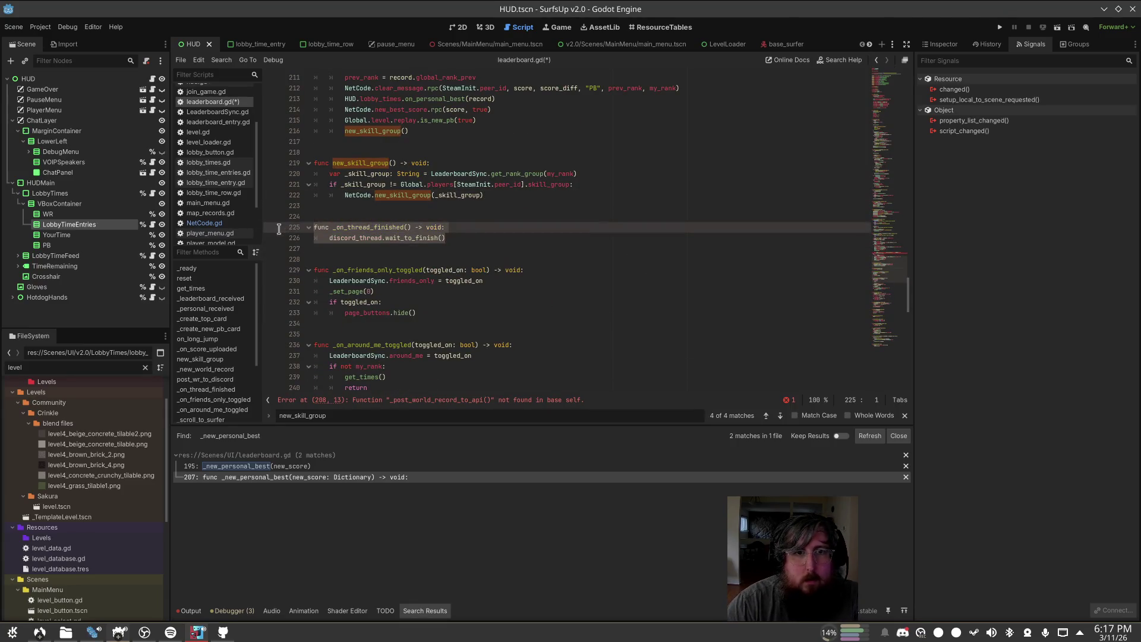
key("BackSpace")
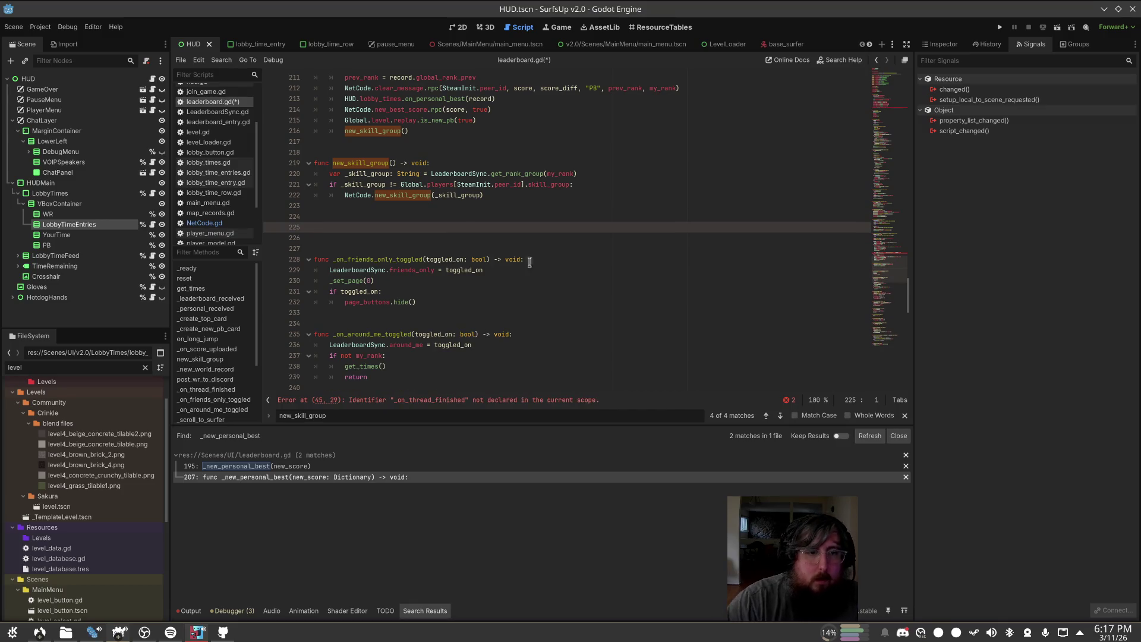
Step: Copy _post_world_record_to_api from the SurfsUp Prod project into v2.0's leaderboard.gd
left_click(219, 638)
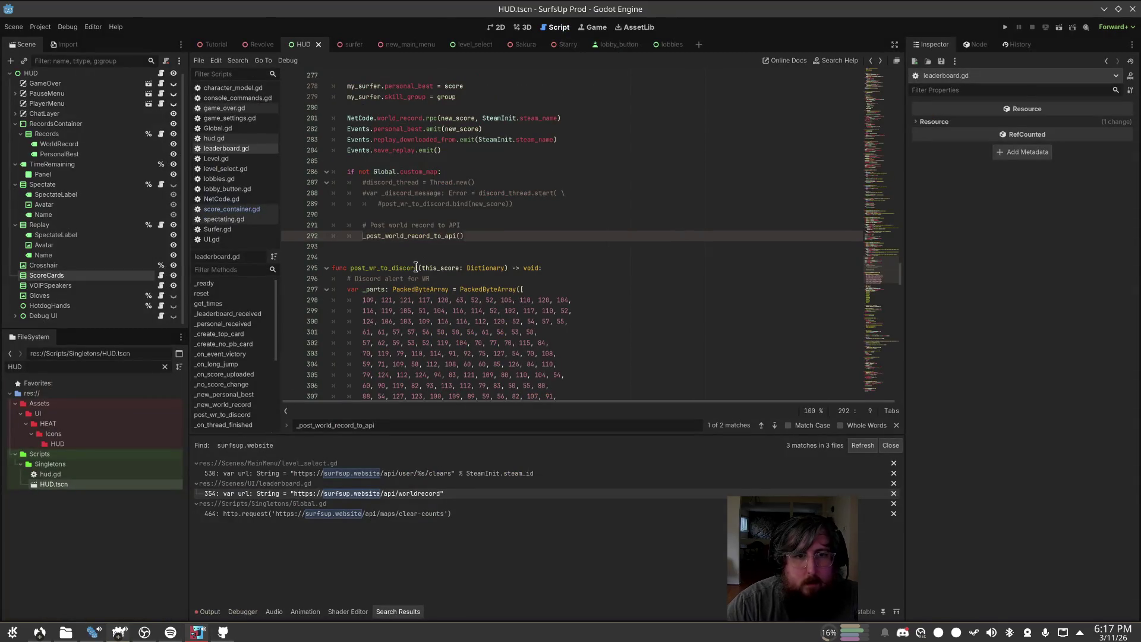
scroll(418, 241, "down", 20)
left_click(639, 287)
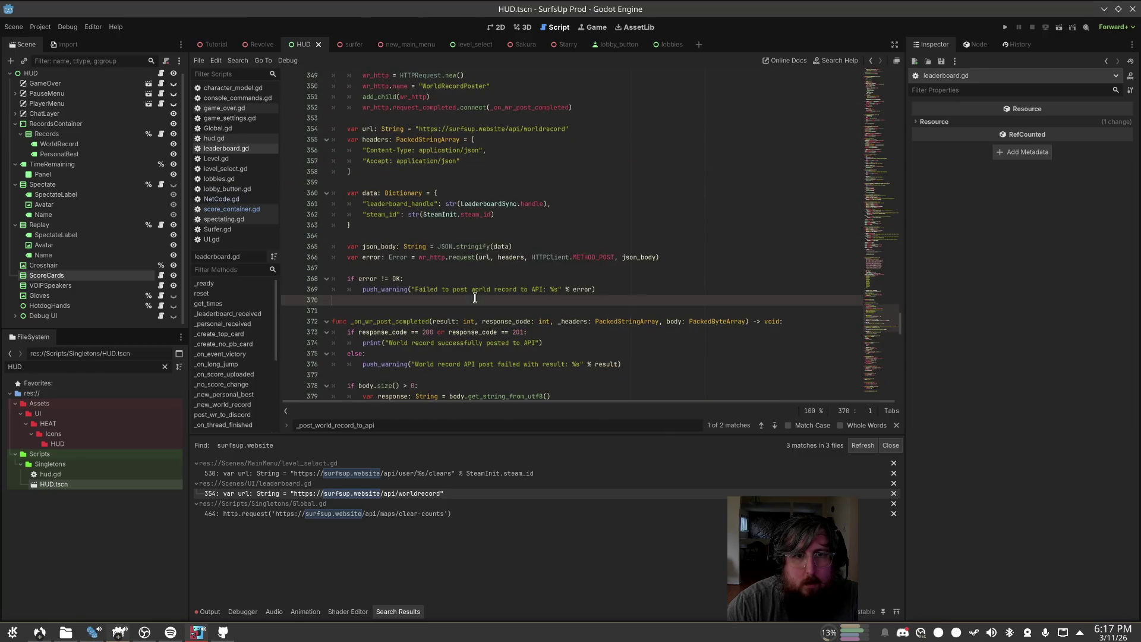
mouse_move(639, 287)
left_mouse_down()
mouse_move(357, 172)
mouse_move(307, 177)
left_mouse_up()
key("ctrl+c")
key("alt+Tab")
key("ctrl+v")
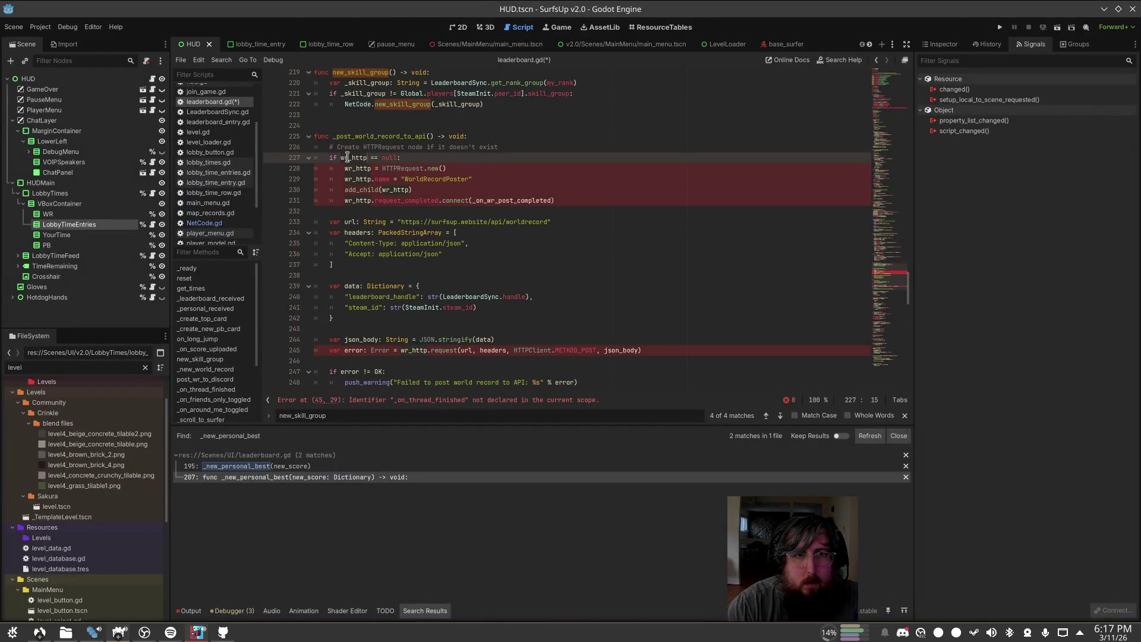
Step: Copy the wr_http declaration from the Prod project's leaderboard.gd
key("alt+Tab")
left_click(374, 186)
left_click(372, 193, "ctrl")
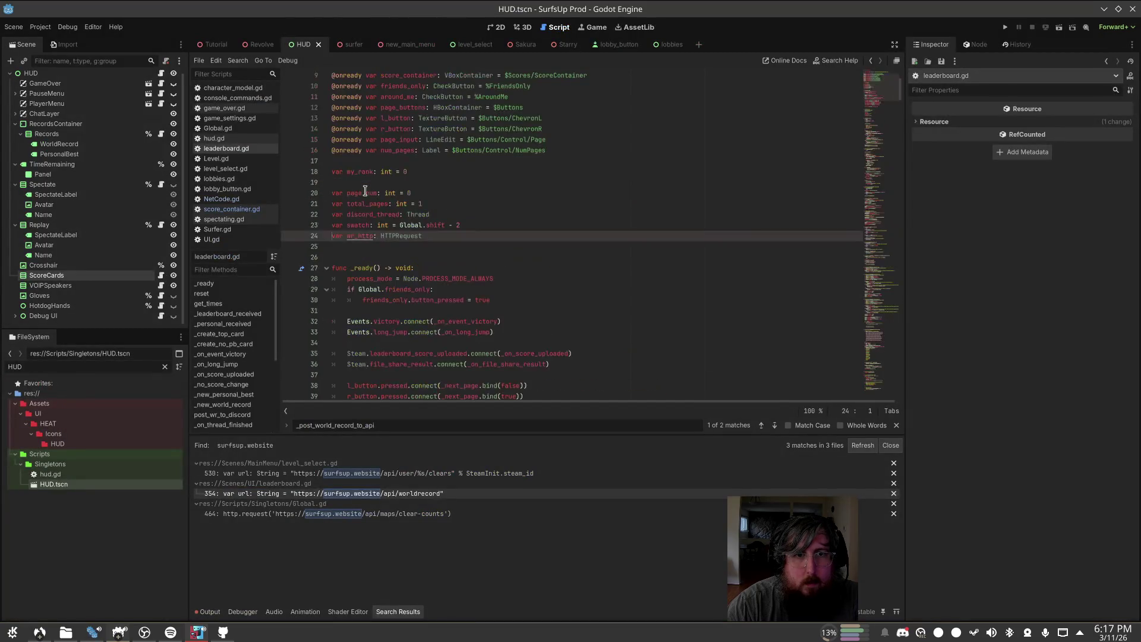
mouse_move(482, 235)
left_mouse_down()
mouse_move(274, 219)
mouse_move(277, 238)
left_mouse_up()
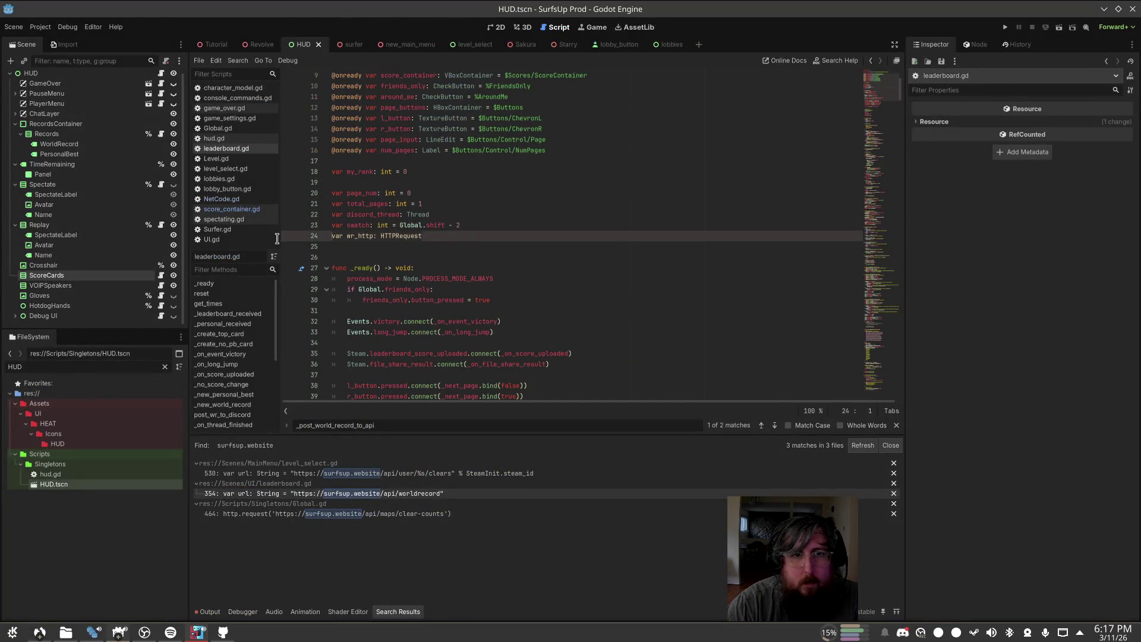
key("ctrl+c")
key("alt+Tab")
Step: Declare a local var wr_http: HTTPRequest, unindent the body and remove the null check
left_click(485, 141)
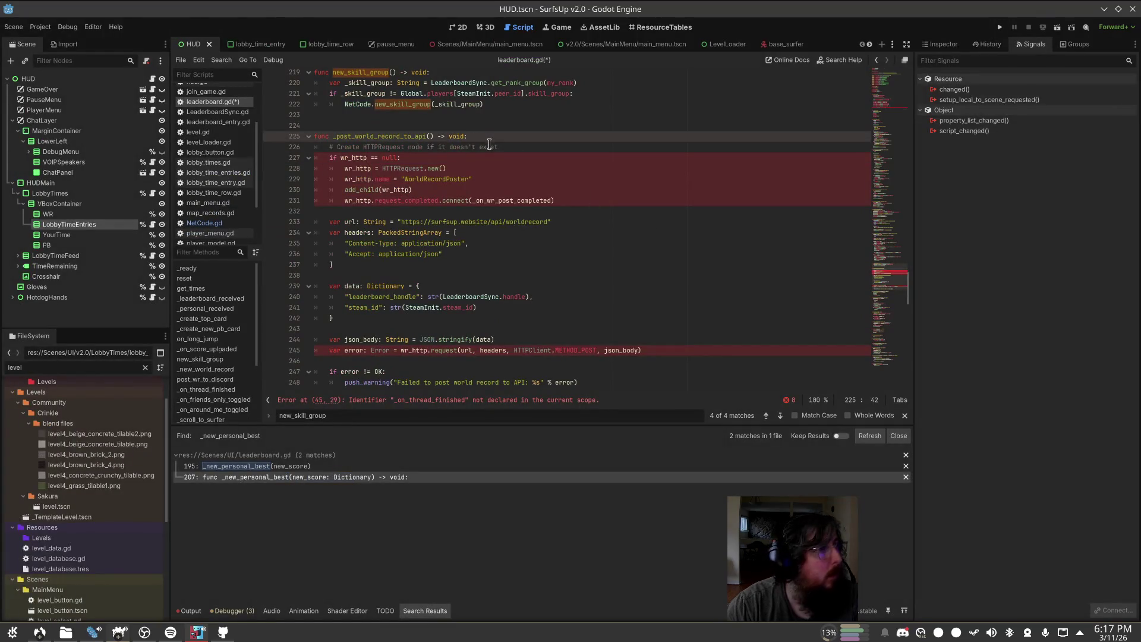
left_click(488, 201)
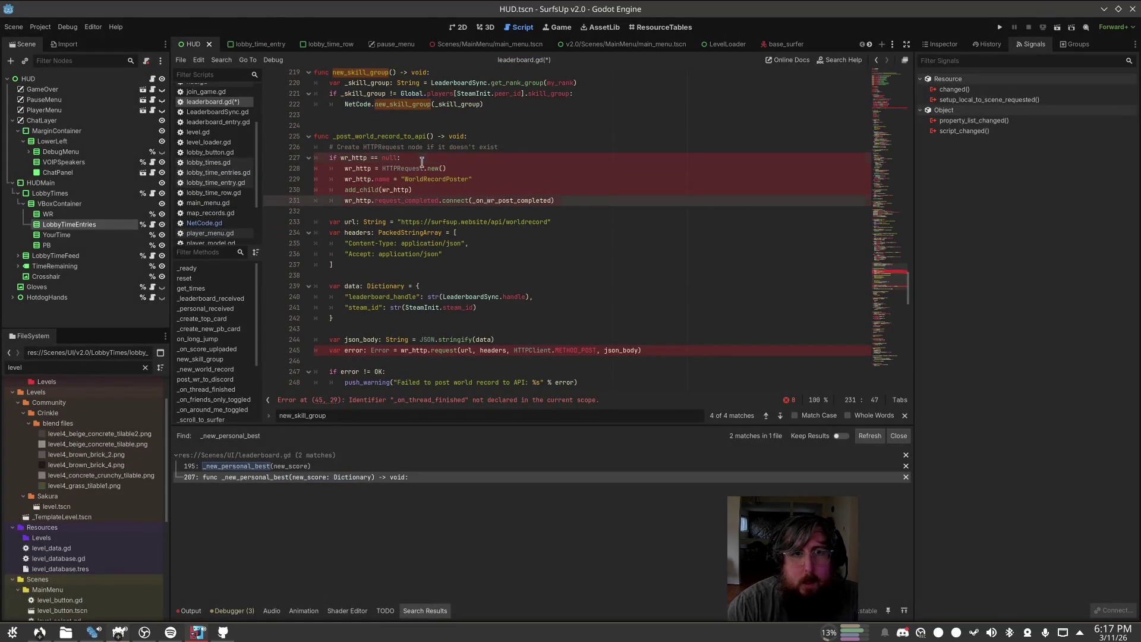
key("ctrl+z")
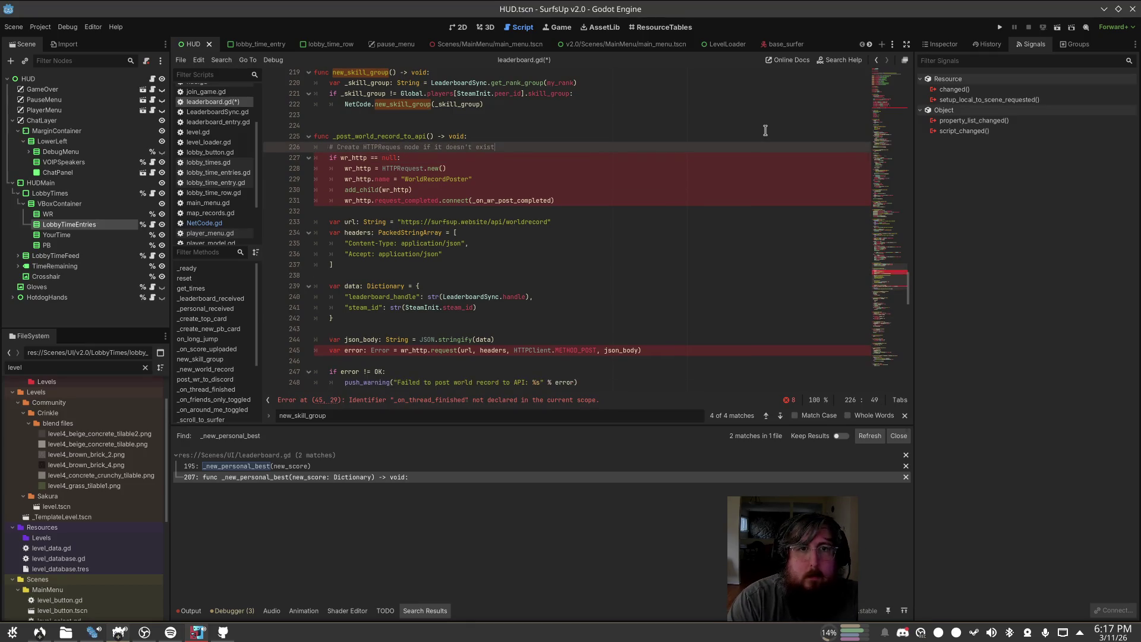
key("ctrl+shift+z")
key("ctrl+shift+z")
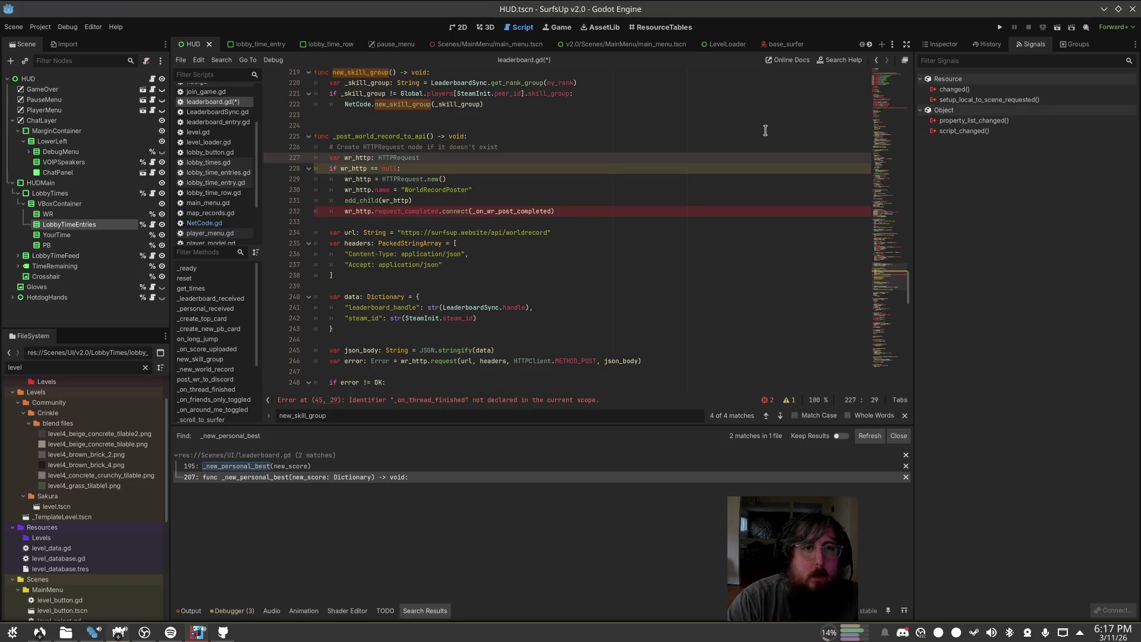
key("ctrl+shift+z")
key("ctrl+shift+z")
key("ctrl+shift+z")
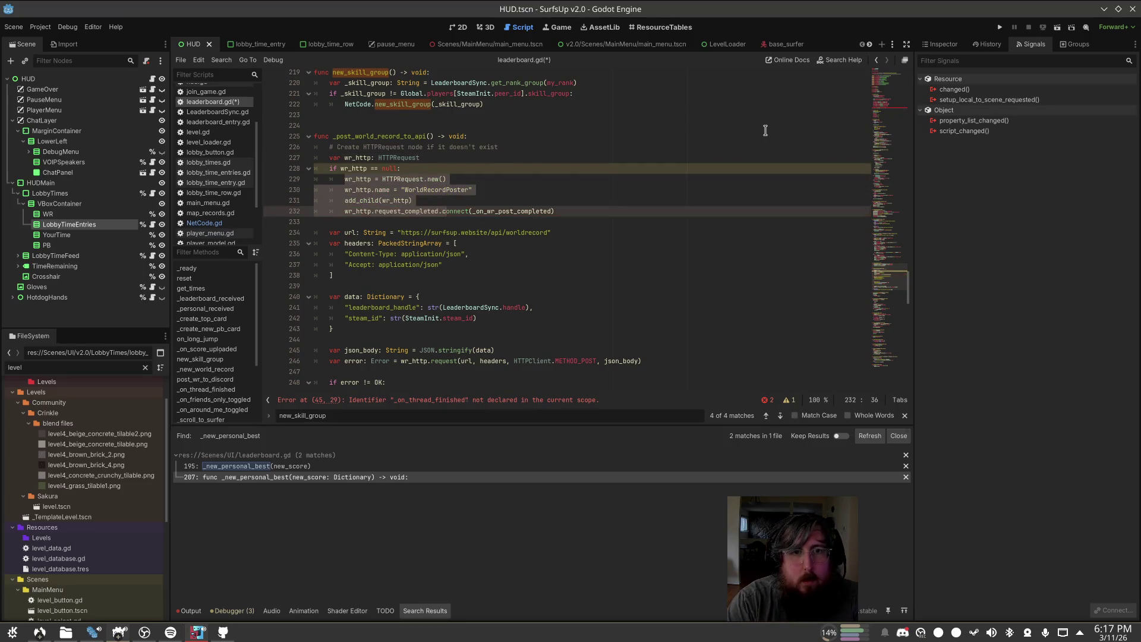
key("ctrl+shift+z")
key("ctrl+shift+z")
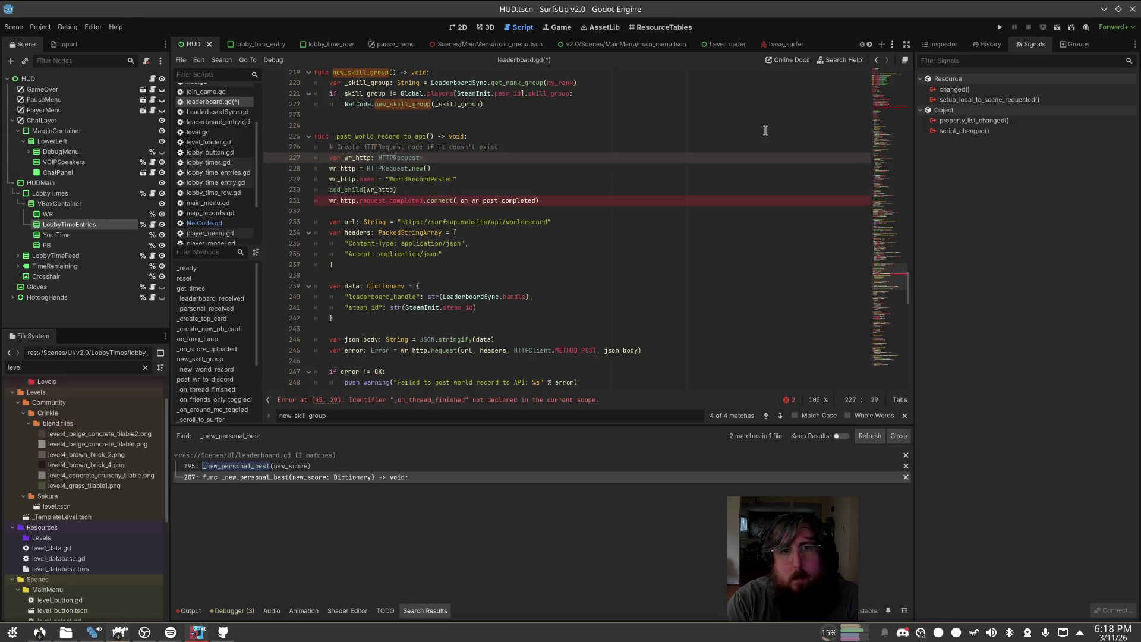
key("Down")
key("Down")
key("Down")
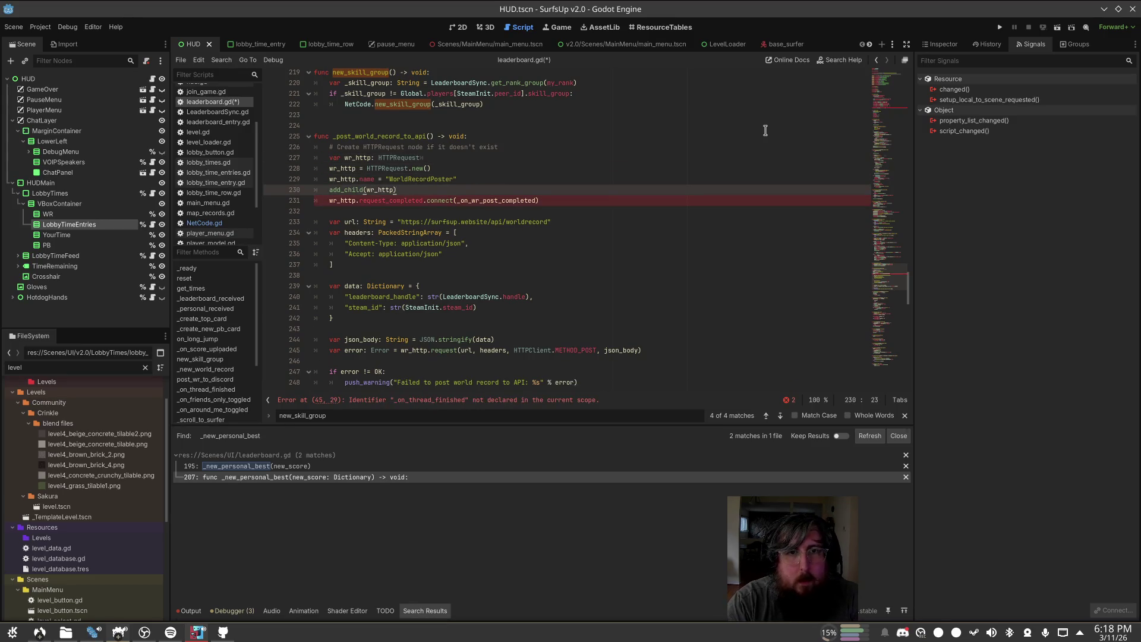
key("alt+Tab")
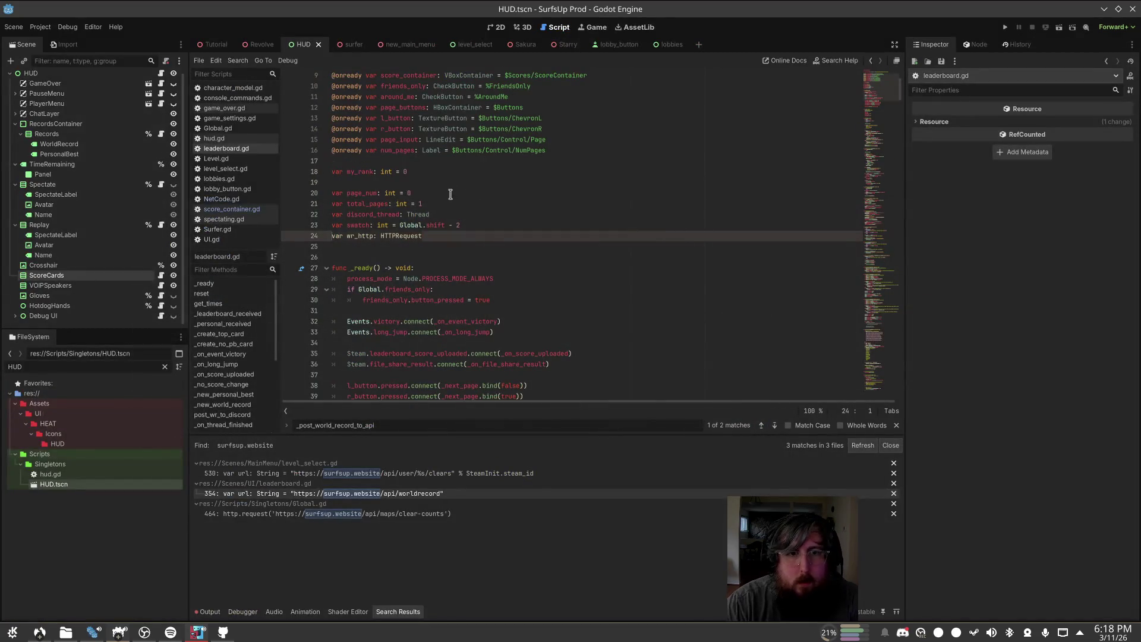
Step: Find and select the _on_wr_post_completed handler in Prod's leaderboard.gd
left_click(456, 190)
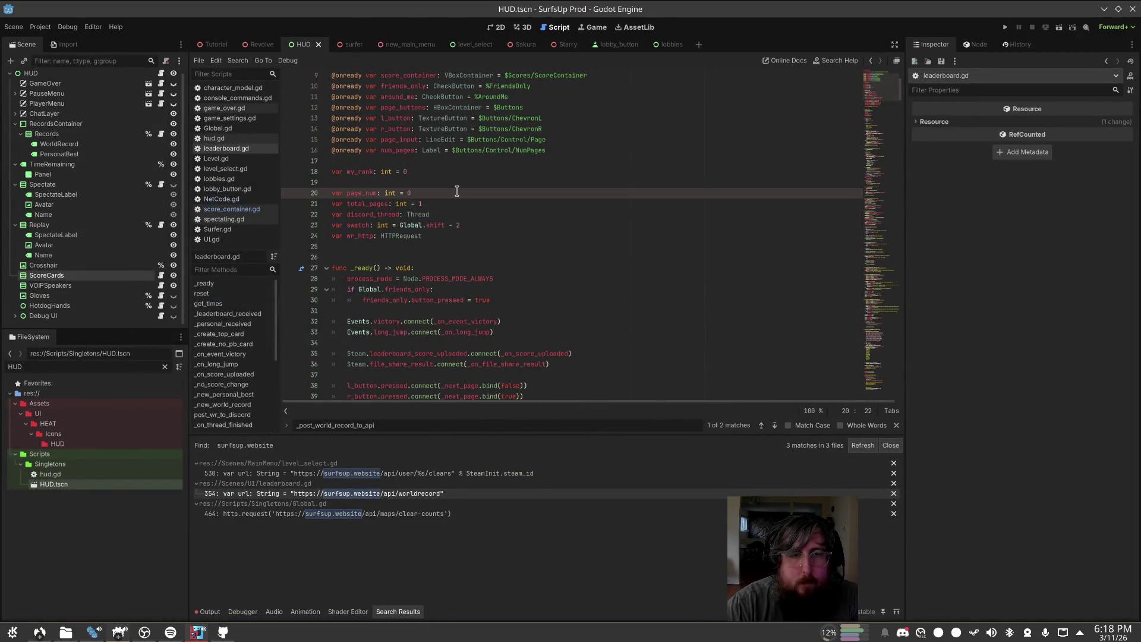
key("ctrl+f")
type("_on")
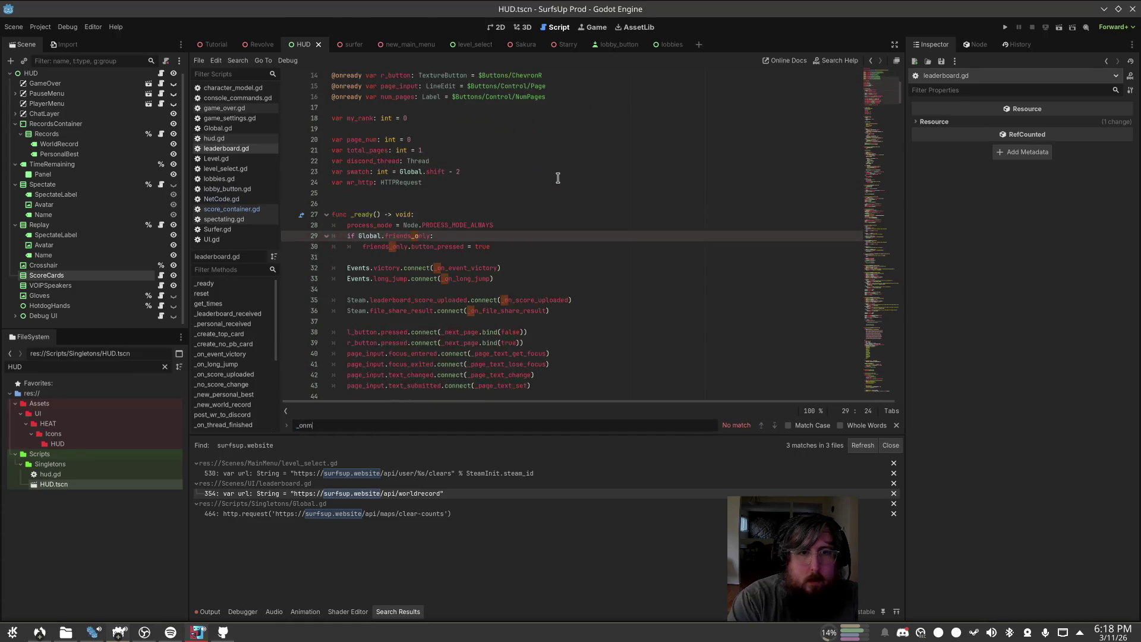
type("_wr_")
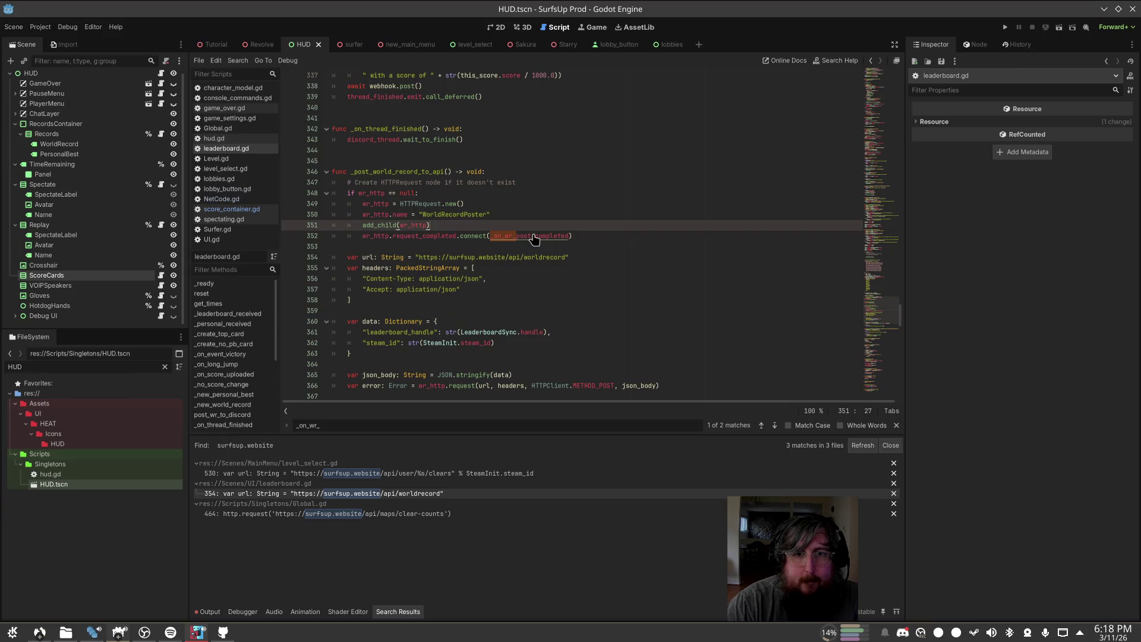
left_click(535, 236, "ctrl")
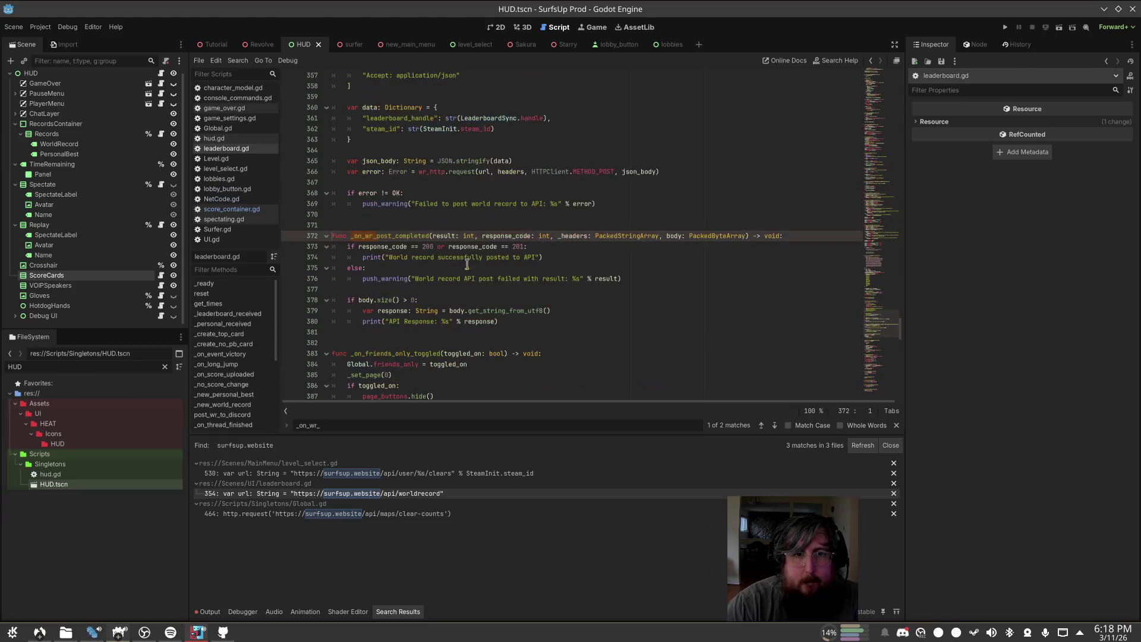
scroll(438, 319, "down", 1)
left_click_drag(529, 294, 234, 205)
key("ctrl+c")
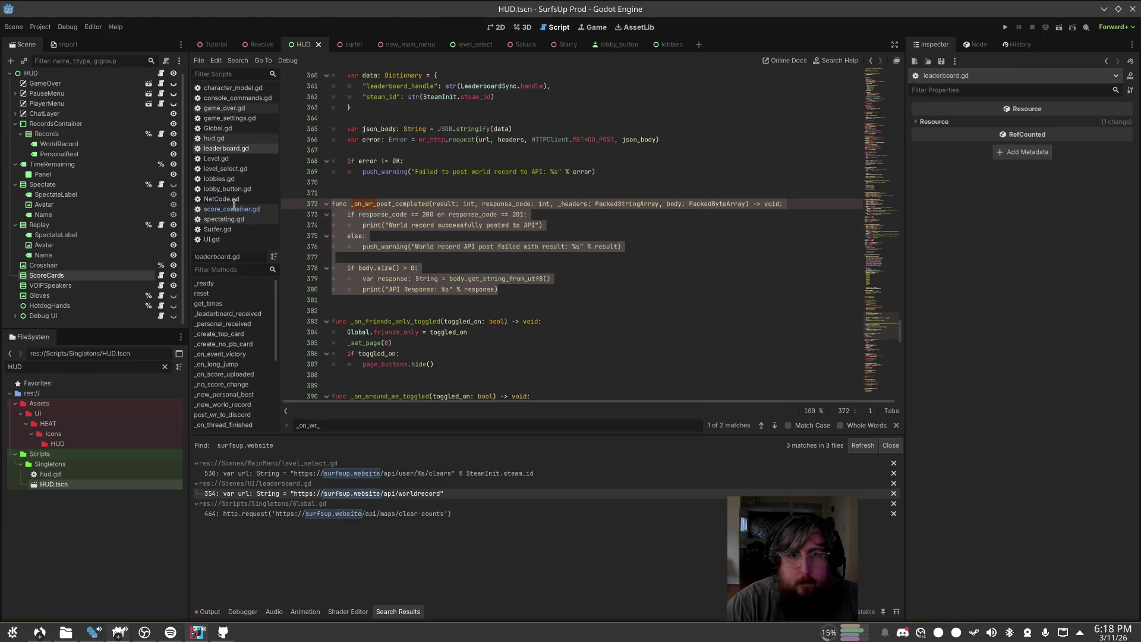
Step: Paste _on_wr_post_completed into v2.0's leaderboard.gd below the error check on line 249
key("alt+Tab")
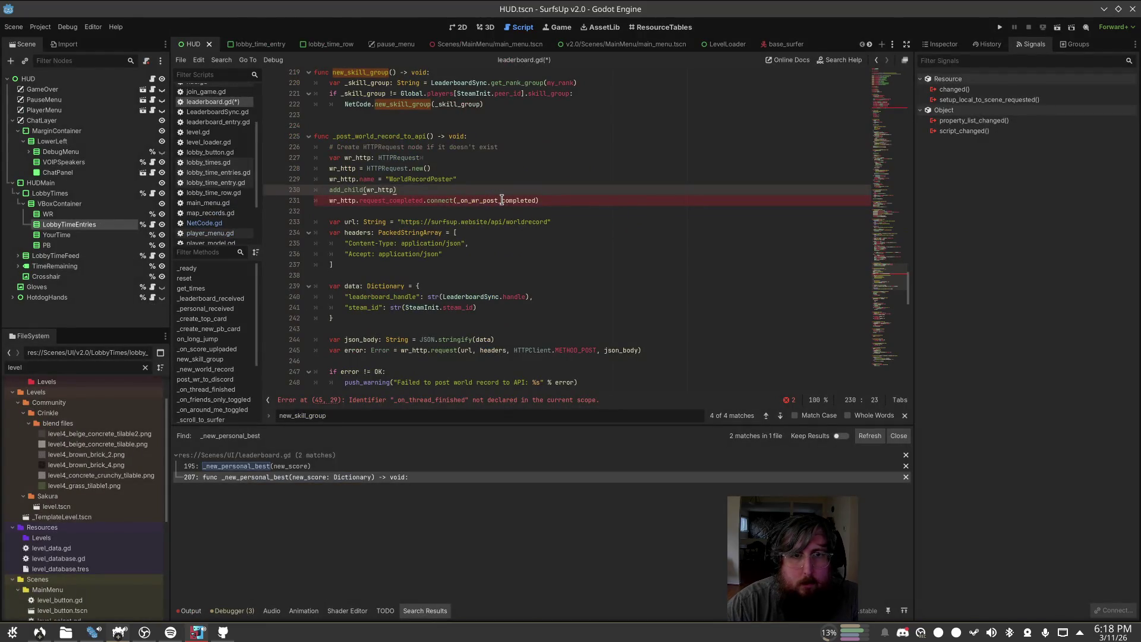
left_click(383, 179)
left_click(511, 167)
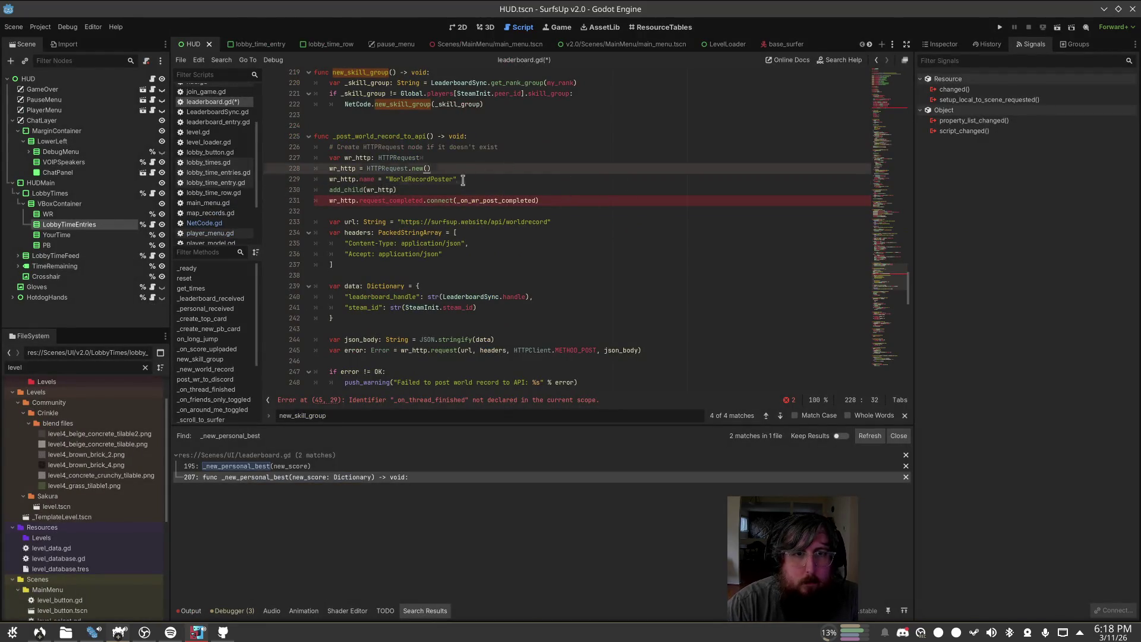
scroll(462, 179, "down", 5)
left_click(401, 232)
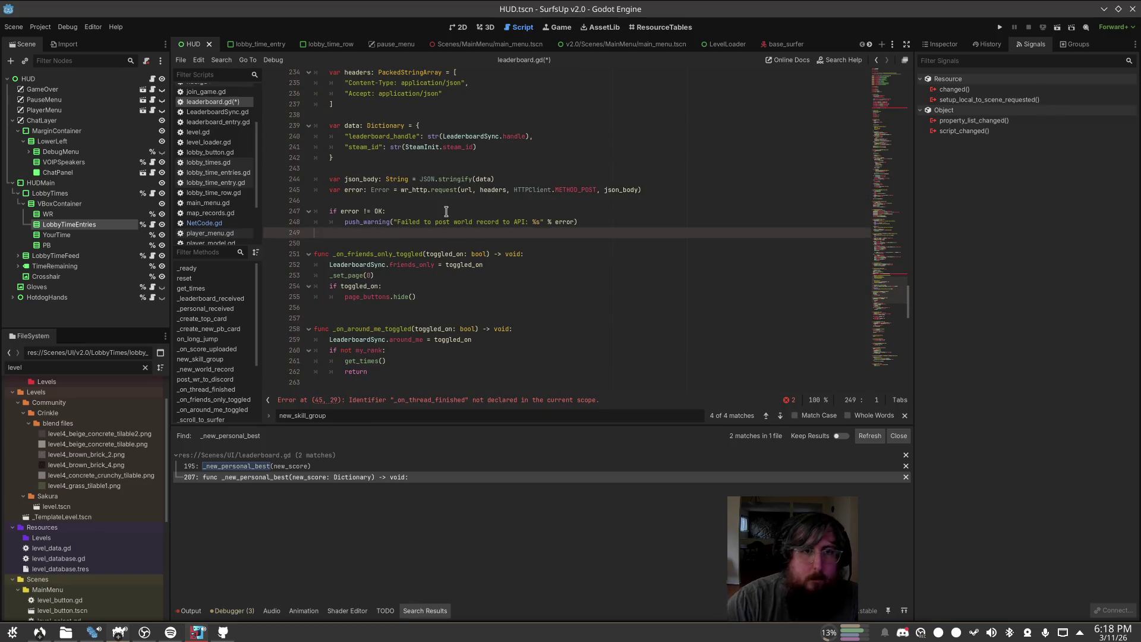
key("Return")
key("Return")
key("ctrl+v")
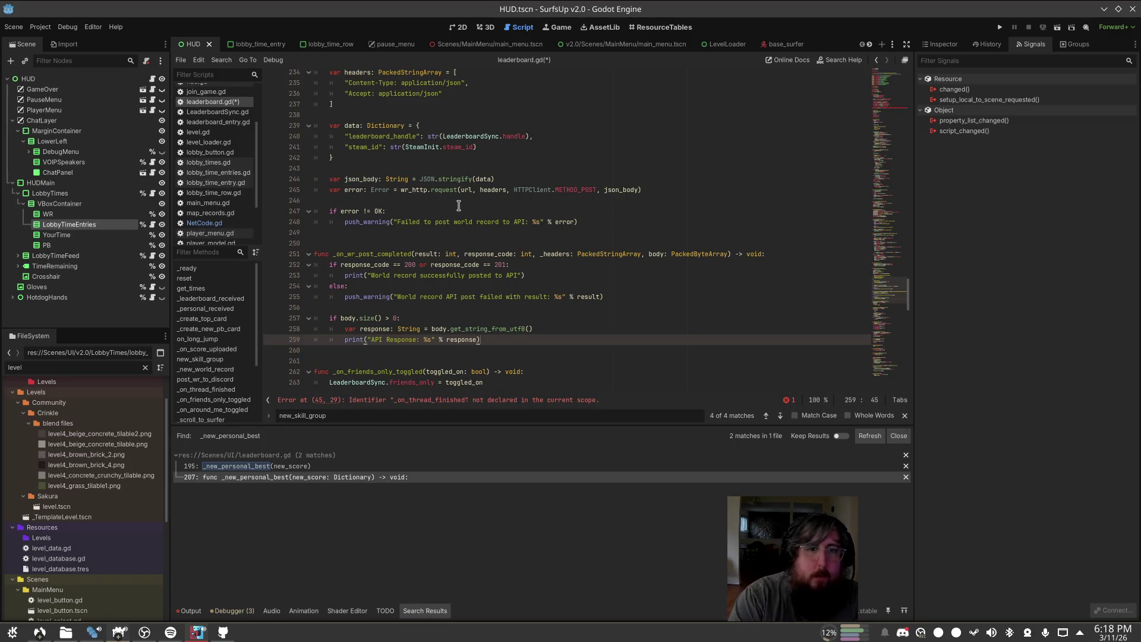
Step: Comment out the response-body print lines in _on_wr_post_completed and save
key("shift+Up")
key("shift+Up")
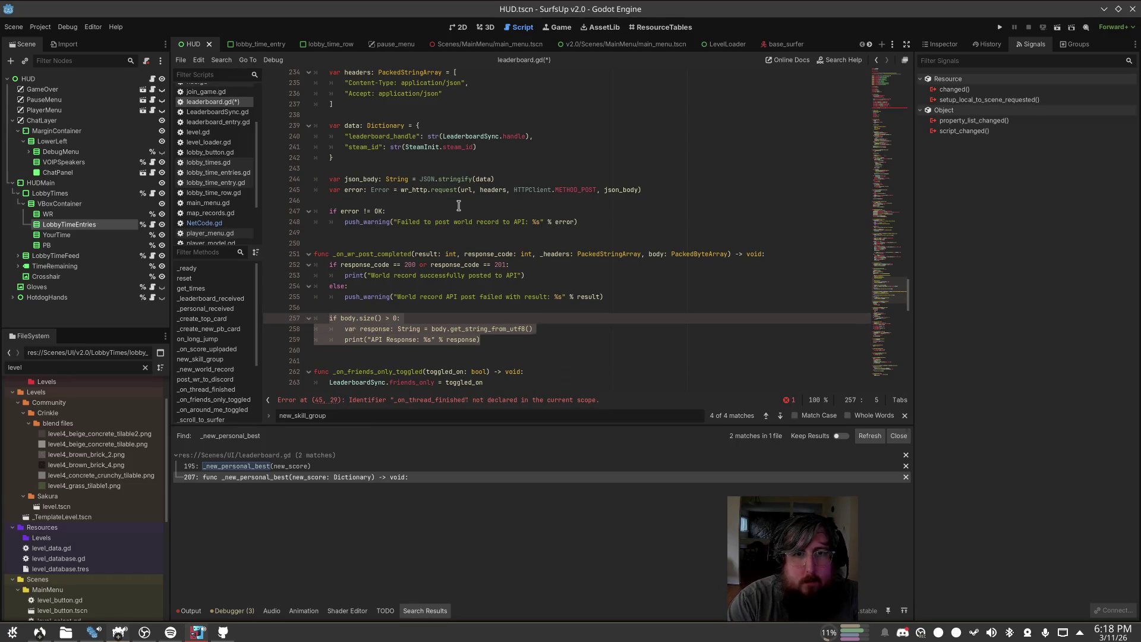
key("BackSpace")
key("BackSpace")
key("BackSpace")
key("ctrl+s")
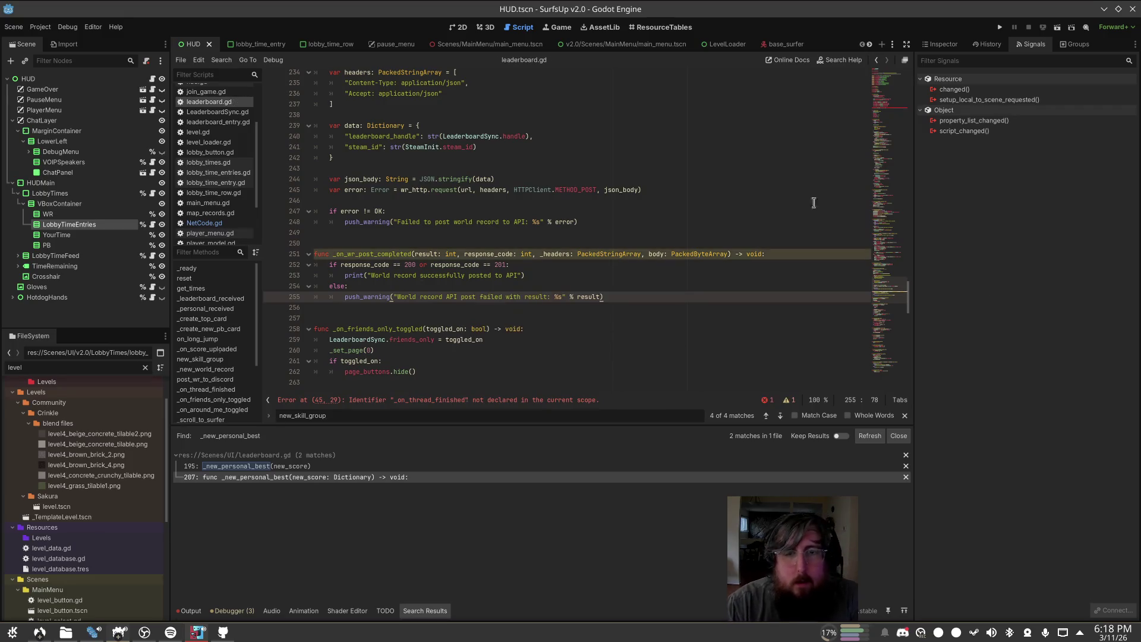
key("ctrl+z")
key("ctrl+z")
key("ctrl+z")
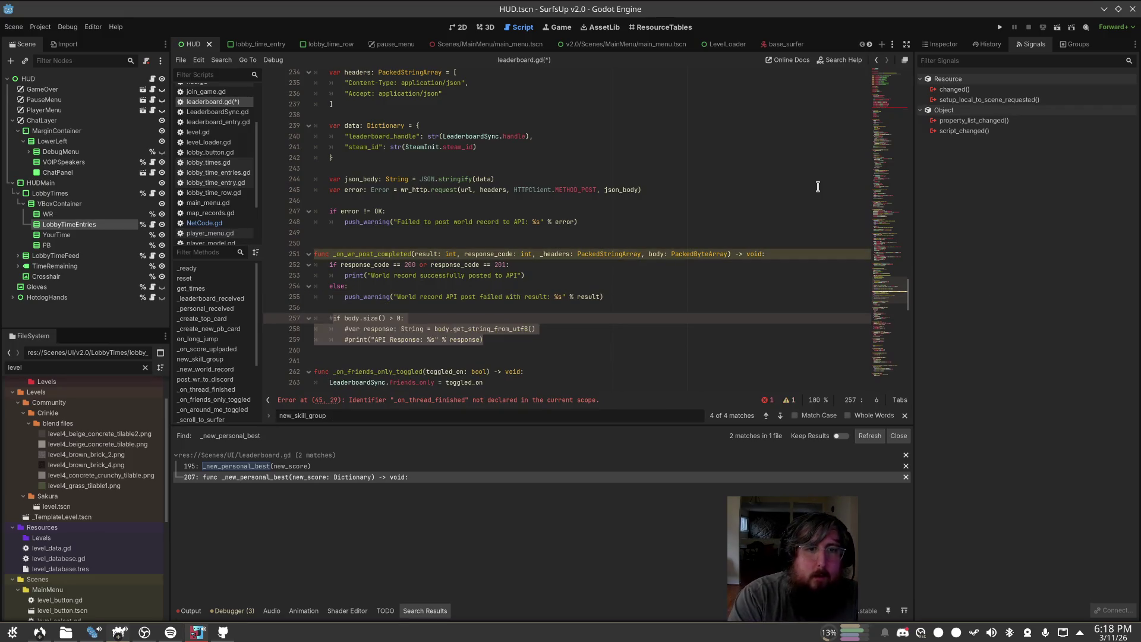
key("ctrl+s")
left_click(663, 157)
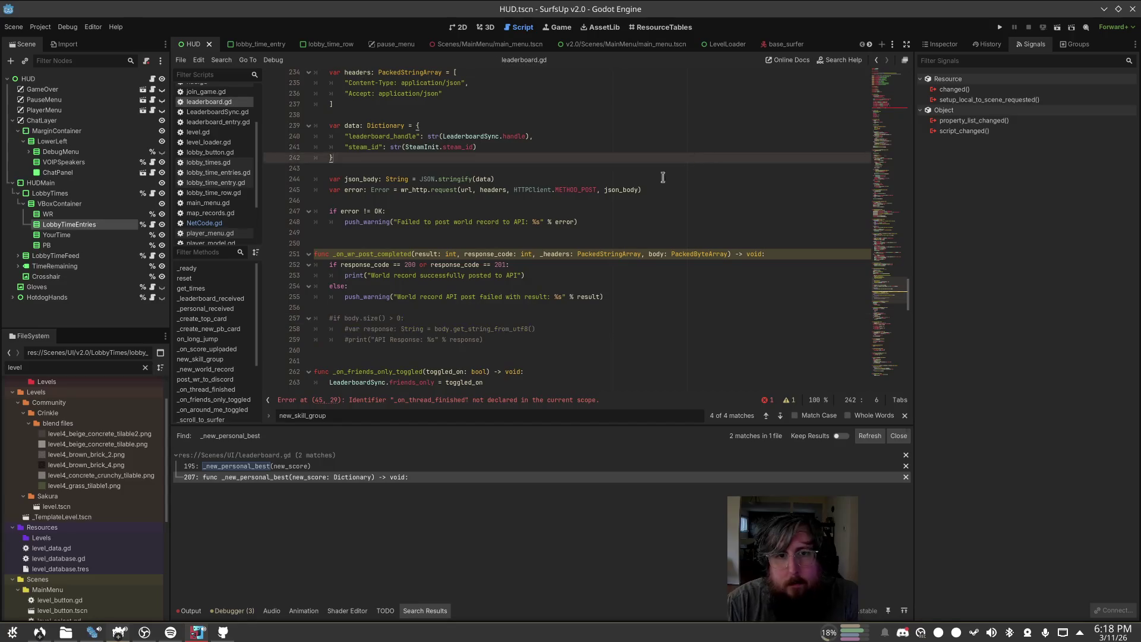
Step: Try prefixing the result parameter with an underscore, then undo that change
left_click(439, 253)
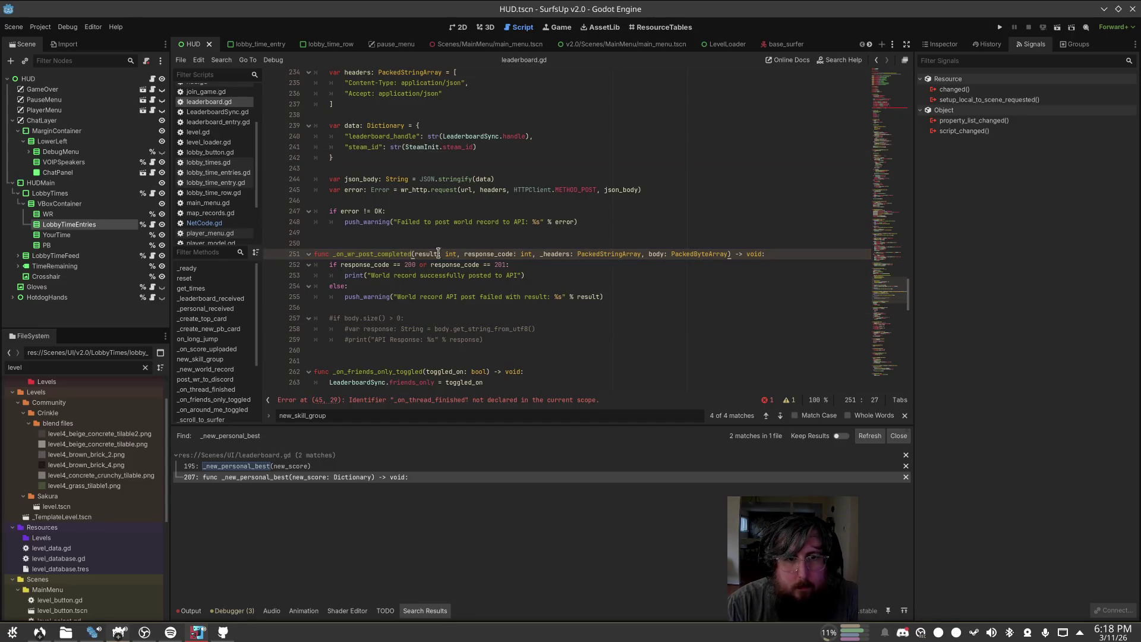
key("ctrl+Right")
key("ctrl+Right")
key("ctrl+Right")
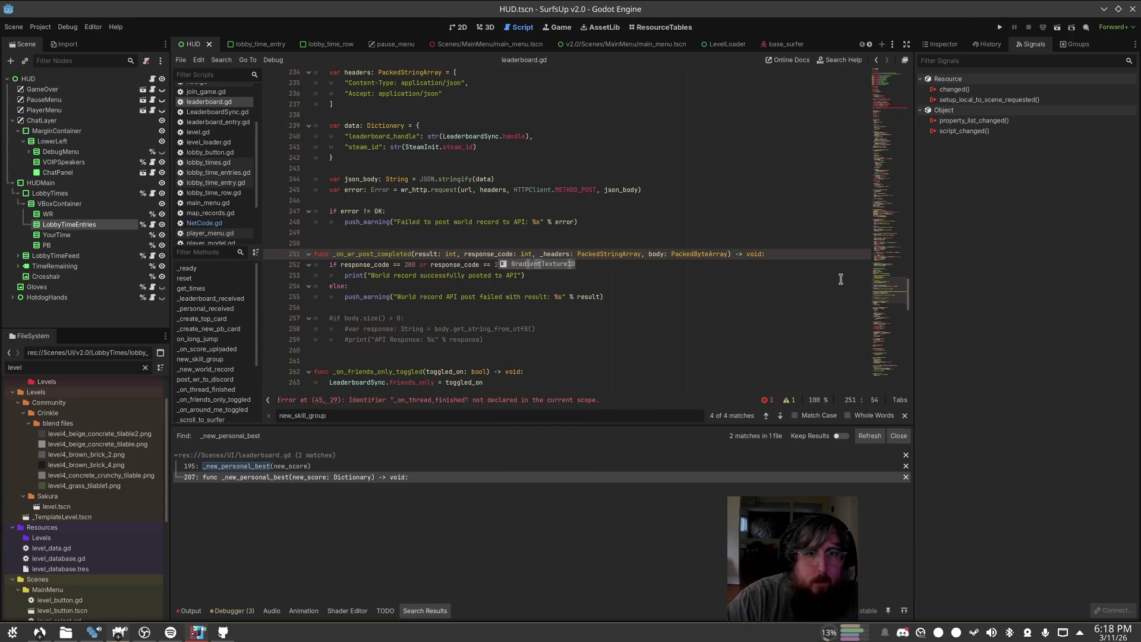
left_click(841, 279)
left_click(418, 255)
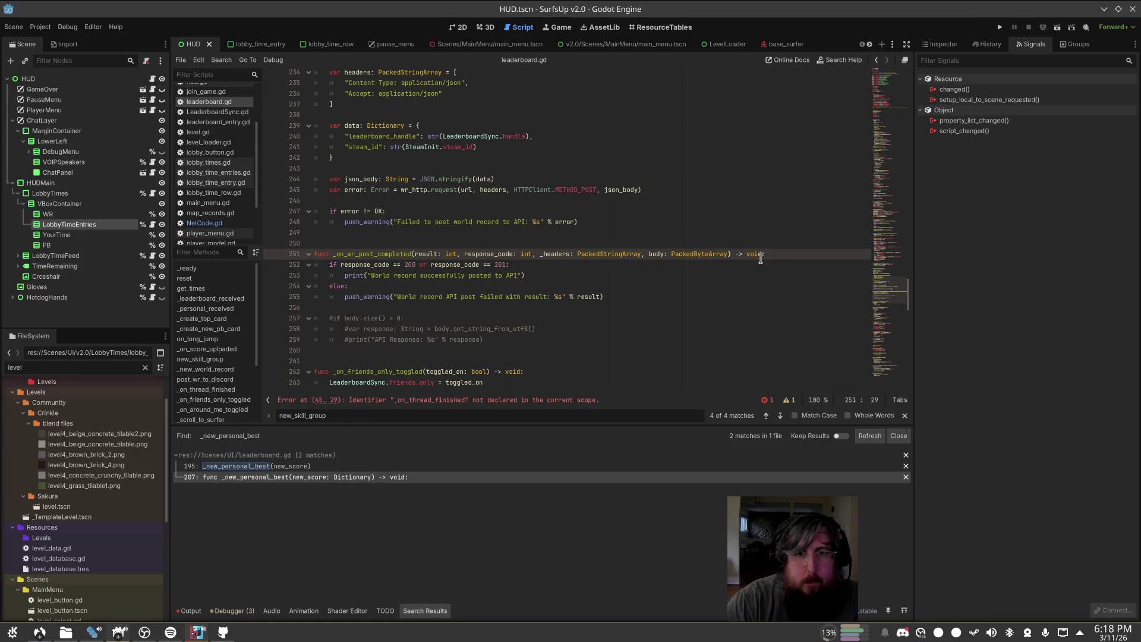
type("_")
left_click(647, 199)
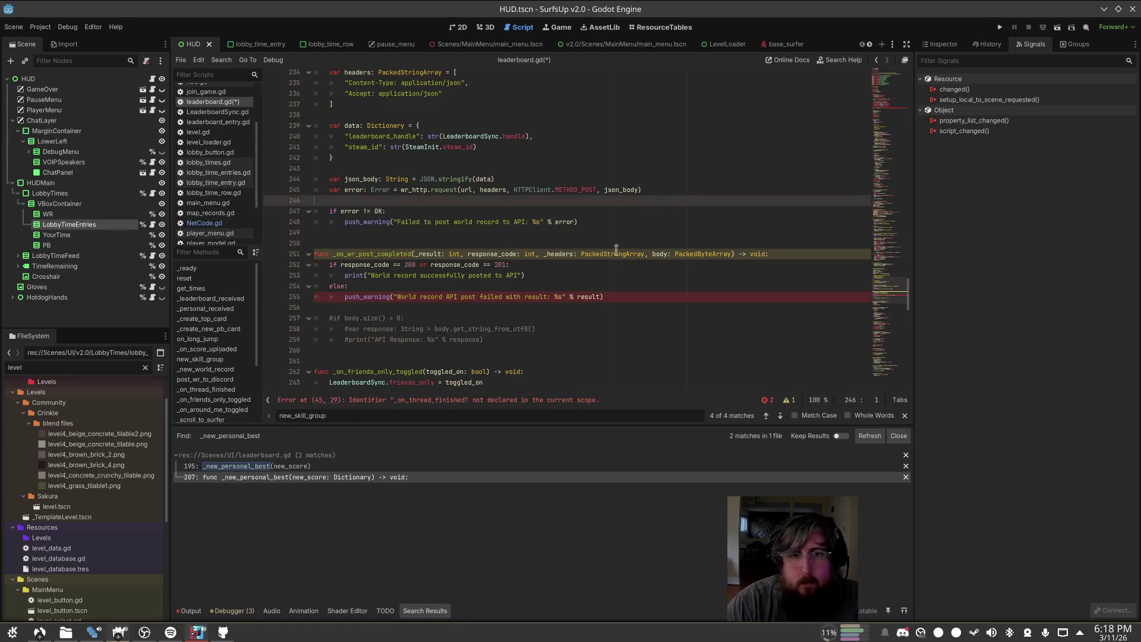
key("ctrl+z")
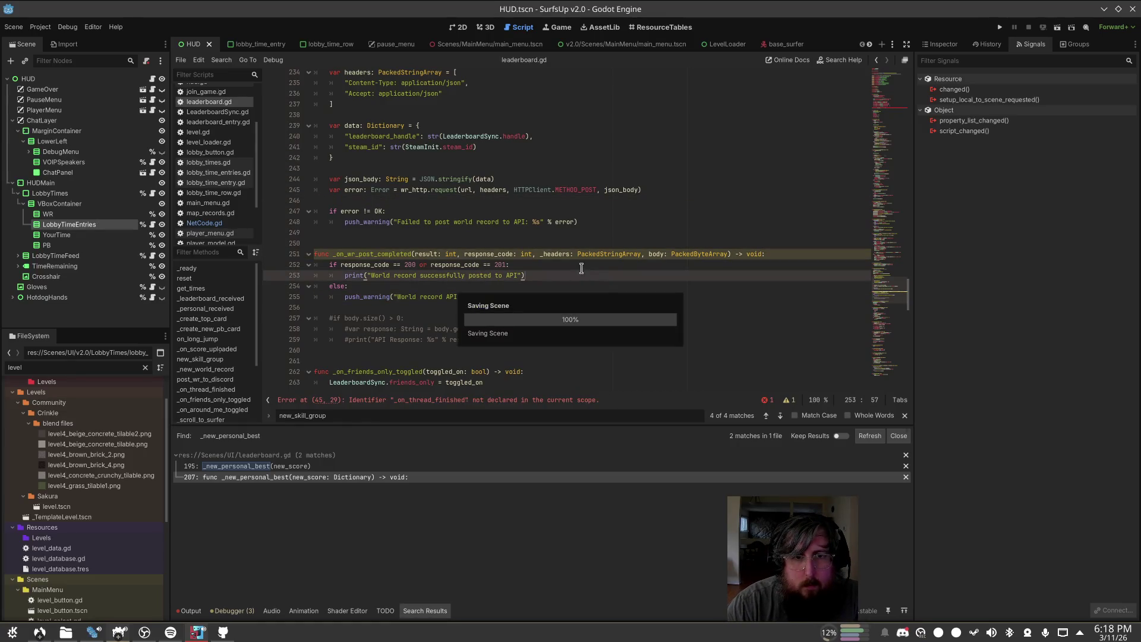
left_click(578, 223)
Step: From the warnings list, rename the unused body parameter on line 251 to _body
left_click(788, 400)
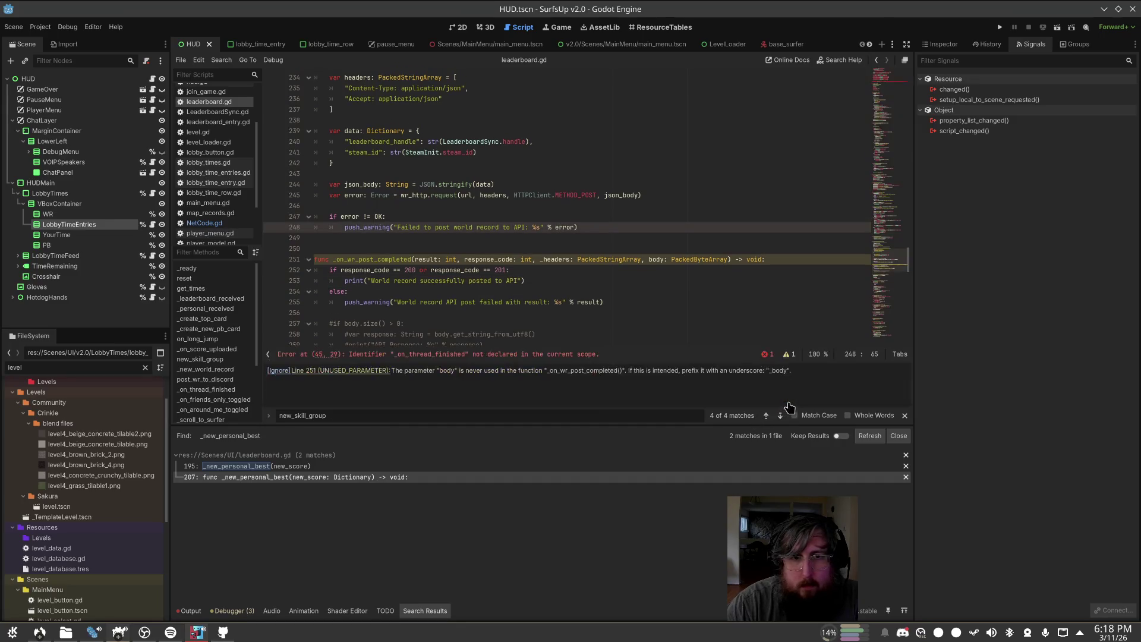
left_click(356, 372)
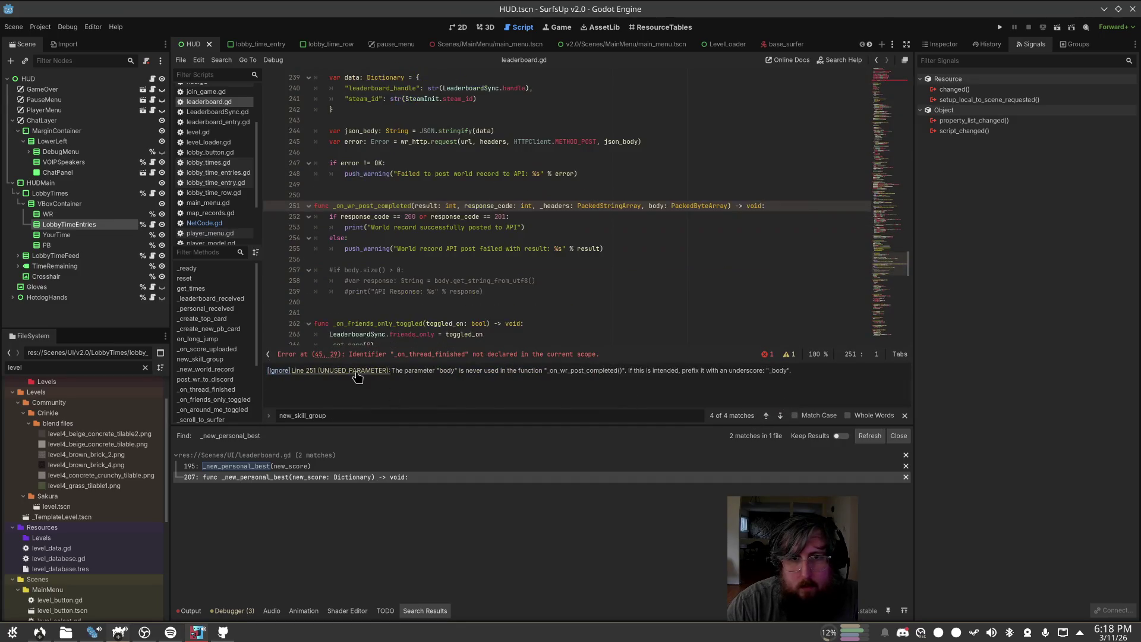
left_click(646, 206)
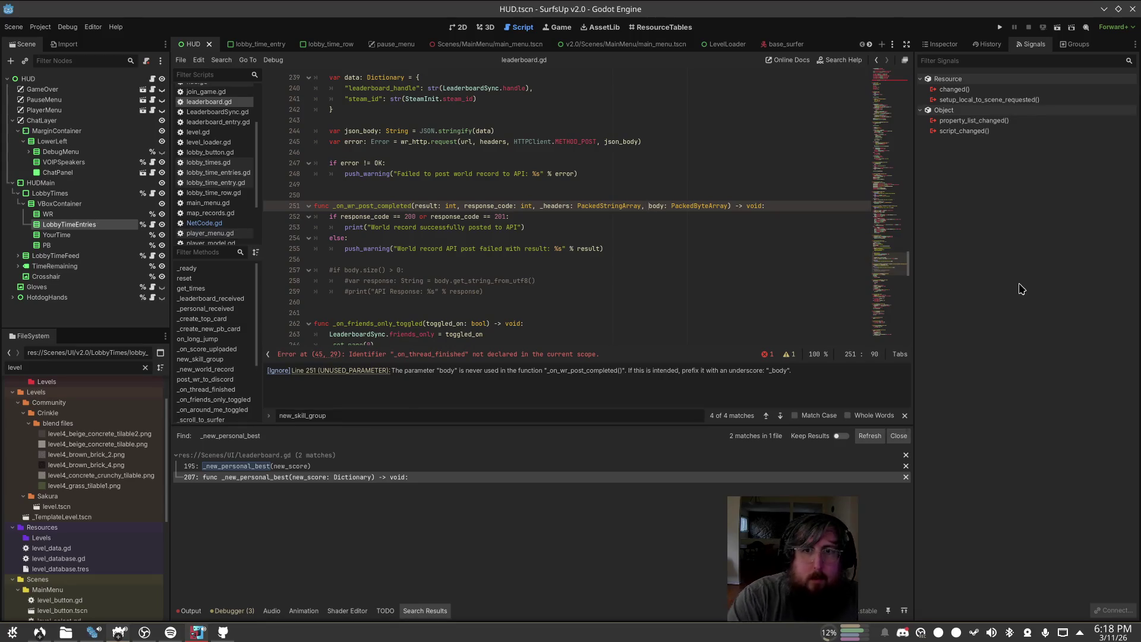
type("_")
key("Escape")
left_click(581, 171)
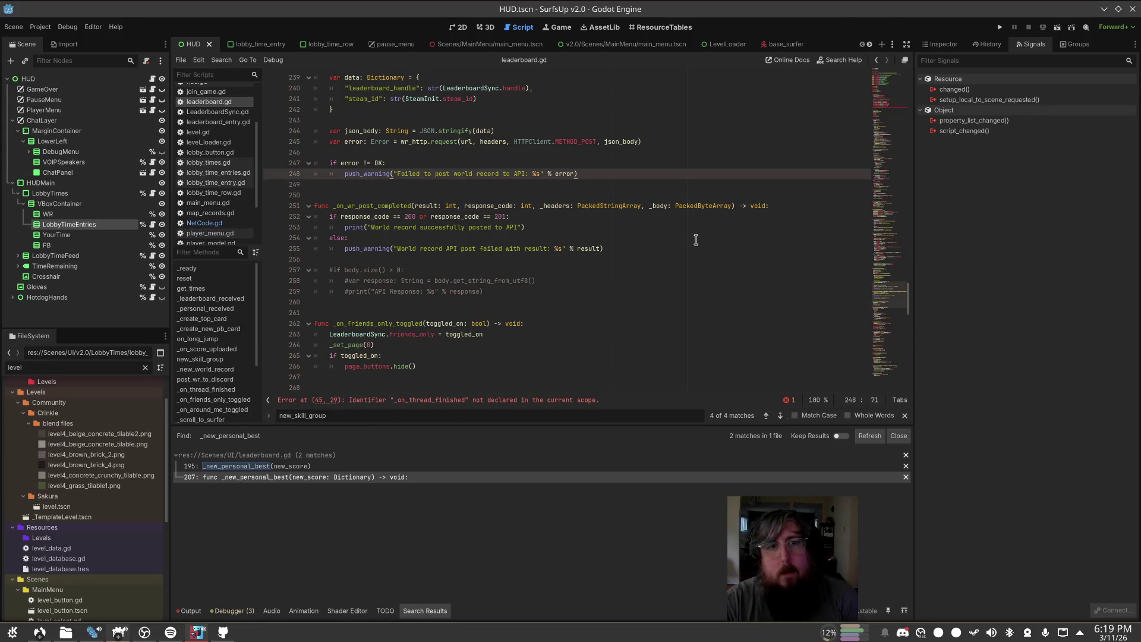
Step: Review the handler code and place the caret on its blank line
scroll(688, 241, "up", 4)
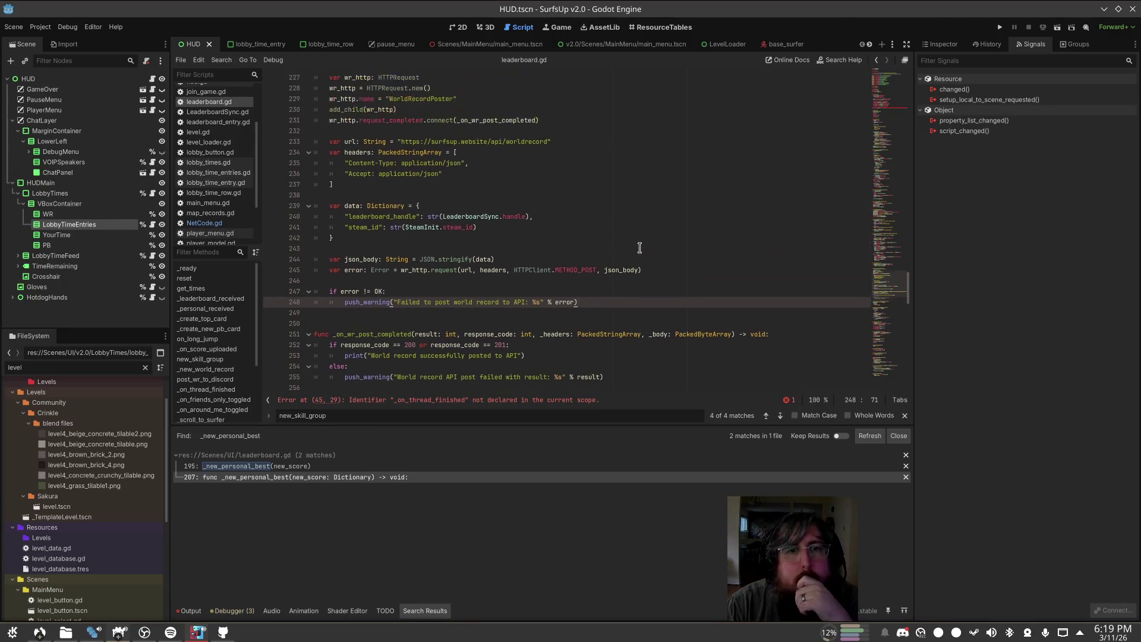
scroll(615, 248, "up", 1)
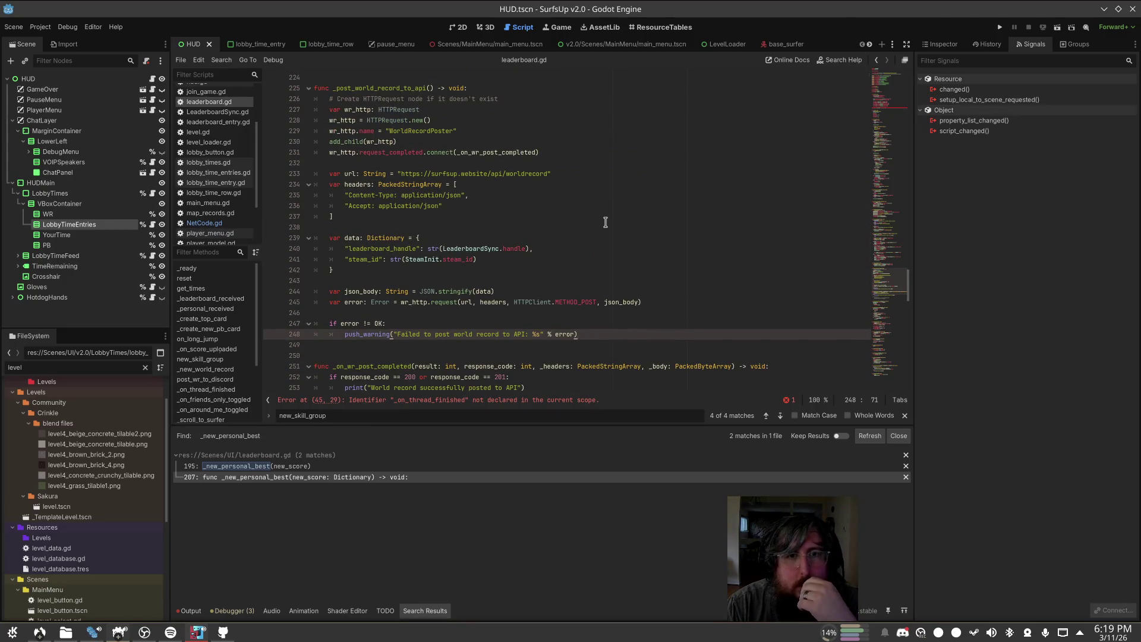
scroll(605, 222, "up", 2)
left_click(428, 158)
left_click(355, 208)
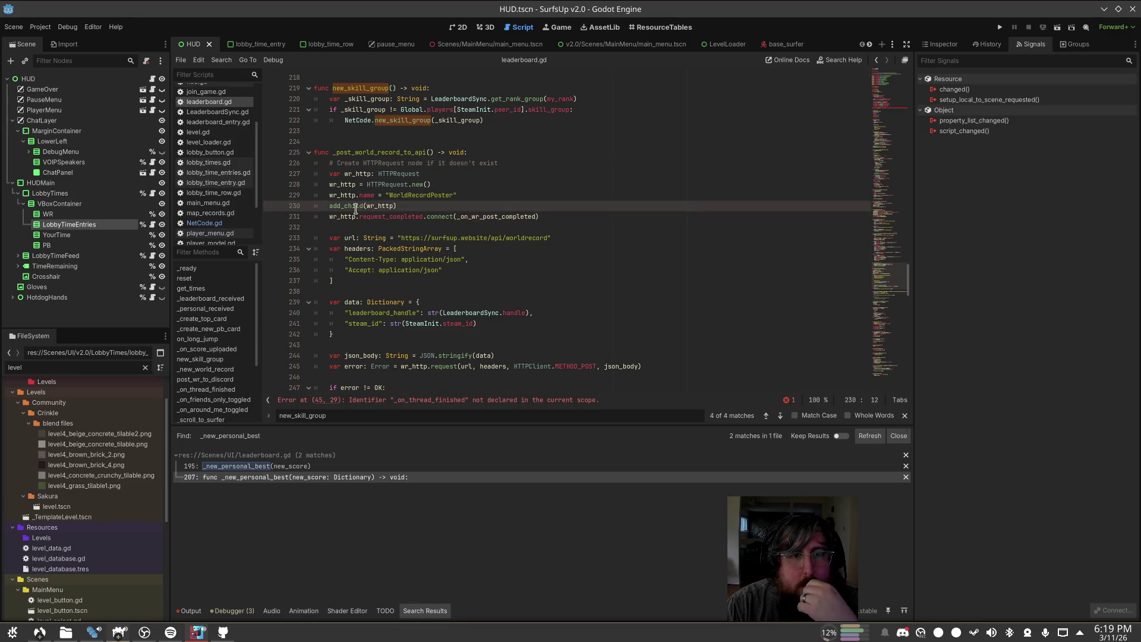
scroll(410, 220, "down", 6)
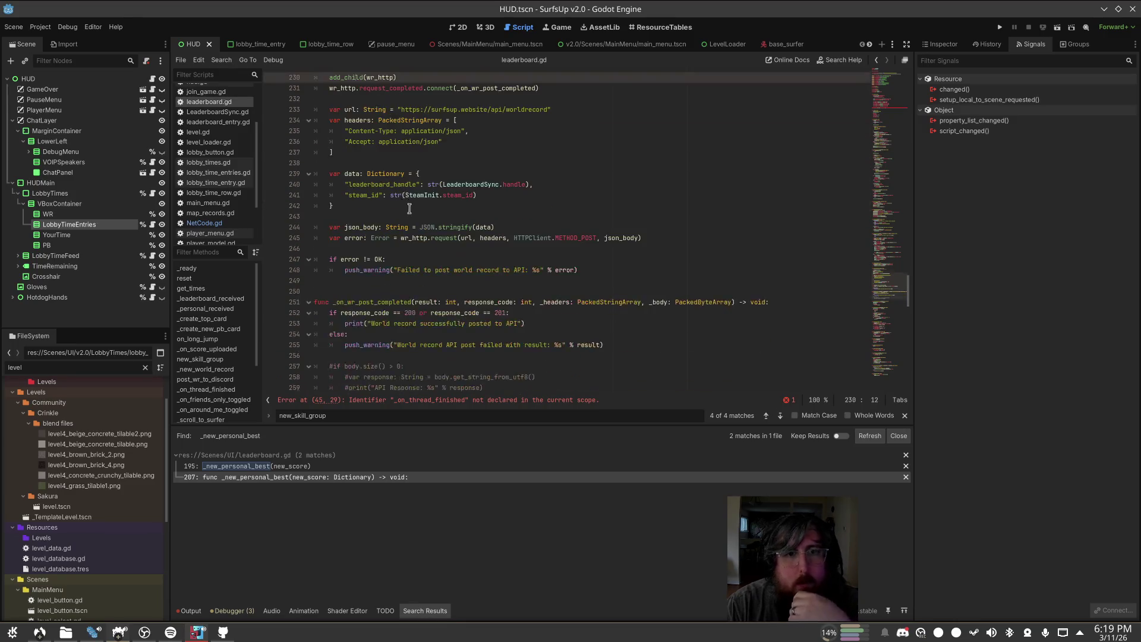
left_click(726, 291)
Step: Declare var wr_api: HTTPRequest = get_node_or_null("WorldRecordPoster") in the handler
key("Return")
key("Tab")
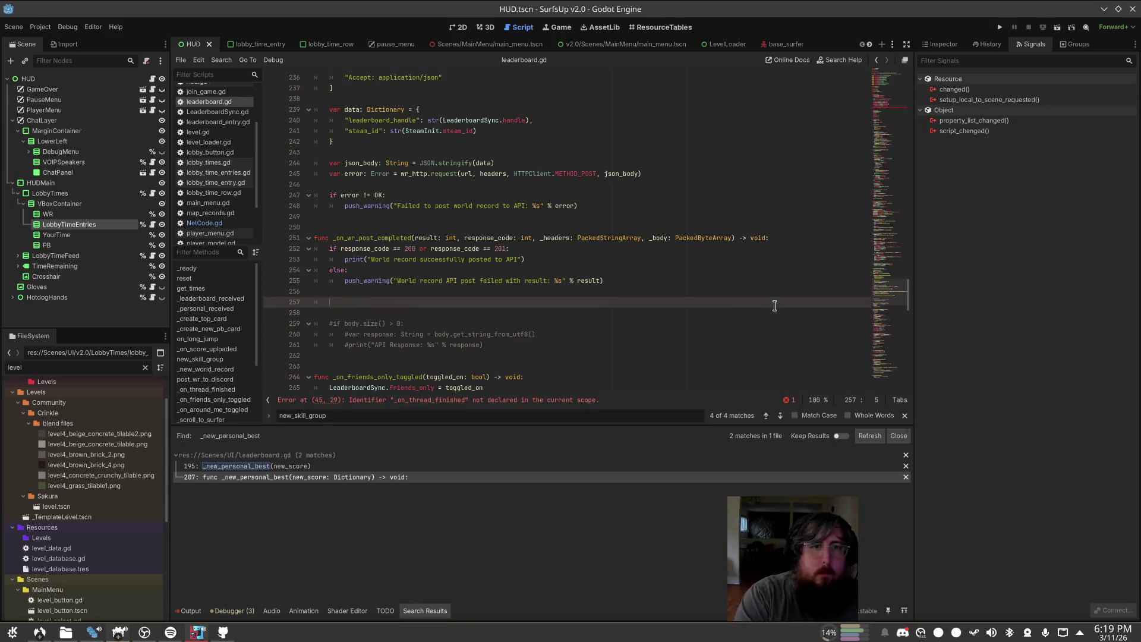
type("get_chi")
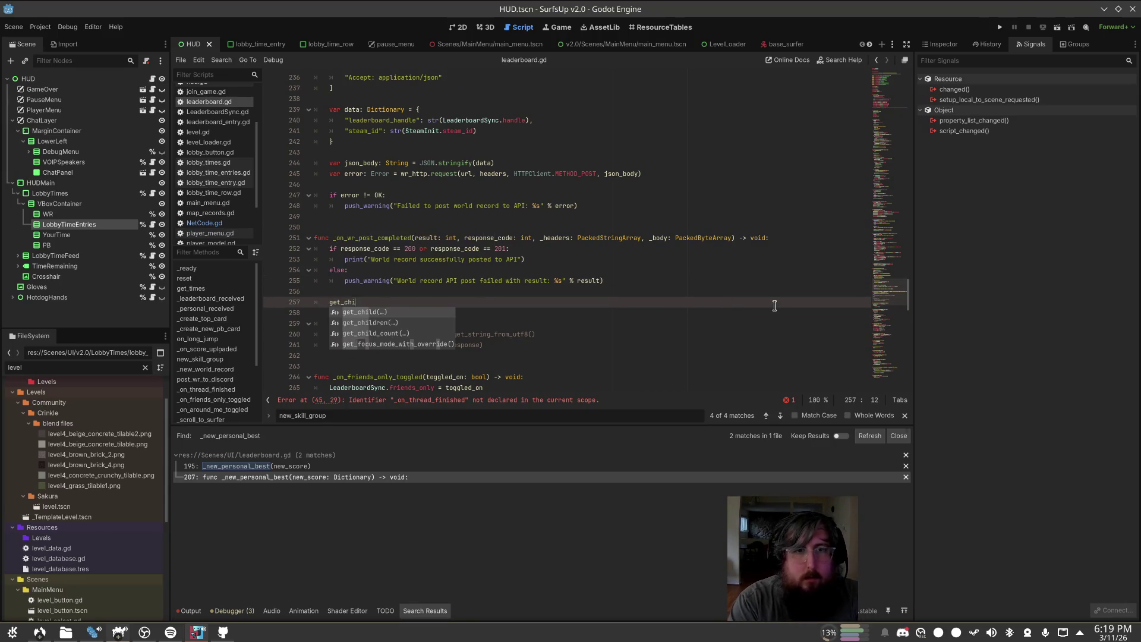
key("Return")
scroll(743, 302, "up", 4)
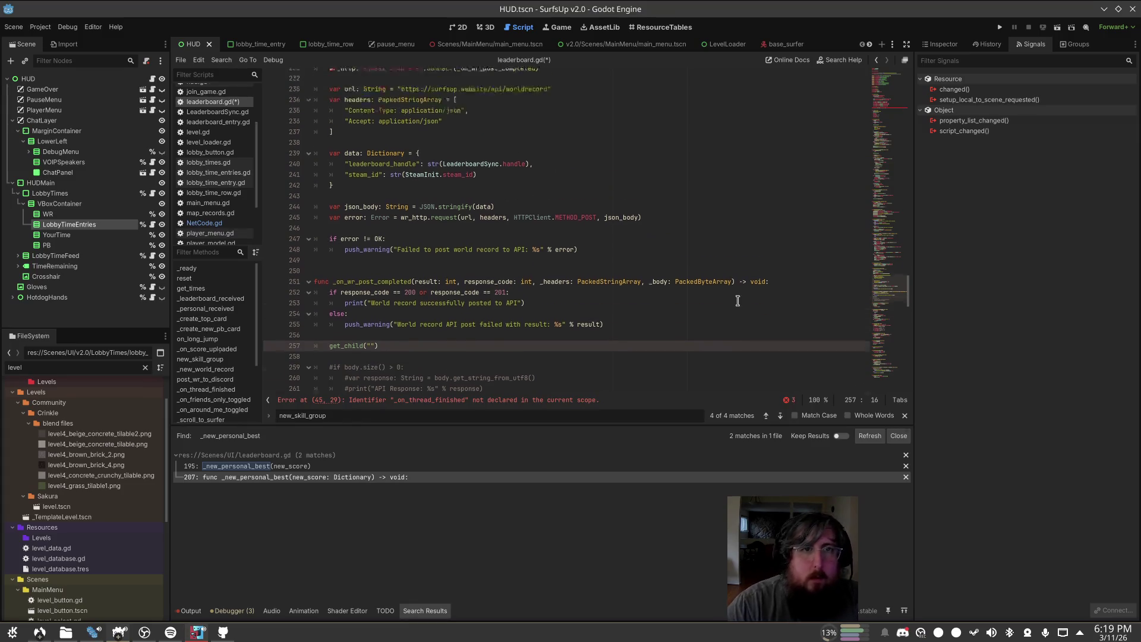
type("Worl")
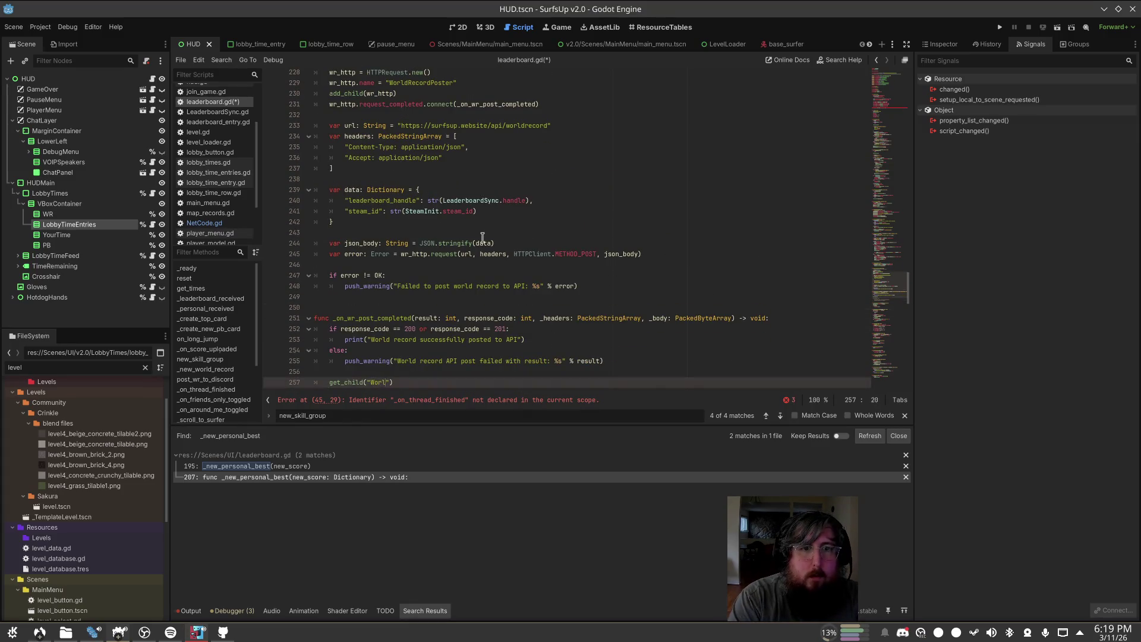
type("dPoster")
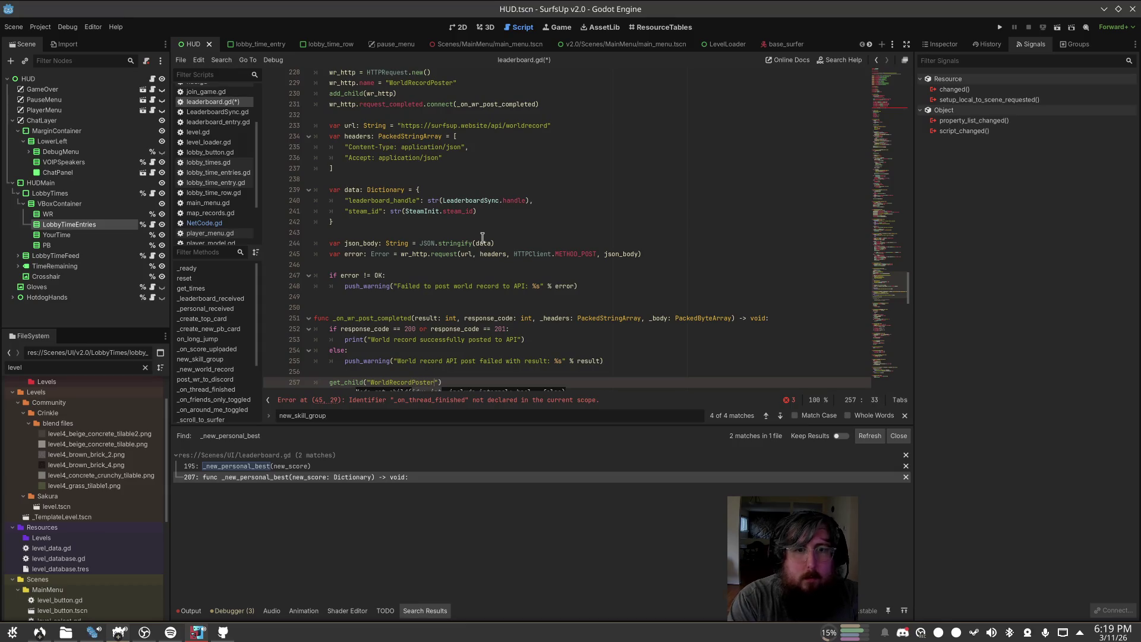
type("\")")
type("var ")
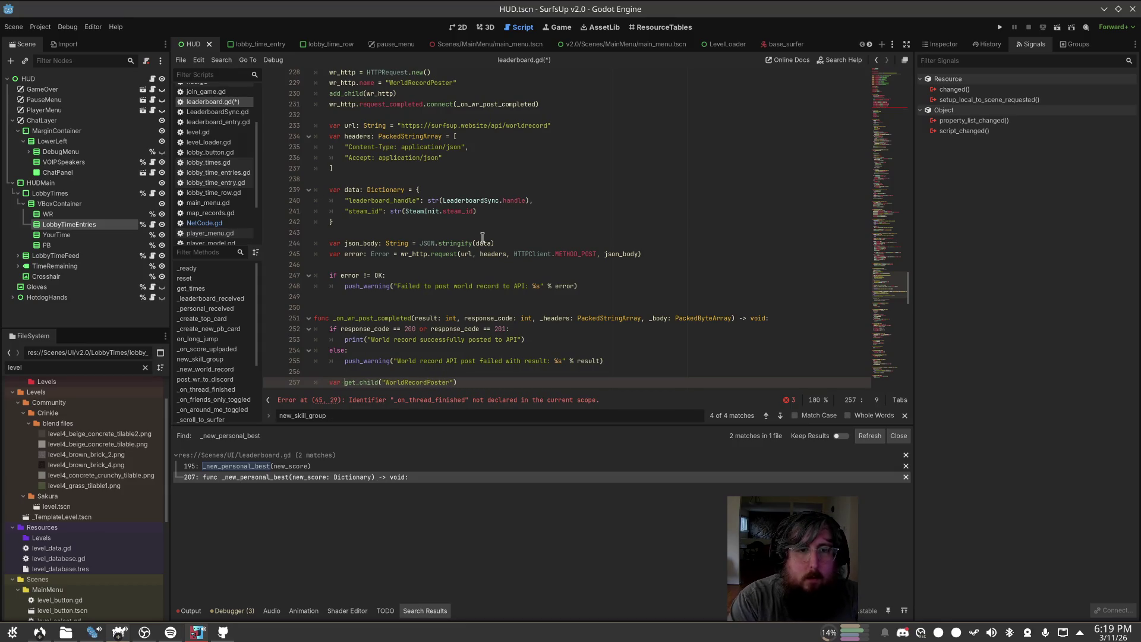
type("wr_api: ")
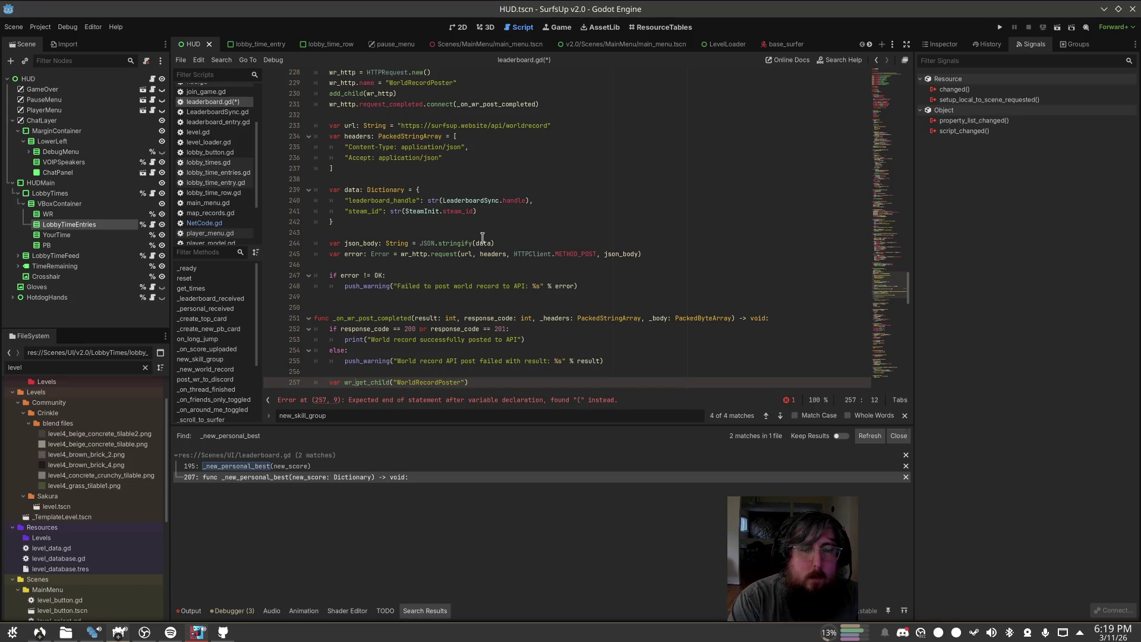
type("HTTPC")
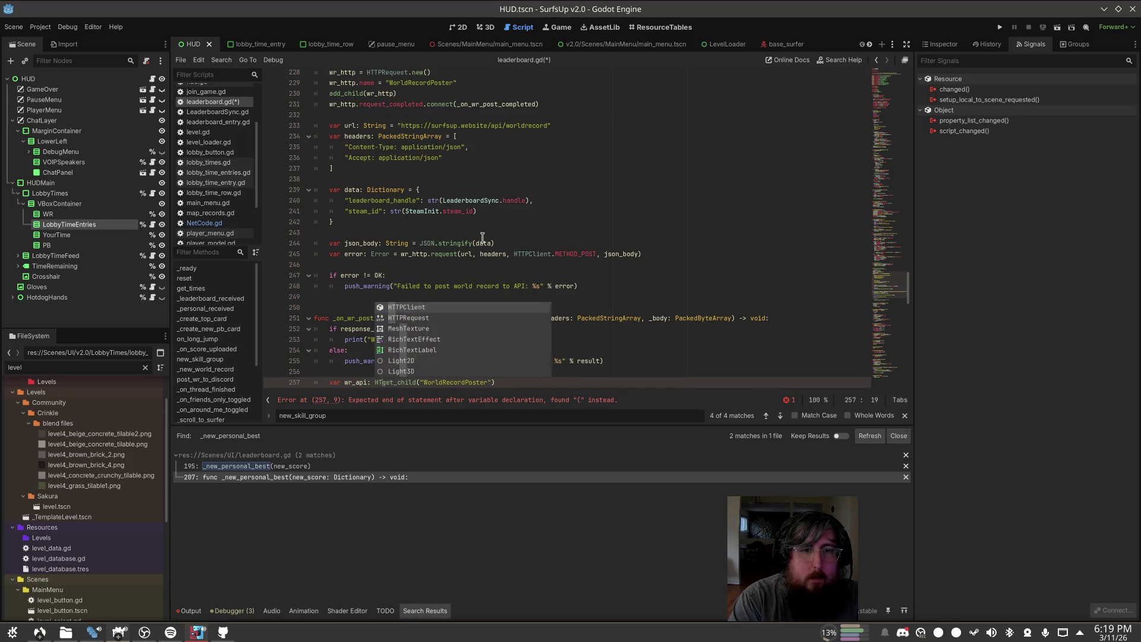
key("Tab")
key("BackSpace")
key("BackSpace")
key("BackSpace")
type("Request ")
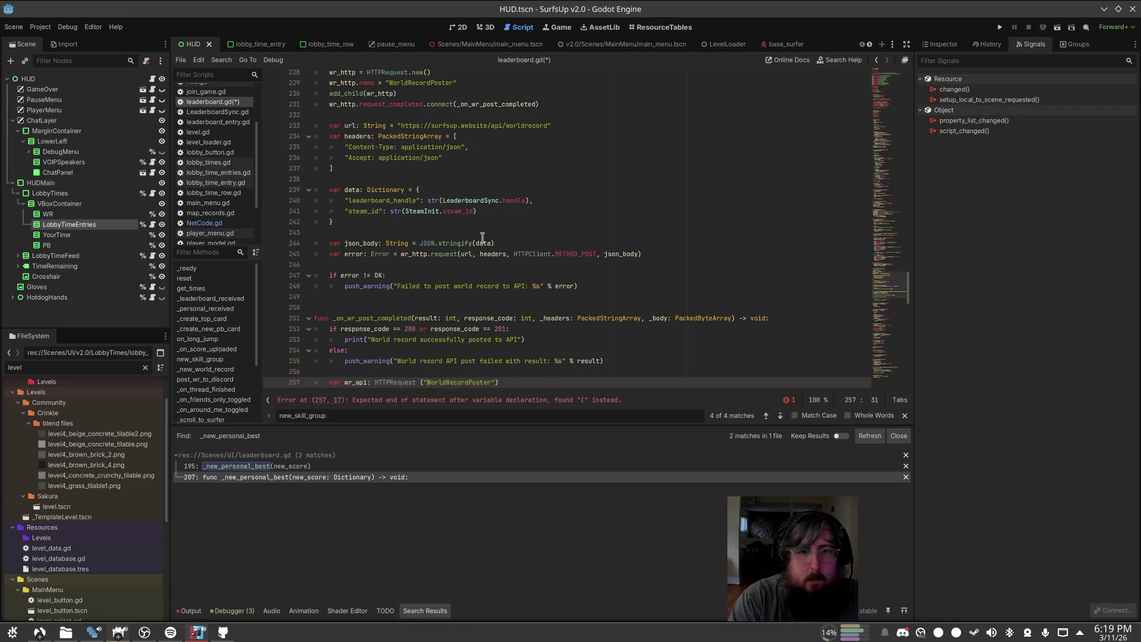
type("= get_node")
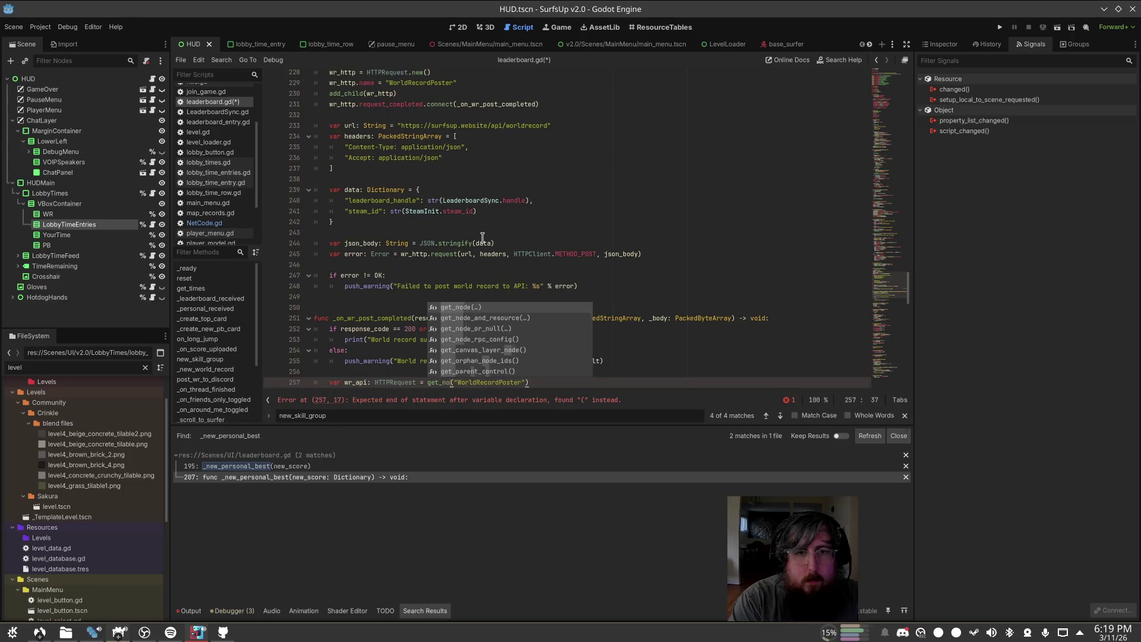
type("_or")
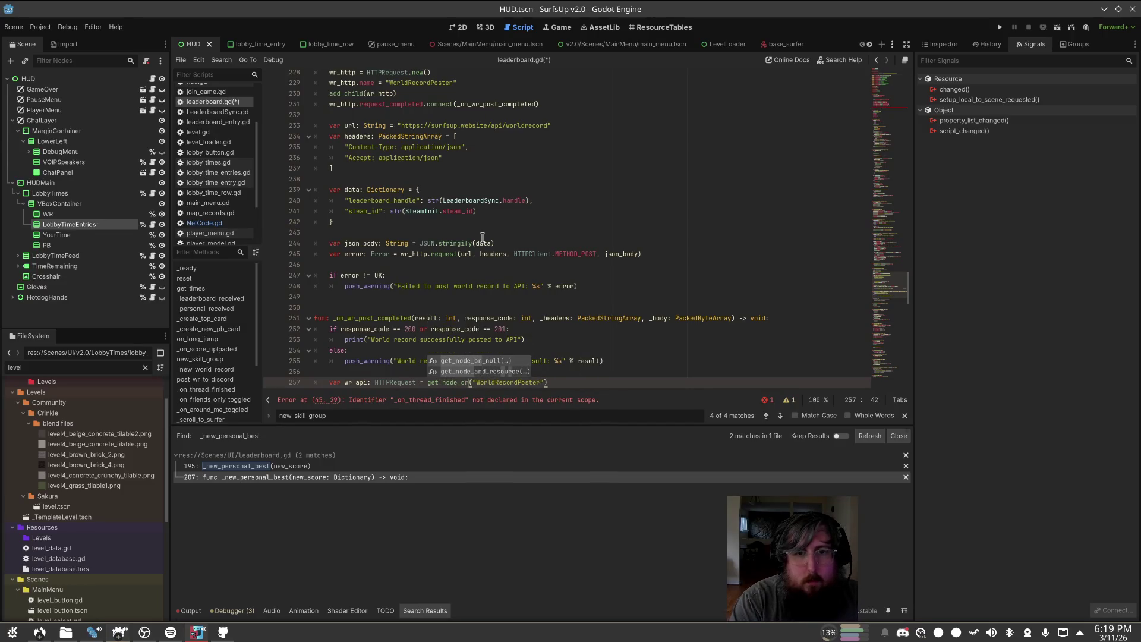
key("Tab")
key("End")
Step: Add a check below that frees the node with wr_api.queue_free(), and save
key("Return")
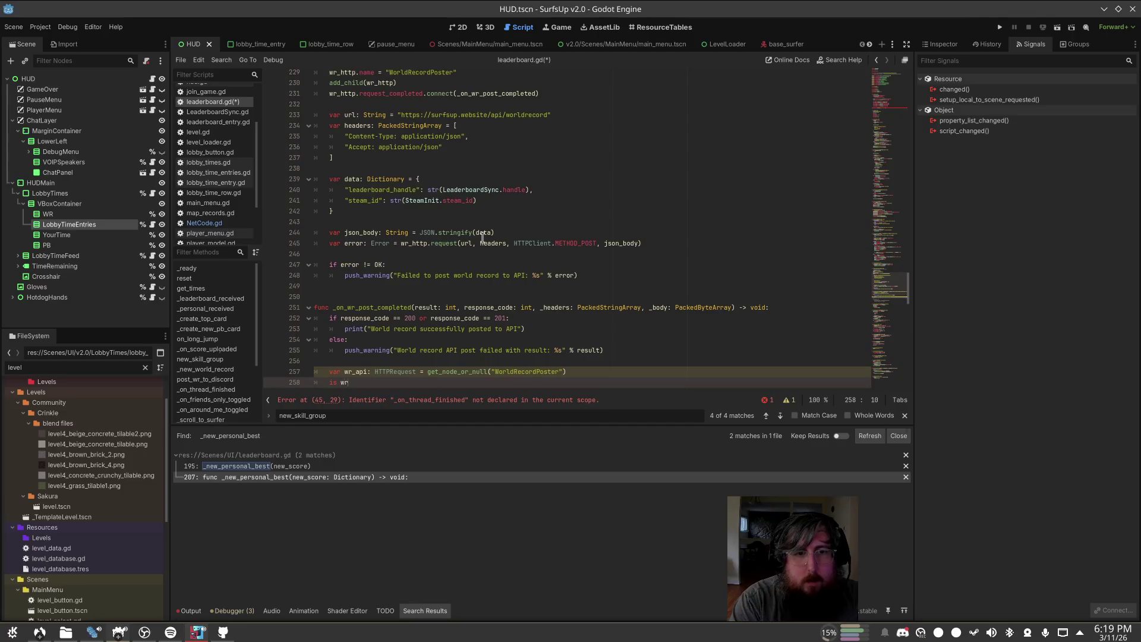
type("_api:")
key("Return")
type("wr_api.queue_free")
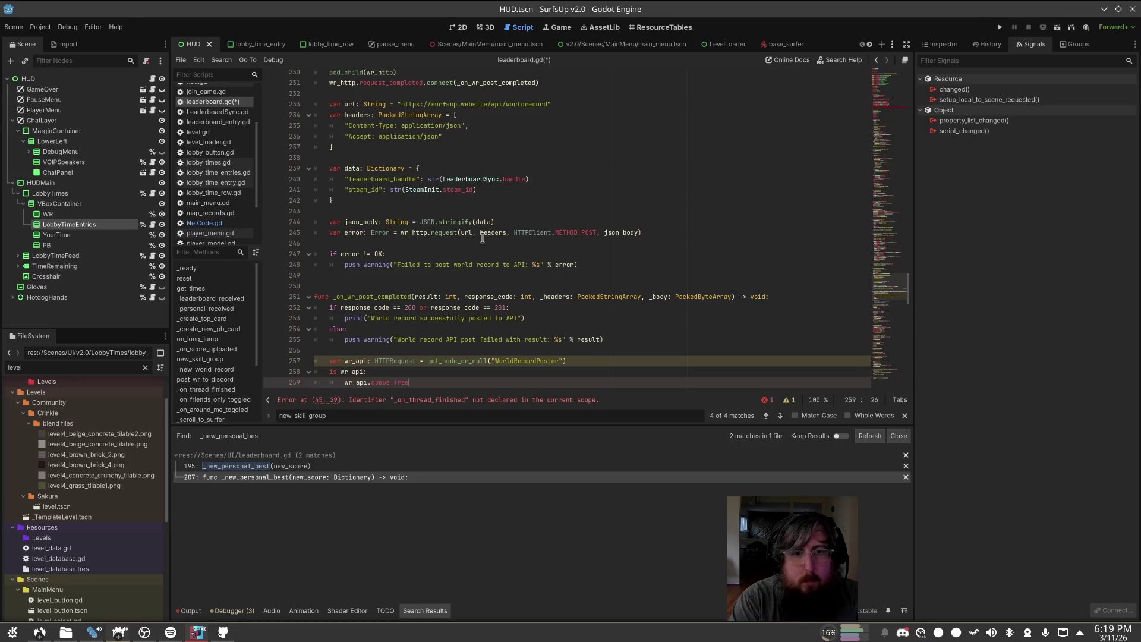
type("()")
key("F5")
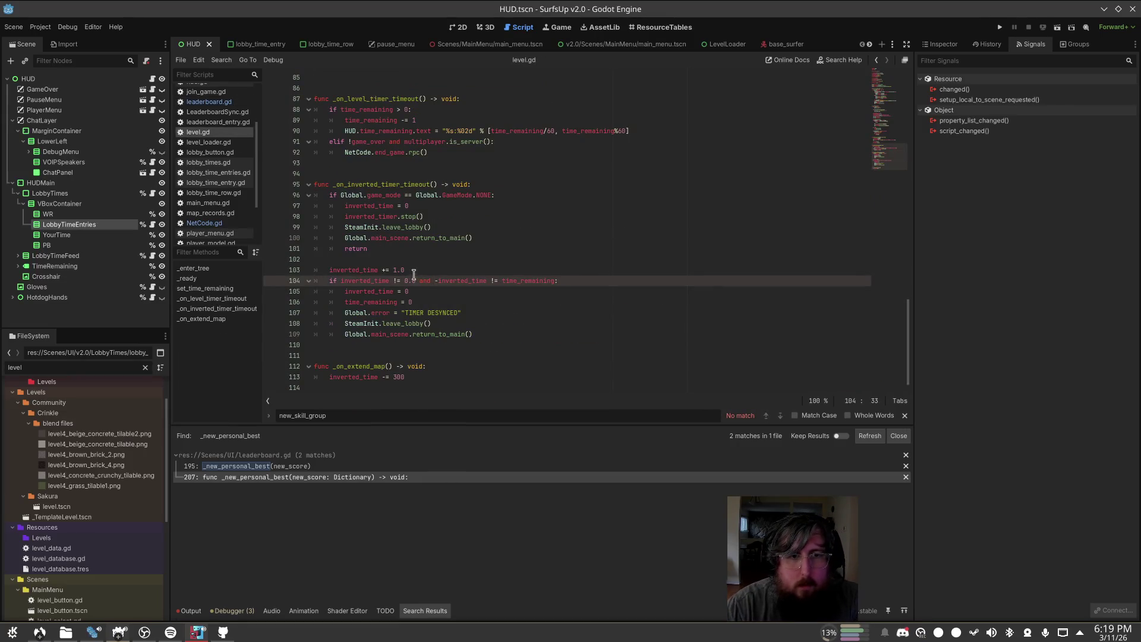
left_click(439, 366)
scroll(446, 339, "up", 4)
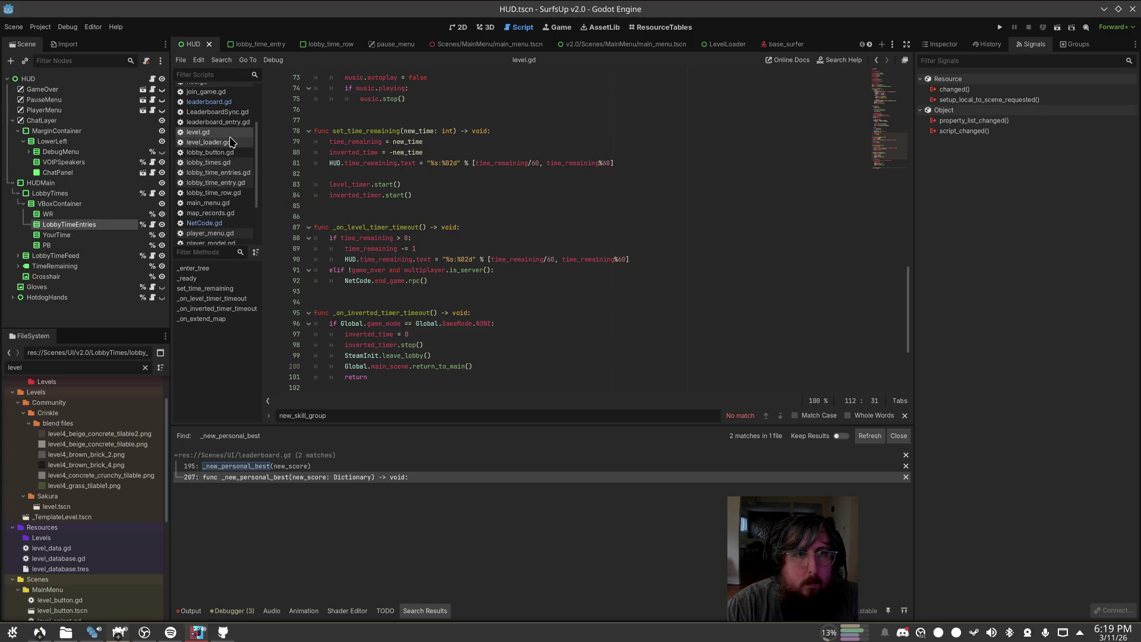
left_click(225, 104)
scroll(417, 333, "down", 5)
Step: Correct the mistyped 'is' to 'if' on the WorldRecordPoster cleanup check
left_click(338, 216)
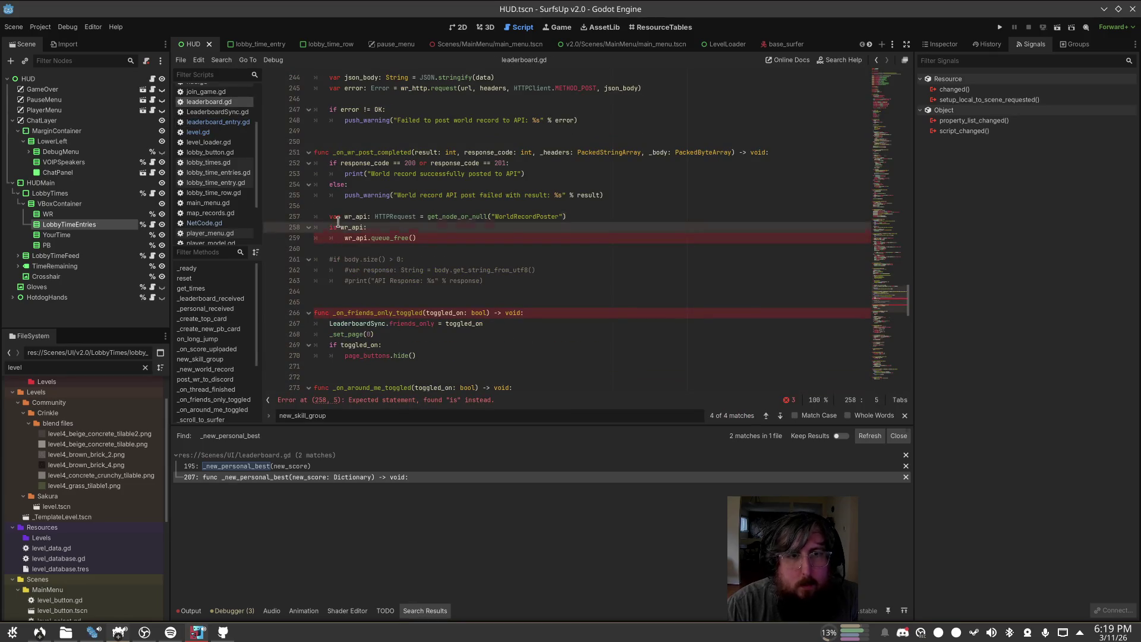
key("Down")
key("BackSpace")
type("f")
key("Escape")
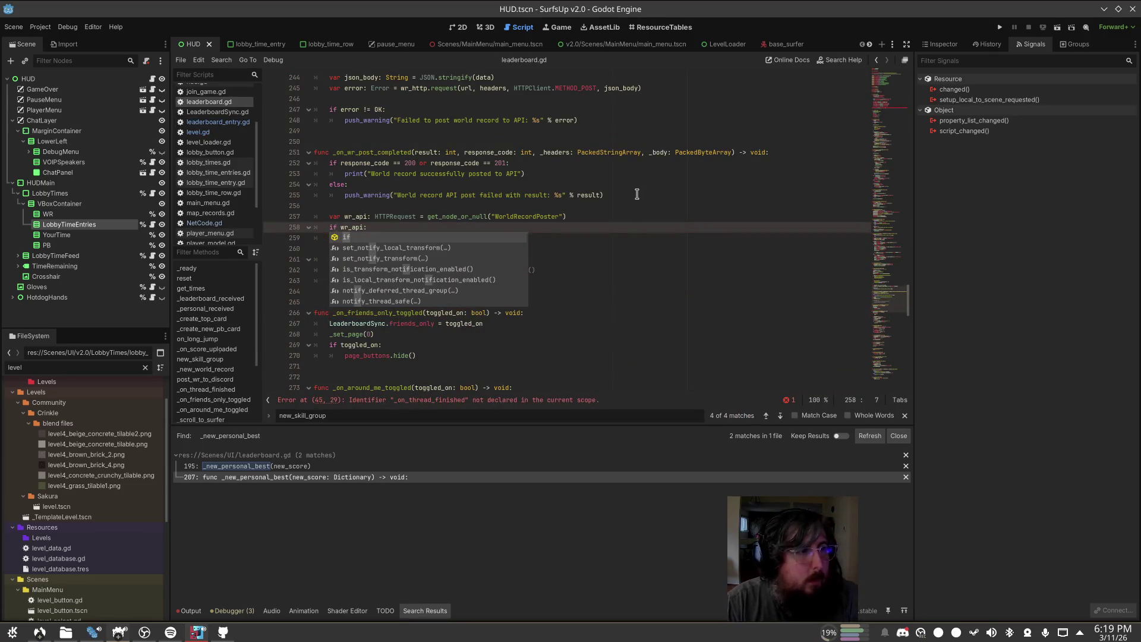
left_click(628, 195)
left_click(681, 293)
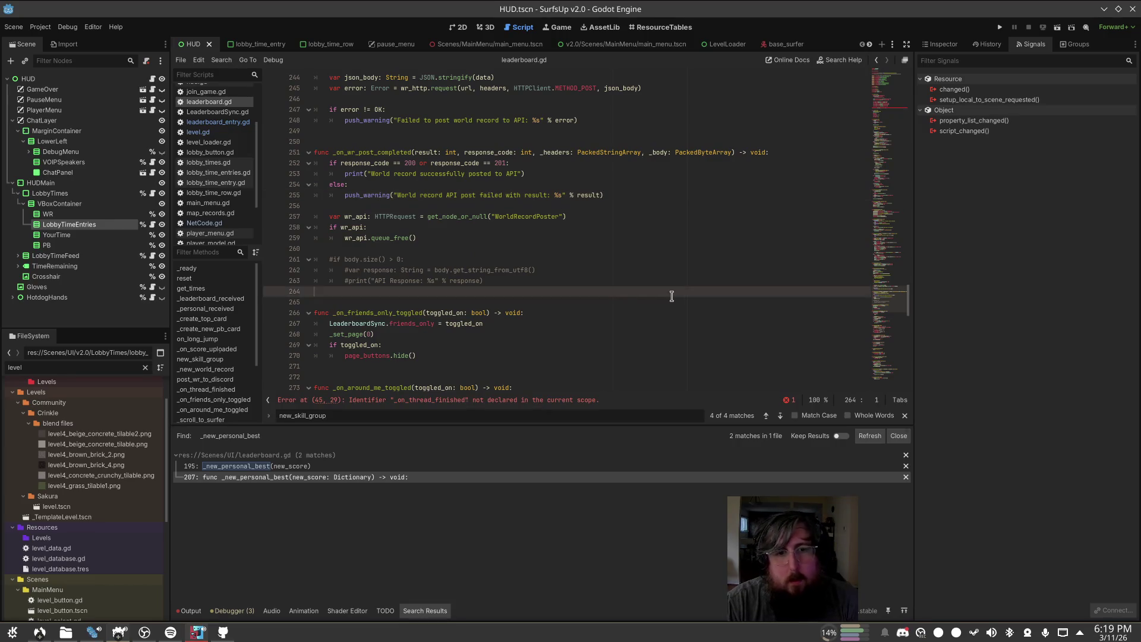
Step: Remove the thread_finished.connect line flagged by the error on line 45
left_click(530, 400)
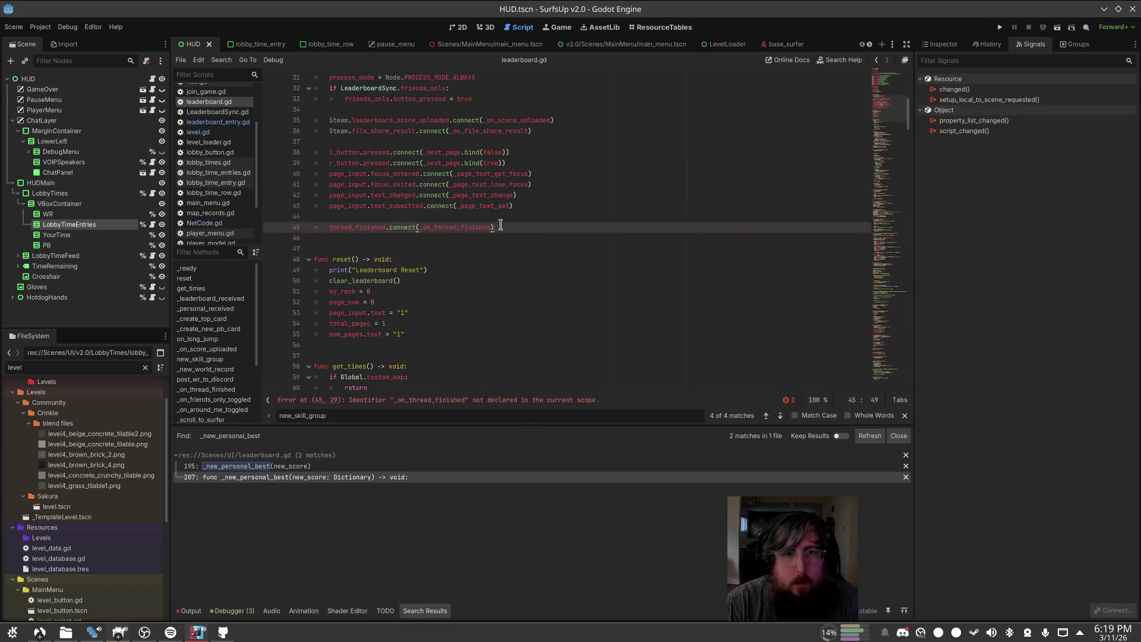
key("shift+Home")
key("shift+Up")
key("BackSpace")
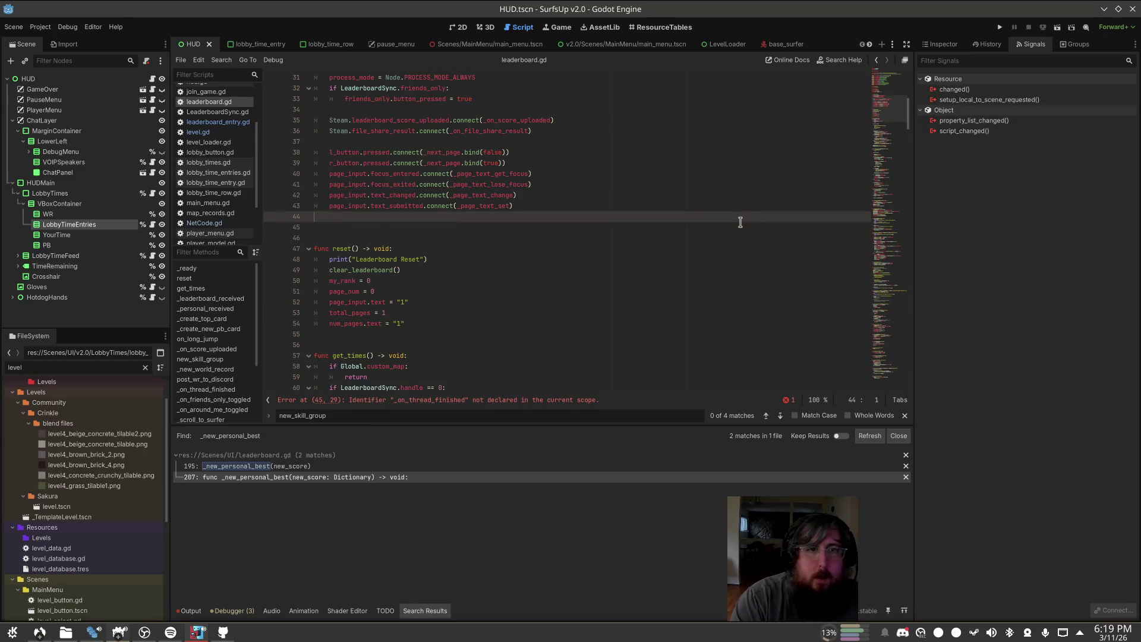
key("ctrl+s")
key("ctrl+z")
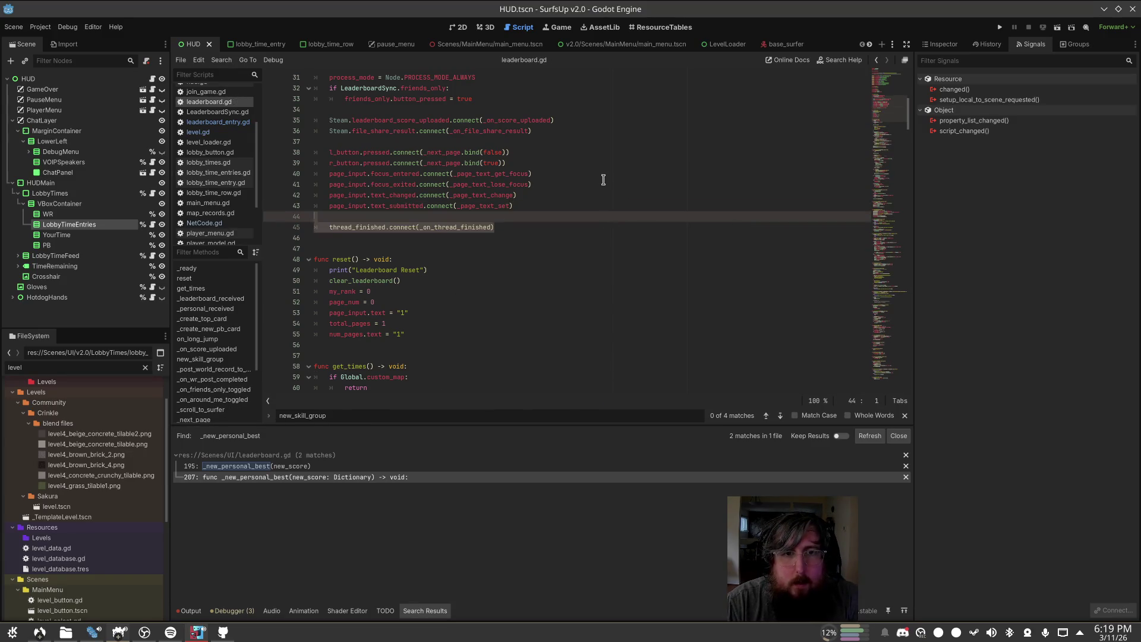
left_click(457, 227)
scroll(517, 242, "up", 3)
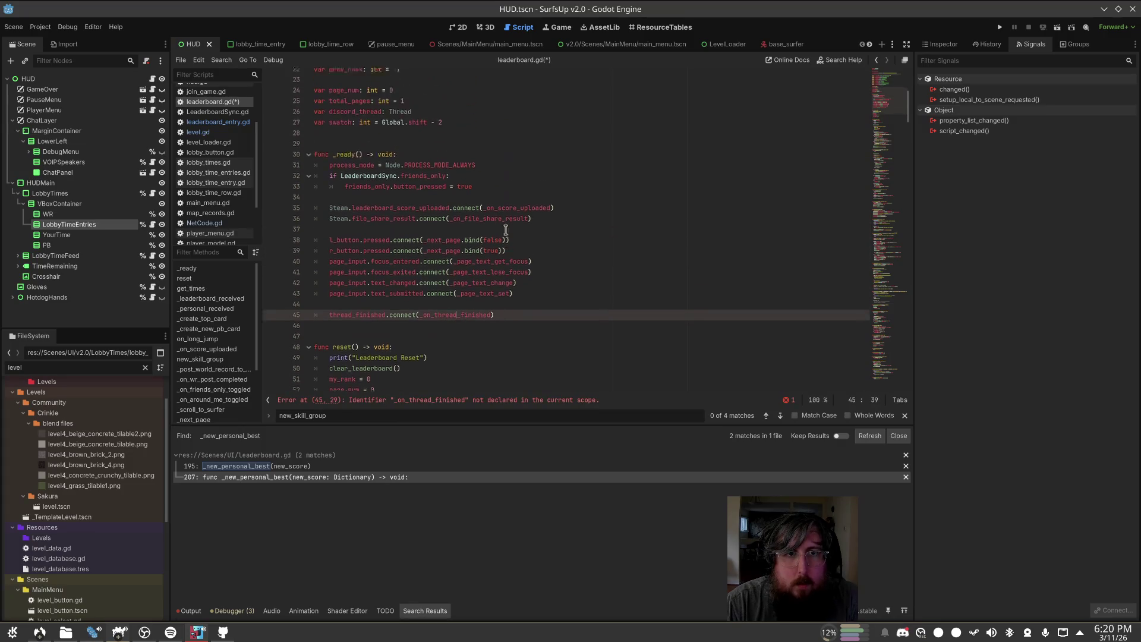
scroll(505, 229, "up", 2)
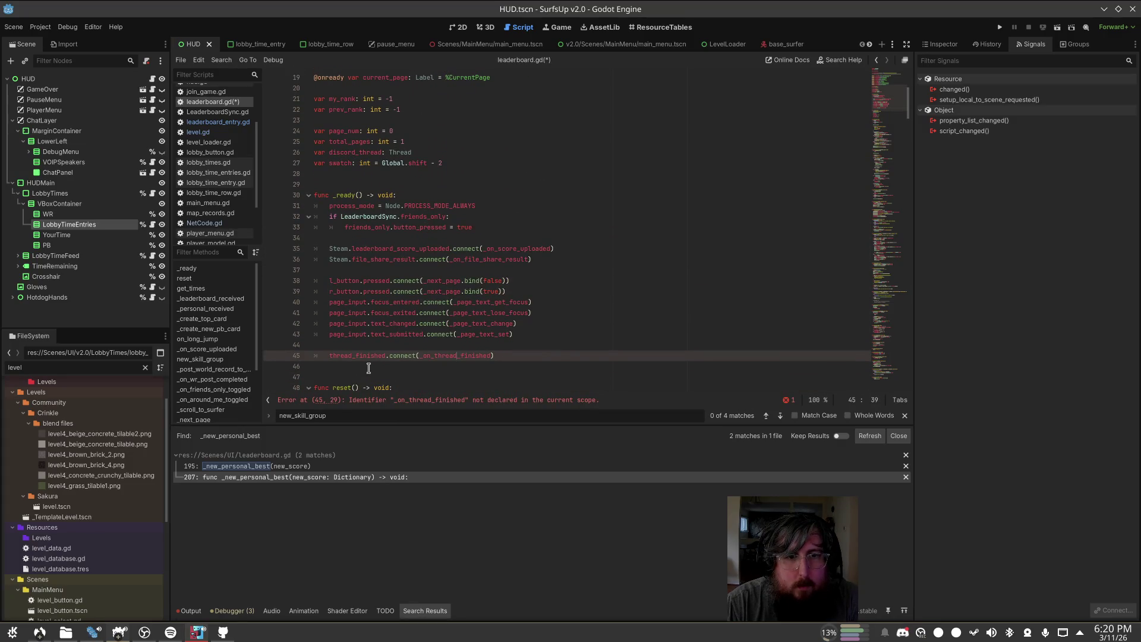
left_click(358, 355, "ctrl")
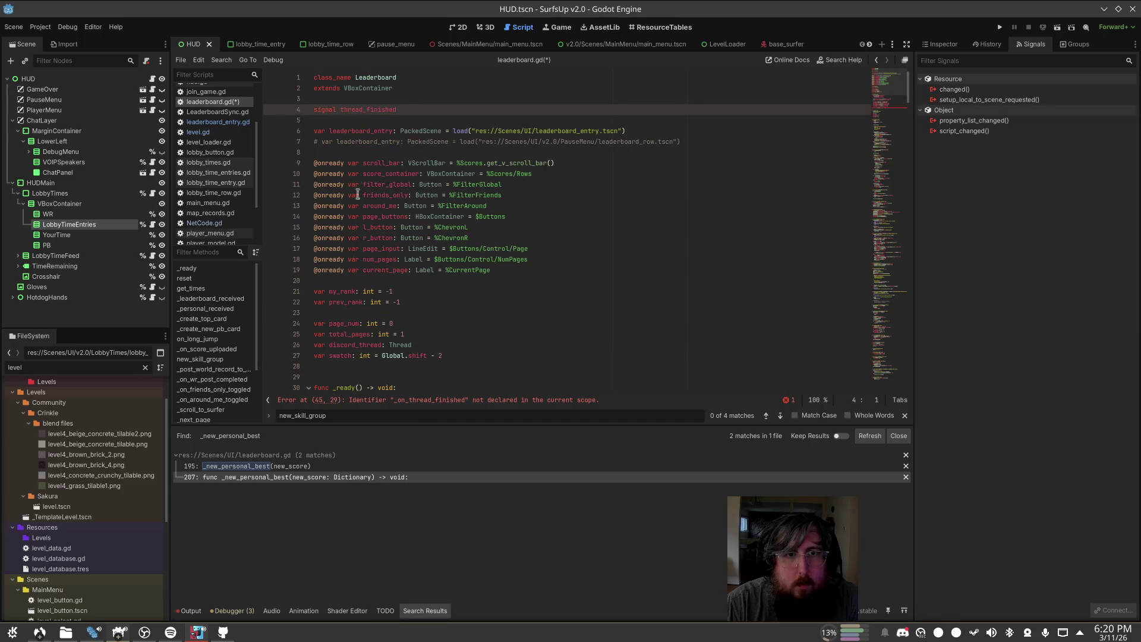
scroll(502, 242, "down", 6)
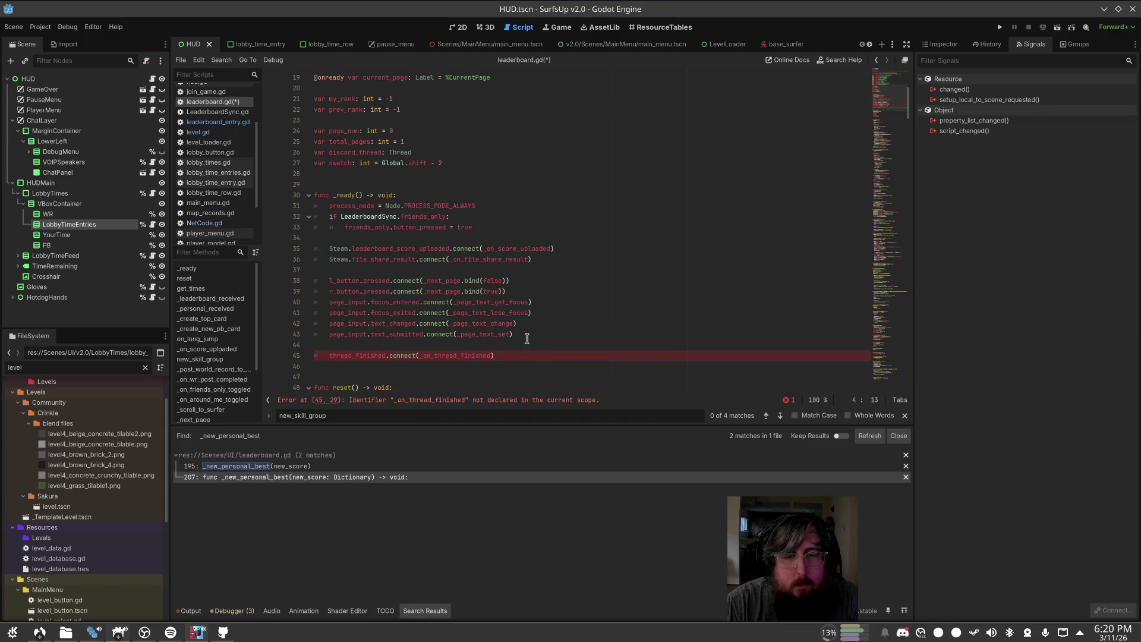
left_click(525, 355)
key("ctrl+z")
key("ctrl+z")
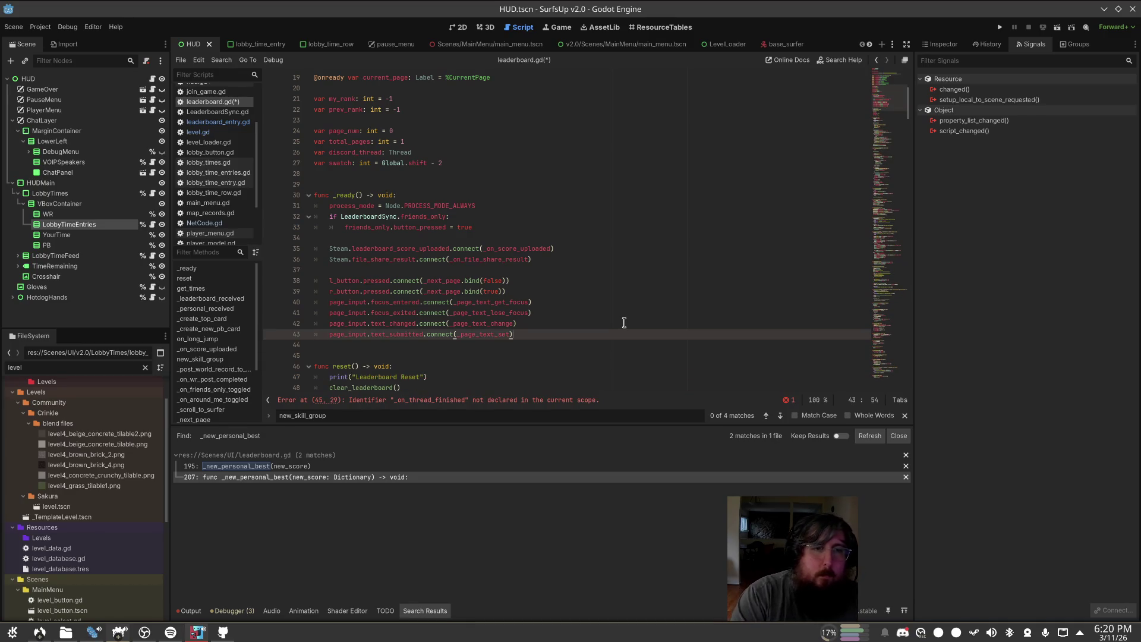
Step: Delete the thread_finished signal declaration and save leaderboard.gd
scroll(526, 169, "up", 5)
scroll(526, 169, "up", 3)
left_click(609, 132)
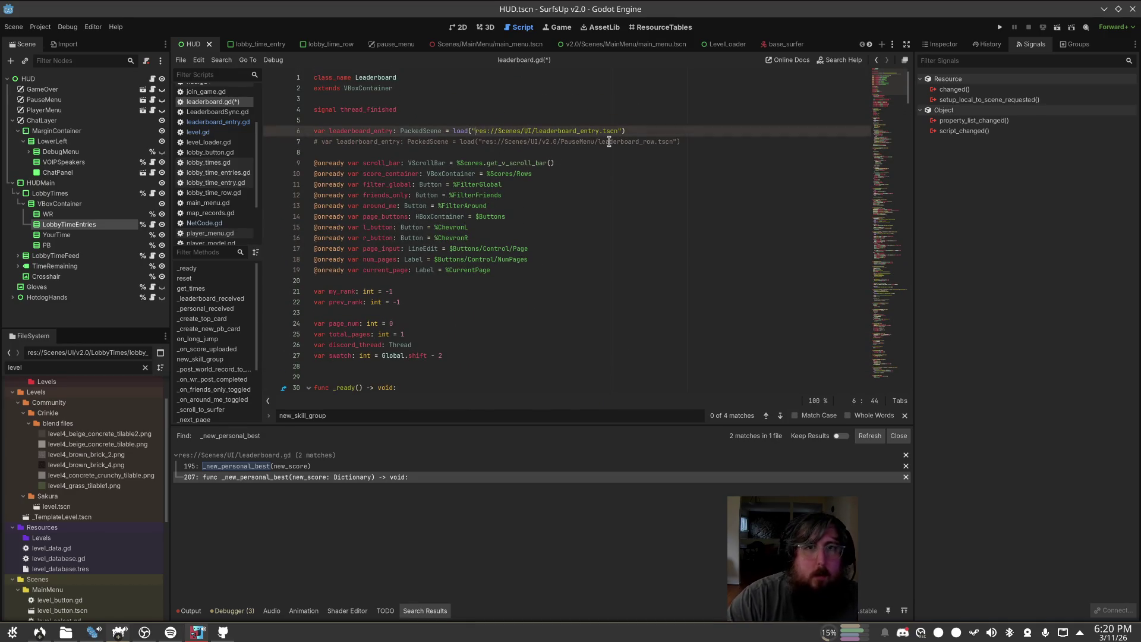
key("Up")
key("Up")
key("Up")
key("ctrl+z")
key("ctrl+s")
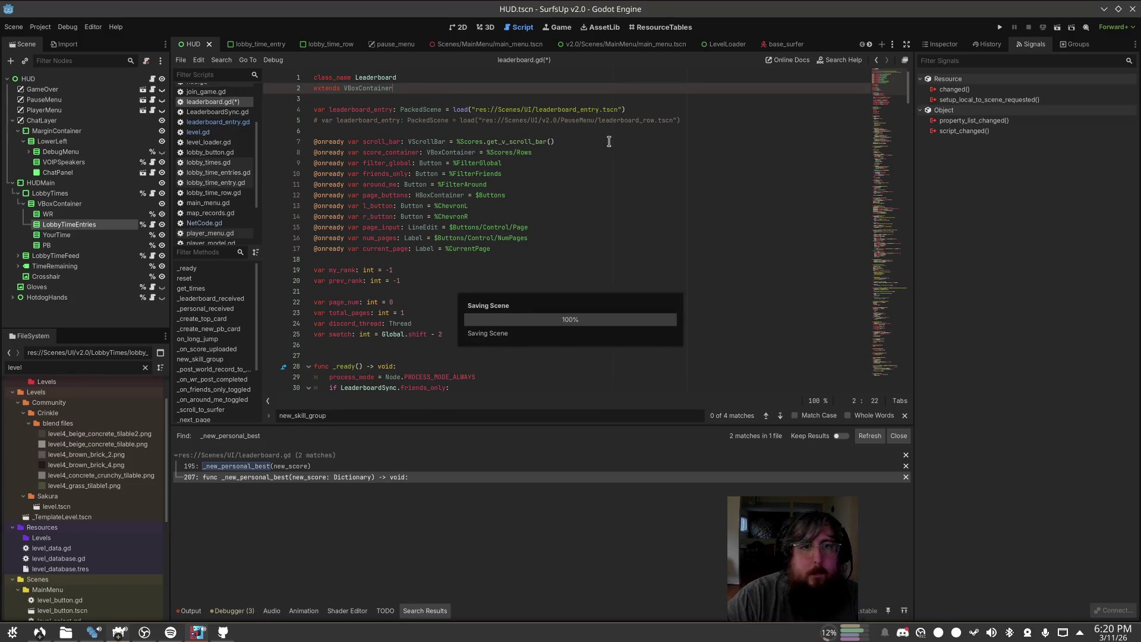
Step: Find and delete the unused discord_thread variable, then save
left_click(516, 336)
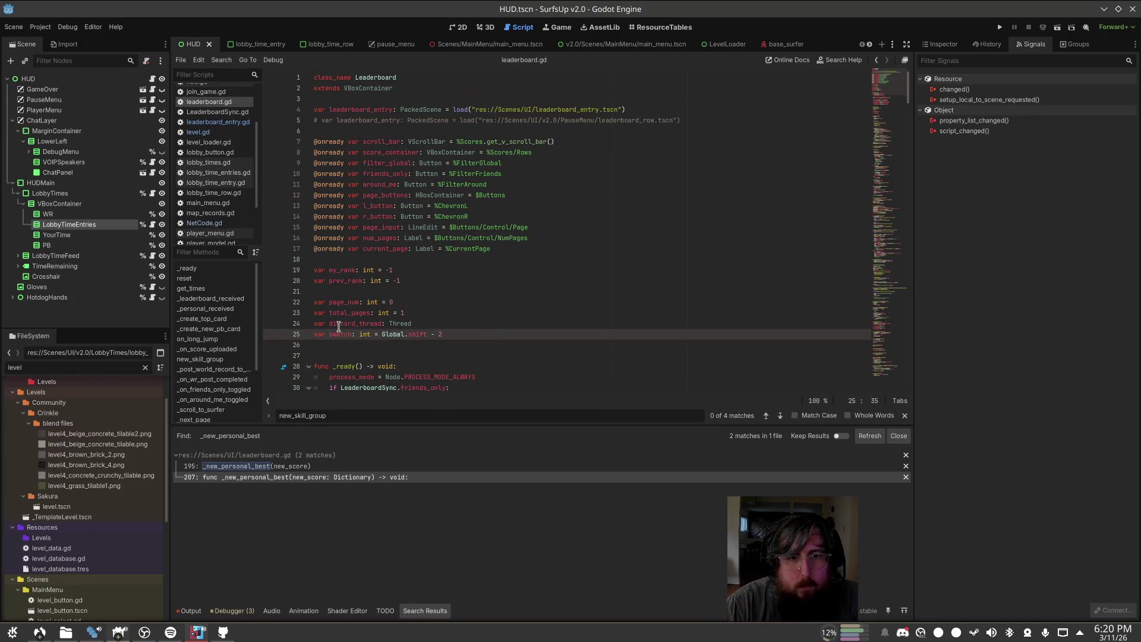
double_click(339, 324)
key("ctrl+f")
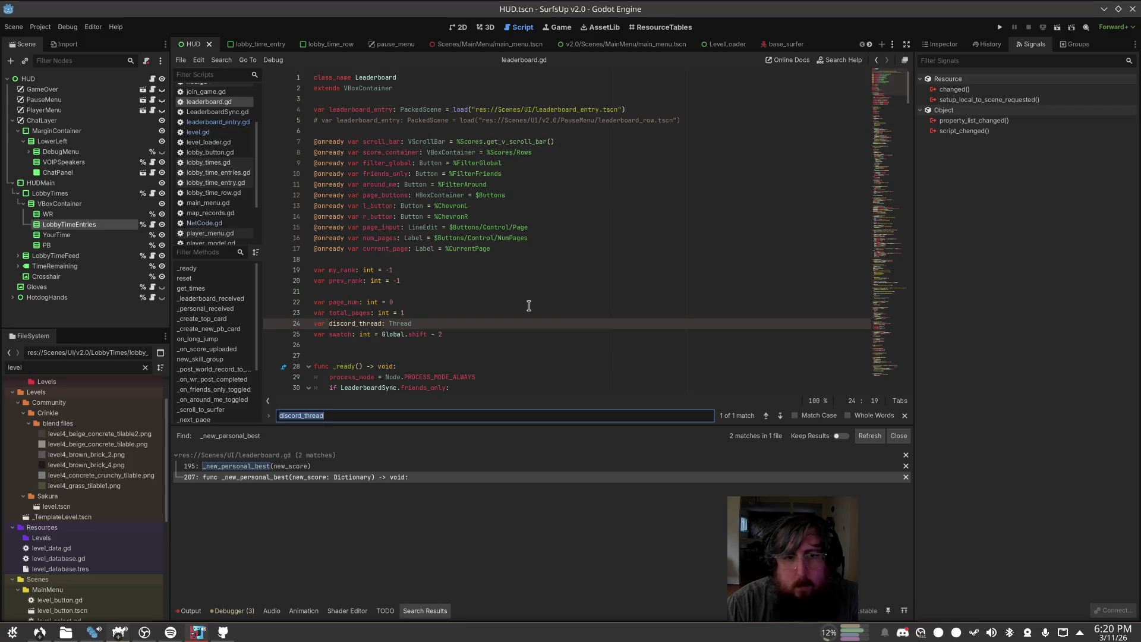
left_click(525, 321)
key("ctrl+shift+k")
key("ctrl+s")
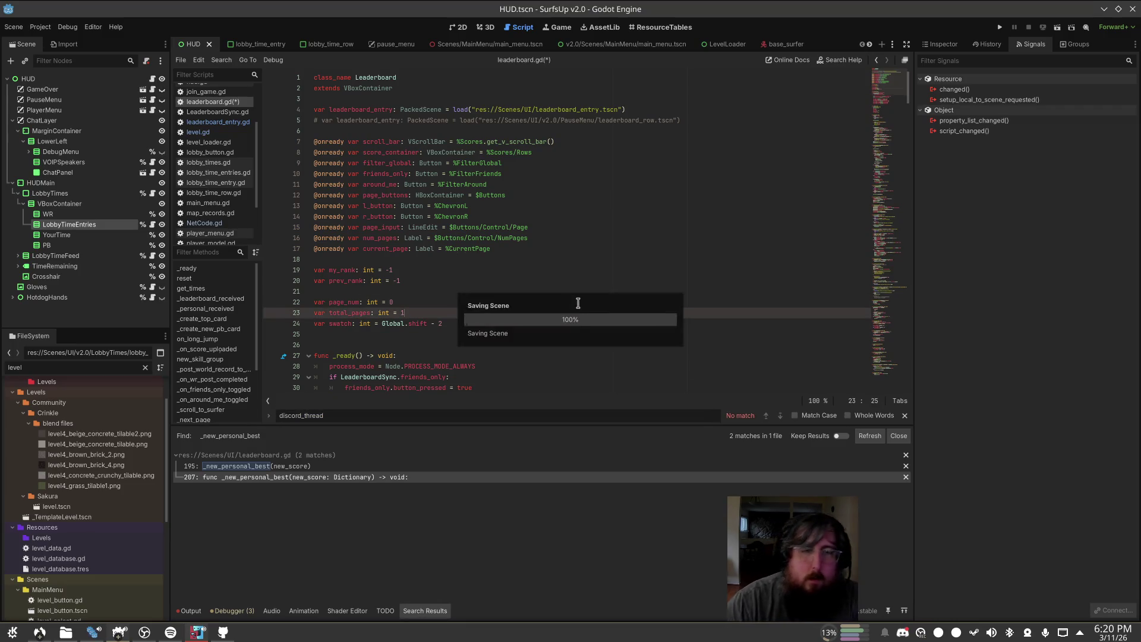
left_click(750, 249)
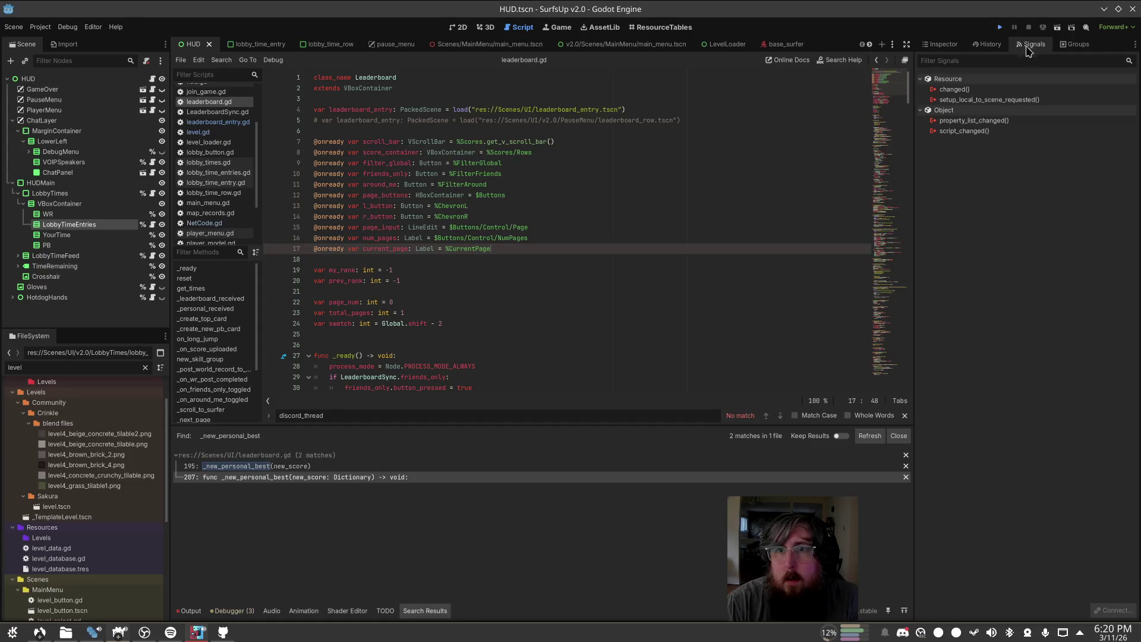
Step: Run the project, host a server on the Starry map, then stop the game
key("F5")
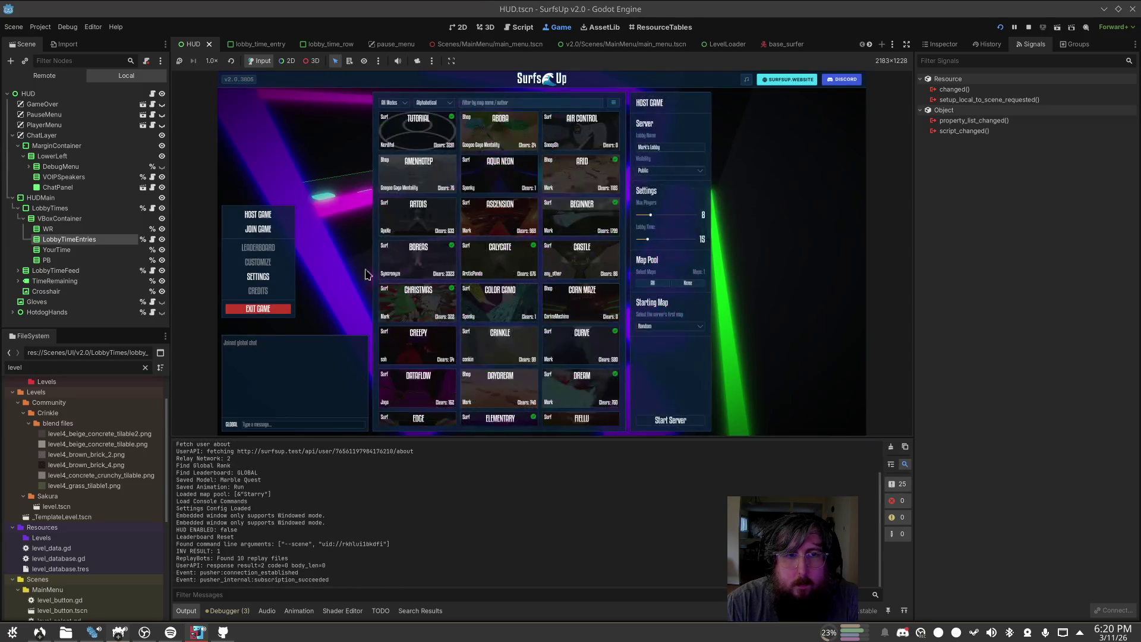
left_click(671, 420)
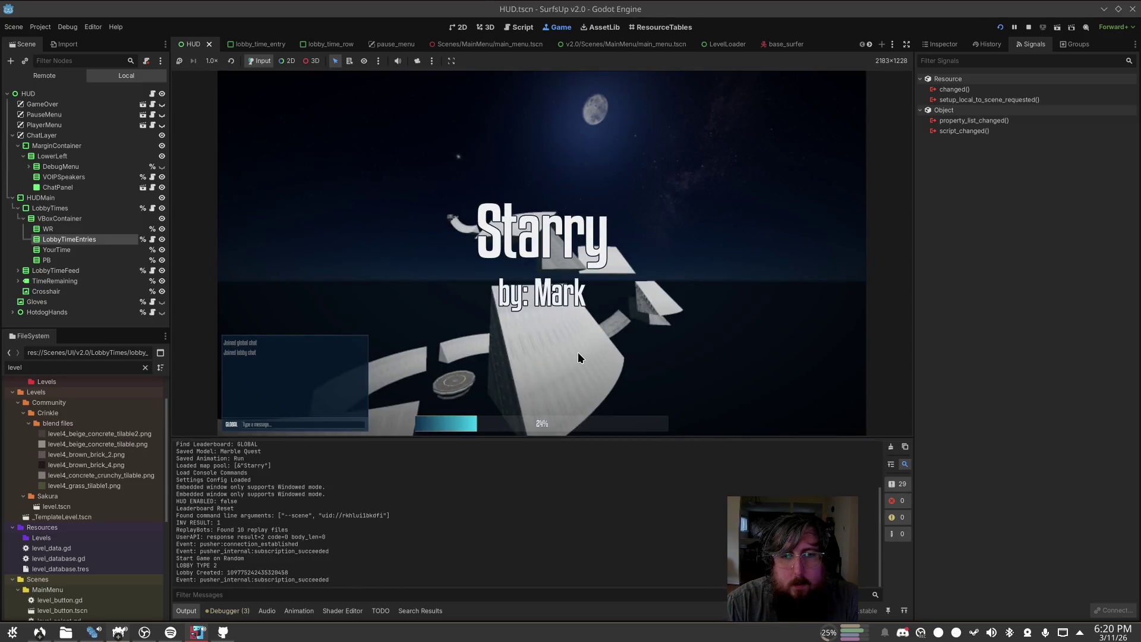
key("F8")
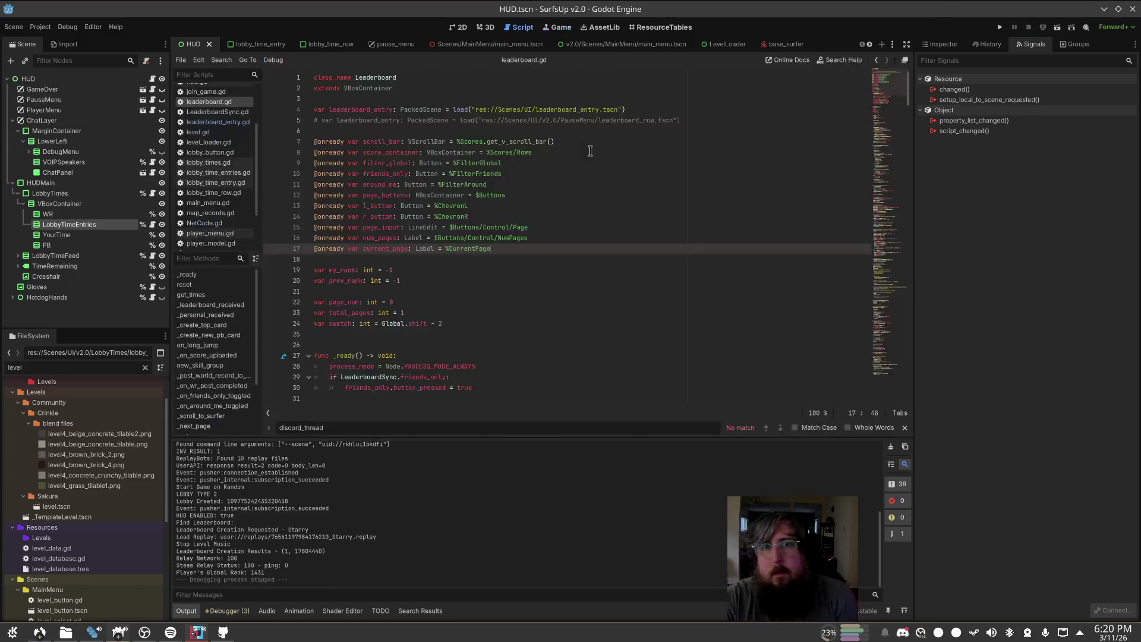
scroll(502, 273, "down", 5)
Step: Search leaderboard.gd for on_personal_best and follow it to clear_message in NetCode.gd
left_click(243, 225)
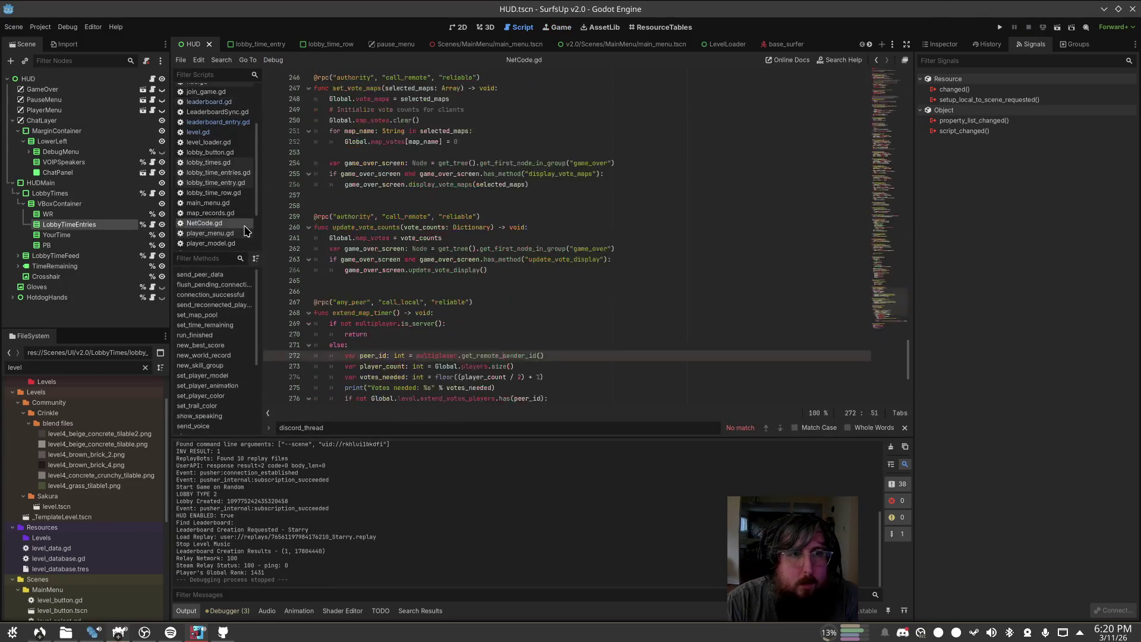
left_click(220, 105)
scroll(540, 302, "down", 15)
key("ctrl+f")
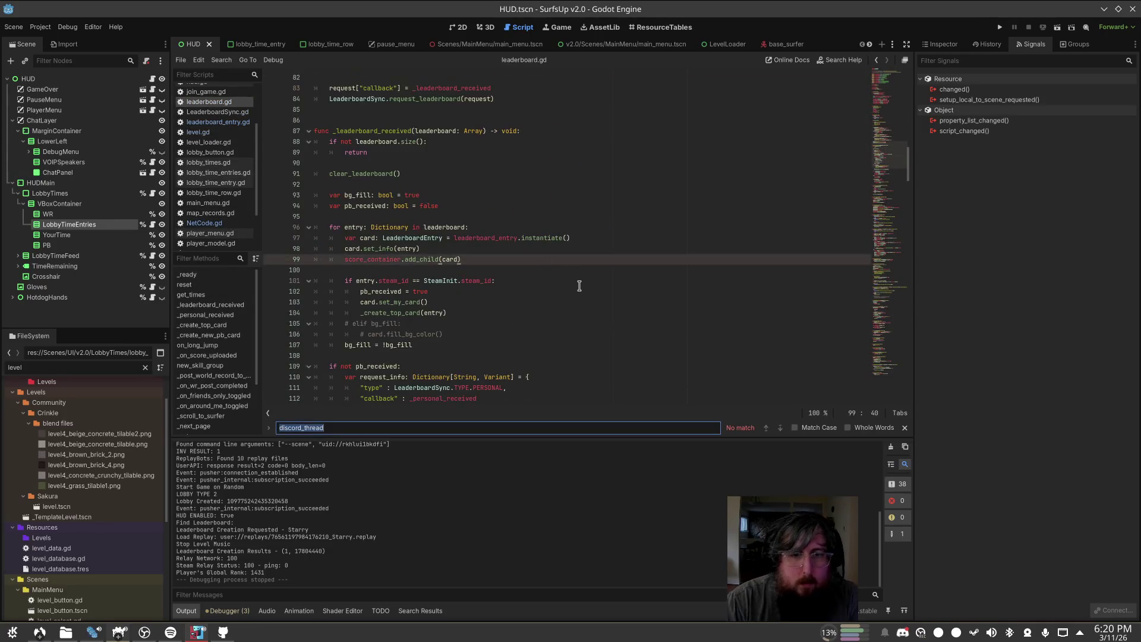
type("on")
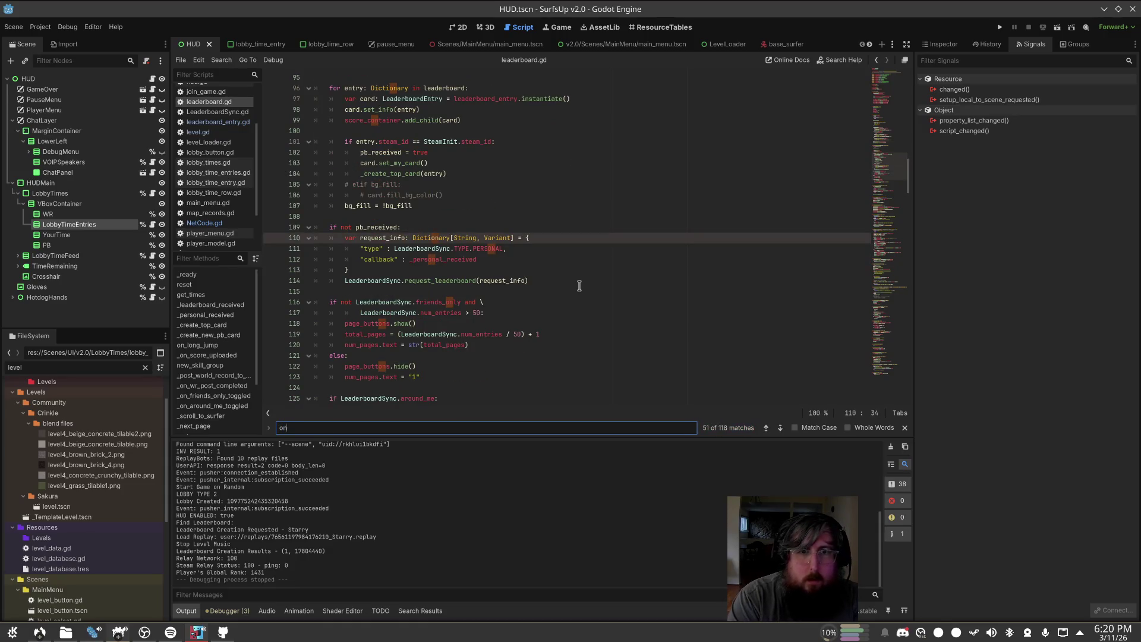
type("_per")
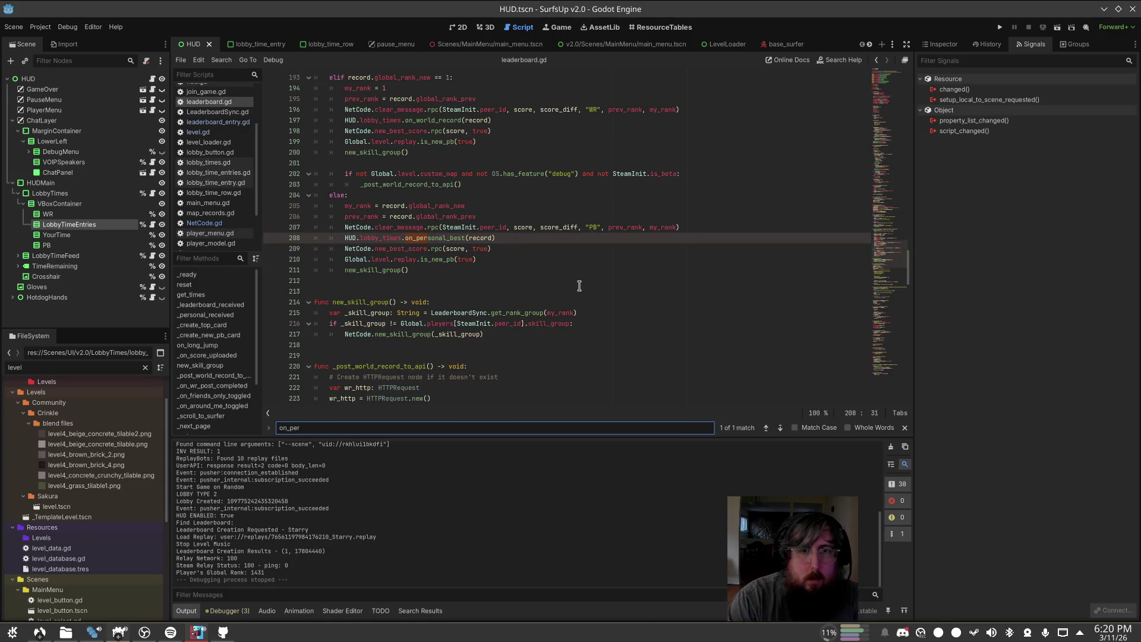
left_click(596, 218)
scroll(628, 200, "up", 3)
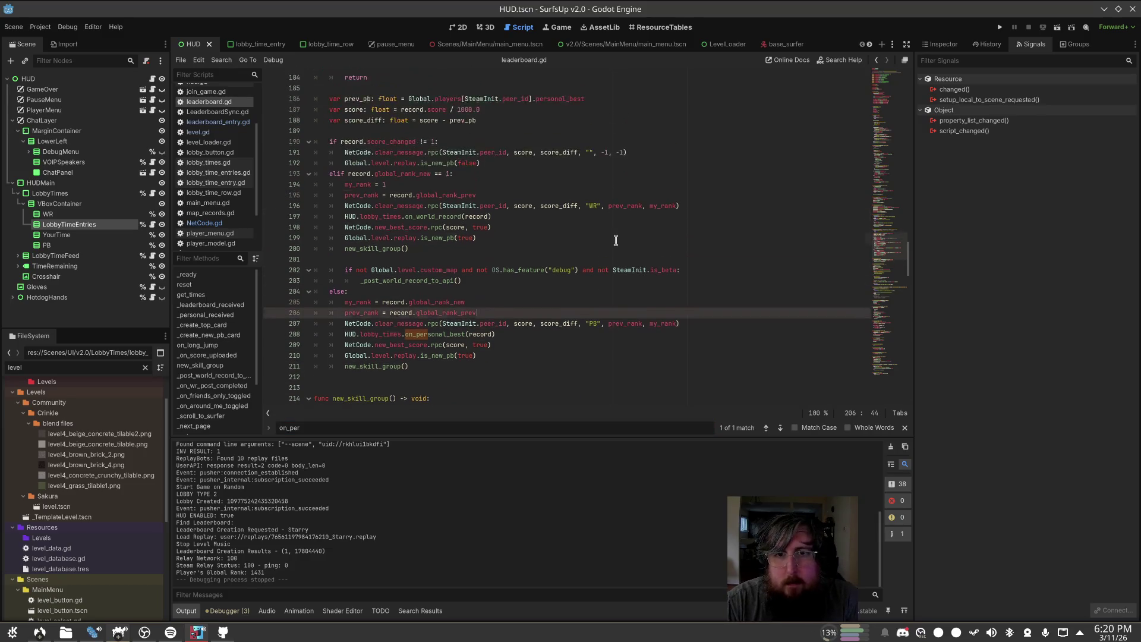
left_click(399, 203, "ctrl")
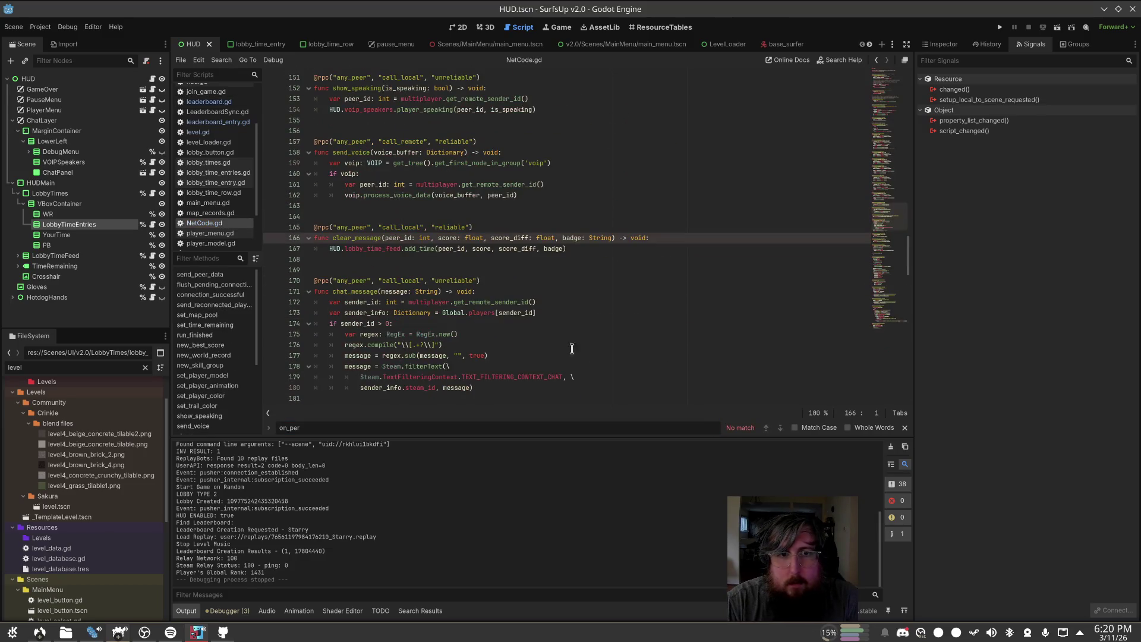
Step: Add prev_rank: int and new_rank: int parameters to clear_message, wrapping the signature, and save
left_click(617, 239)
type(", prev")
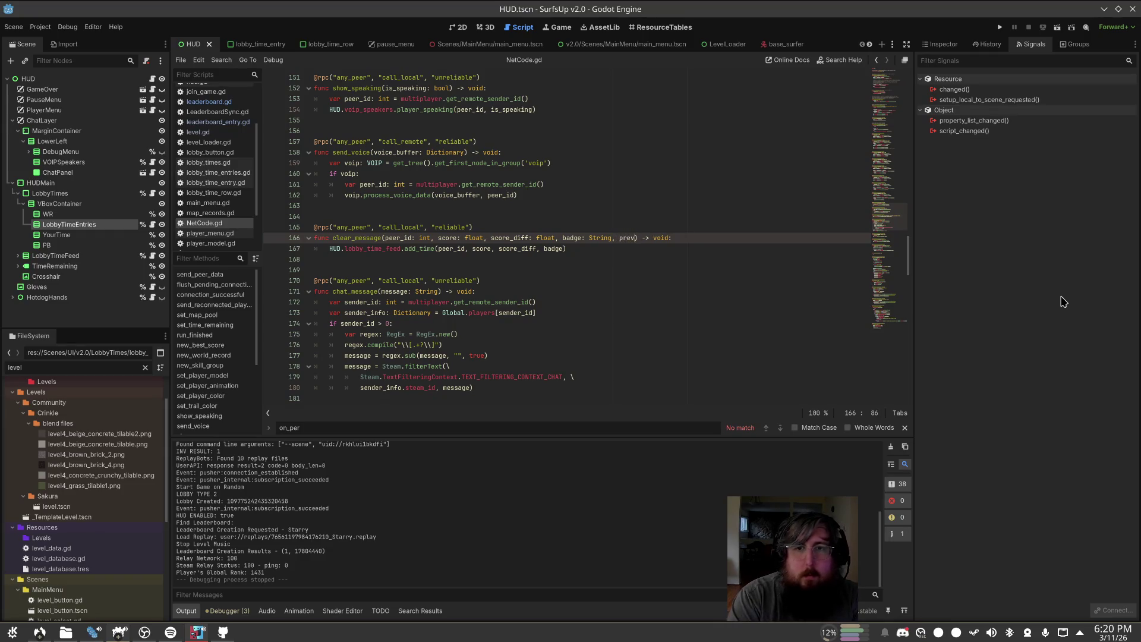
type("_rank: ")
type("int, new_rank")
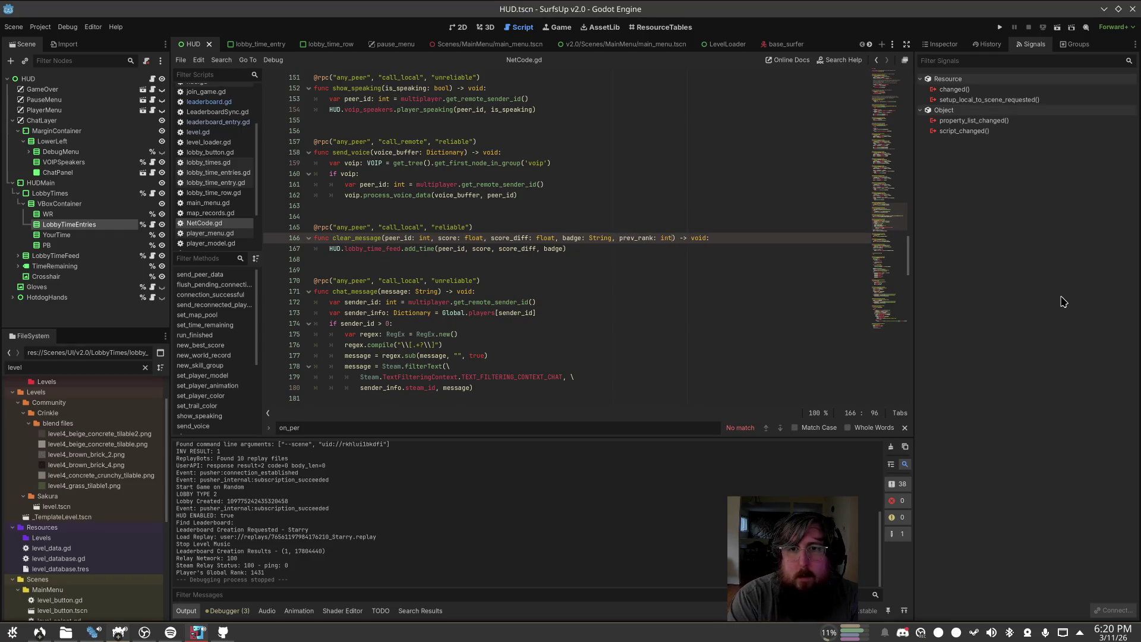
type(": int")
left_click(620, 238)
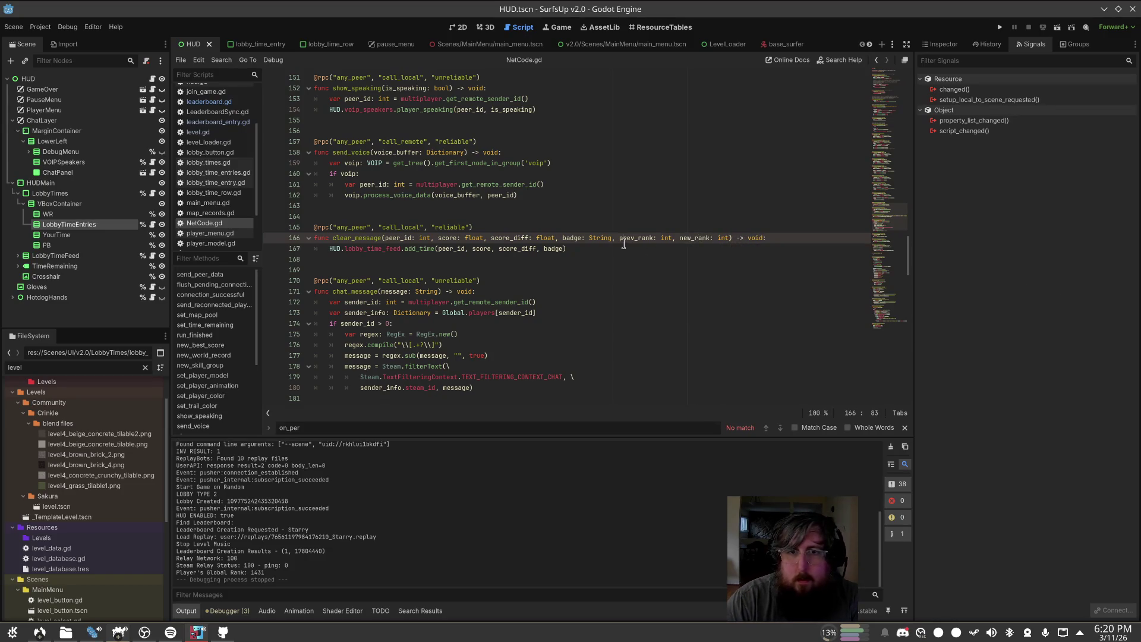
type("\\")
key("Return")
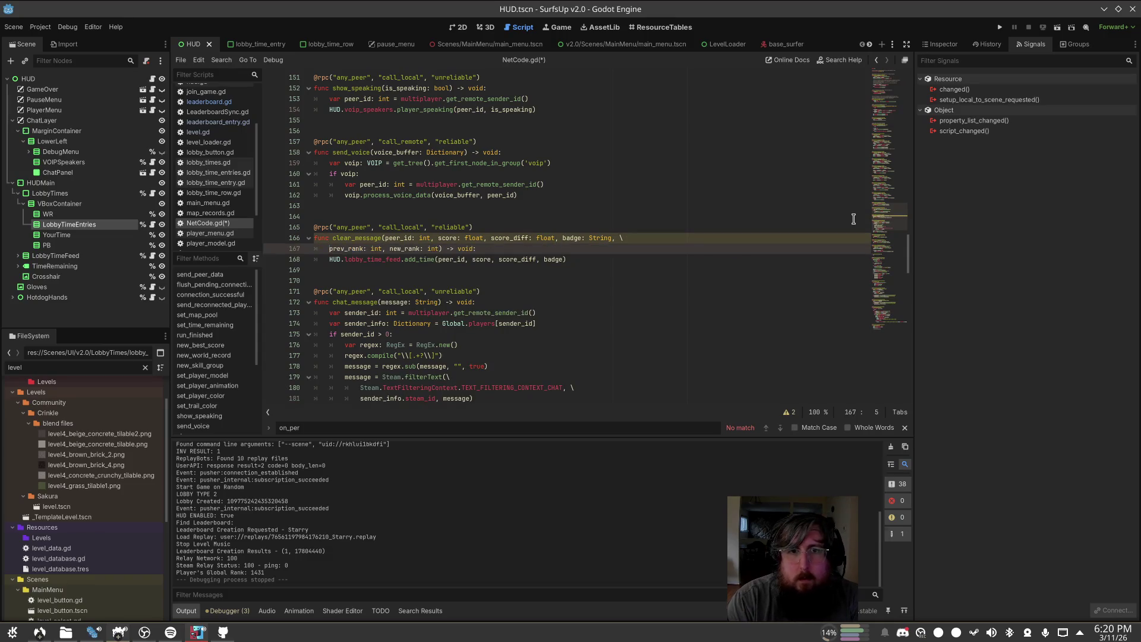
key("End")
key("ctrl+s")
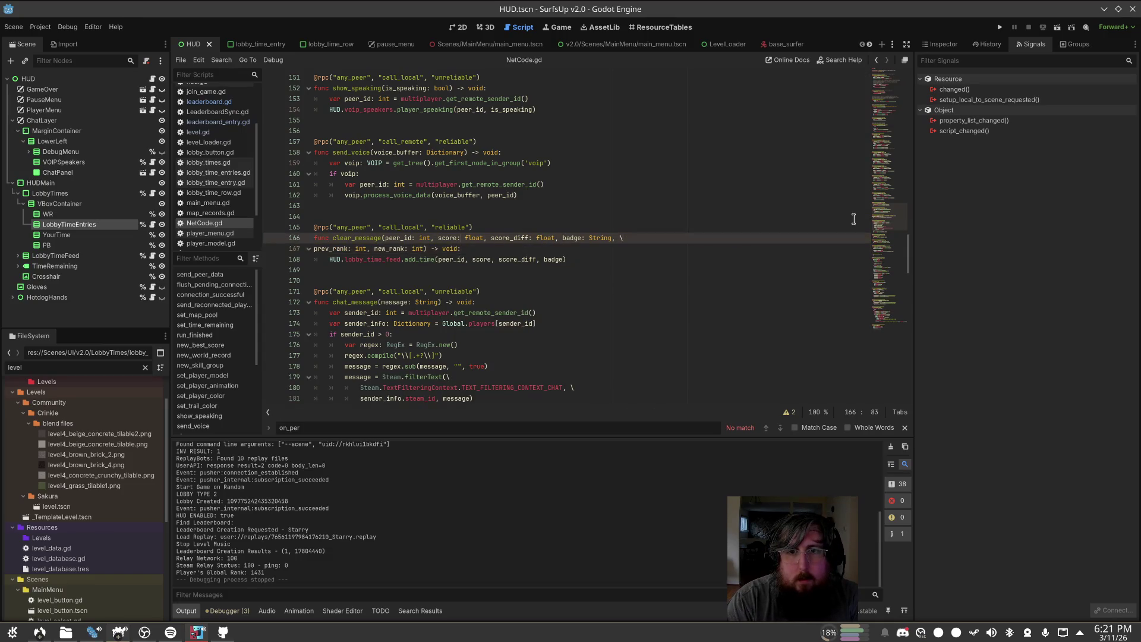
Step: Pass prev_rank and new_rank into the add_time call
key("Down")
key("End")
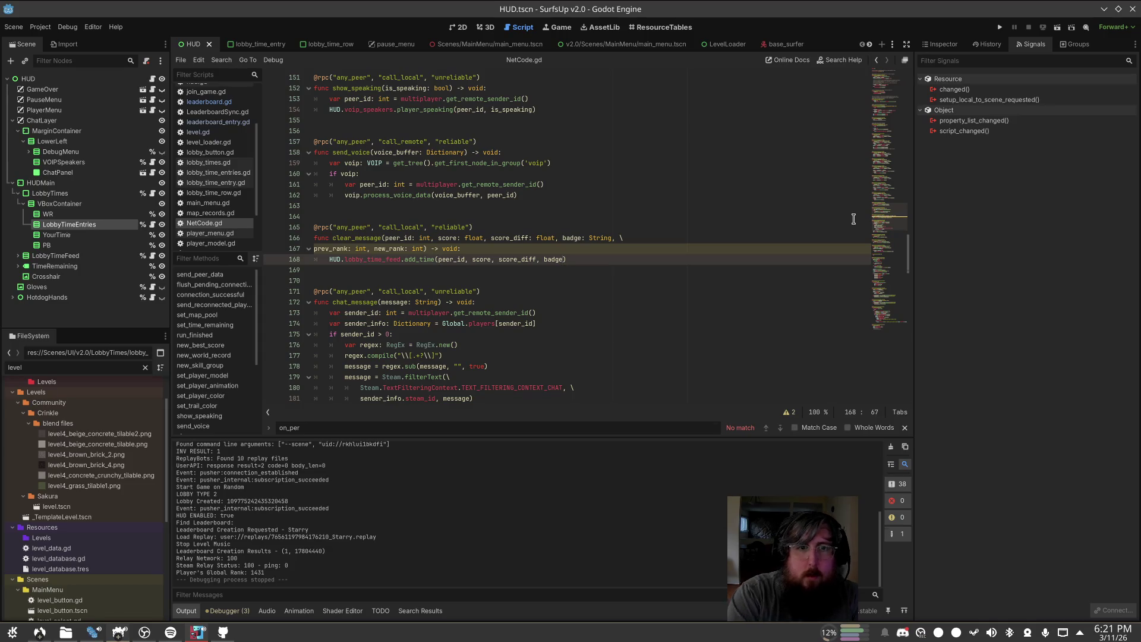
type("prev_rank, ")
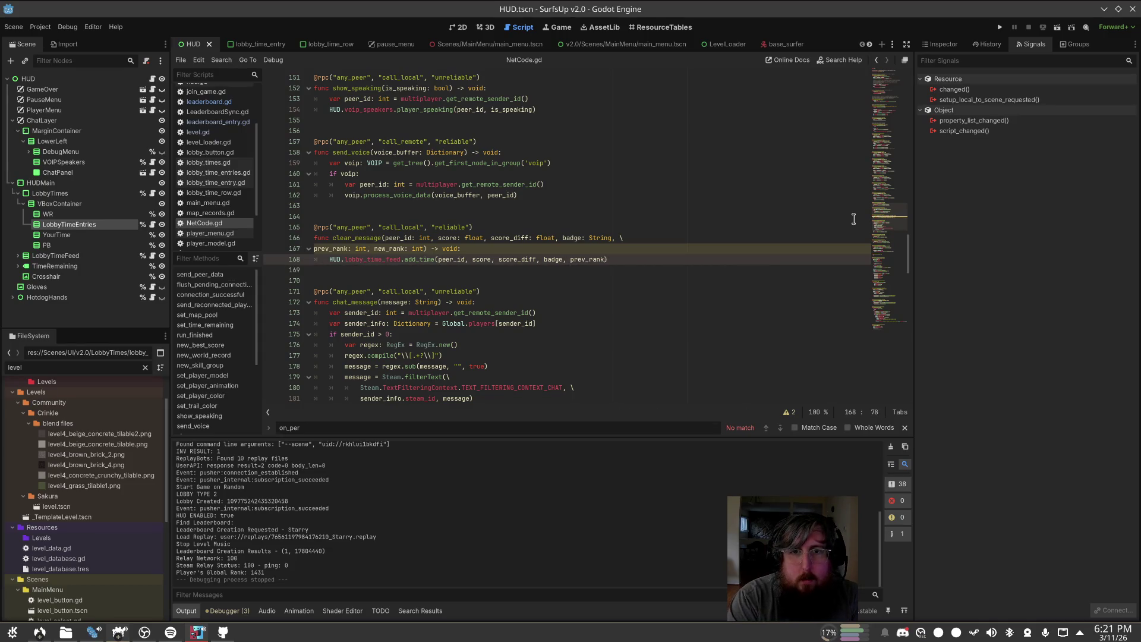
type("new_")
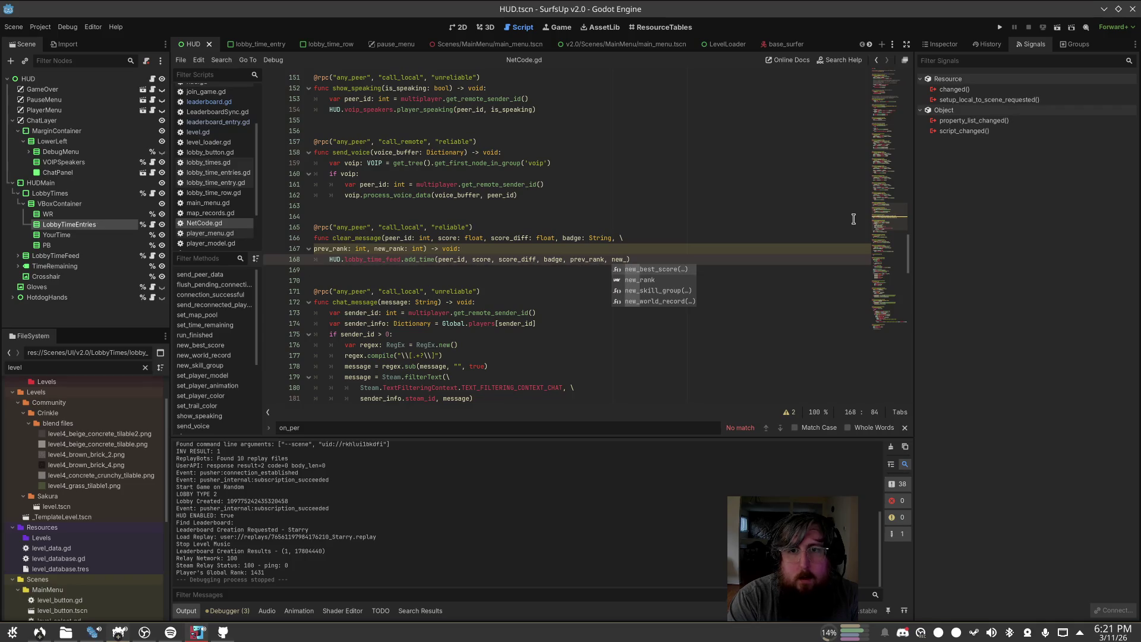
type("rank")
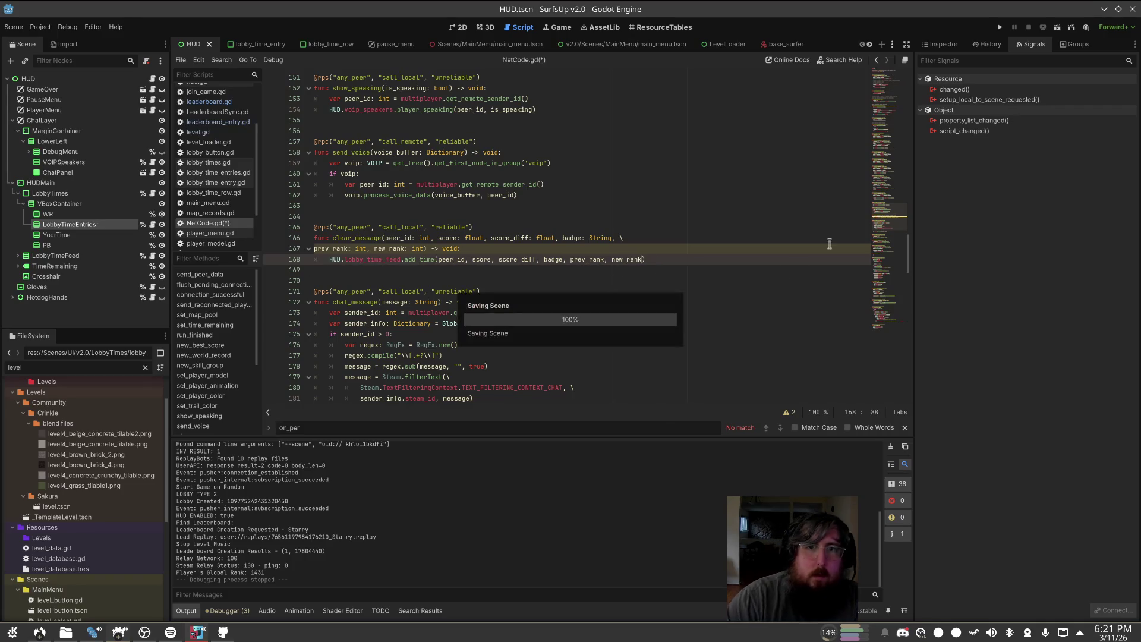
left_click(457, 239)
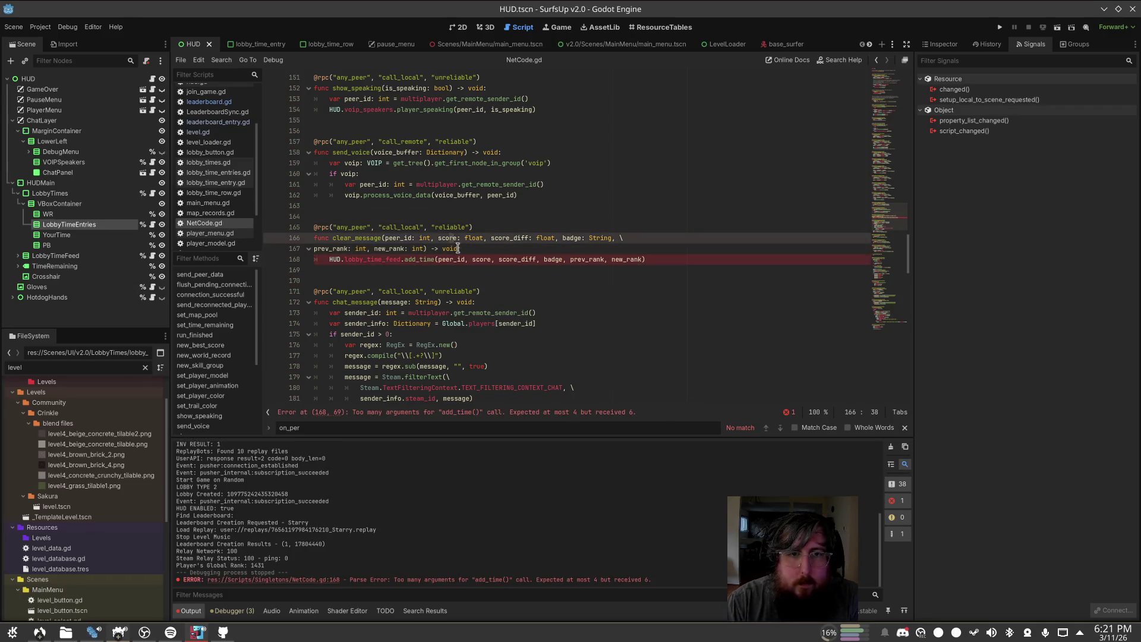
Step: Append prev_rank: int, new_rank: int to add_time in times_feed.gd on a wrapped line
left_click(419, 259, "ctrl")
scroll(612, 147, "up", 2)
left_click(615, 143)
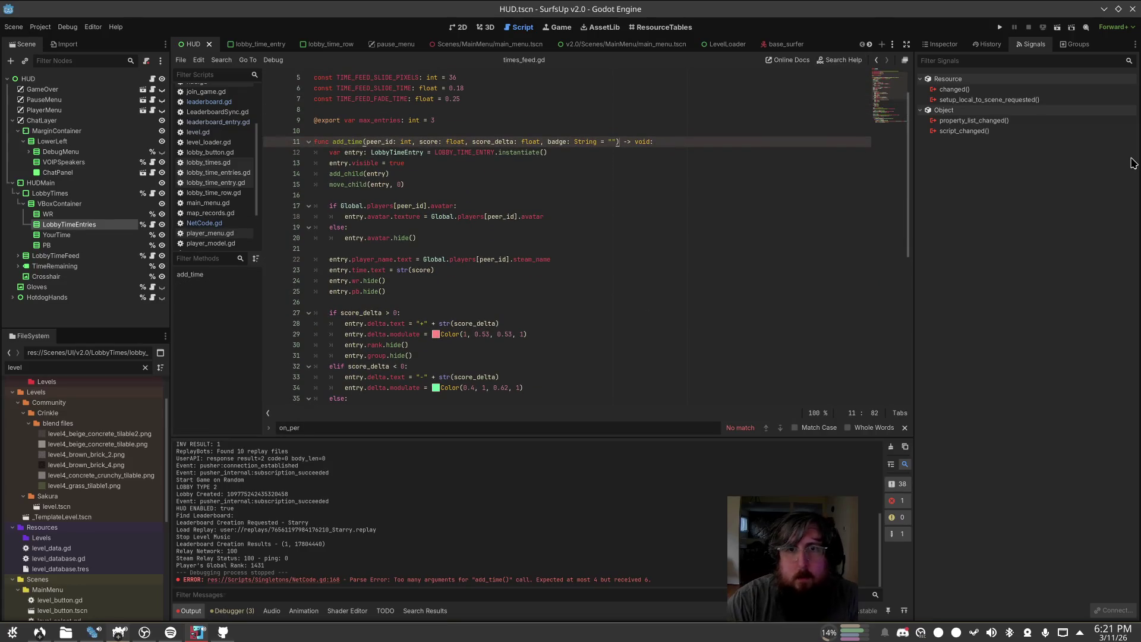
type("new_")
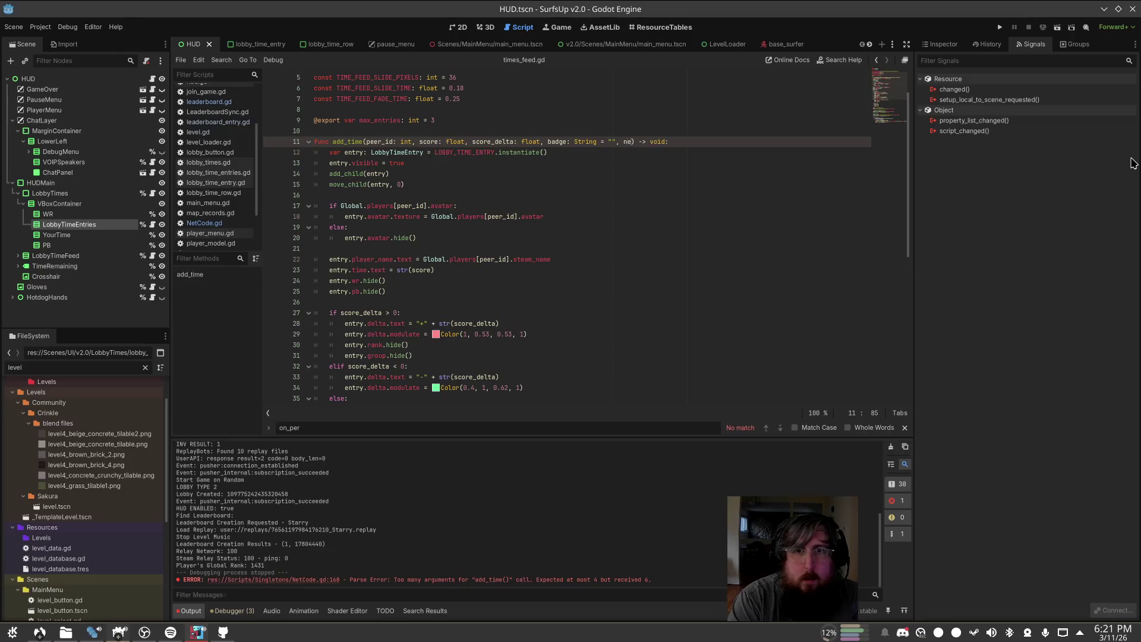
key("BackSpace")
key("BackSpace")
key("BackSpace")
type("prev_rank: ")
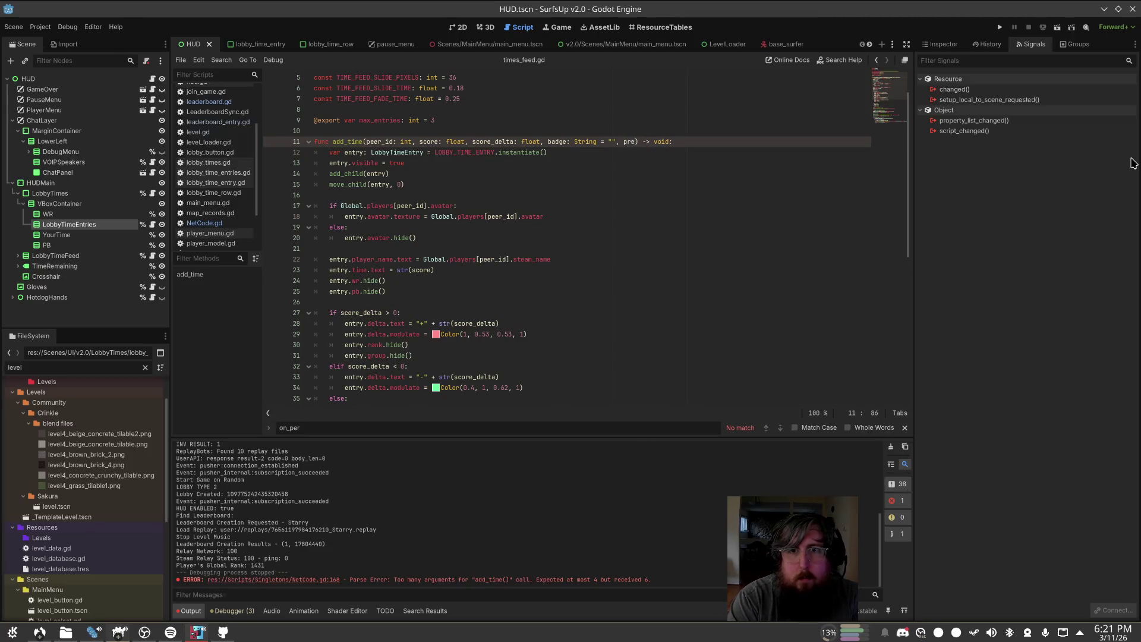
type("int, new_rank")
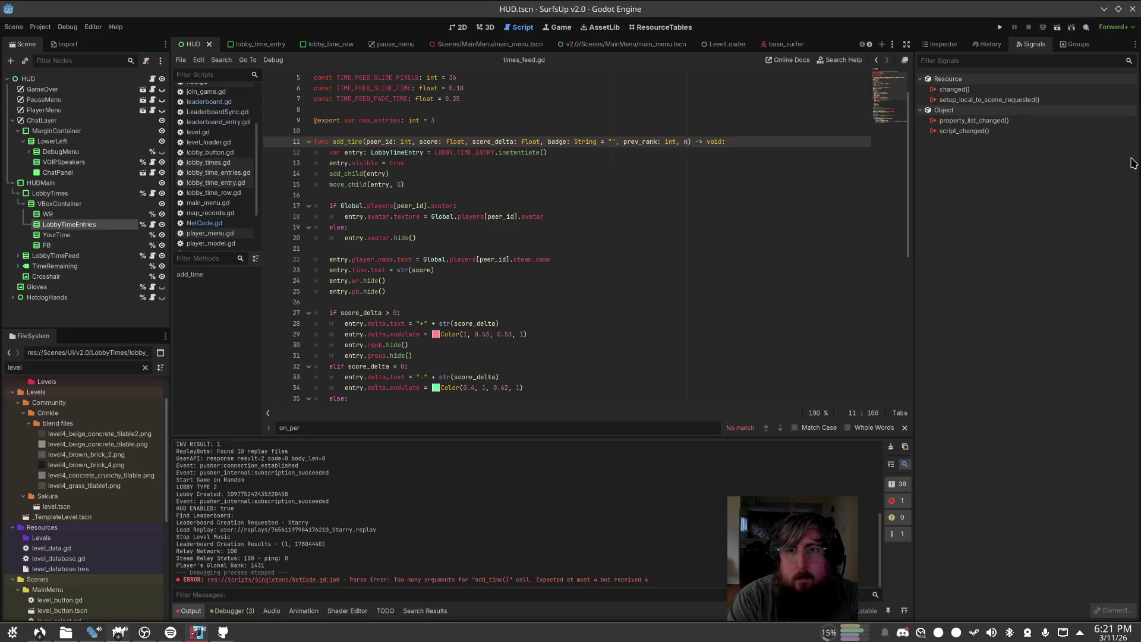
type(": int")
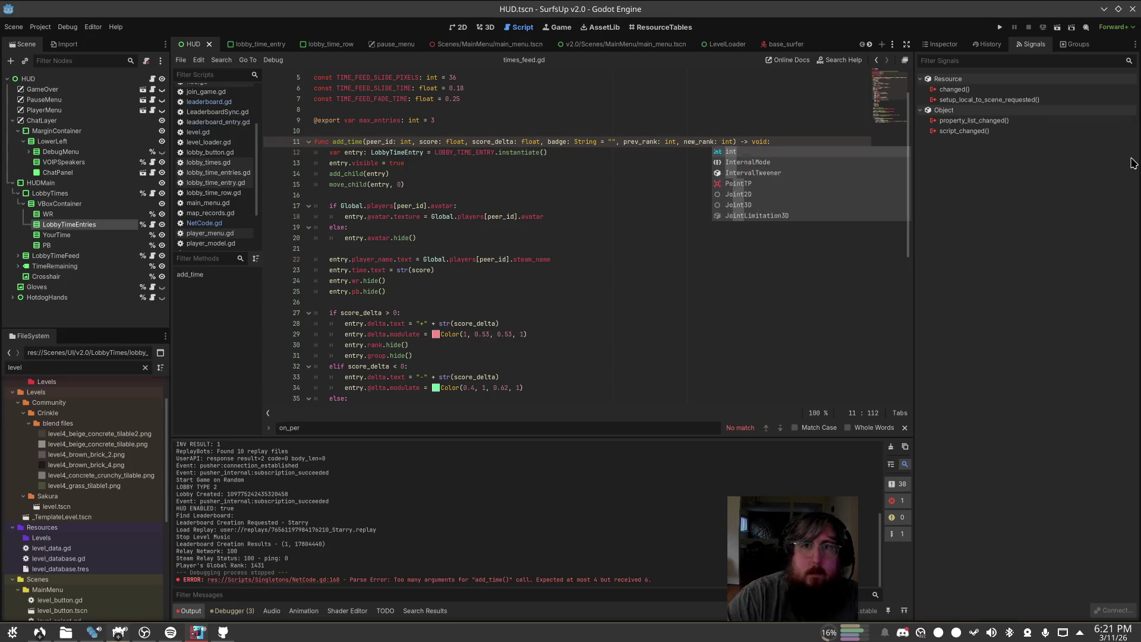
left_click(624, 141)
type("\\")
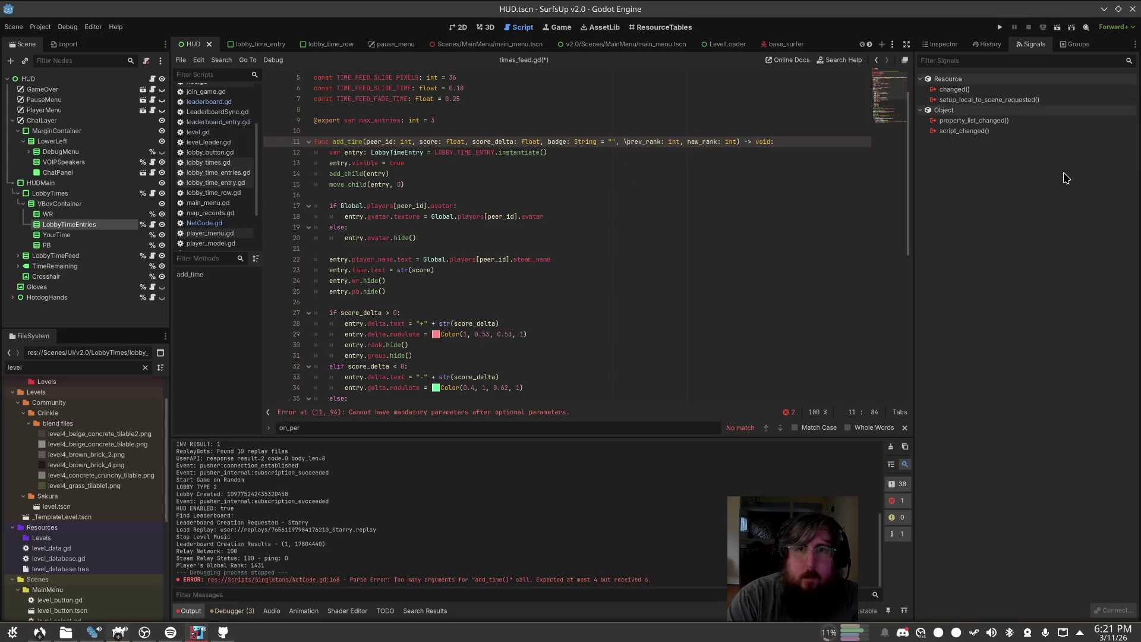
key("Return")
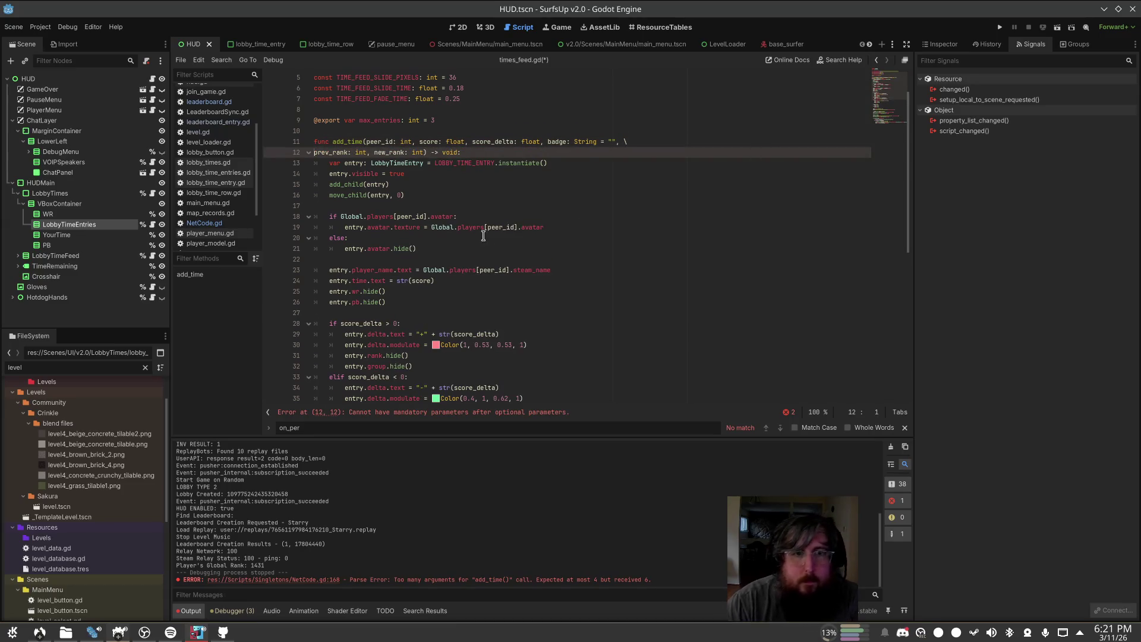
Step: Look over the add_time body around the PB badge check
scroll(483, 236, "down", 3)
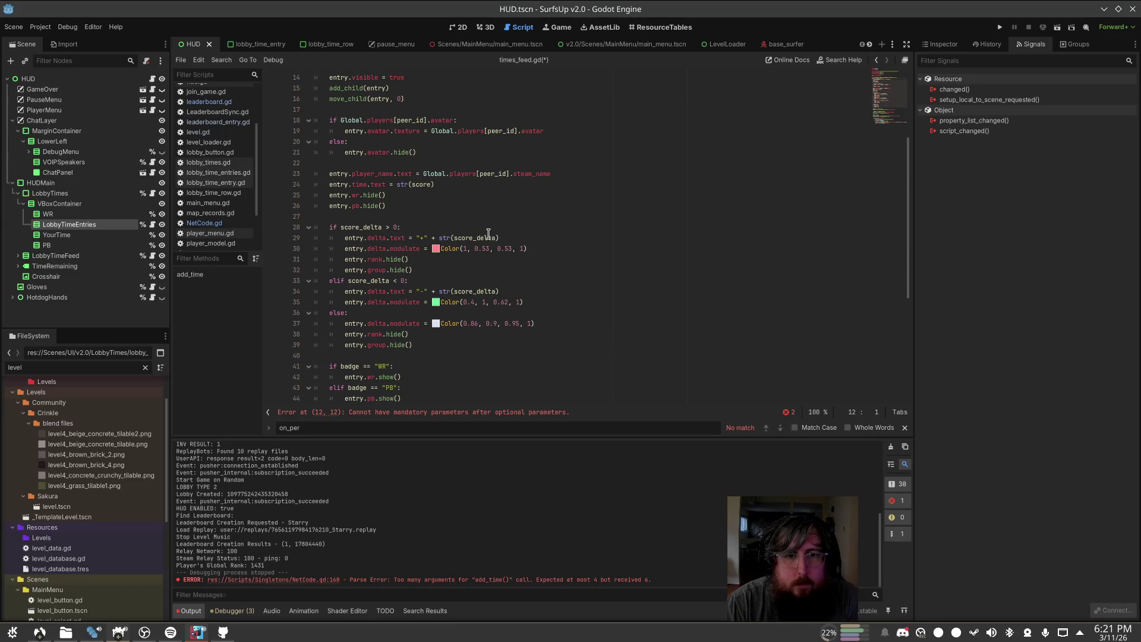
scroll(488, 233, "down", 2)
left_click(440, 336)
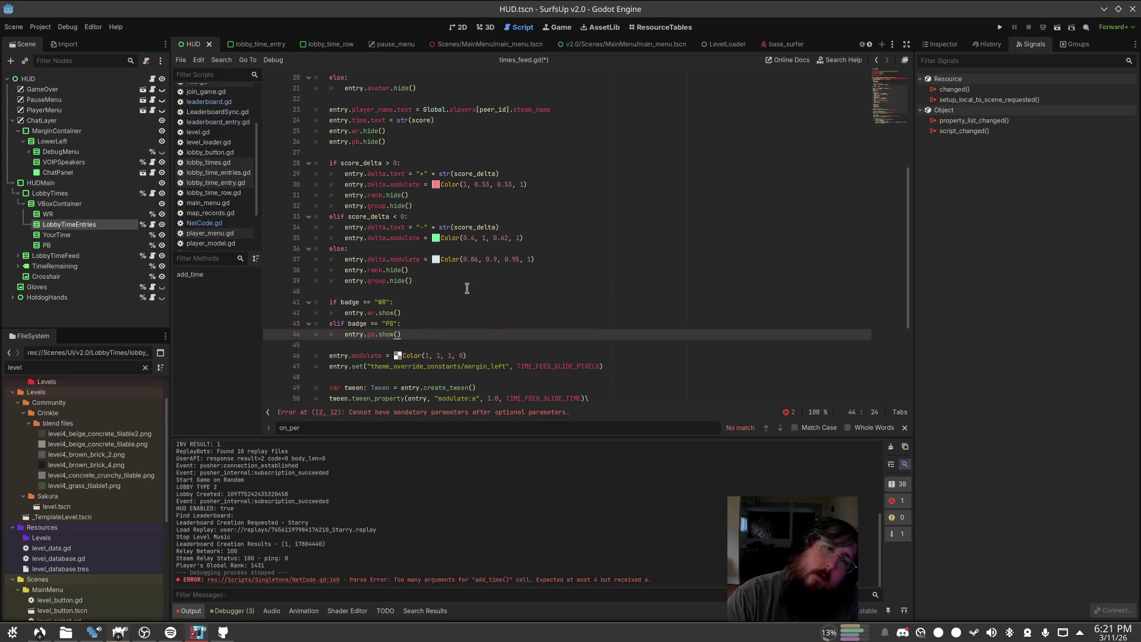
scroll(467, 288, "up", 3)
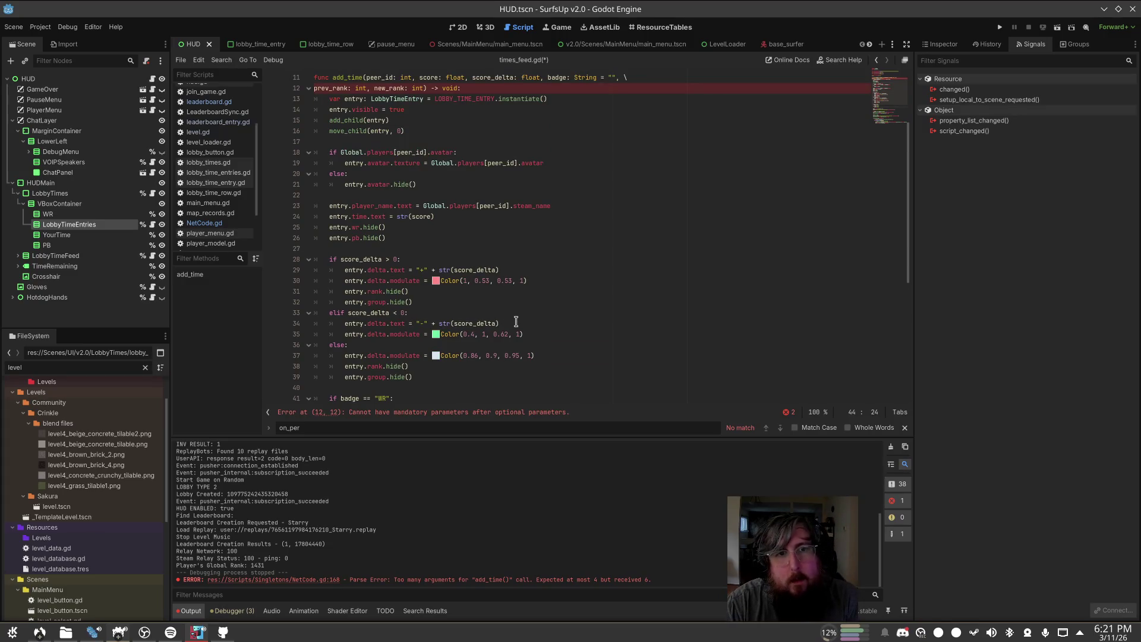
scroll(516, 321, "up", 3)
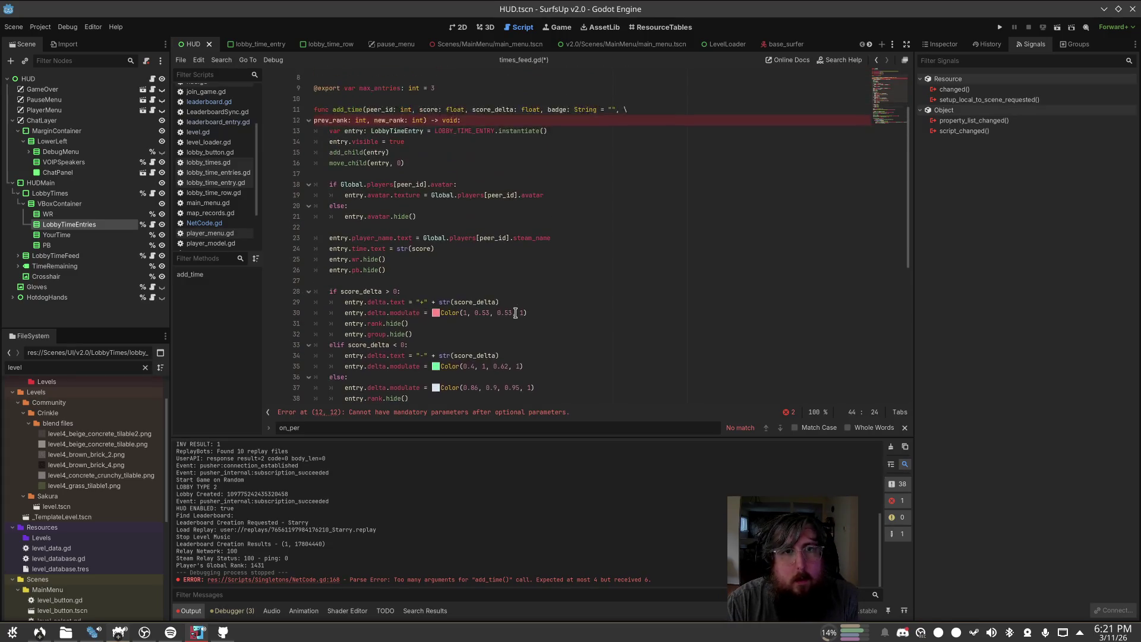
Step: Below entry.pb.show(), add a prev_rank check setting entry.rank_from.text to str(prev_rank)
left_click(553, 114, "ctrl")
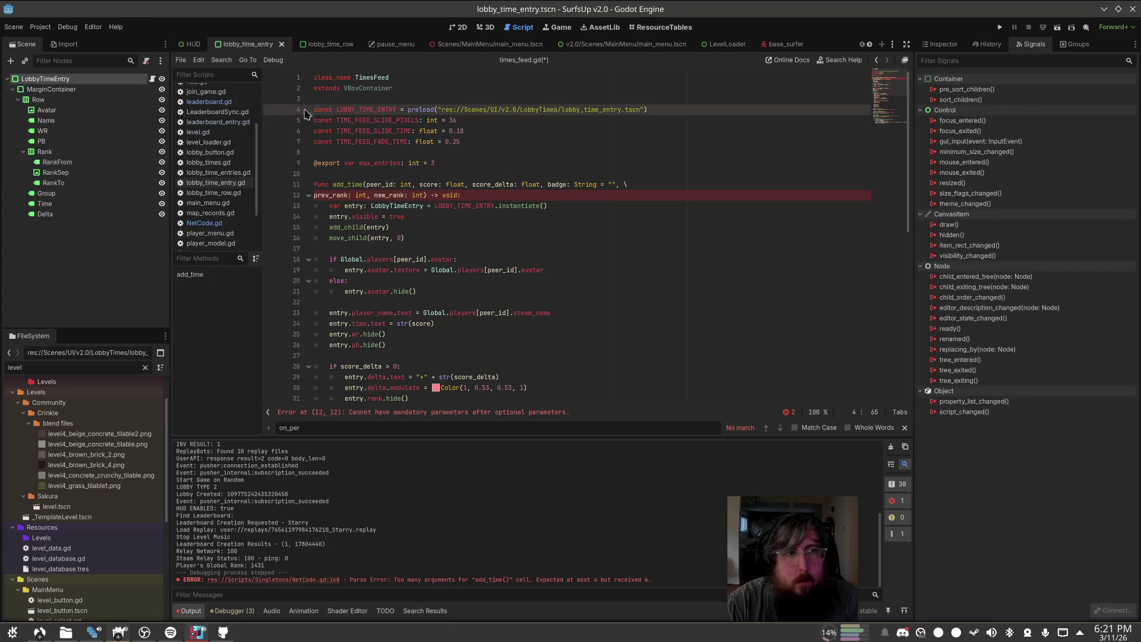
scroll(512, 305, "down", 7)
left_click(512, 305)
left_click(523, 312)
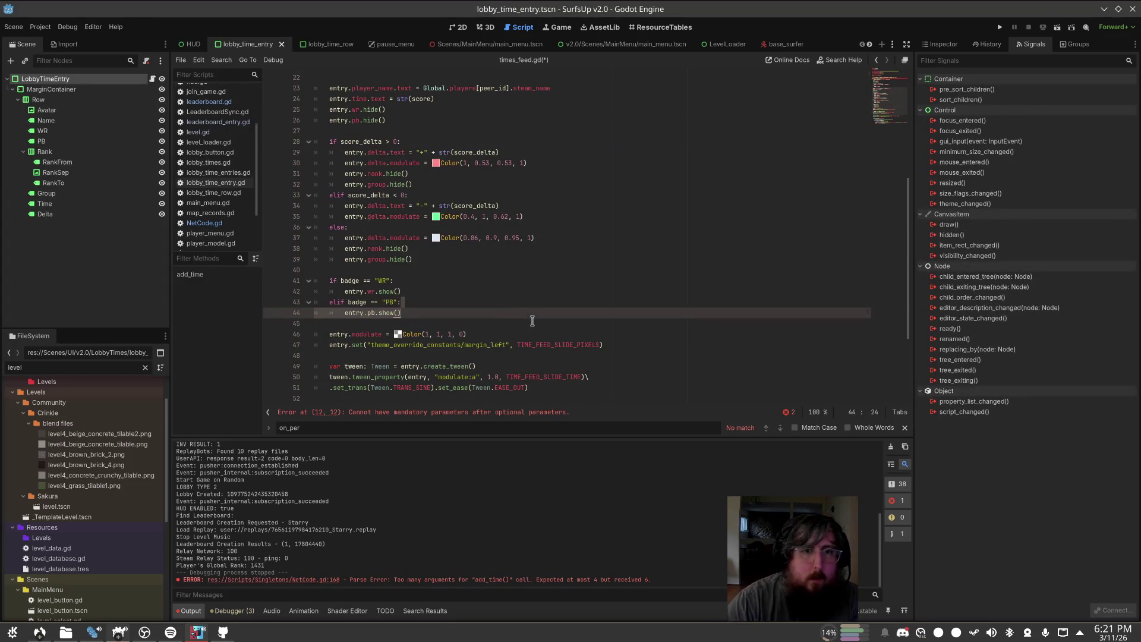
key("Return")
key("Return")
type("if")
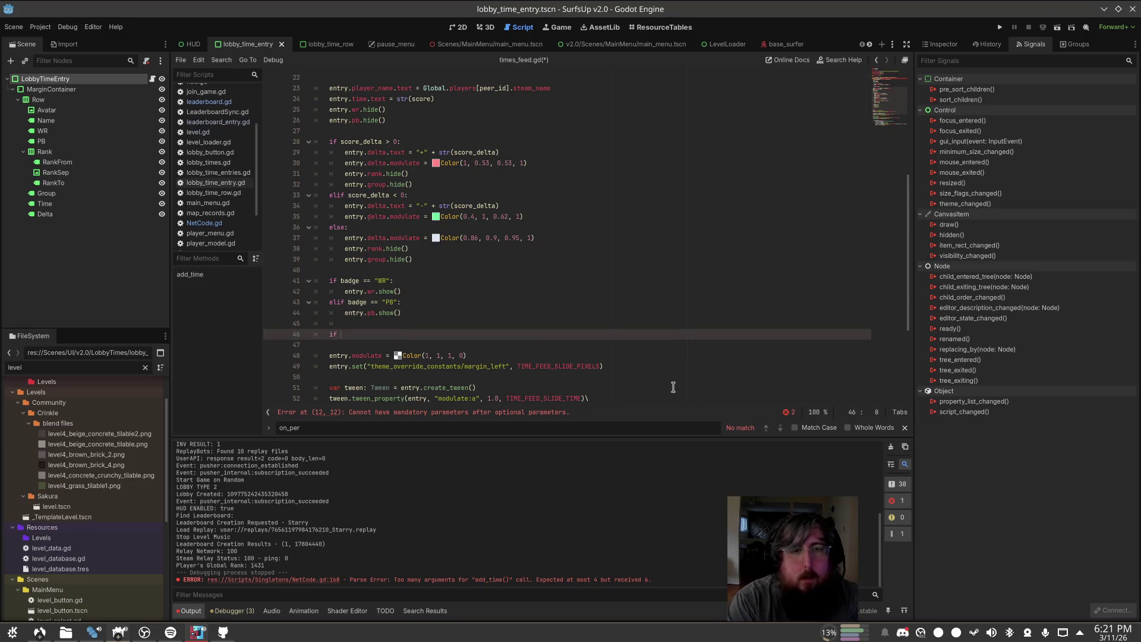
type("prev")
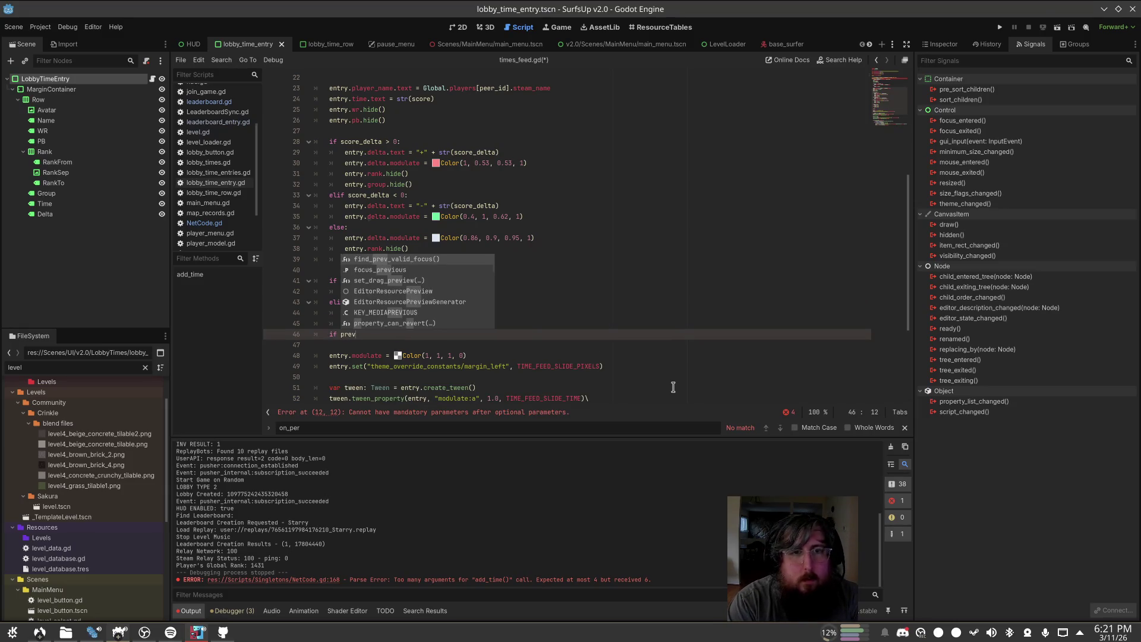
type("_r")
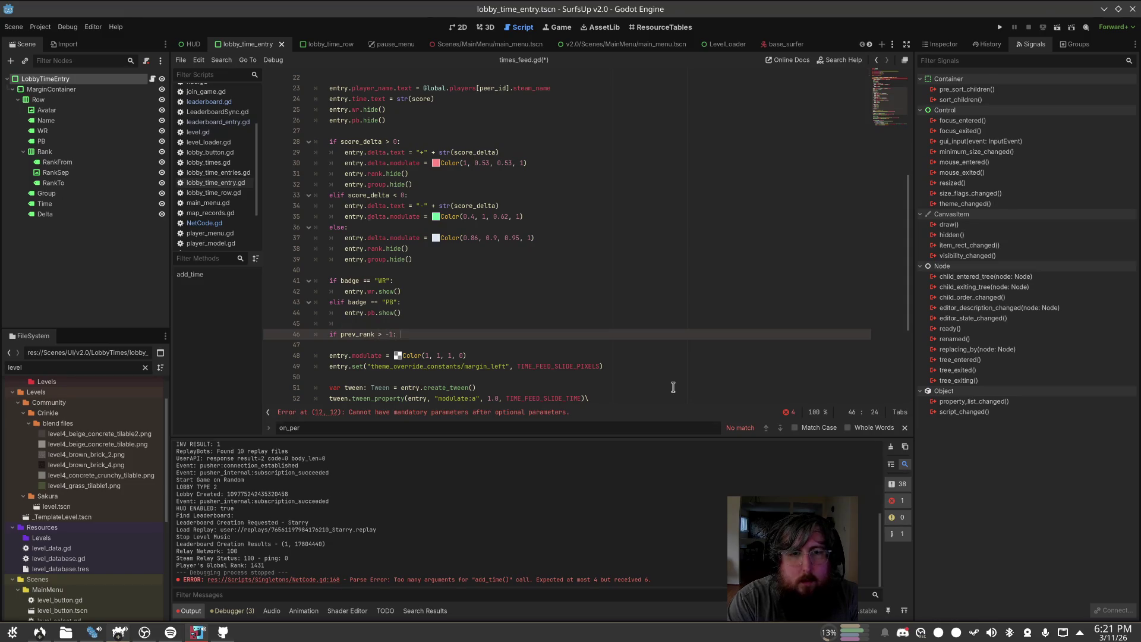
key("Return")
type("entry.")
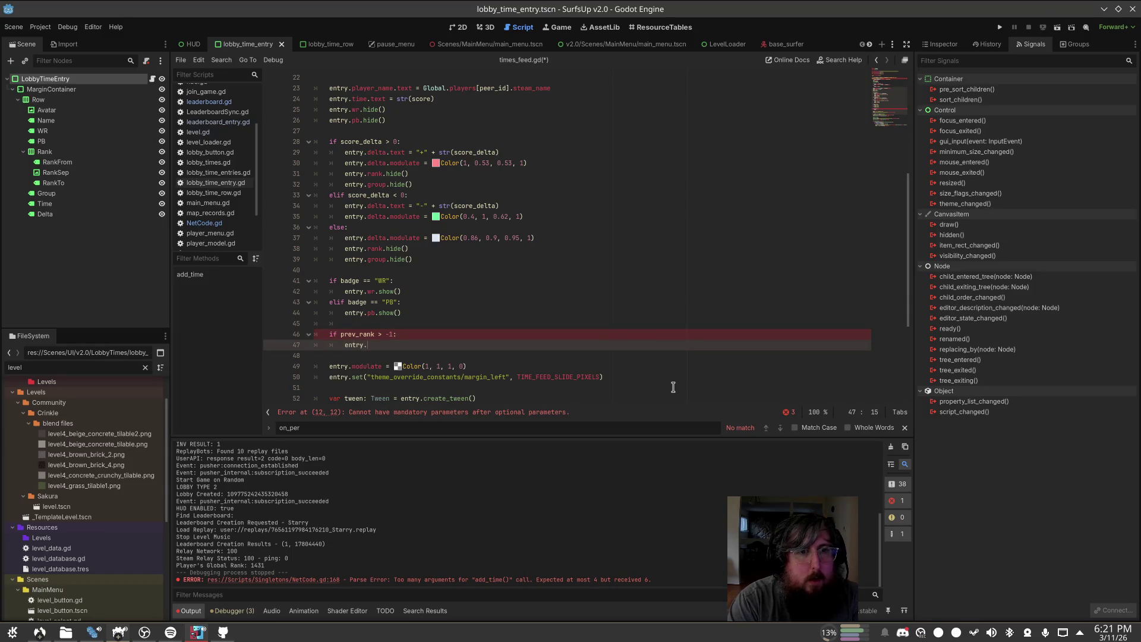
type("rank")
key("Return")
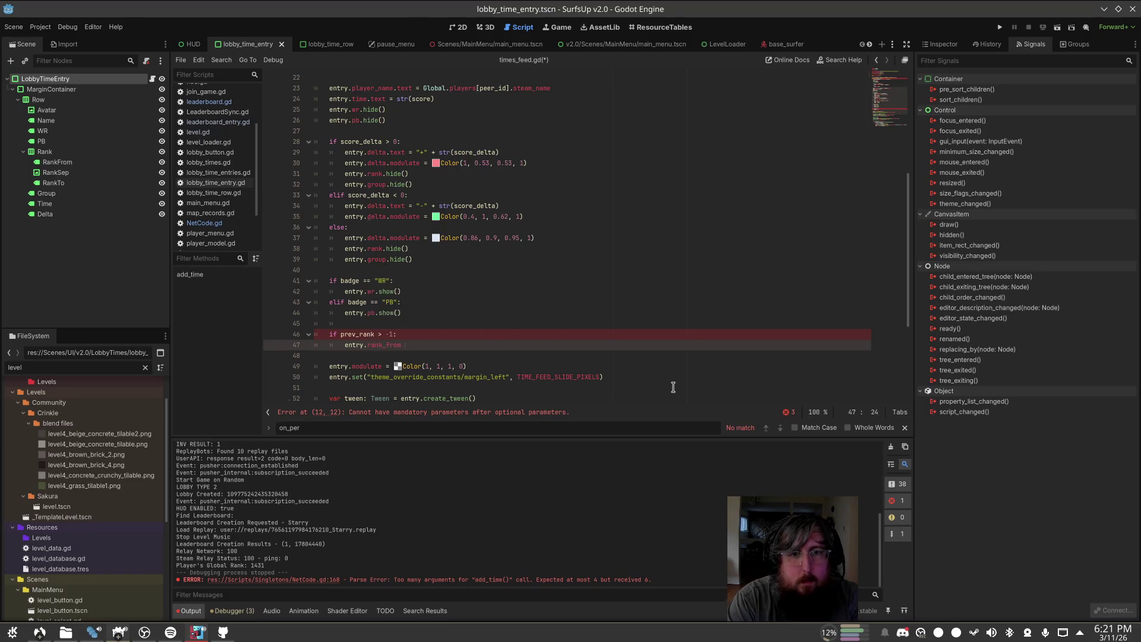
key("BackSpace")
key("BackSpace")
key("BackSpace")
type(".text =")
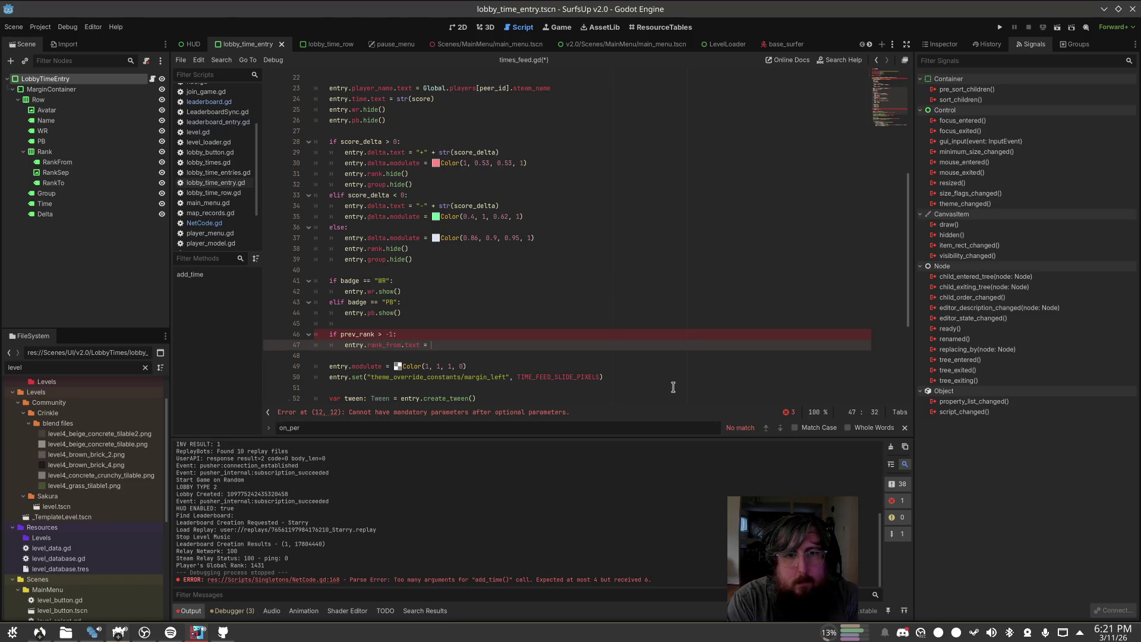
type("str(")
key("Return")
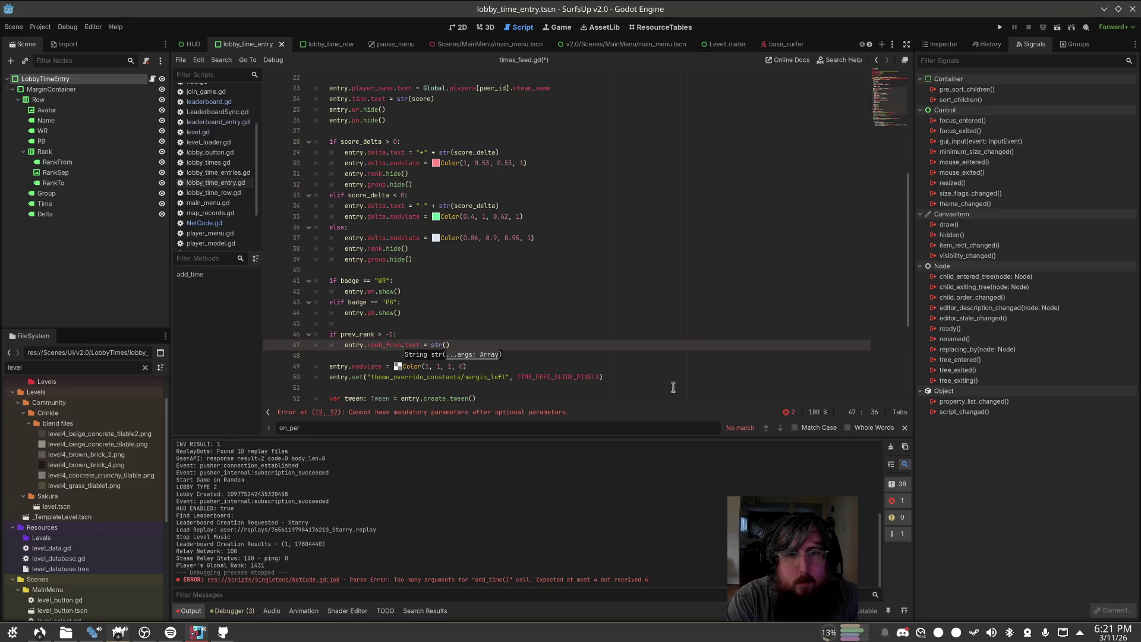
type("prev_rank")
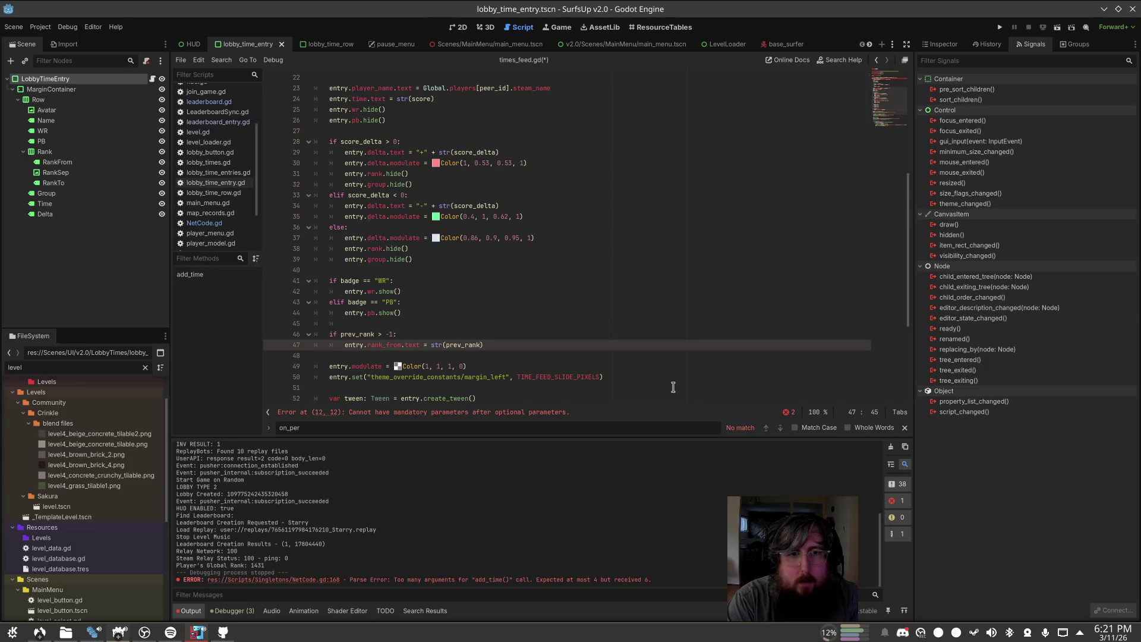
key("Return")
Step: Add a new_rank check setting entry.rank_to.text to str(new_rank)
type("f ")
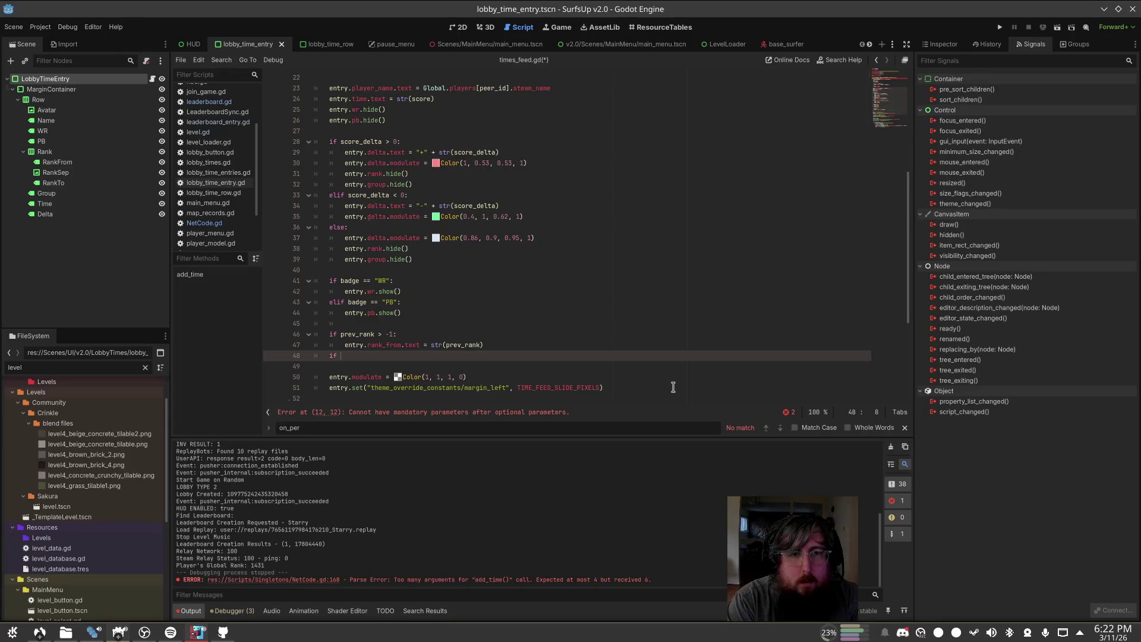
type("nk")
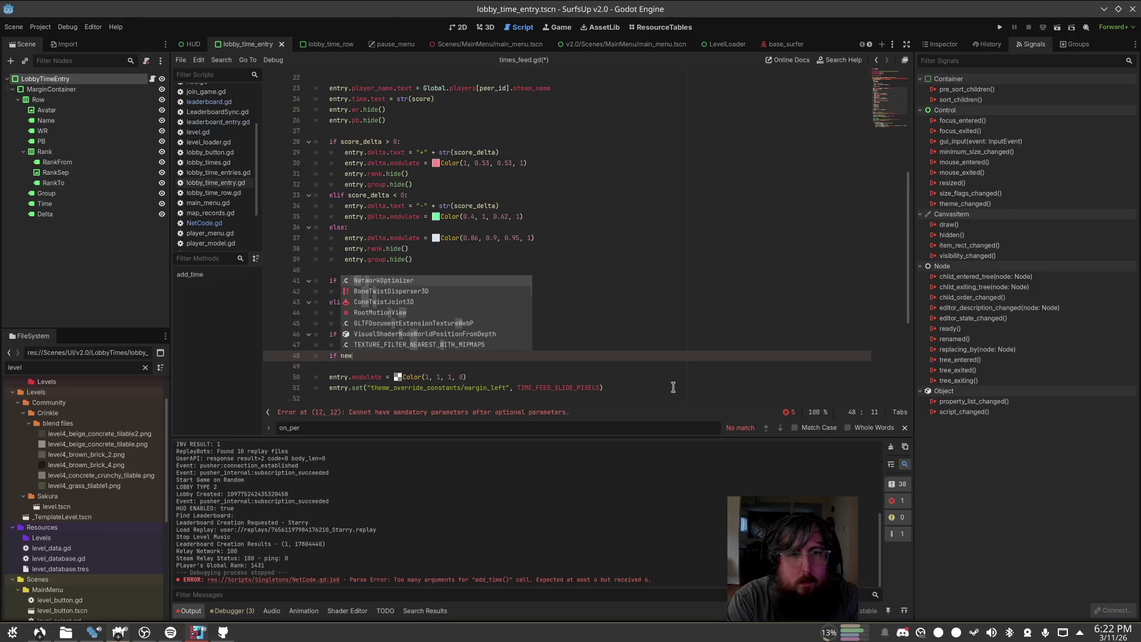
key("Return")
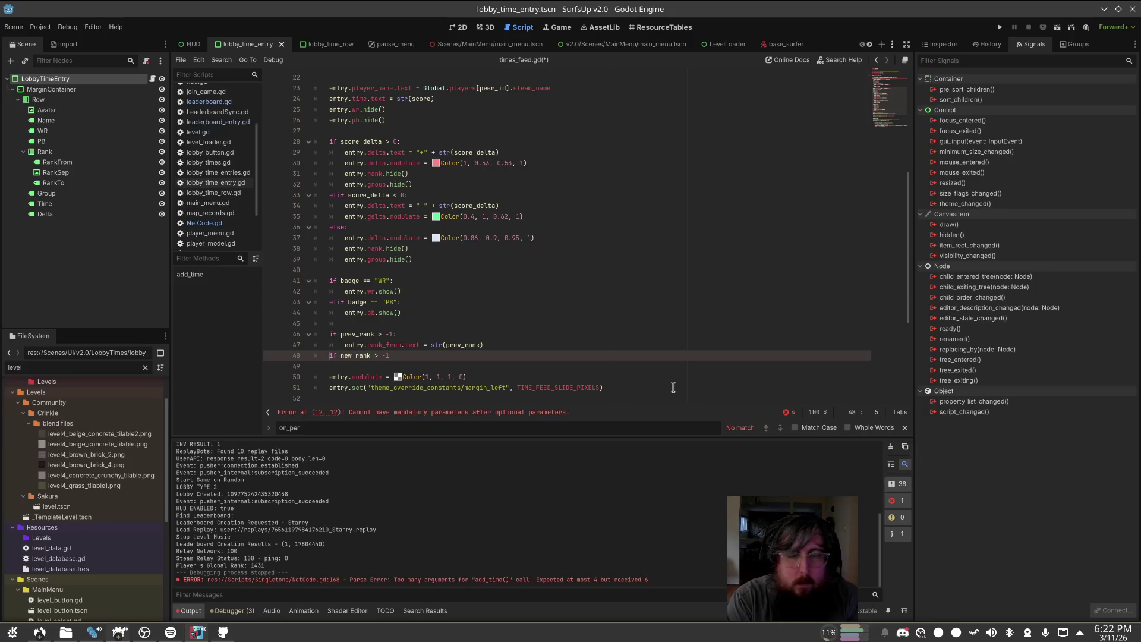
key("End")
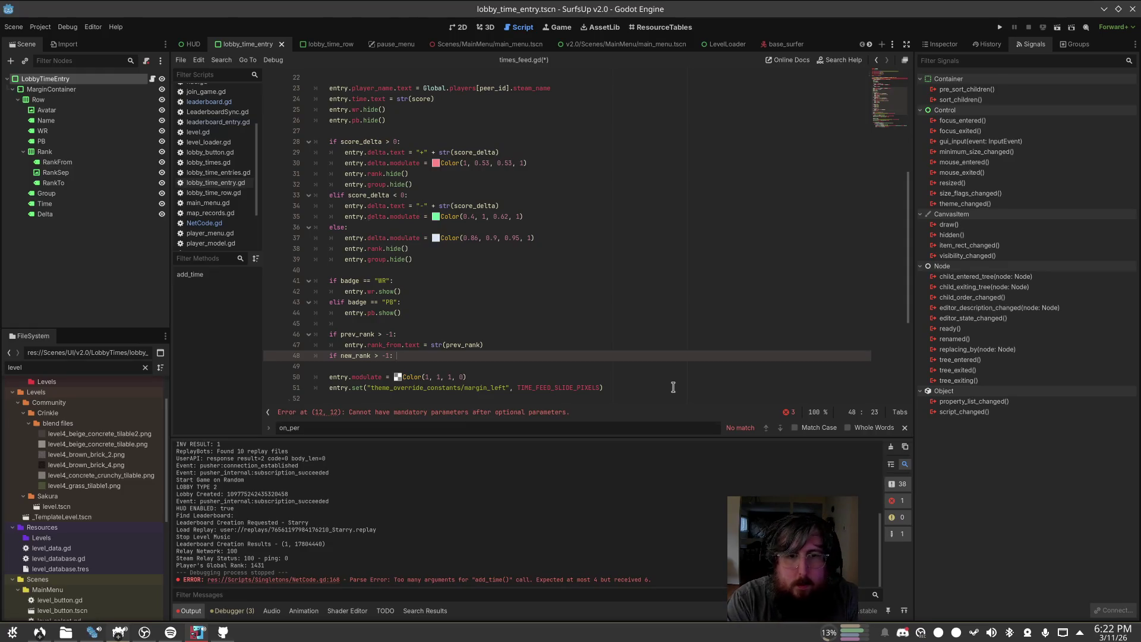
type(":")
key("Return")
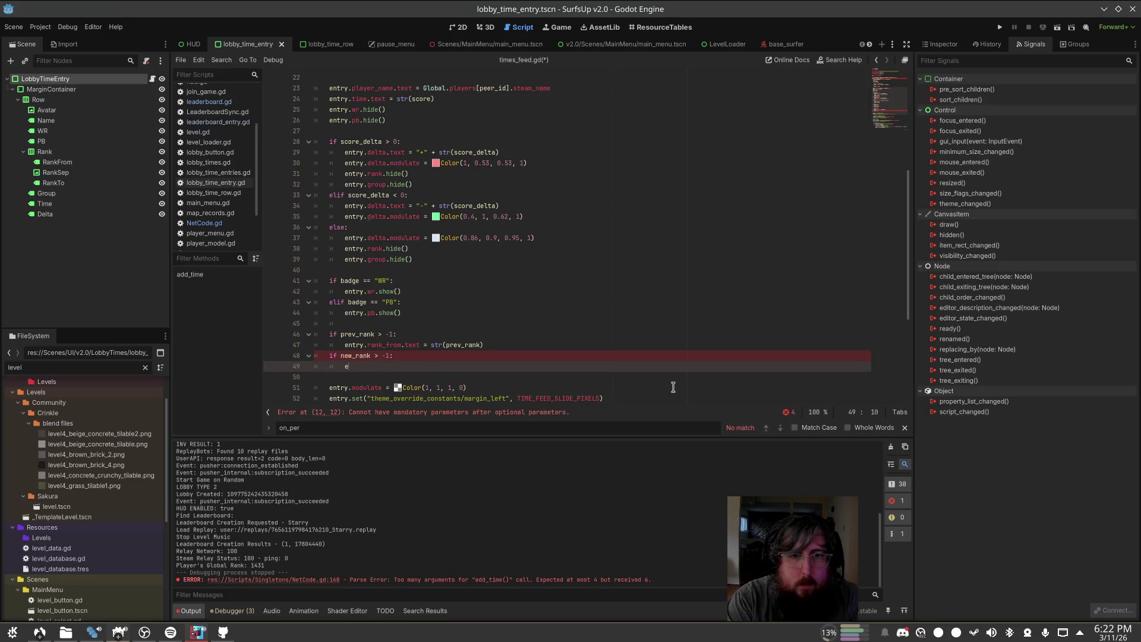
type("ntry.rank_to.")
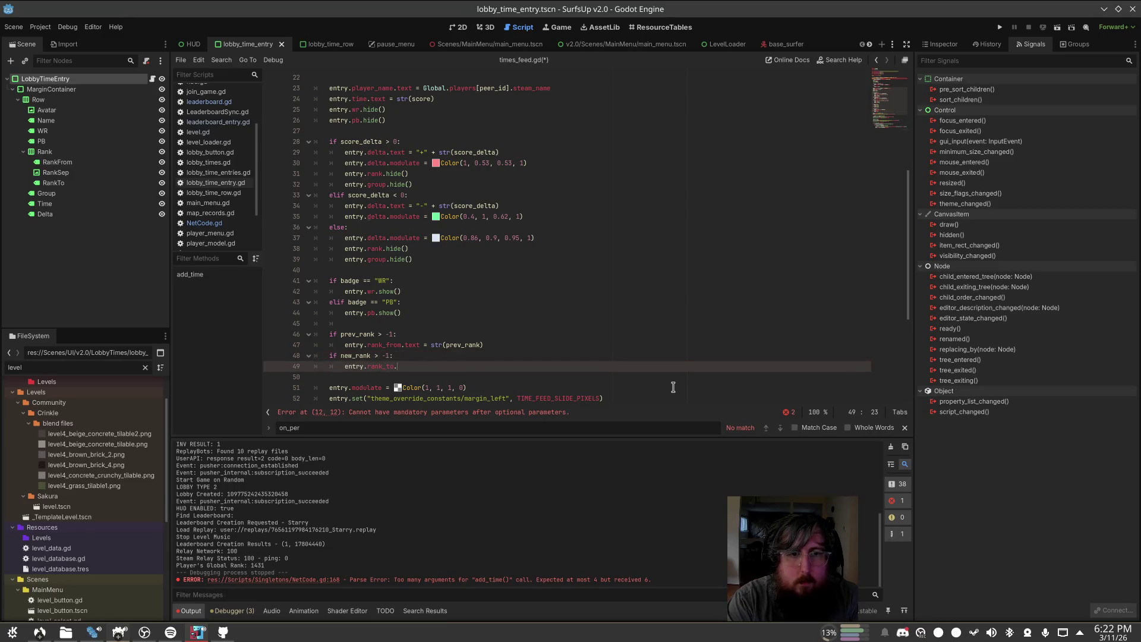
type("text = str")
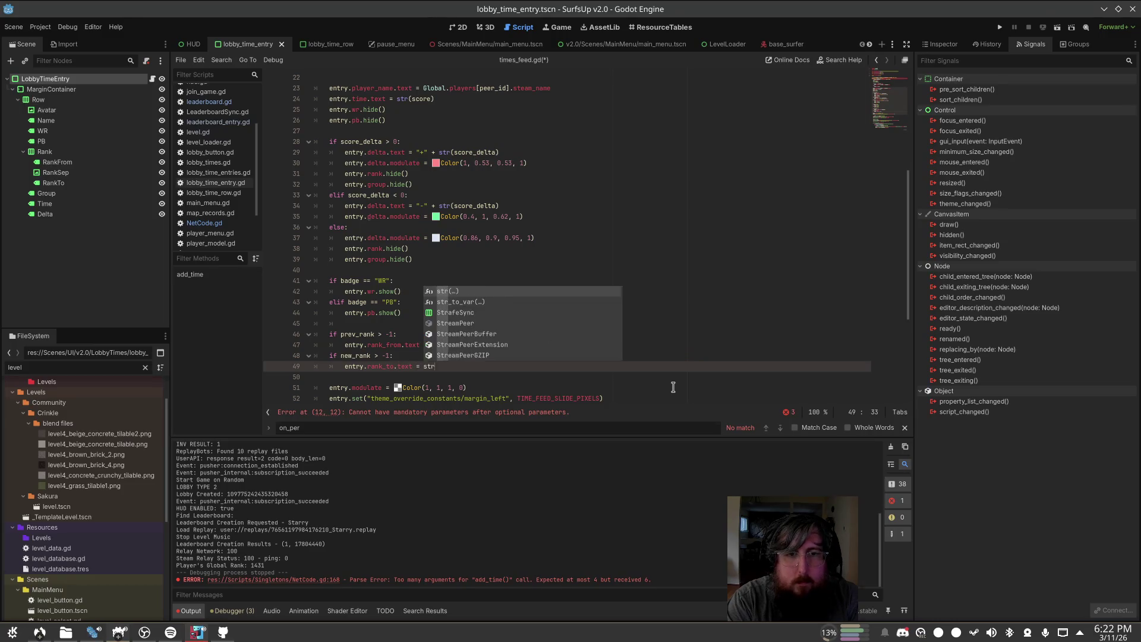
type("(rank)")
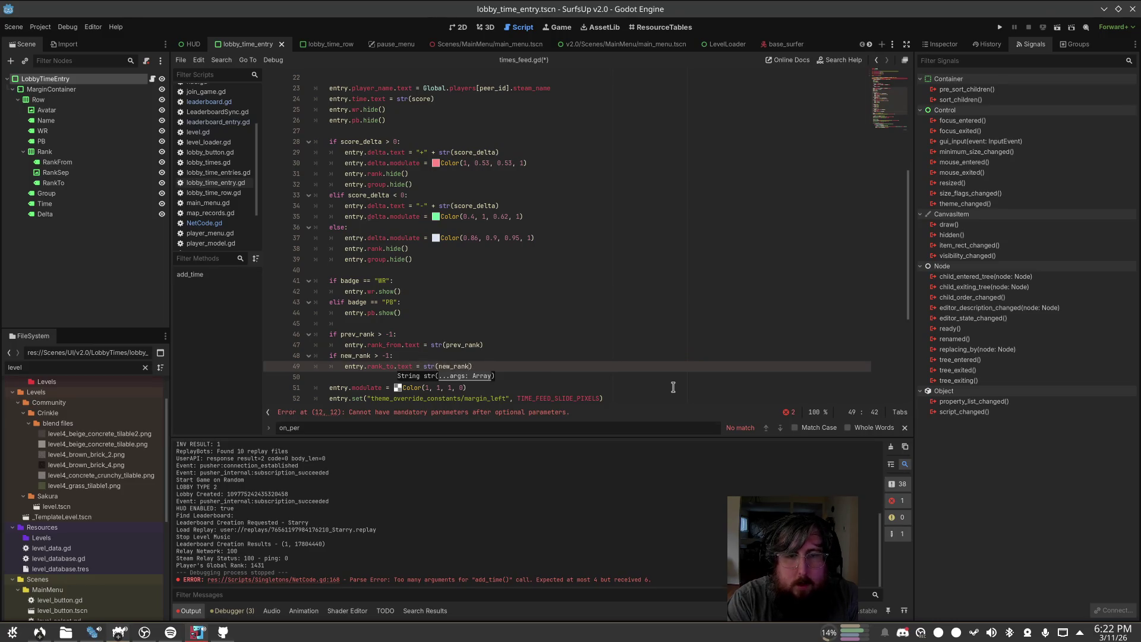
key("Return")
type("if prev")
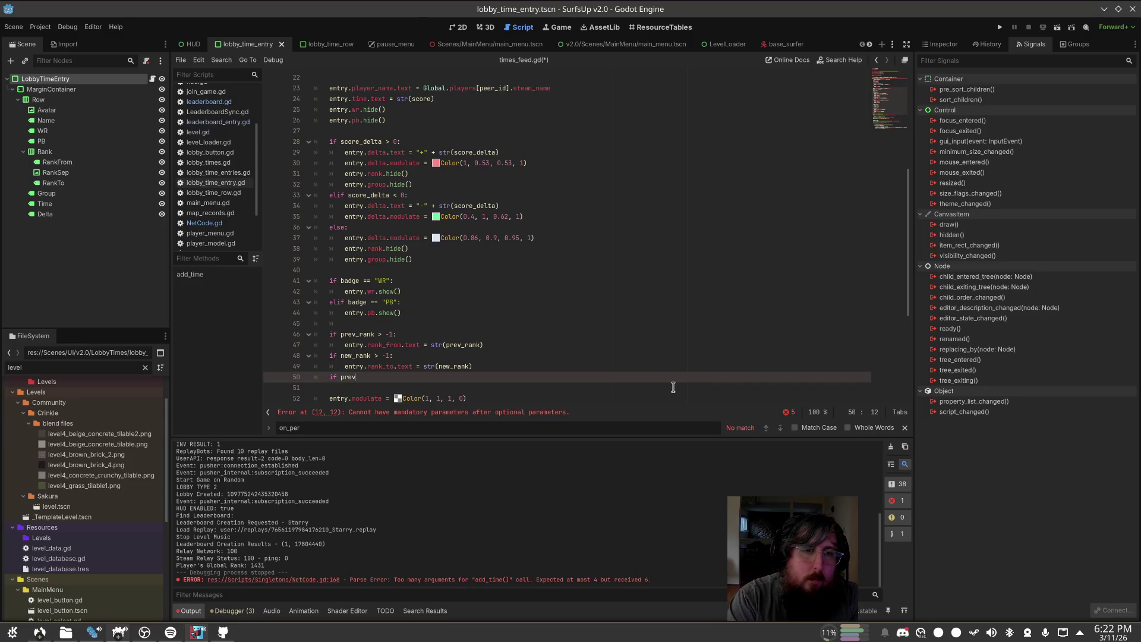
Step: Hide entry.rank when prev_rank or new_rank is -1, and save times_feed.gd
type("_rank == -1 or ")
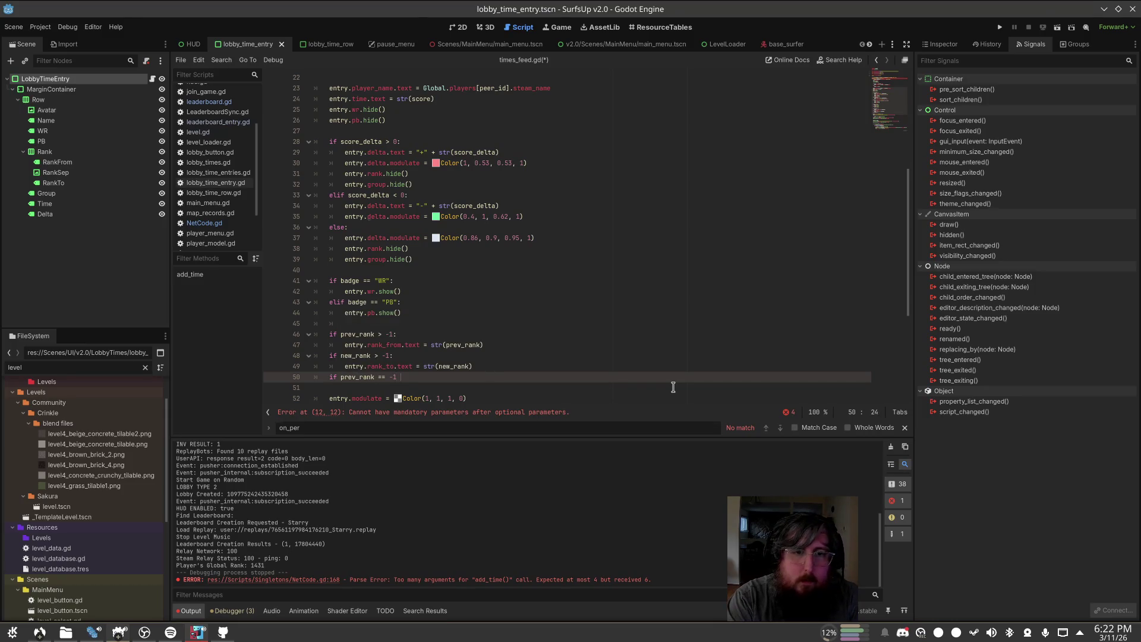
type("new_rank == -1:")
key("Return")
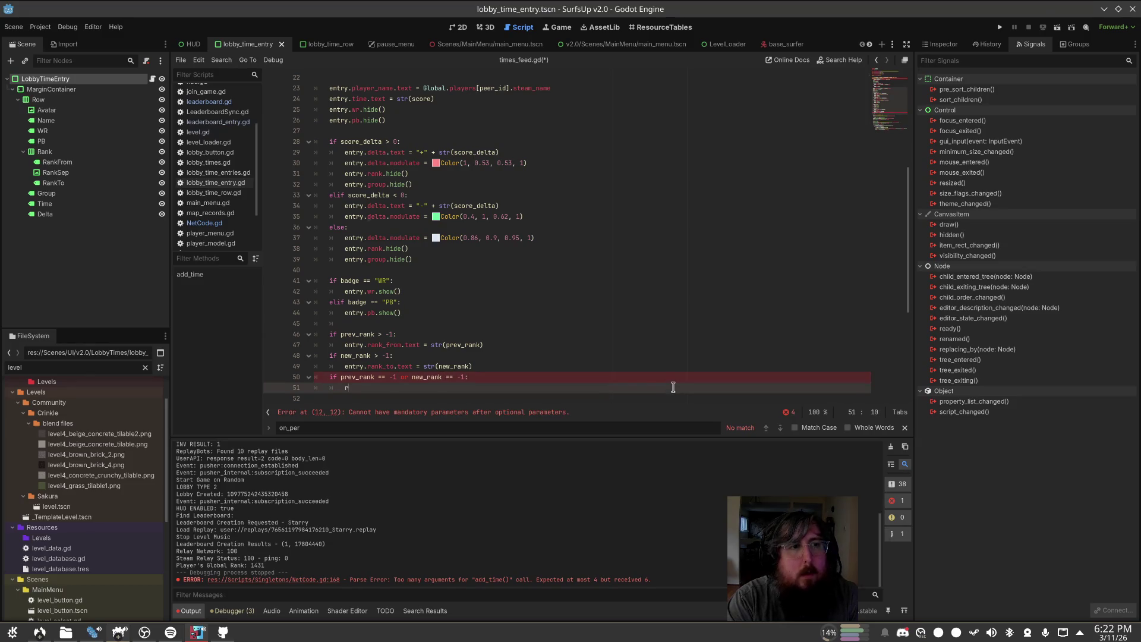
type("entr")
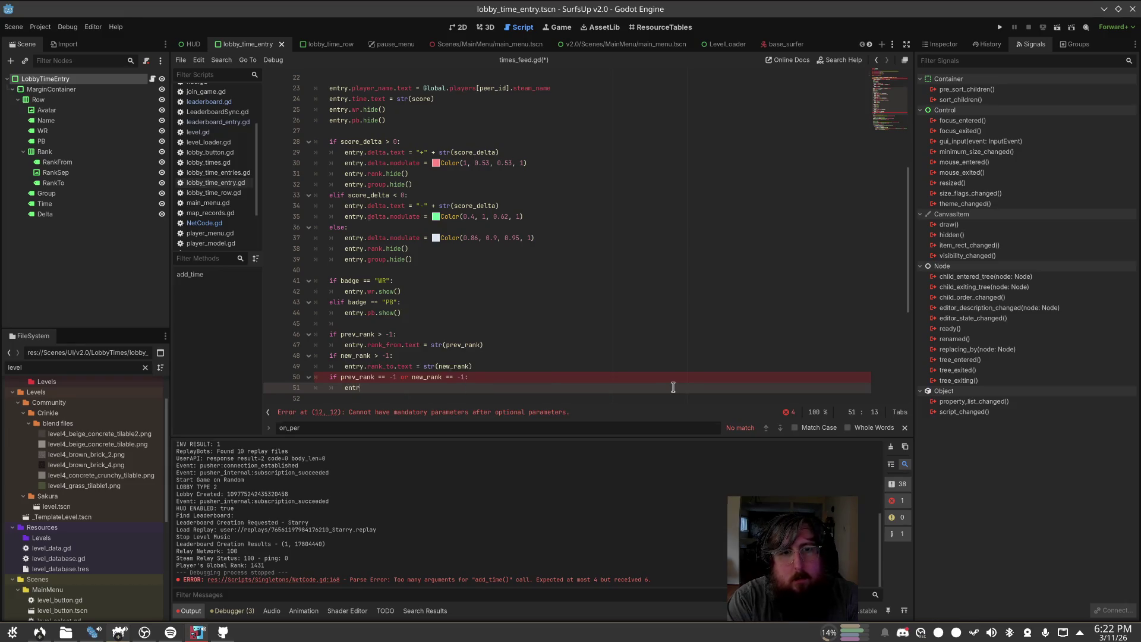
type("y.rankin")
key("BackSpace")
key("BackSpace")
key("BackSpace")
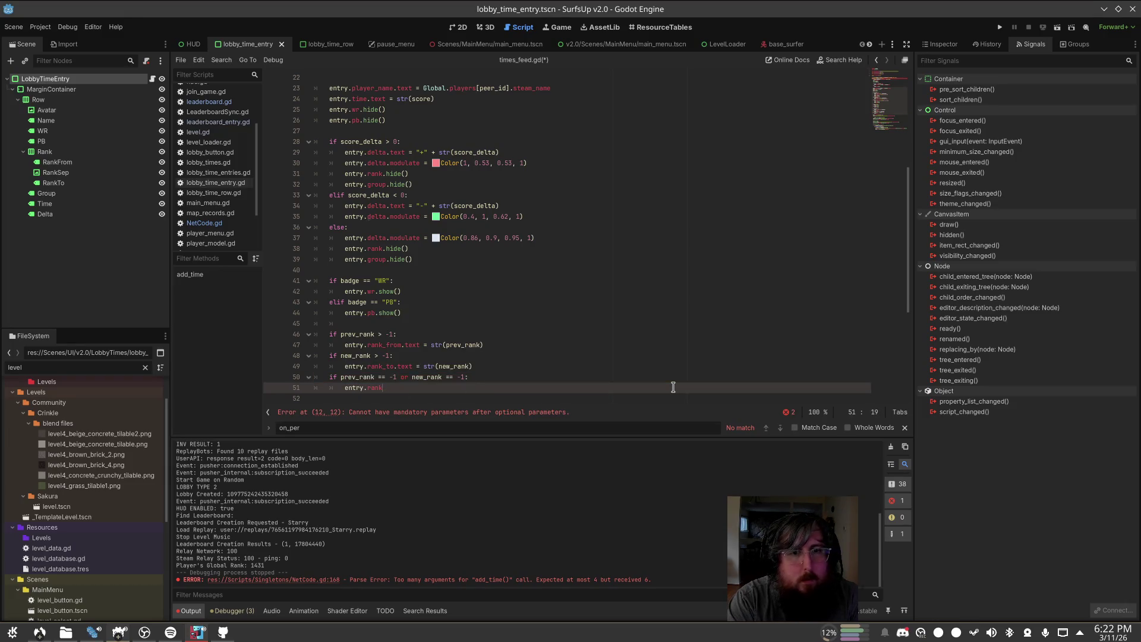
type("k.hide()")
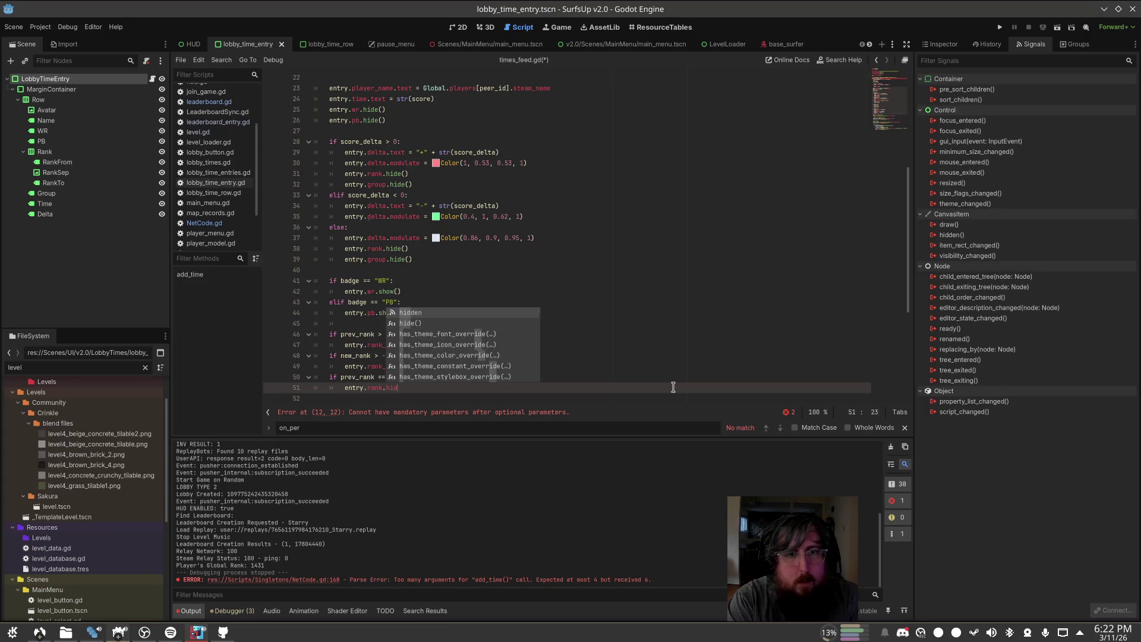
key("ctrl+s")
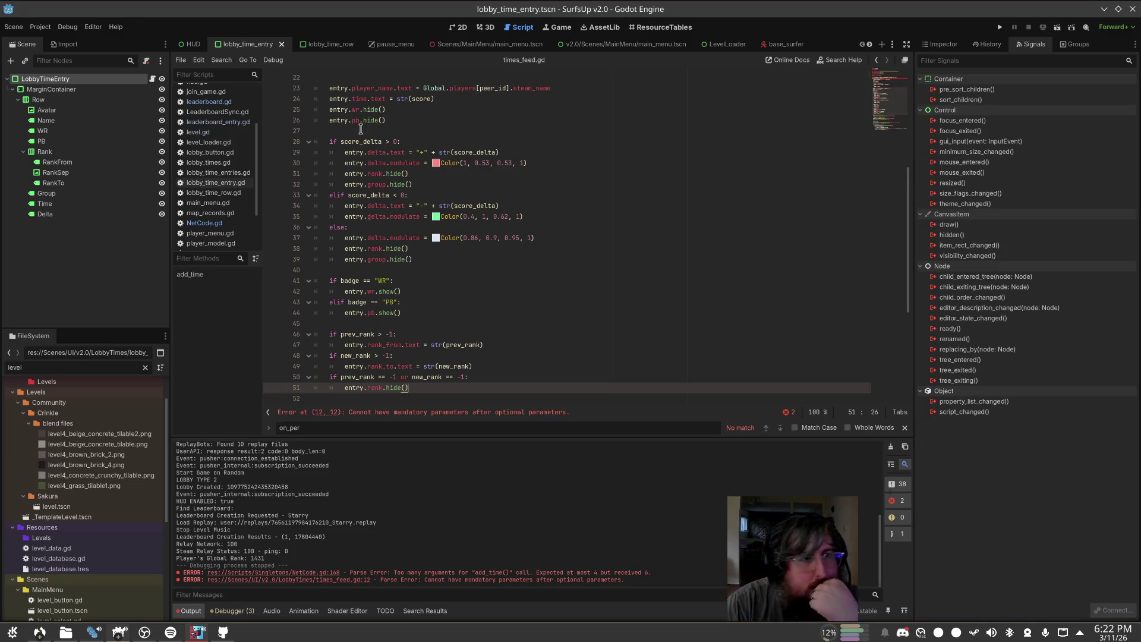
Step: Inspect the Group label node in the lobby_time_entry scene
left_click(74, 193)
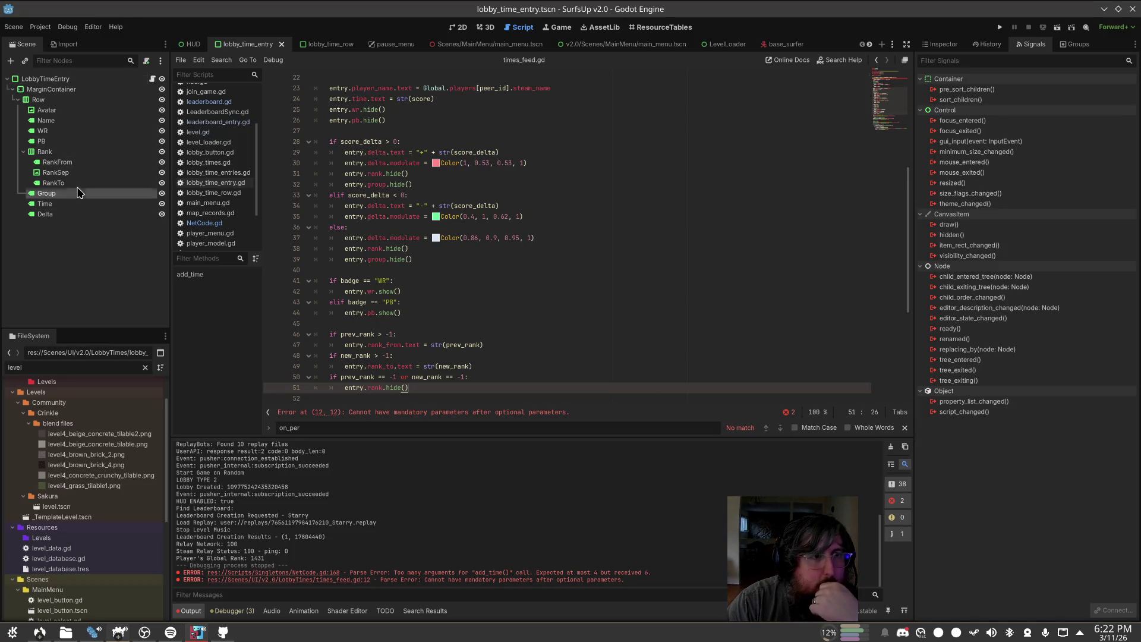
scroll(441, 257, "down", 1)
scroll(441, 257, "down", 4)
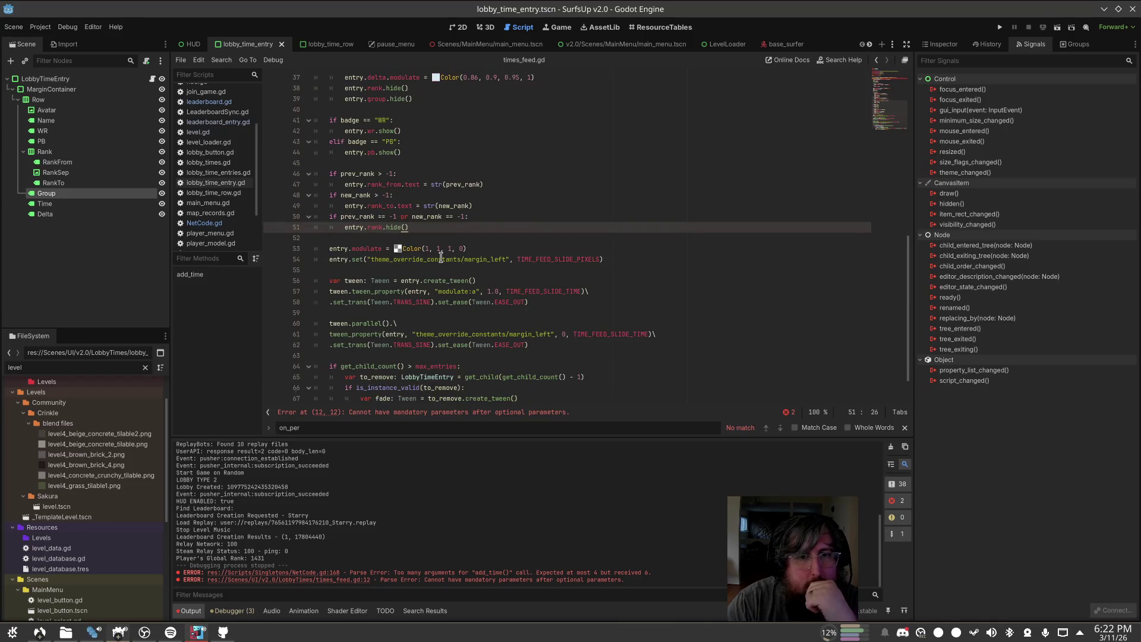
scroll(441, 257, "up", 2)
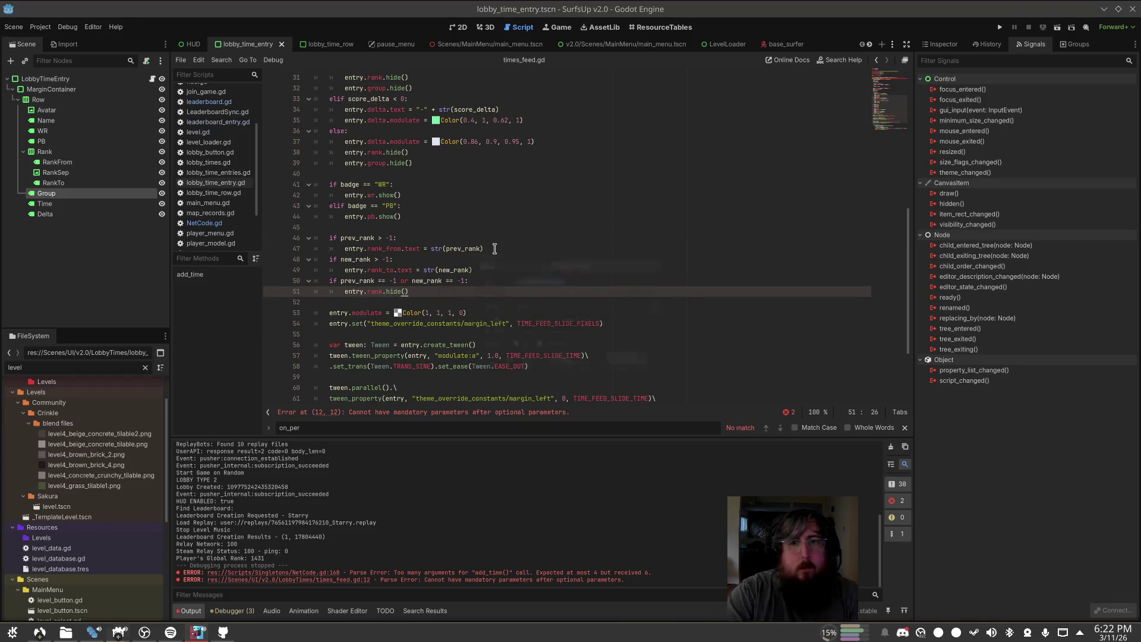
key("ctrl+shift+f")
Step: Search the whole project for skill_group, fixing the misspelled 'skill_gruop'
type("group")
key("ctrl+a")
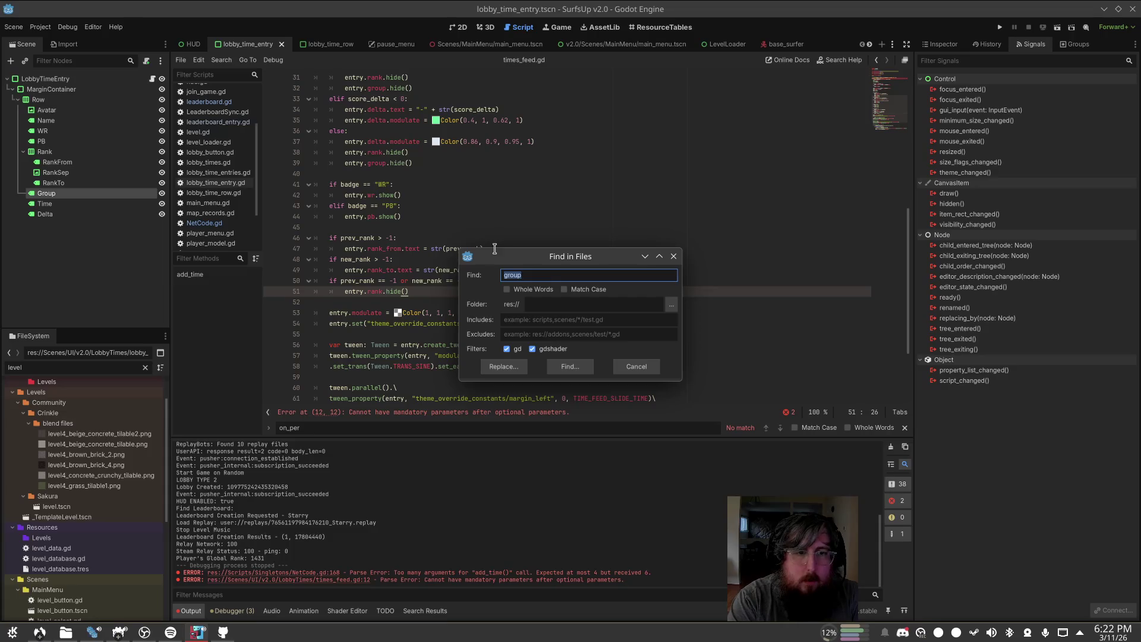
type("skill_gruop")
key("Return")
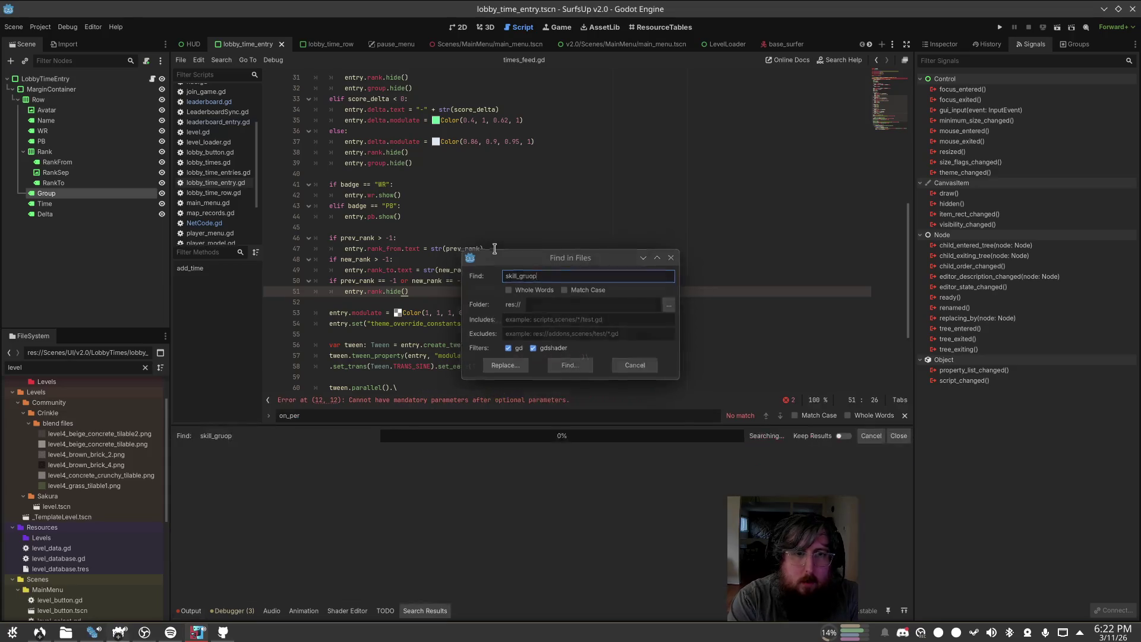
key("ctrl+shift+f")
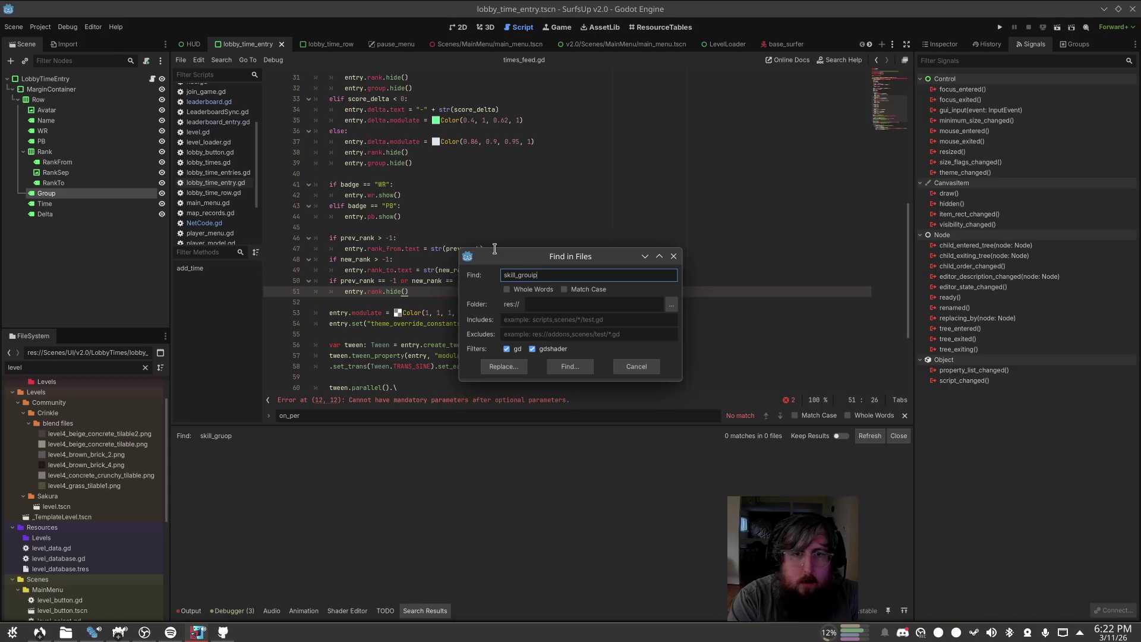
key("Return")
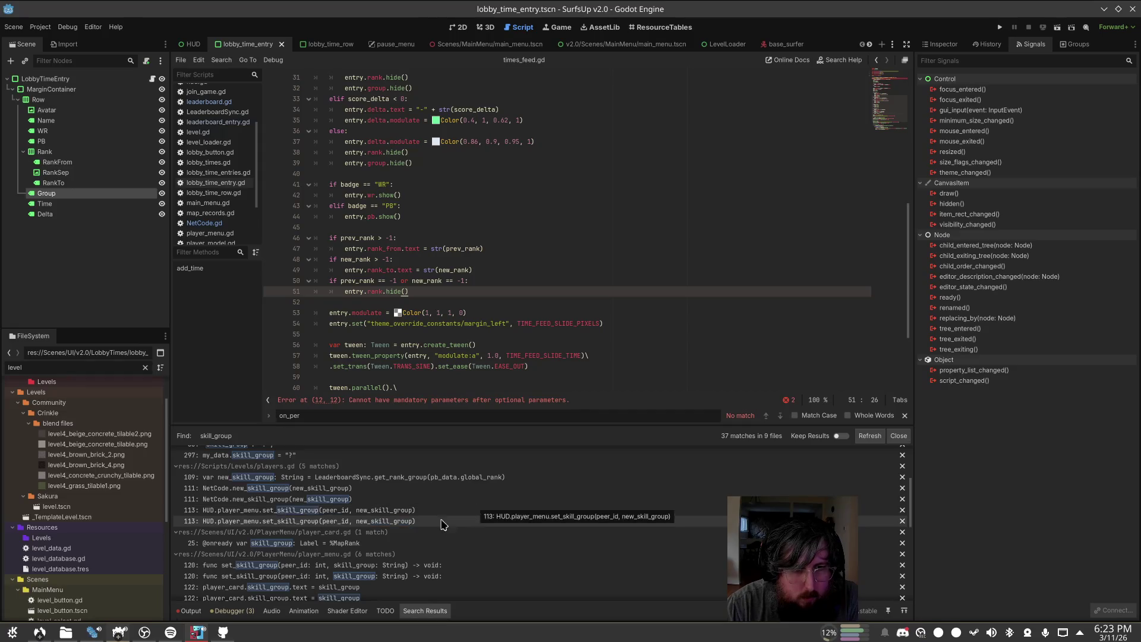
Step: Open the new_skill_group call at leaderboard.gd line 217 from the 37 matches
scroll(420, 535, "down", 5)
scroll(419, 532, "down", 3)
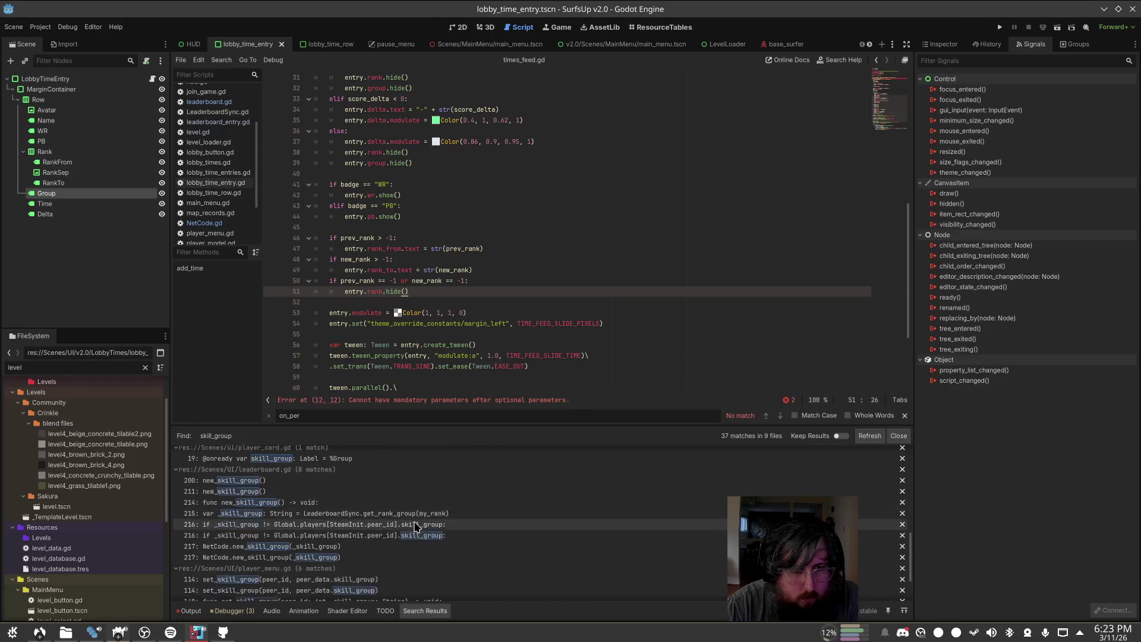
scroll(409, 521, "up", 2)
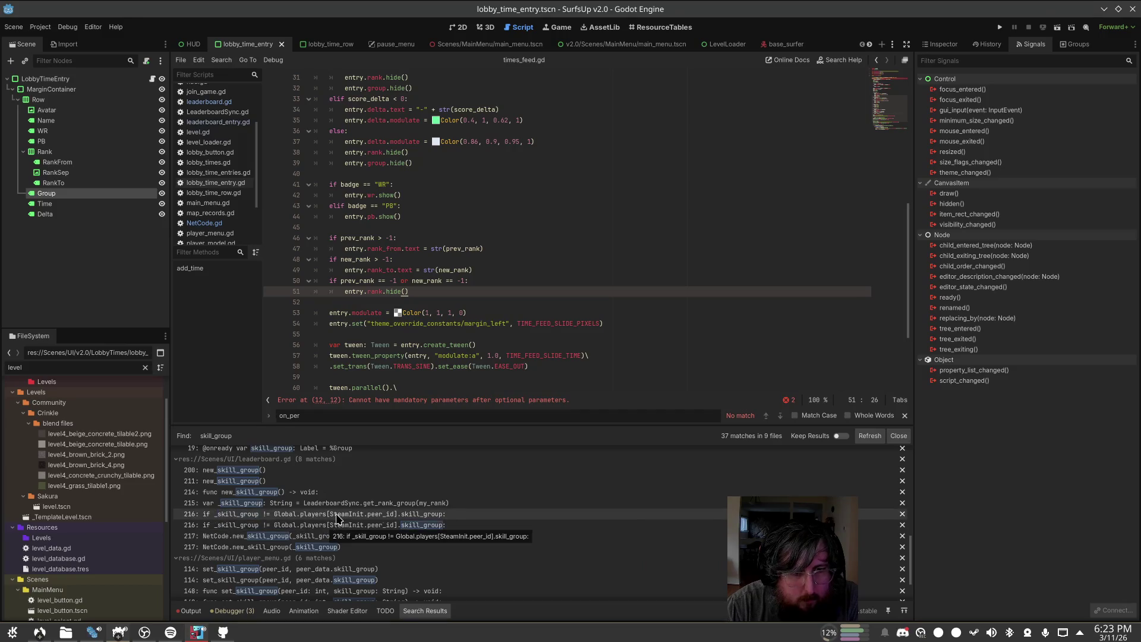
left_click(343, 537)
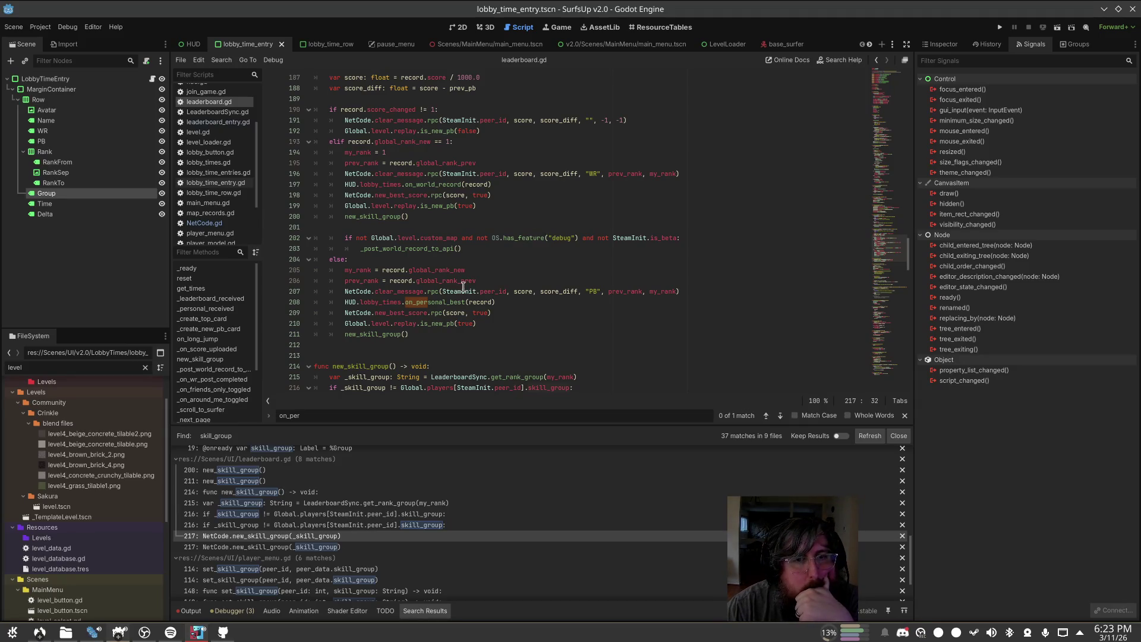
Step: Move the trailing new_skill_group() call to the start of the else branch
left_click(406, 334)
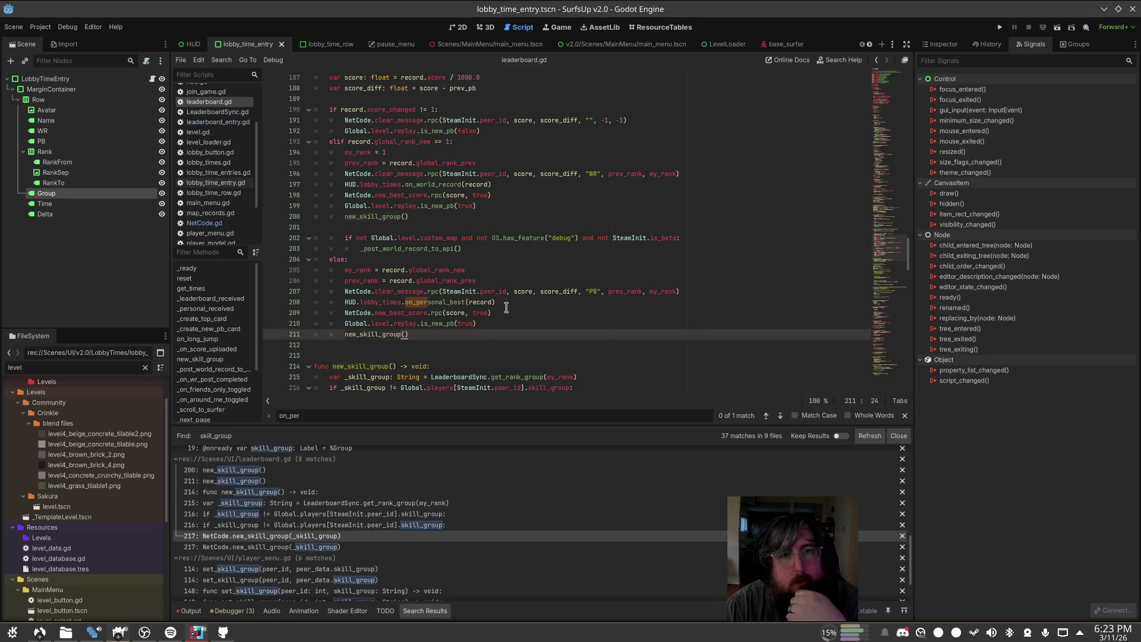
scroll(665, 264, "down", 4)
left_click(378, 257)
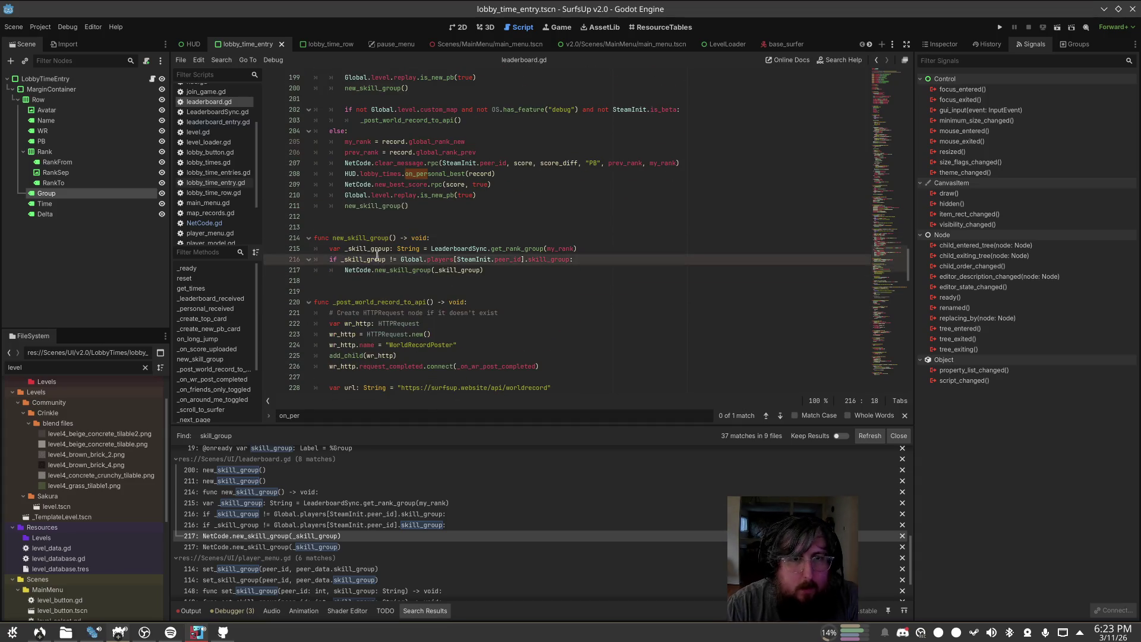
left_click(511, 246)
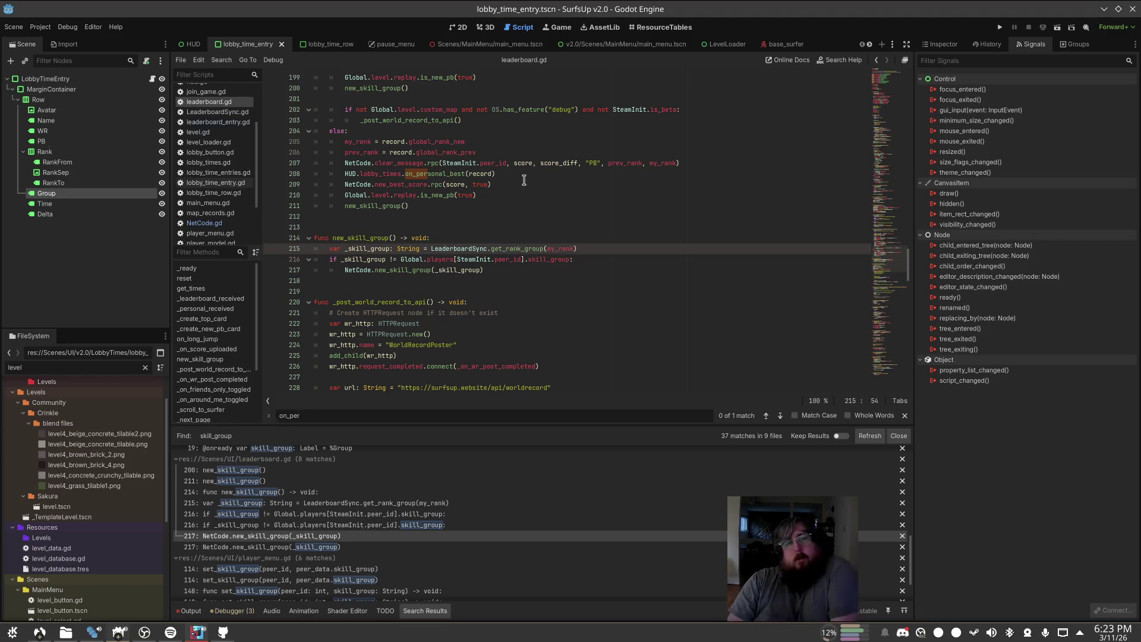
key("Up")
key("Up")
key("Up")
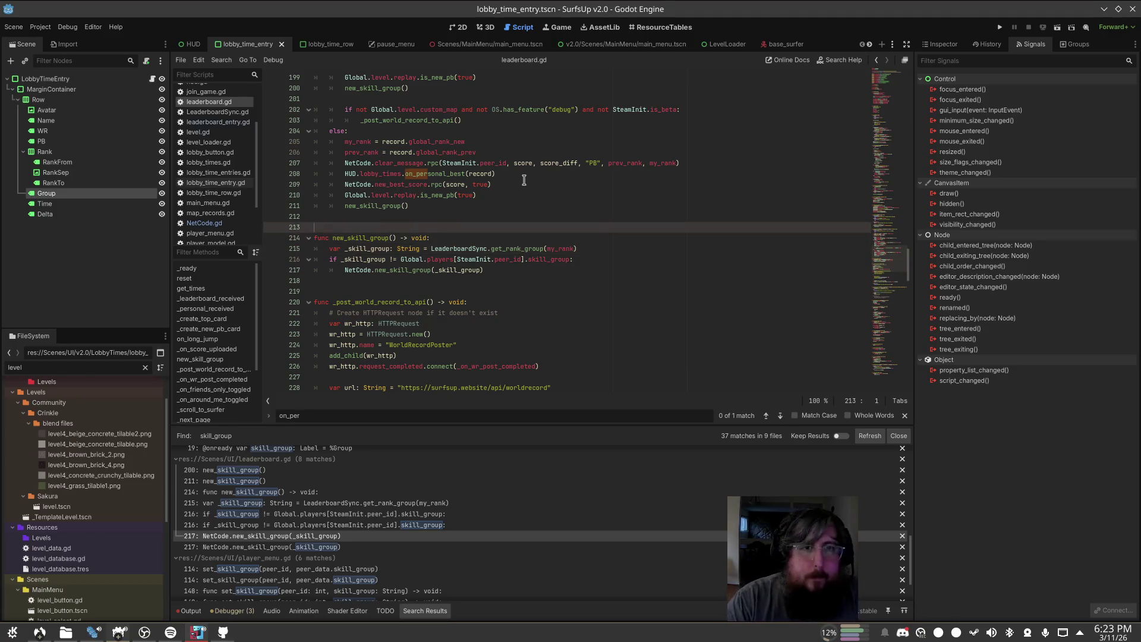
key("shift+Home")
key("BackSpace")
key("BackSpace")
key("BackSpace")
key("Up")
key("Up")
key("Up")
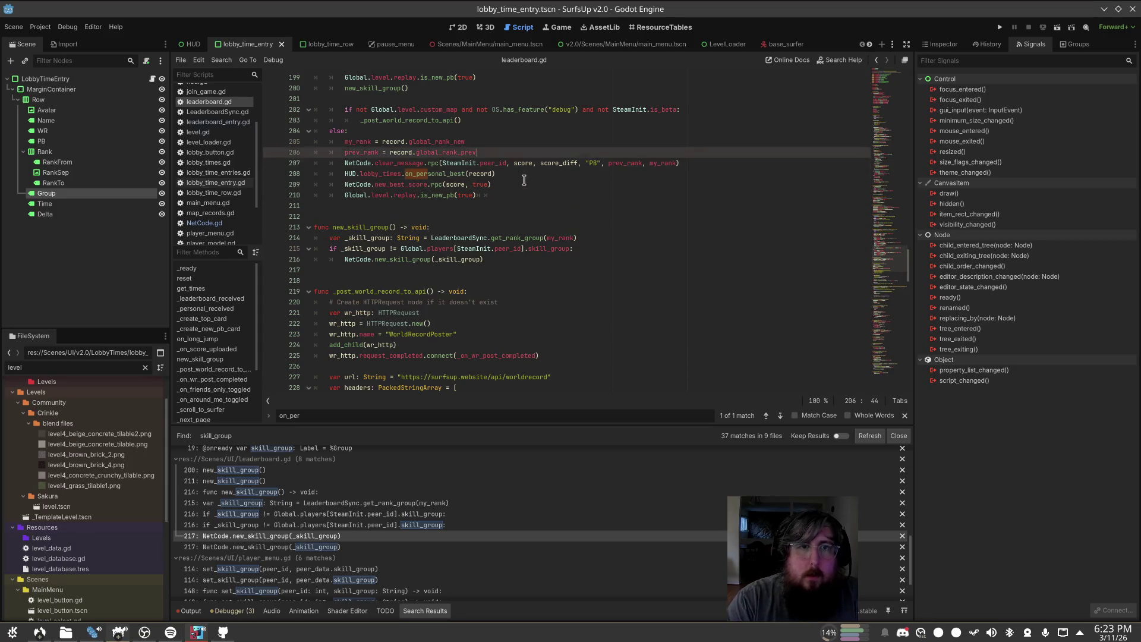
key("Return")
type("new_skill_group()")
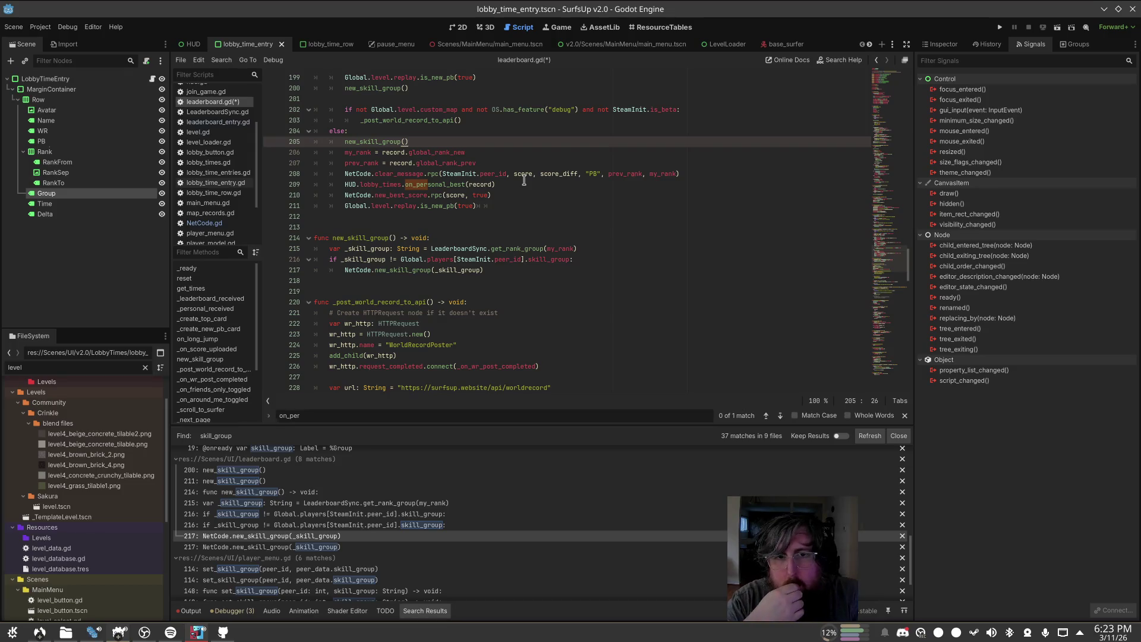
Step: Review the get_rank_group definition and return to leaderboard.gd
scroll(523, 268, "up", 2)
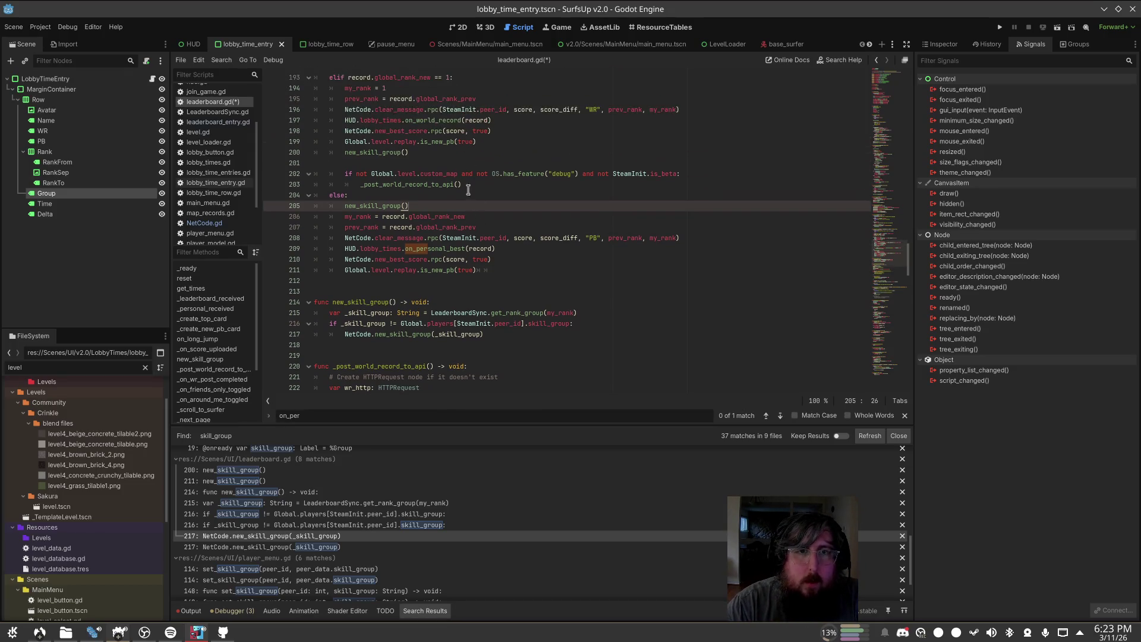
left_click(515, 314, "ctrl")
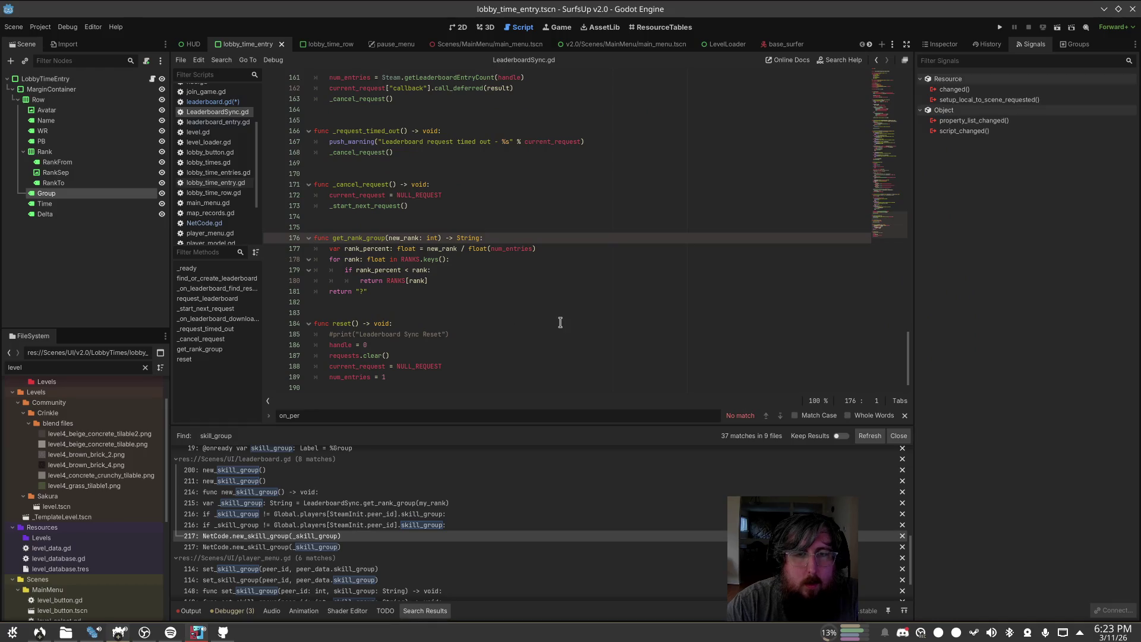
key("alt+Left")
key("alt+Left")
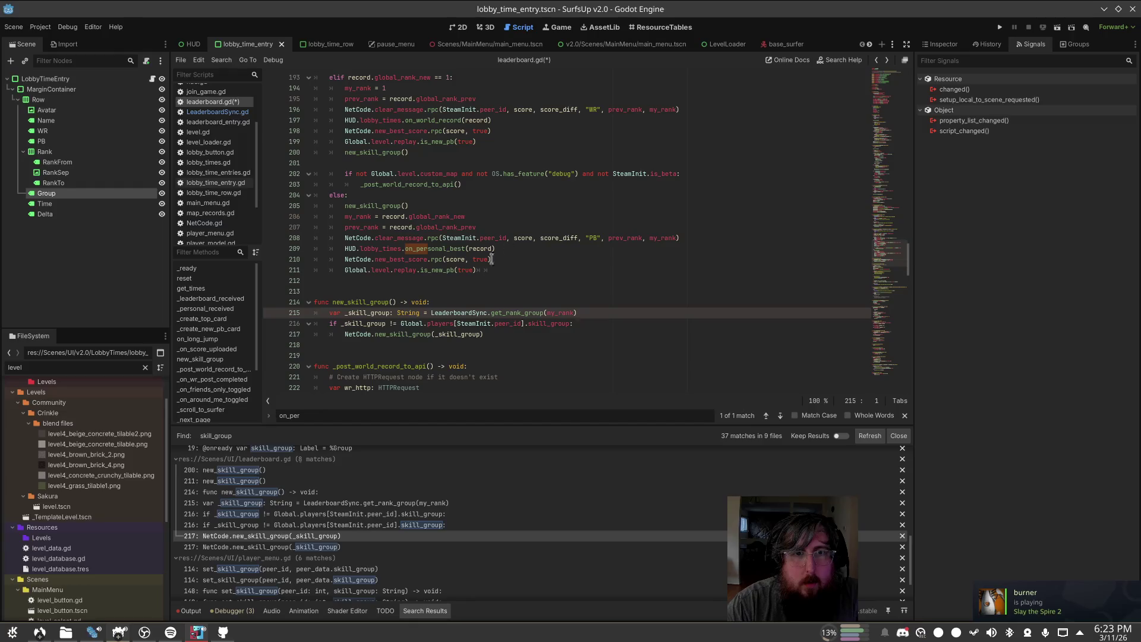
left_click(484, 280)
left_click(479, 227)
left_click(478, 206)
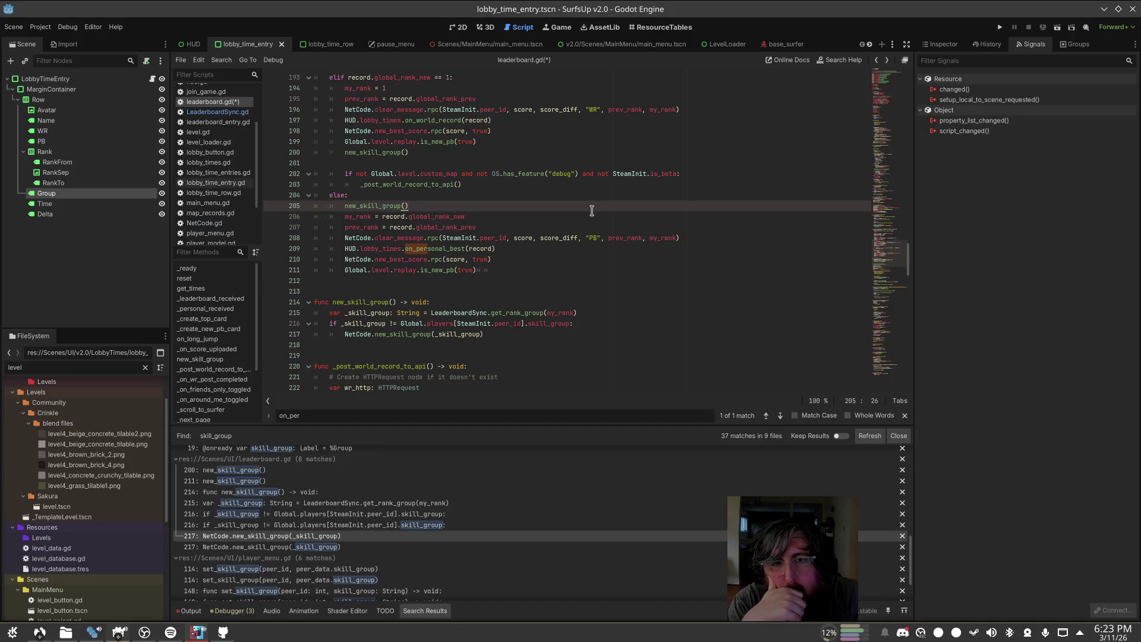
left_click(517, 313, "ctrl")
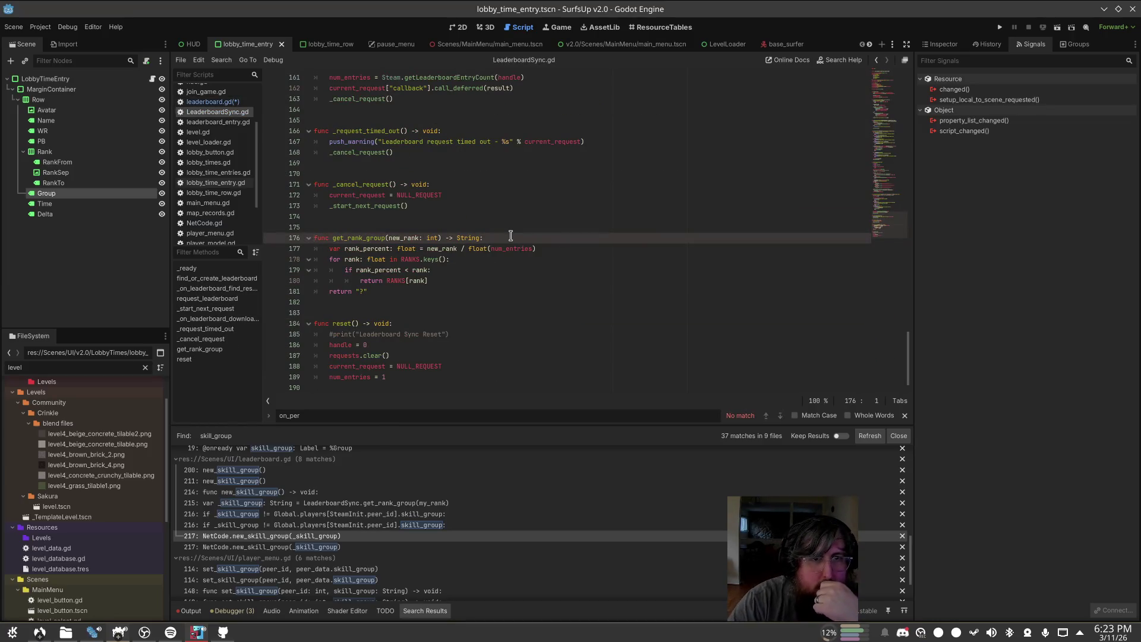
scroll(351, 243, "up", 8)
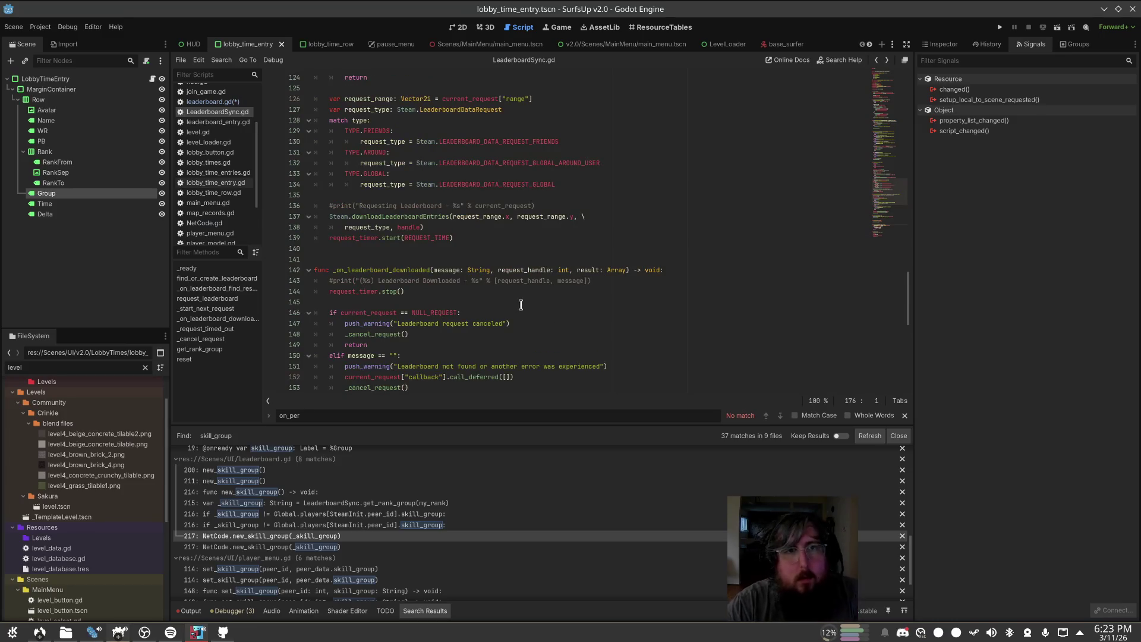
key("alt+Left")
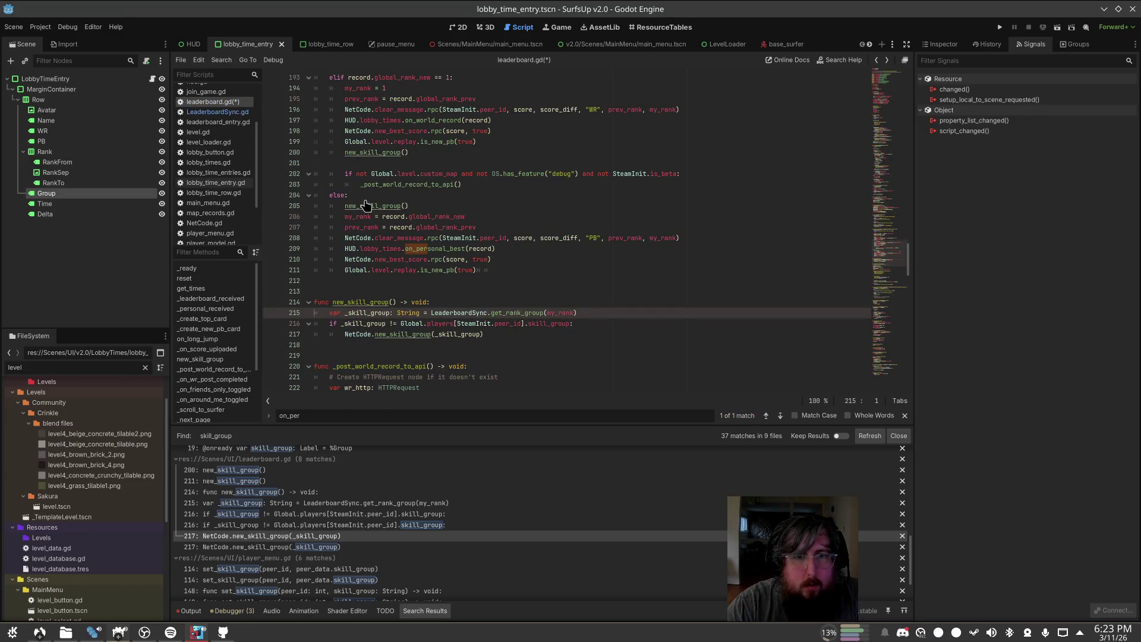
Step: Place new_skill_group() after the my_rank/prev_rank updates in both branches and save
left_click(571, 313)
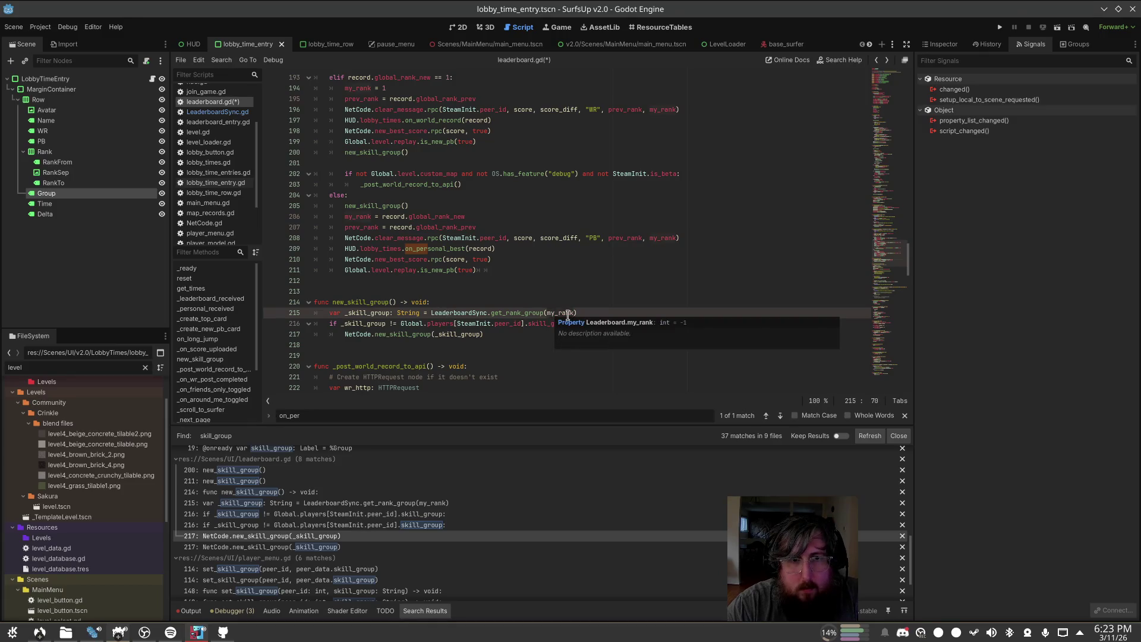
left_click(363, 217)
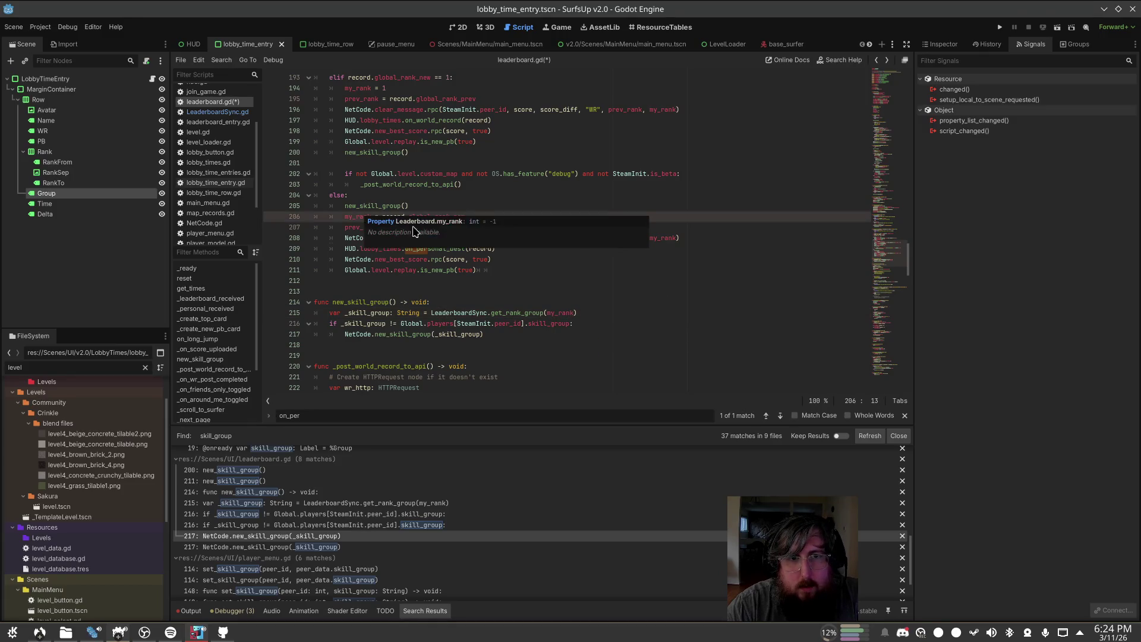
left_click(433, 197)
left_click(455, 208)
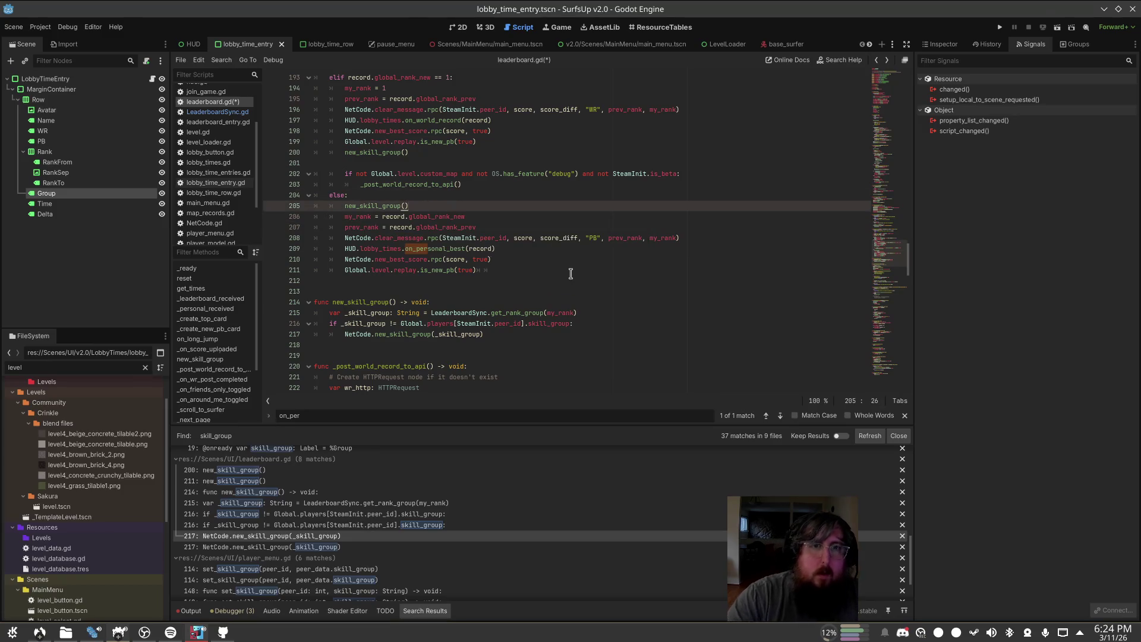
key("alt+Down")
key("alt+Down")
key("Up")
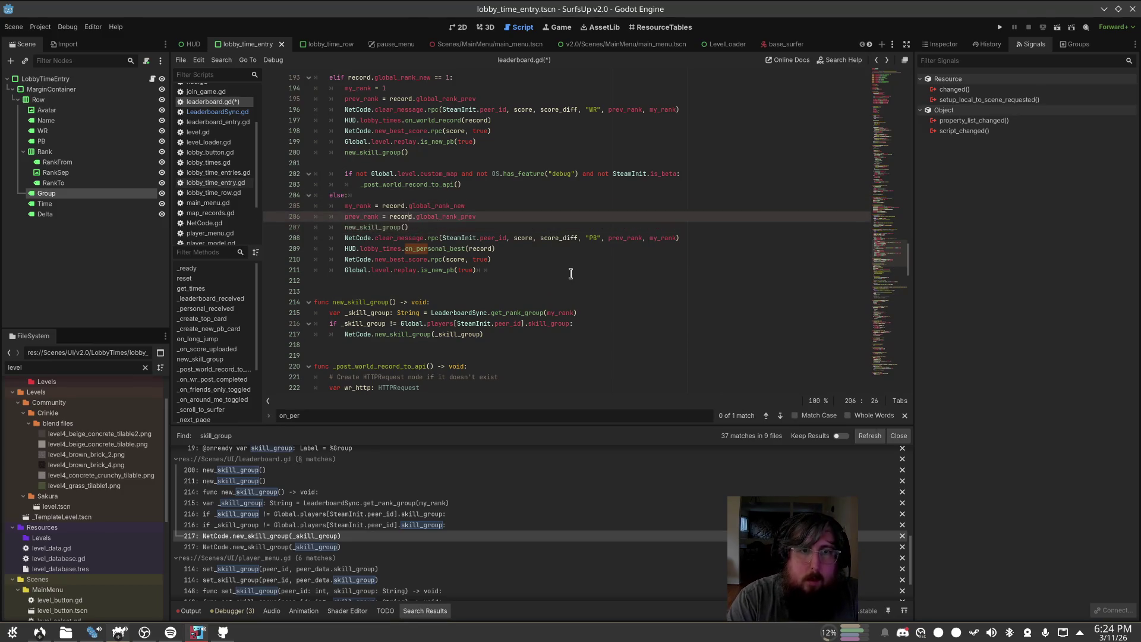
key("Up")
key("Up")
key("Up")
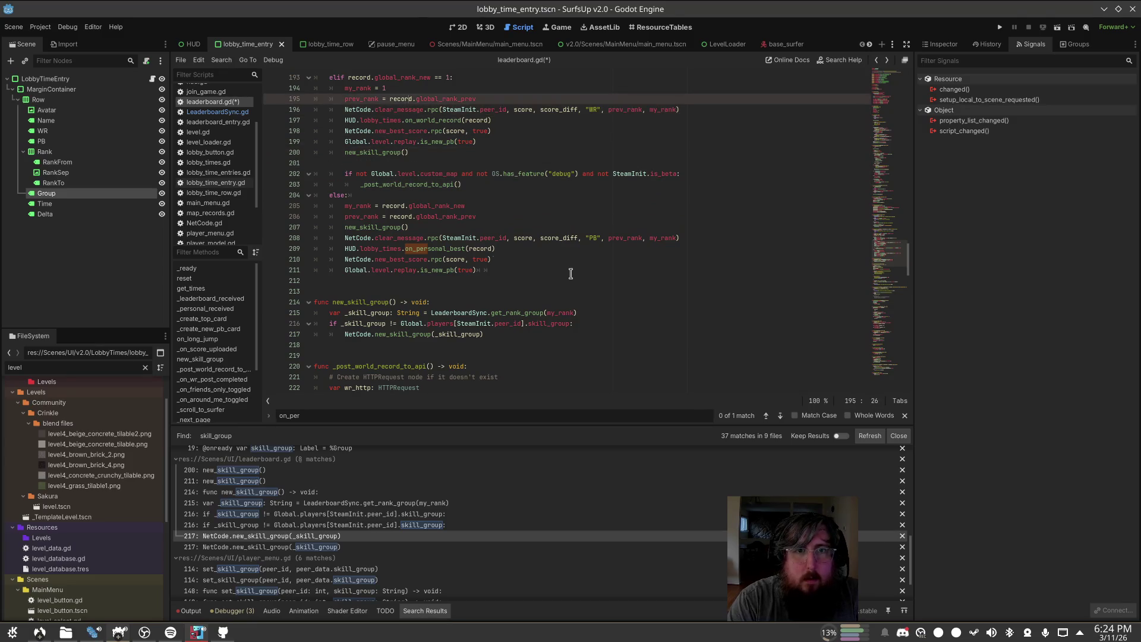
key("Return")
type("new_skill_group()")
key("ctrl+s")
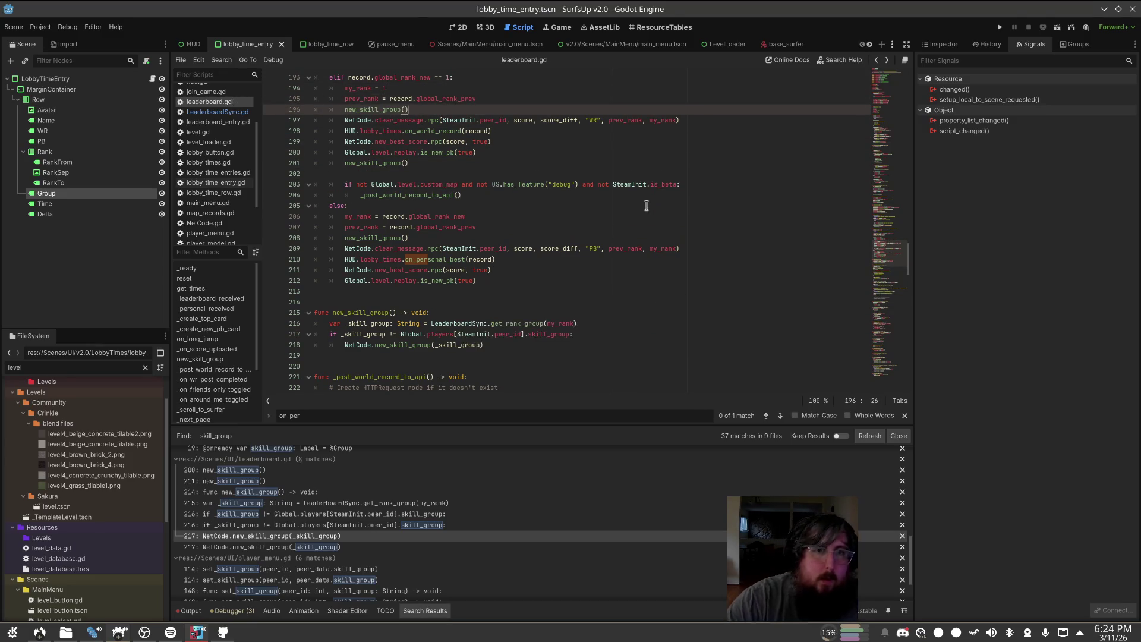
Step: Review lobby_time_row.gd, lobby_time_entries.gd and lobby_time_entry.gd from the script list
scroll(233, 124, "down", 1)
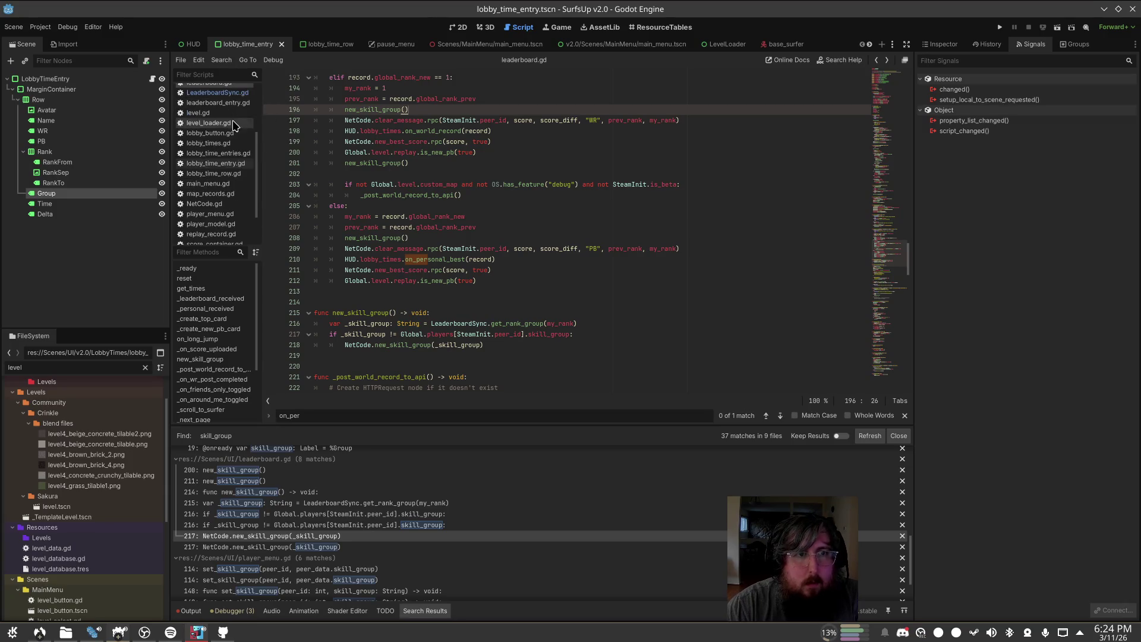
left_click(236, 174)
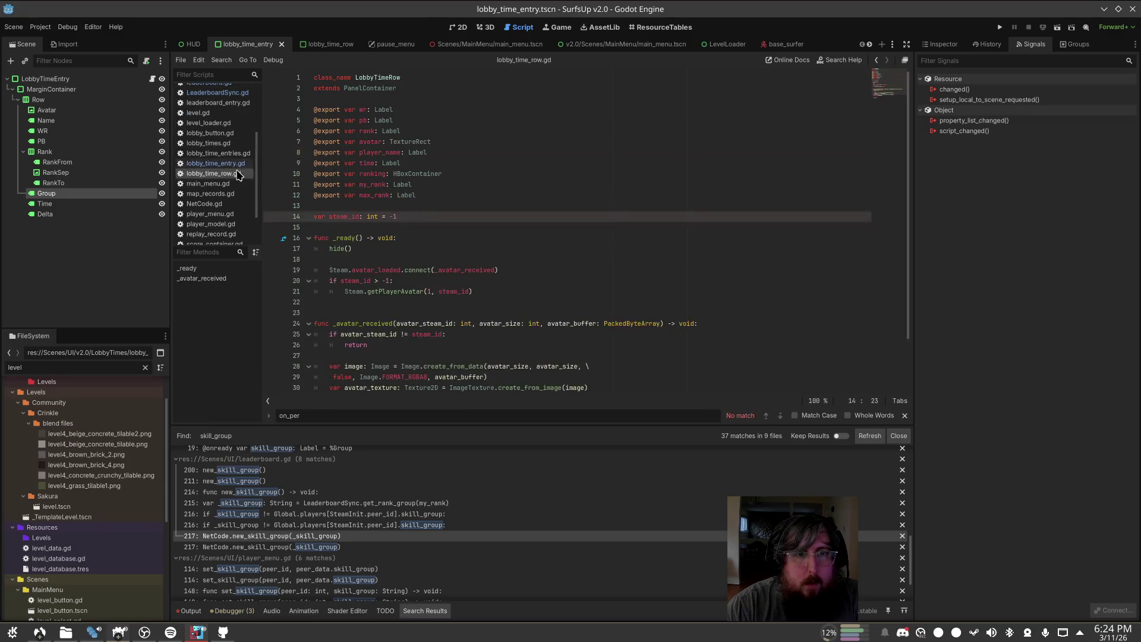
left_click(219, 153)
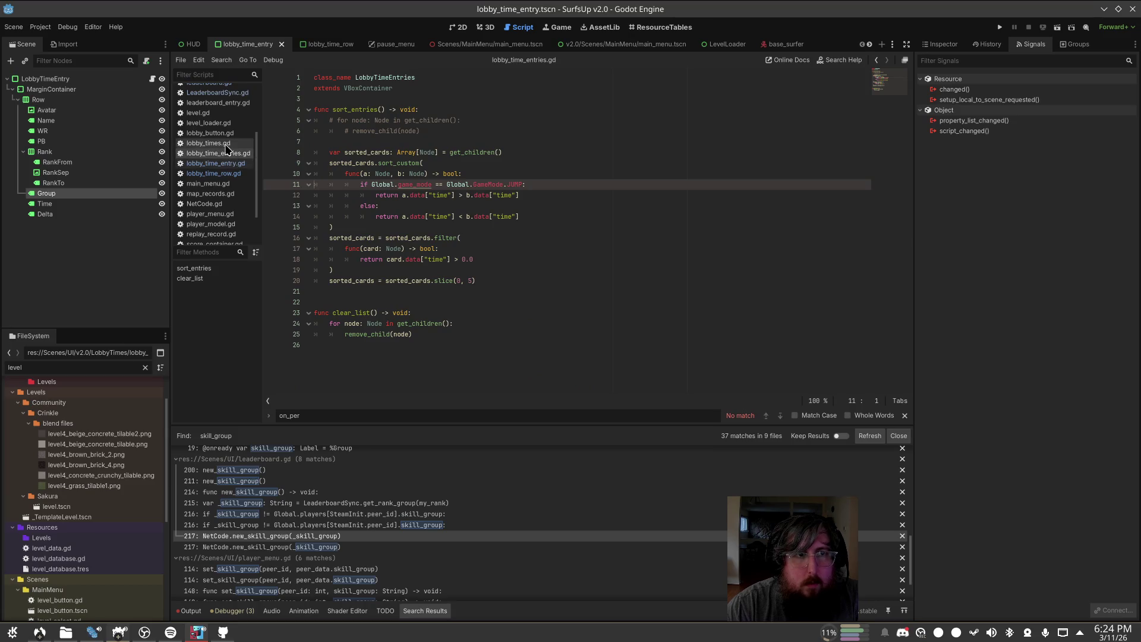
left_click(235, 173)
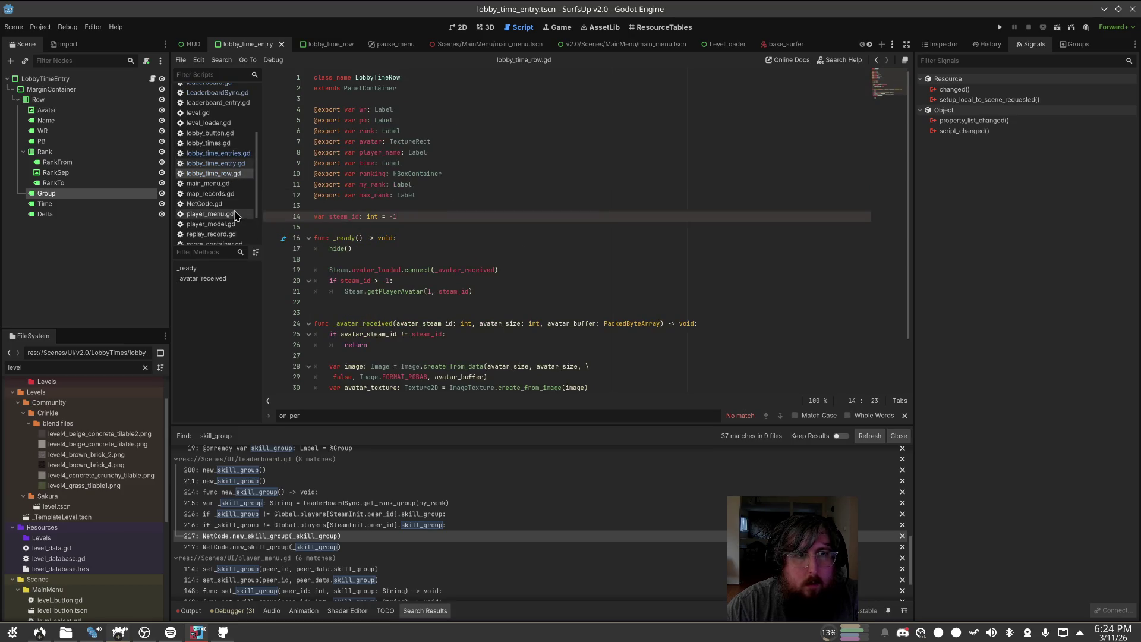
scroll(238, 183, "up", 3)
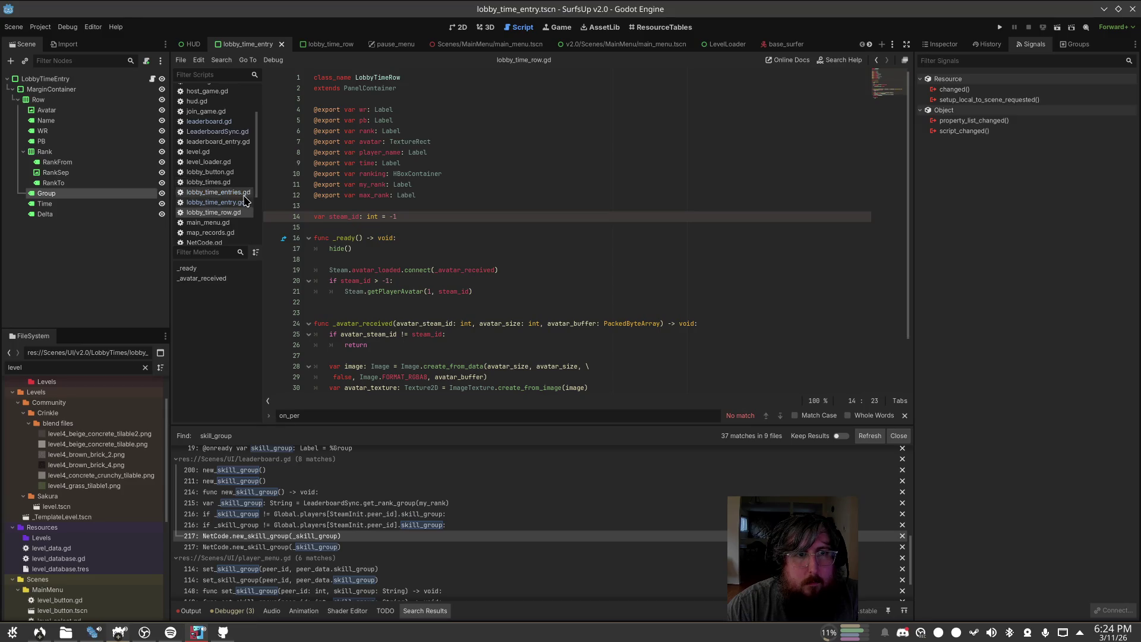
left_click(222, 193)
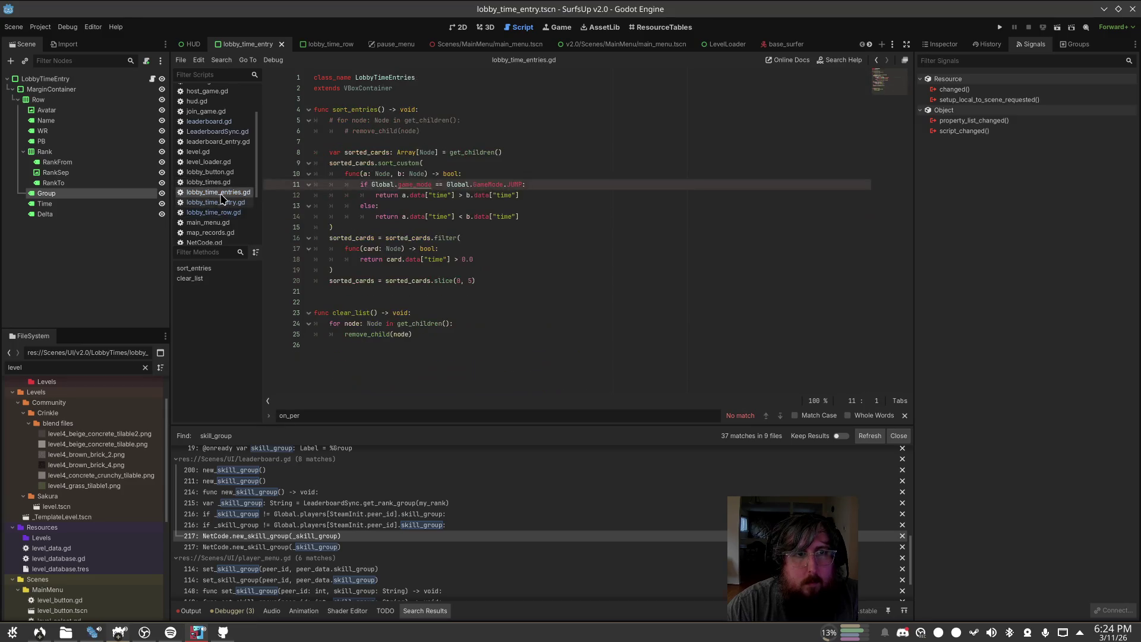
left_click(238, 203)
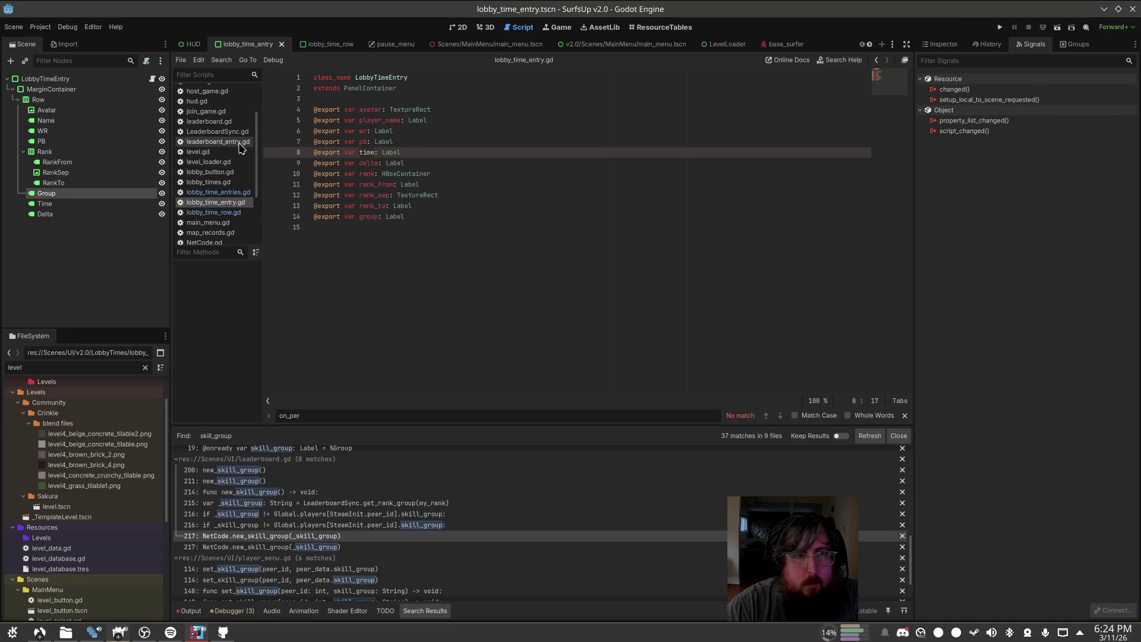
scroll(241, 163, "down", 2)
scroll(240, 164, "down", 3)
Step: In times_feed.gd, start a new line after the rank-hiding check: entry.group = Global.play
left_click(206, 227)
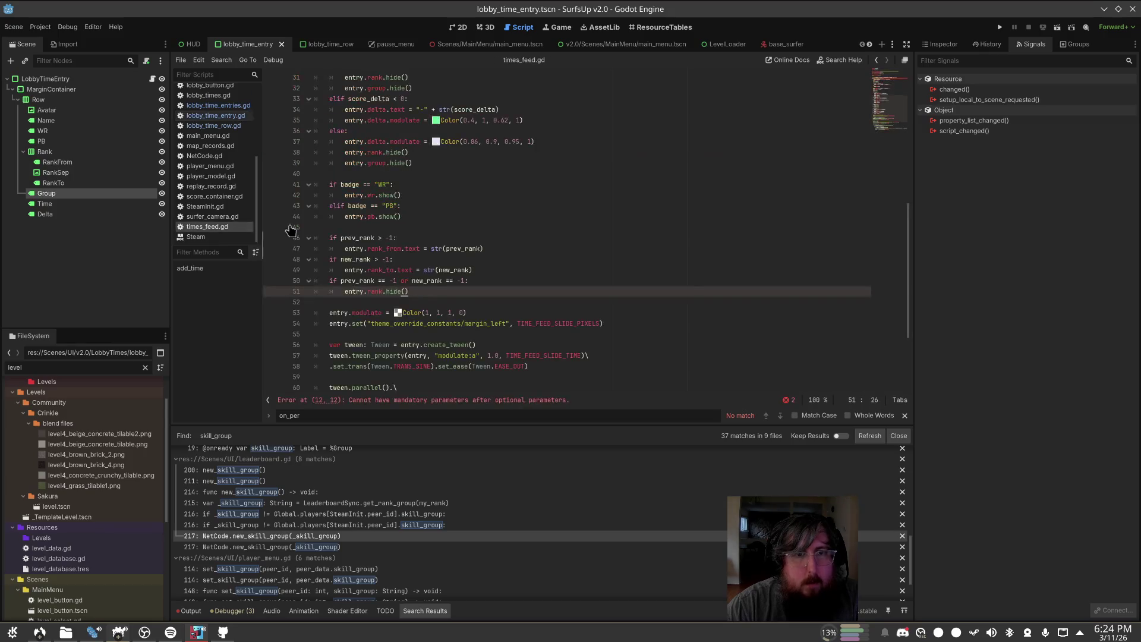
left_click(457, 302)
key("Left")
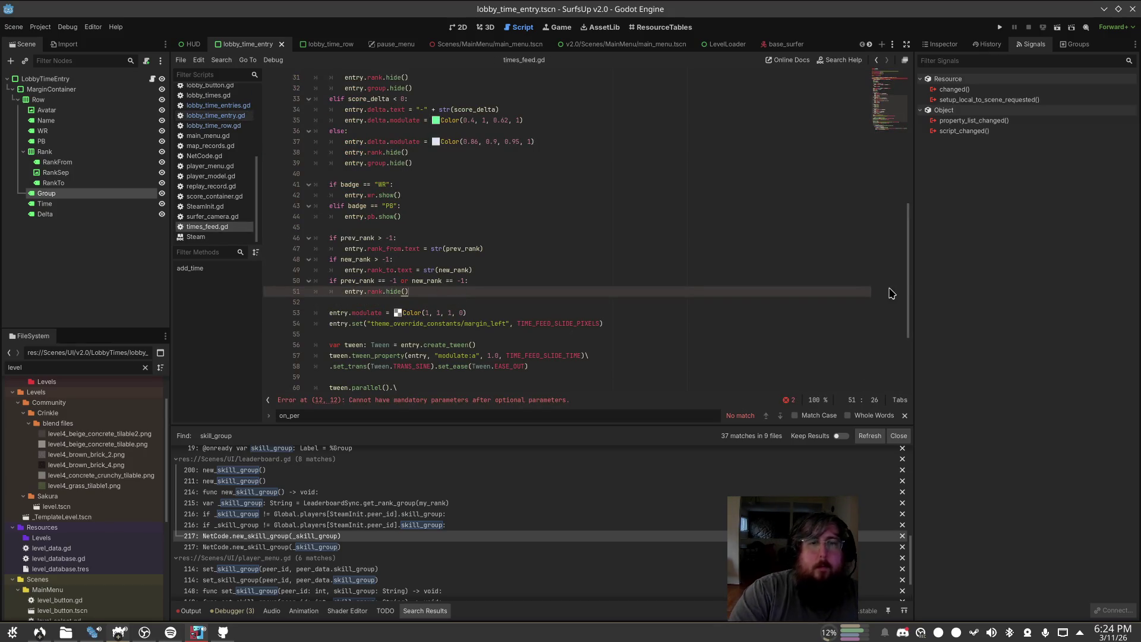
scroll(556, 161, "down", 1)
key("Return")
key("Return")
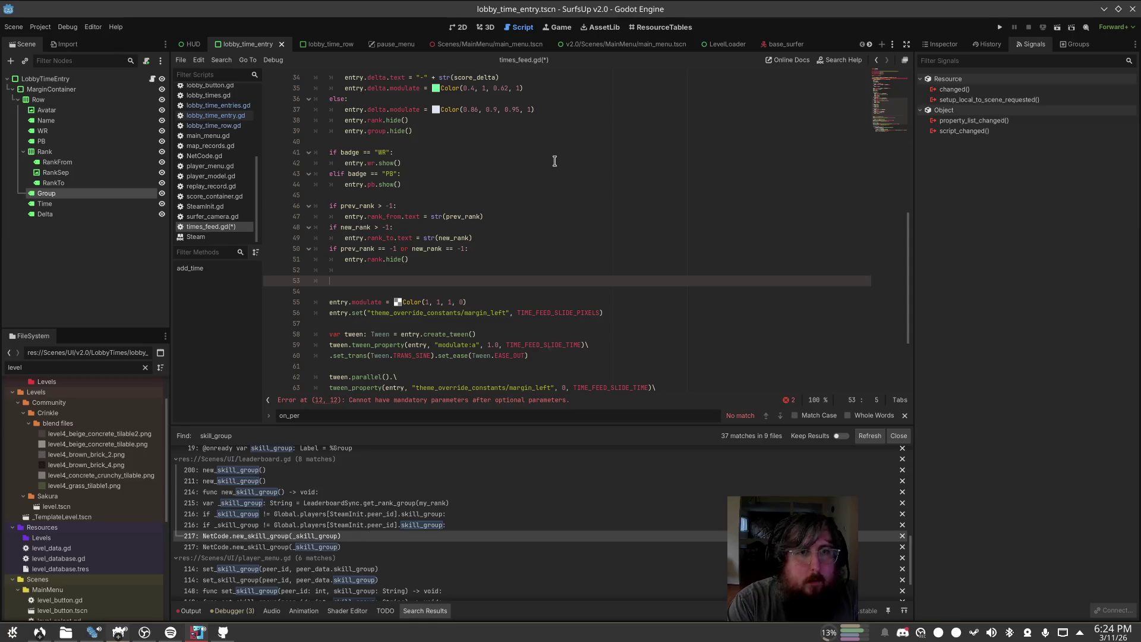
type("entry.group =")
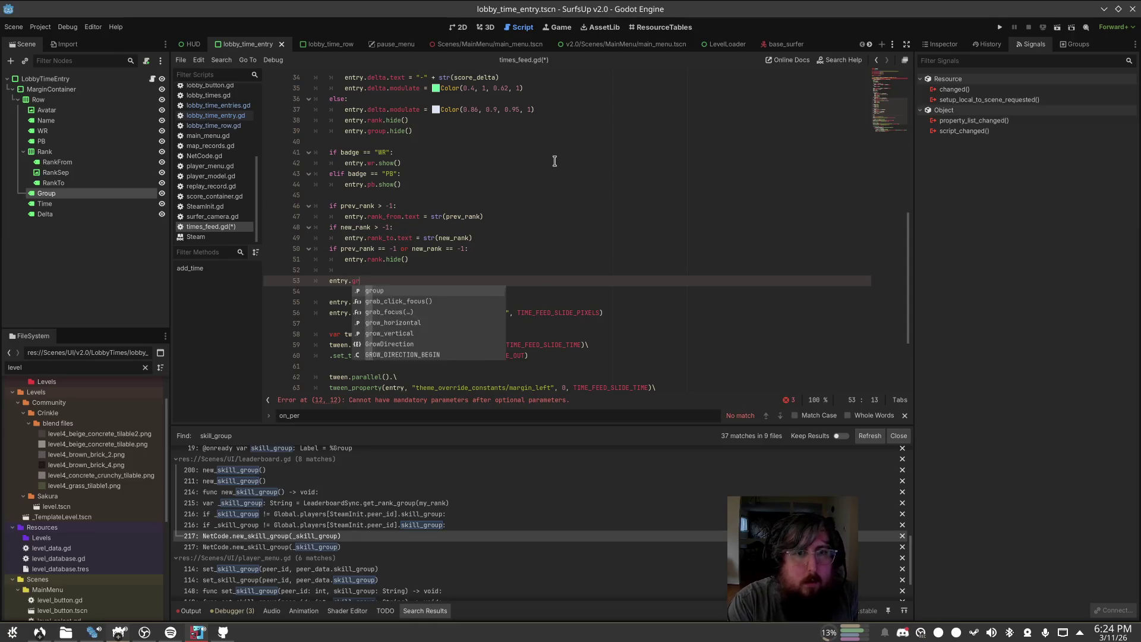
type(" Global.play")
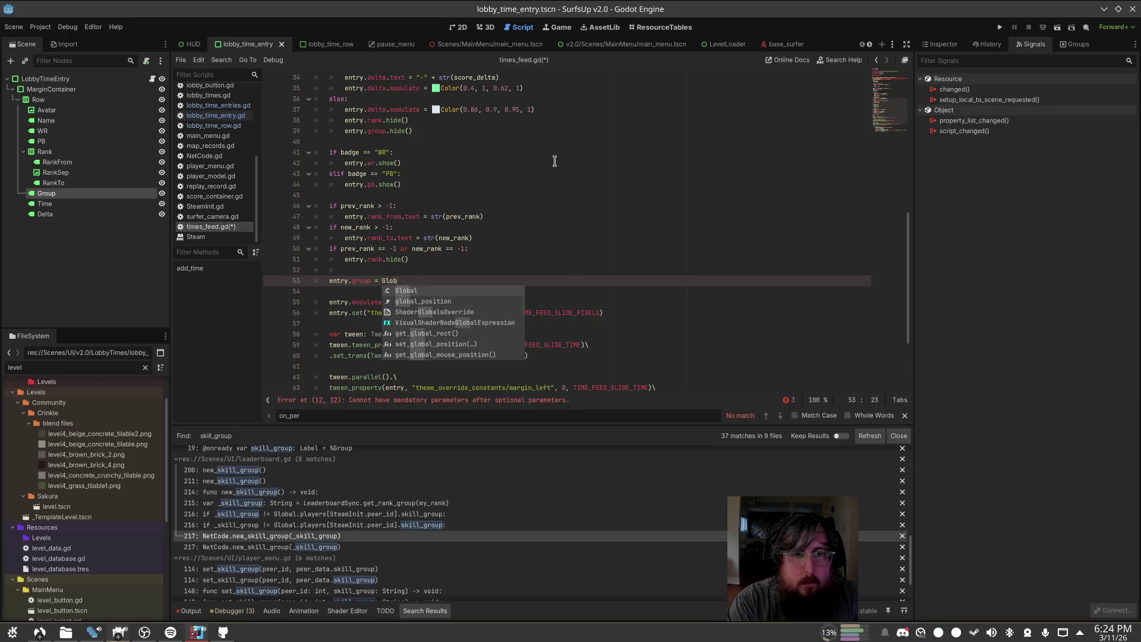
Step: Complete the line as entry.group = Global.players[peer_id].skill_group and save times_feed.gd
key("Return")
type("[")
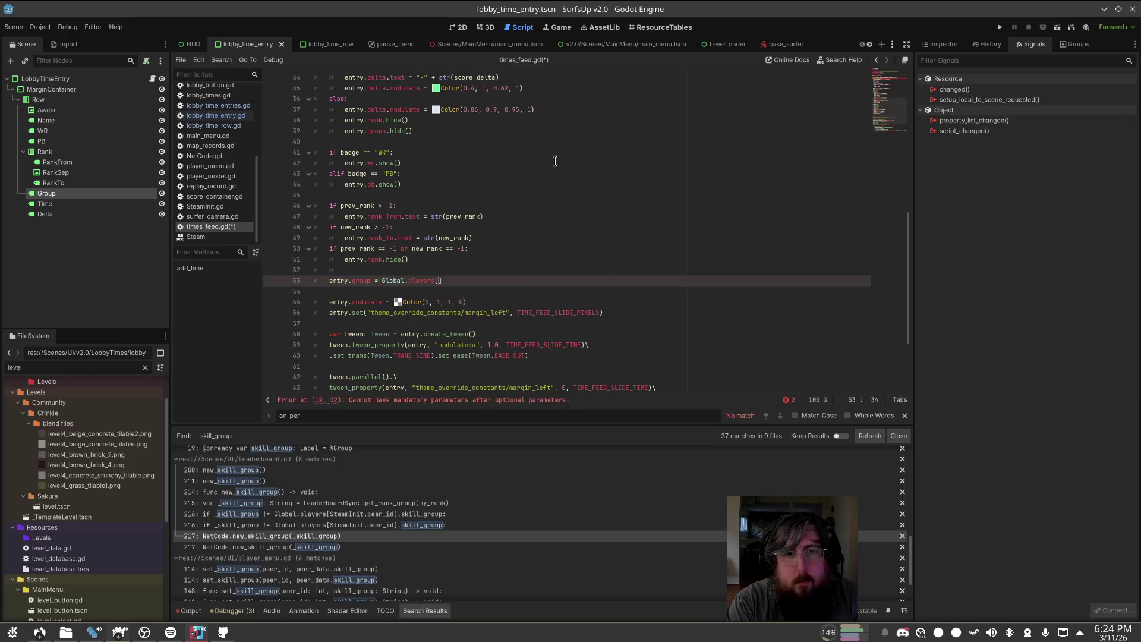
key("BackSpace")
key("BackSpace")
type("p")
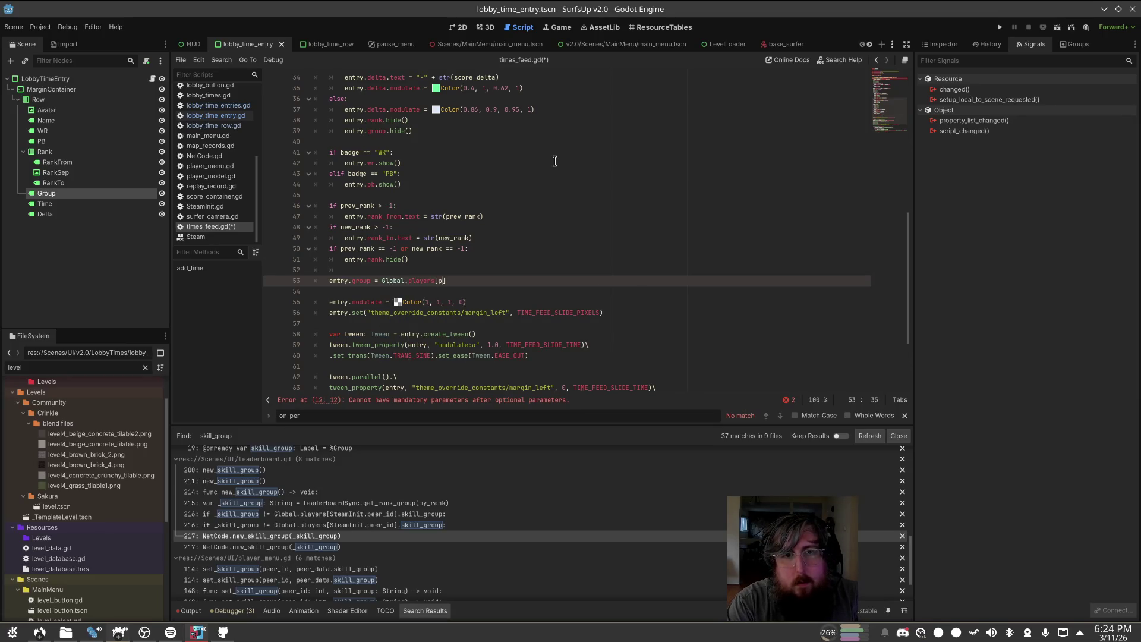
scroll(555, 161, "up", 5)
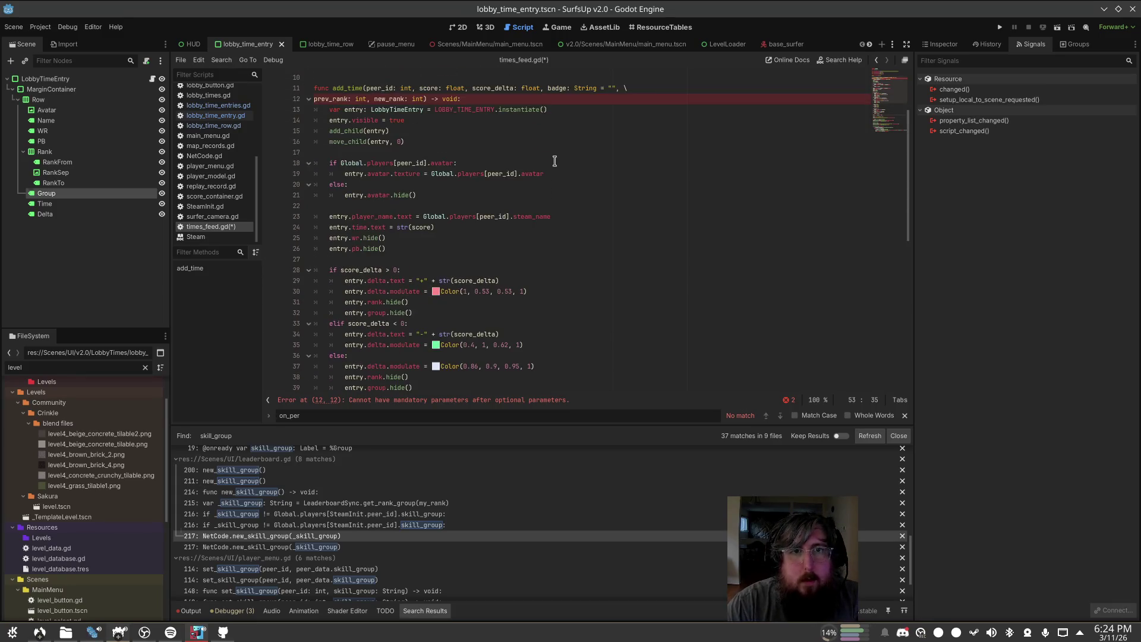
type("eer")
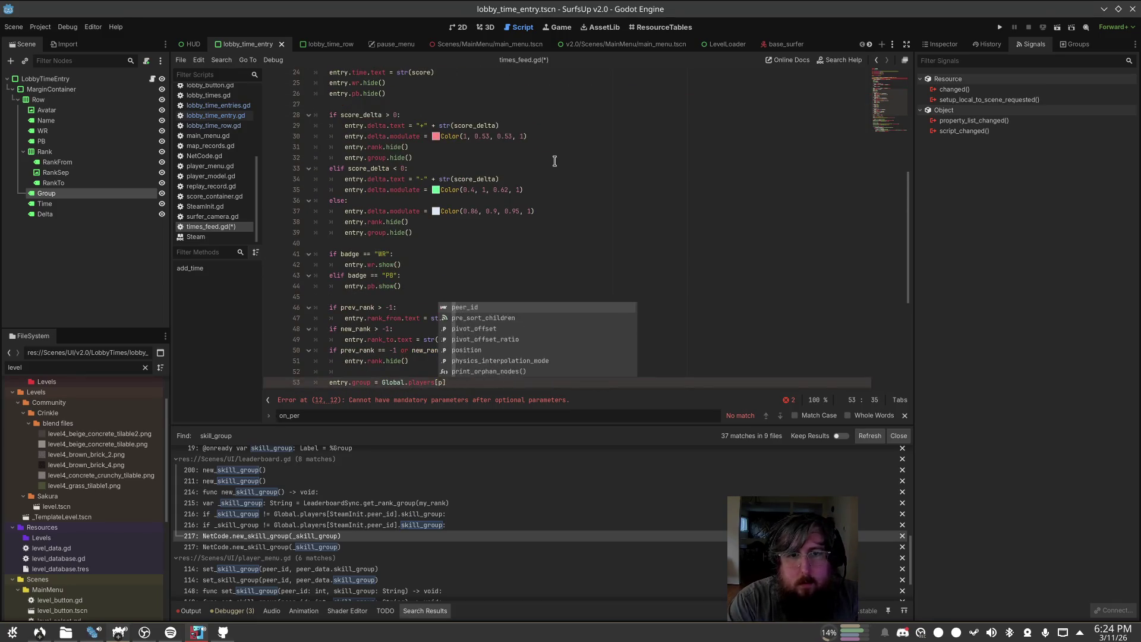
type("_id0")
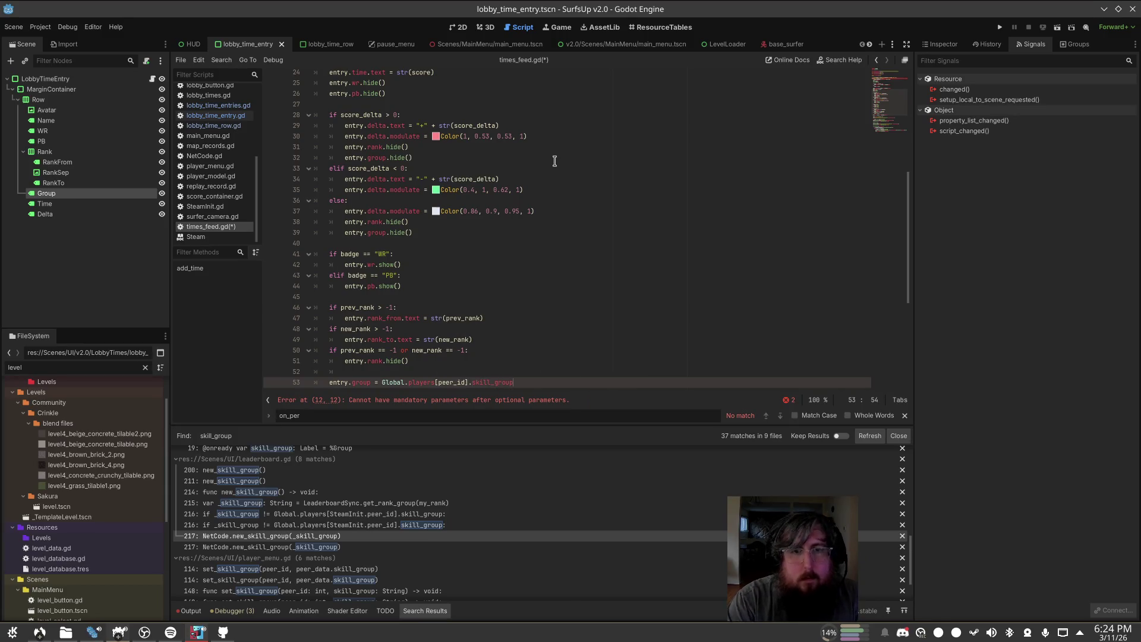
key("ctrl+s")
left_click(566, 149)
scroll(654, 196, "down", 4)
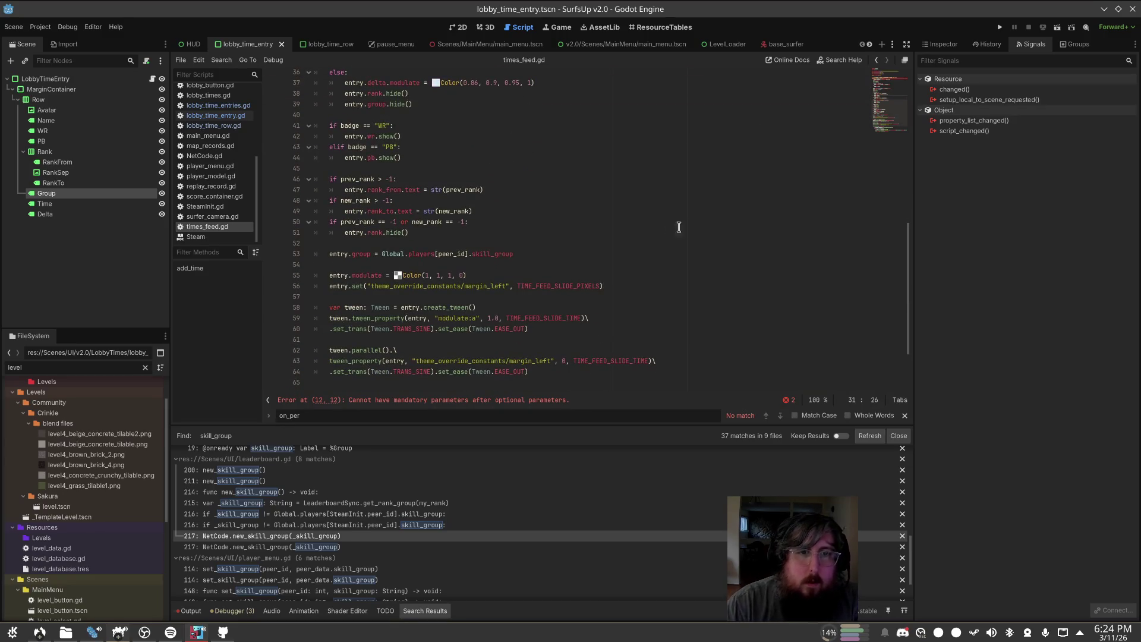
scroll(597, 196, "down", 2)
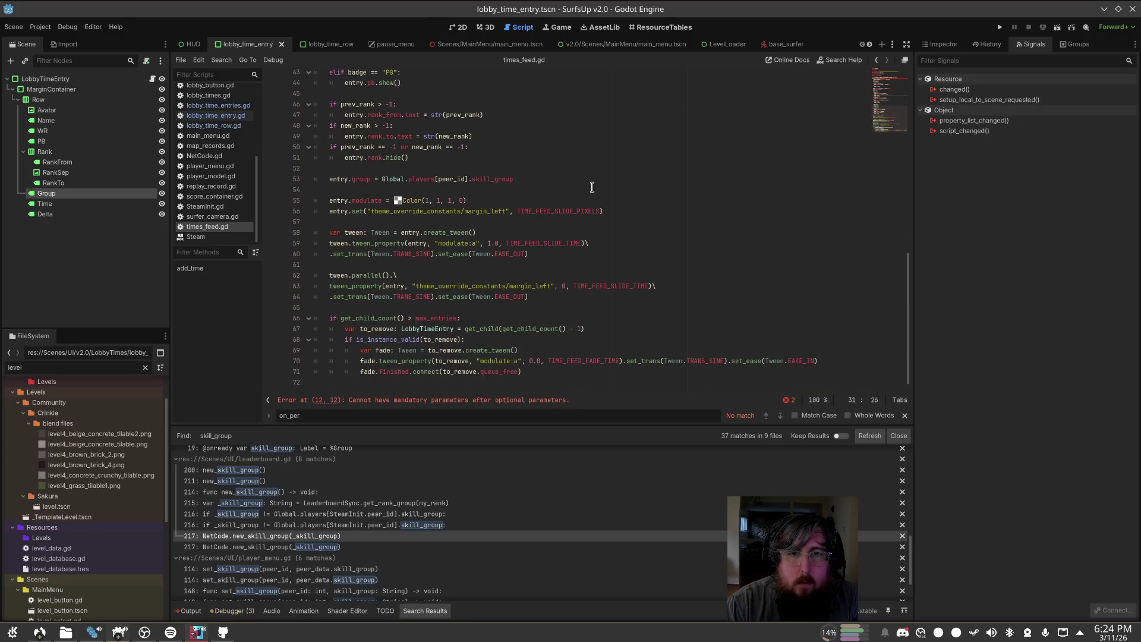
Step: Run the game to test the feed and open a new browser tab
left_click(999, 27)
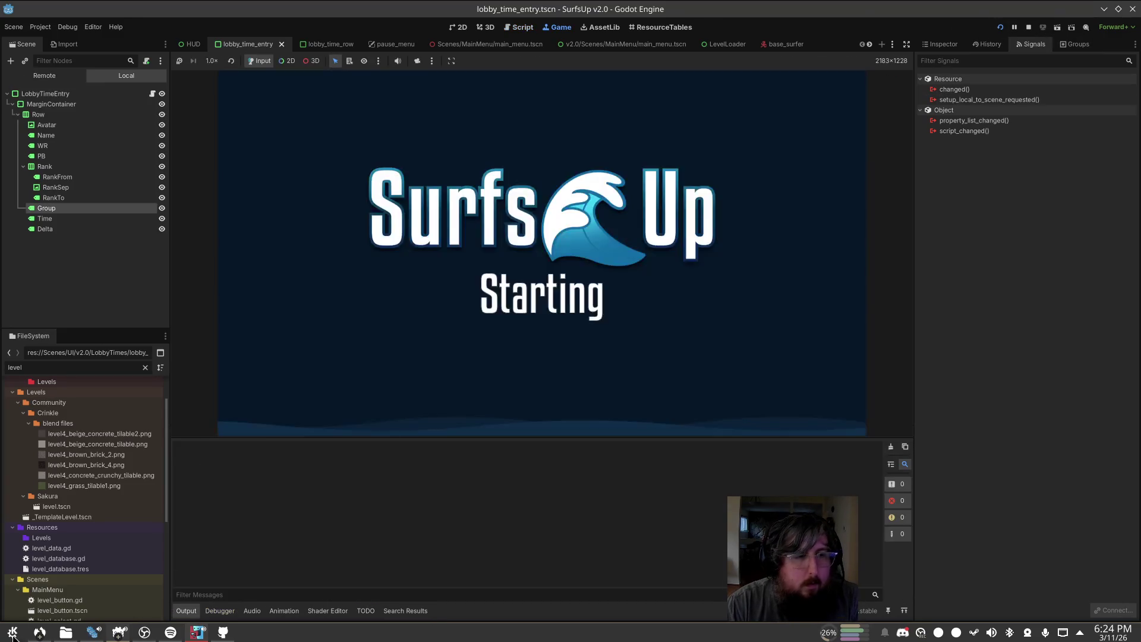
left_click(40, 633)
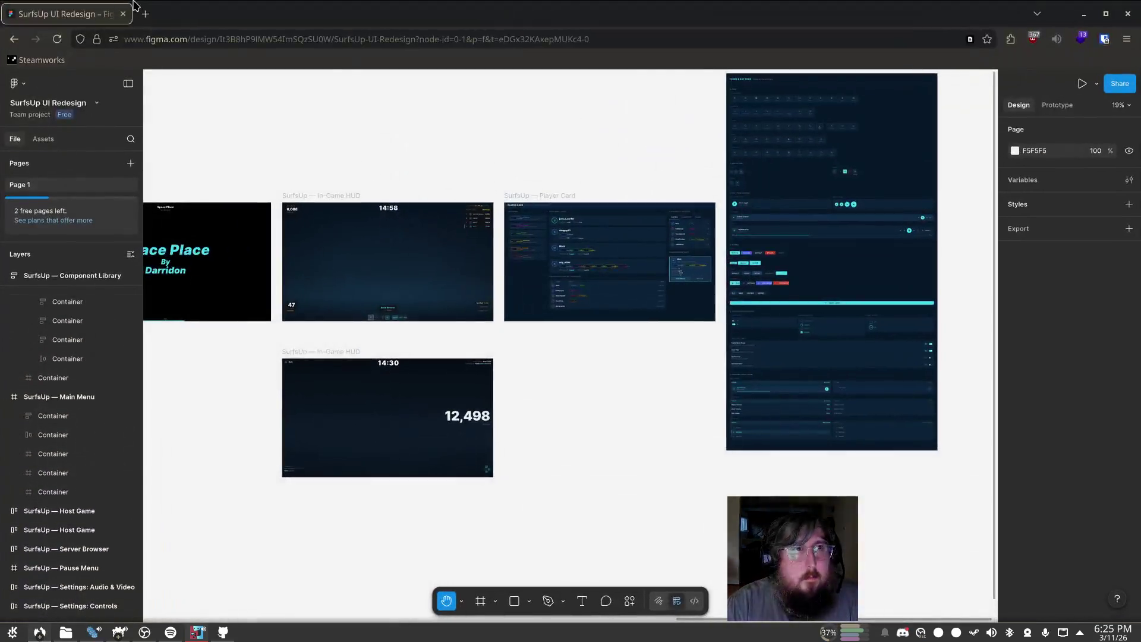
key("ctrl+t")
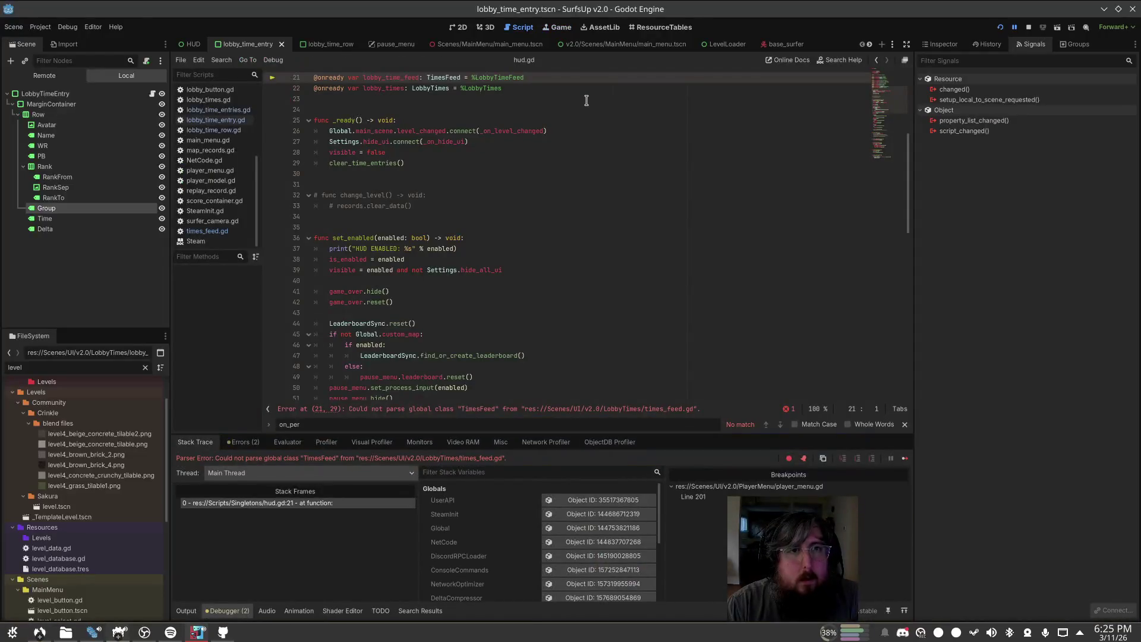
left_click(580, 217)
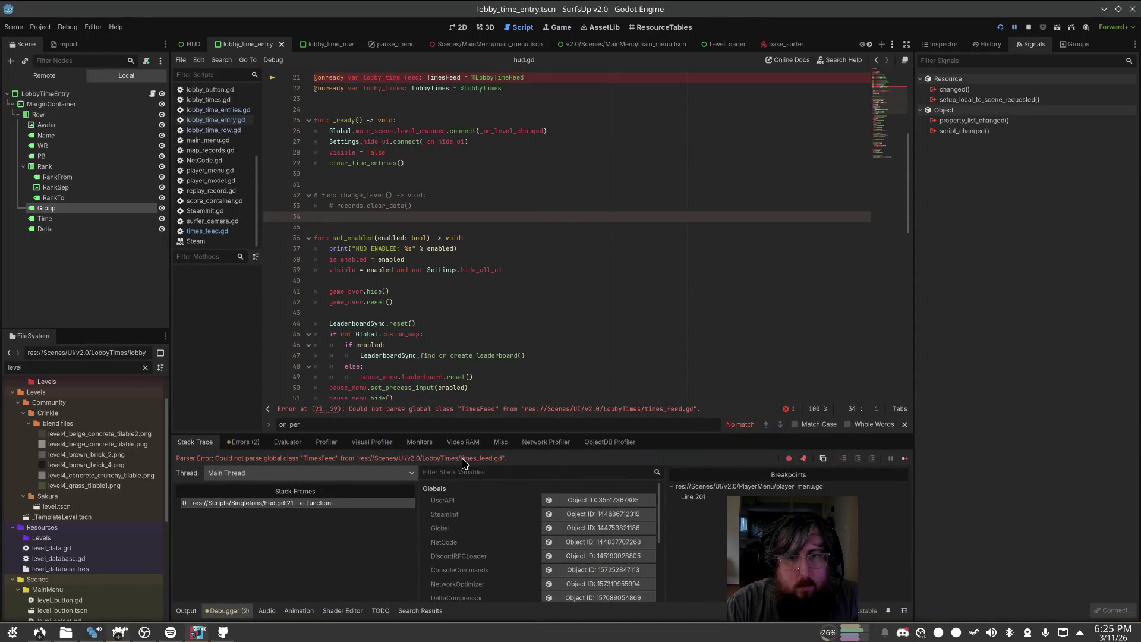
Step: Default prev_rank and new_rank to -1 in add_time's signature and save times_feed.gd
left_click(457, 88)
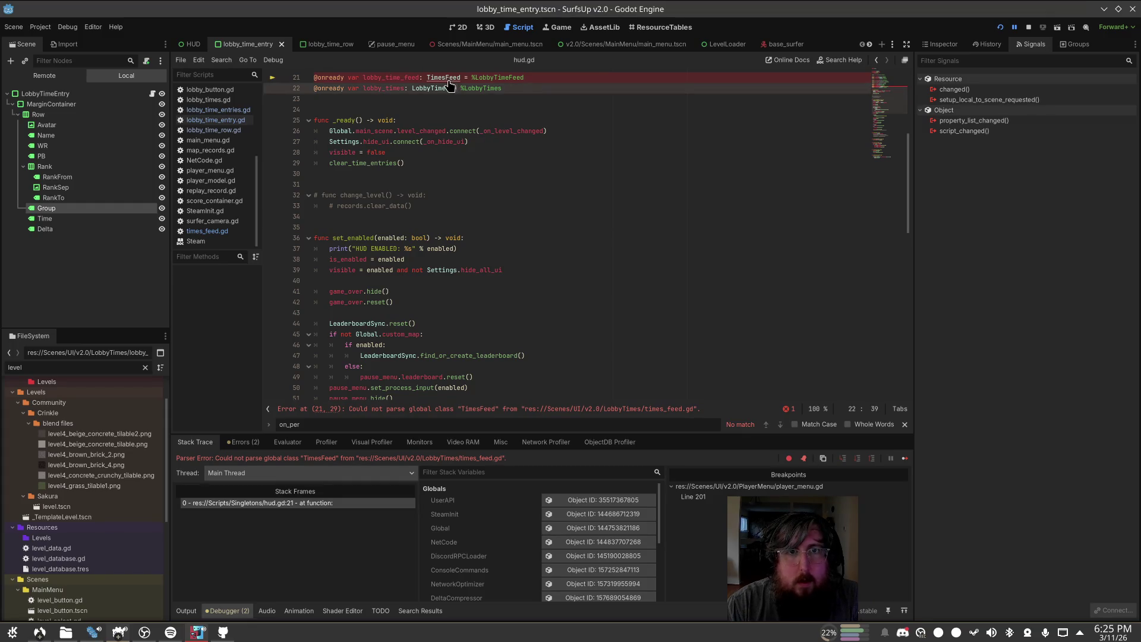
left_click(449, 82, "ctrl")
left_click(576, 205)
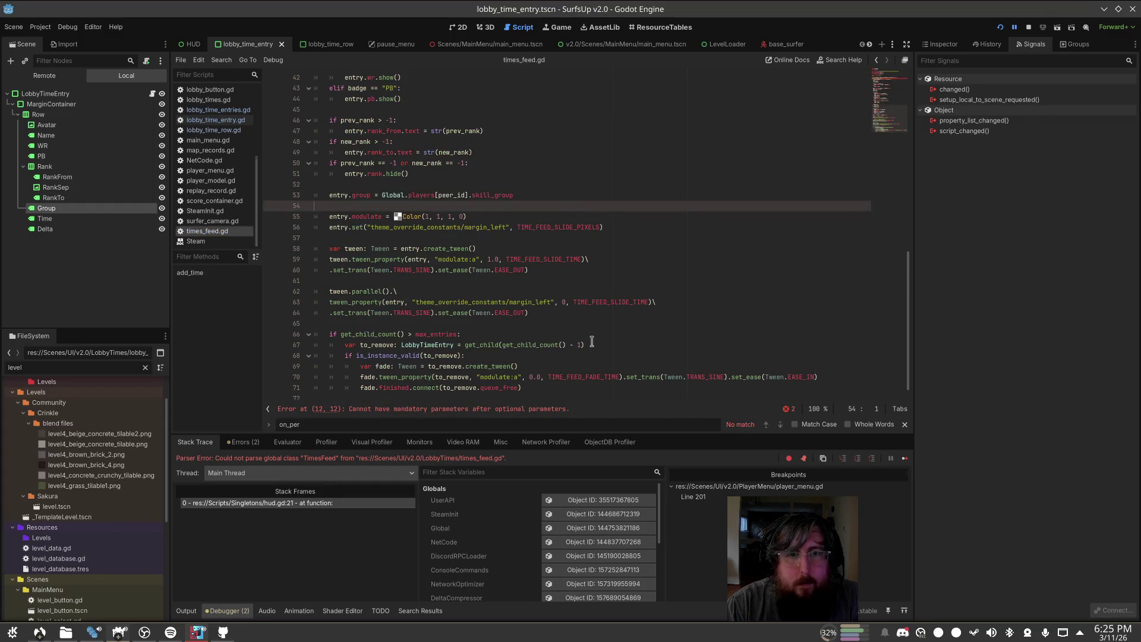
left_click(500, 410)
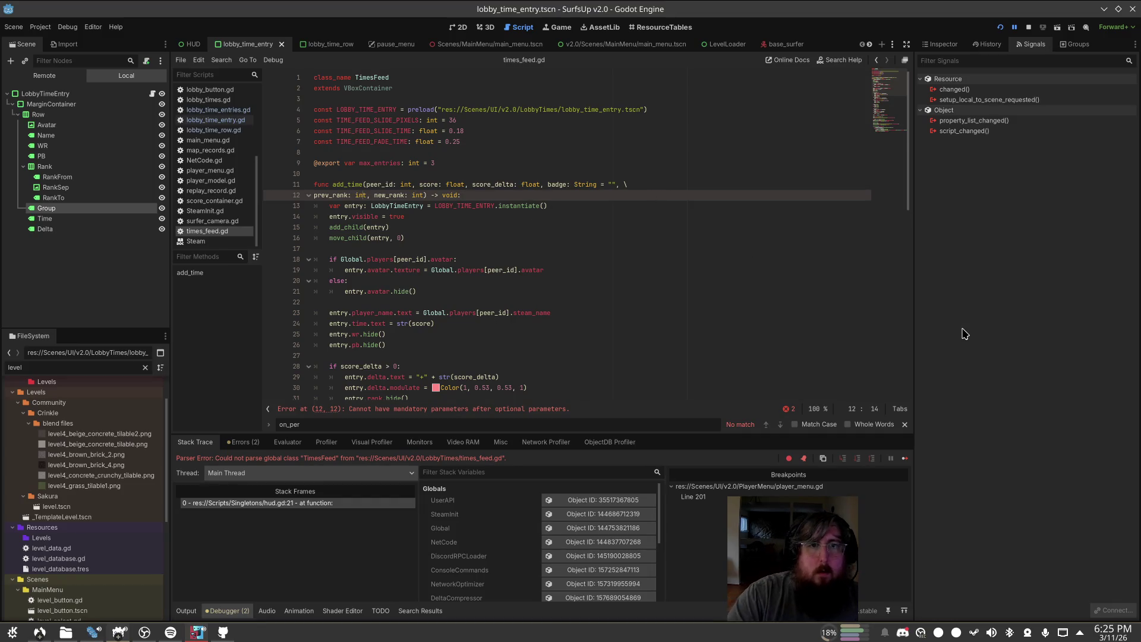
type("= -1")
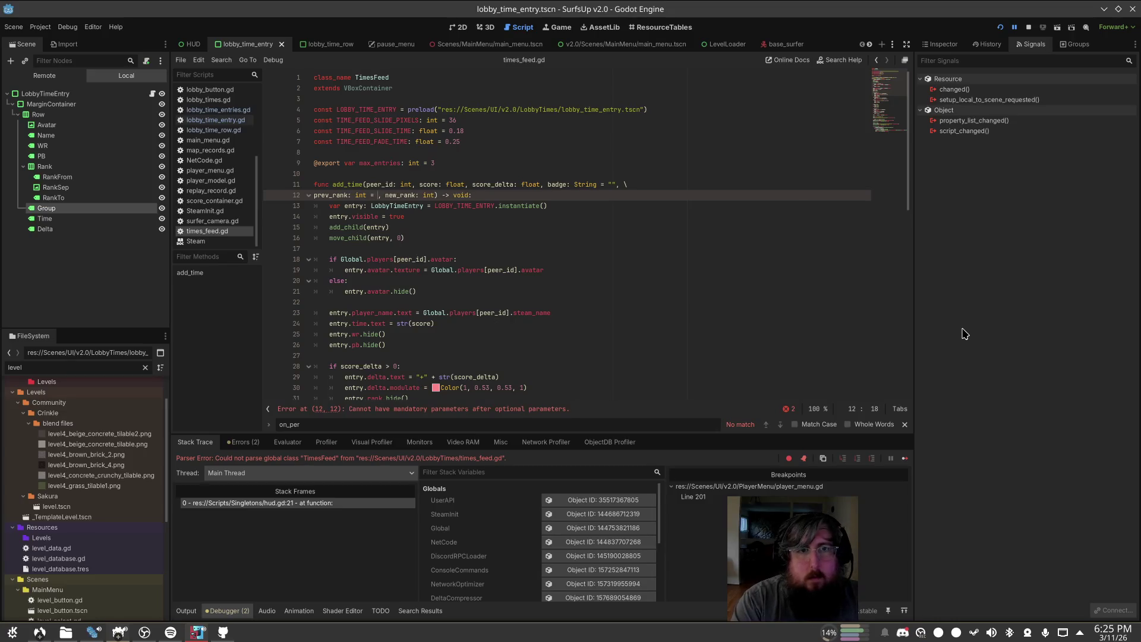
key("ctrl+Right")
key("ctrl+Right")
key("ctrl+Right")
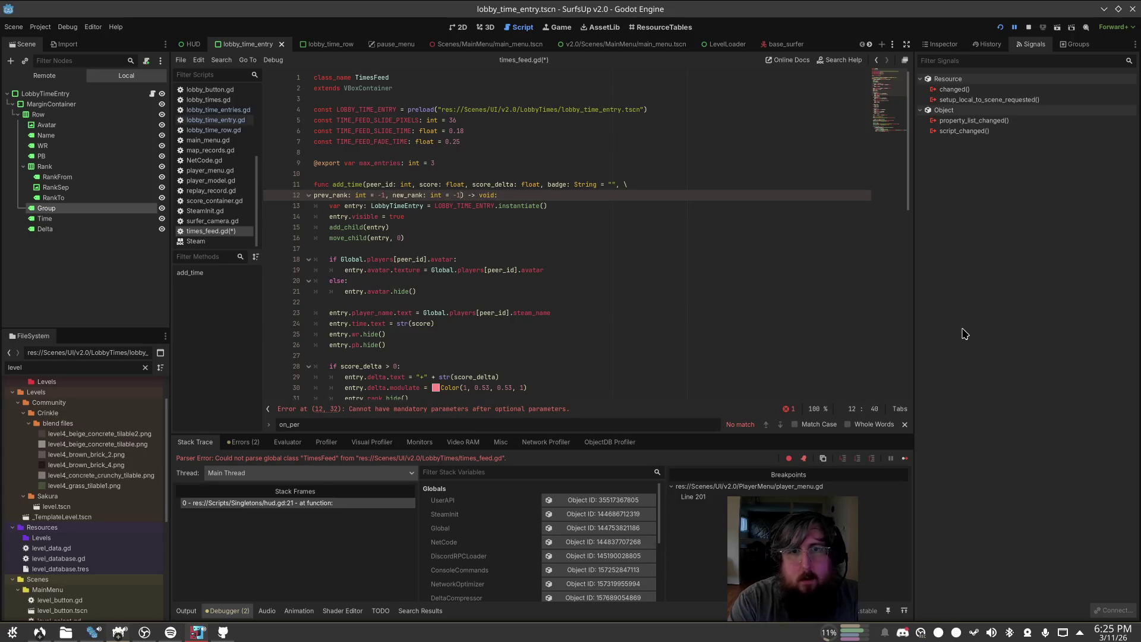
key("ctrl+s")
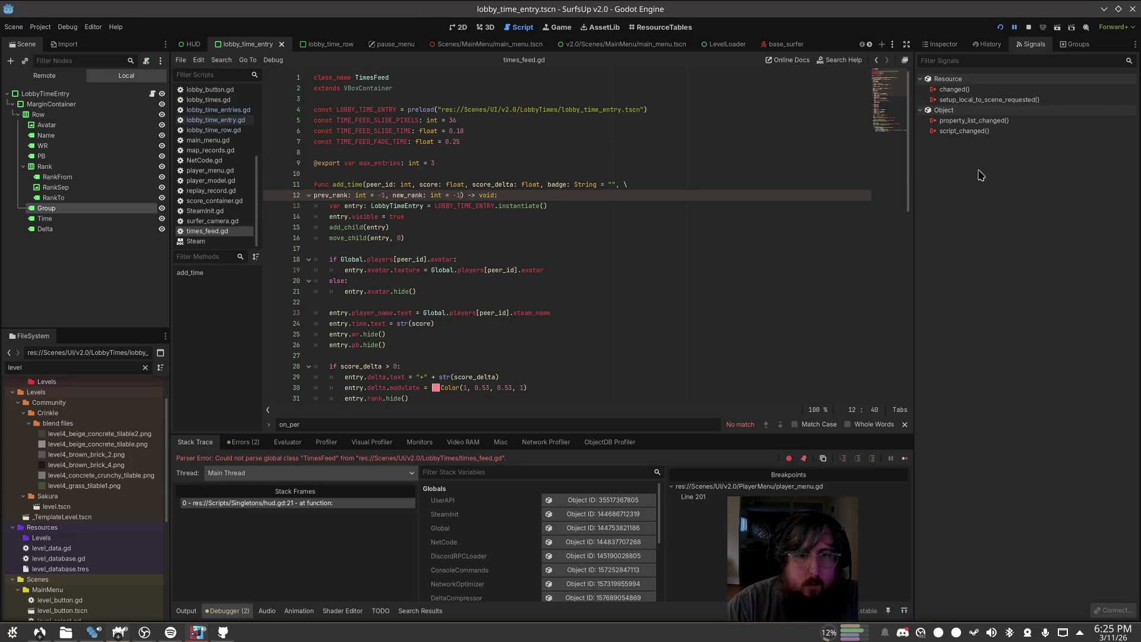
Step: Stop the failed run, relaunch SurfsUp, and switch to the Steamworks dashboard
left_click(1028, 28)
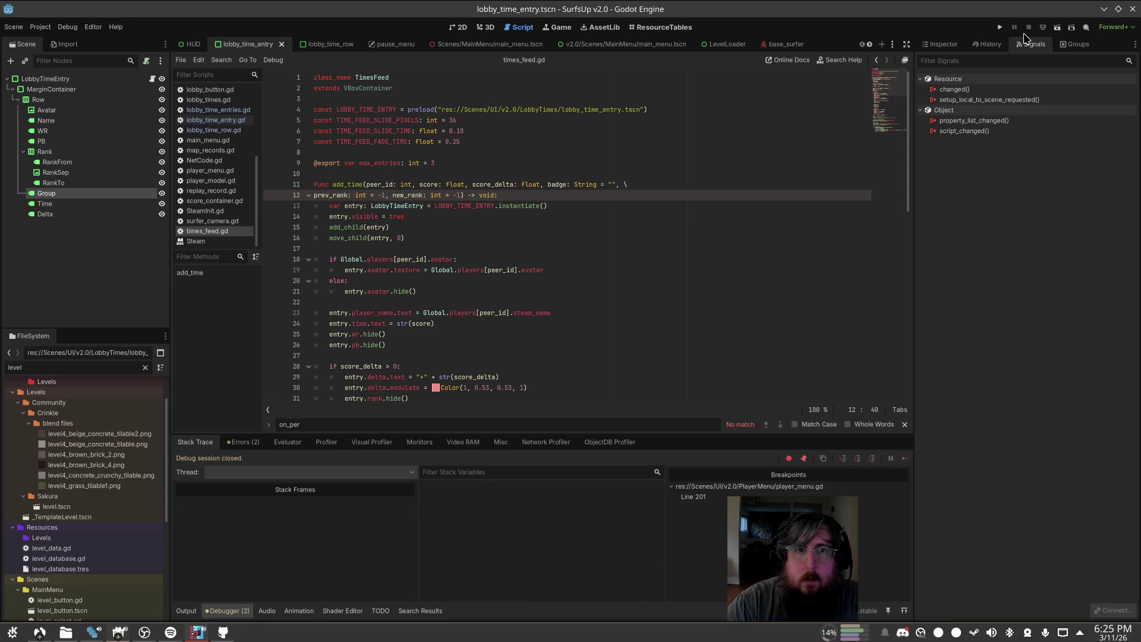
left_click(603, 312)
left_click(705, 185)
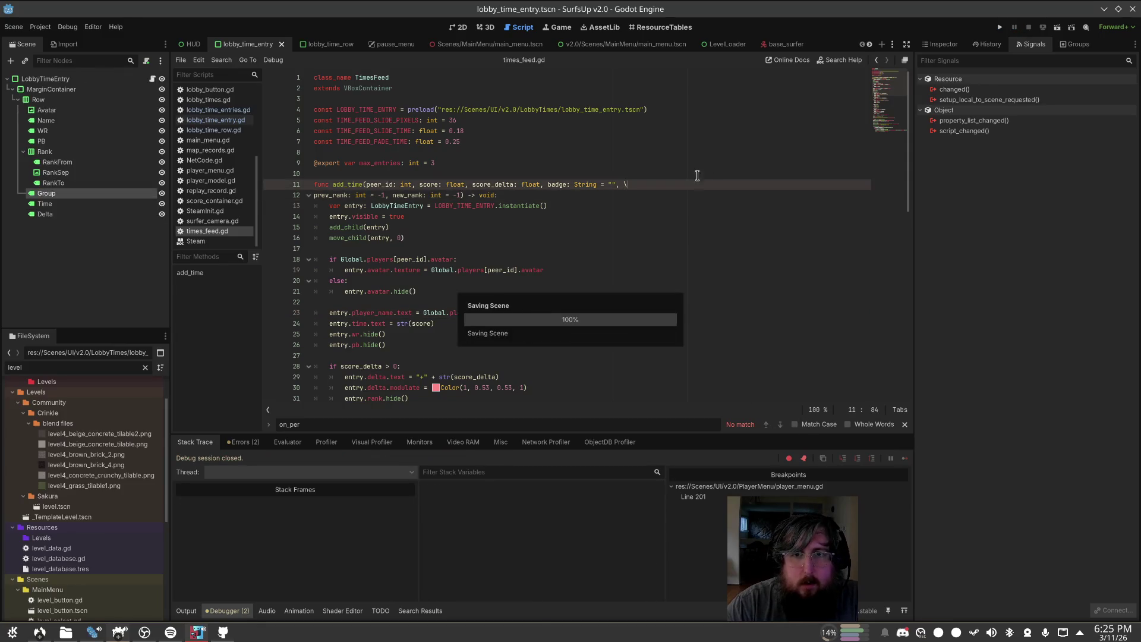
left_click(640, 192)
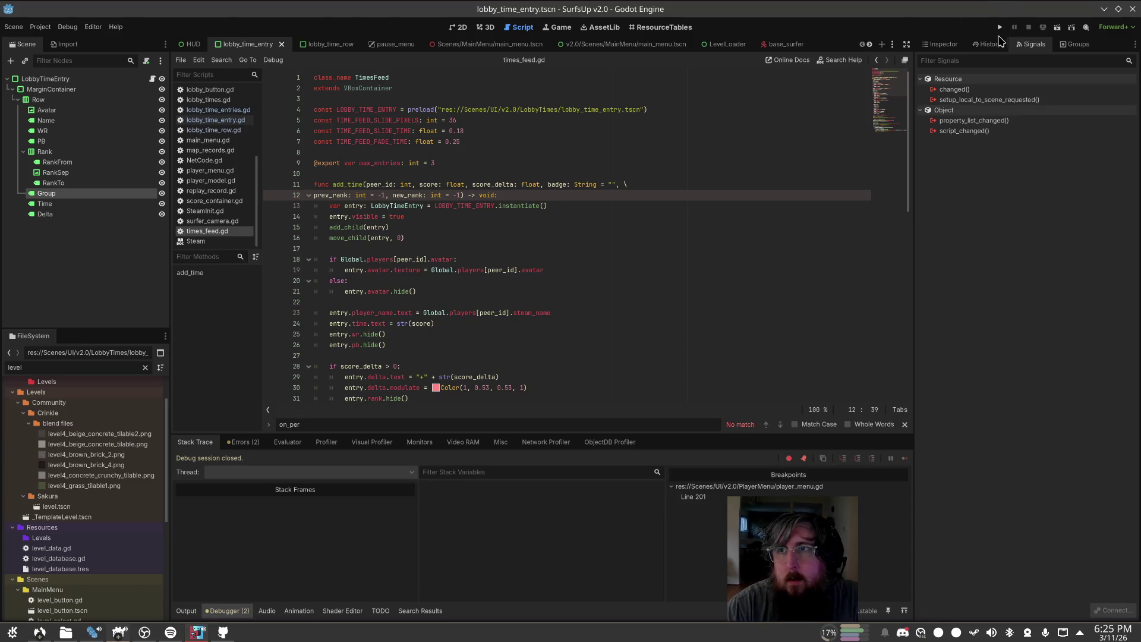
left_click(996, 26)
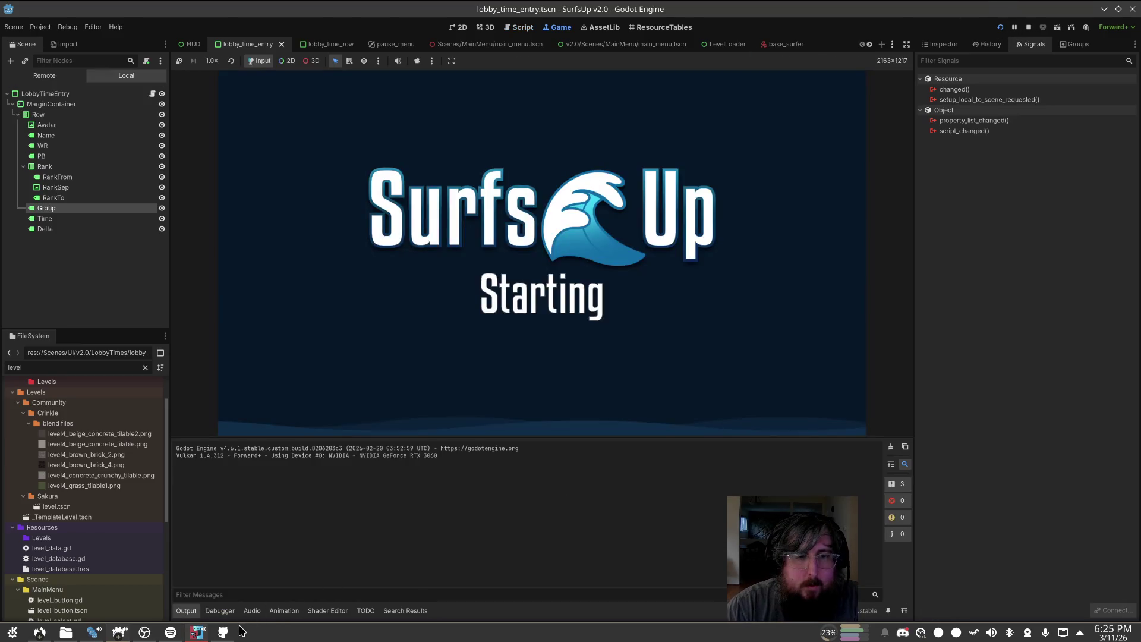
left_click(30, 638)
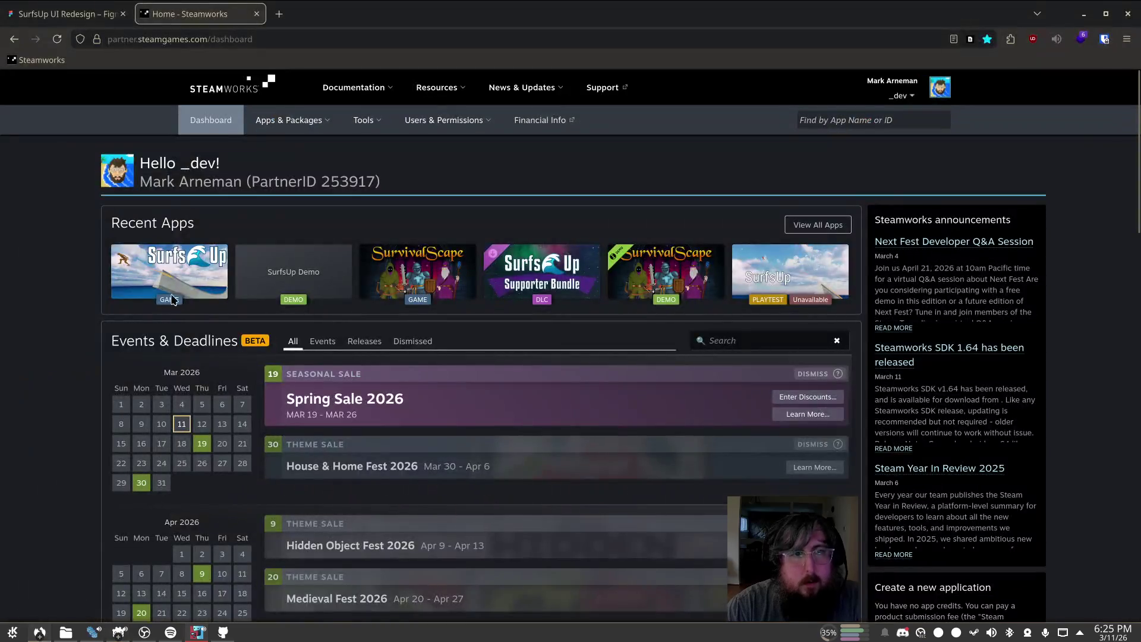
Step: Open SurfsUp's Steamworks page, then search Spotify for 'lofi focus'
left_click(599, 396)
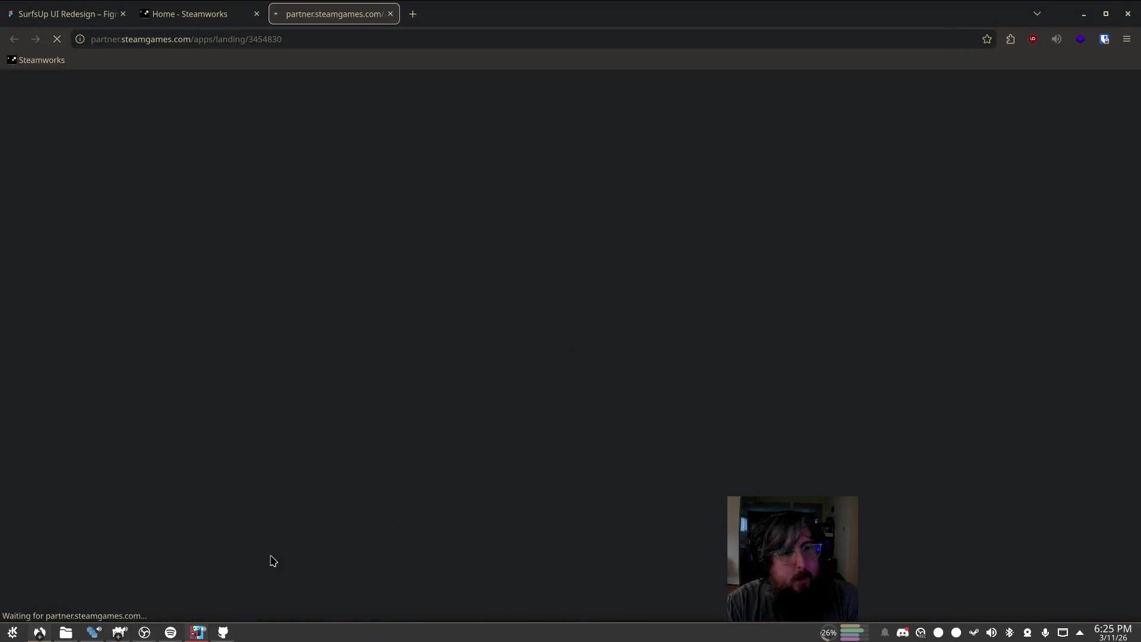
left_click(171, 632)
scroll(469, 440, "down", 5)
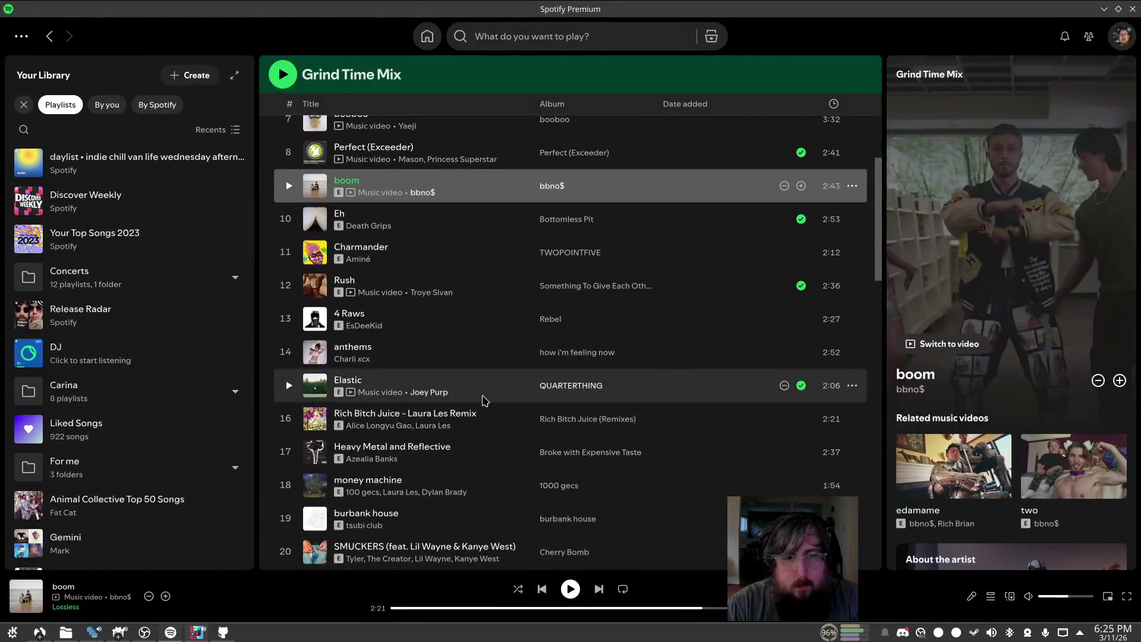
left_click(565, 37)
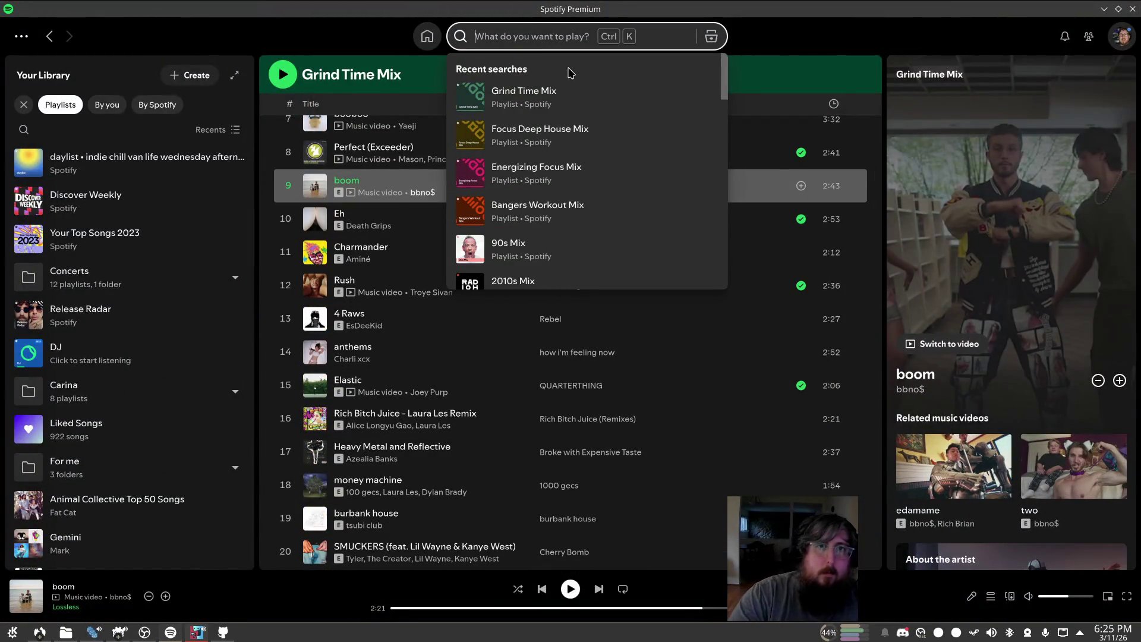
type("lofi focus")
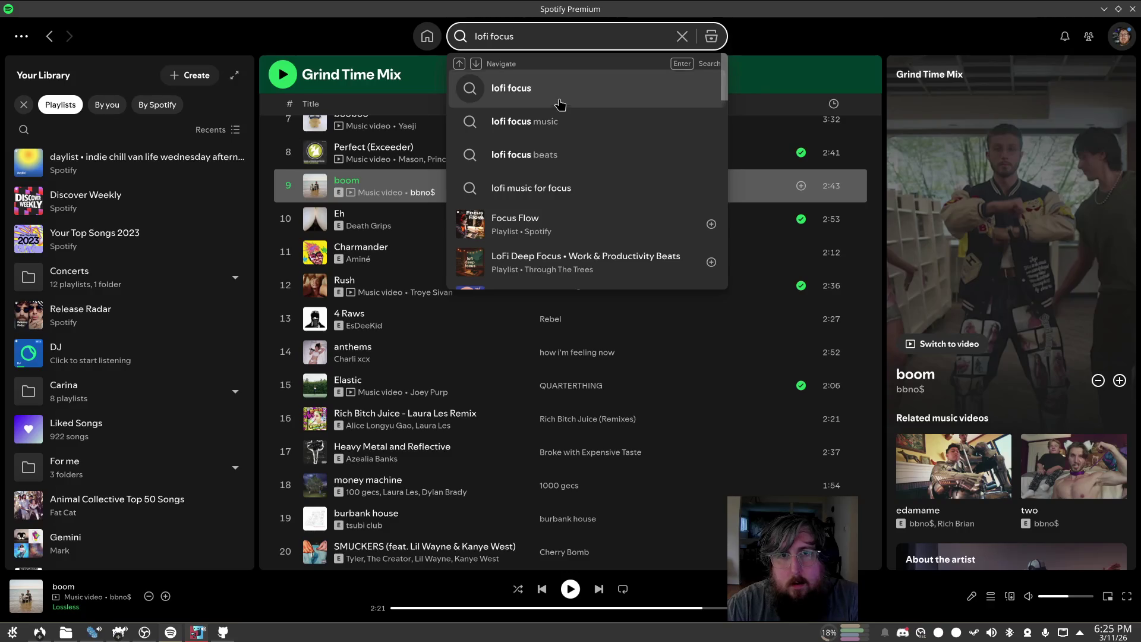
left_click(560, 89)
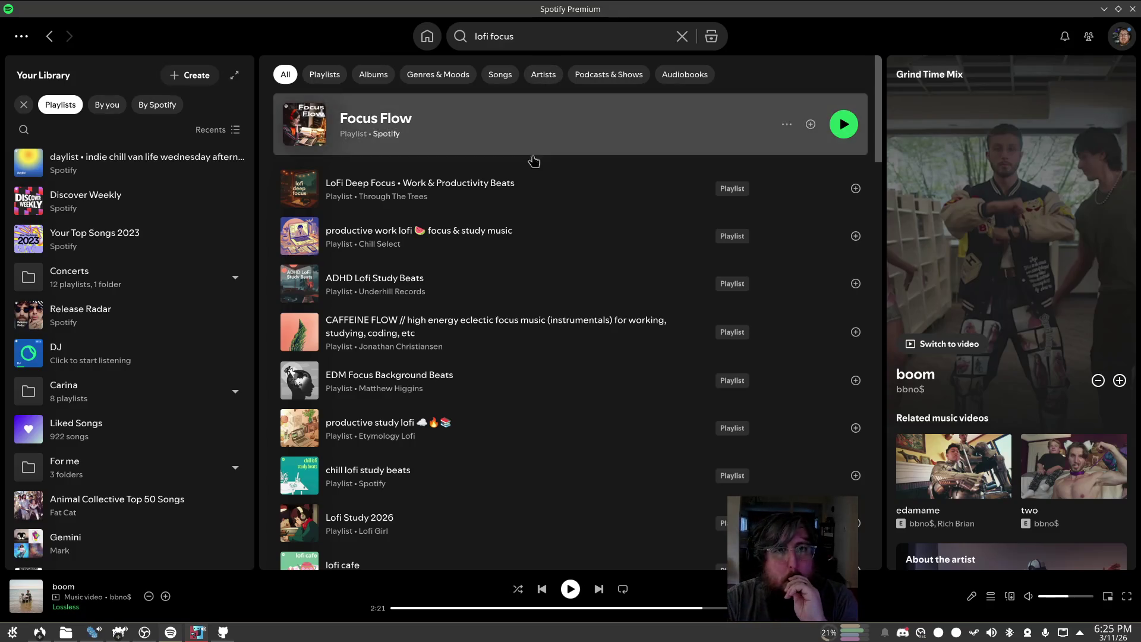
Step: Preview the lofi focus & study music and chill lofi study beats playlists
left_click(655, 245)
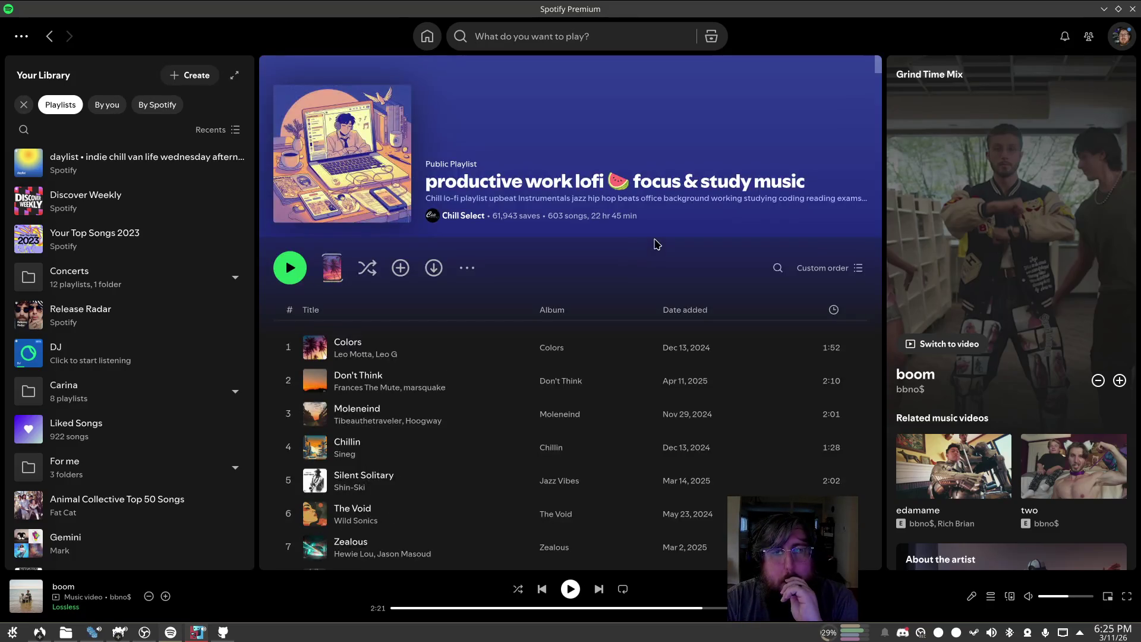
scroll(535, 286, "down", 3)
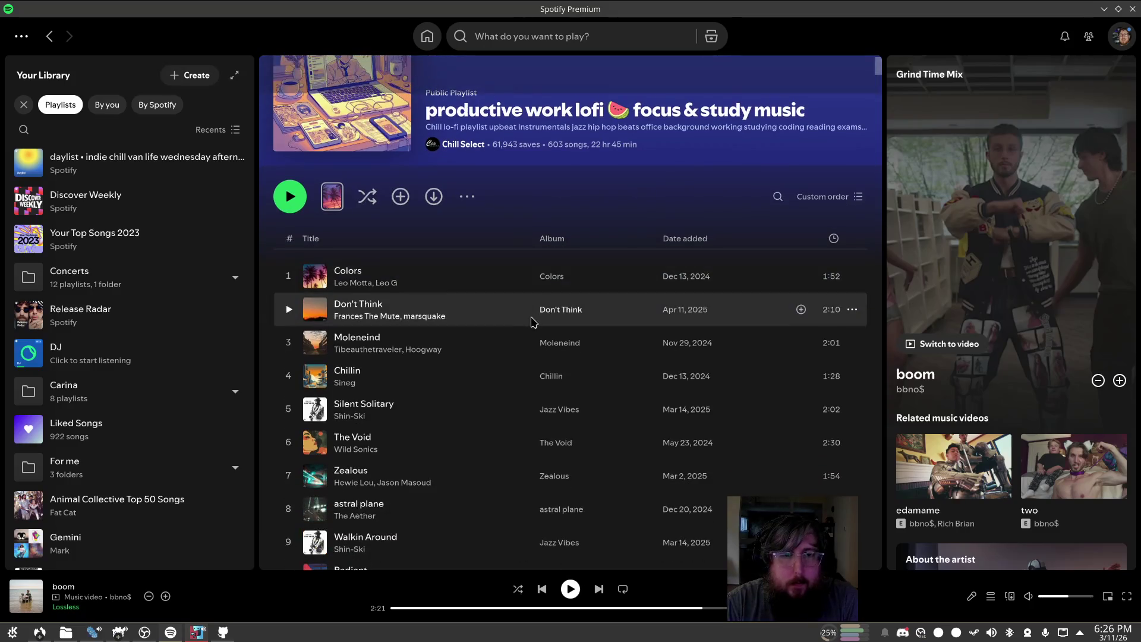
key("alt+Left")
left_click(532, 470)
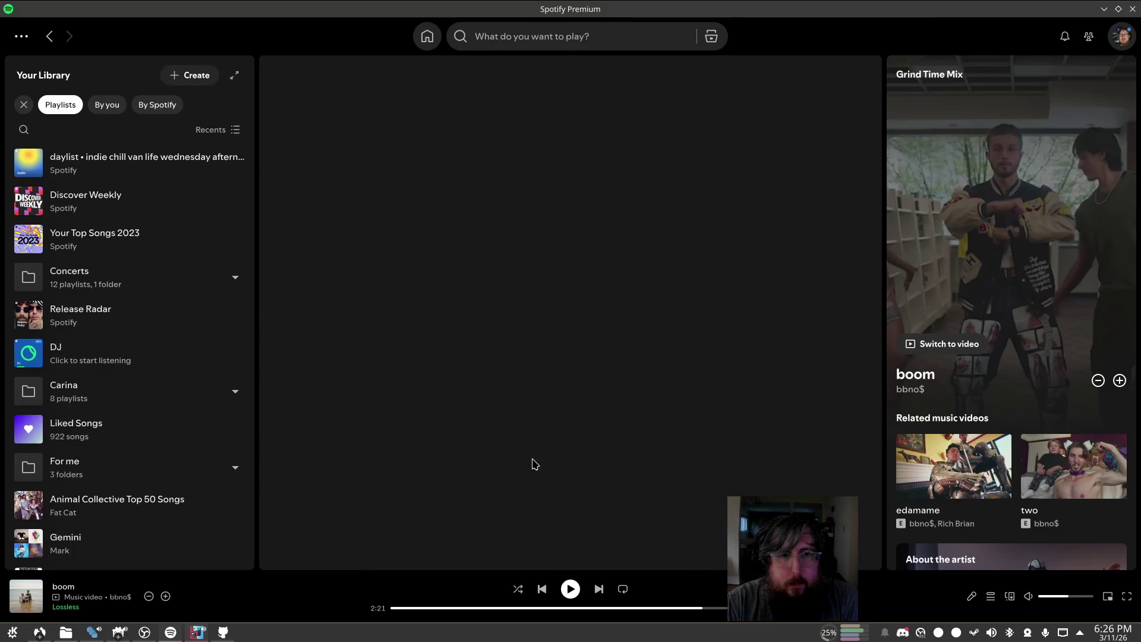
scroll(489, 355, "down", 2)
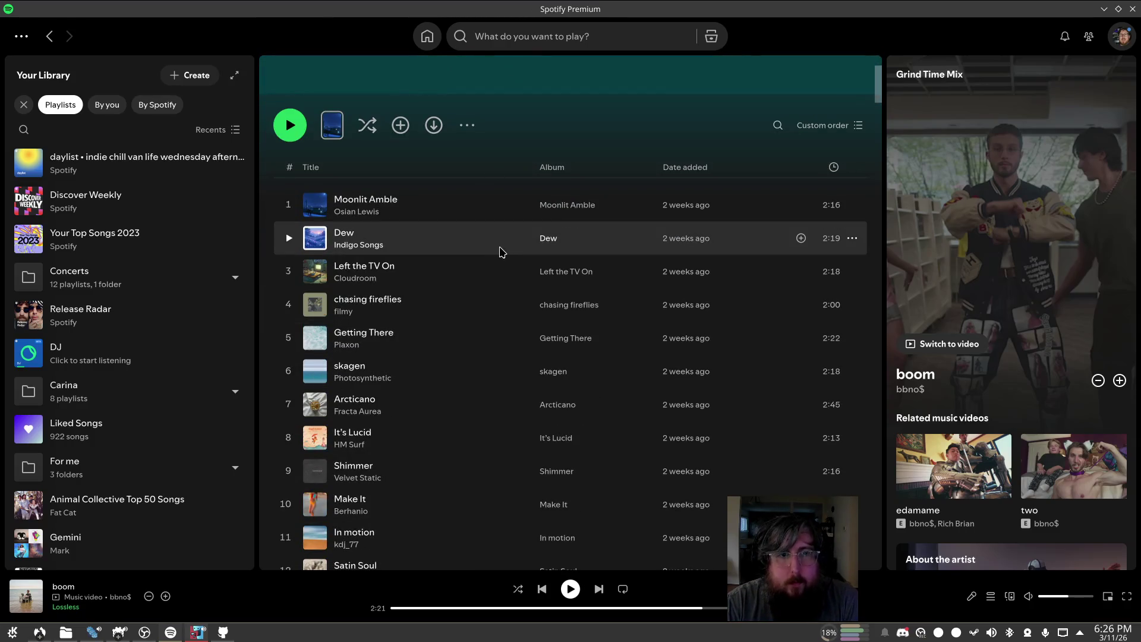
key("alt+Left")
Step: Open the EDM Lo-Fi Mix playlist and play Marijuana by Chrome Sparks
scroll(509, 286, "down", 5)
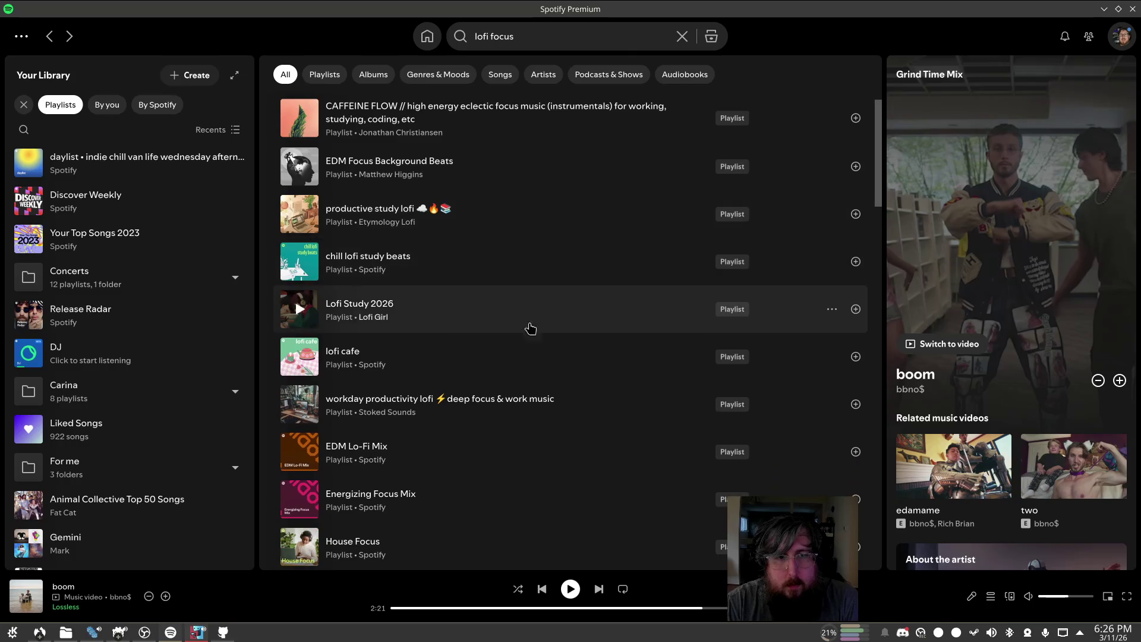
scroll(527, 352, "down", 3)
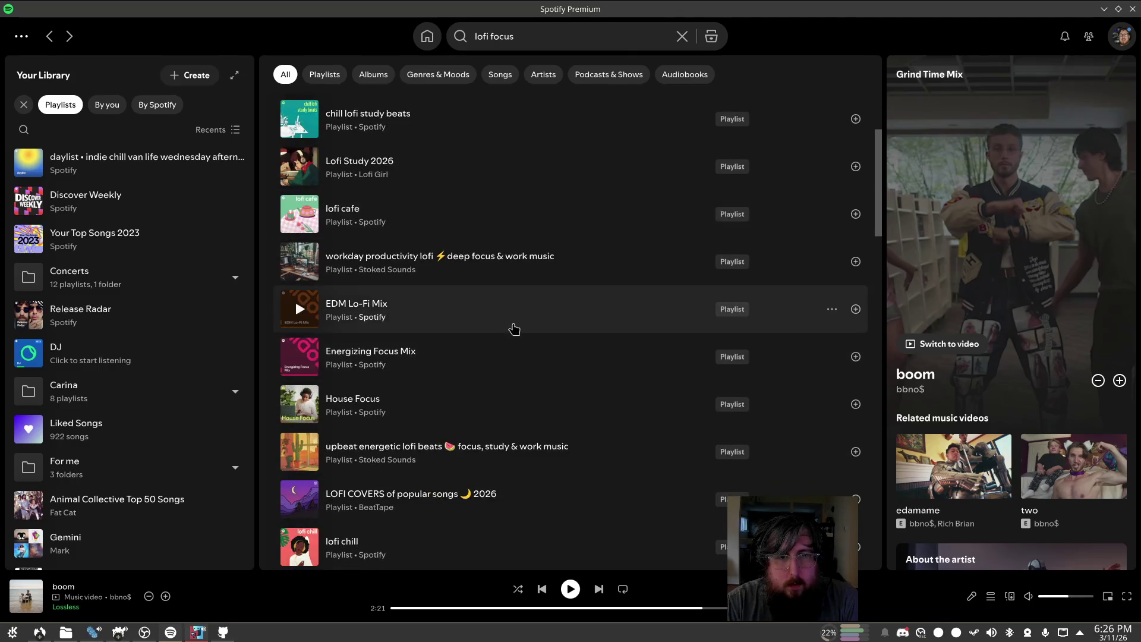
left_click(512, 329)
double_click(496, 350)
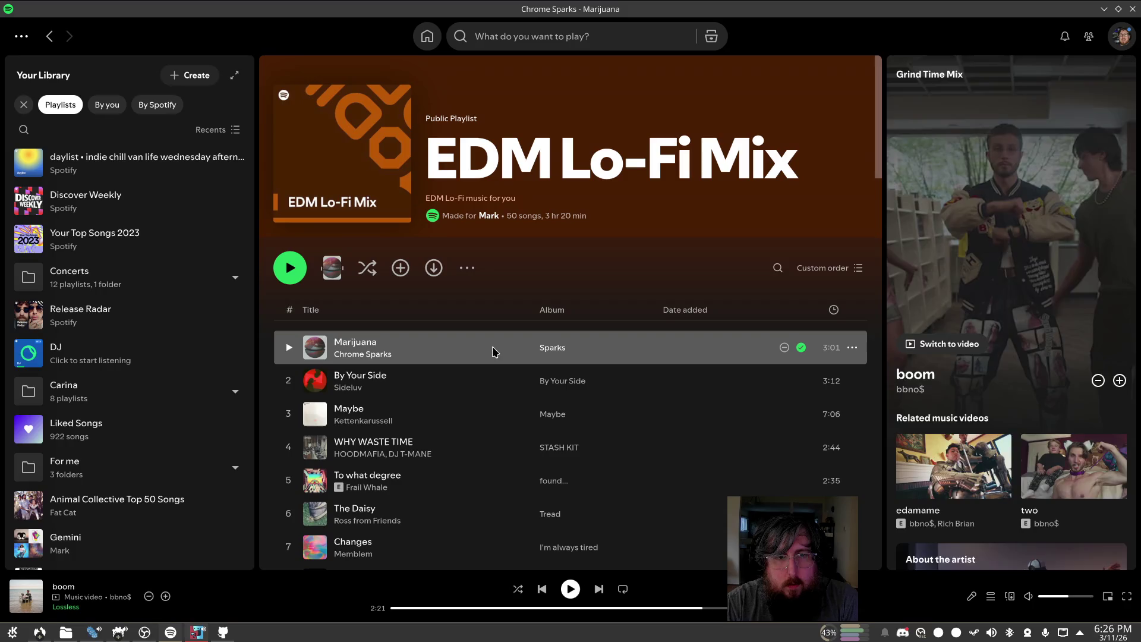
Step: Open SurfsUp's leaderboard configuration page in Steamworks
left_click(1104, 9)
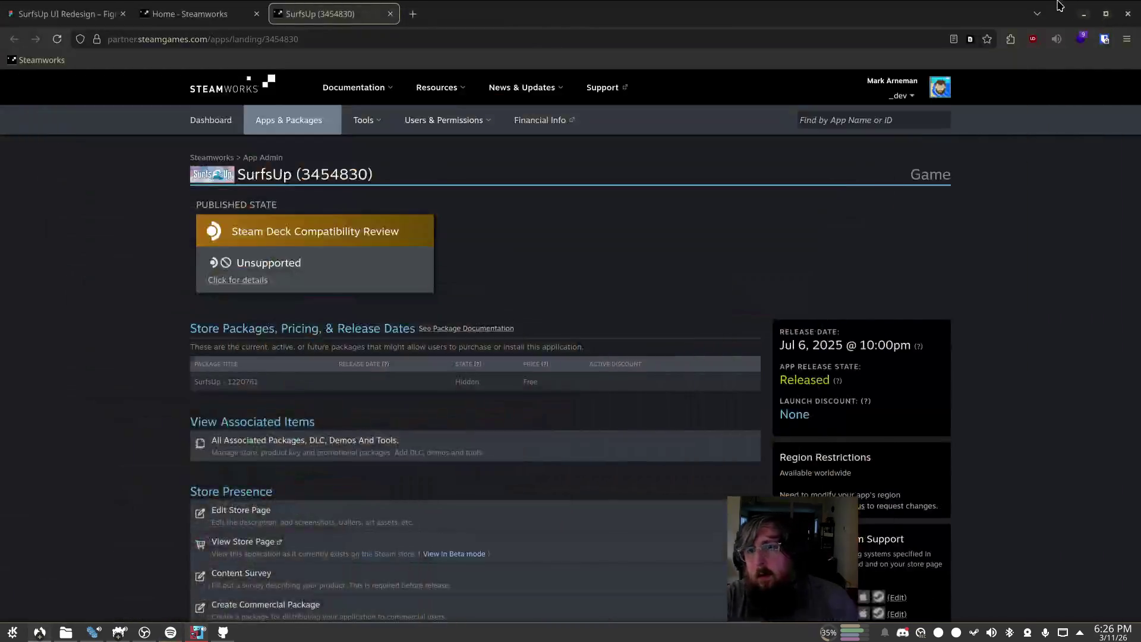
scroll(471, 423, "down", 4)
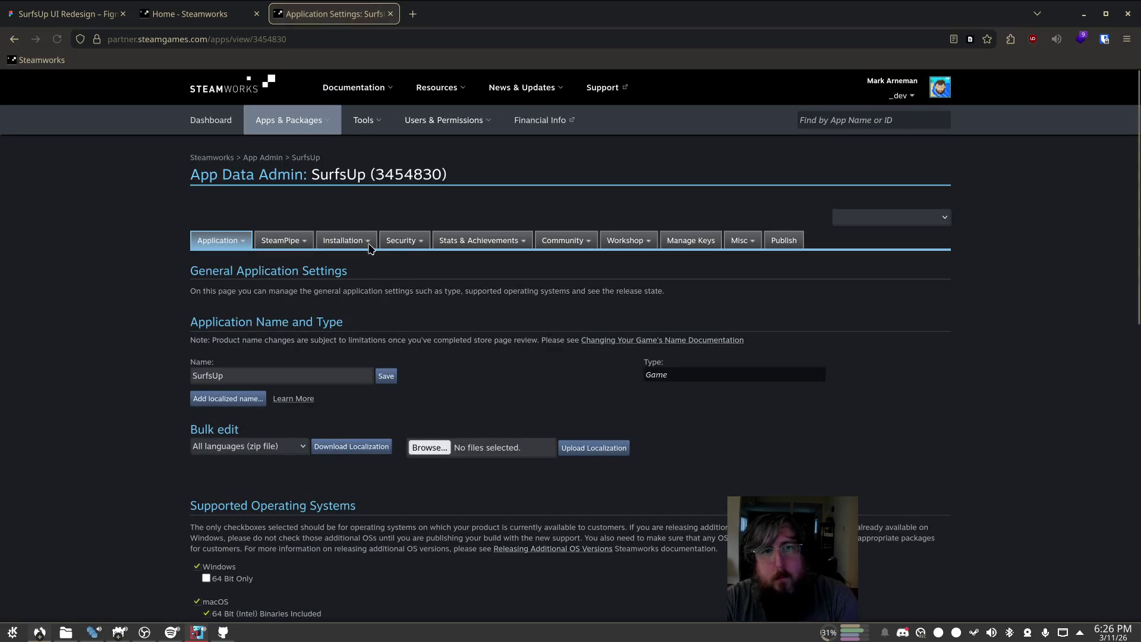
mouse_move(467, 244)
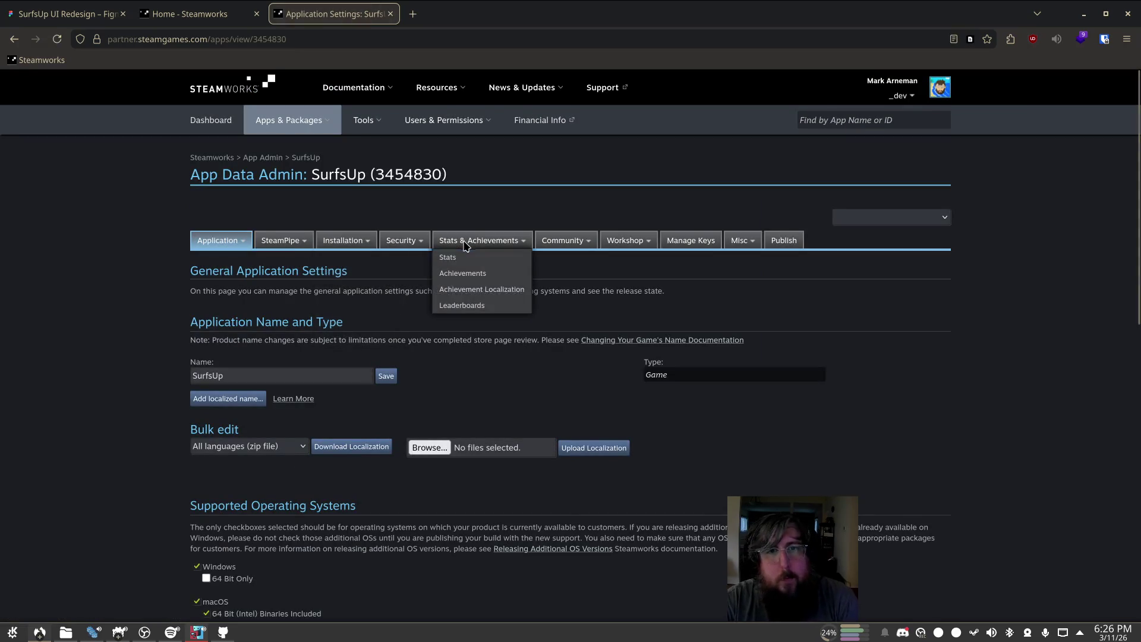
left_click(486, 307)
Step: Search the page for 'REF_' to list 50 matching leaderboards, then return to Godot
key("ctrl+f")
type("RE")
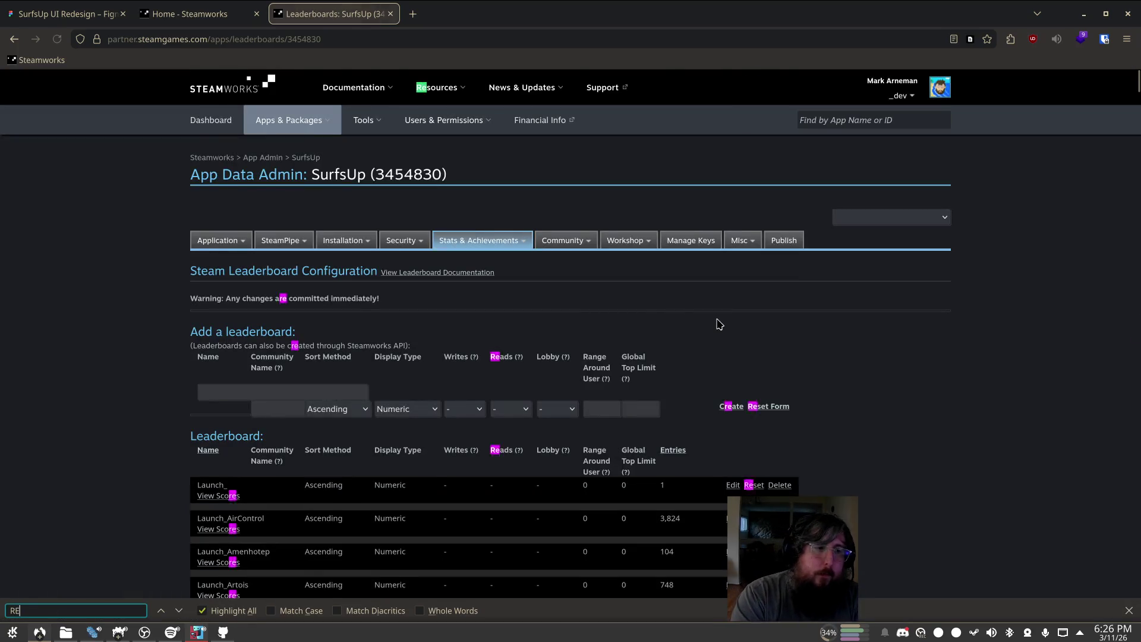
type("F_Sta")
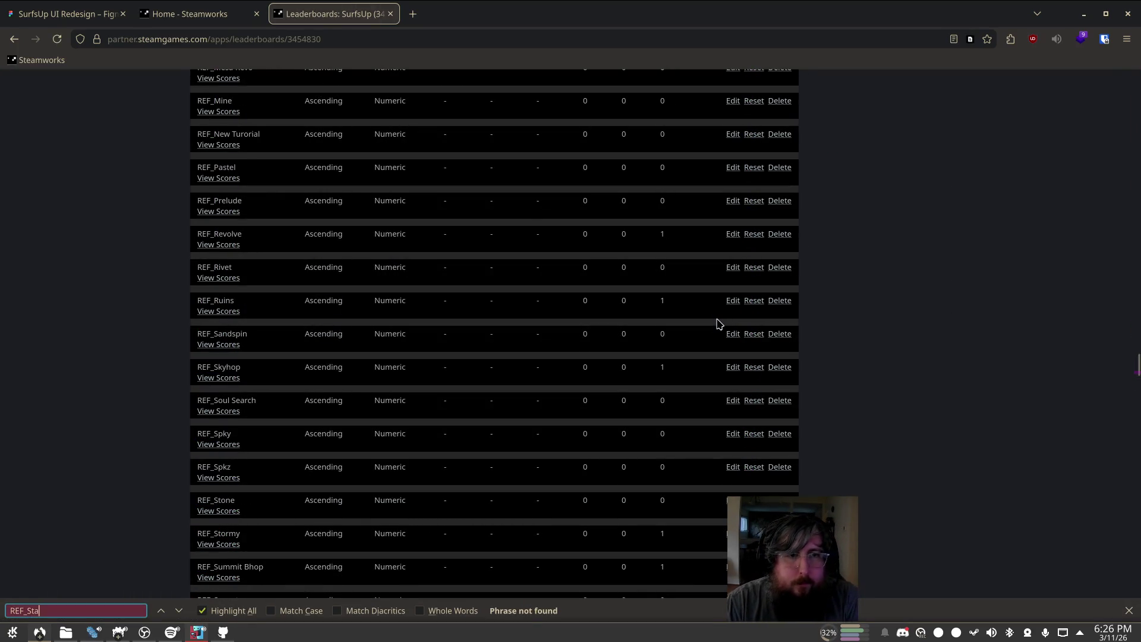
key("BackSpace")
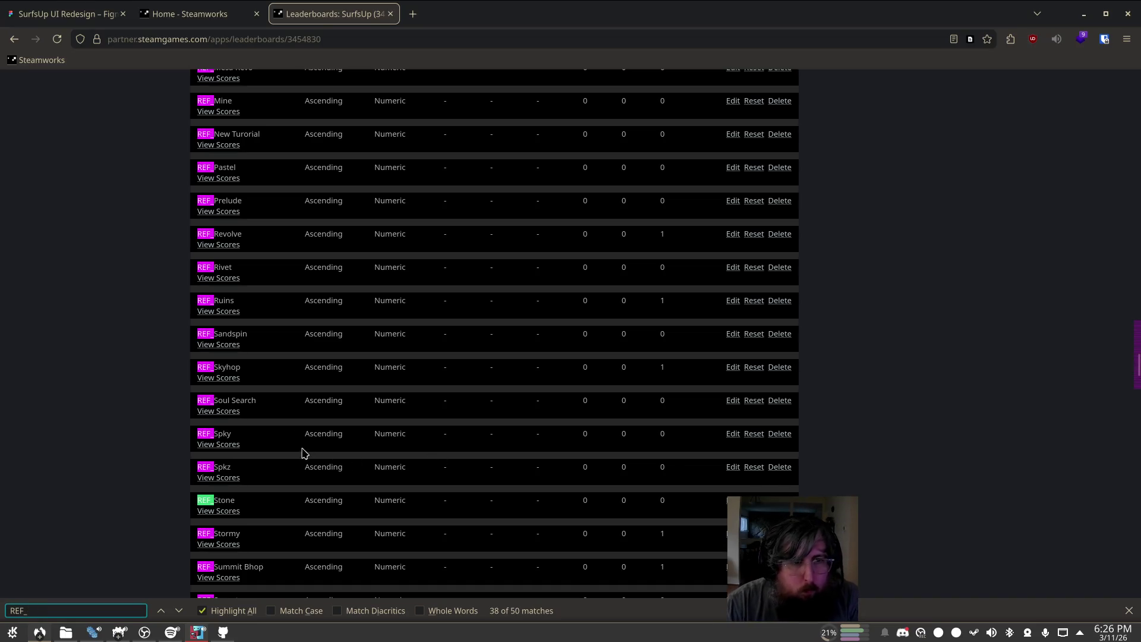
scroll(246, 347, "down", 3)
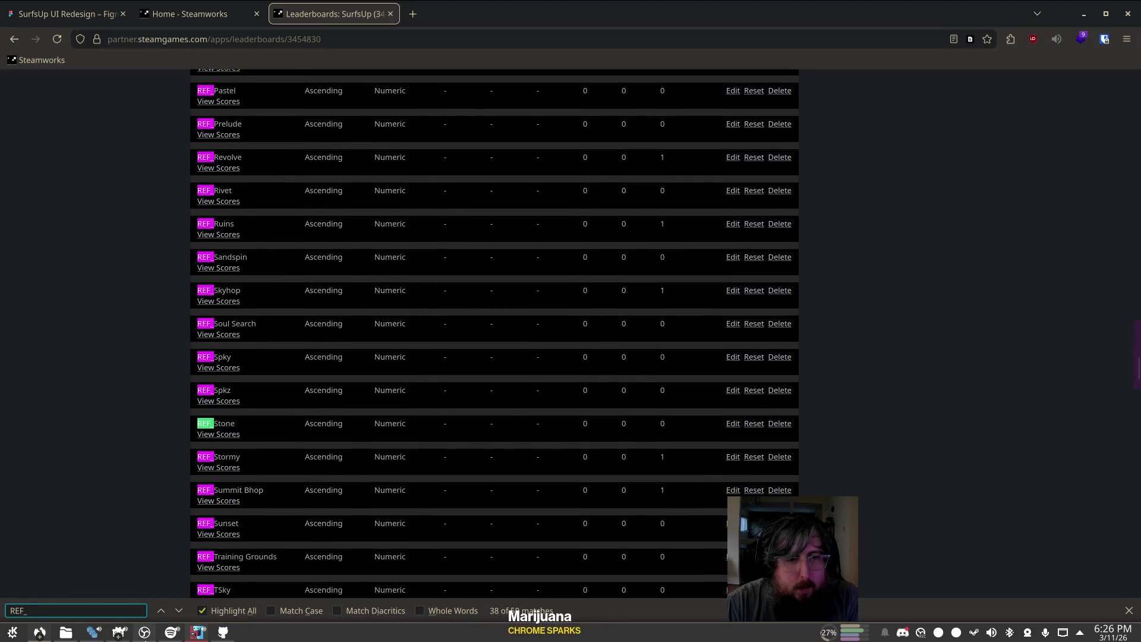
left_click(120, 633)
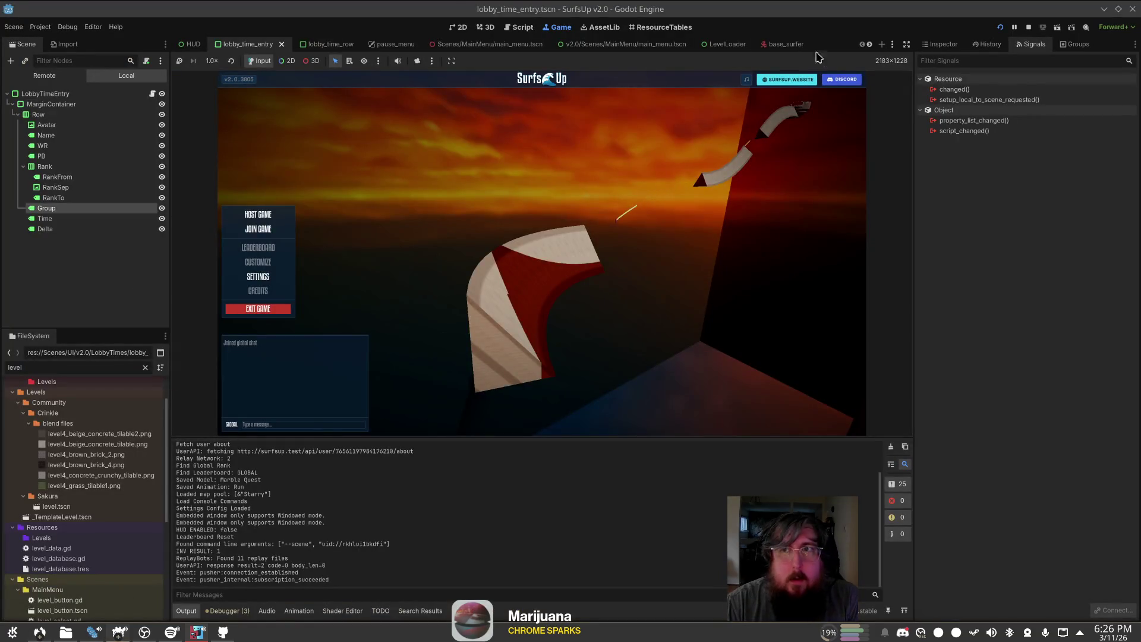
Step: Stop the running game and open LeaderboardSync.gd from the filtered FileSystem dock
left_click(1026, 27)
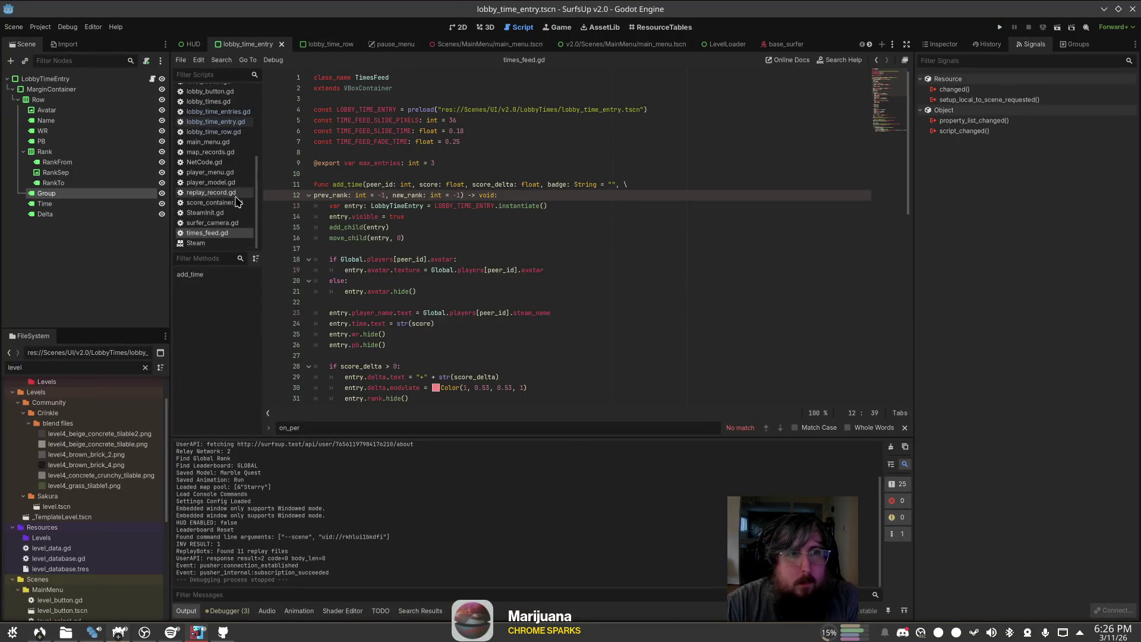
key("BackSpace")
key("BackSpace")
key("BackSpace")
type("ade")
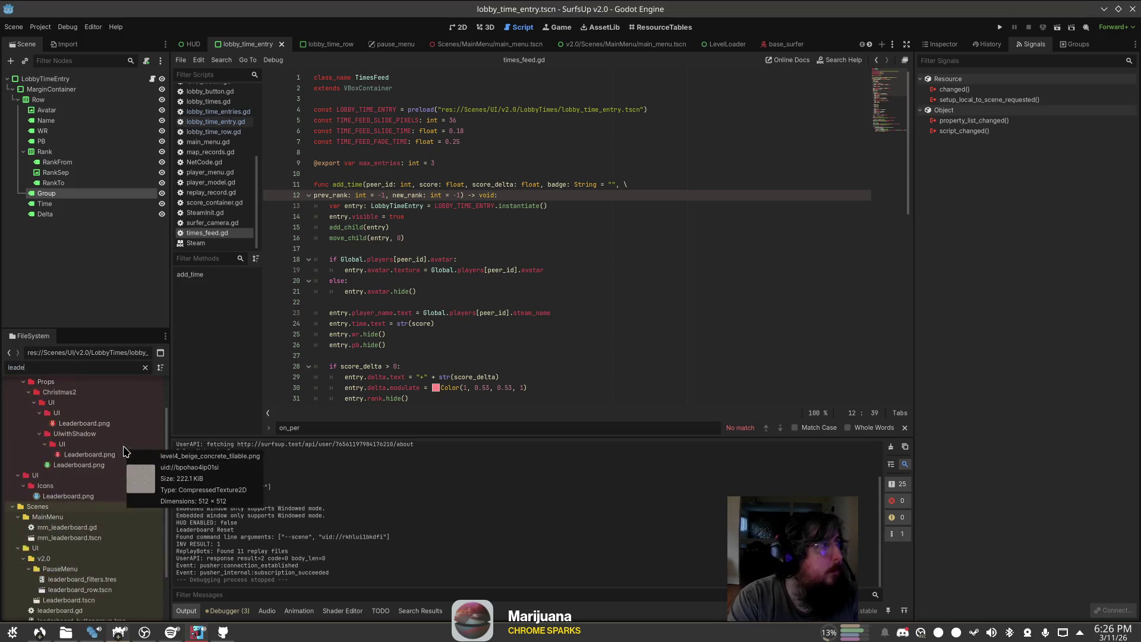
type("rboards")
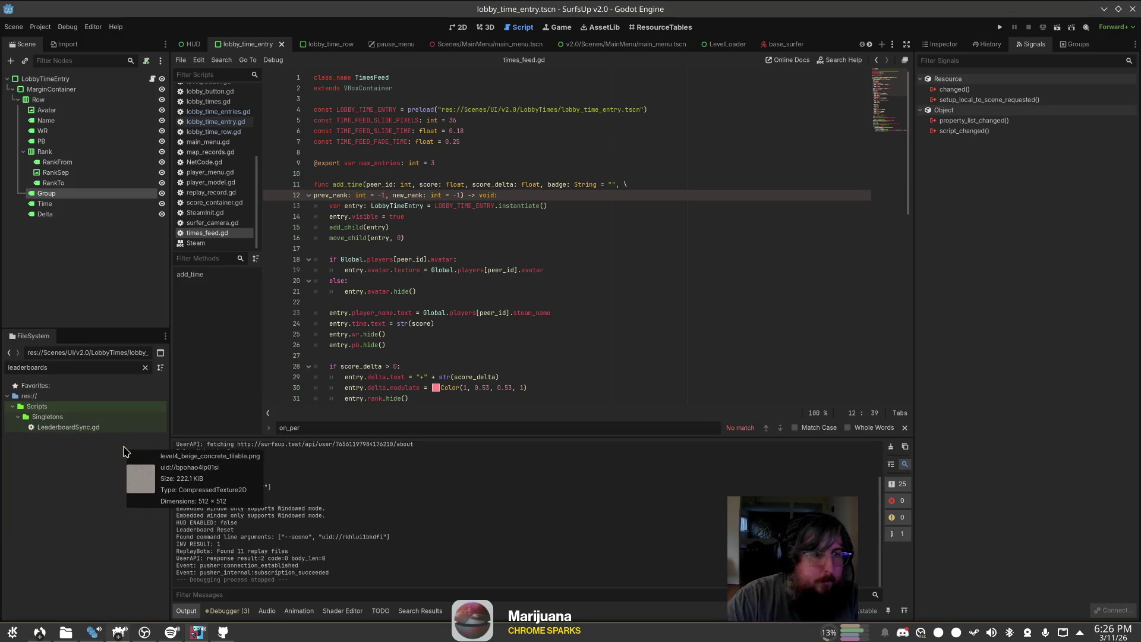
double_click(100, 428)
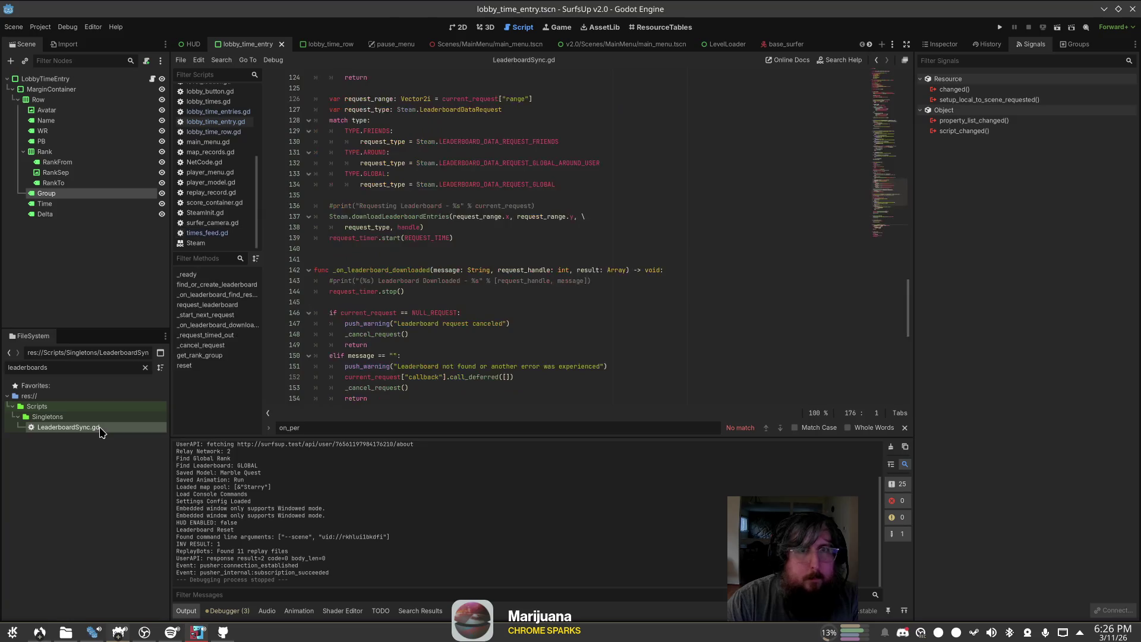
Step: Change LEADERBOARD_PREFIX to "REF_", leaving "OU25_" only as a comment
left_click(876, 77)
left_click(624, 154)
key("Up")
key("Up")
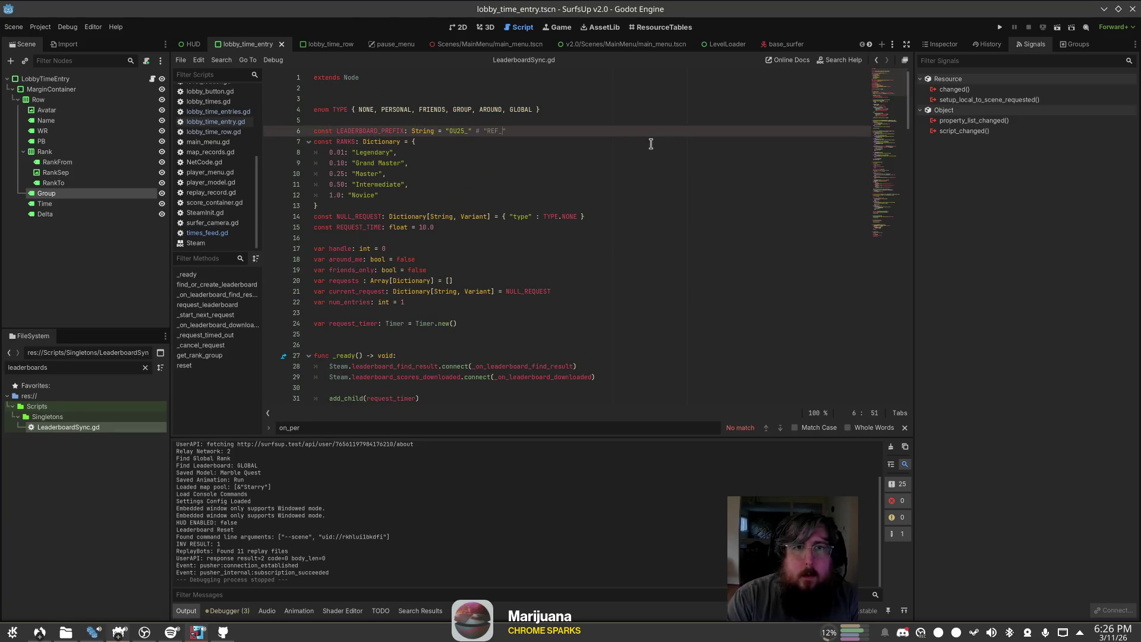
key("ctrl+Left")
key("ctrl+Left")
key("ctrl+Left")
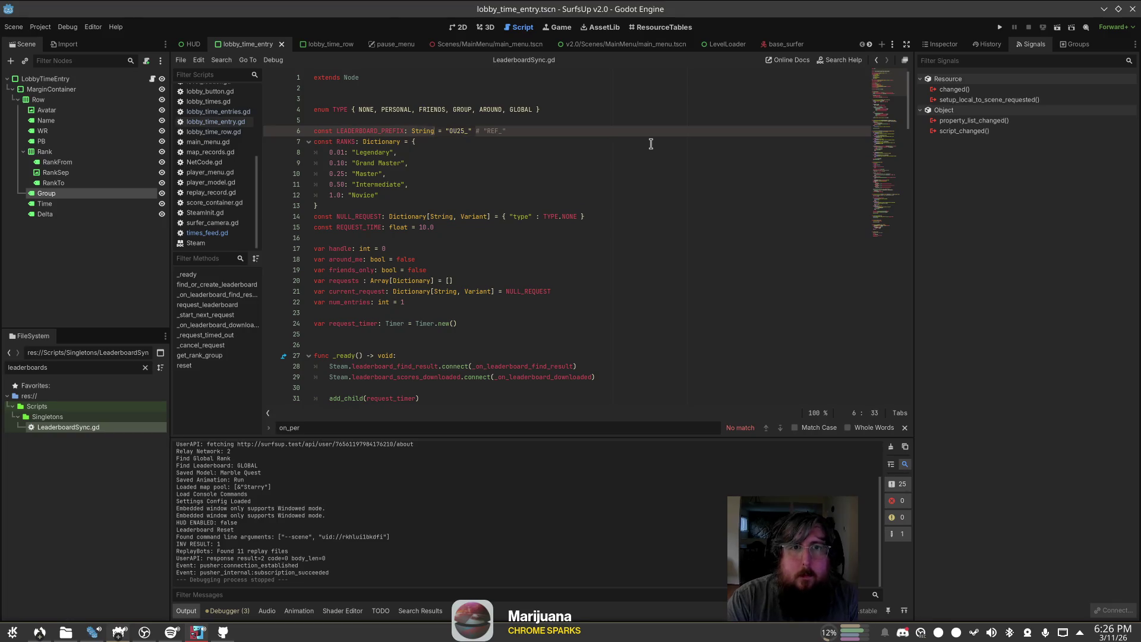
key("ctrl+Right")
key("ctrl+Right")
key("ctrl+Right")
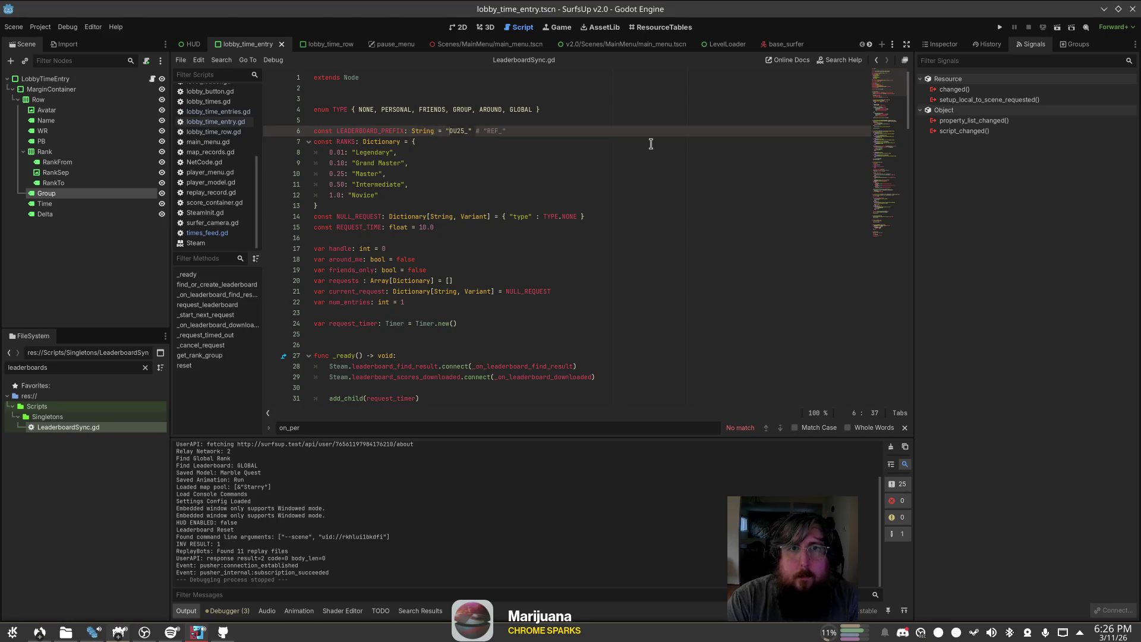
key("Delete")
key("Delete")
key("Delete")
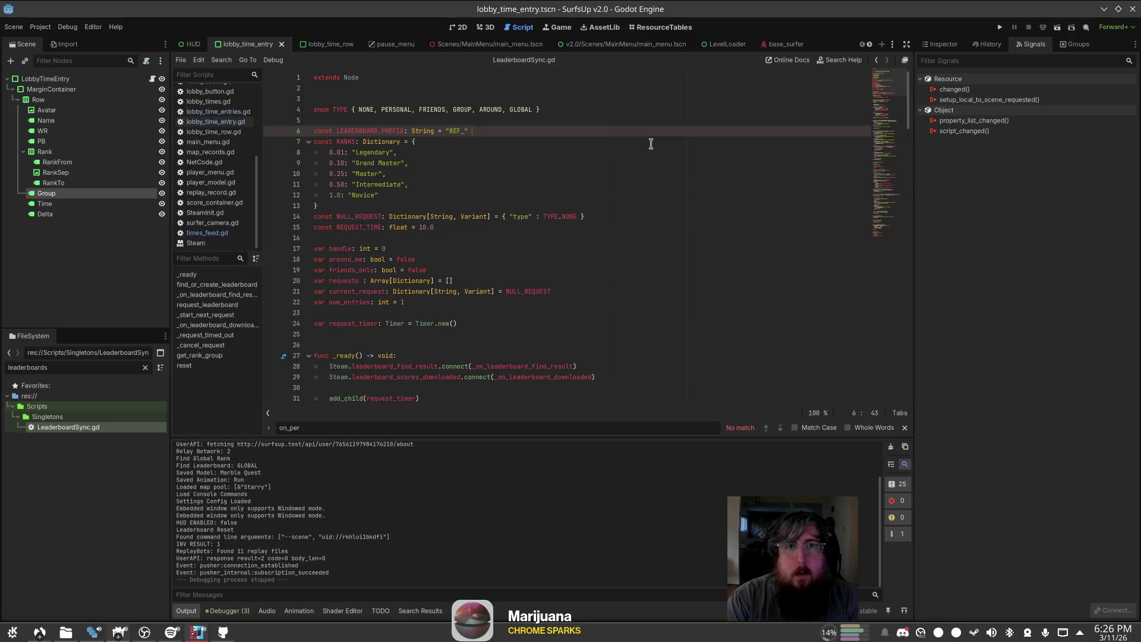
key("BackSpace")
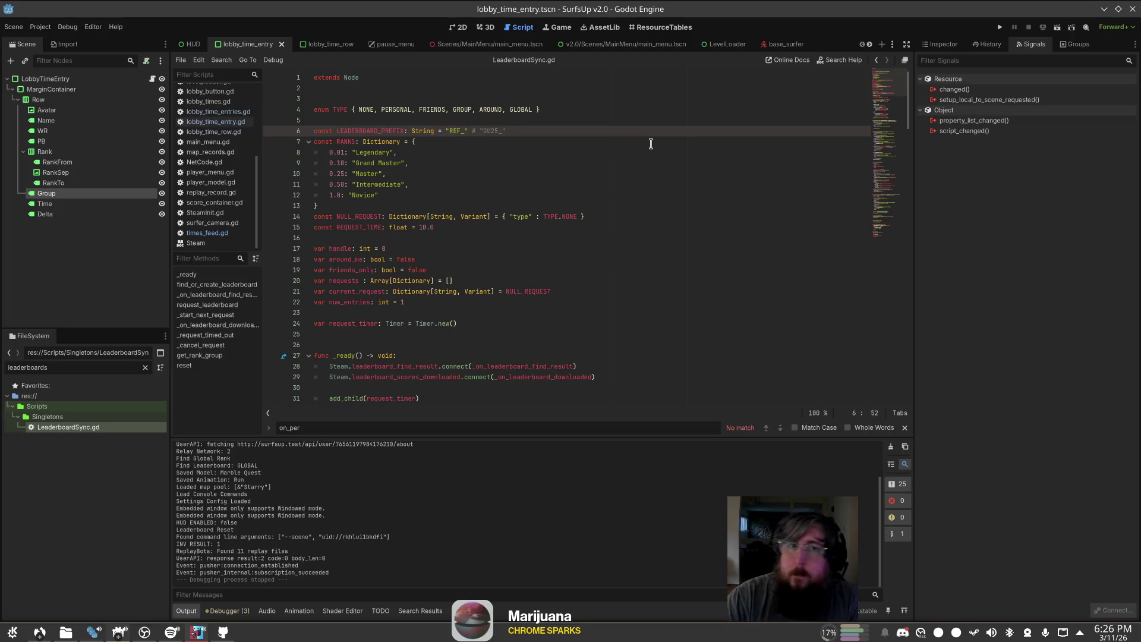
key("alt+Tab")
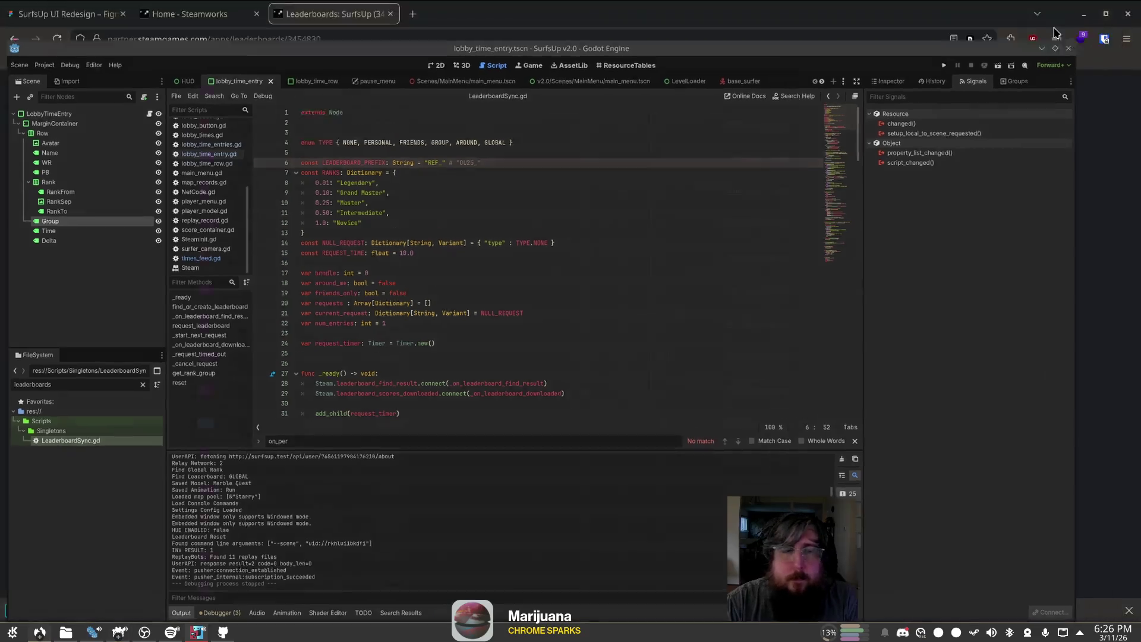
key("alt+Tab")
Step: Run the game from the LevelLoader scene and host the Starry level
left_click(1000, 27)
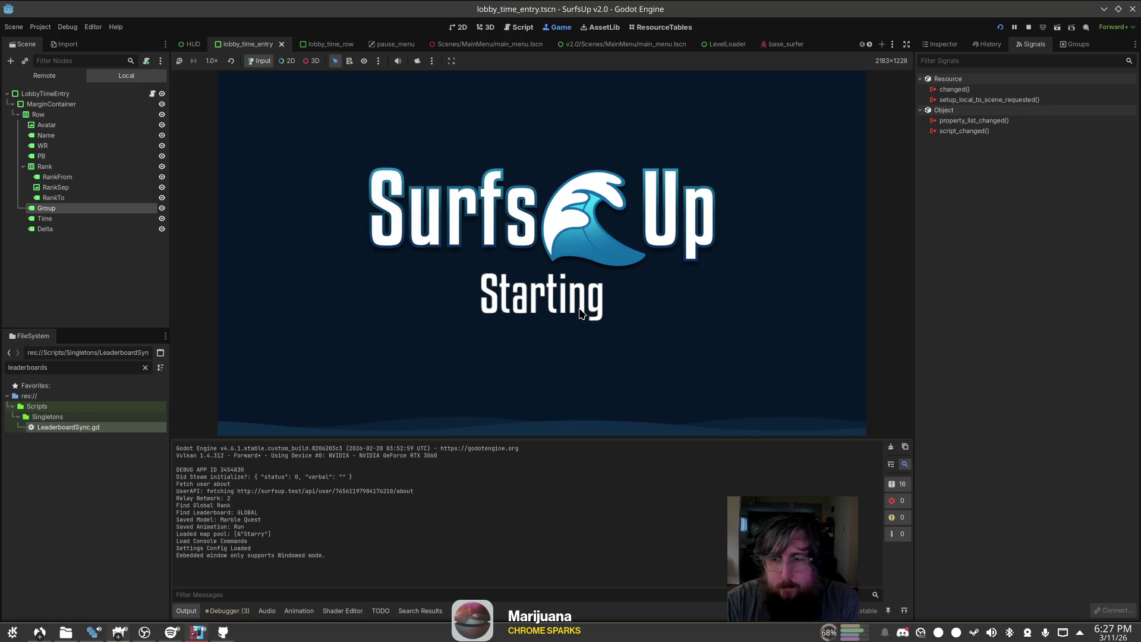
left_click(588, 47)
left_click(722, 45)
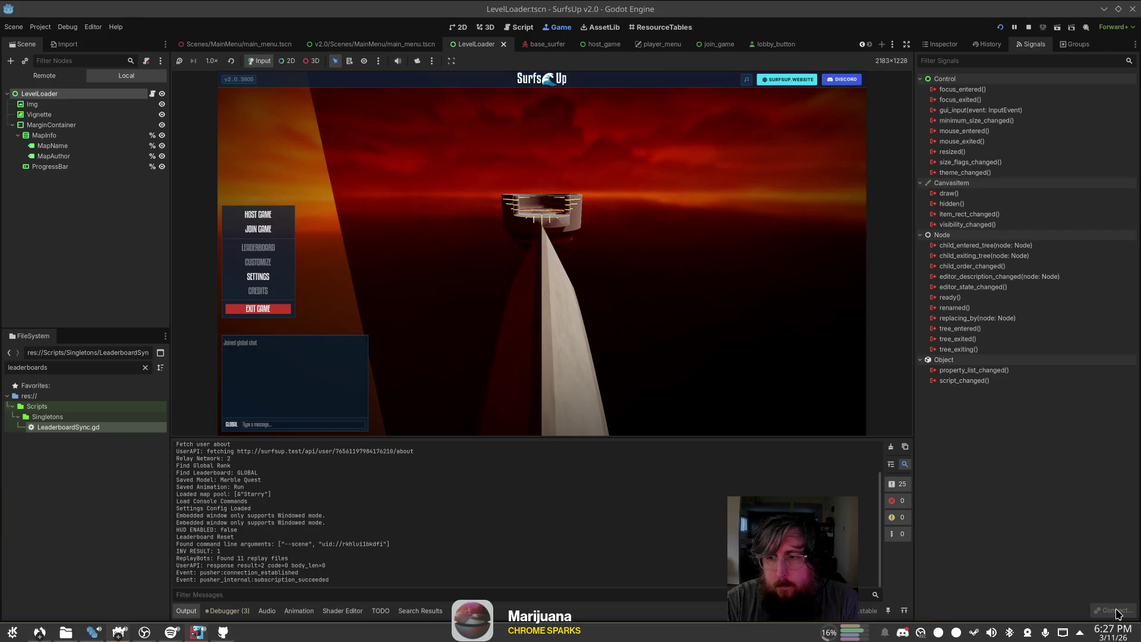
left_click(248, 215)
left_click(678, 421)
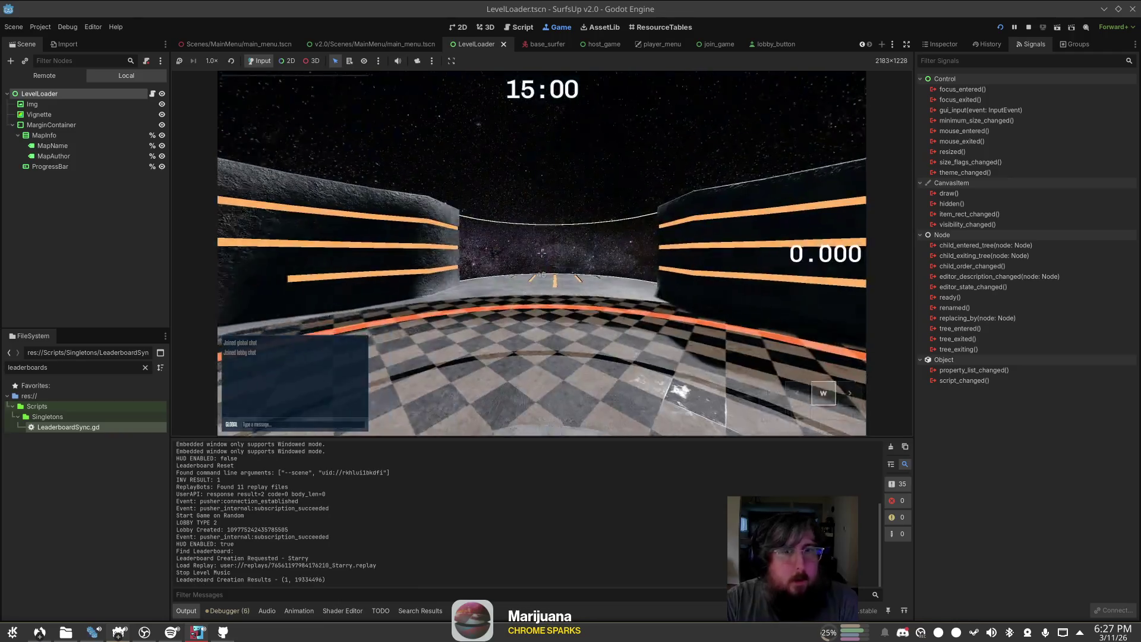
Step: Check the pause-menu leaderboard, empty at page 1/1, then stop the game
key("Escape")
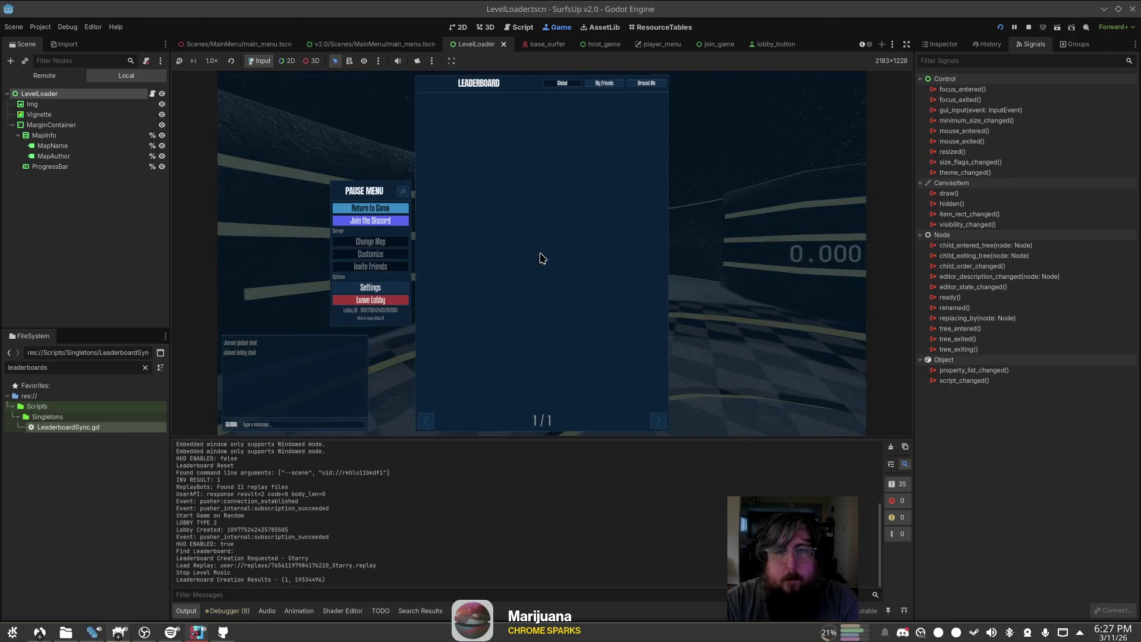
key("Escape")
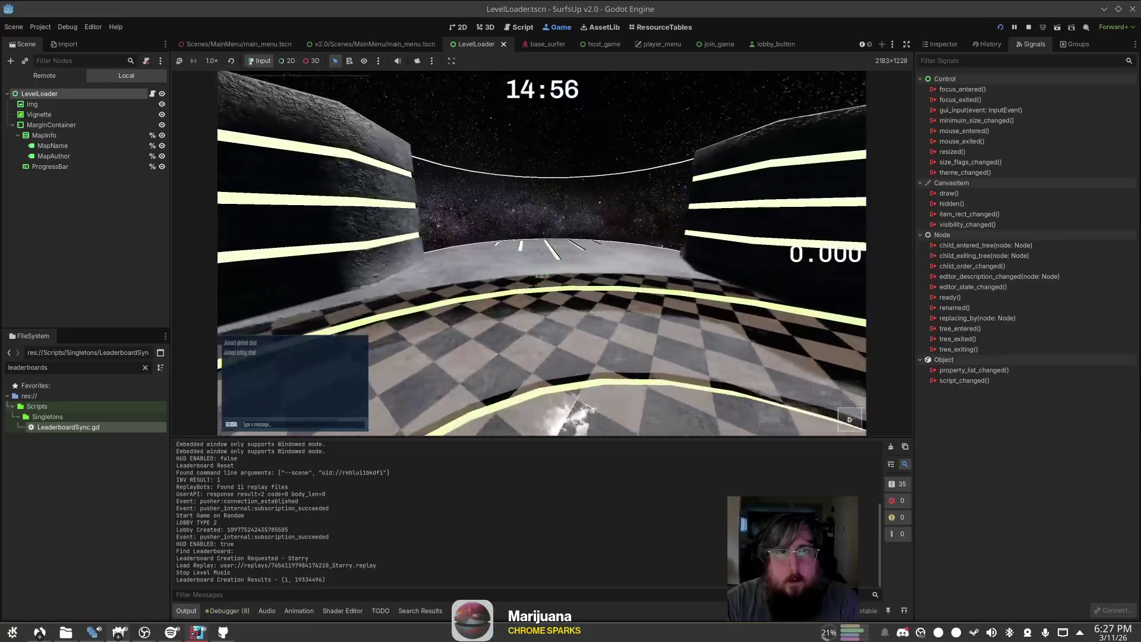
key("Escape")
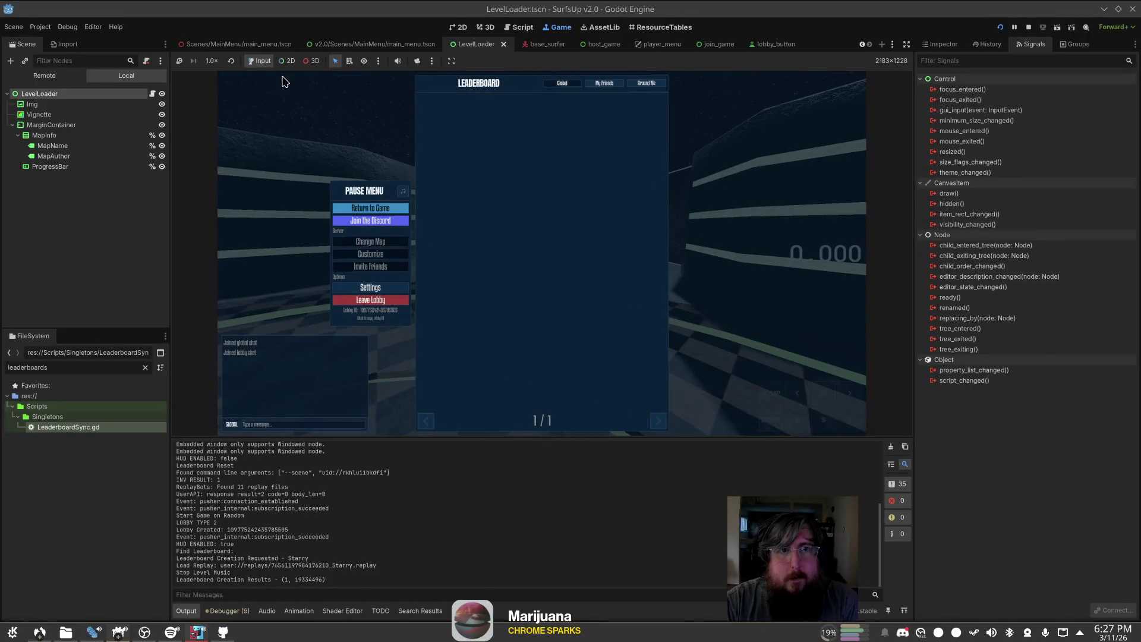
key("Escape")
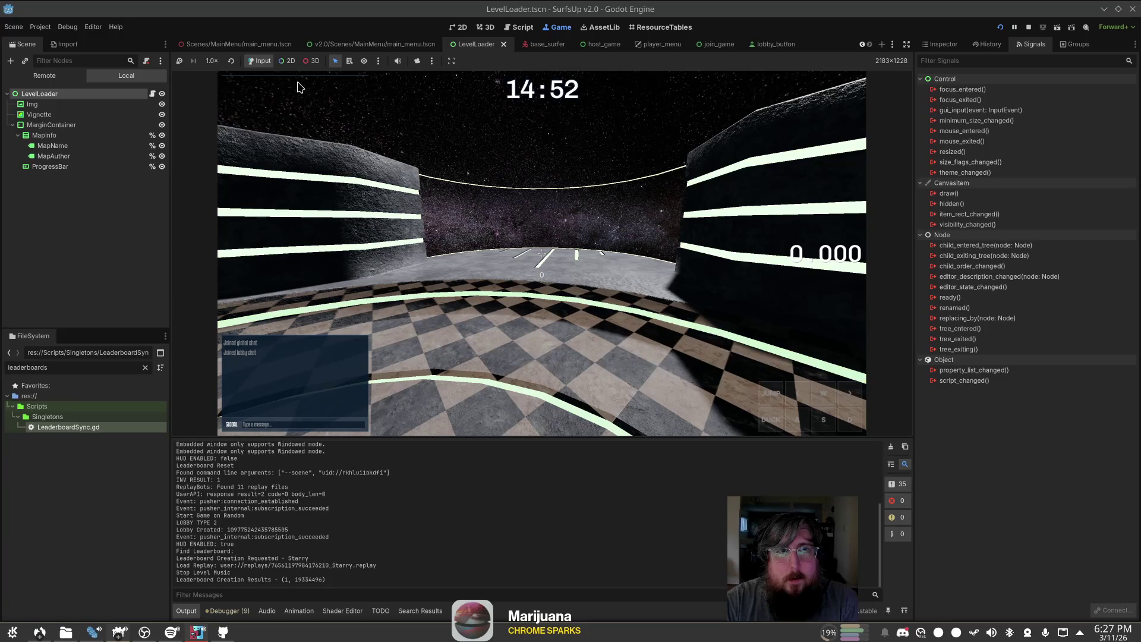
key("w")
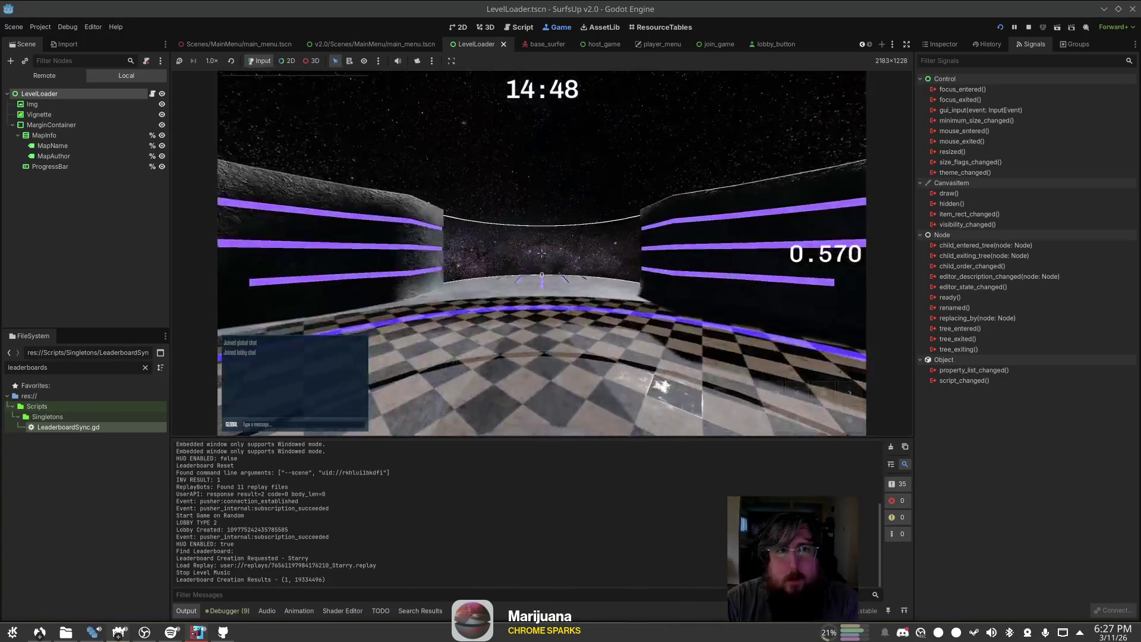
key("Escape")
left_click(1028, 27)
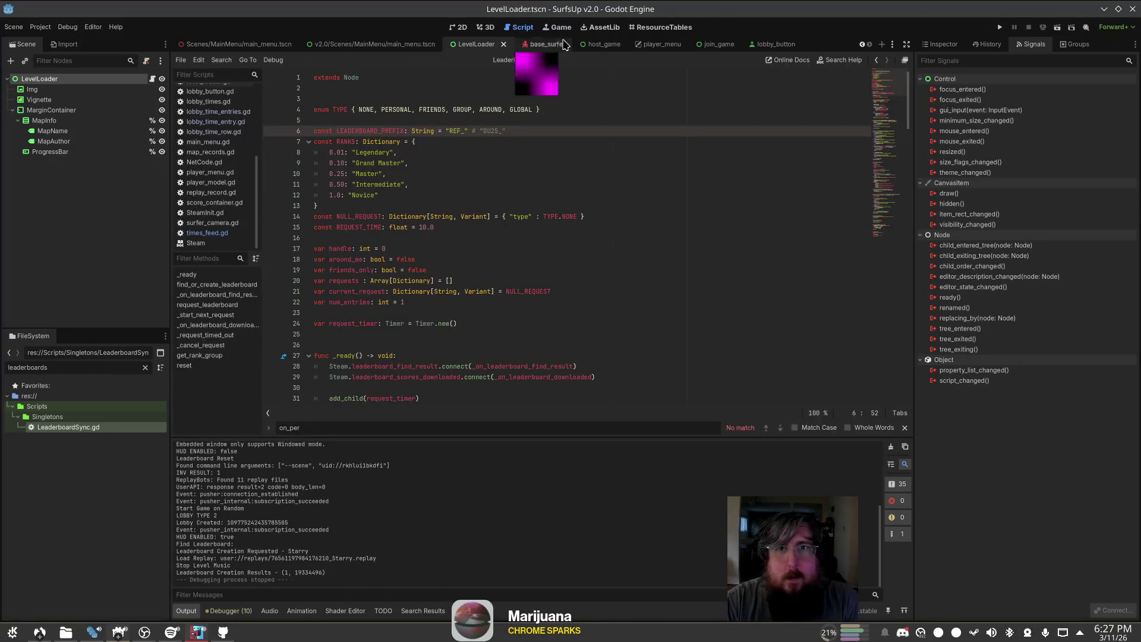
Step: Open HUD.tscn, select the LobbyTimeEntries node, and relaunch SurfsUp for another test
double_click(113, 368)
type("H")
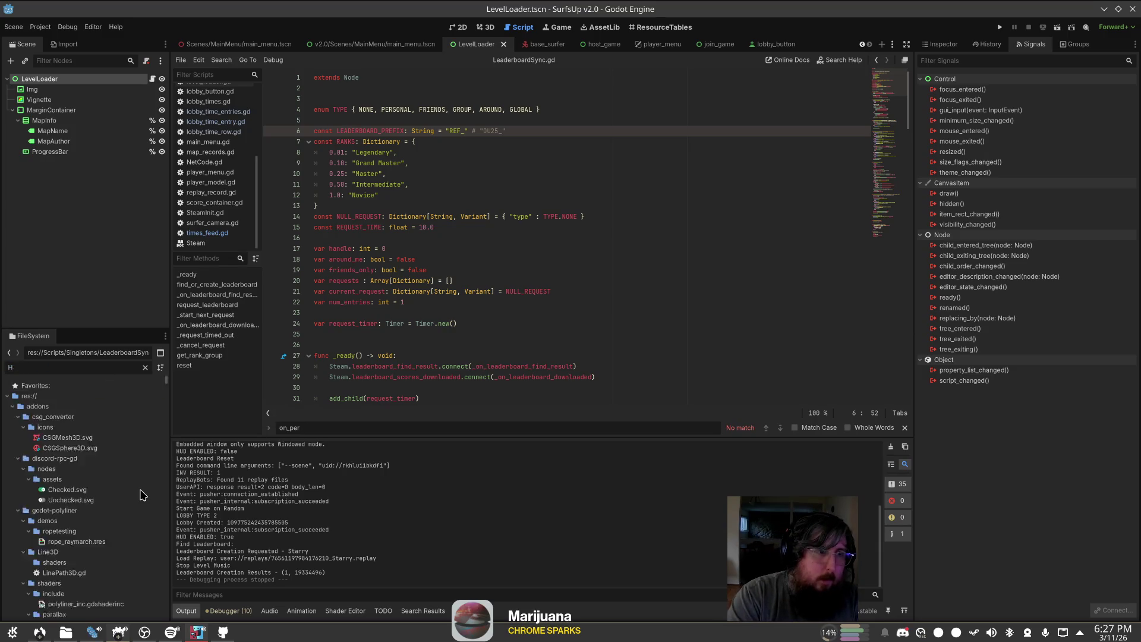
type("UD")
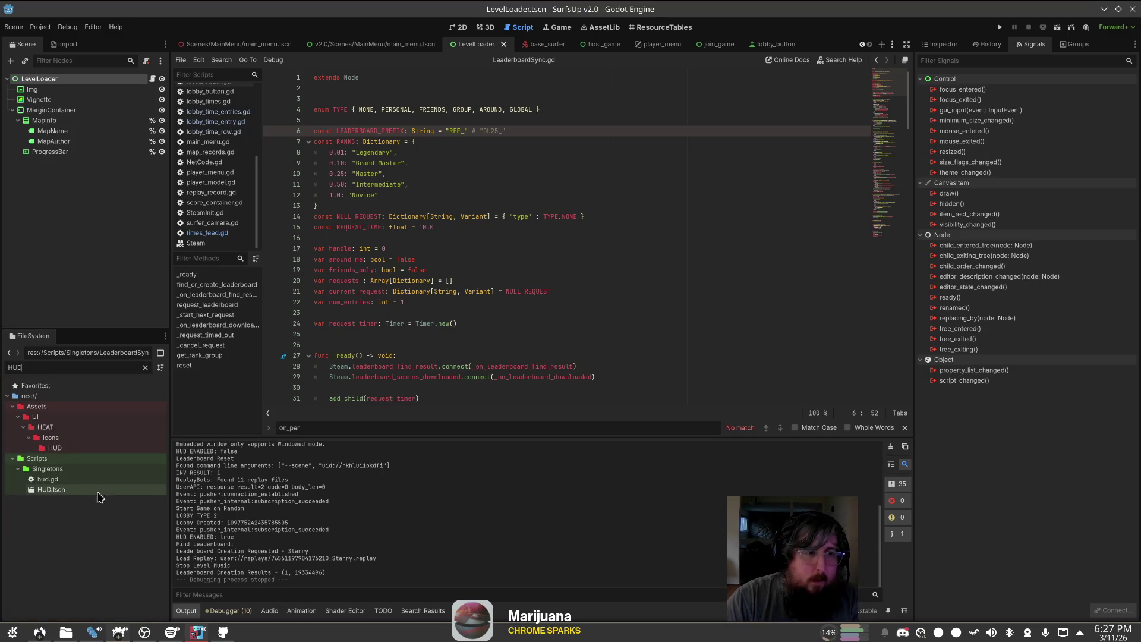
double_click(98, 491)
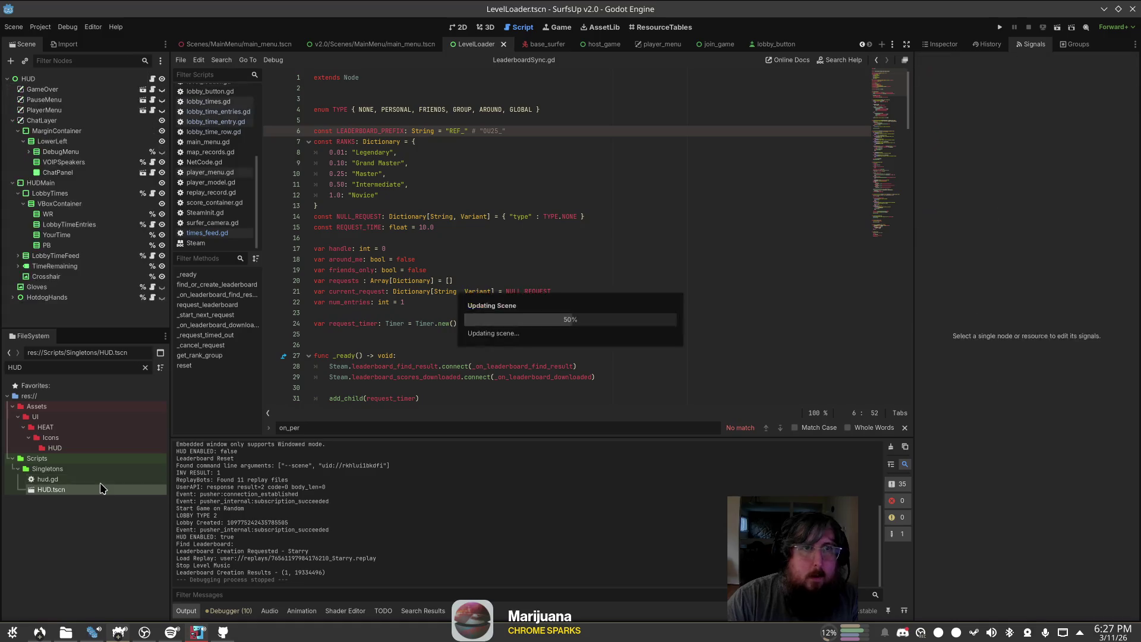
left_click(113, 223)
left_click(689, 216)
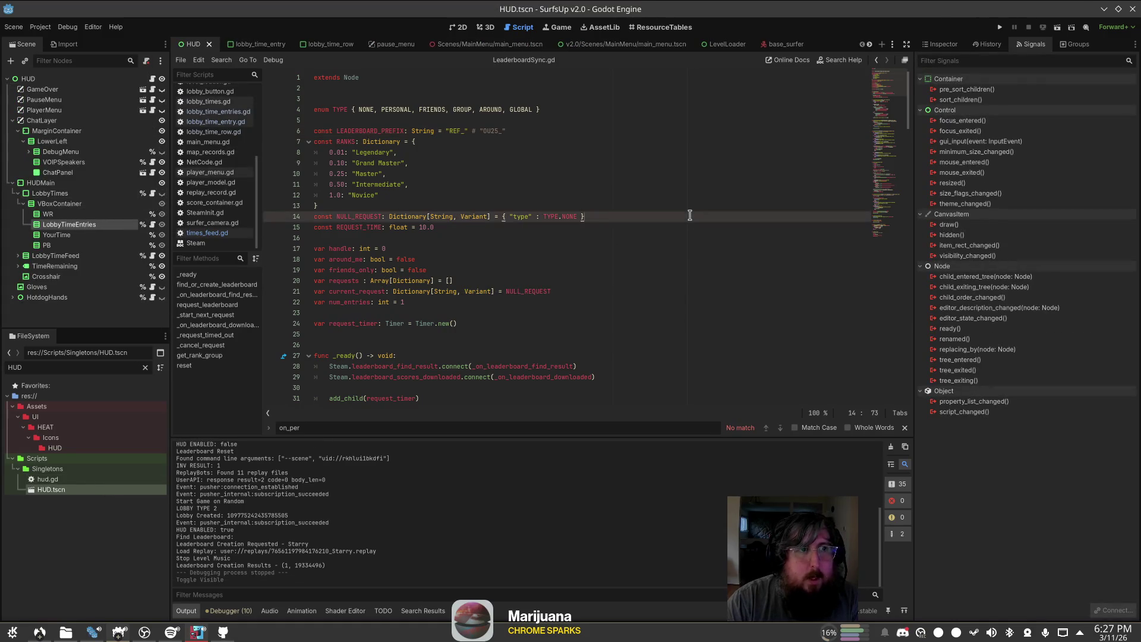
left_click(1000, 27)
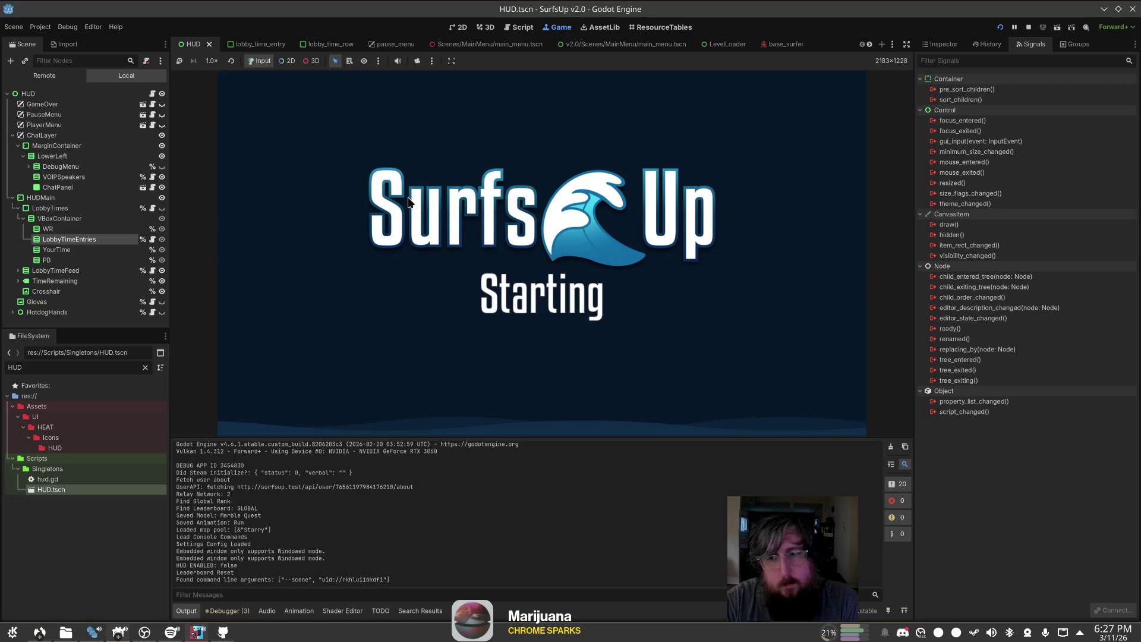
Step: Host a game on a random map and surf until times_feed.gd breaks at line 53
left_click(257, 215)
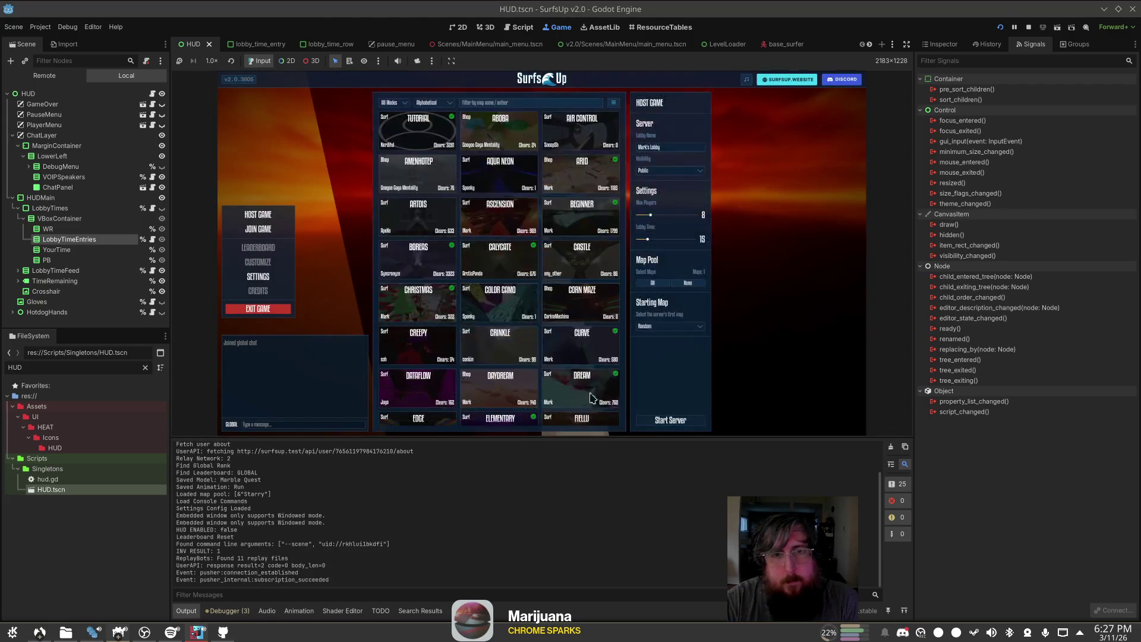
left_click(708, 419)
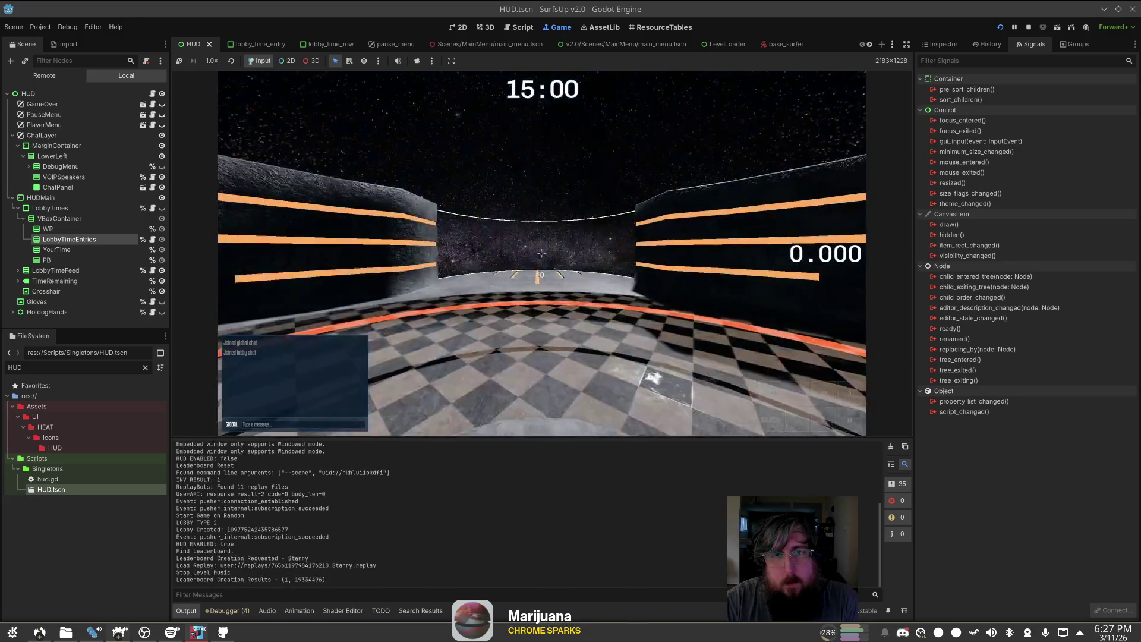
key("a")
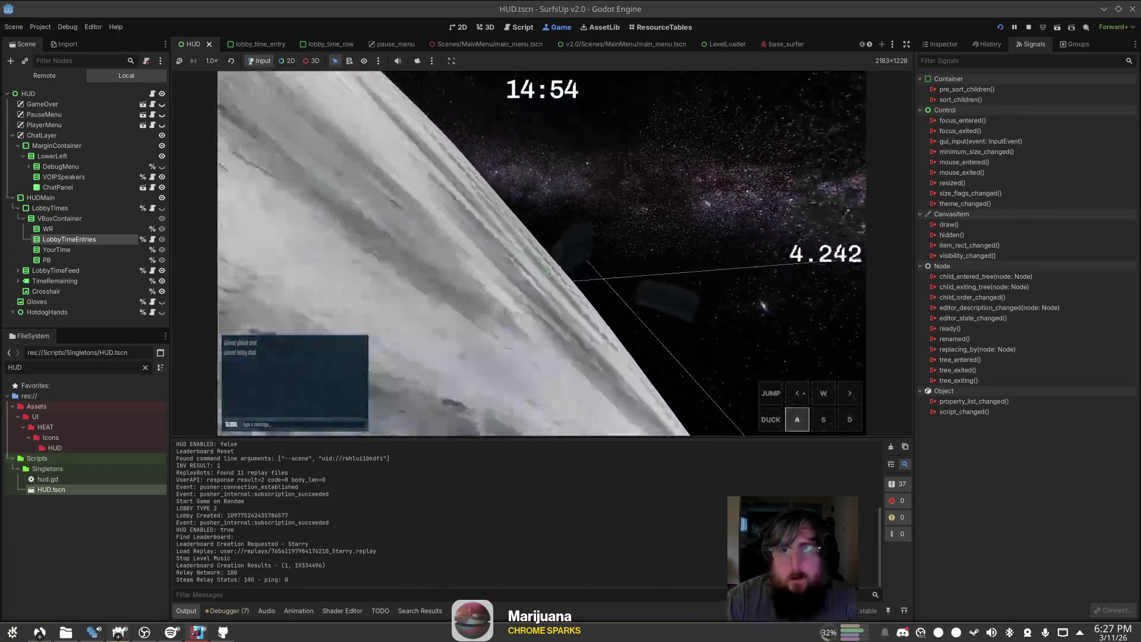
key("d")
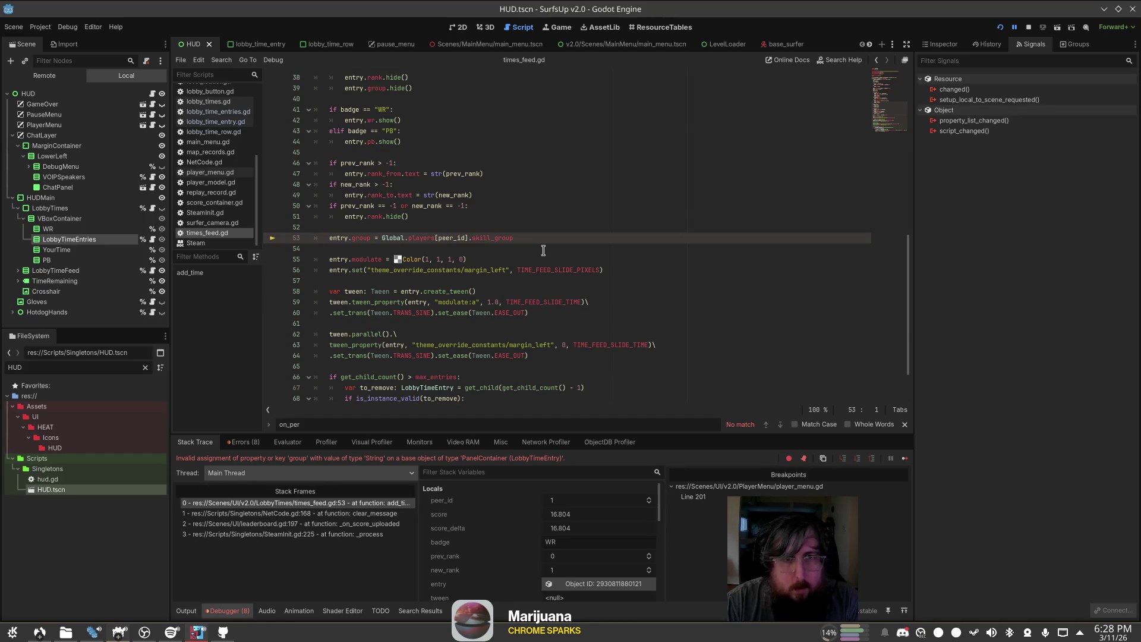
Step: Append .text to entry.group on line 53 of times_feed.gd
type(".text")
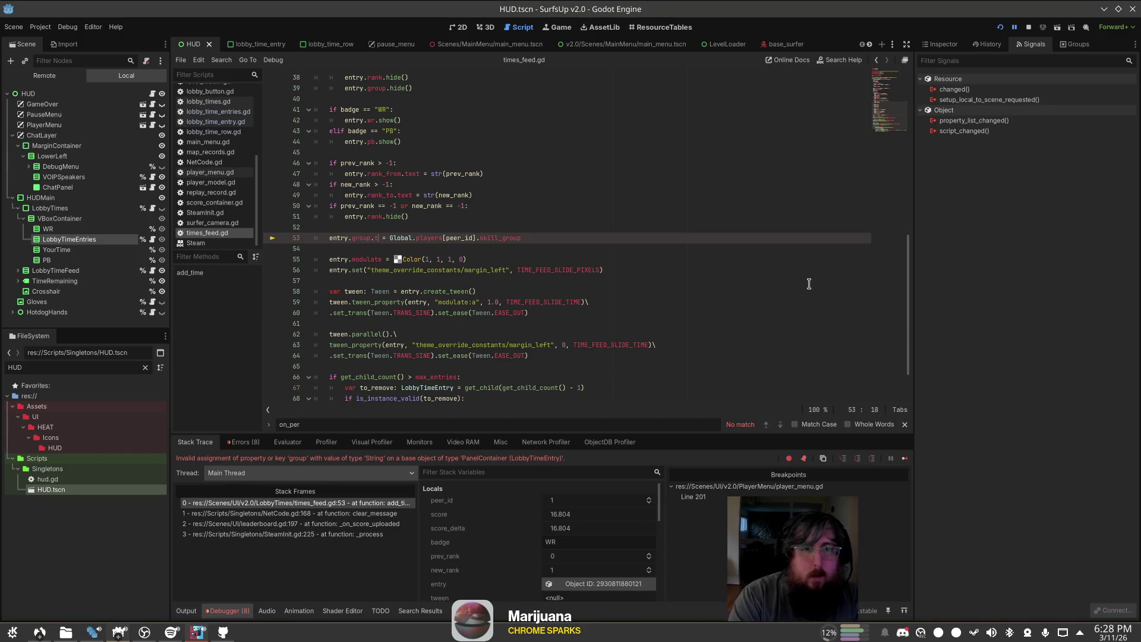
key("Escape")
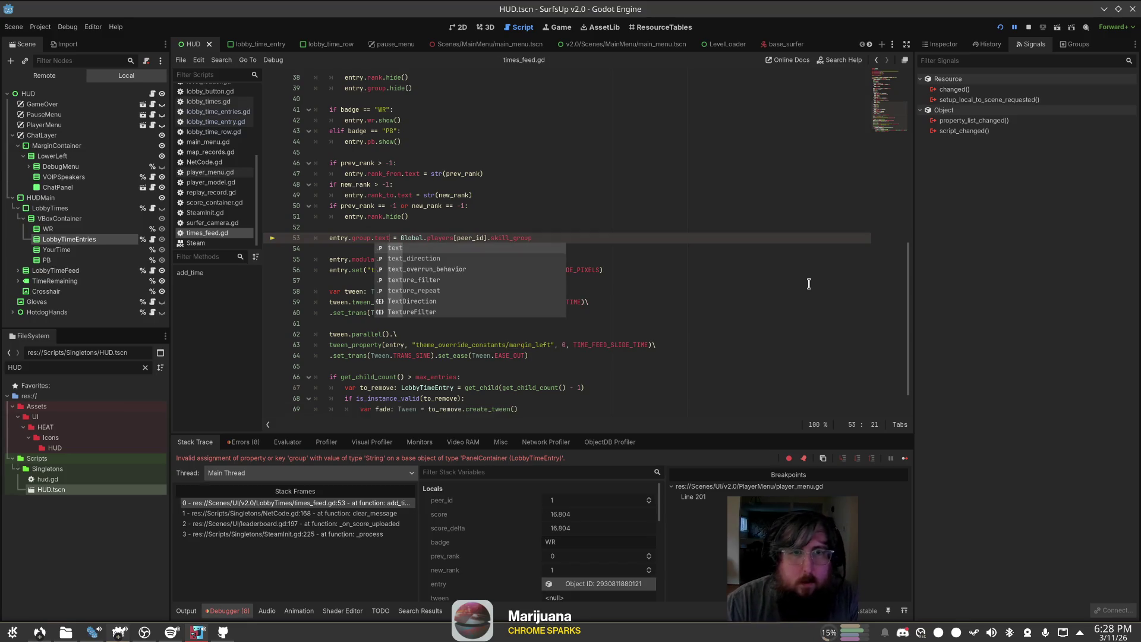
left_click(607, 135)
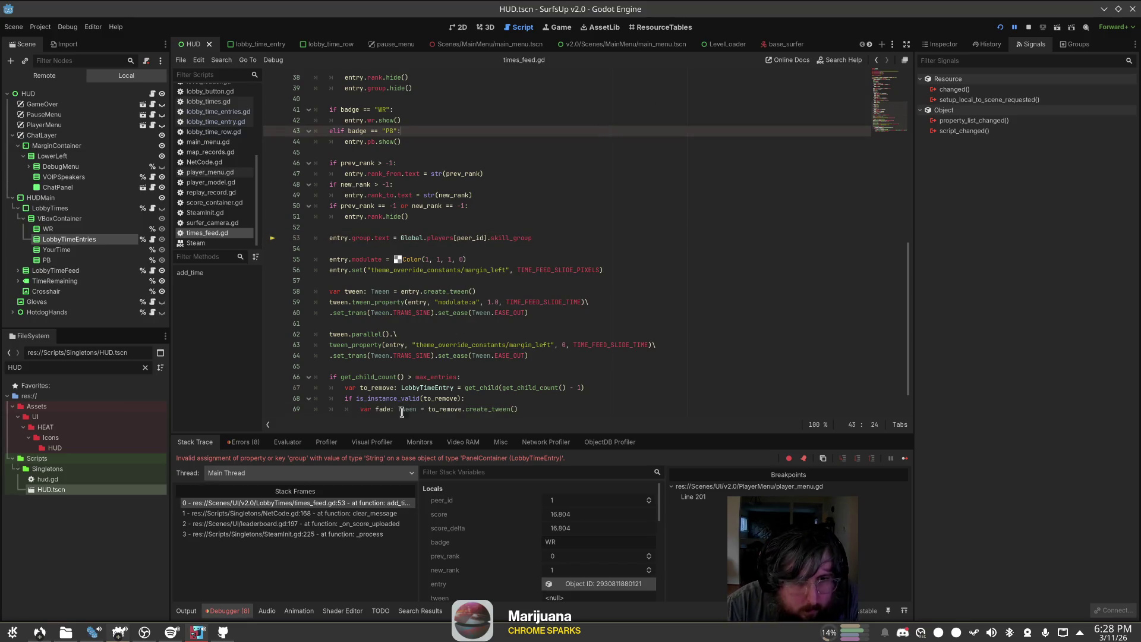
Step: Inspect the entry local's remote properties, then resume the paused game
scroll(485, 535, "down", 1)
left_click(599, 570)
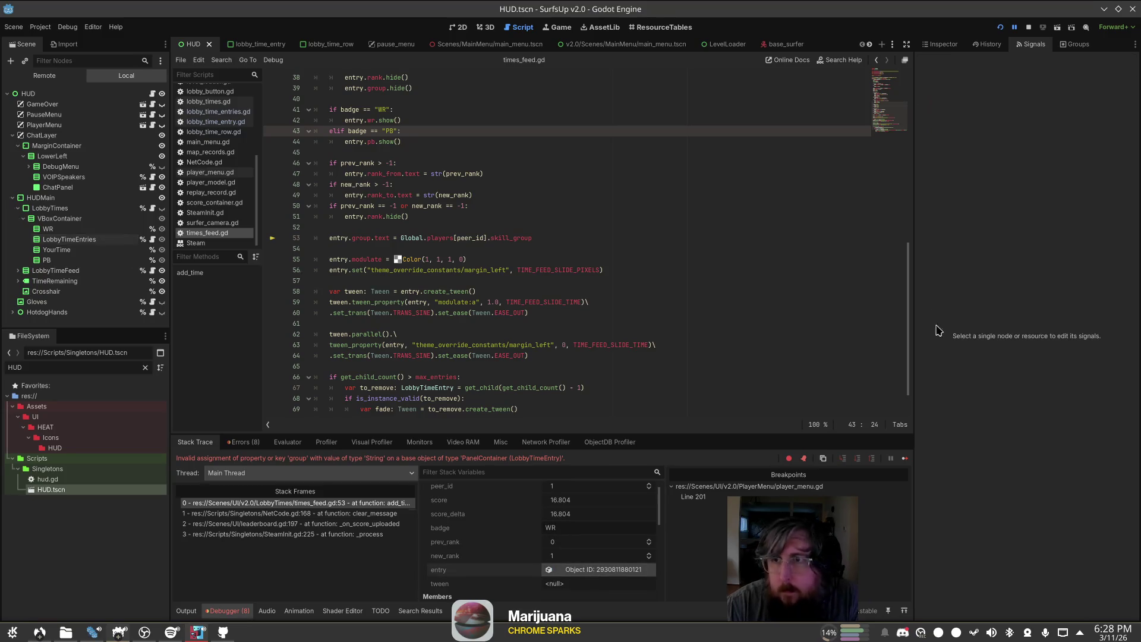
left_click(945, 44)
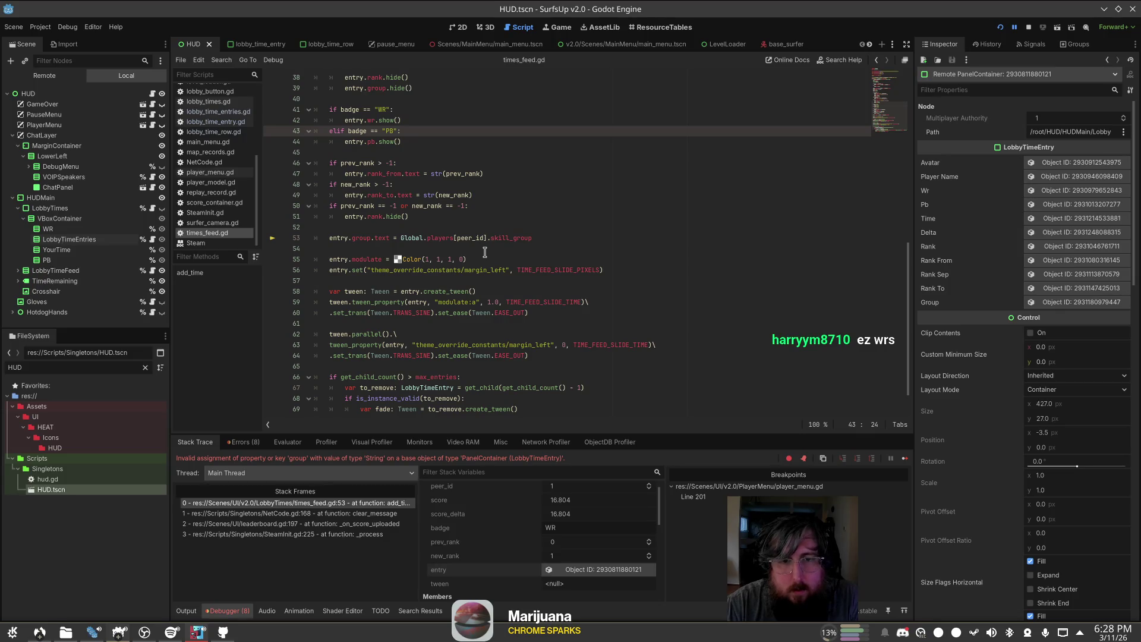
left_click(471, 225)
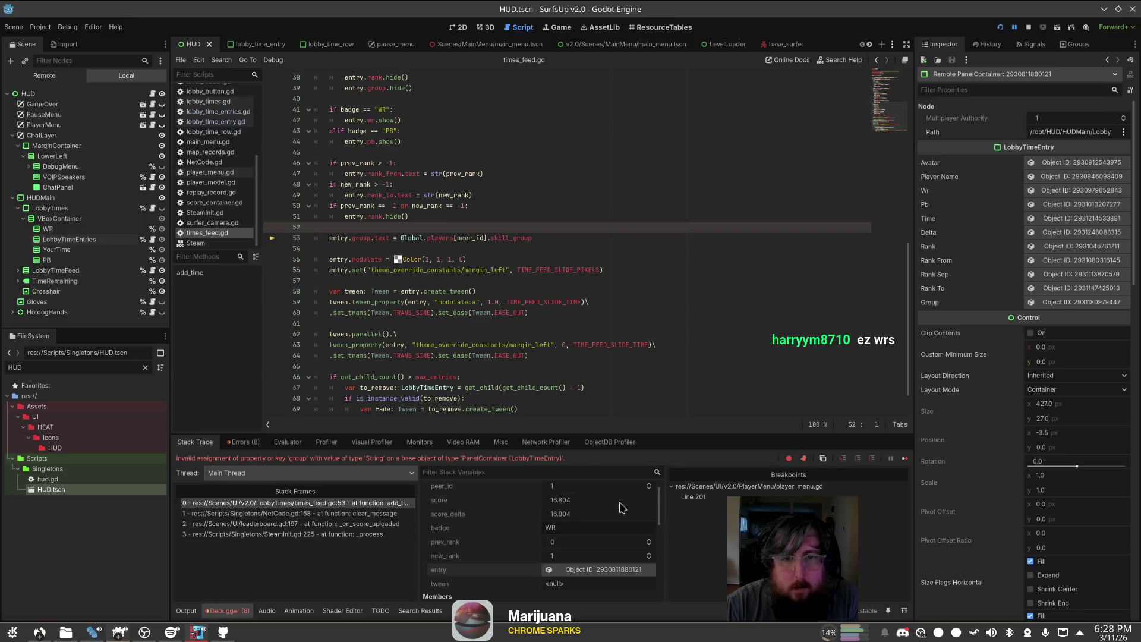
left_click(904, 459)
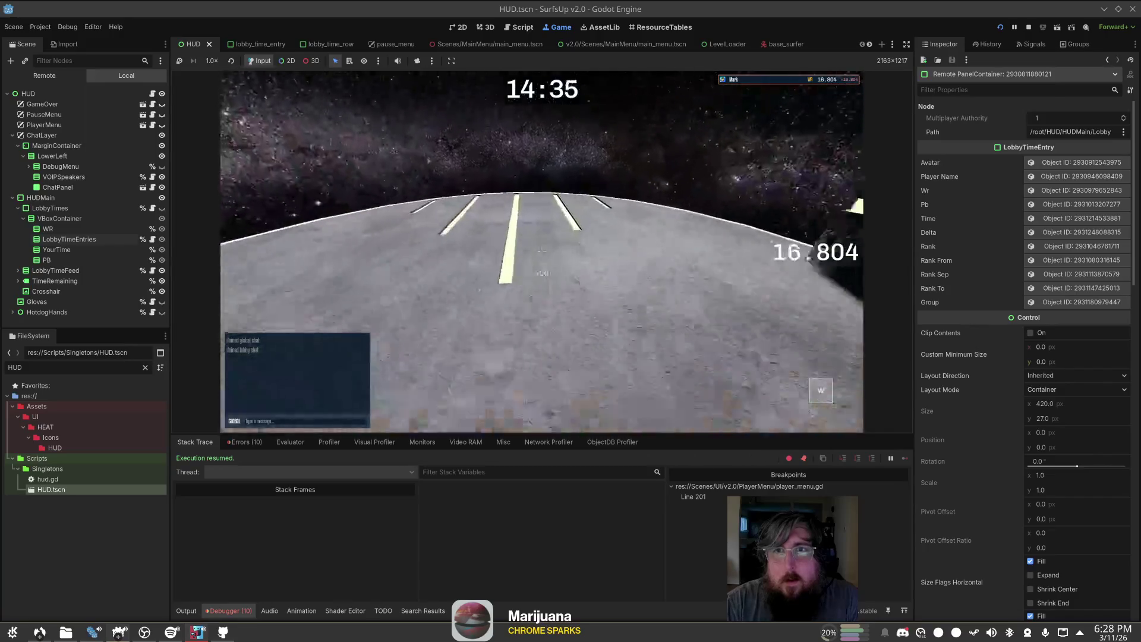
Step: Surf another run on Starry, finishing at 11.759, listed above the earlier 16.804
key("d")
key("w")
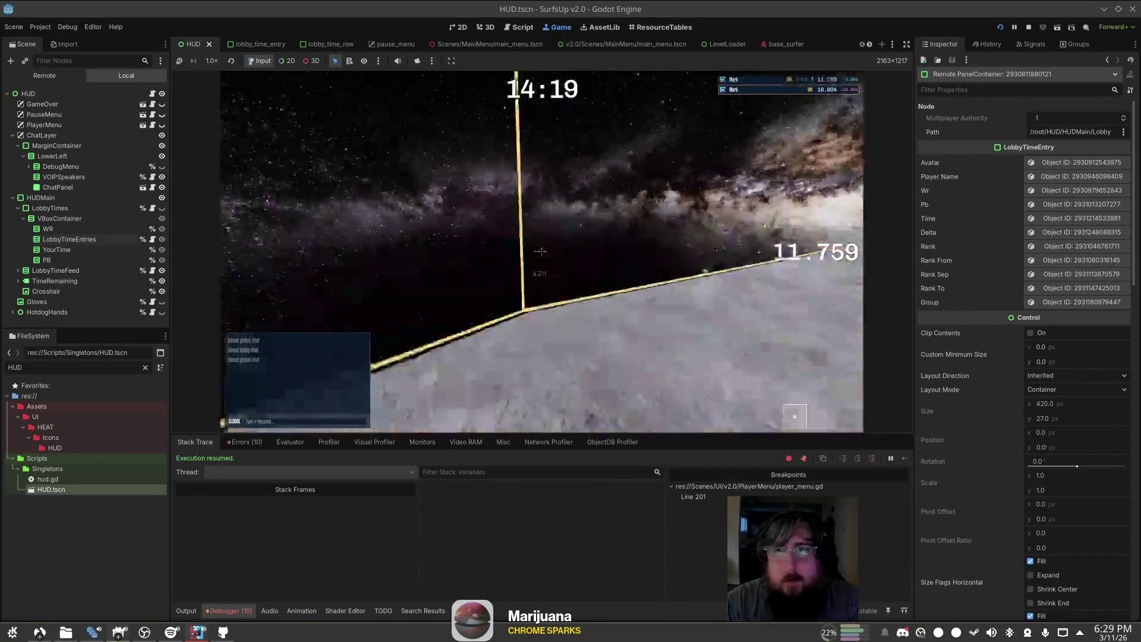
key("s")
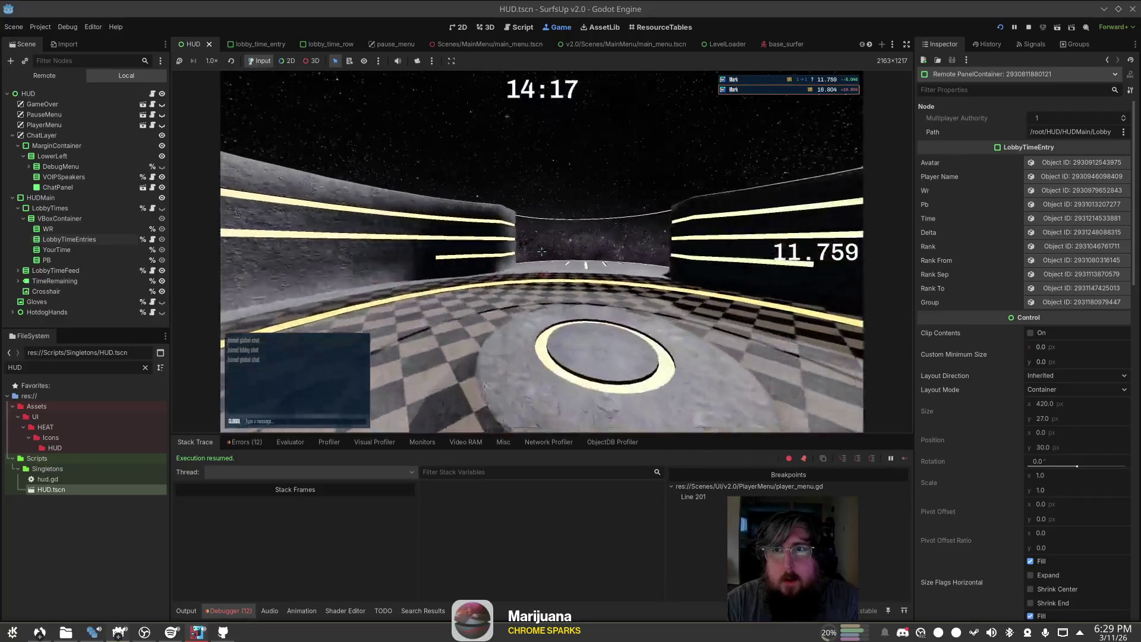
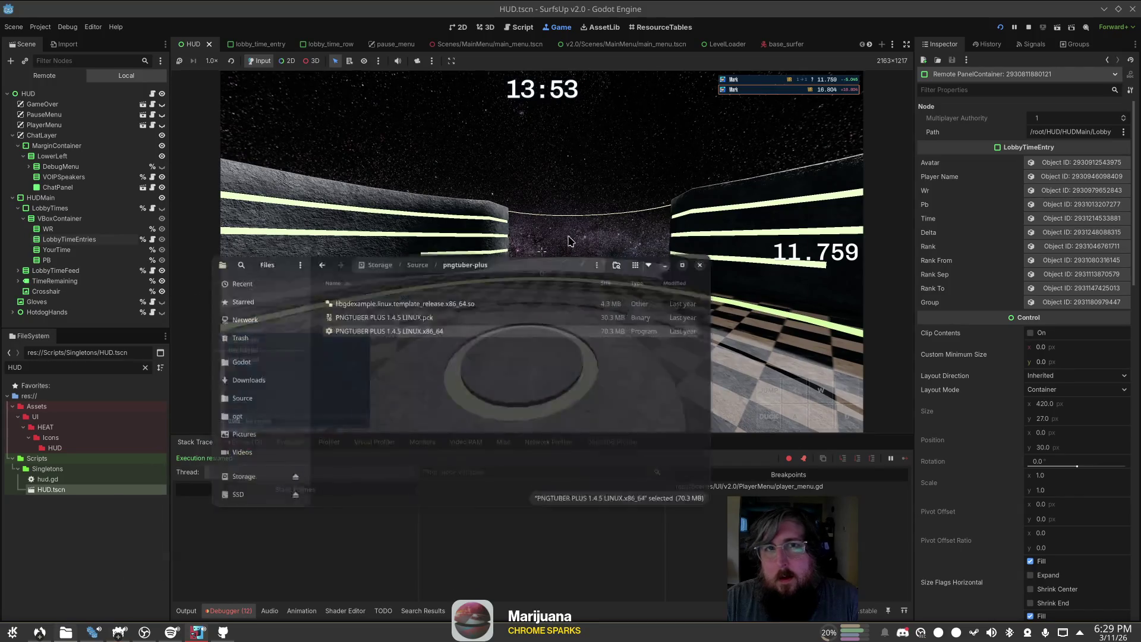
Step: Bring up times_feed.gd in the script editor, glancing at lobby_time_row.gd on the way
key("ctrl+F3")
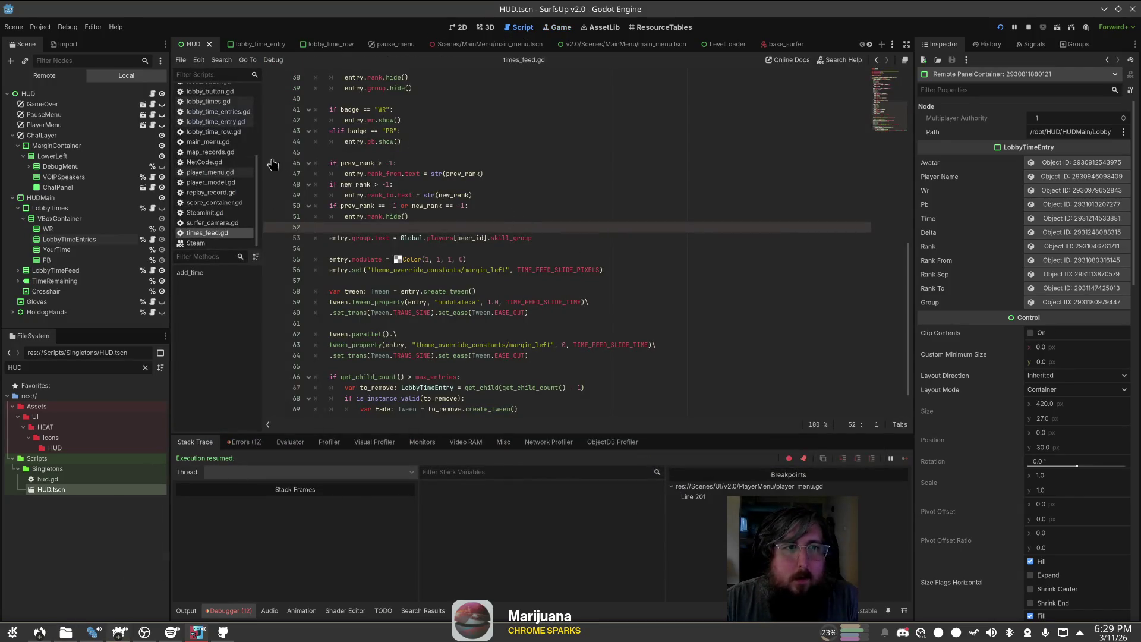
scroll(235, 172, "up", 2)
left_click(235, 173)
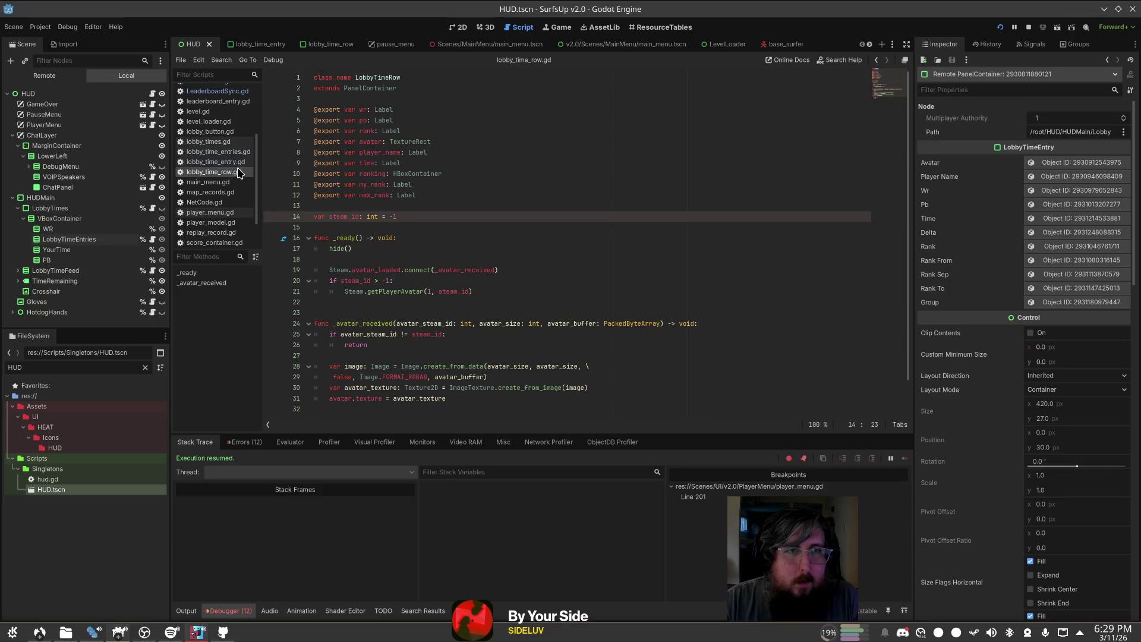
scroll(235, 173, "down", 2)
left_click(206, 231)
scroll(506, 253, "down", 1)
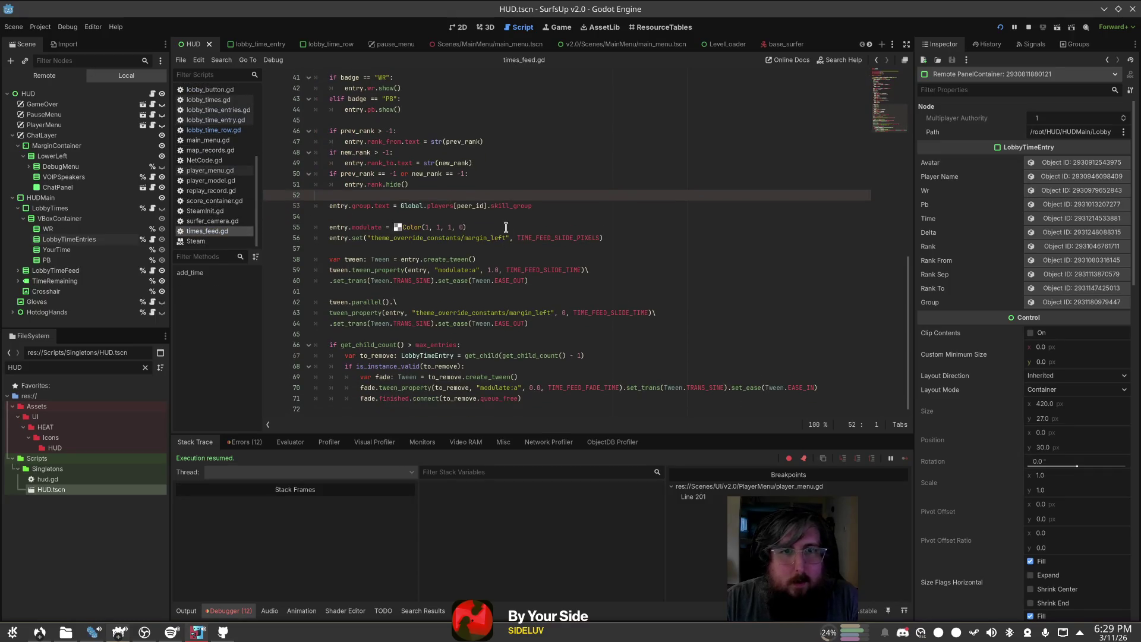
scroll(506, 228, "up", 2)
Step: Append 'or prev_rank == 1 and new_rank == 1' to the line 50 rank-hide condition
left_click(532, 237)
type("pr")
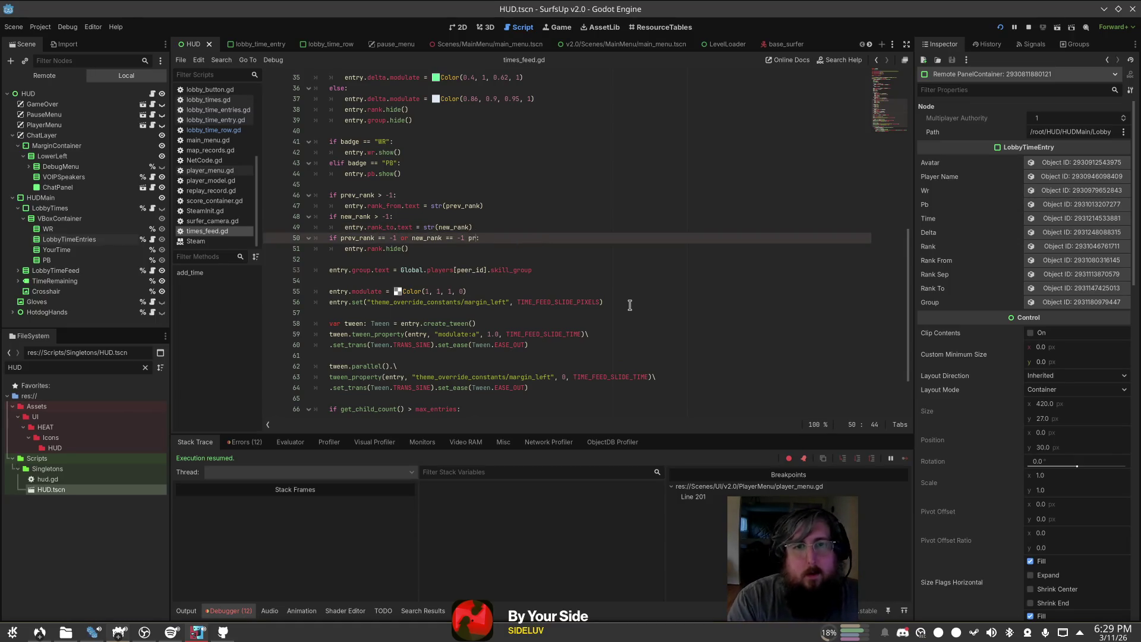
key("BackSpace")
key("BackSpace")
type("or pre")
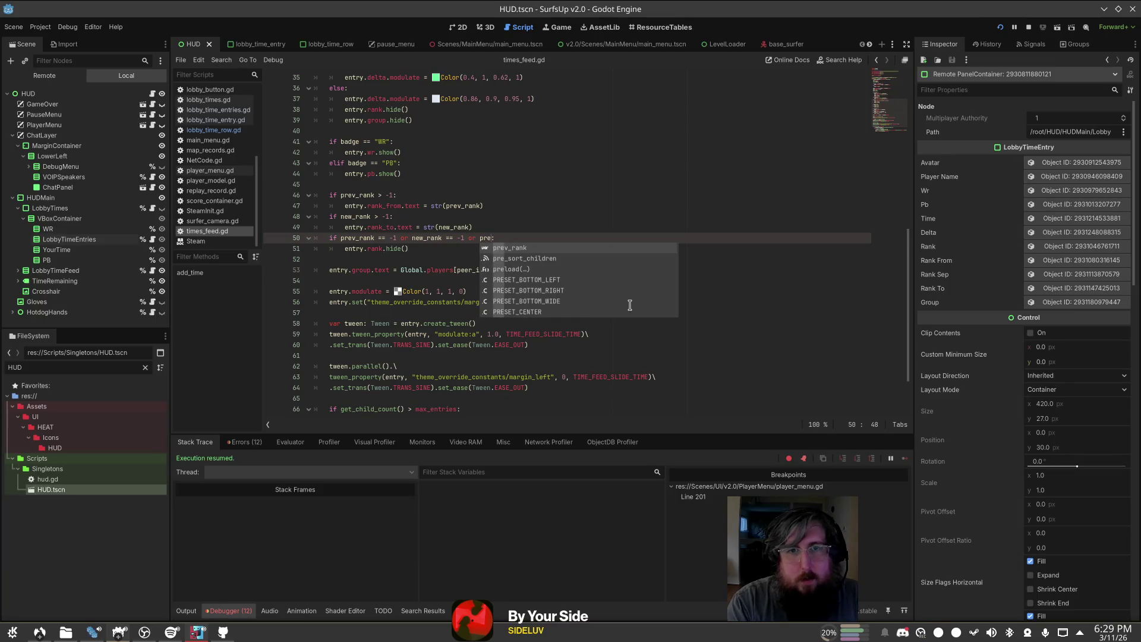
key("Return")
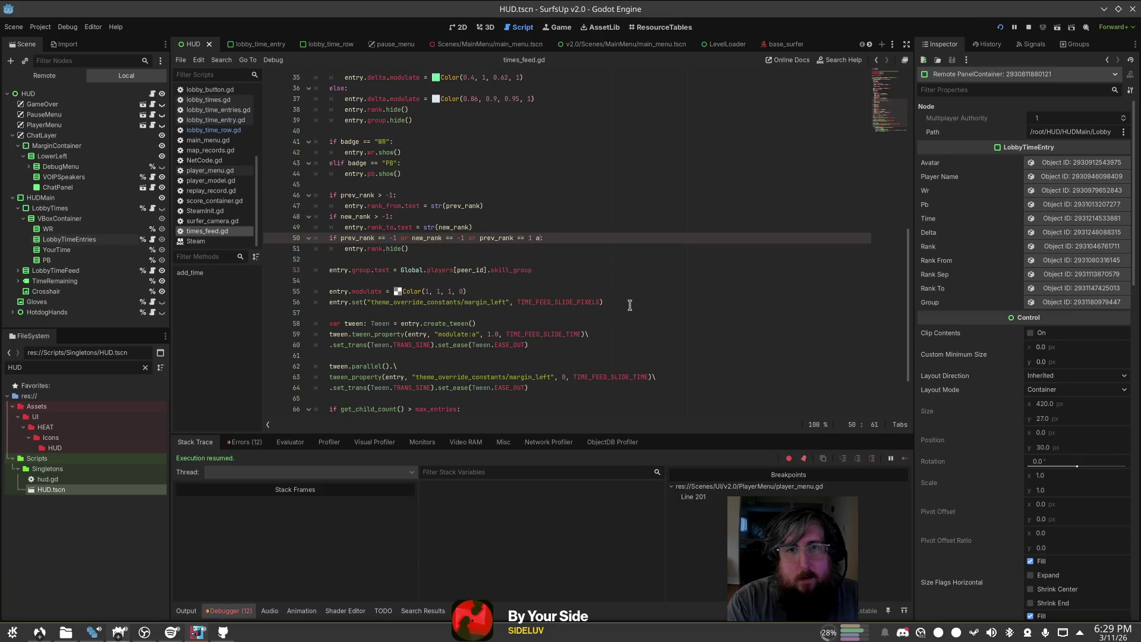
type("nd new_")
key("Return")
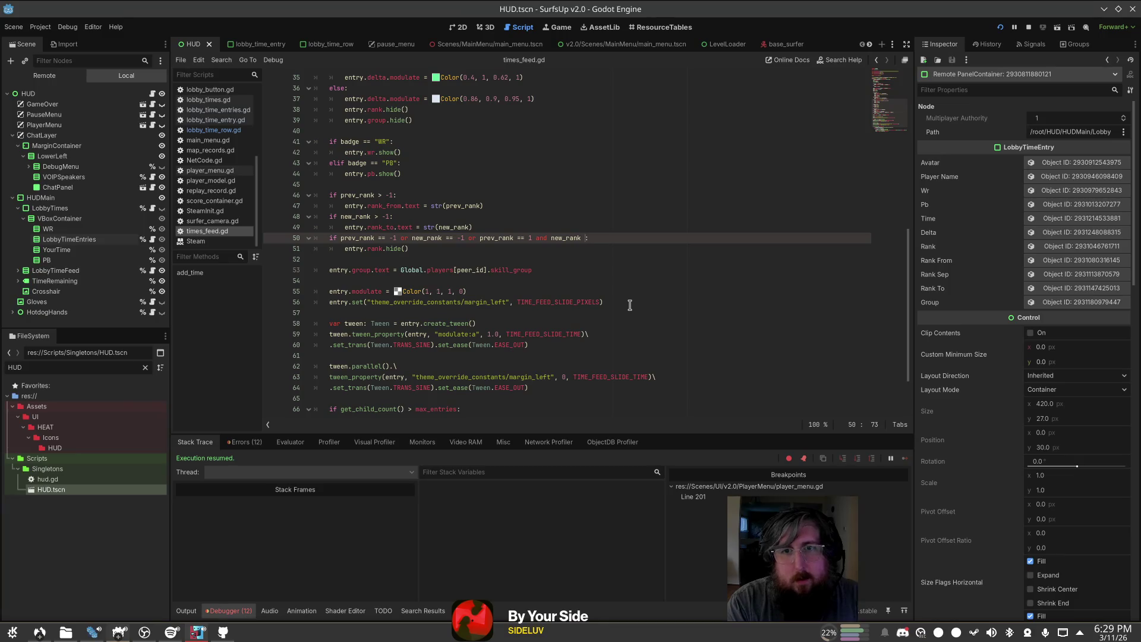
key("Up")
key("Up")
key("Up")
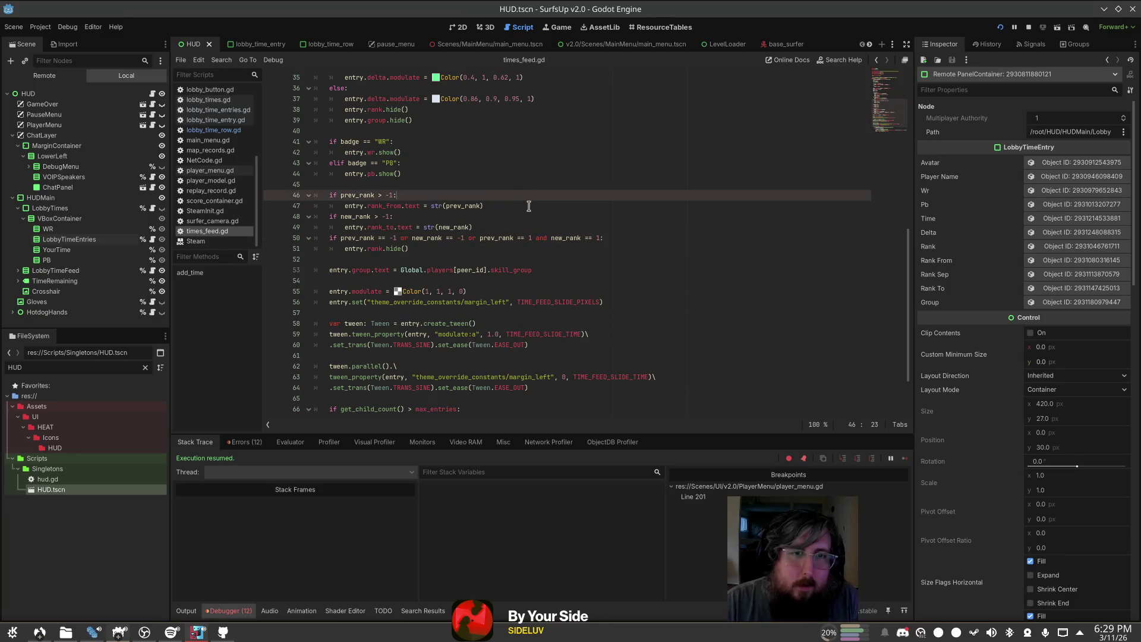
left_click(568, 30)
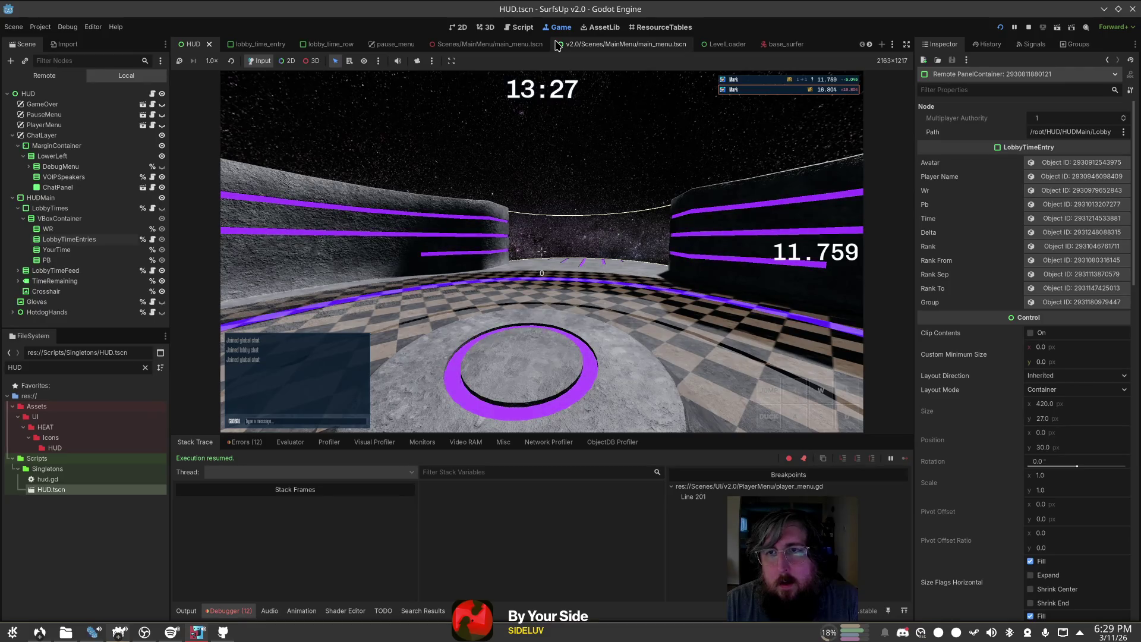
left_click(520, 27)
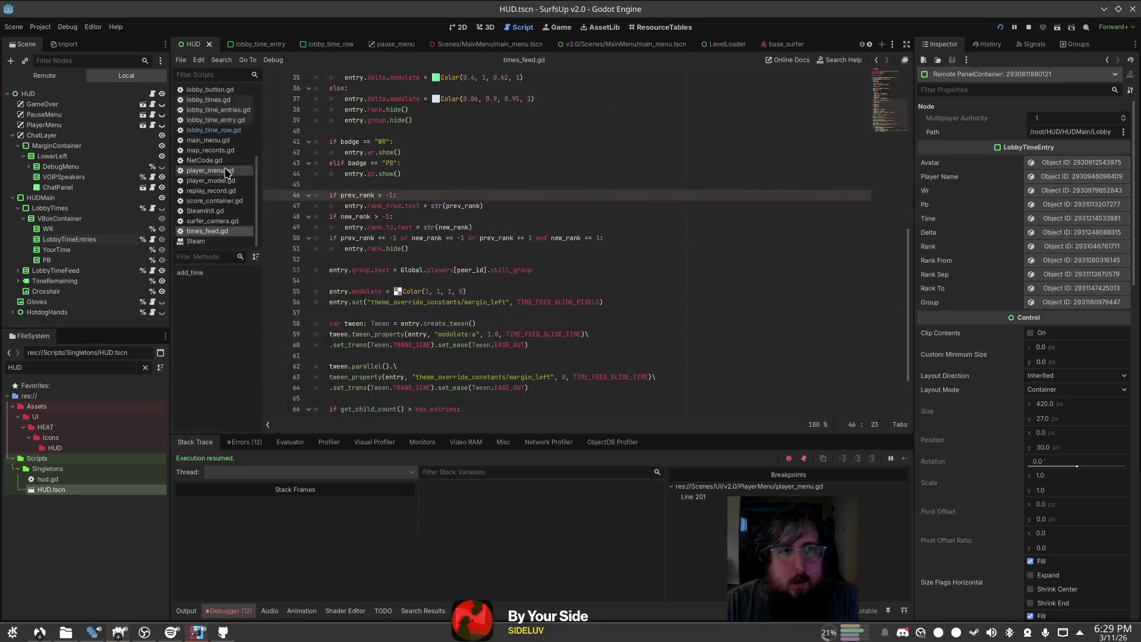
scroll(237, 167, "up", 2)
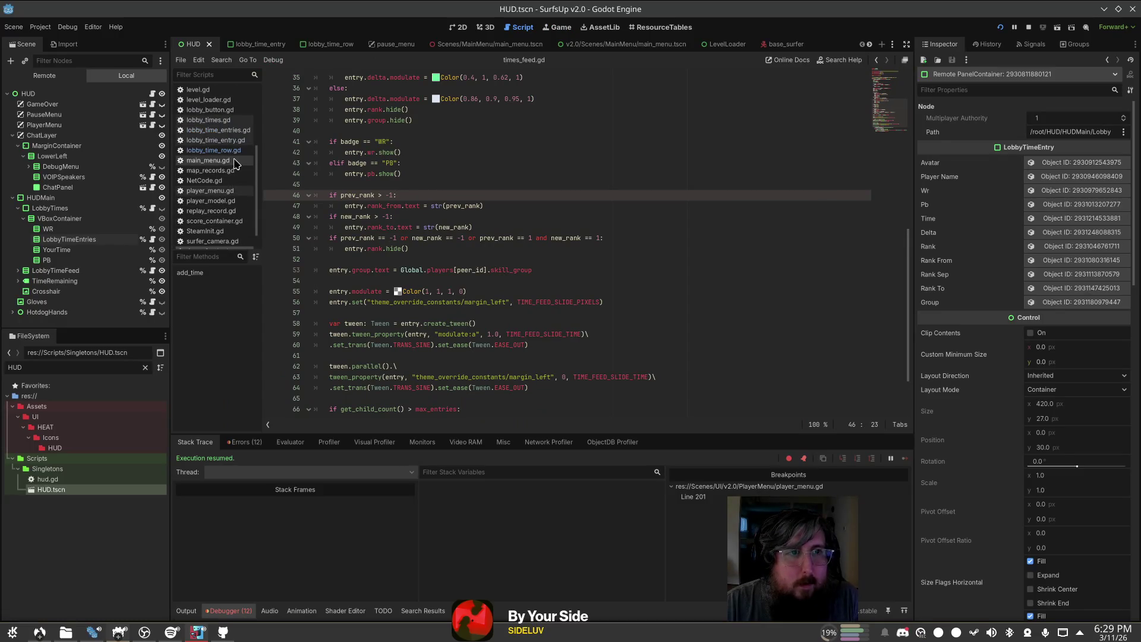
scroll(234, 143, "up", 2)
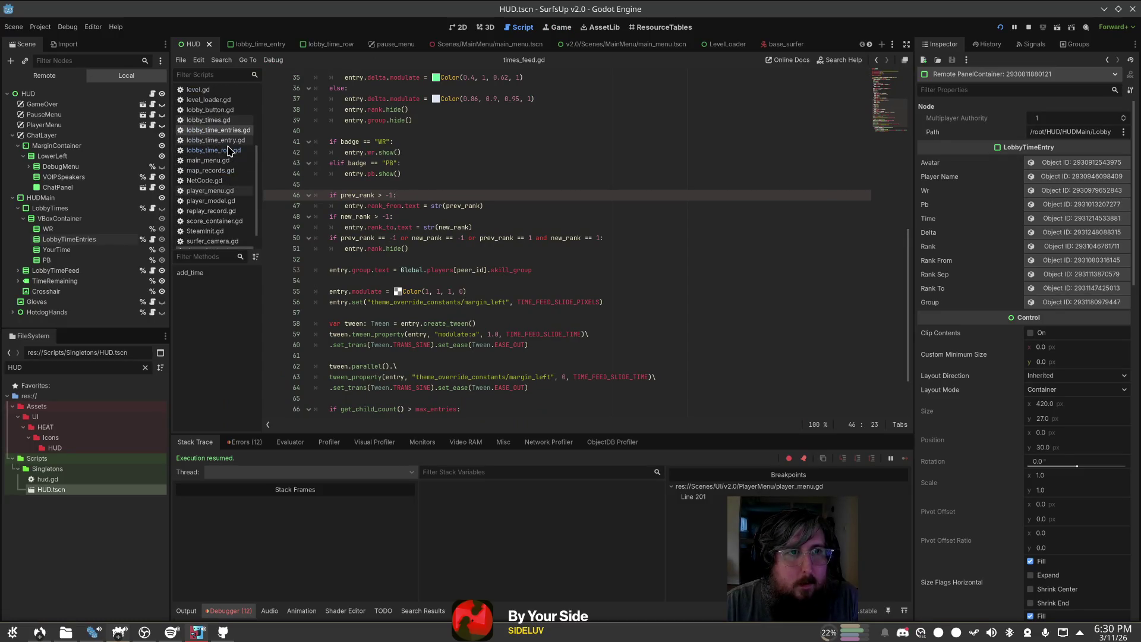
Step: Open LeaderboardSync.gd and find the '?' fallback in get_rank_group
left_click(217, 109)
left_click(575, 189)
key("ctrl+f")
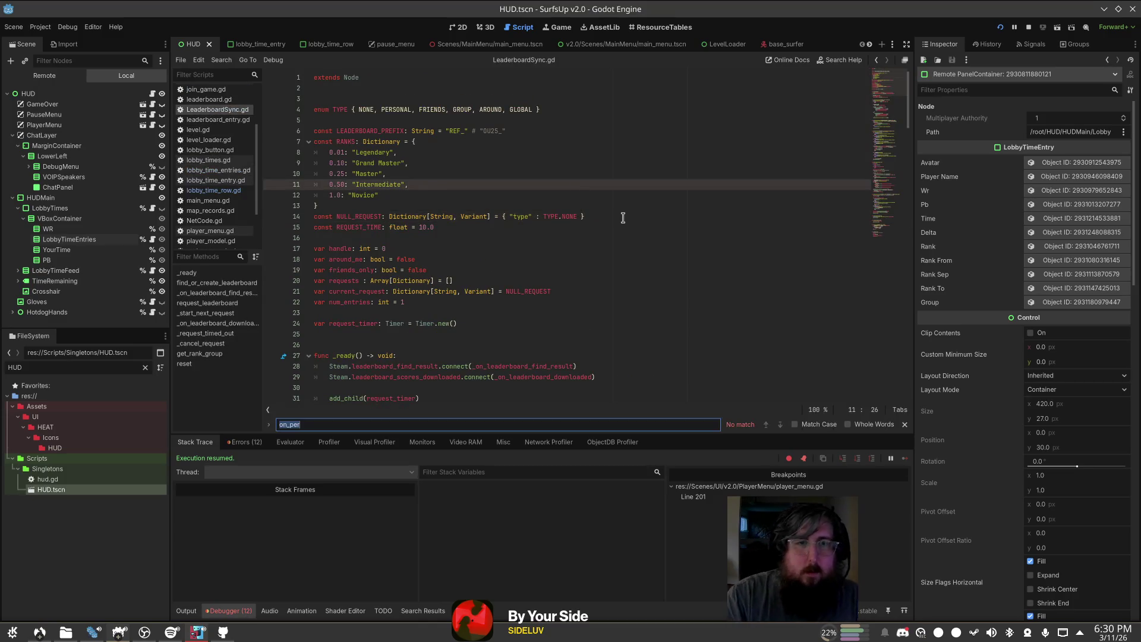
type("?")
key("Escape")
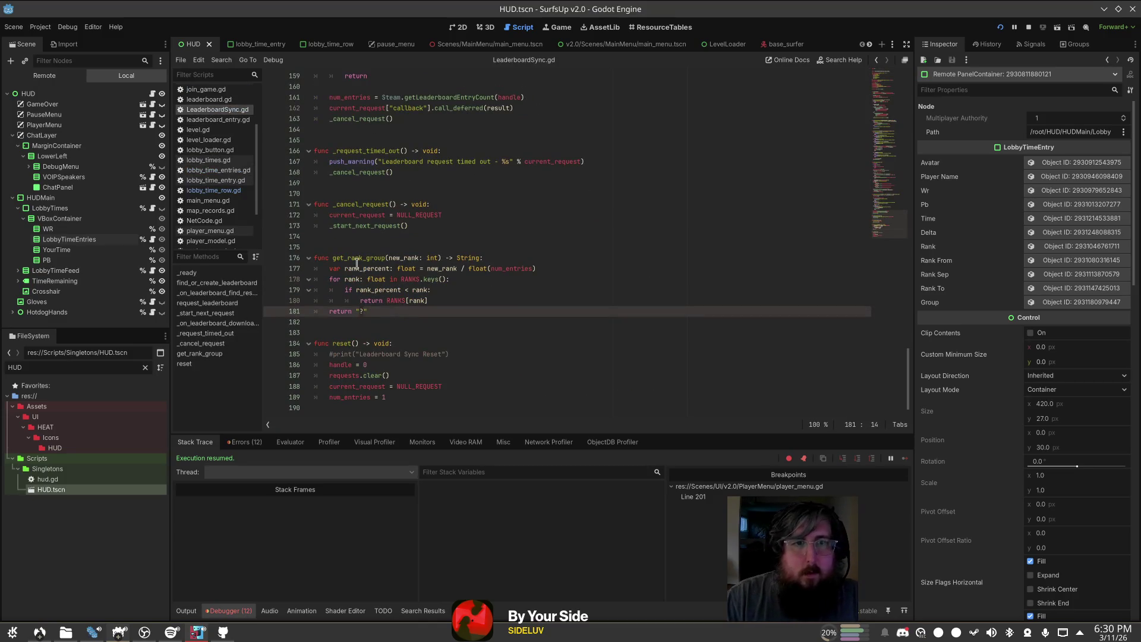
left_click(385, 257)
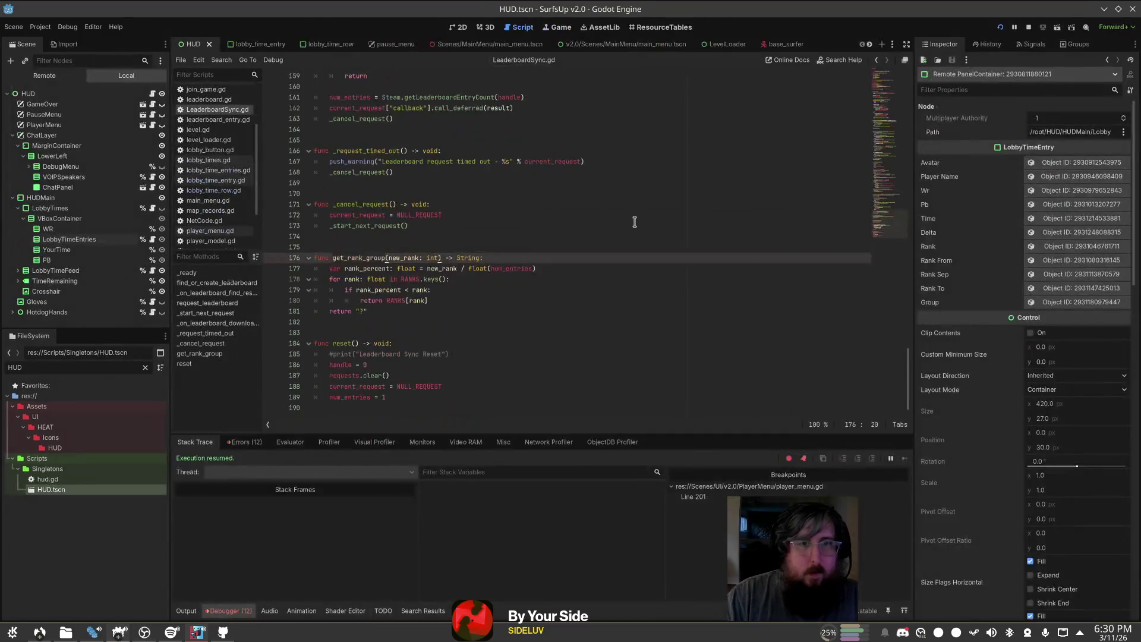
Step: In the SurfsUp Prod project, look up get_rank_group's fallback return on line 189 for comparison
left_click(92, 632)
key("ctrl+shift+f")
key("Return")
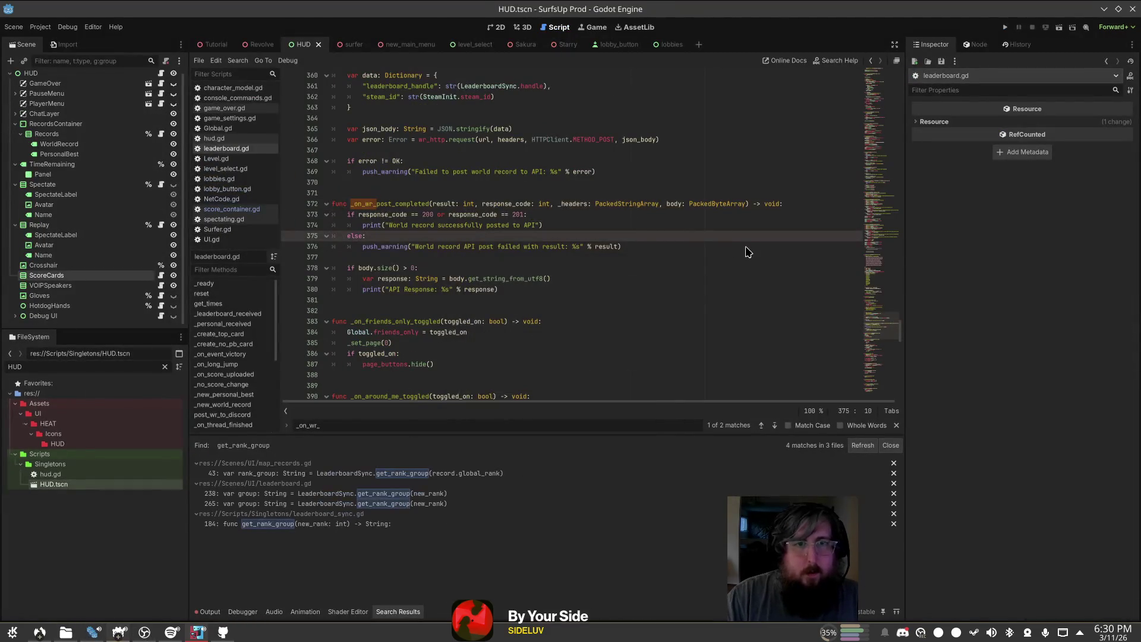
left_click(267, 523)
left_click(366, 226)
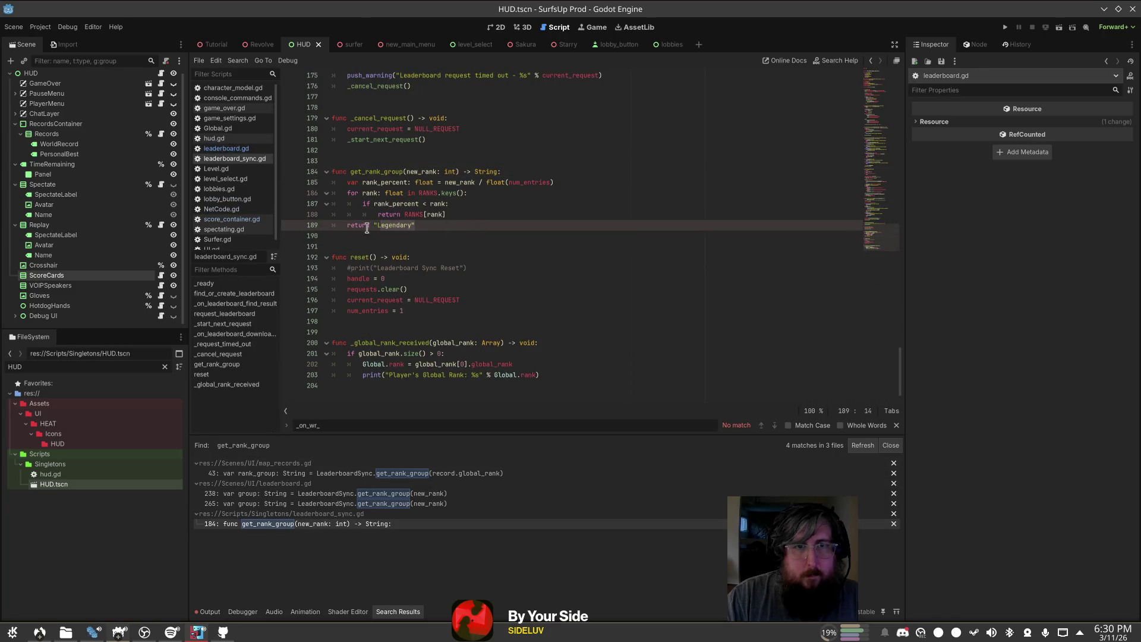
Step: Change line 181's fallback to return "Legendary" and go back to the running game
key("alt+Tab")
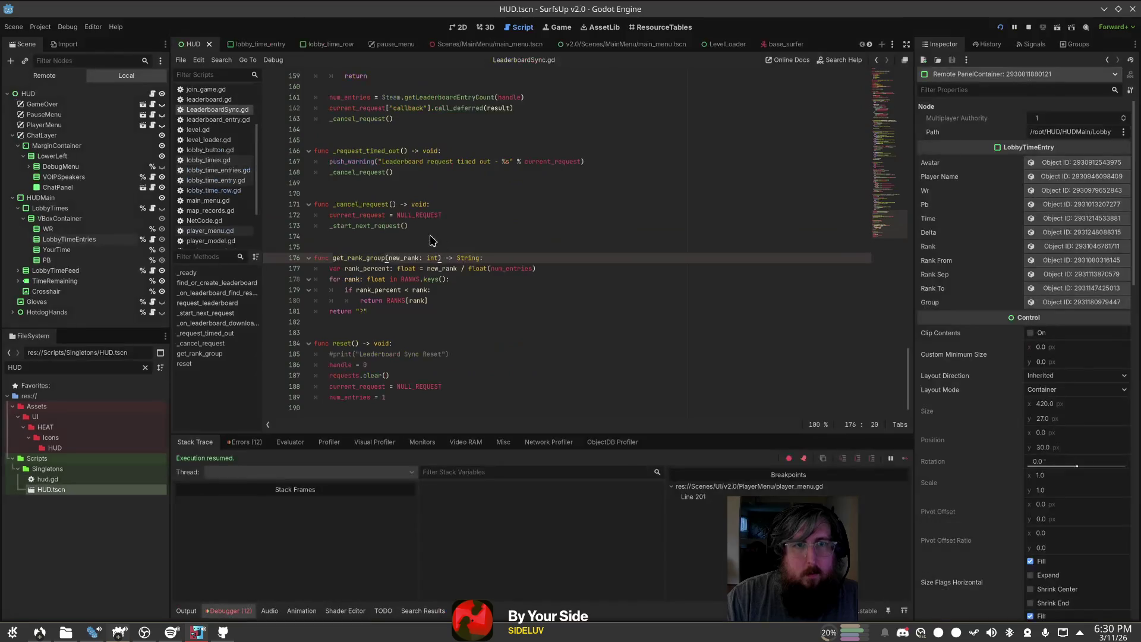
key("alt+Tab")
left_click(511, 311)
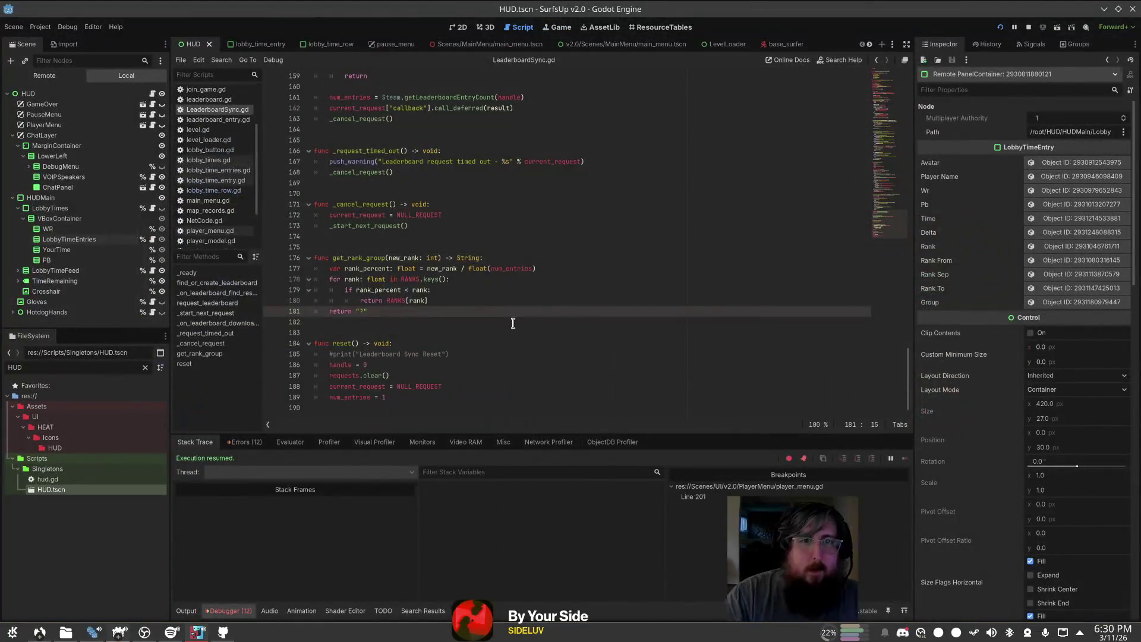
key("alt+Tab")
left_click(692, 226)
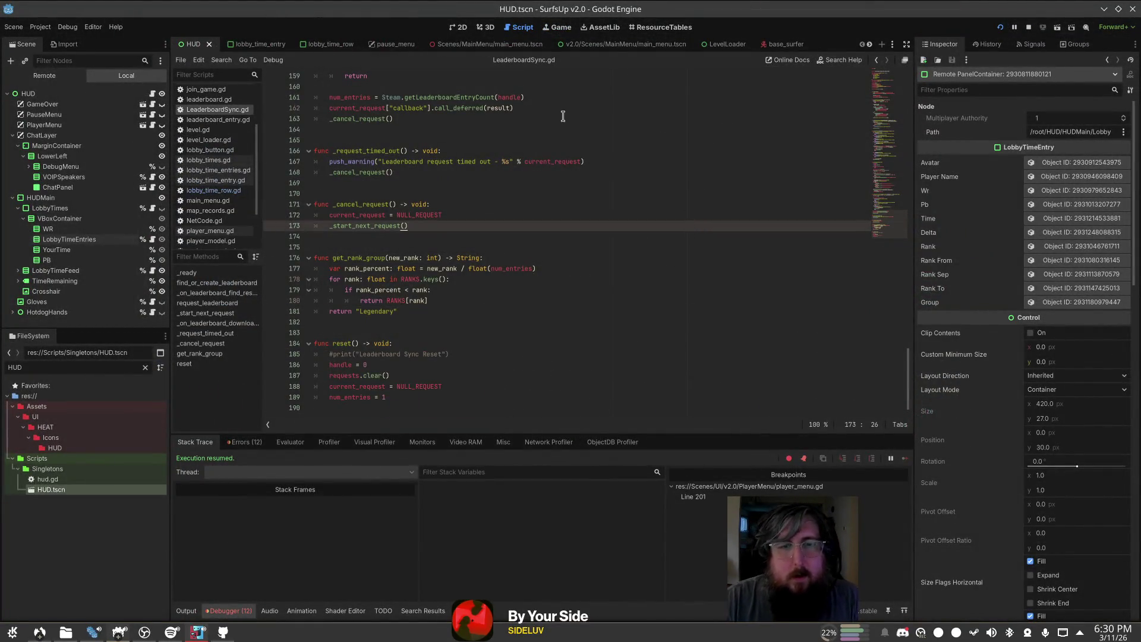
key("alt+Tab")
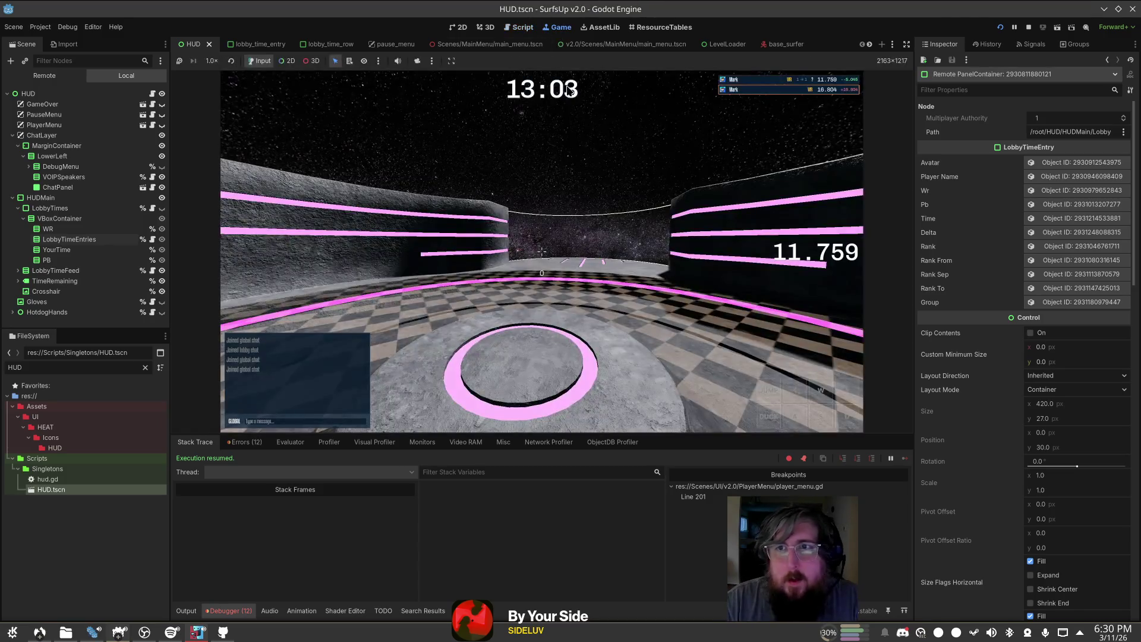
Step: Surf a run with WASD, pause and resume, then keep surfing into the walled corridor
key("w")
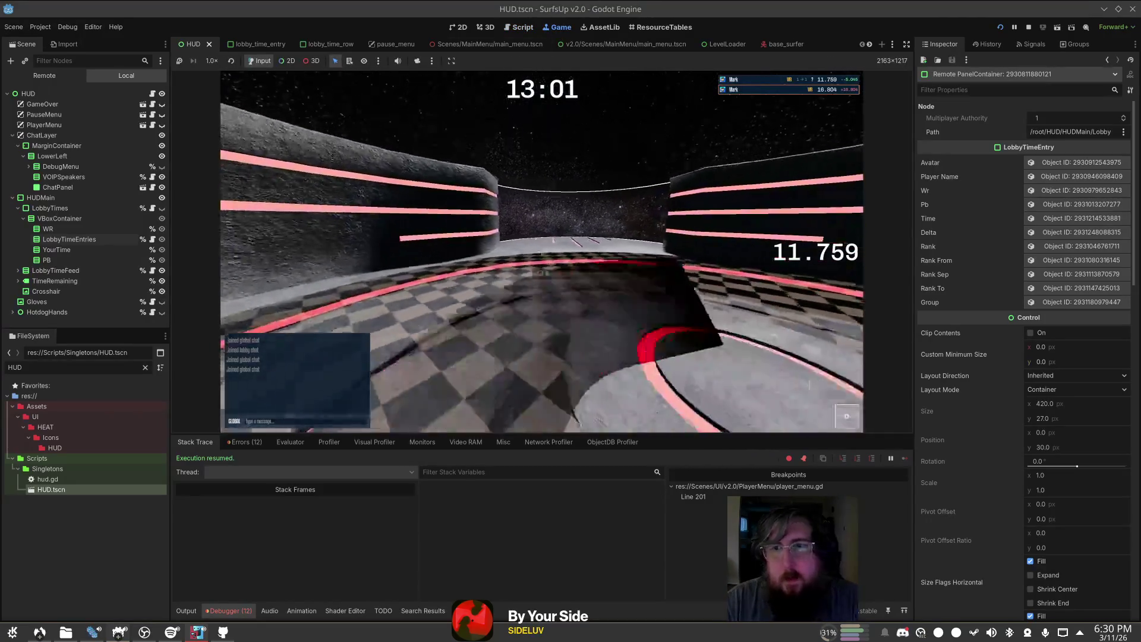
key("d")
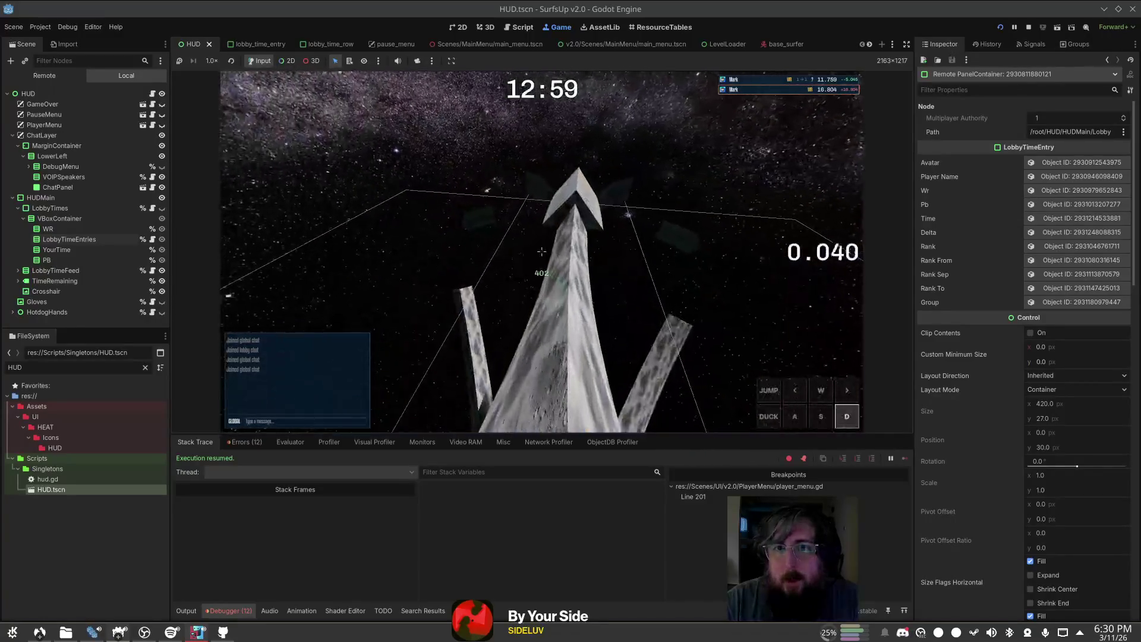
key("a")
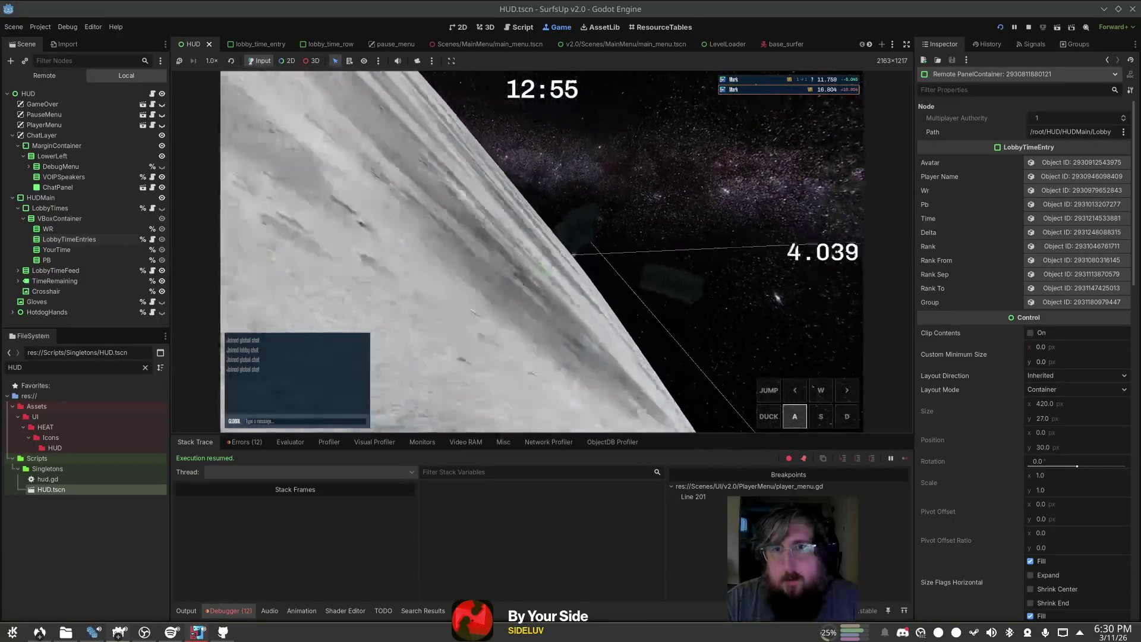
key("d")
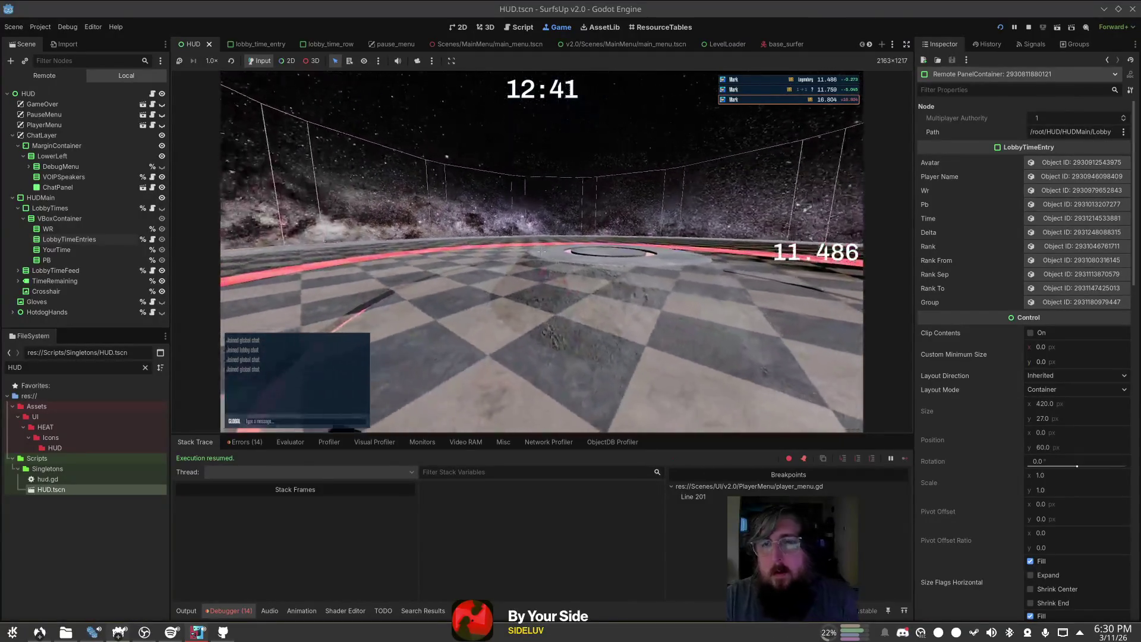
key("Escape")
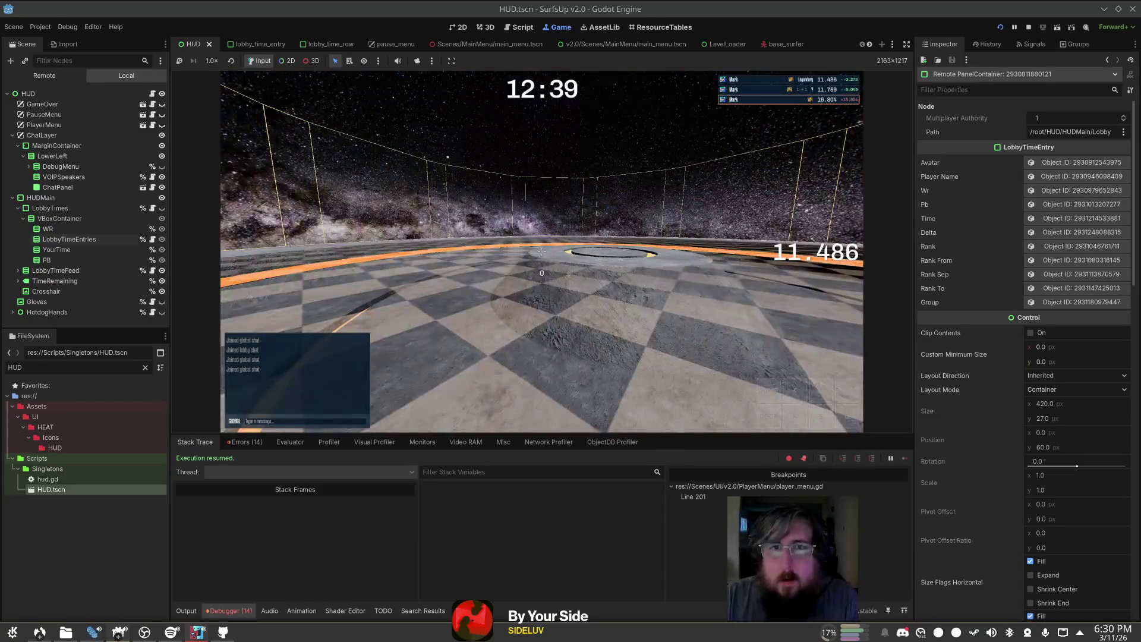
left_click(57, 229)
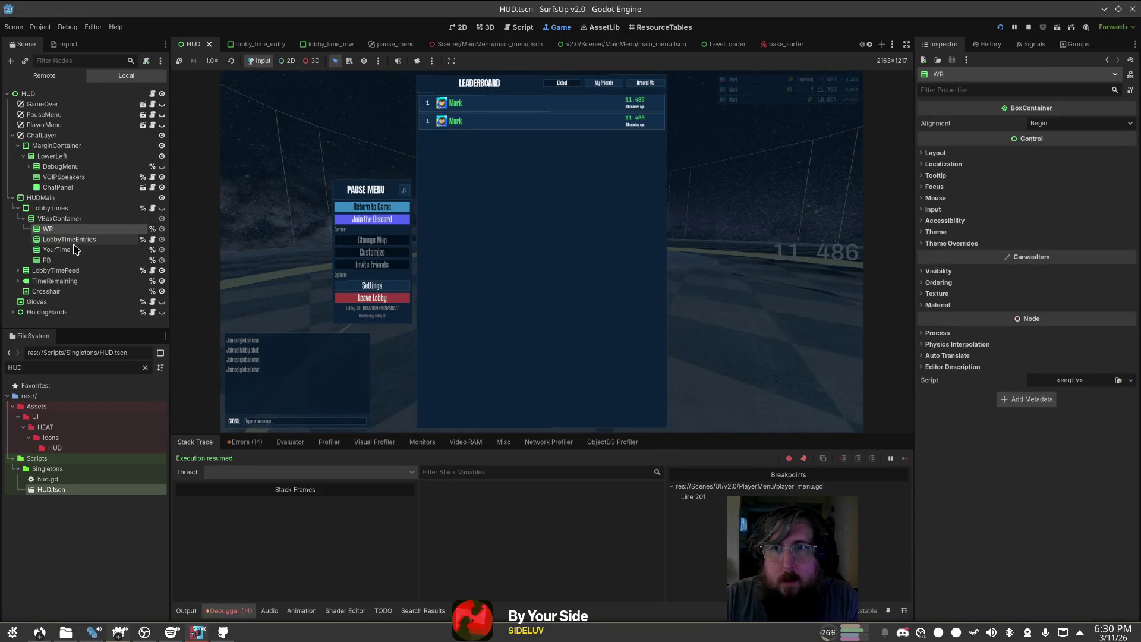
left_click(456, 161)
key("Escape")
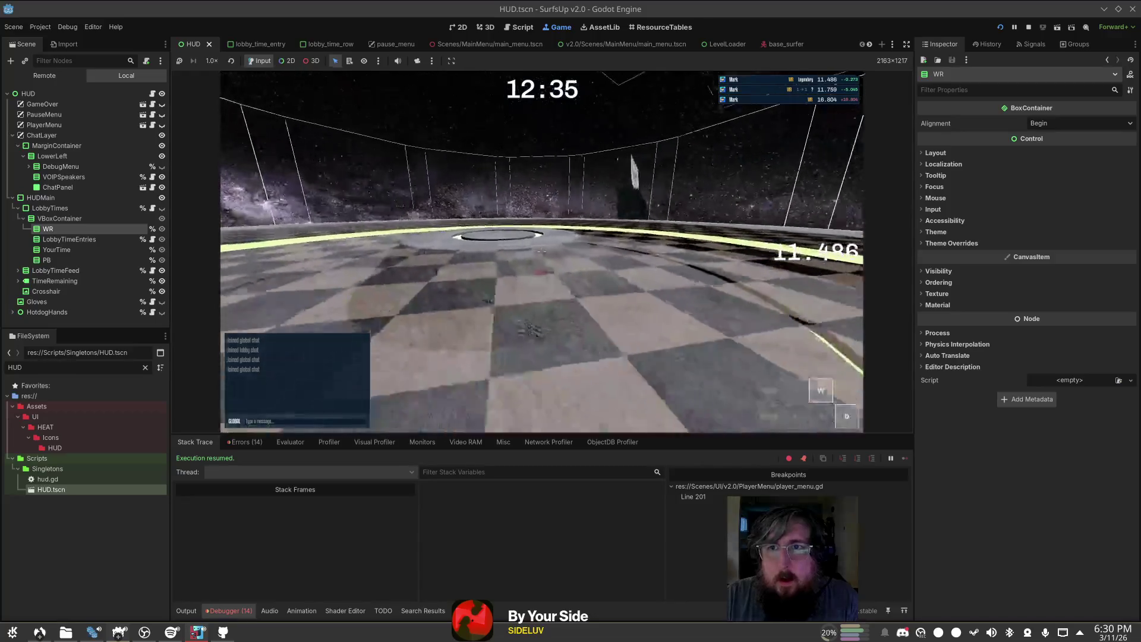
key("w")
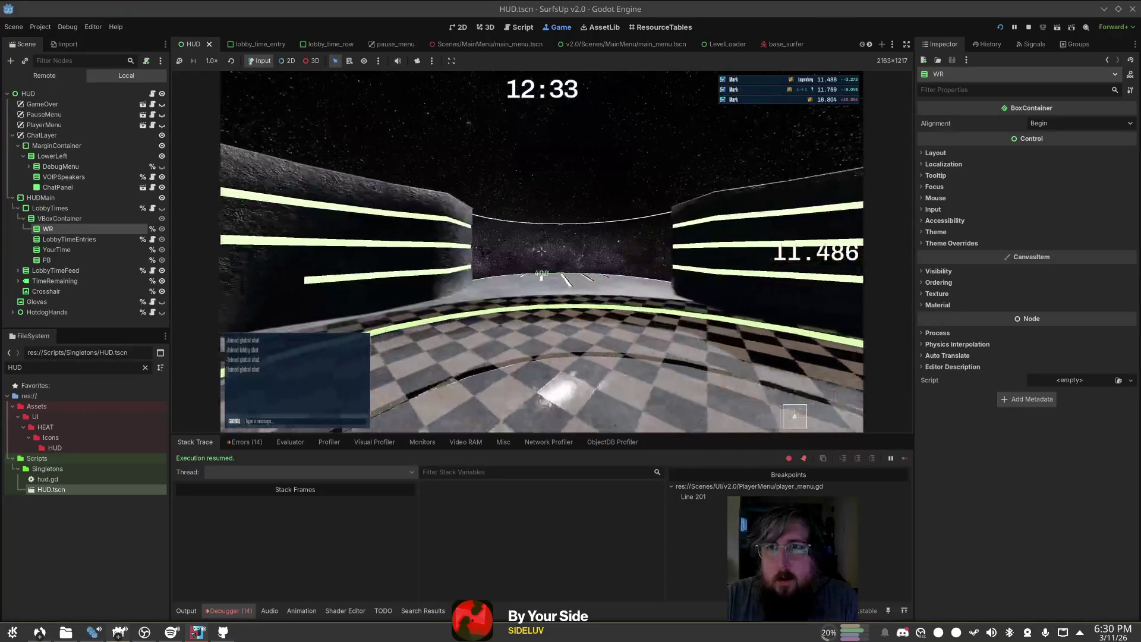
key("d")
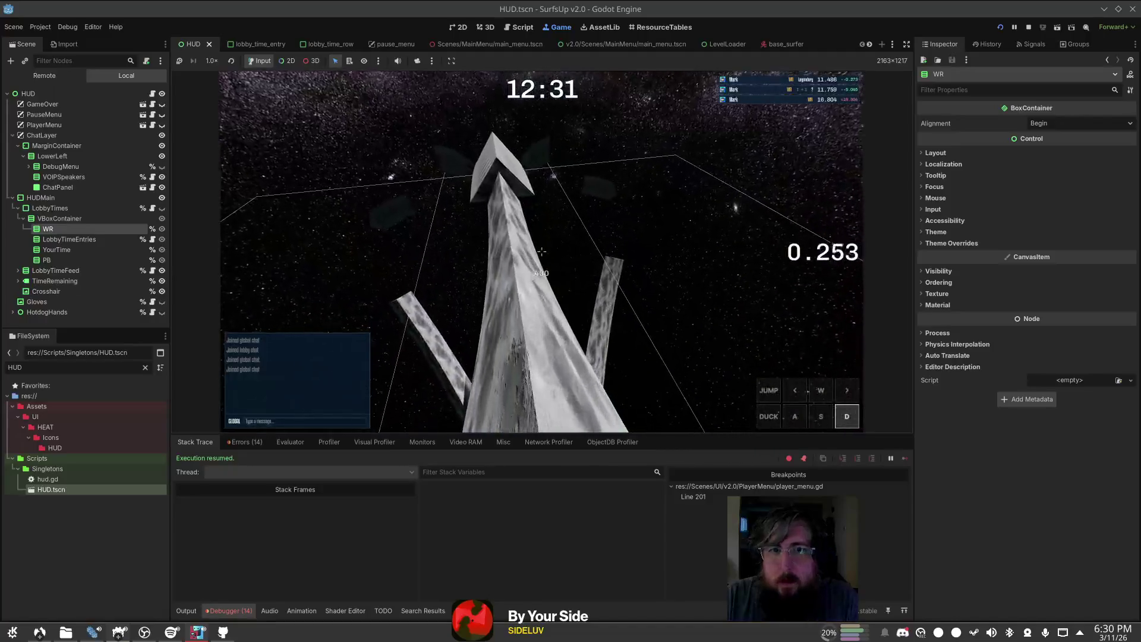
key("a")
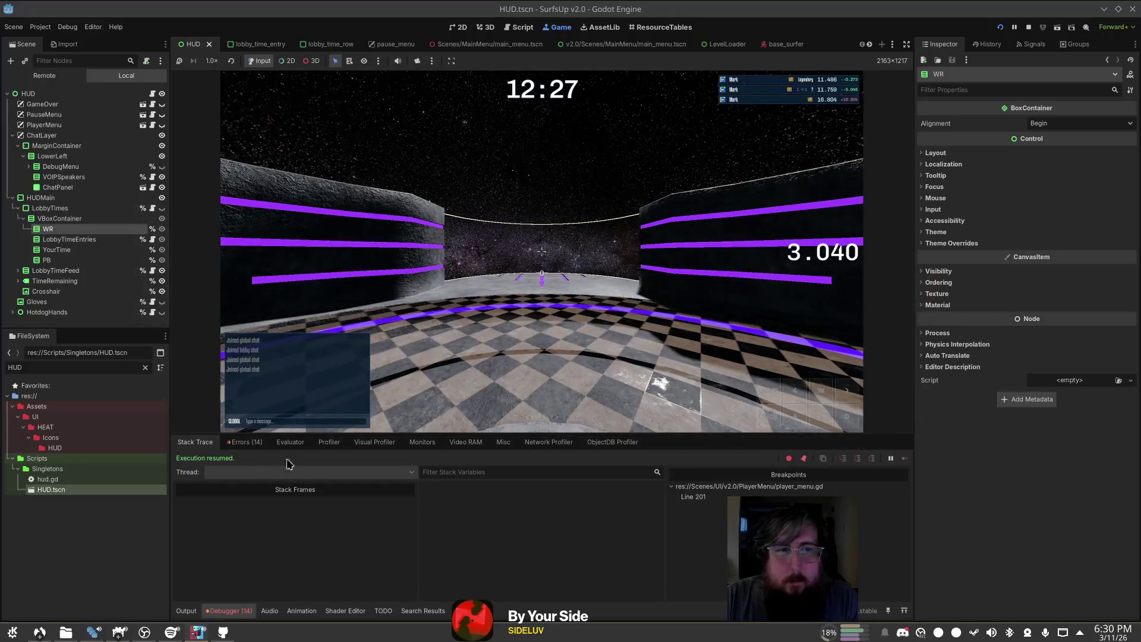
Step: Open the Steamworks leaderboards page and check the KvasB4 scores
left_click(41, 634)
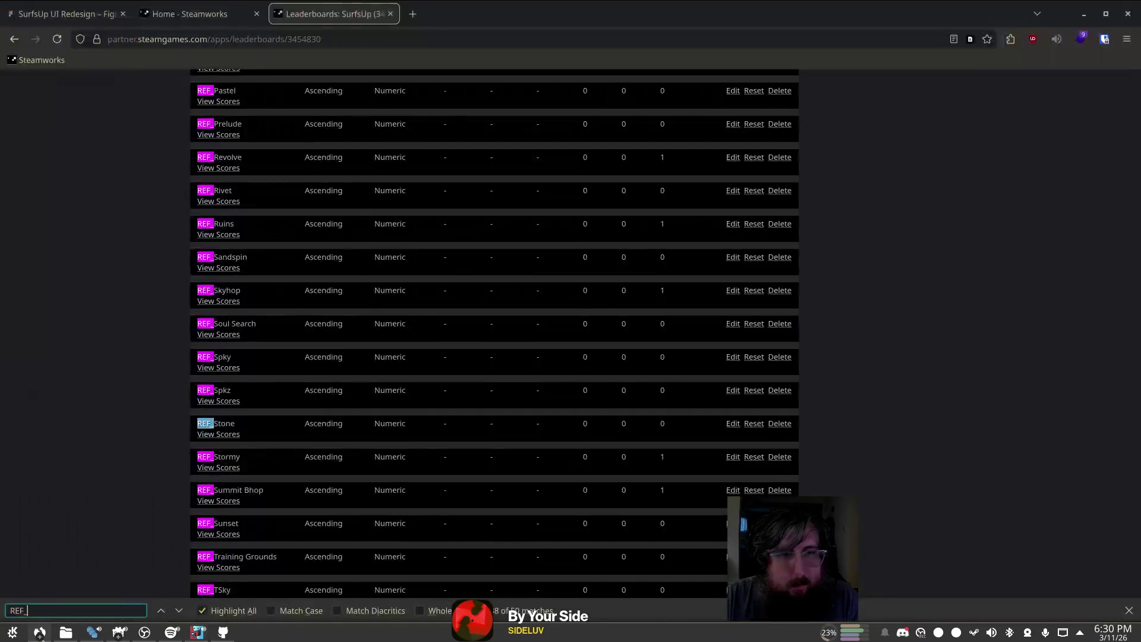
left_click(262, 463)
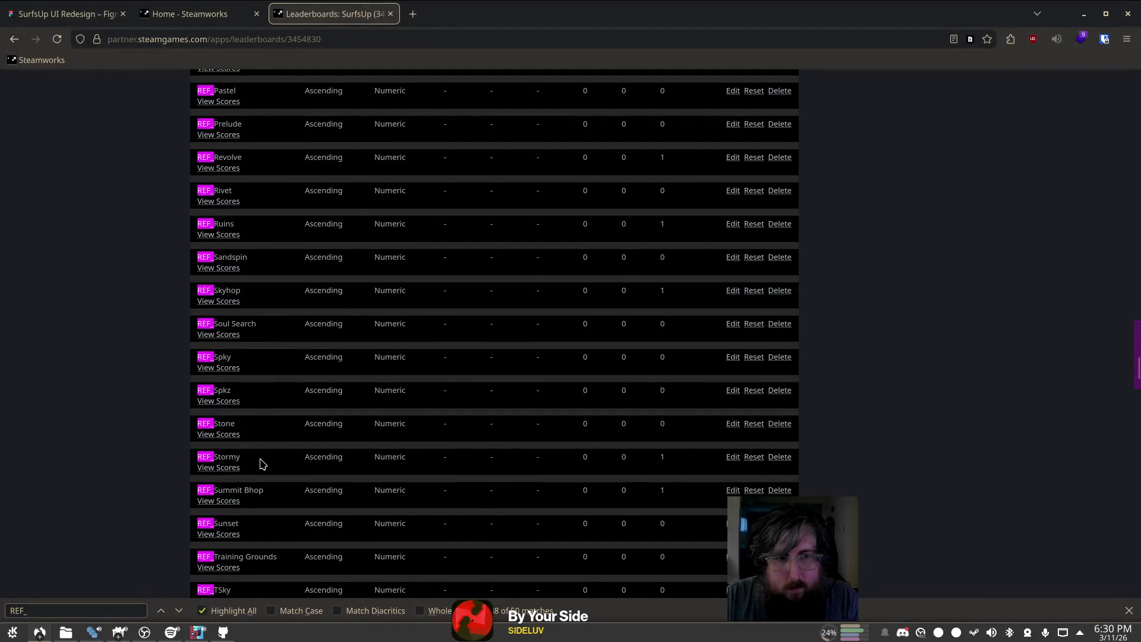
scroll(275, 436, "down", 4)
scroll(241, 439, "down", 4)
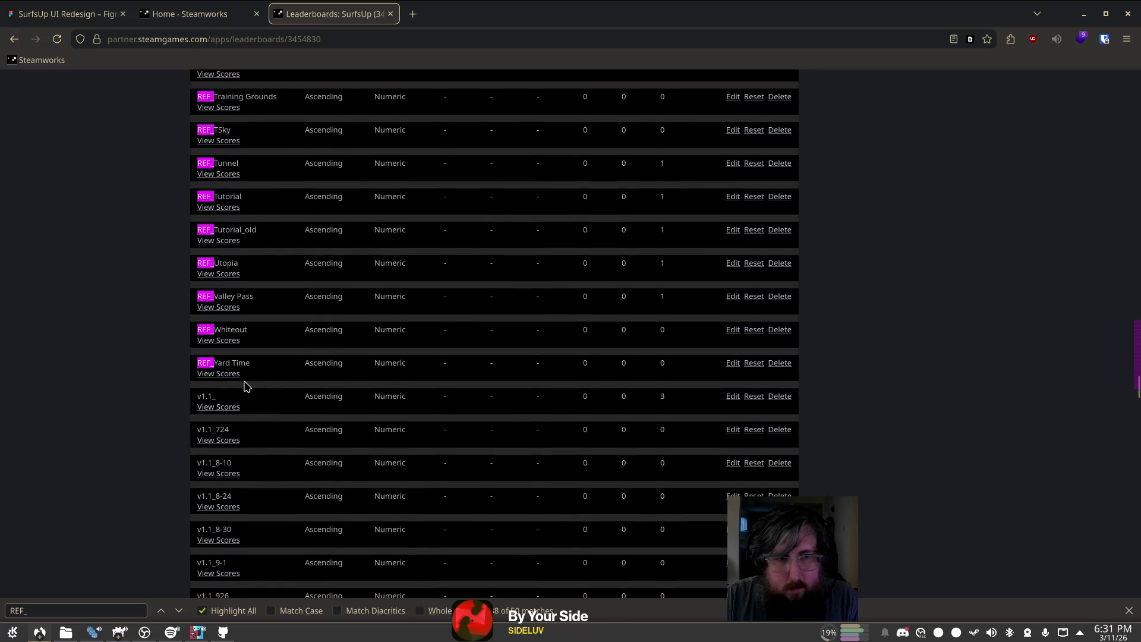
scroll(247, 386, "up", 10)
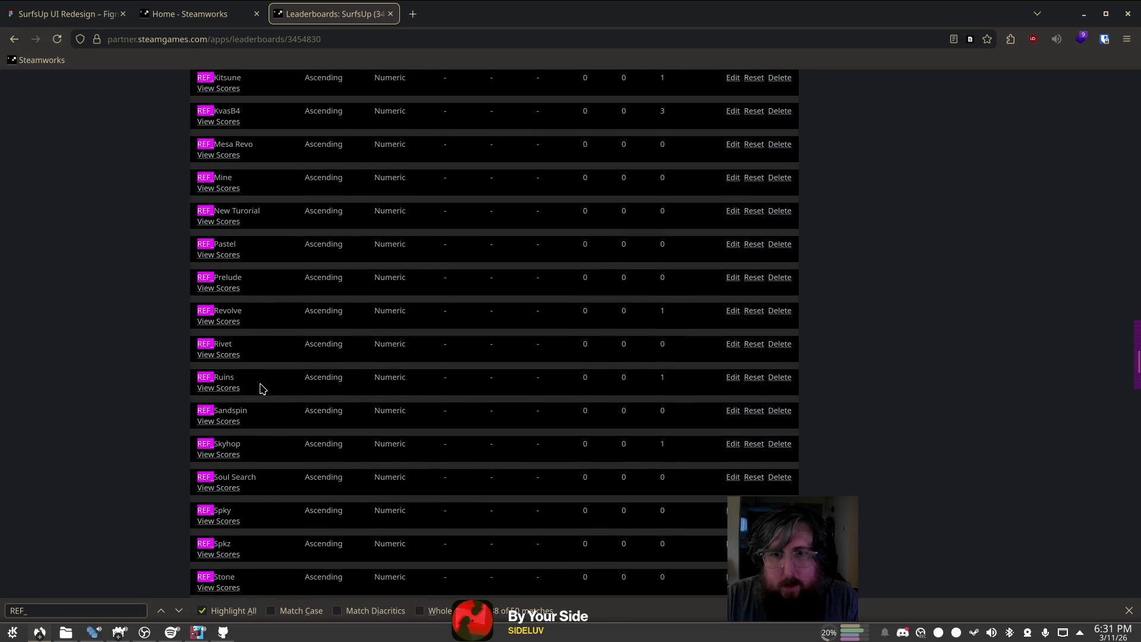
scroll(265, 371, "up", 3)
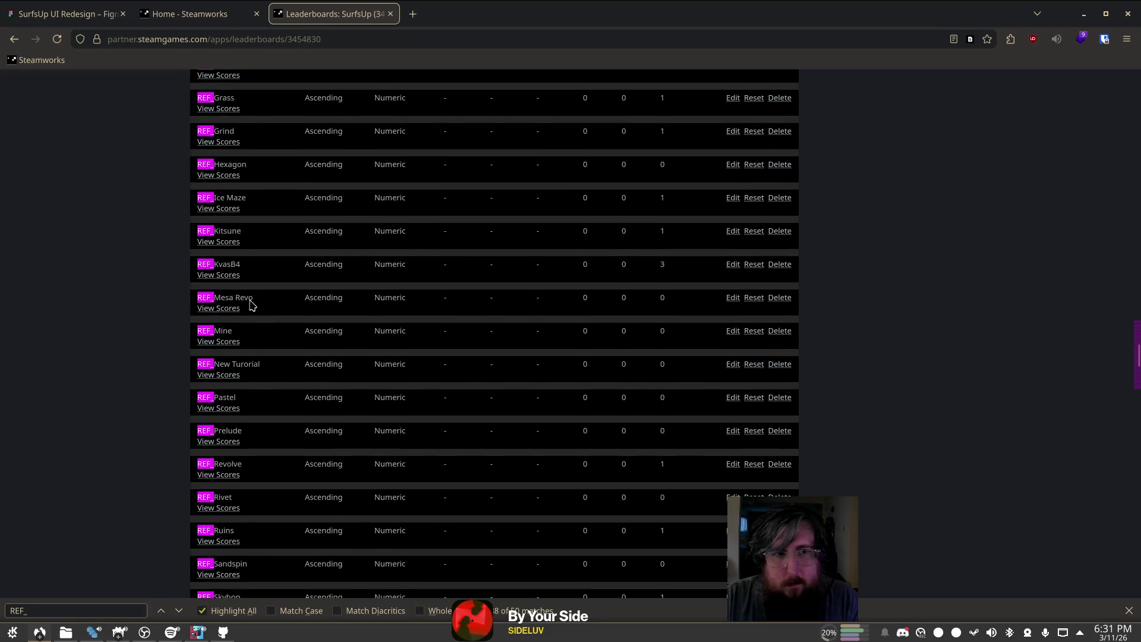
left_click(229, 276)
left_click(231, 275)
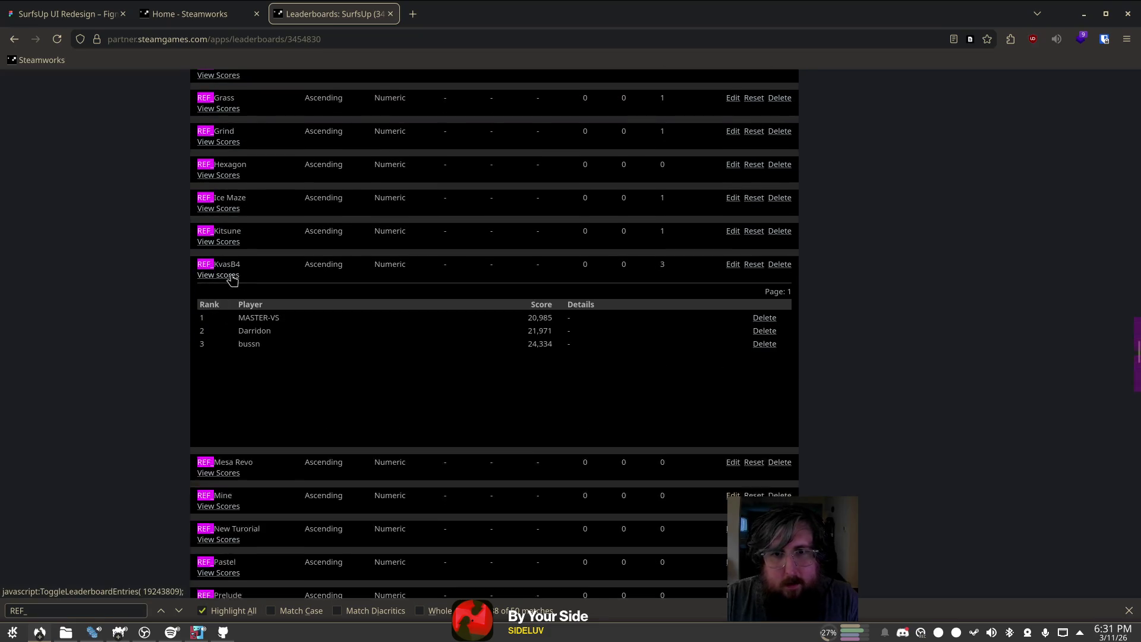
Step: Check the scores on the Corn Maze and Boreas leaderboards
scroll(237, 285, "up", 5)
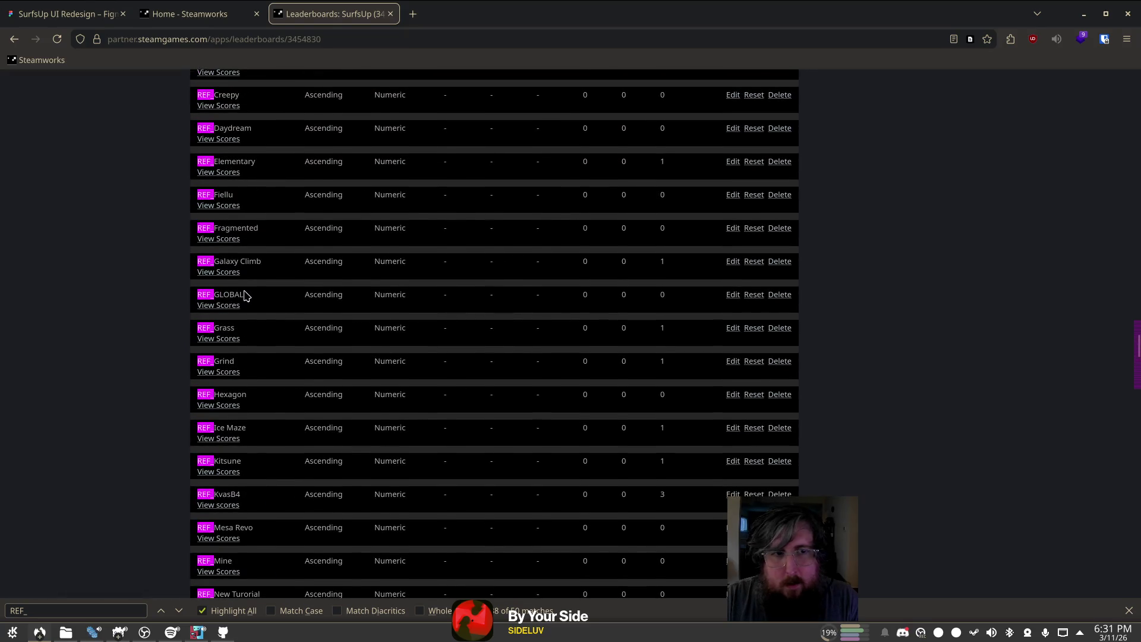
scroll(247, 295, "up", 5)
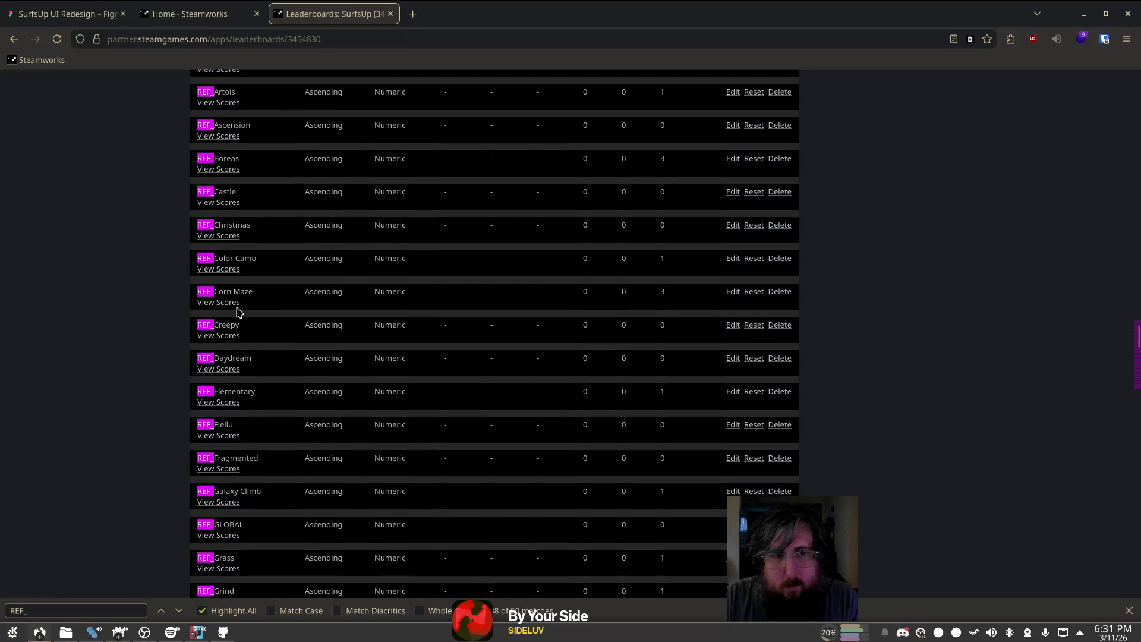
left_click(229, 302)
left_click(234, 305)
scroll(238, 315, "up", 3)
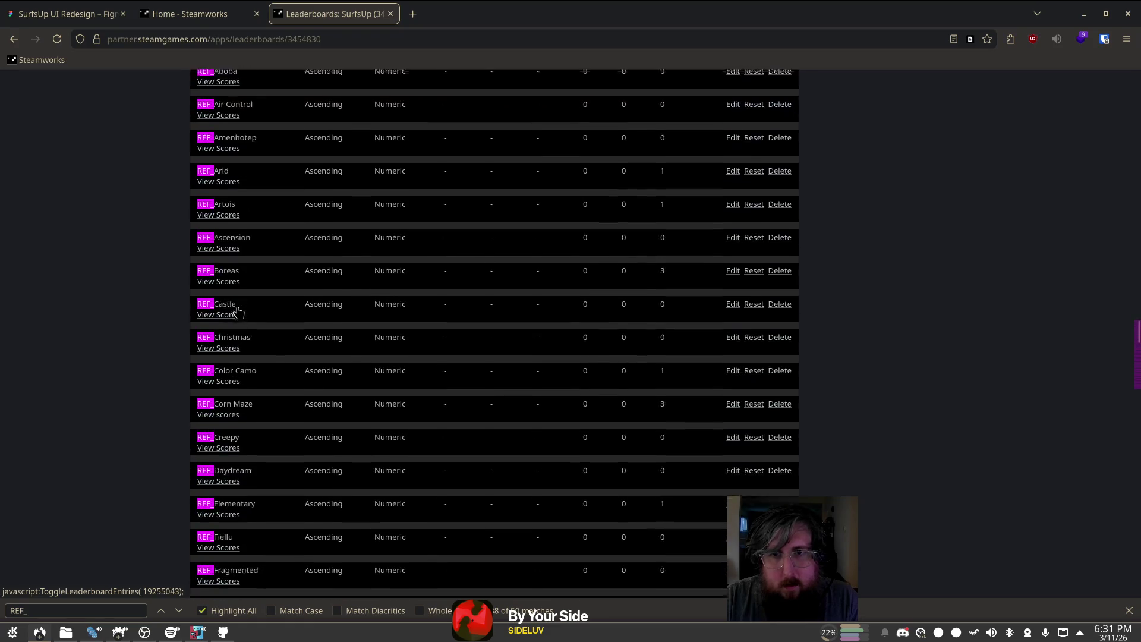
left_click(229, 325)
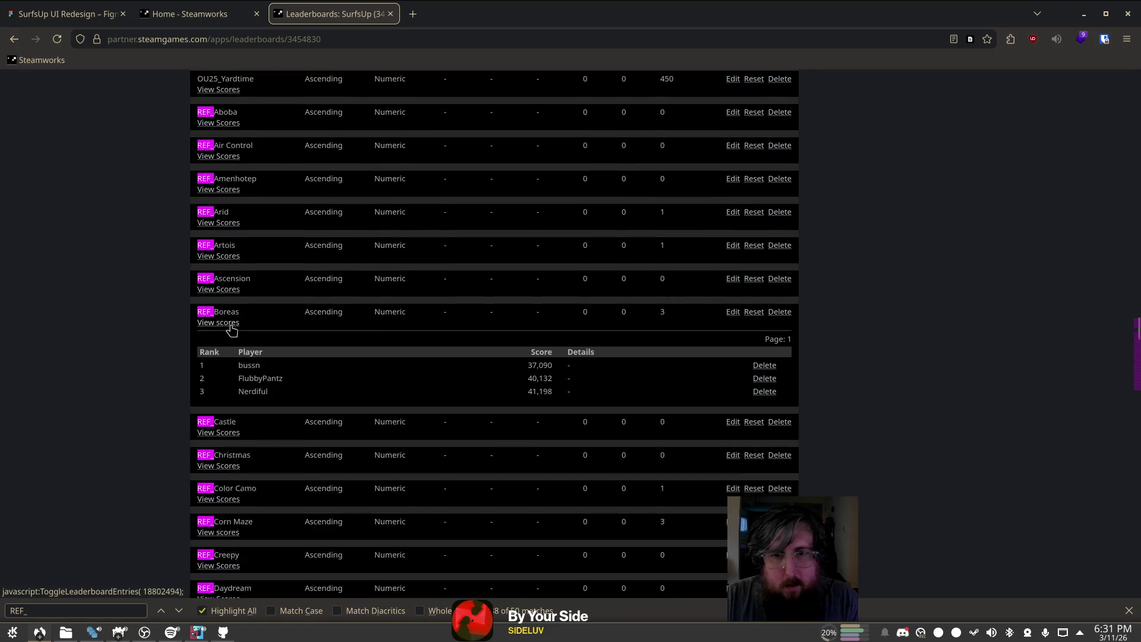
left_click(229, 326)
Step: Return to the Godot editor and give the running game focus
scroll(235, 328, "up", 3)
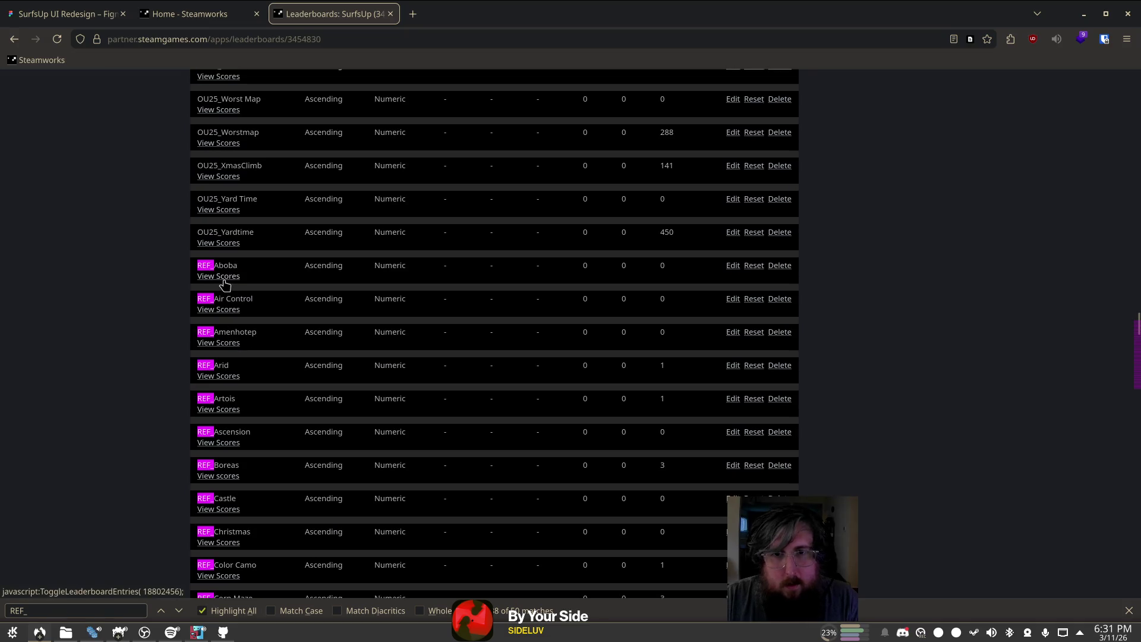
scroll(226, 285, "down", 2)
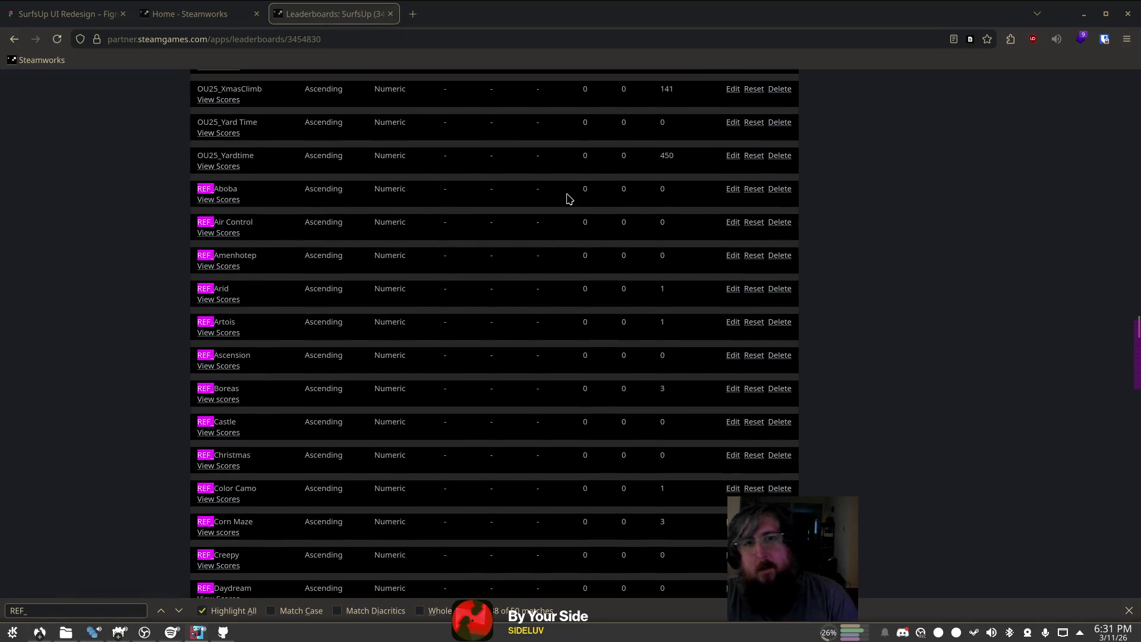
key("alt+Tab")
left_click(390, 265)
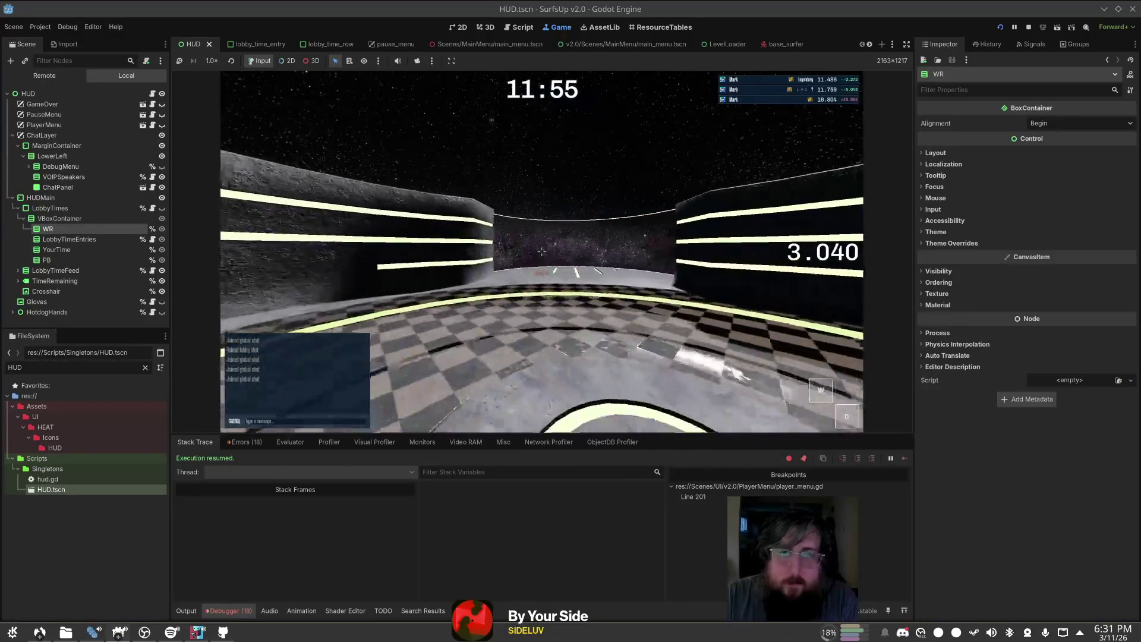
Step: Leave the running game and open times_feed.gd in the script editor
key("s")
key("s")
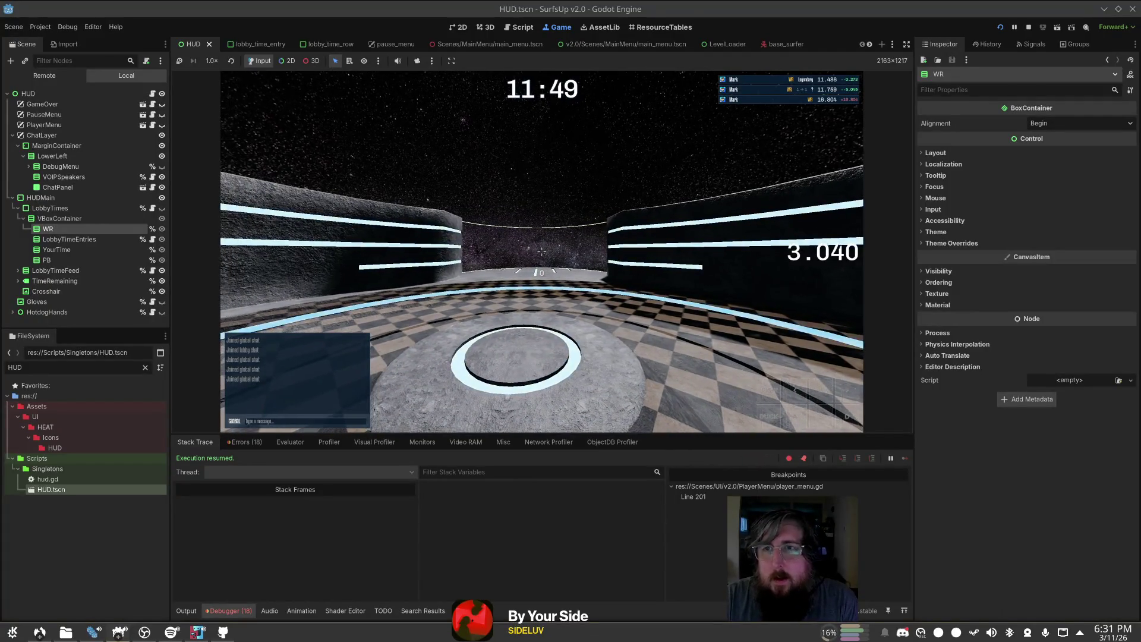
key("alt+Tab")
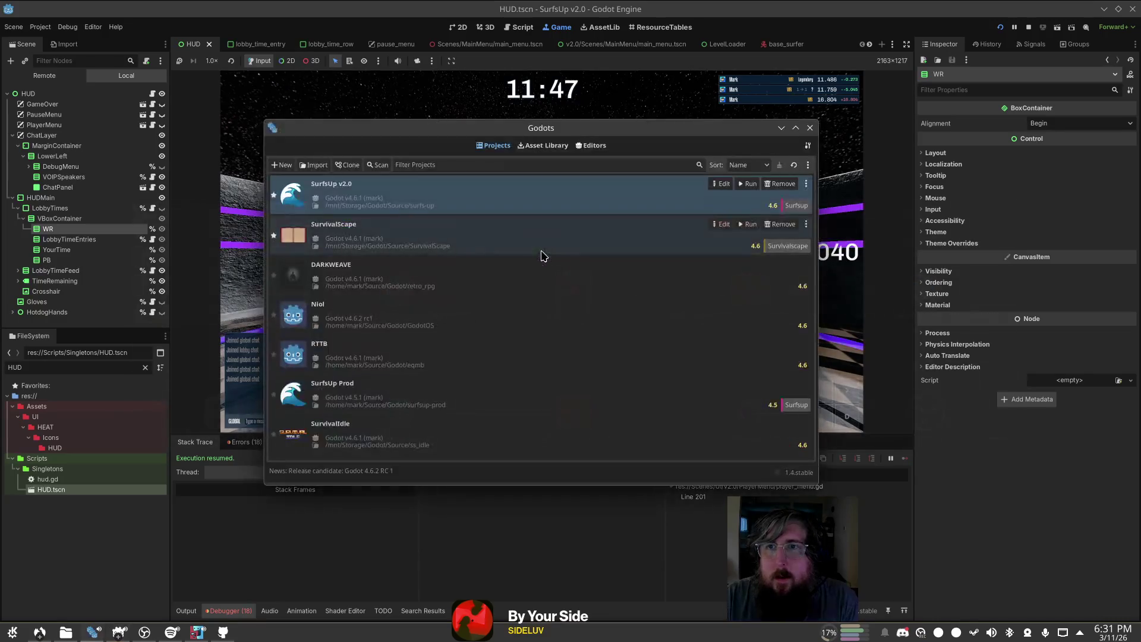
left_click(566, 28)
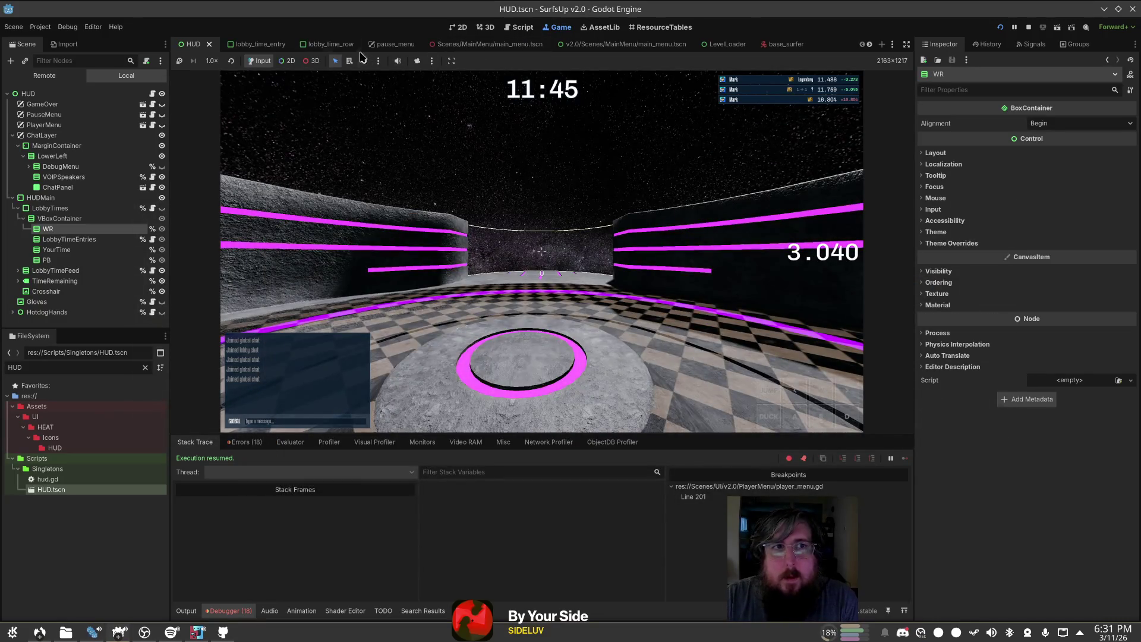
left_click(519, 27)
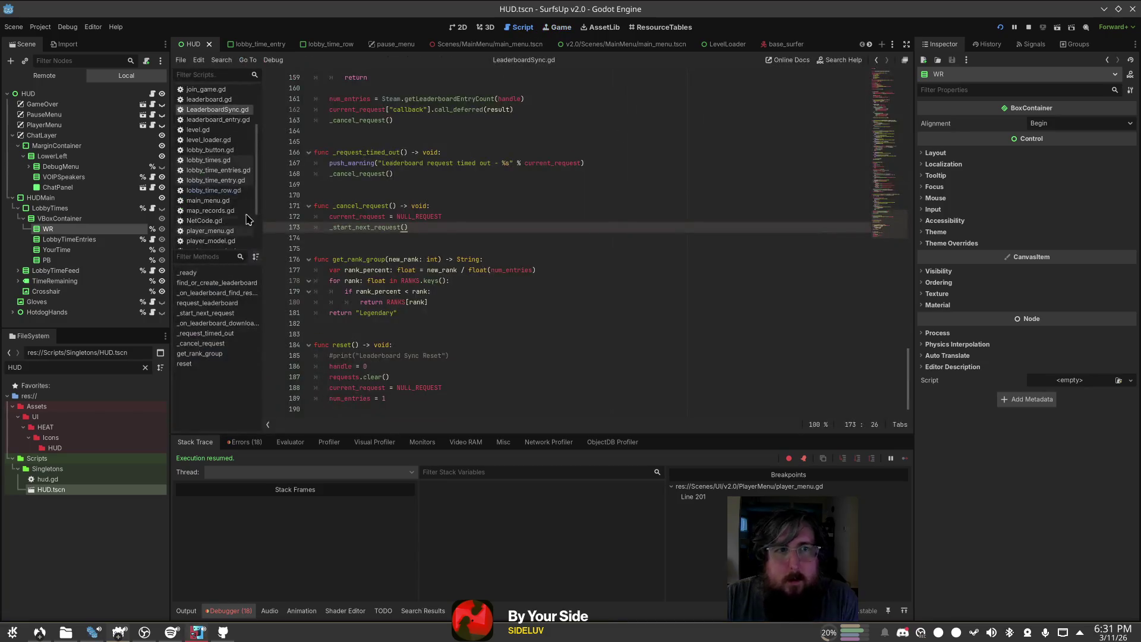
scroll(214, 220, "down", 3)
left_click(208, 230)
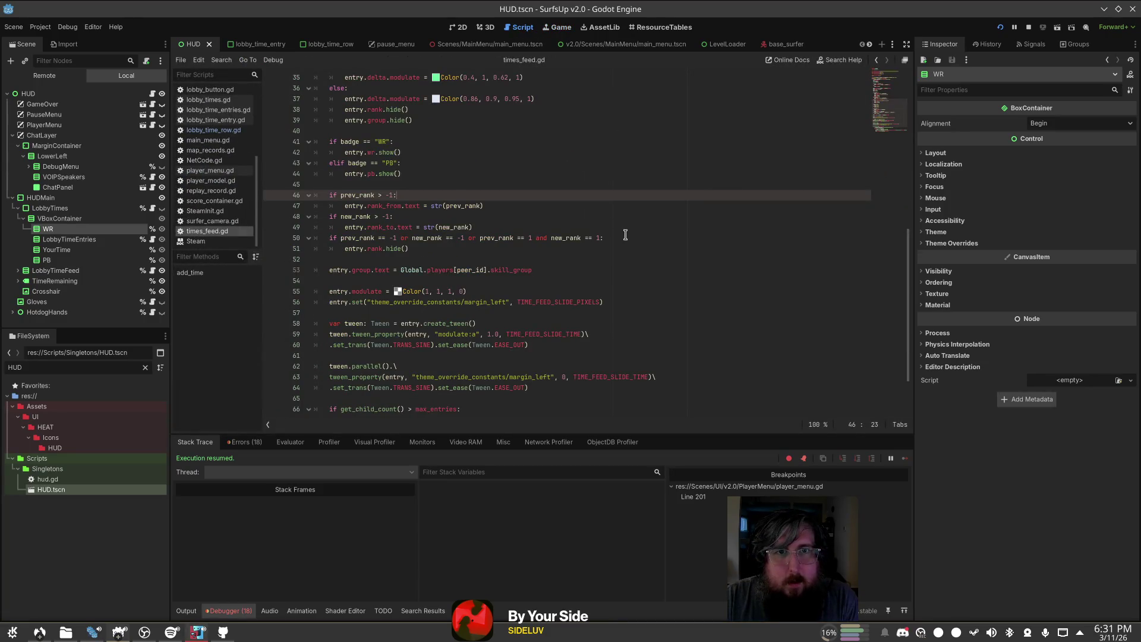
Step: Review the negative score-delta line and line 27 in times_feed.gd, then view 3D
scroll(624, 234, "down", 2)
scroll(624, 232, "up", 9)
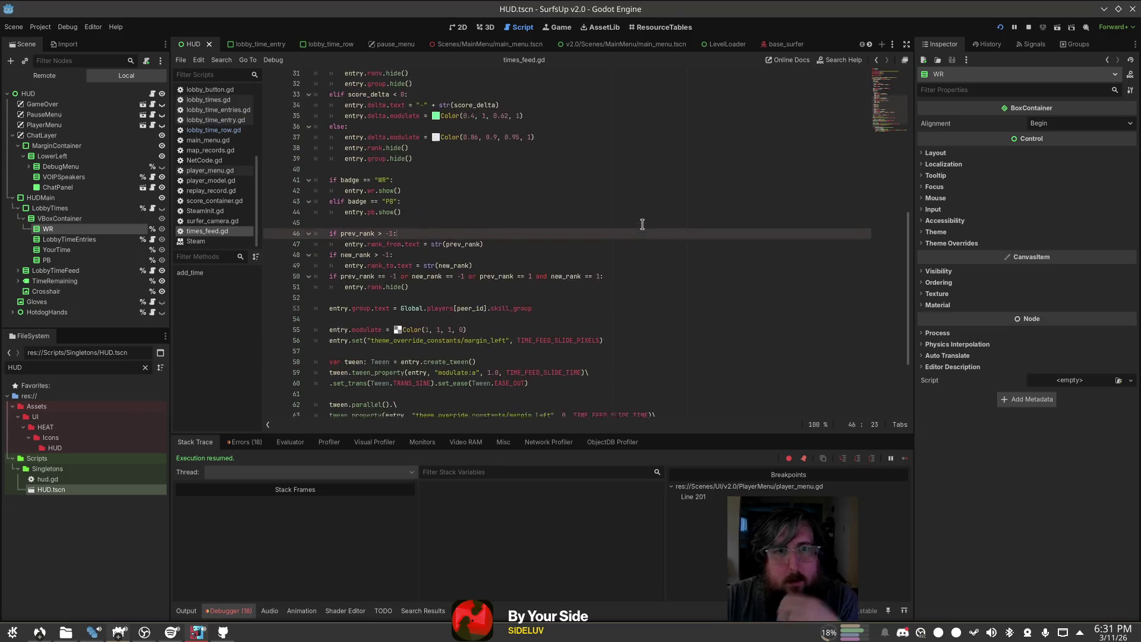
left_click(438, 291)
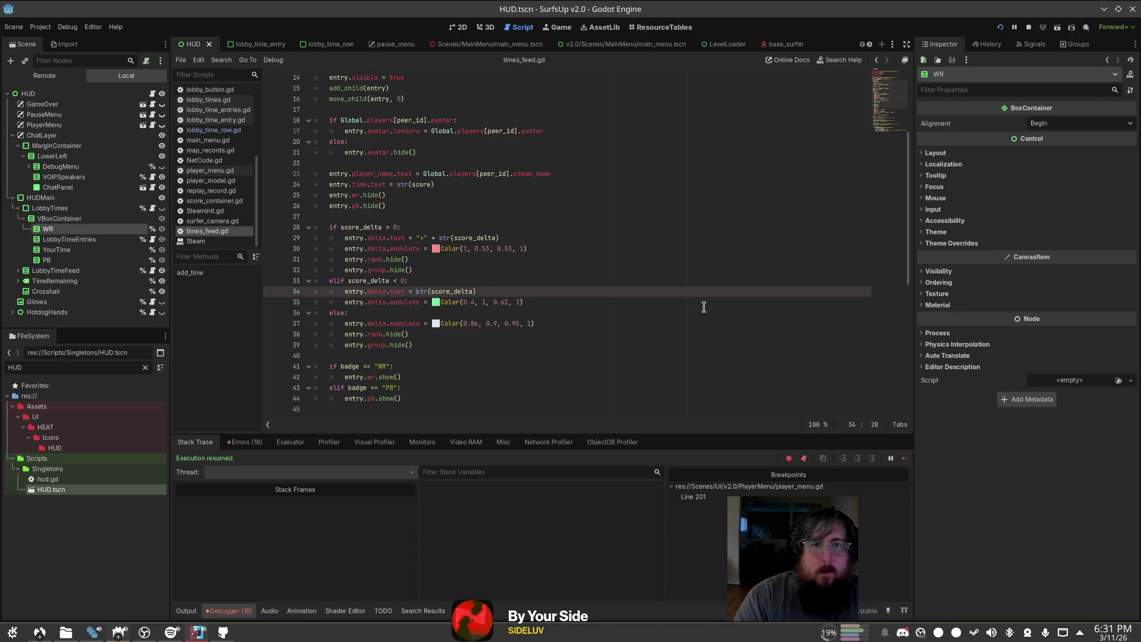
left_click(652, 217)
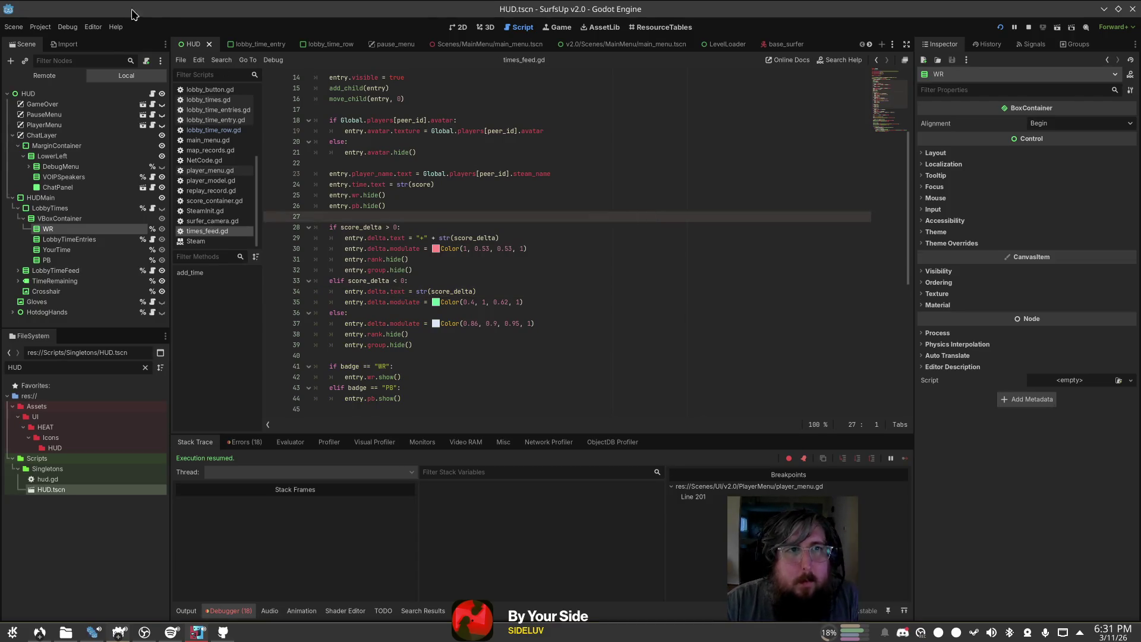
left_click(486, 27)
Step: Play a surf run in the Game view finishing at 11.073, then pause to show the leaderboard
left_click(459, 27)
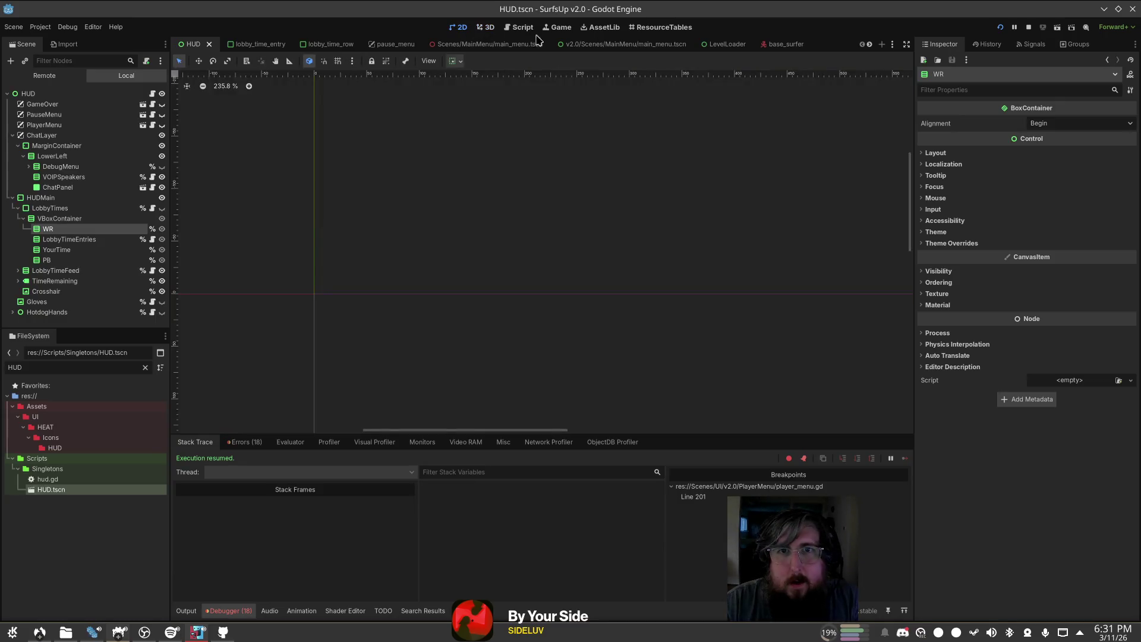
left_click(557, 27)
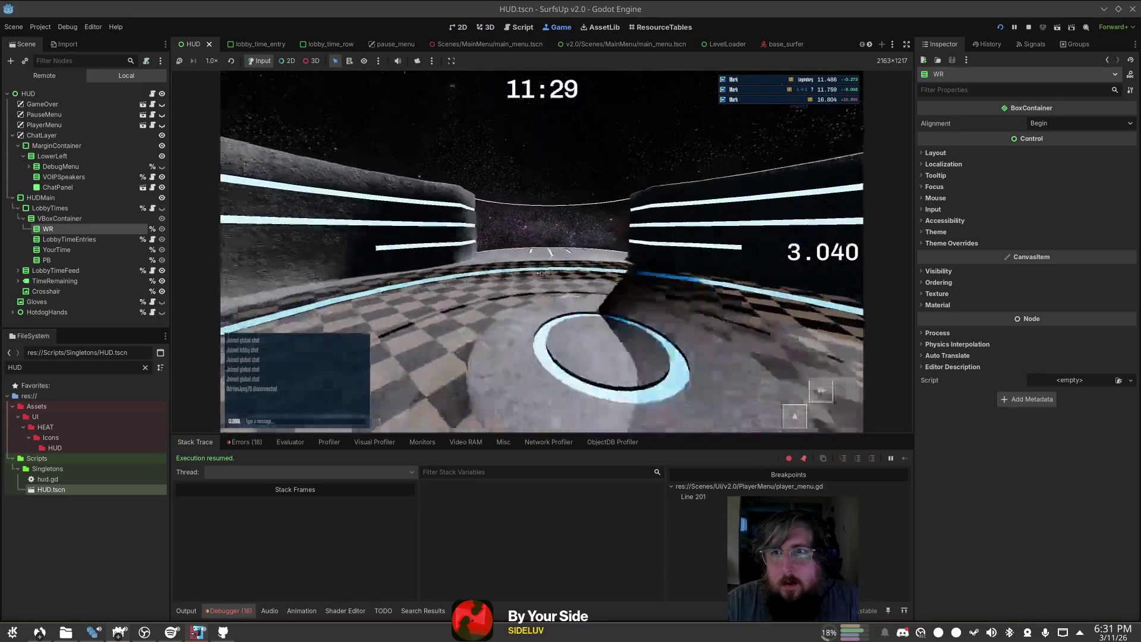
key("d")
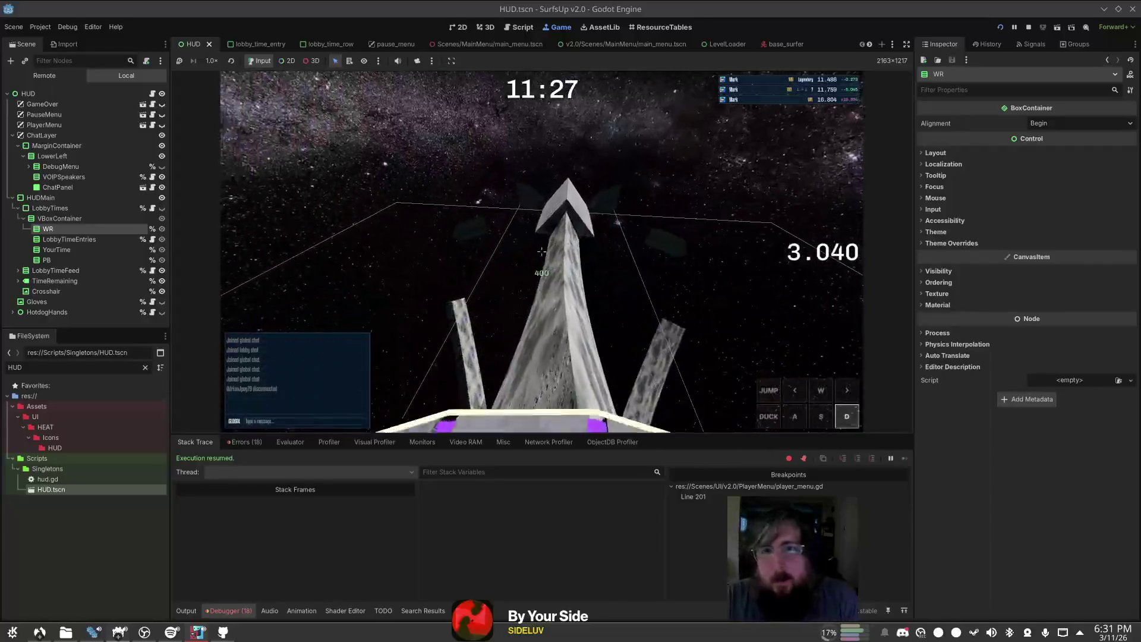
key("w")
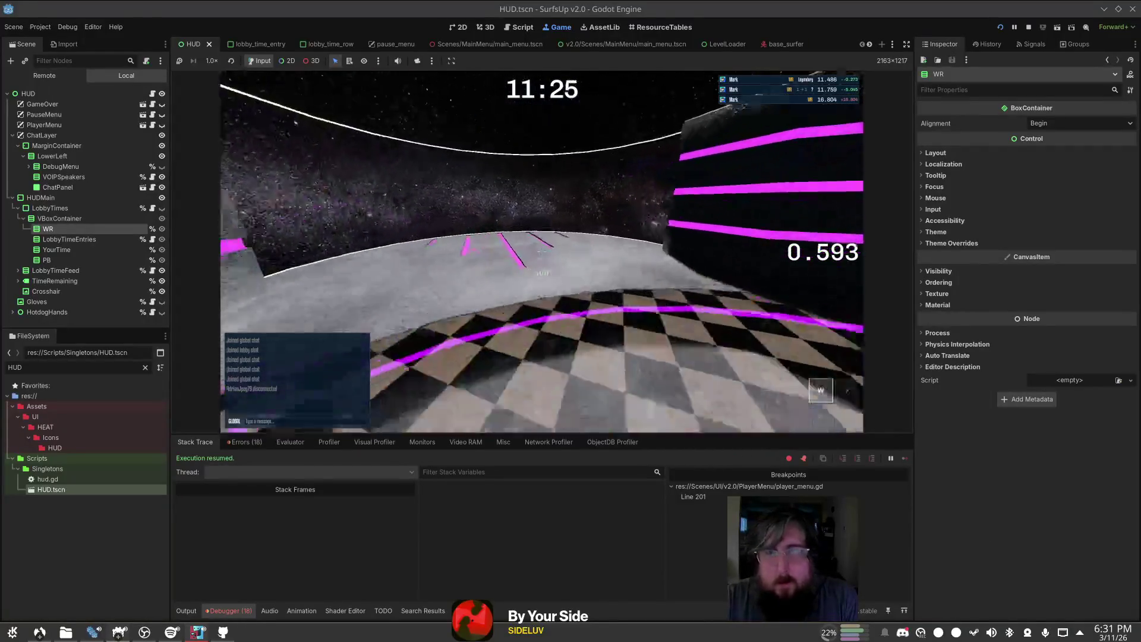
key("d")
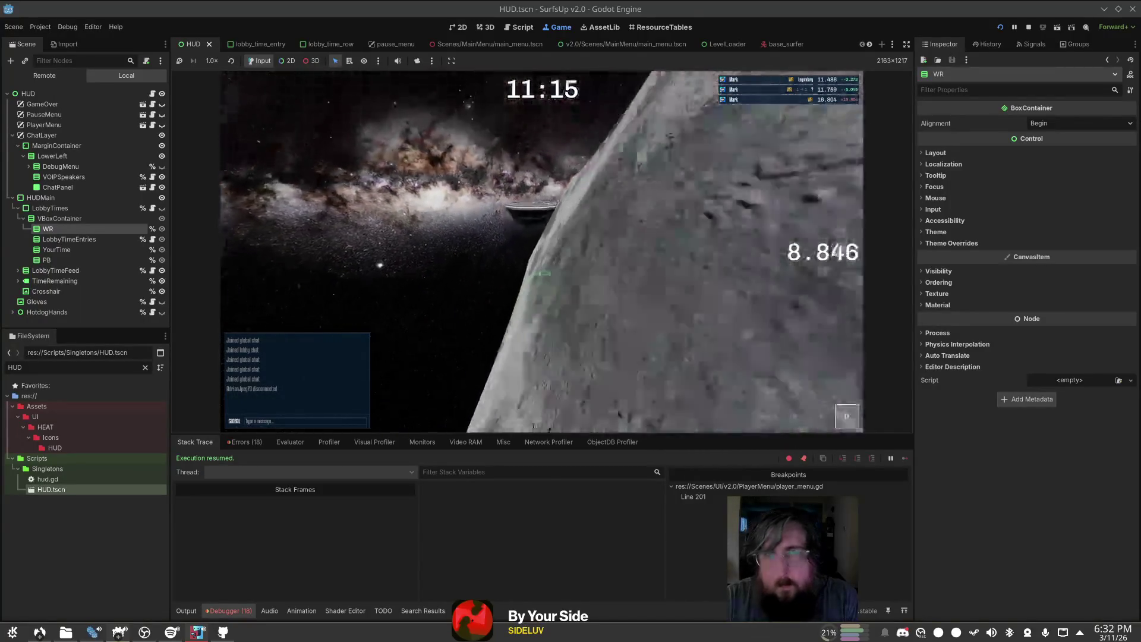
key("a")
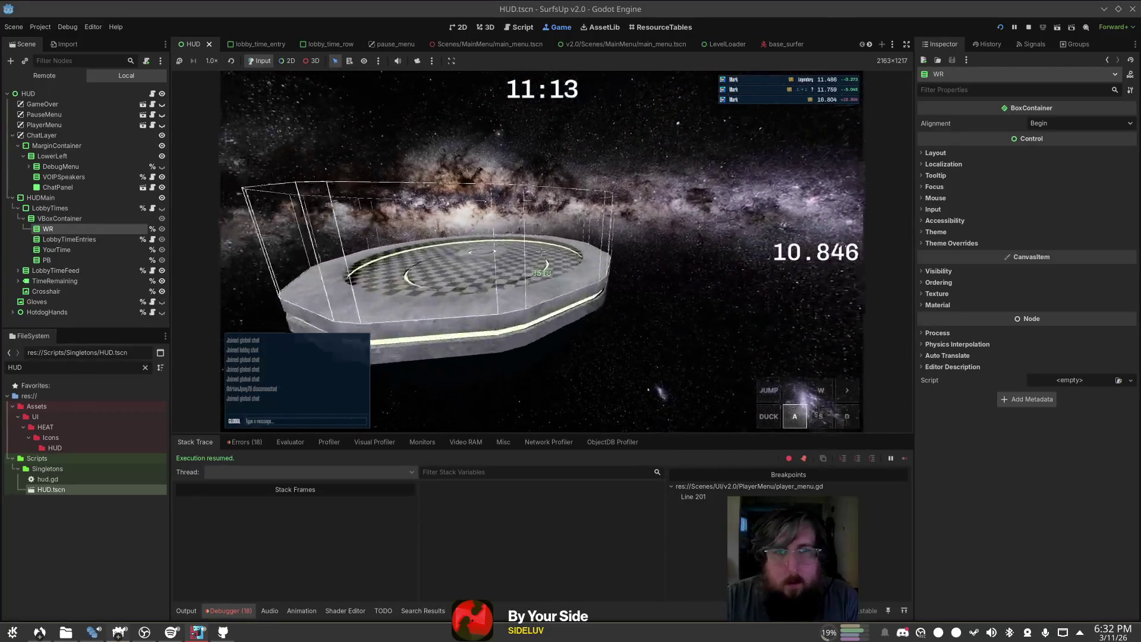
key("w")
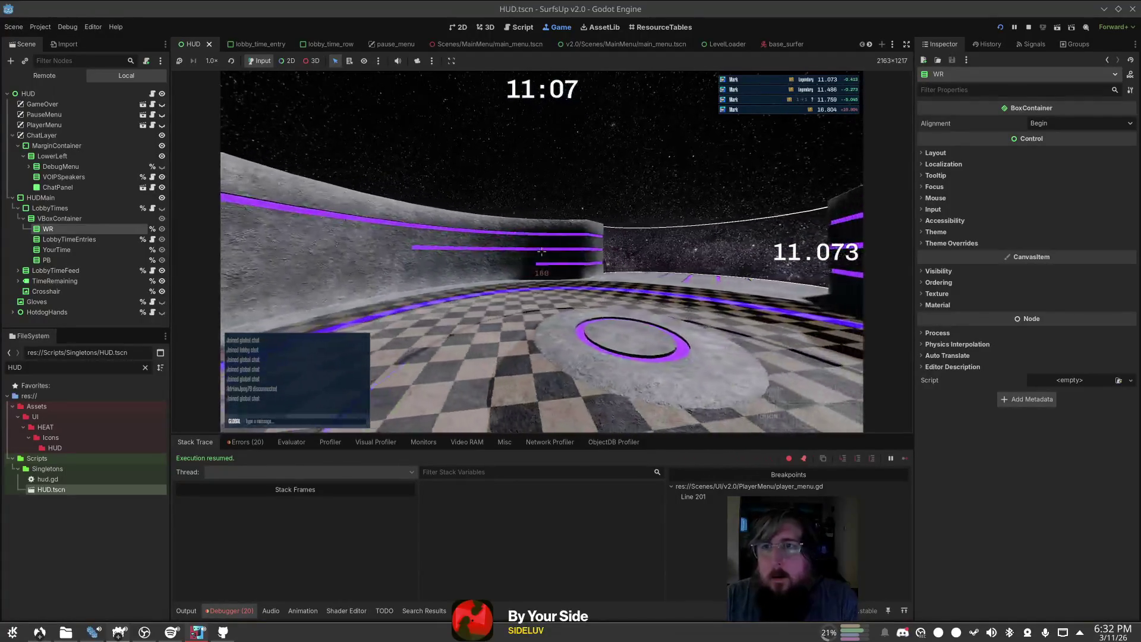
key("a")
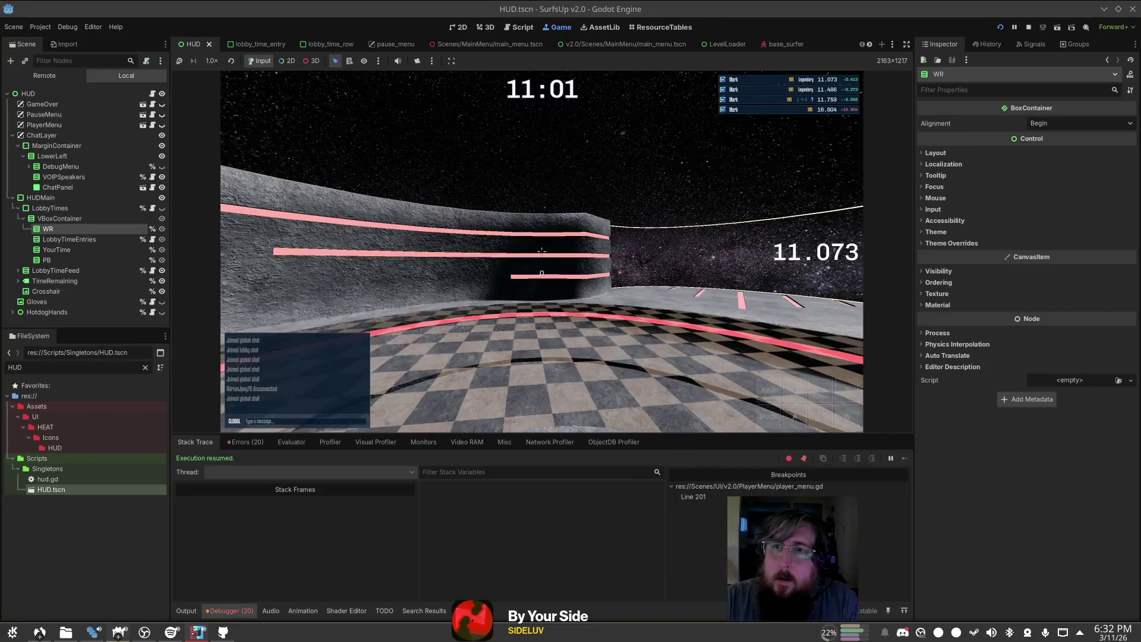
key("Escape")
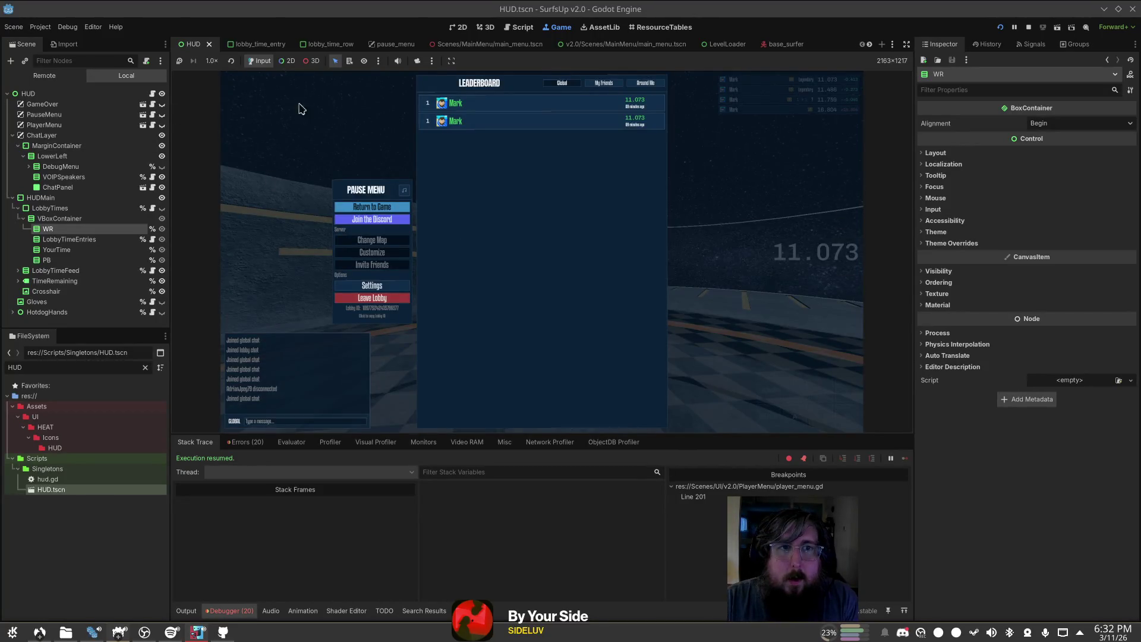
Step: In the Remote scene tree, expand HUD and HUDMain while keeping the game paused
left_click(44, 75)
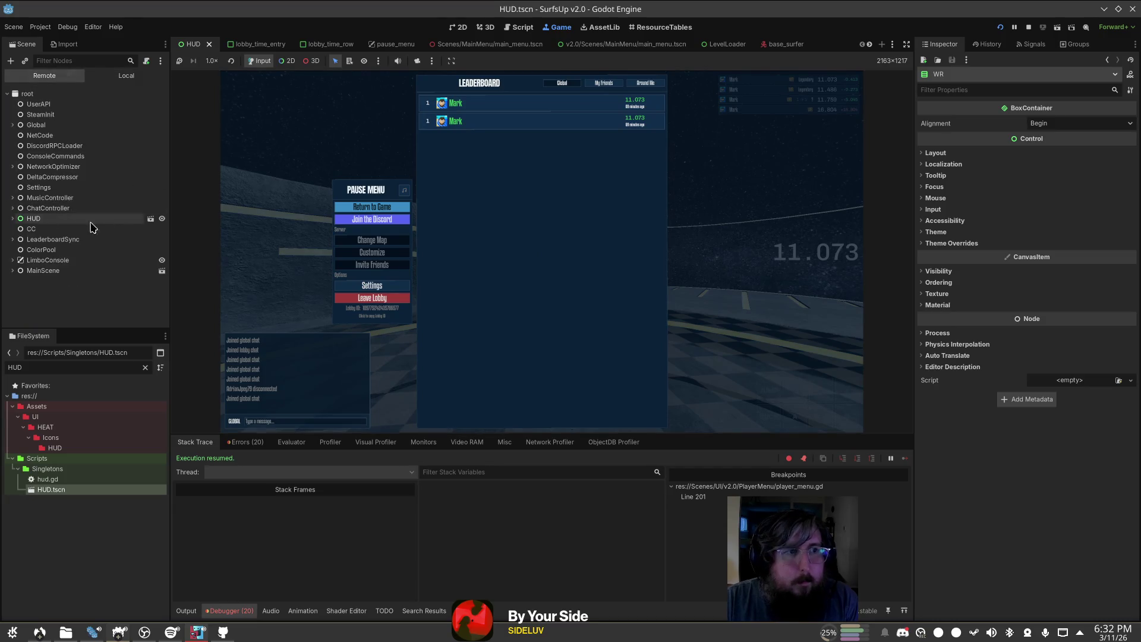
left_click(13, 219)
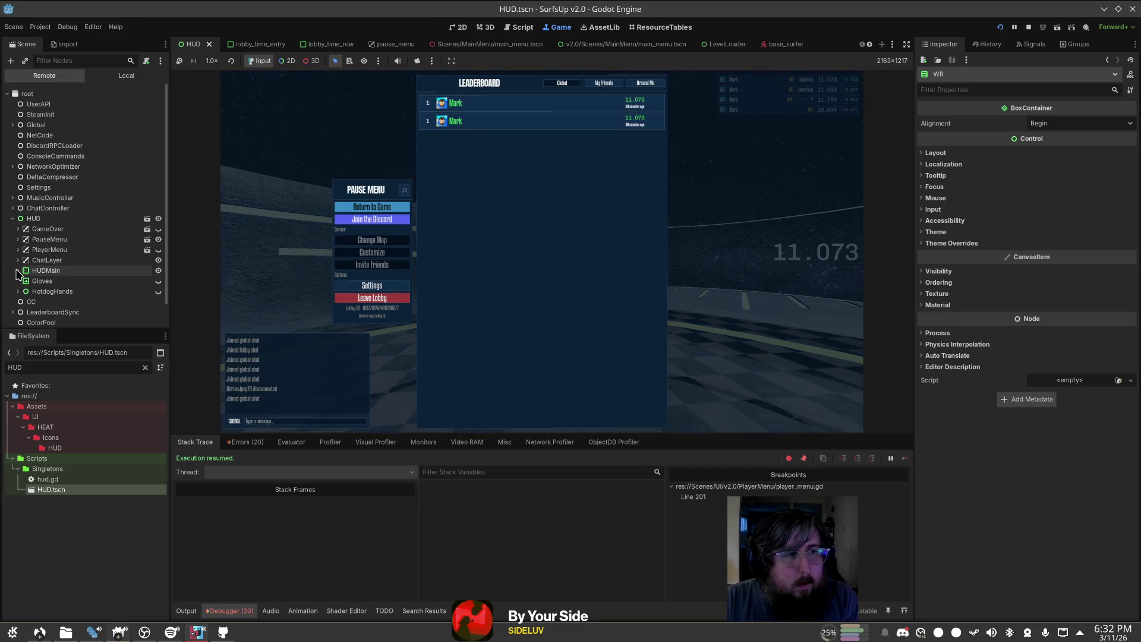
left_click(17, 249)
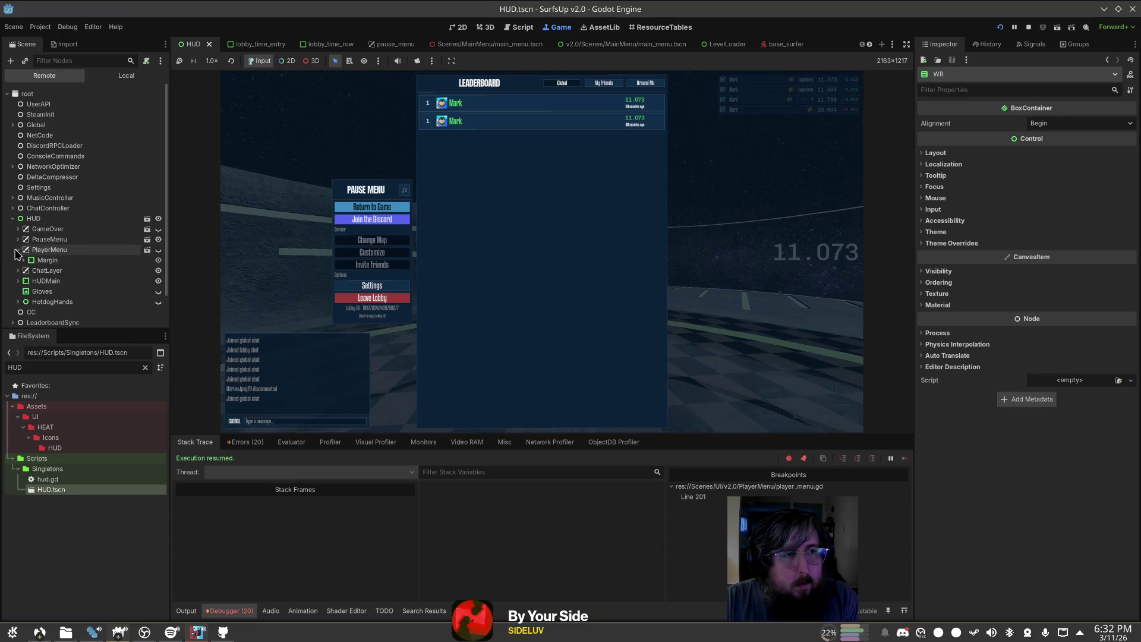
left_click(18, 249)
left_click(18, 270)
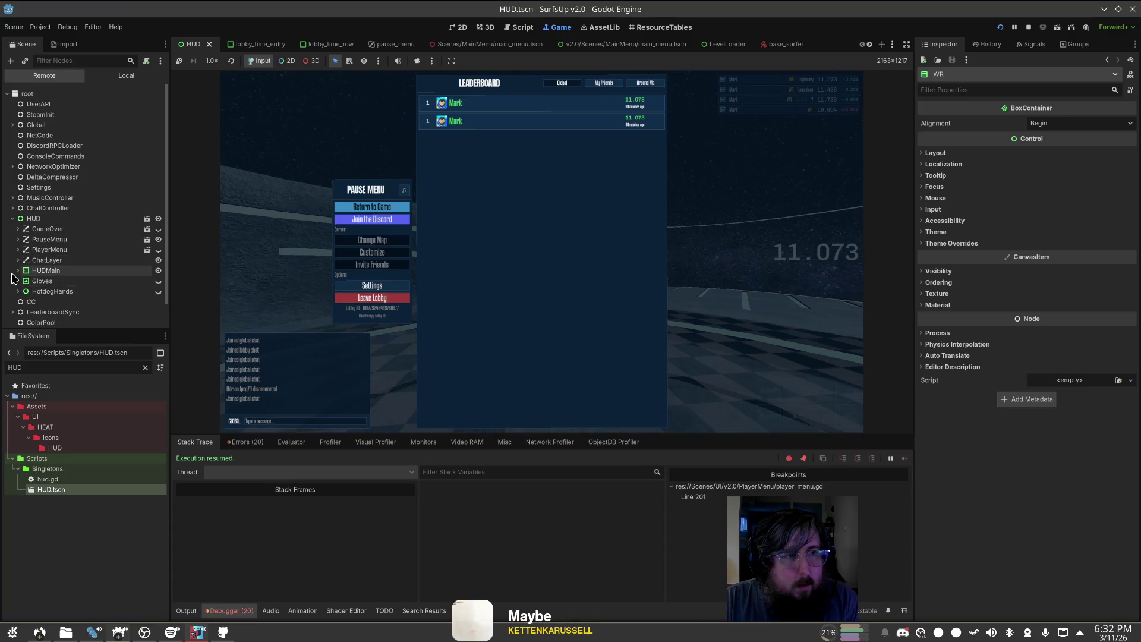
left_click(372, 207)
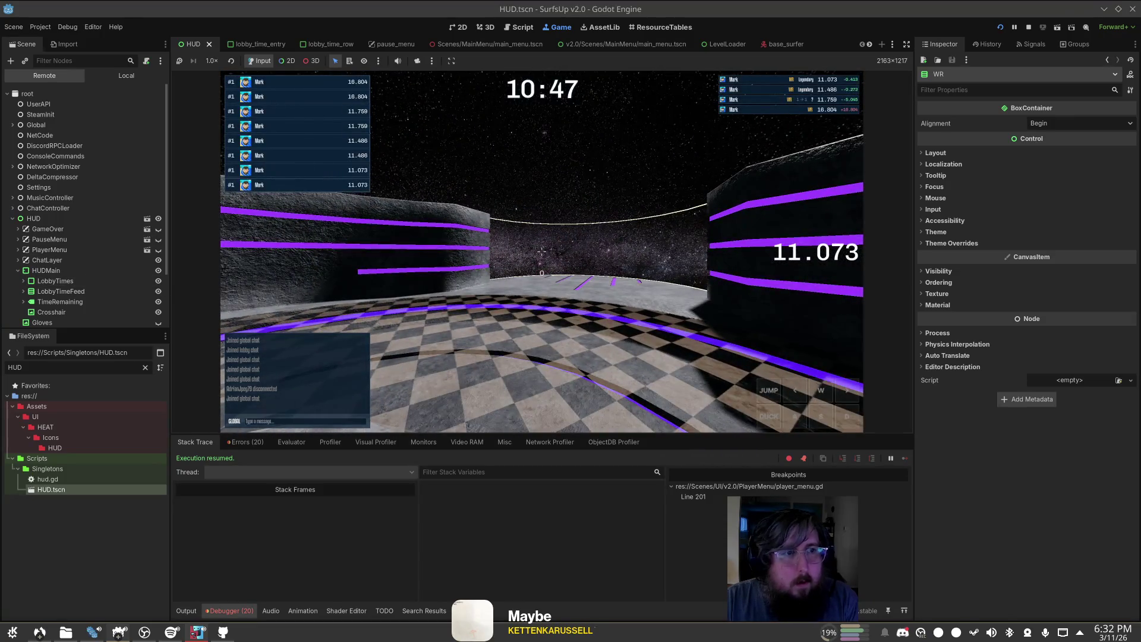
key("Escape")
left_click(23, 292)
scroll(127, 273, "down", 3)
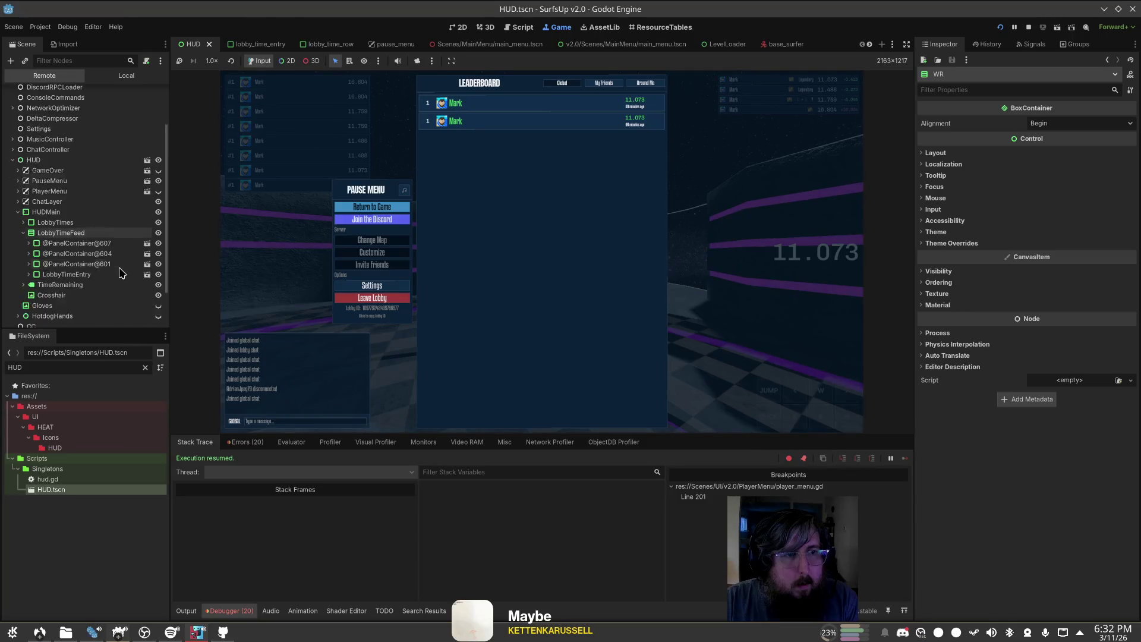
left_click(29, 245)
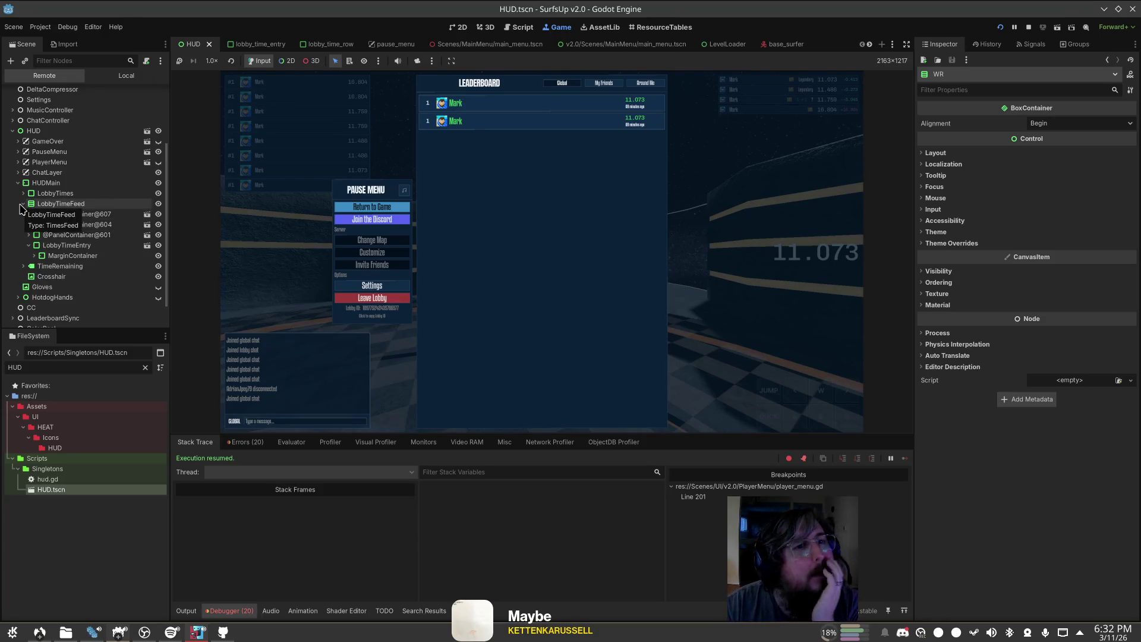
left_click(34, 255)
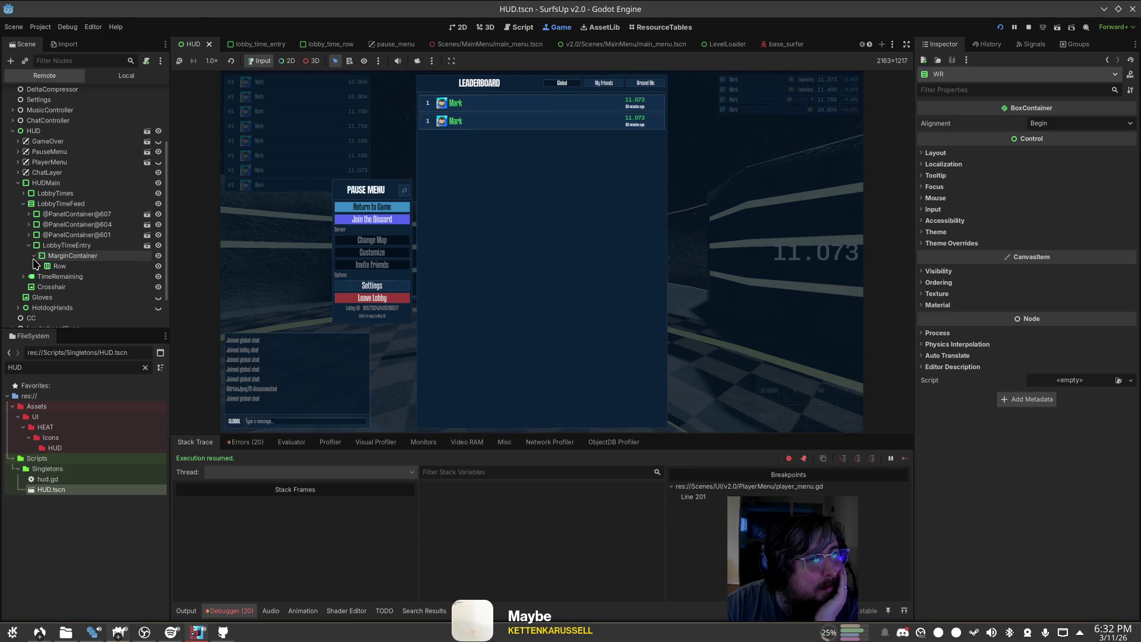
left_click(33, 256)
left_click(31, 265)
left_click(24, 266)
left_click(28, 244)
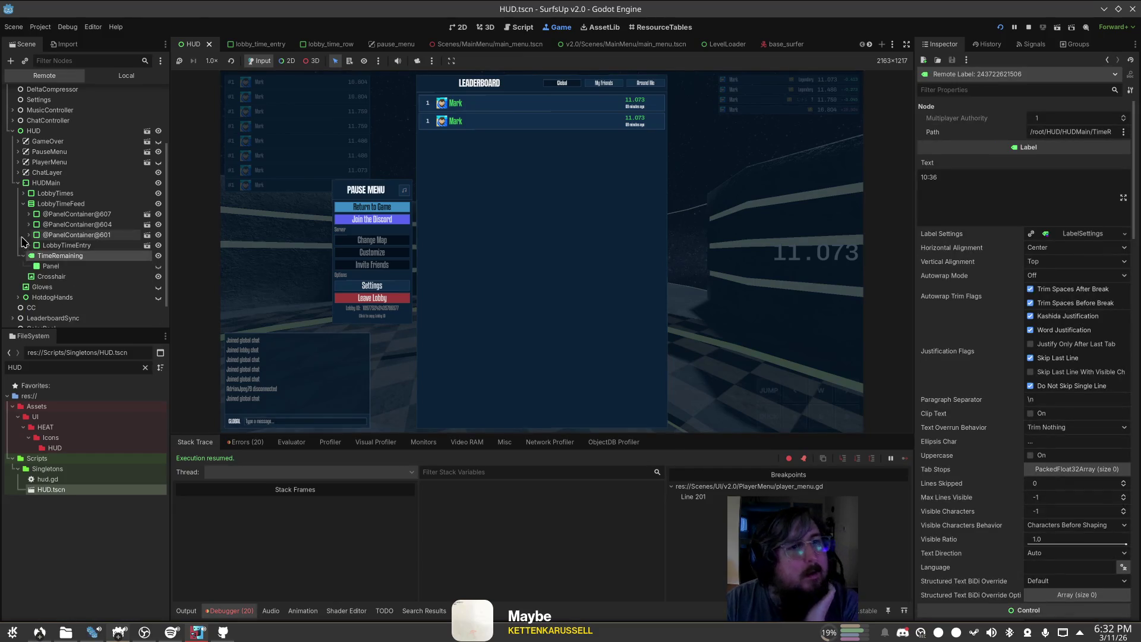
double_click(75, 215)
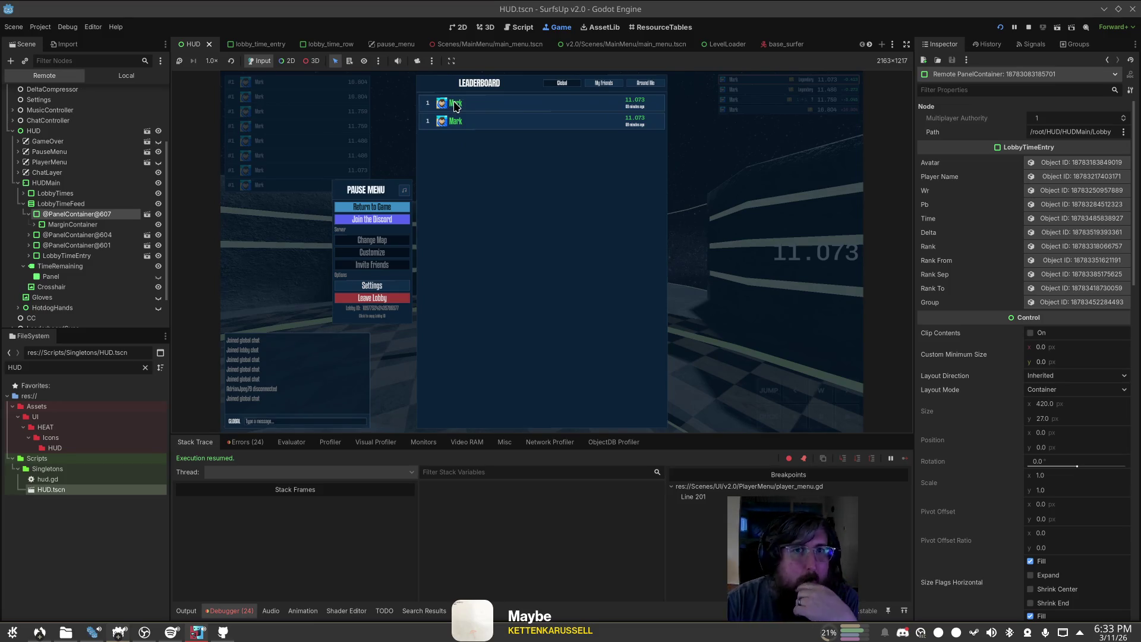
Step: Stop the running game and open leaderboard.gd
left_click(1027, 28)
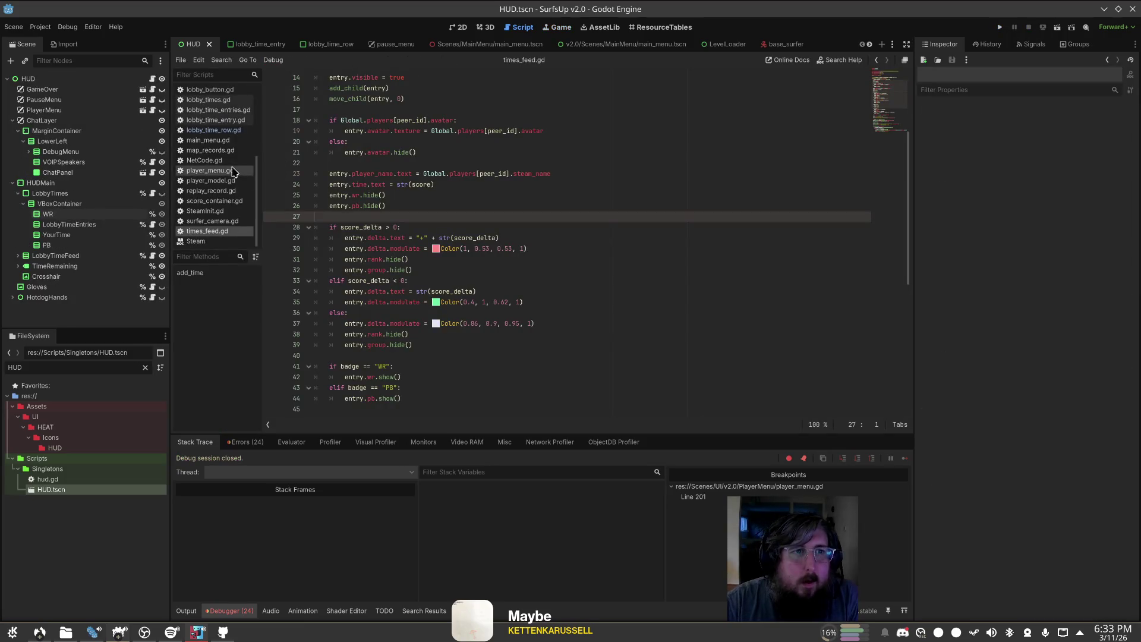
scroll(211, 125, "up", 3)
left_click(209, 119)
scroll(467, 281, "down", 3)
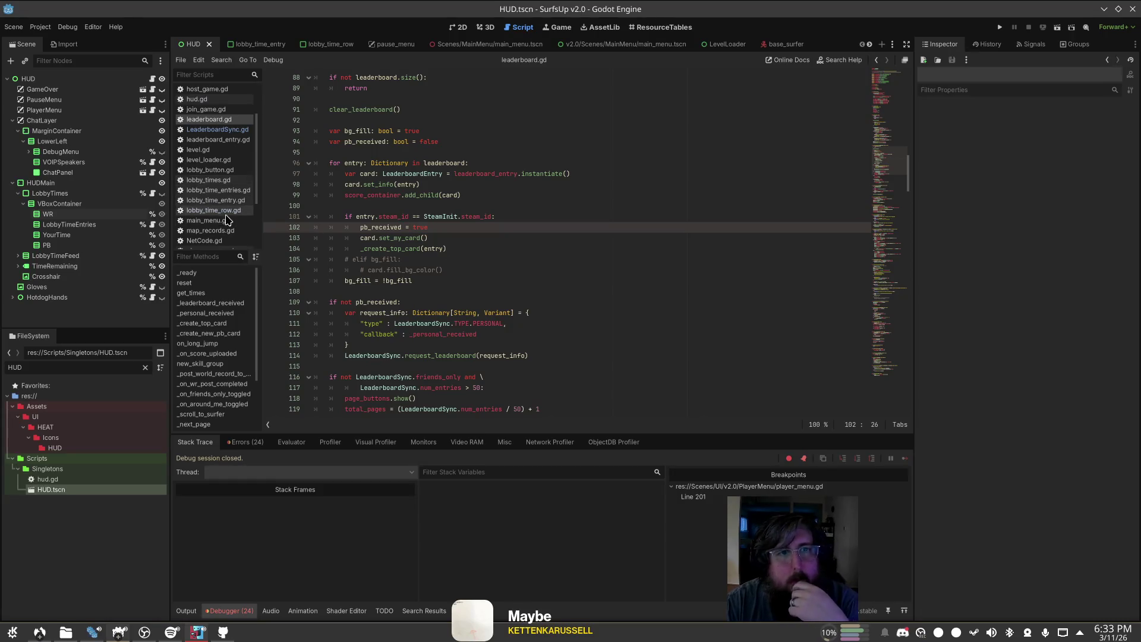
Step: Open lobby_times.gd and read the personal_best lines and add_new_time's "%.3f" time text line
left_click(208, 179)
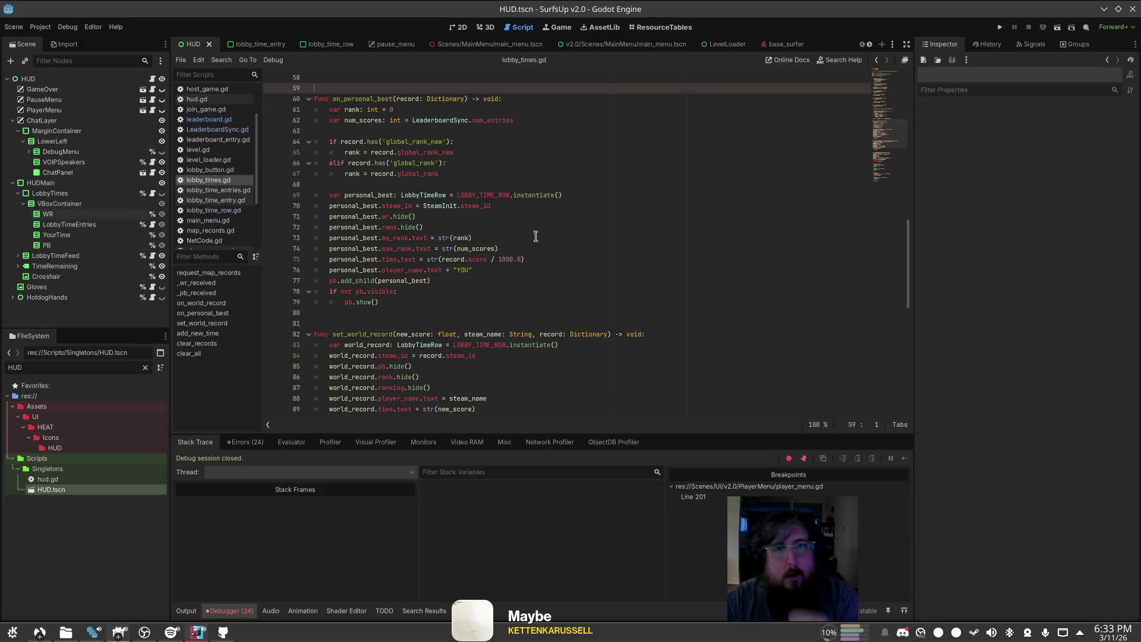
left_click(440, 282)
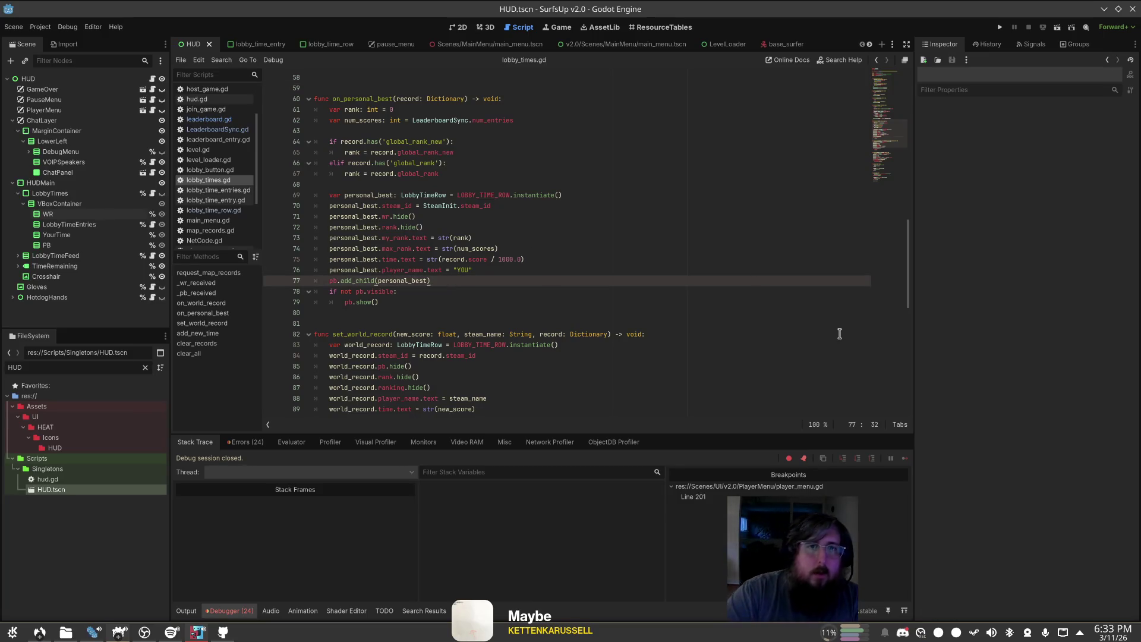
key("Up")
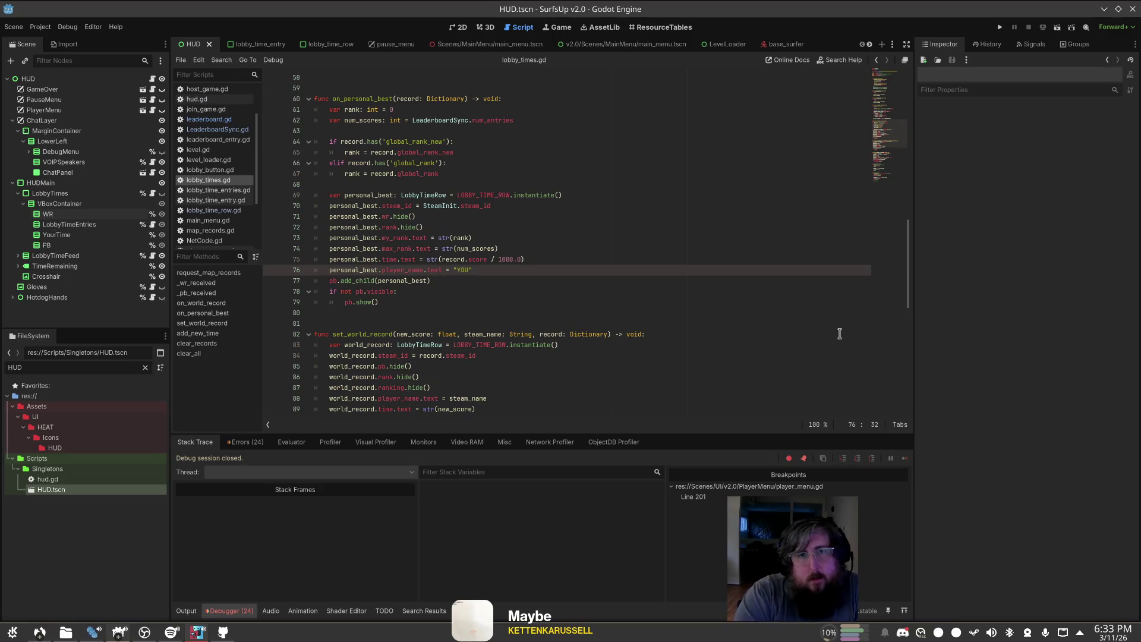
key("Up")
key("Up")
key("Up")
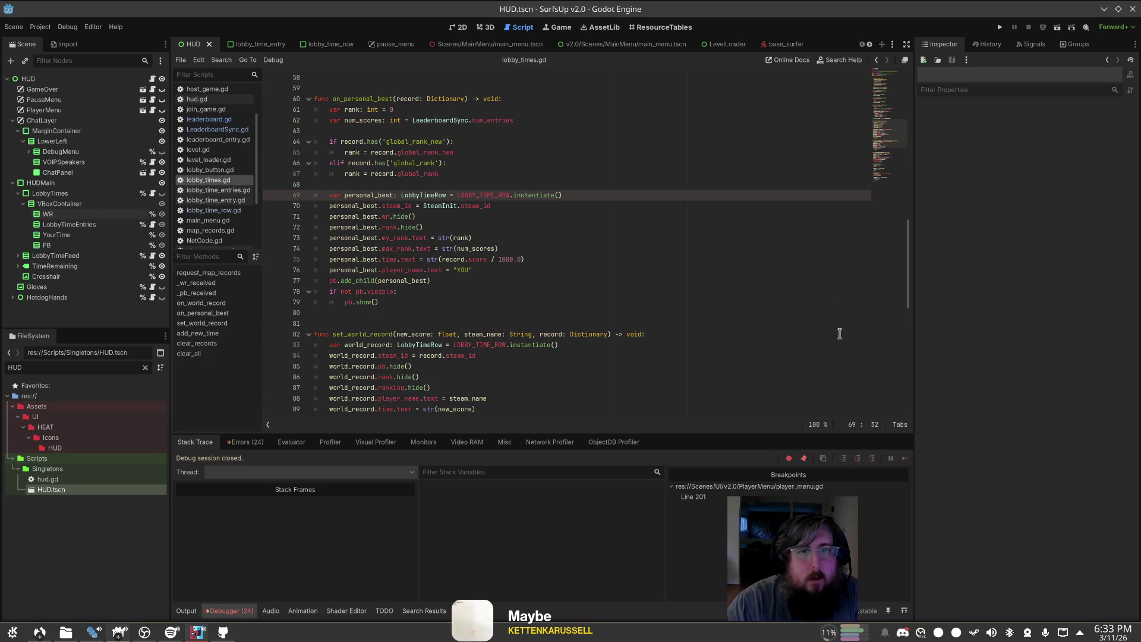
scroll(541, 245, "up", 10)
scroll(538, 238, "down", 12)
scroll(526, 221, "down", 6)
left_click(674, 326)
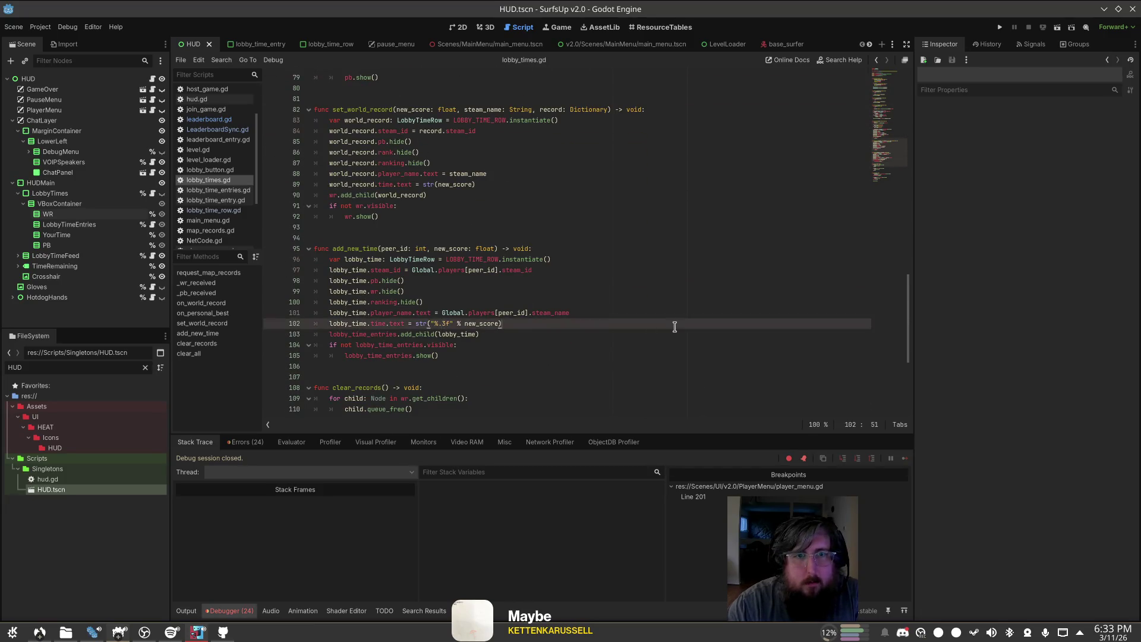
Step: Add a line setting lobby_time.name to str() of the player's steam_id expression, and save
key("Up")
key("Up")
key("Up")
key("Up")
key("Up")
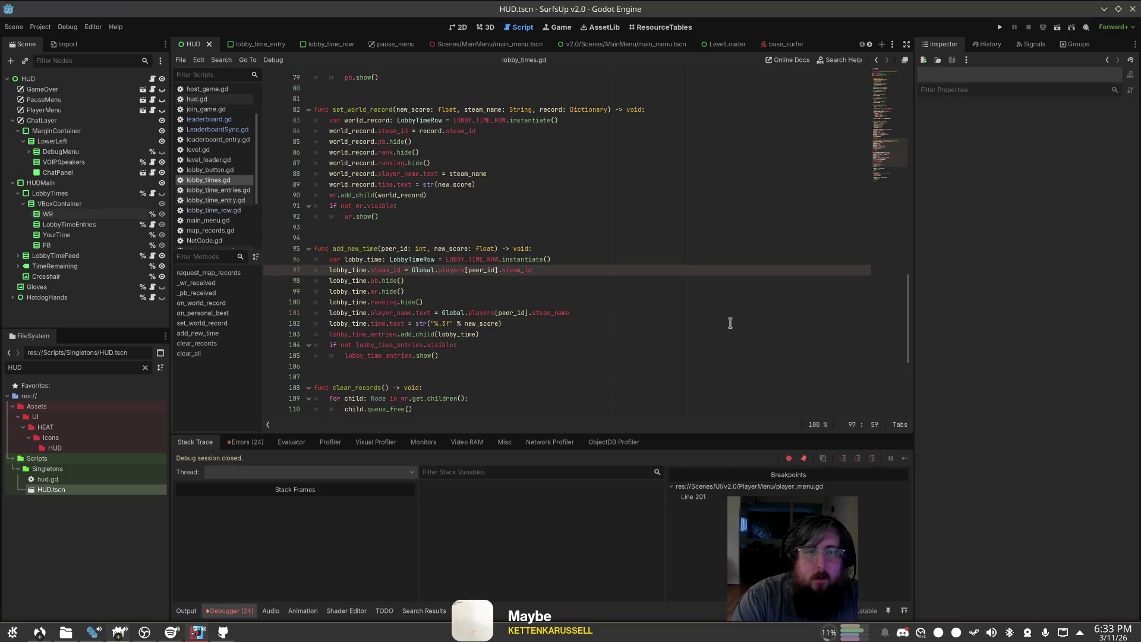
key("Return")
key("alt+Up")
key("alt+Up")
key("alt+Down")
type("lobby_time.nam")
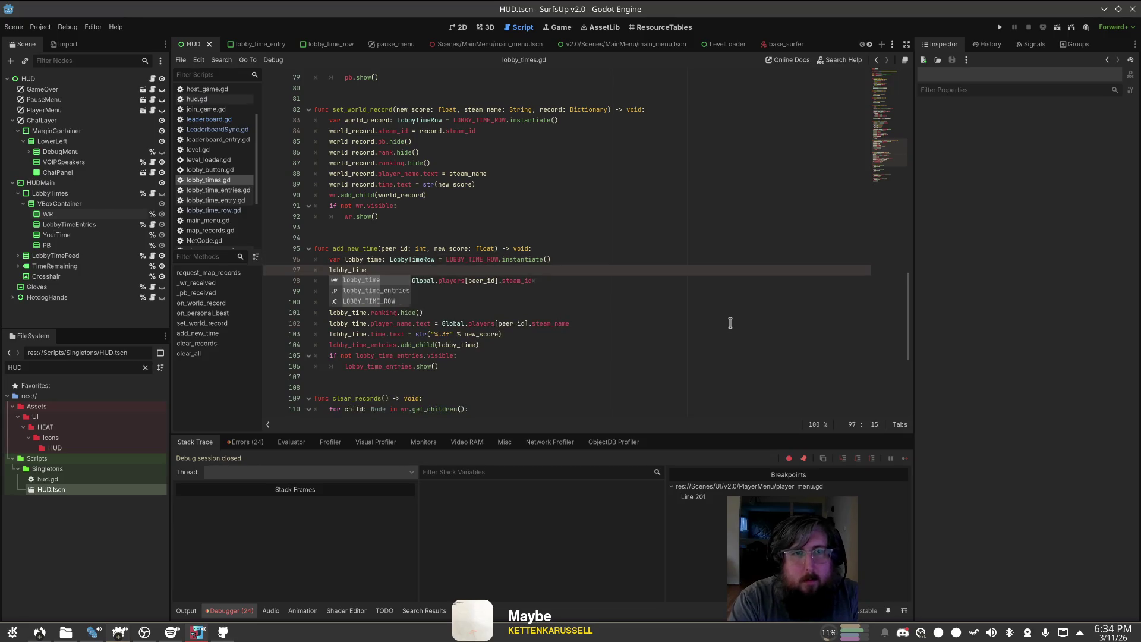
key("Return")
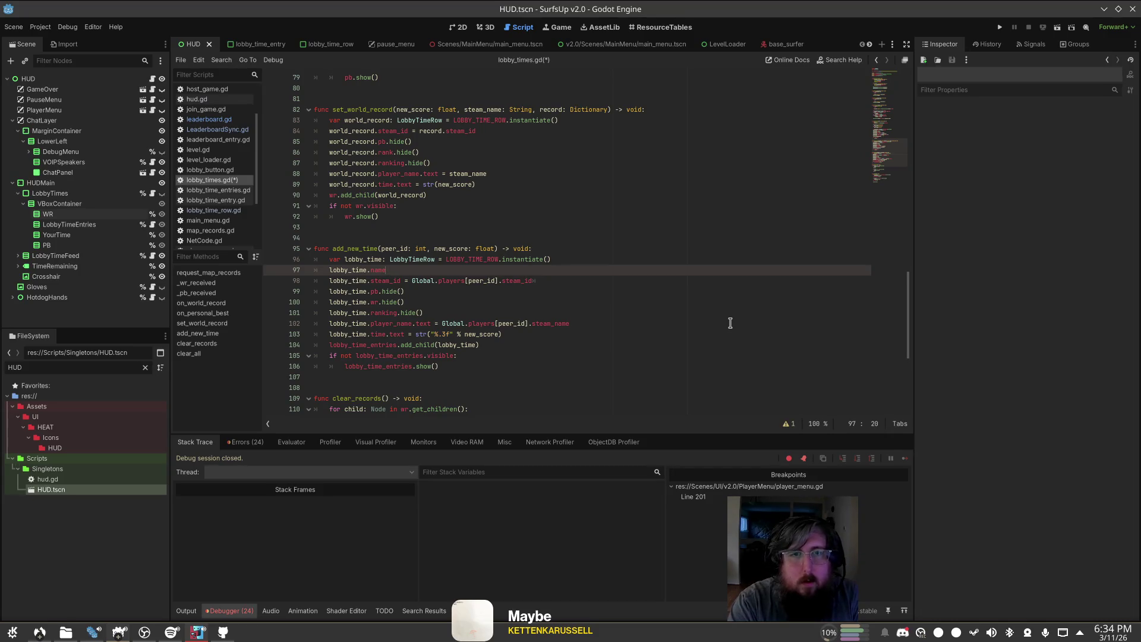
key("Down")
key("End")
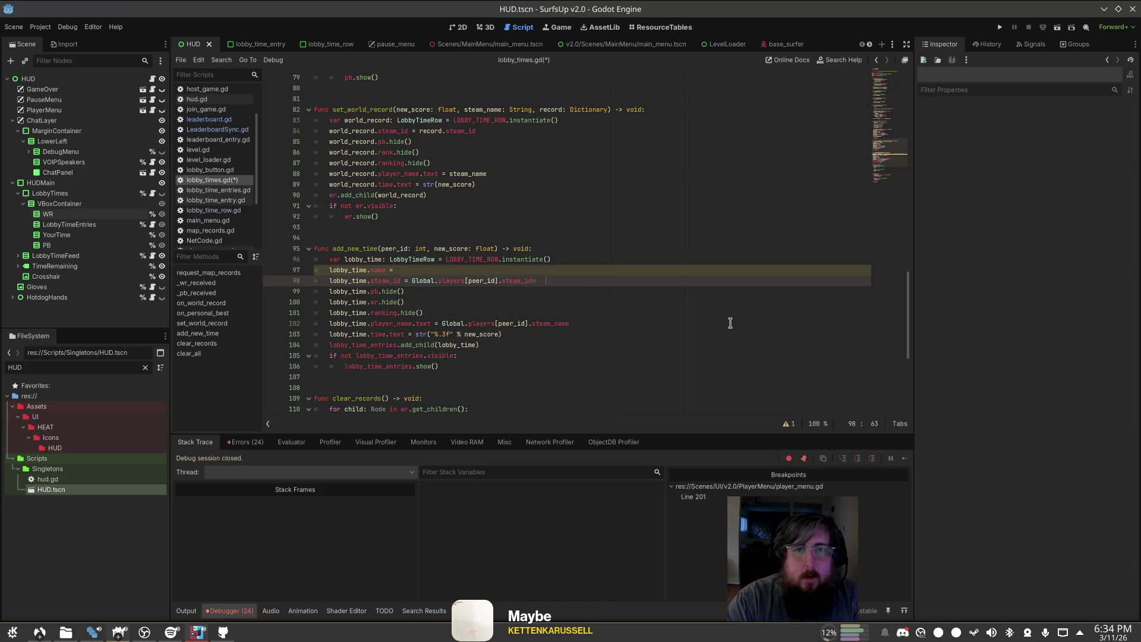
key("ctrl+shift+Left")
key("ctrl+shift+Left")
key("ctrl+shift+Left")
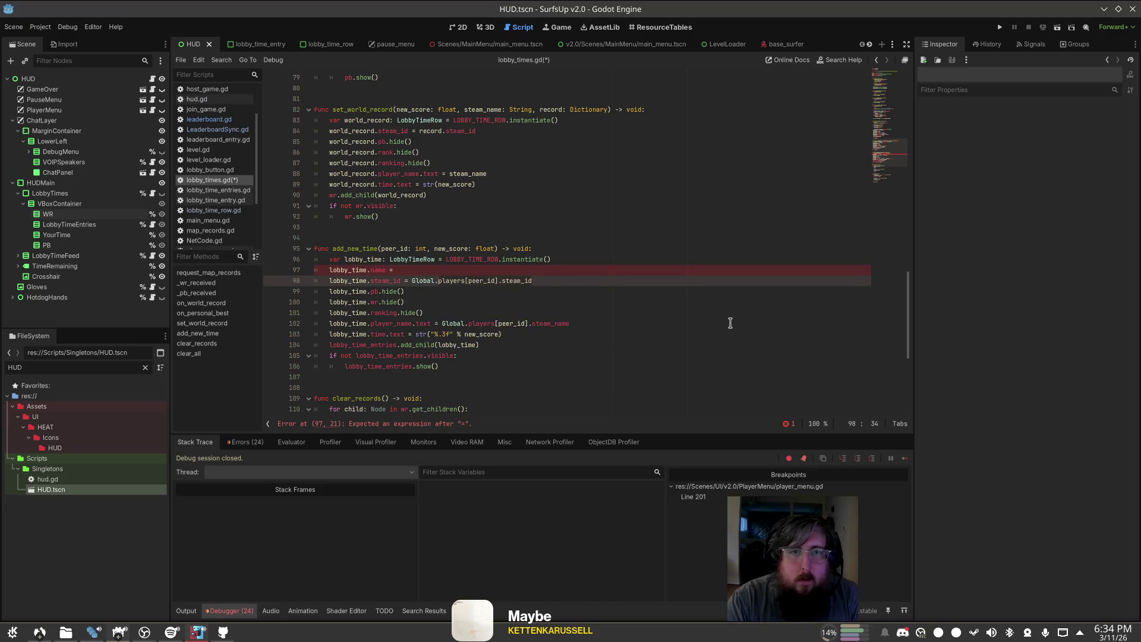
key("Up")
type("(")
type("Global.players[peer_id].steam_id")
type(")")
key("ctrl+s")
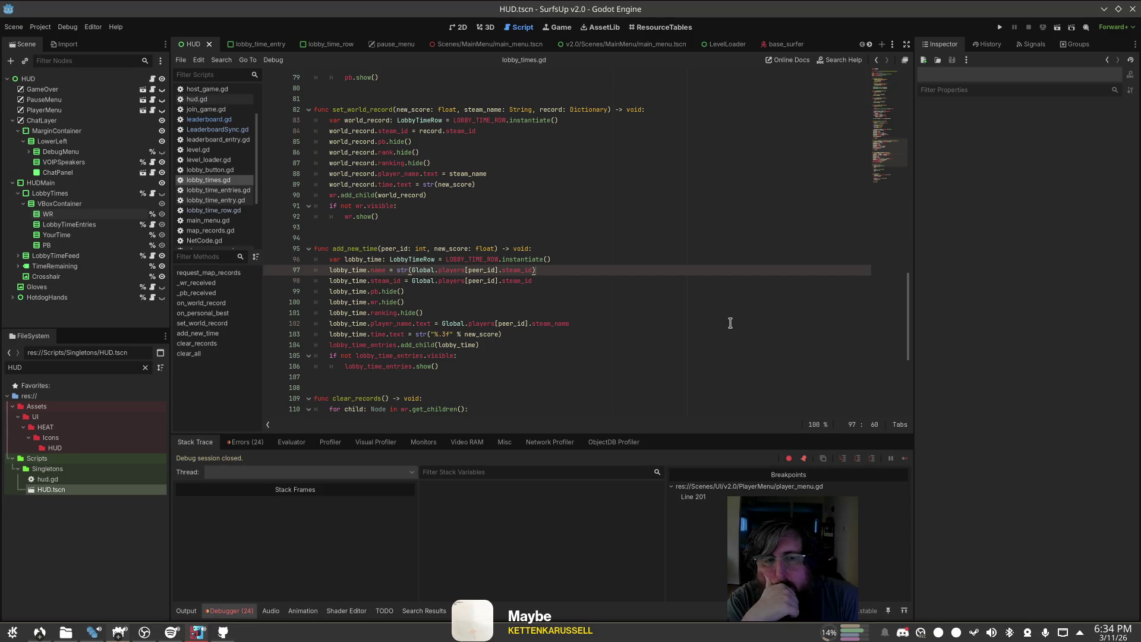
Step: Declare 'var lobby_time: LobbyTimeRow' at the top of add_new_time
key("Up")
key("Up")
key("Return")
key("Return")
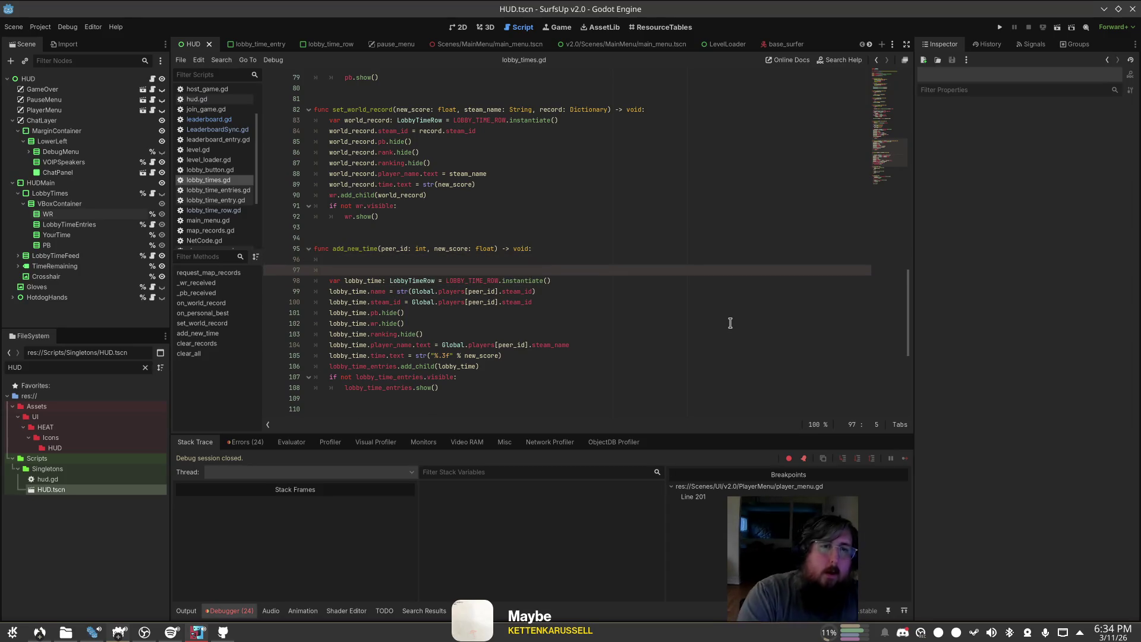
key("Up")
type("r lo")
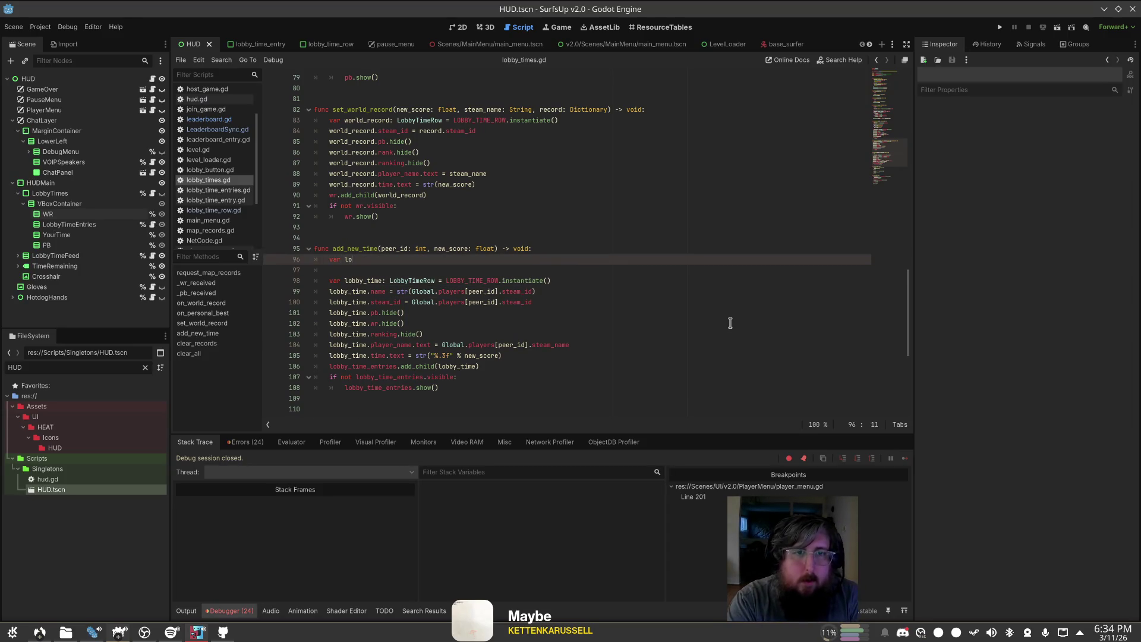
type("bby_time: LobbyTim")
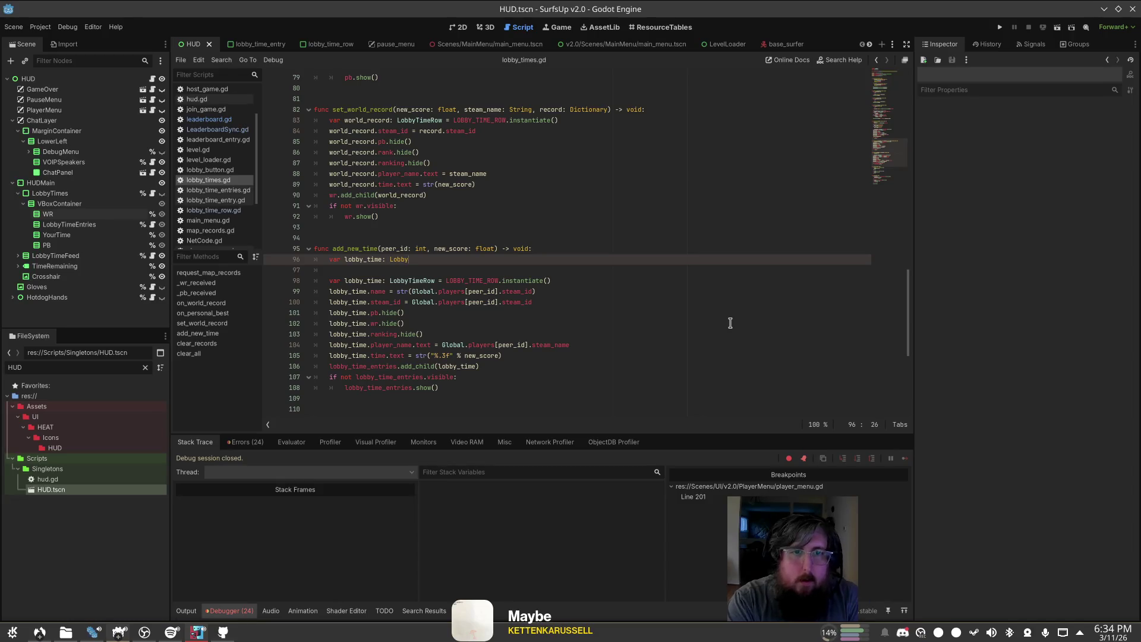
key("Down")
key("Down")
key("Return")
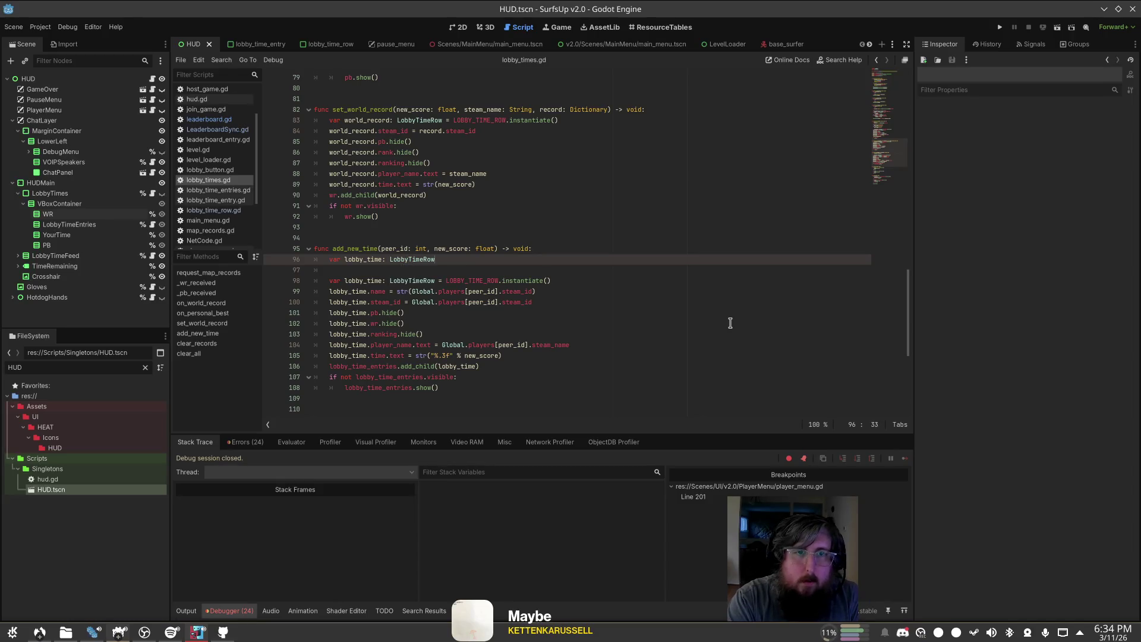
key("Return")
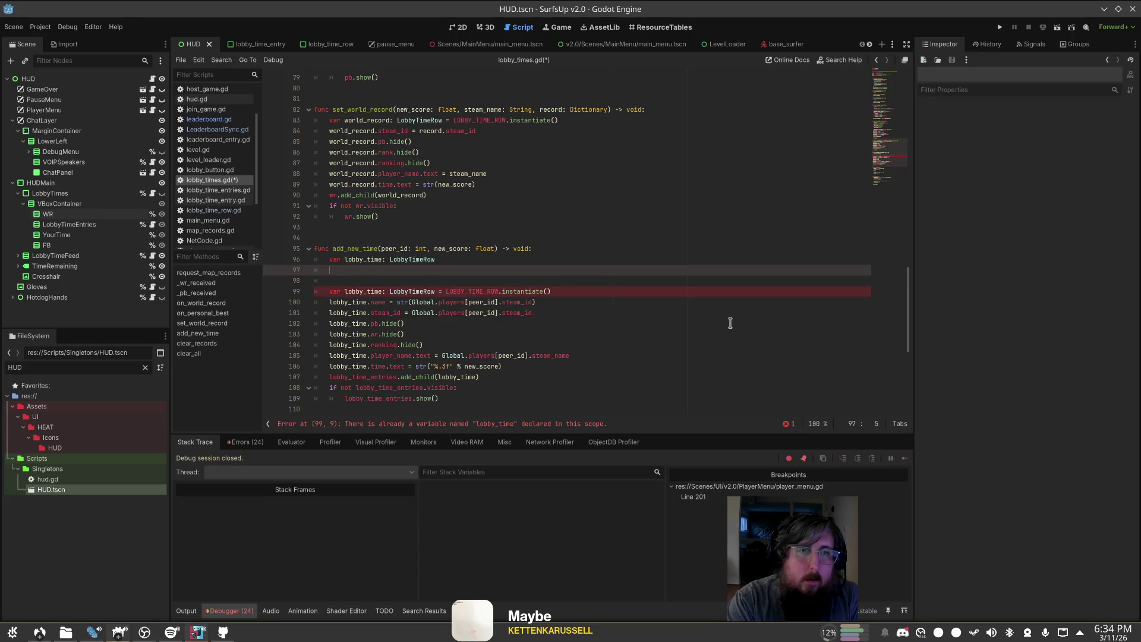
key("Up")
key("ctrl+End")
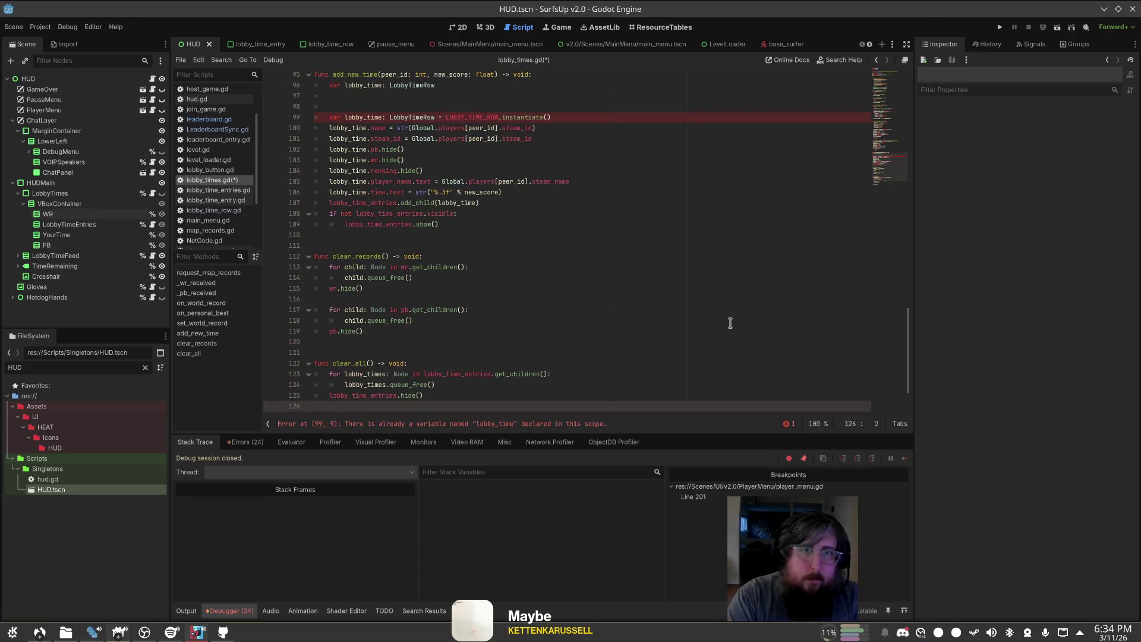
scroll(594, 267, "up", 7)
left_click(490, 320)
left_click(511, 308)
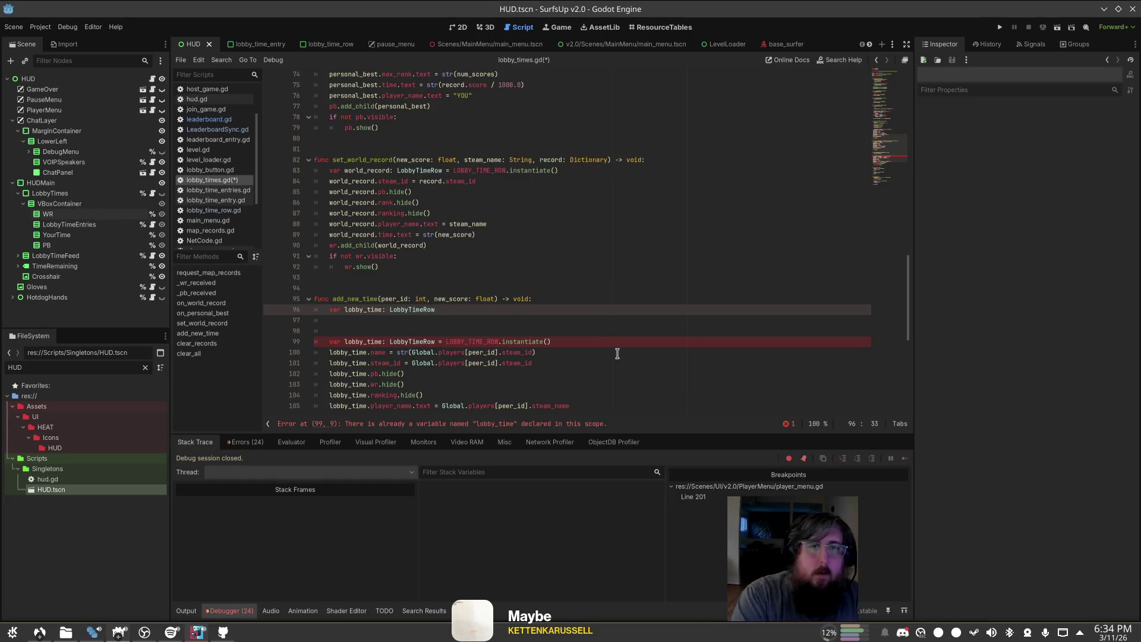
Step: Initialize lobby_time with get_node_or_null(Global.players[peer_id].steam_id)
type(" = get_n")
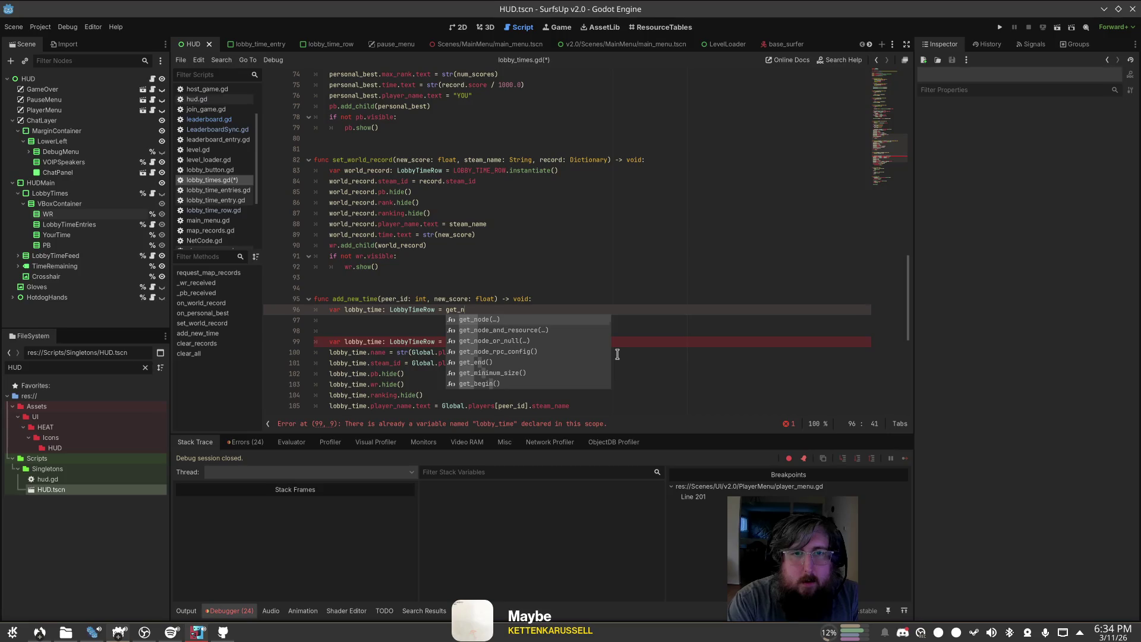
key("Down")
key("Down")
key("Return")
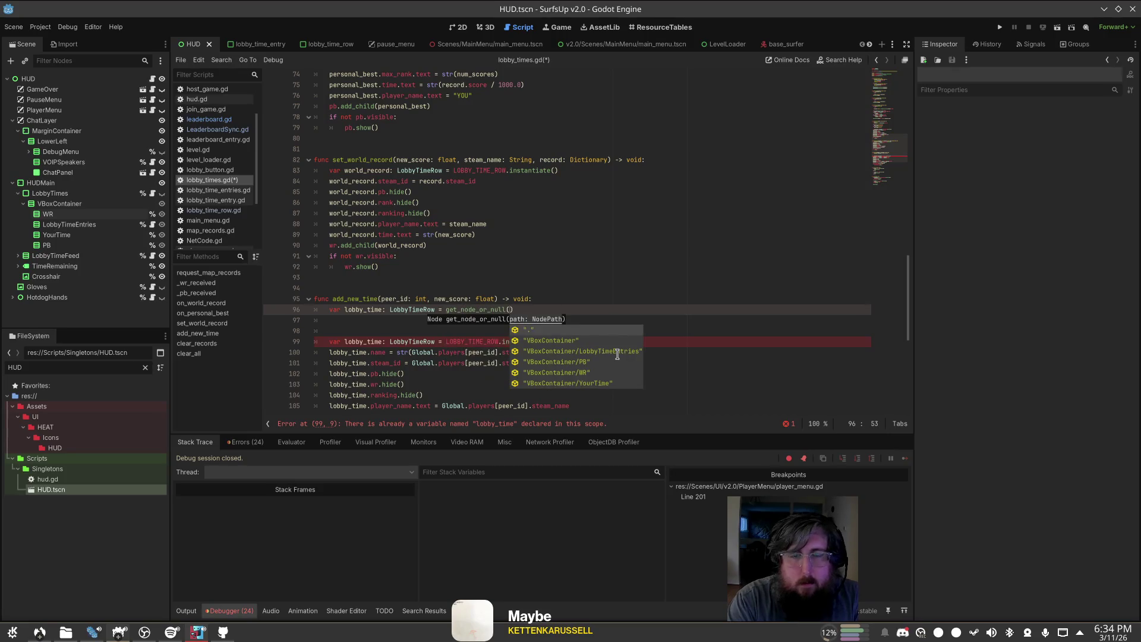
type("Global.")
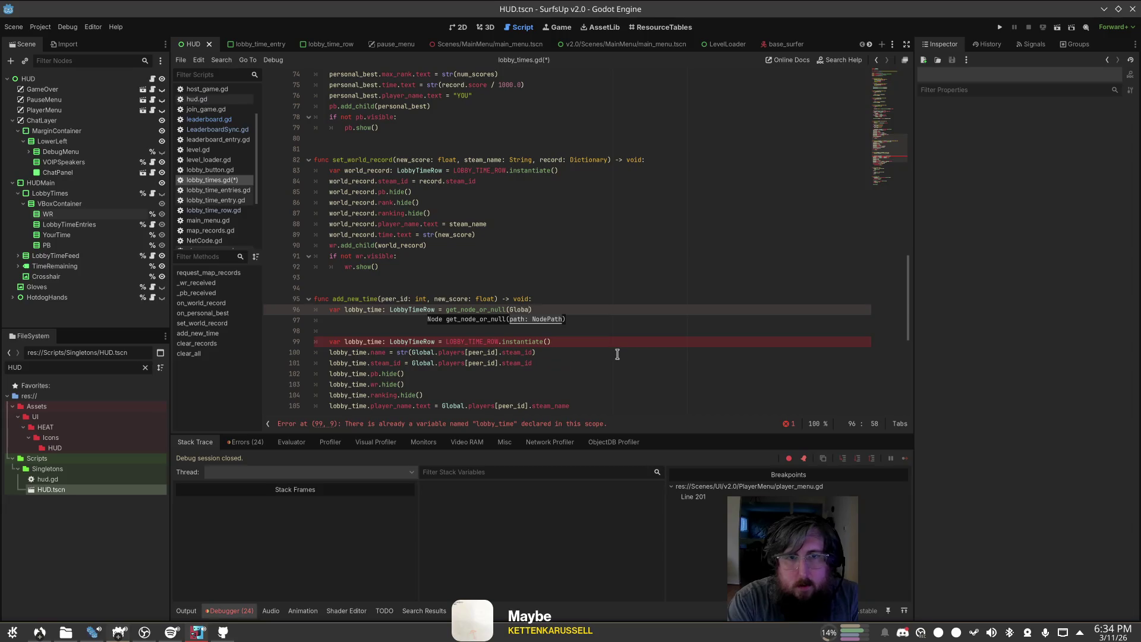
type("players")
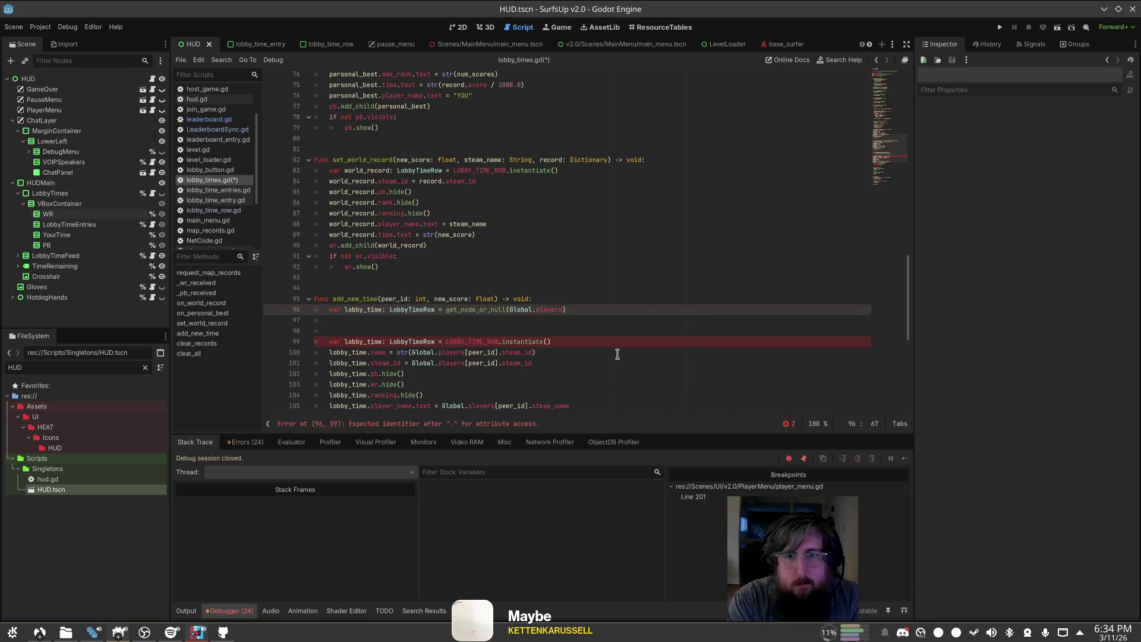
type("[stea")
key("BackSpace")
key("BackSpace")
key("BackSpace")
type("peer_")
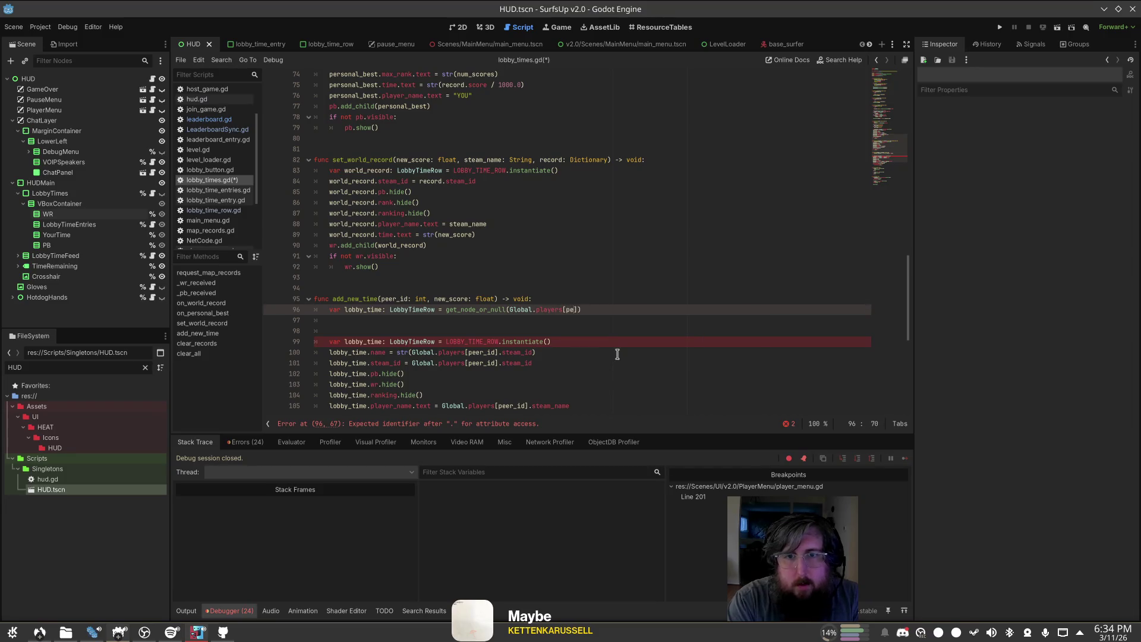
type("id].")
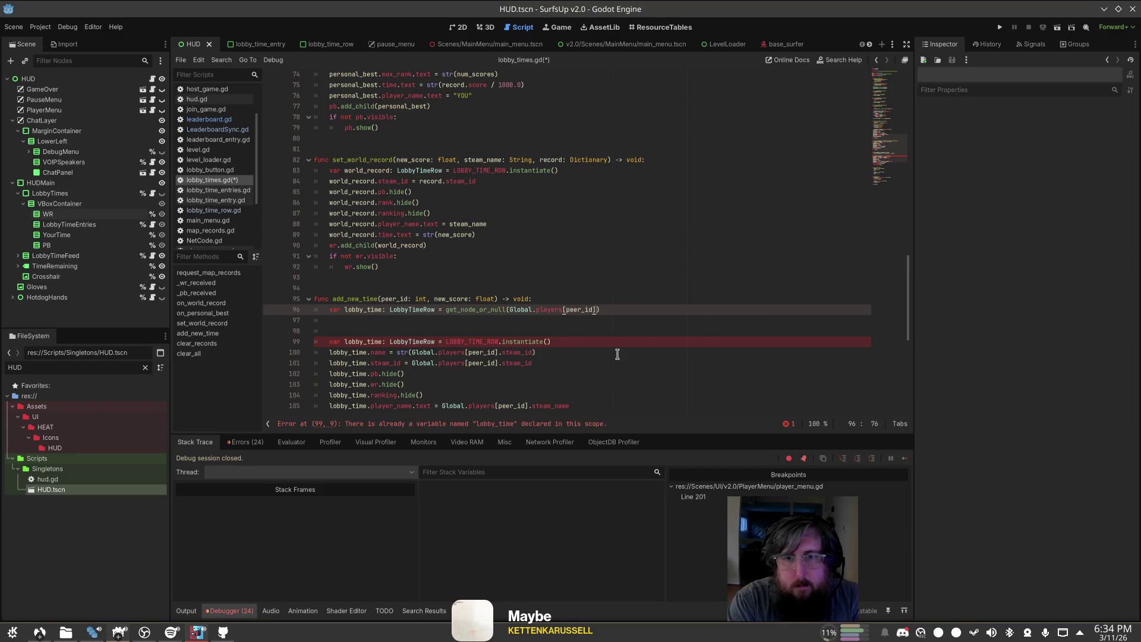
type("steam_id")
Step: Wrap the instantiate line in 'if lobby_time == null:', drop its var and type hint, and save
key("Return")
type("obby_time")
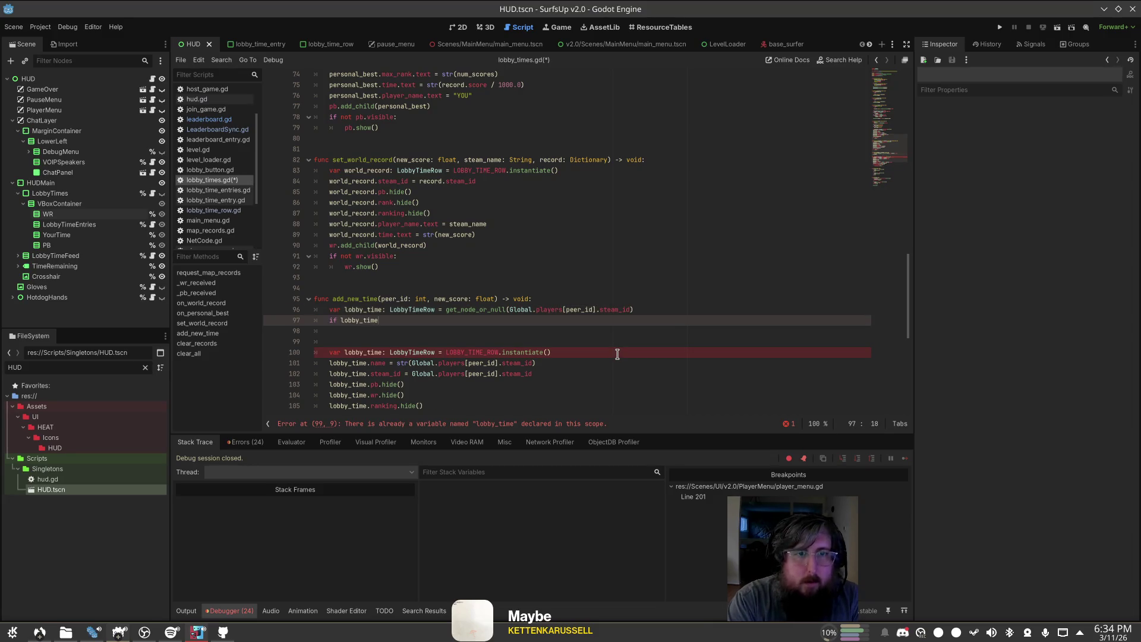
type(" == null:")
key("Down")
key("Down")
key("Down")
key("Home")
key("Tab")
key("Up")
key("BackSpace")
key("BackSpace")
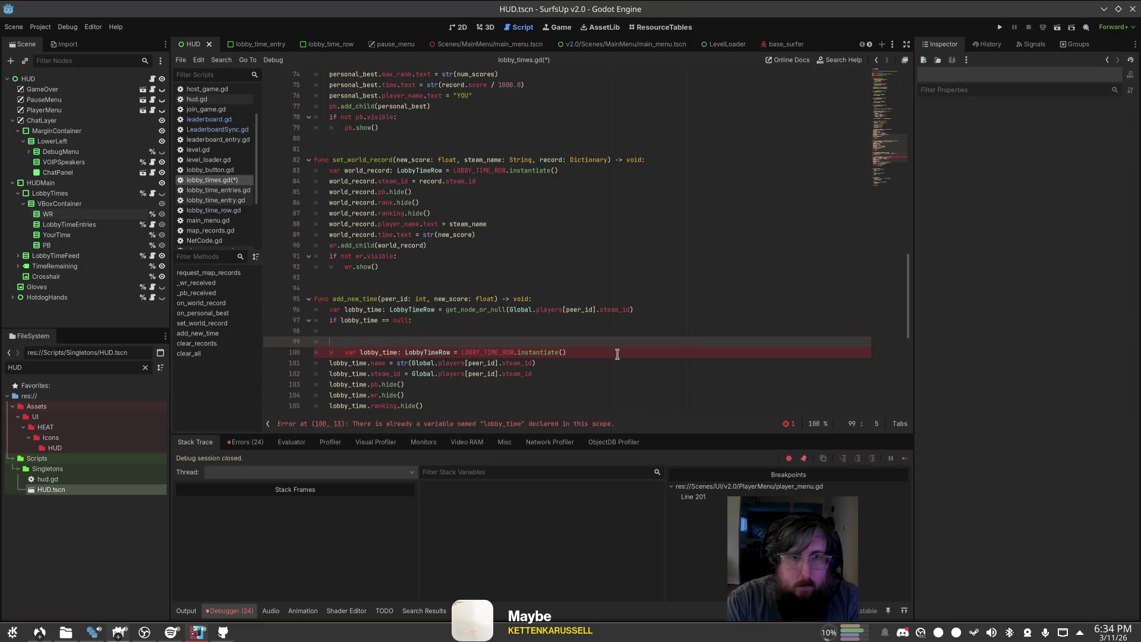
key("Down")
key("Home")
key("Delete")
key("Delete")
key("Delete")
key("ctrl+Right")
key("ctrl+Right")
key("ctrl+Right")
key("BackSpace")
key("BackSpace")
key("BackSpace")
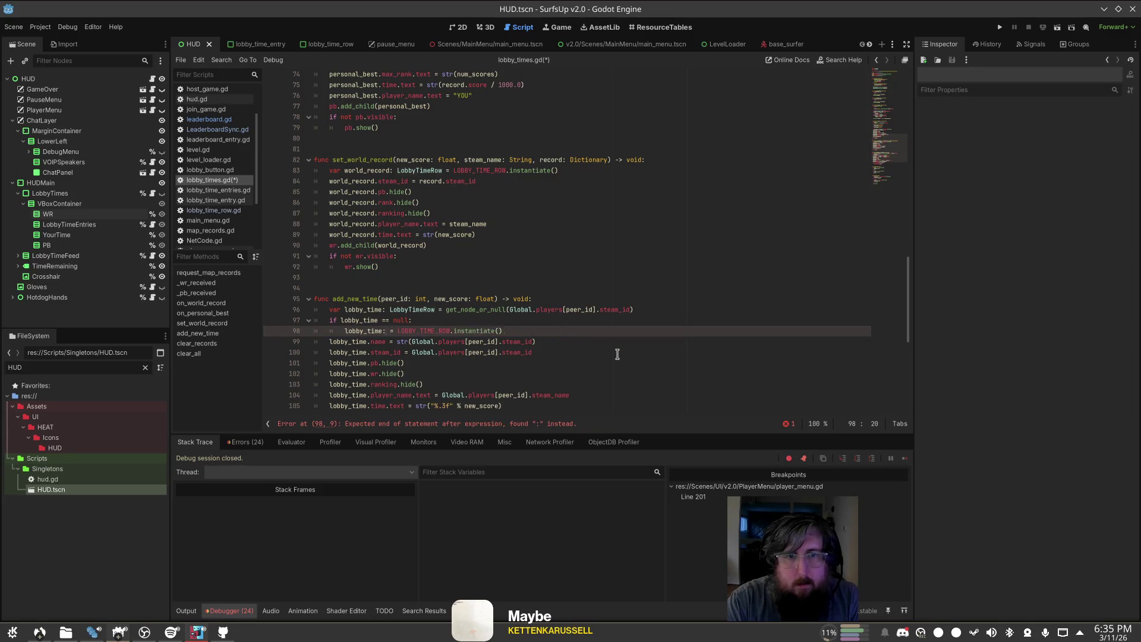
key("ctrl+s")
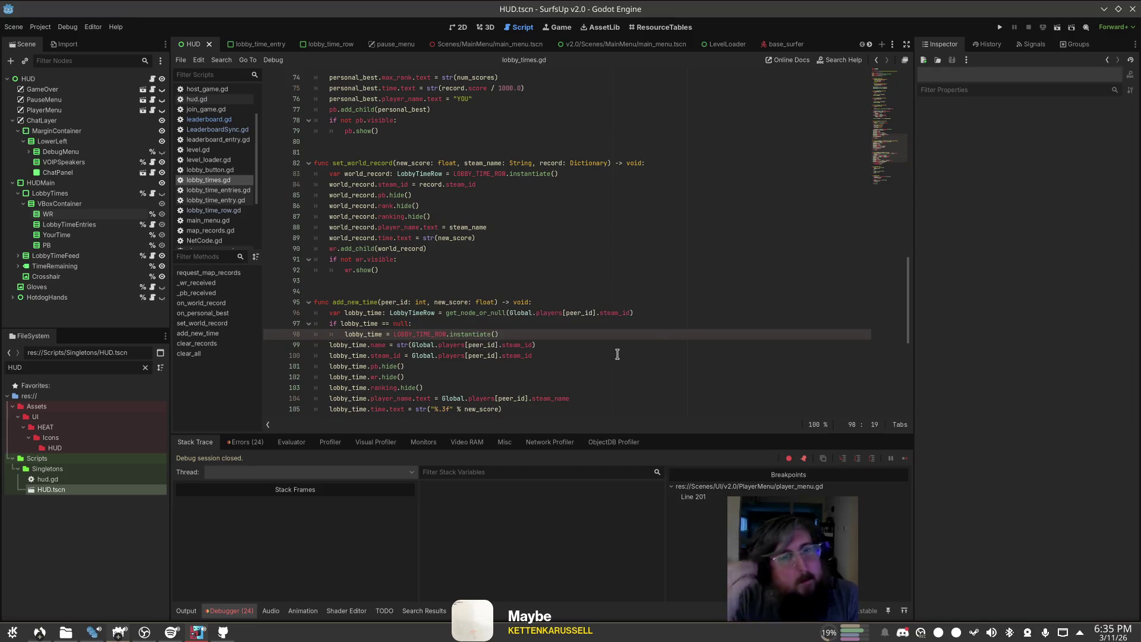
Step: Move the lobby_time.name assignment inside the 'if lobby_time == null:' block
key("ctrl+End")
key("ctrl+z")
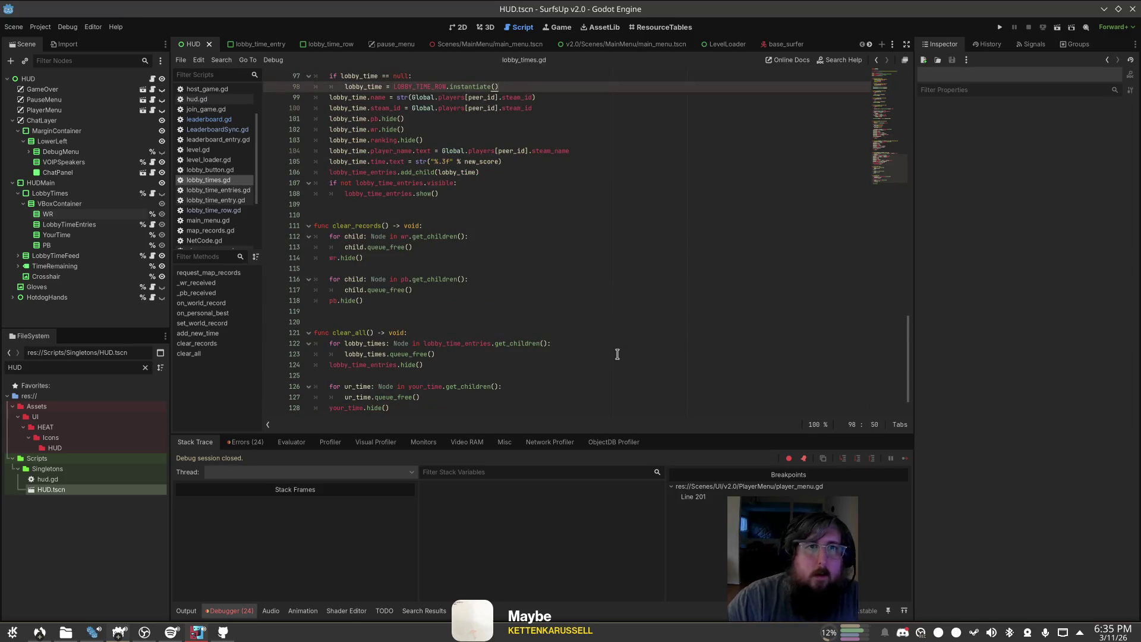
key("Return")
key("Down")
key("Down")
key("Up")
key("Home")
key("BackSpace")
key("BackSpace")
key("End")
key("Return")
key("Tab")
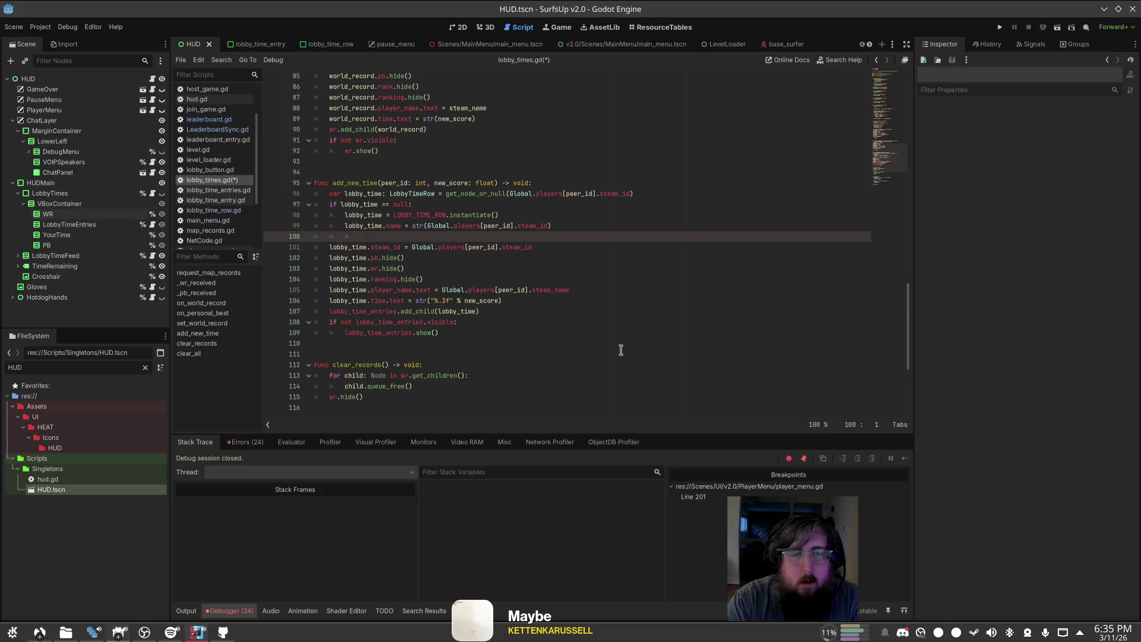
Step: Indent the steam_id, pb/wr/ranking hide and player_name lines into the null block, and save
key("Down")
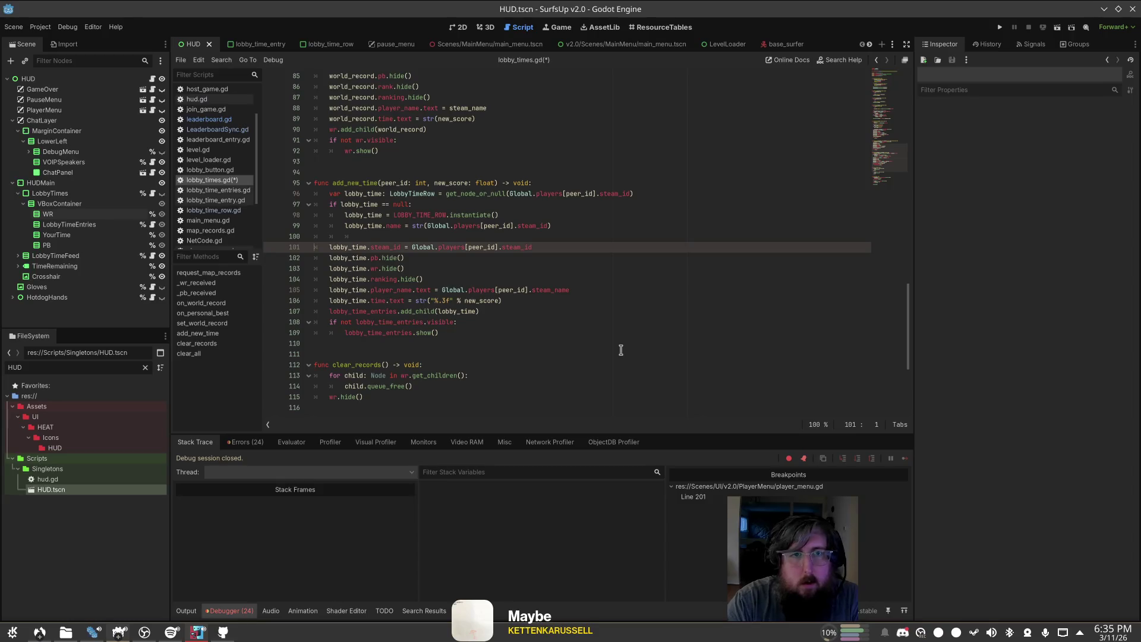
key("End")
key("shift+End")
key("shift+Down")
key("shift+Down")
key("Tab")
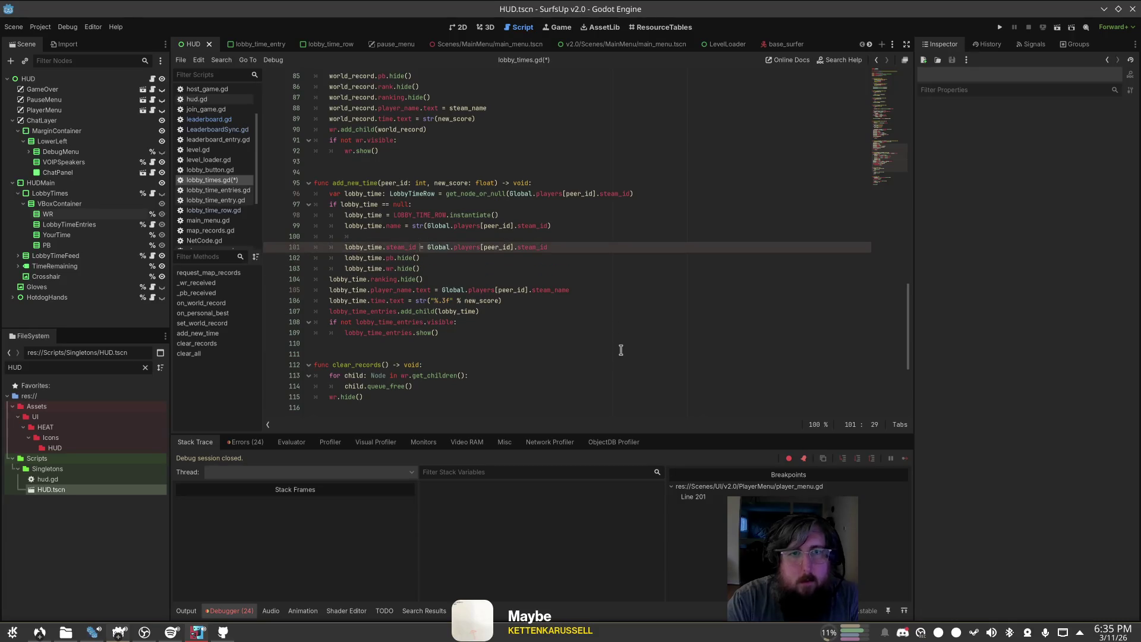
key("BackSpace")
key("Down")
key("Down")
key("Down")
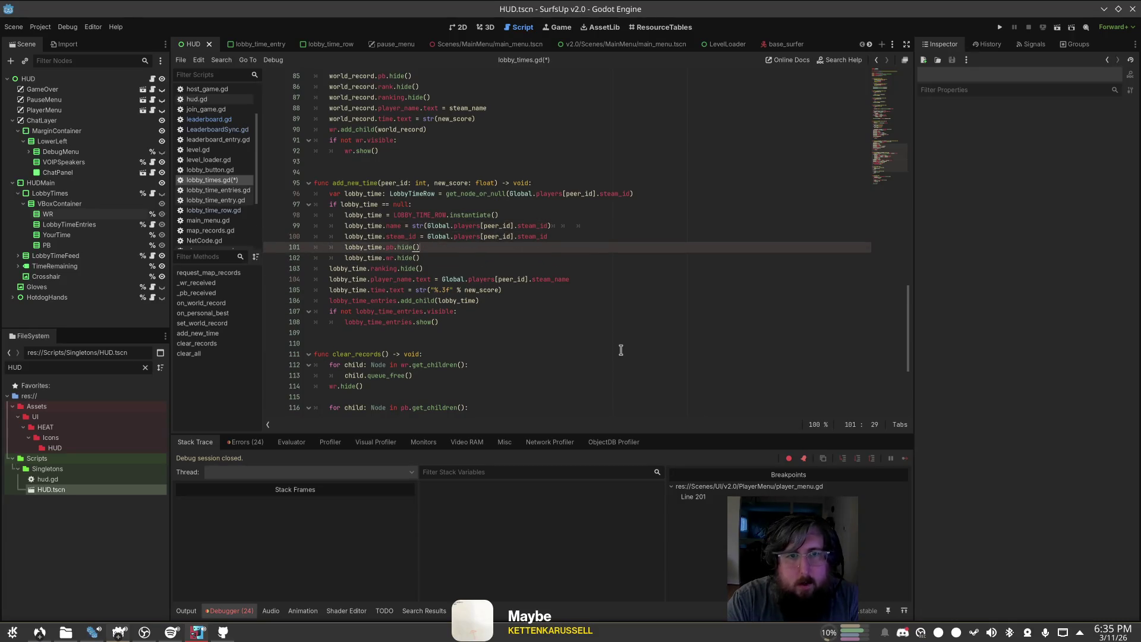
key("Home")
key("Tab")
key("Down")
key("Tab")
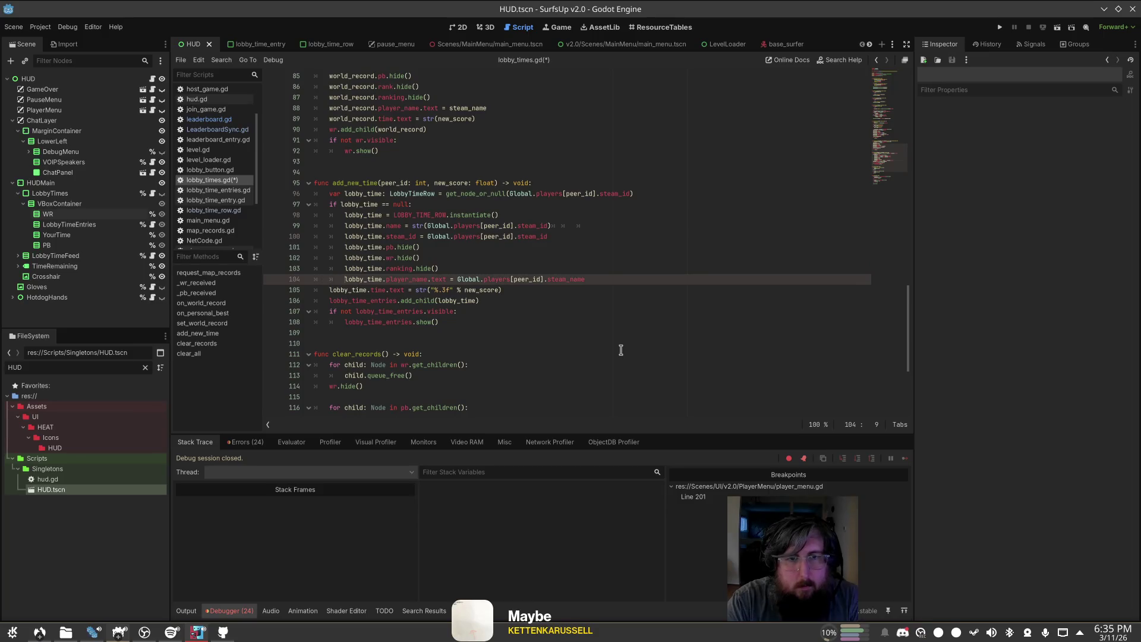
key("End")
key("Return")
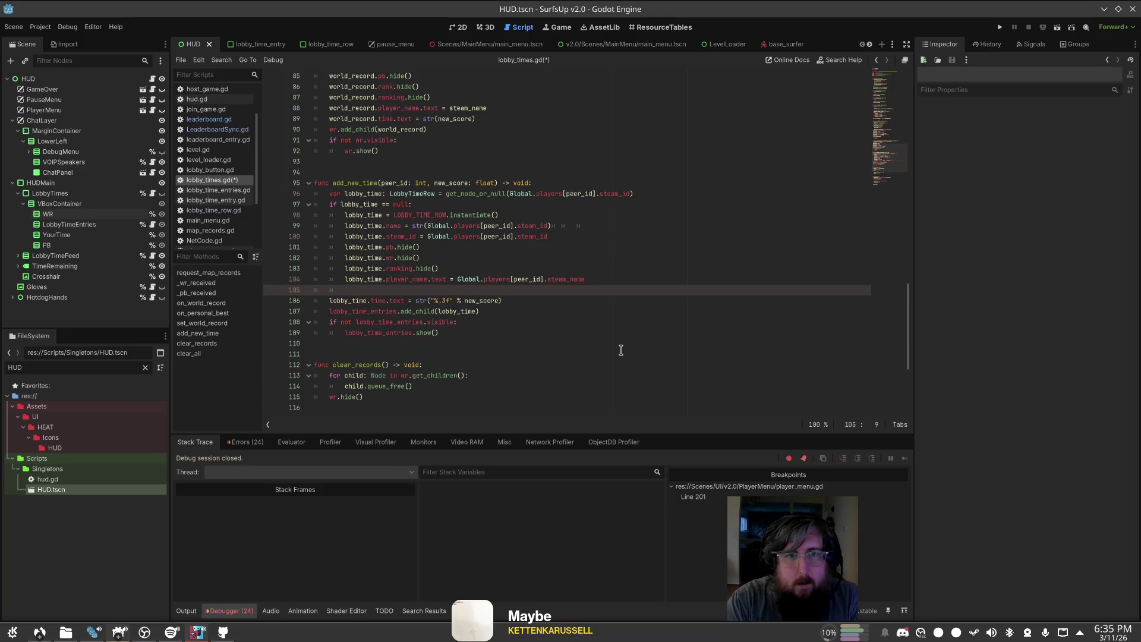
key("ctrl+s")
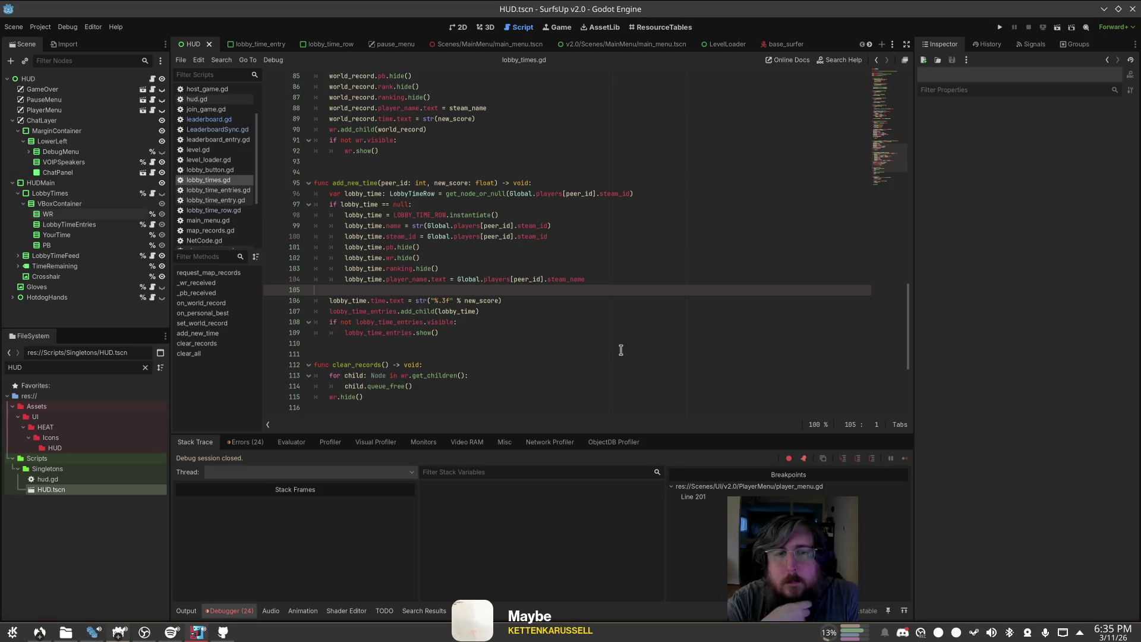
Step: Add 'if not visible: show()' below lobby_time_entries.show() and save
key("Down")
key("Down")
key("Down")
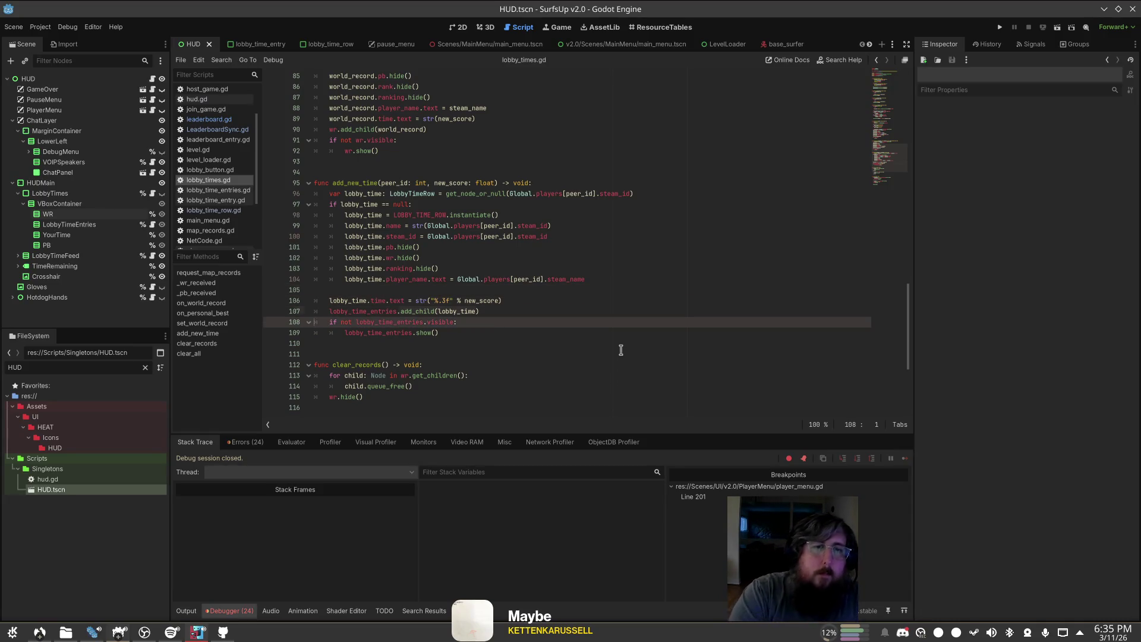
key("Up")
key("Down")
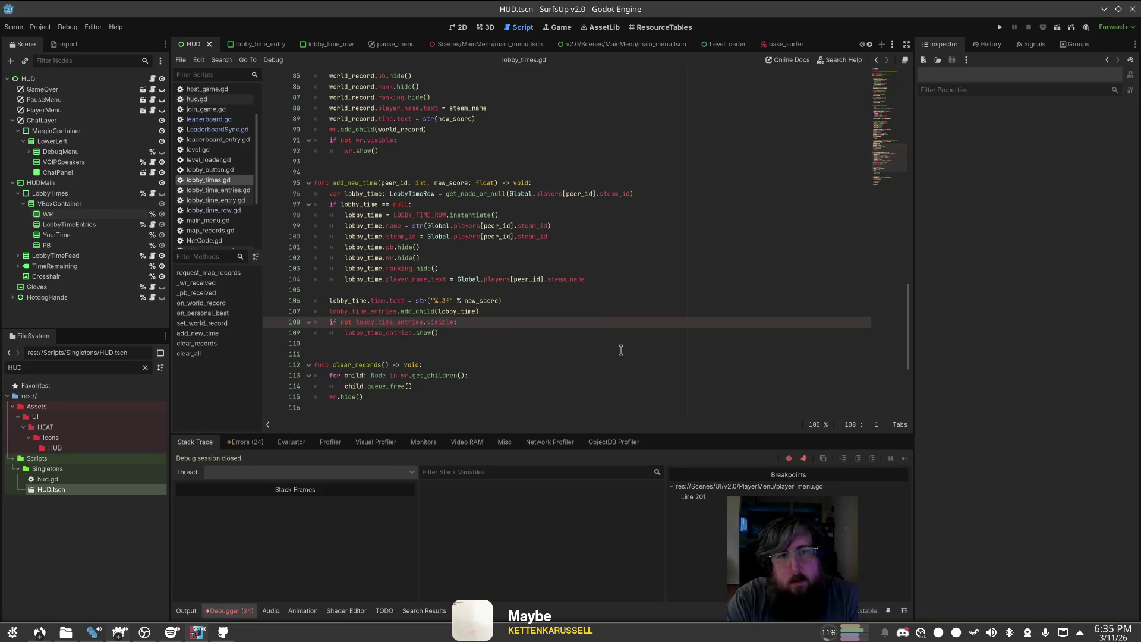
key("Return")
key("Down")
key("End")
key("Return")
key("Return")
key("BackSpace")
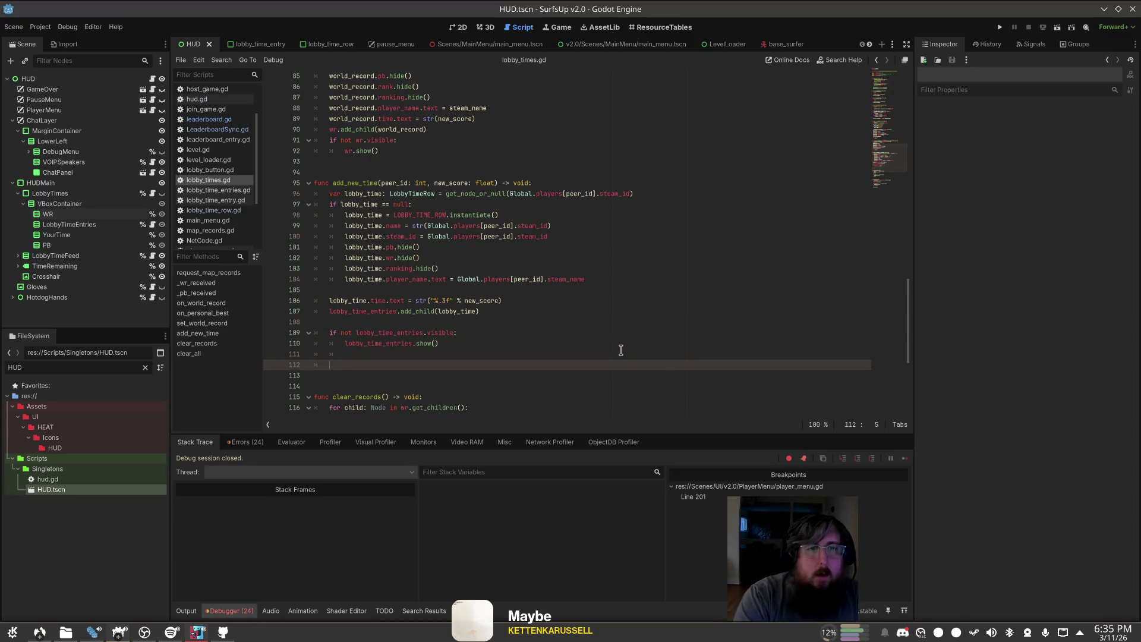
type("visisble:")
key("Return")
type("show()")
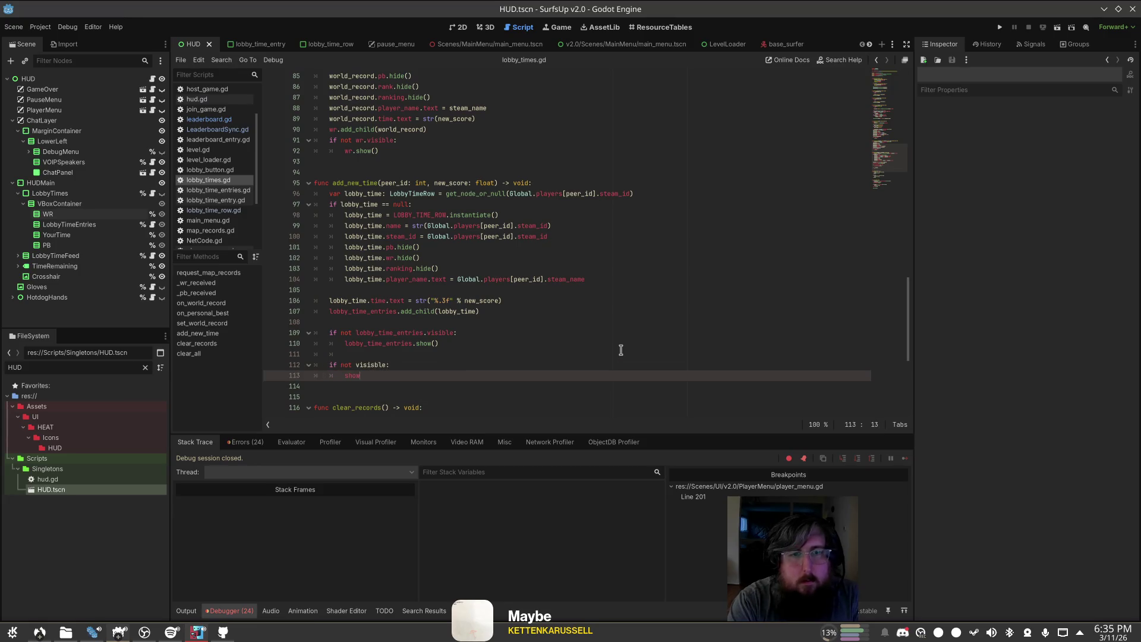
key("Up")
key("Right")
key("Right")
key("Right")
key("ctrl+s")
Step: Begin a 'lobby_time_entries.so…' sort call on a new line after add_child
key("Up")
key("Up")
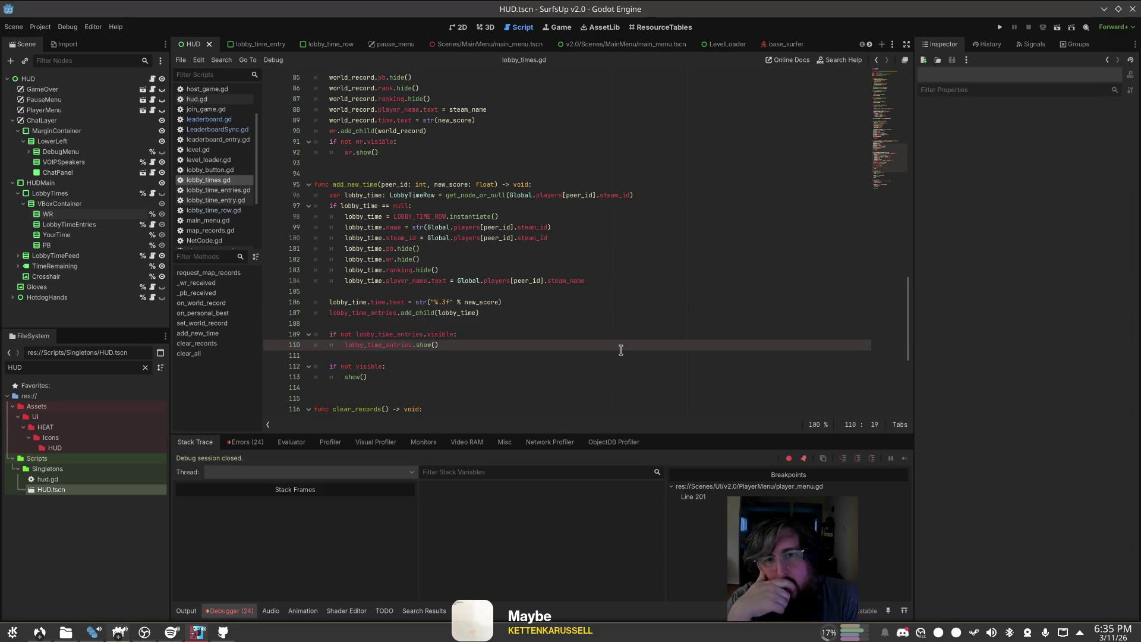
key("Up")
key("Up")
key("Up")
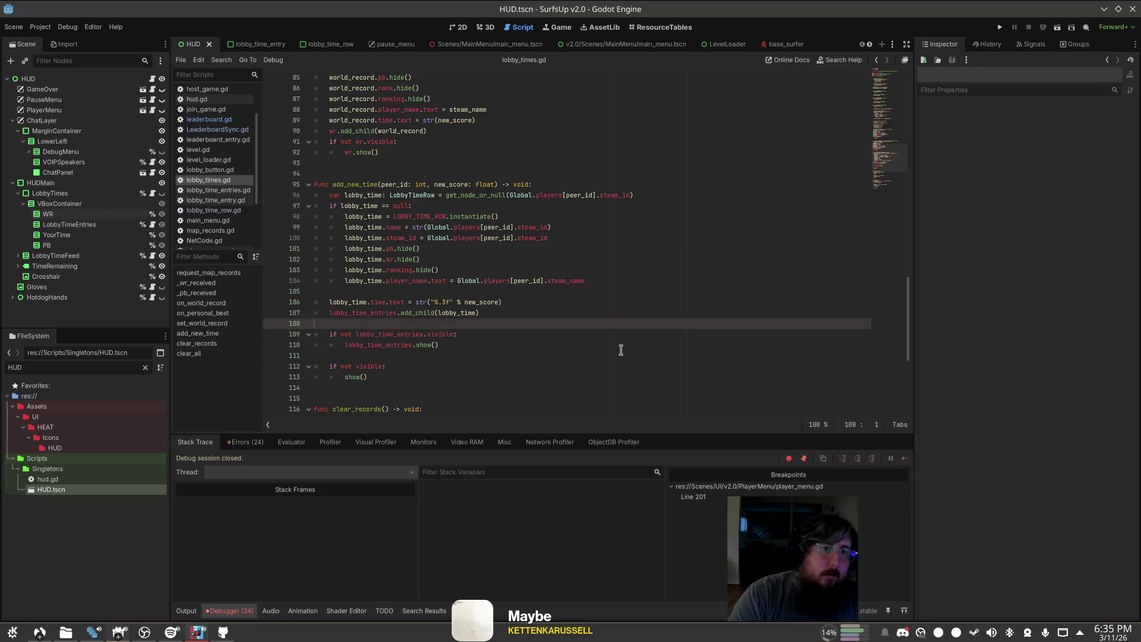
key("End")
key("Return")
type("lobby_time")
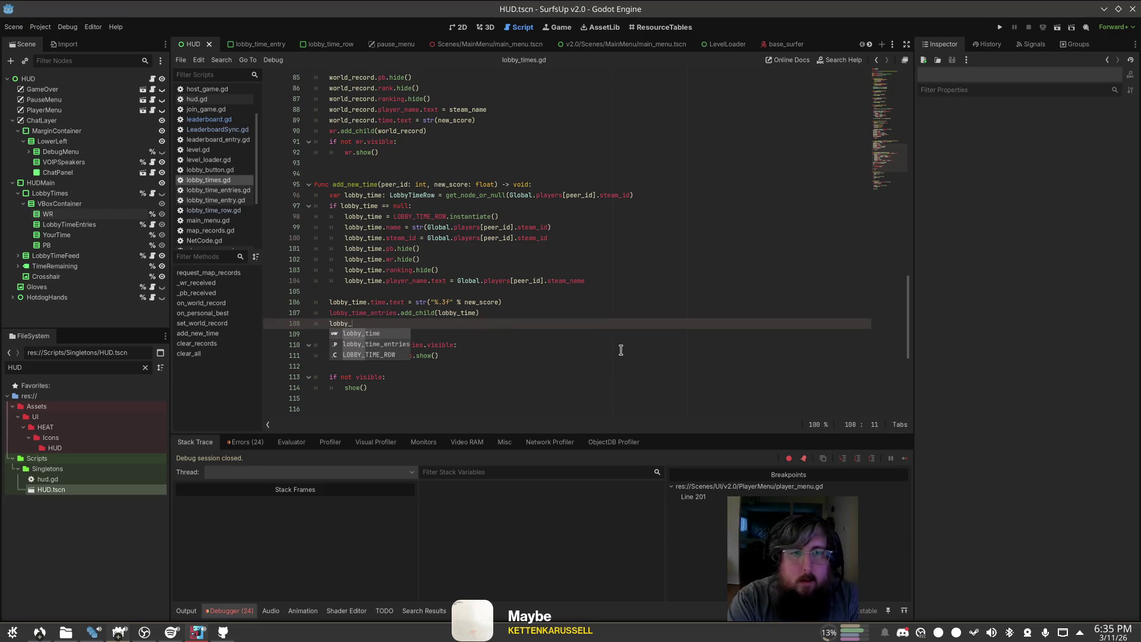
type("_")
key("Return")
type(".sor")
key("Return")
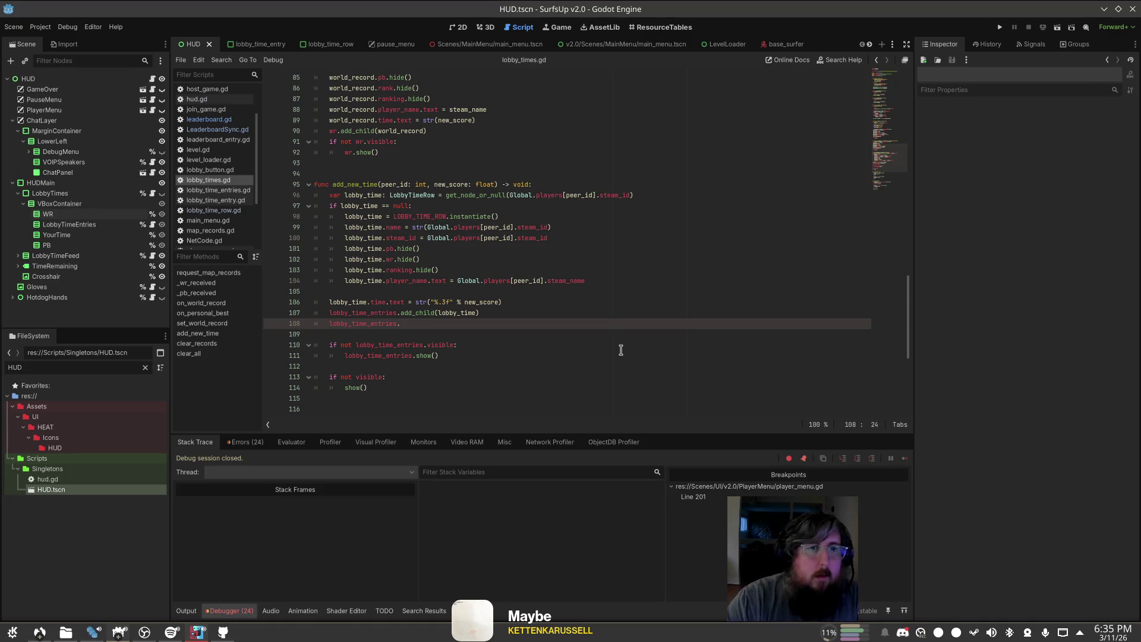
left_click(357, 324, "ctrl")
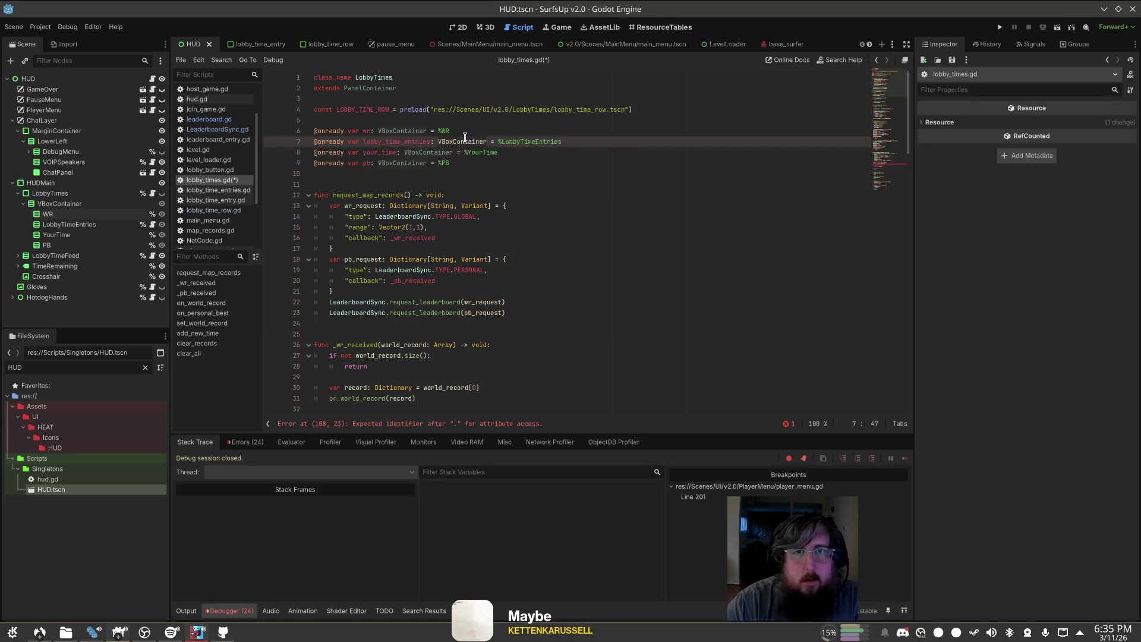
Step: Type lobby_time_entries as LobbyTimeEntries, complete the sort_entries() call, and save
key("ctrl+BackSpace")
type("LobbyTime")
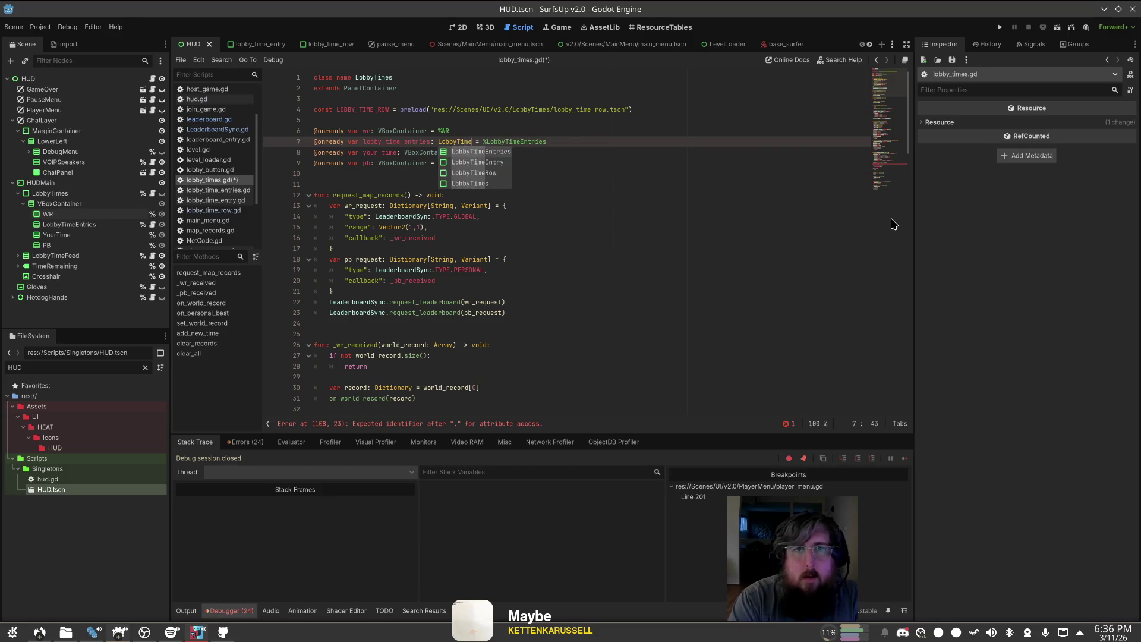
key("Return")
left_click(443, 424)
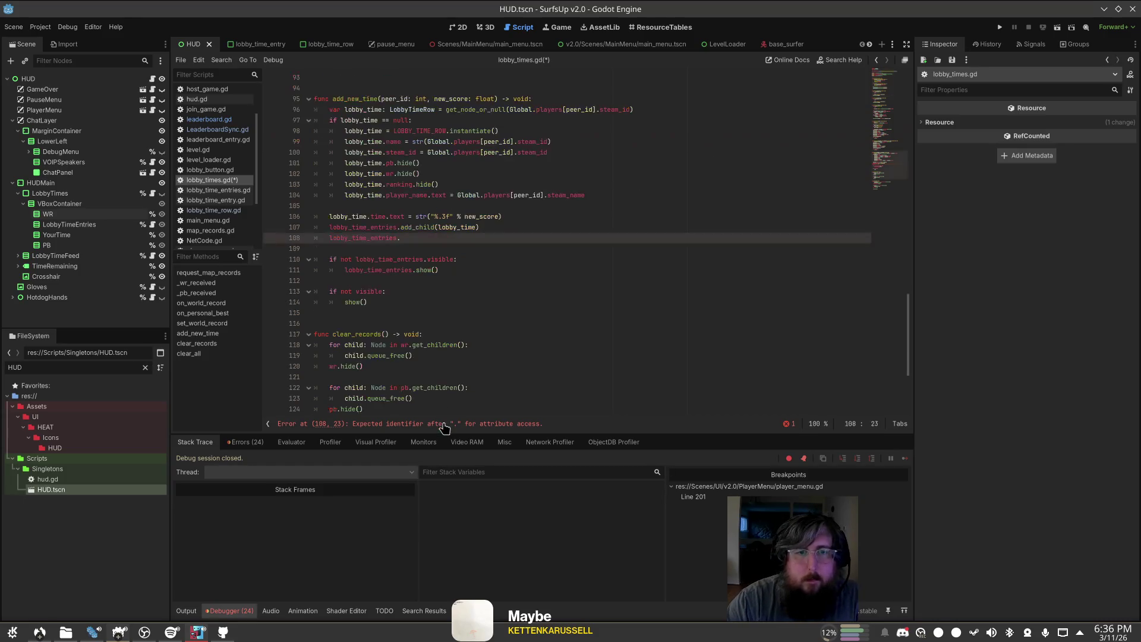
type("sor")
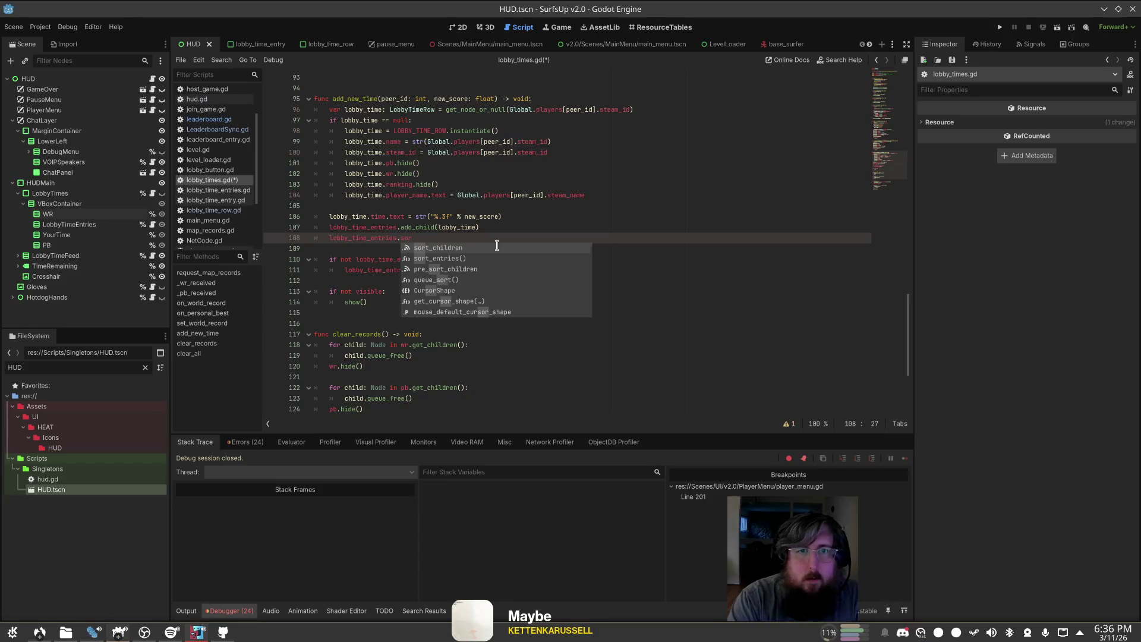
key("Down")
key("Return")
key("ctrl+s")
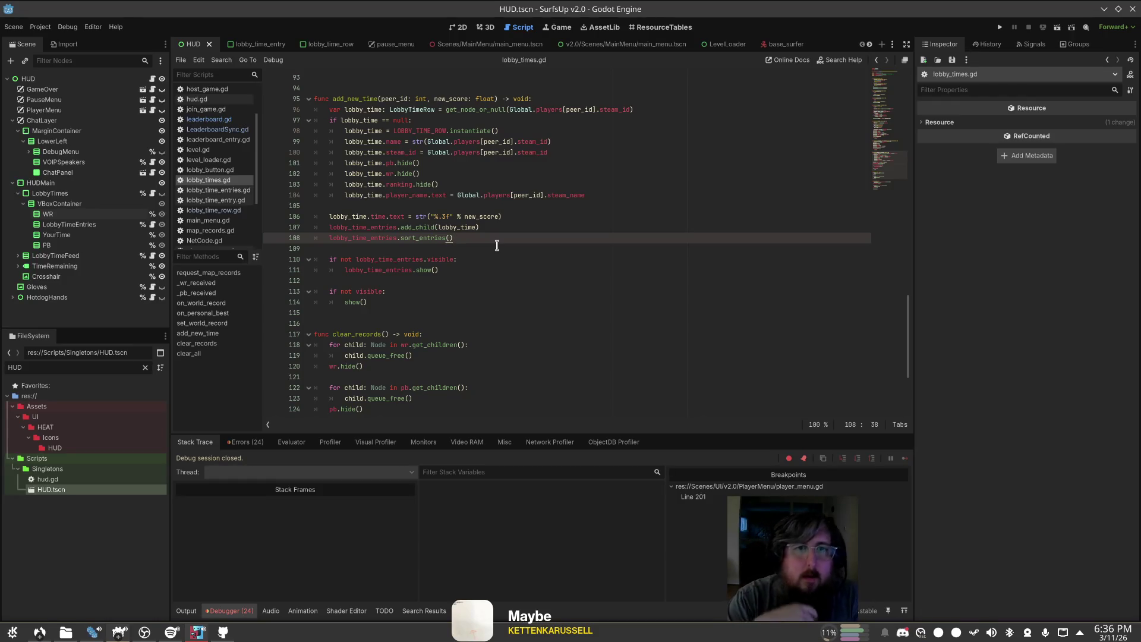
Step: Move the add_child line inside the 'if lobby_time == null:' block
key("Up")
key("shift+Home")
key("BackSpace")
key("BackSpace")
key("Up")
key("Up")
key("End")
key("Return")
type("lobby_time_entries.add_child(lobby_time)")
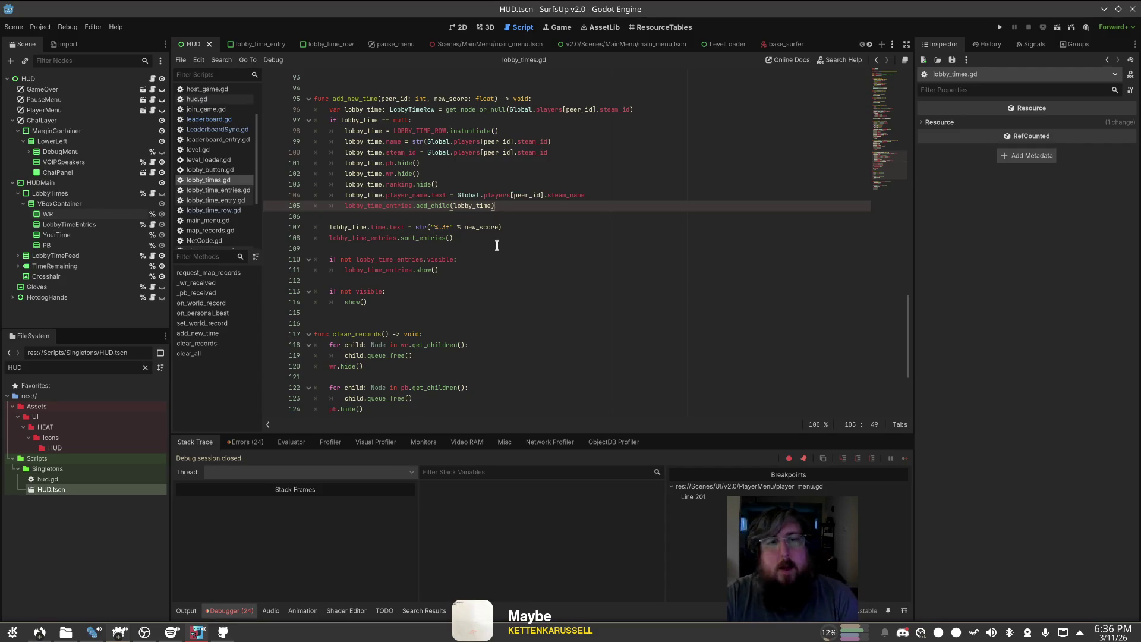
Step: Paste the 'if not visible: show()' check below wr.show() and pb.show(), save, and run the project
scroll(497, 245, "up", 2)
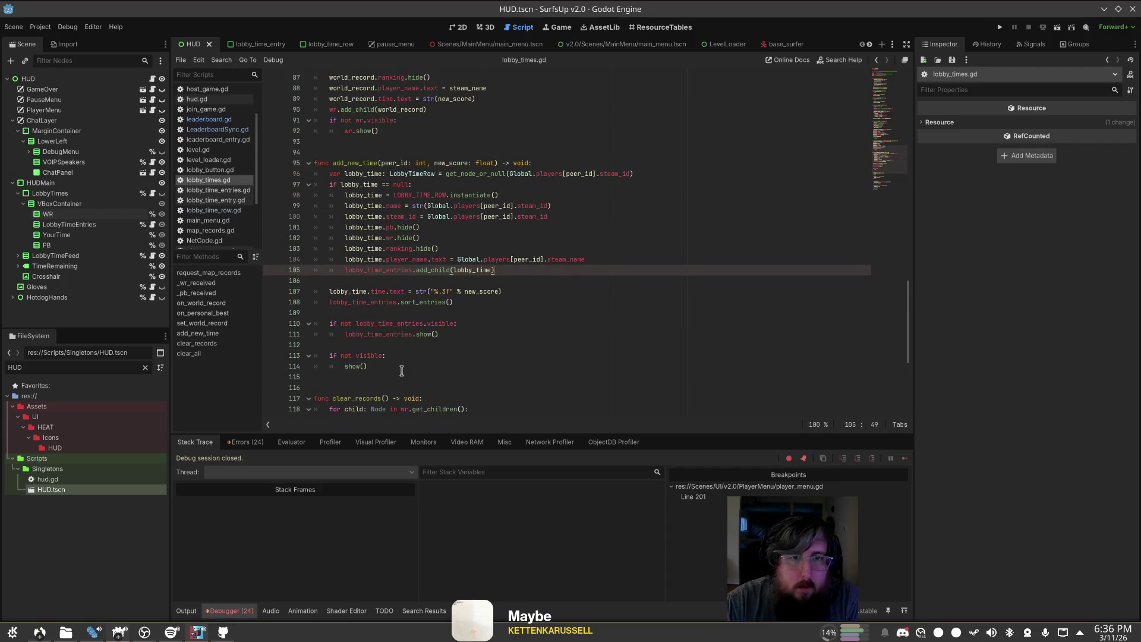
left_click_drag(404, 369, 321, 356)
key("ctrl+c")
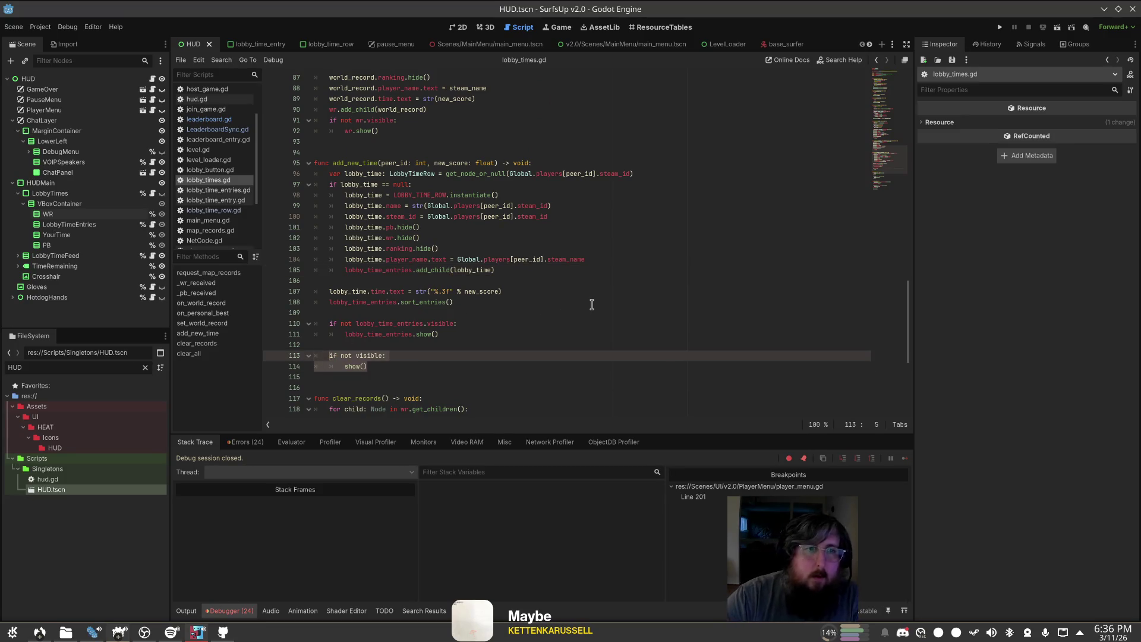
key("alt+Down")
key("alt+Down")
key("alt+Down")
scroll(535, 238, "up", 2)
left_click(416, 187)
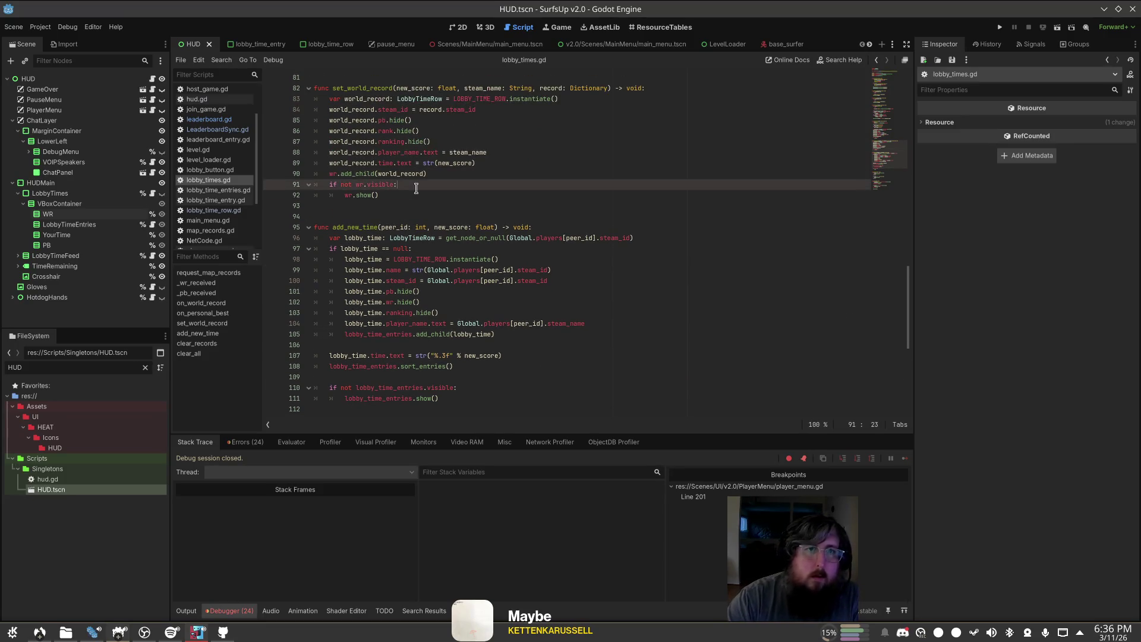
key("Down")
key("Down")
key("Up")
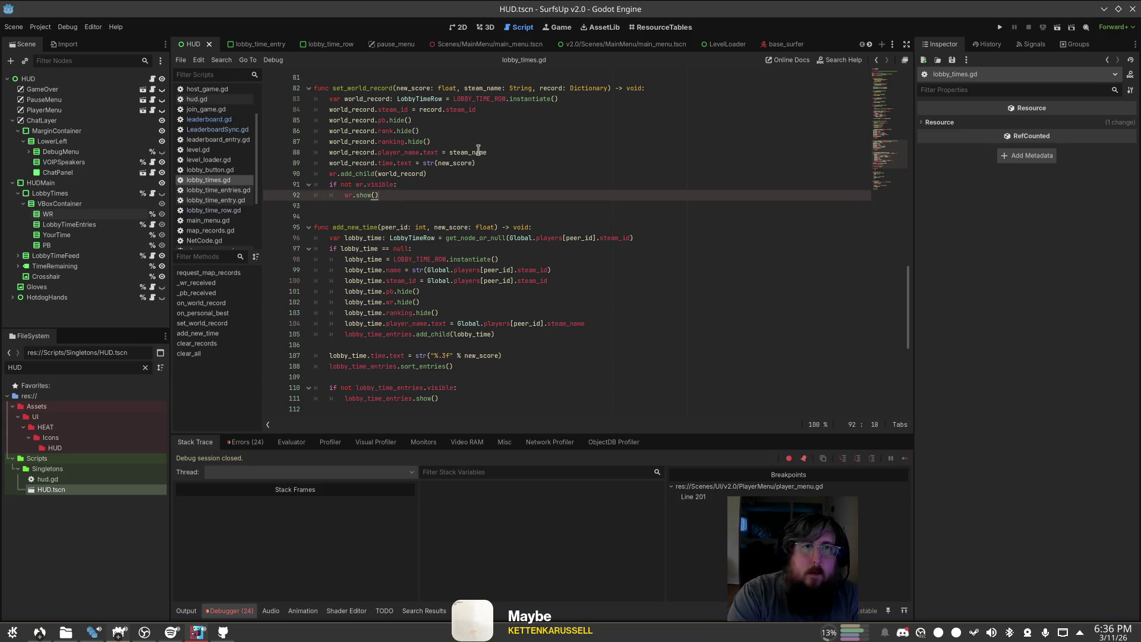
key("ctrl+v")
scroll(416, 178, "up", 3)
left_click(407, 162)
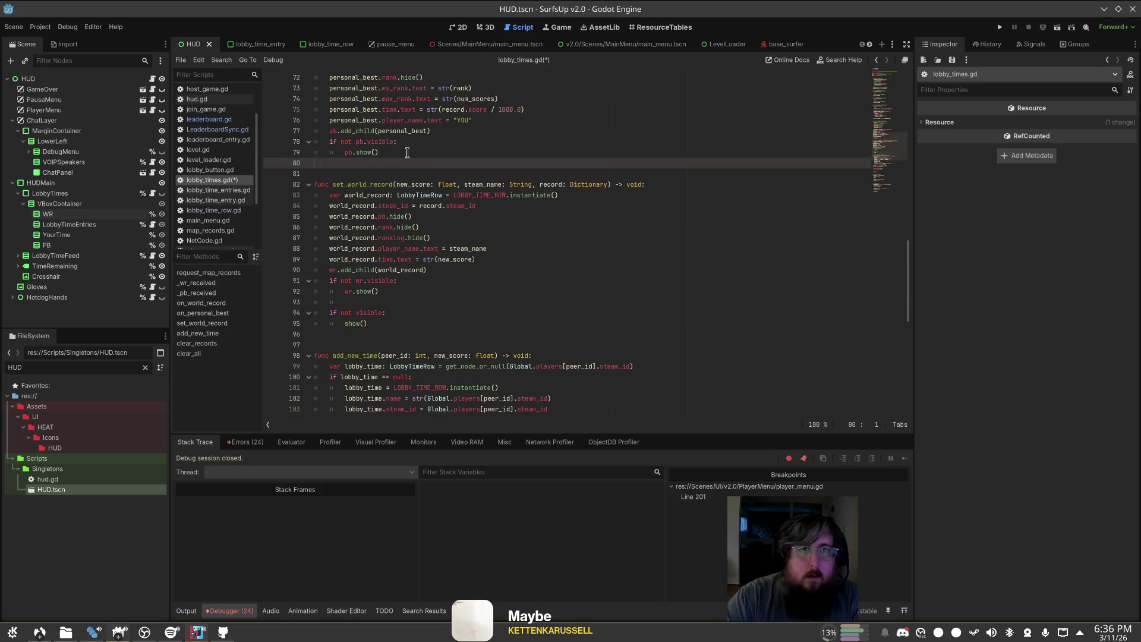
key("ctrl+v")
key("ctrl+s")
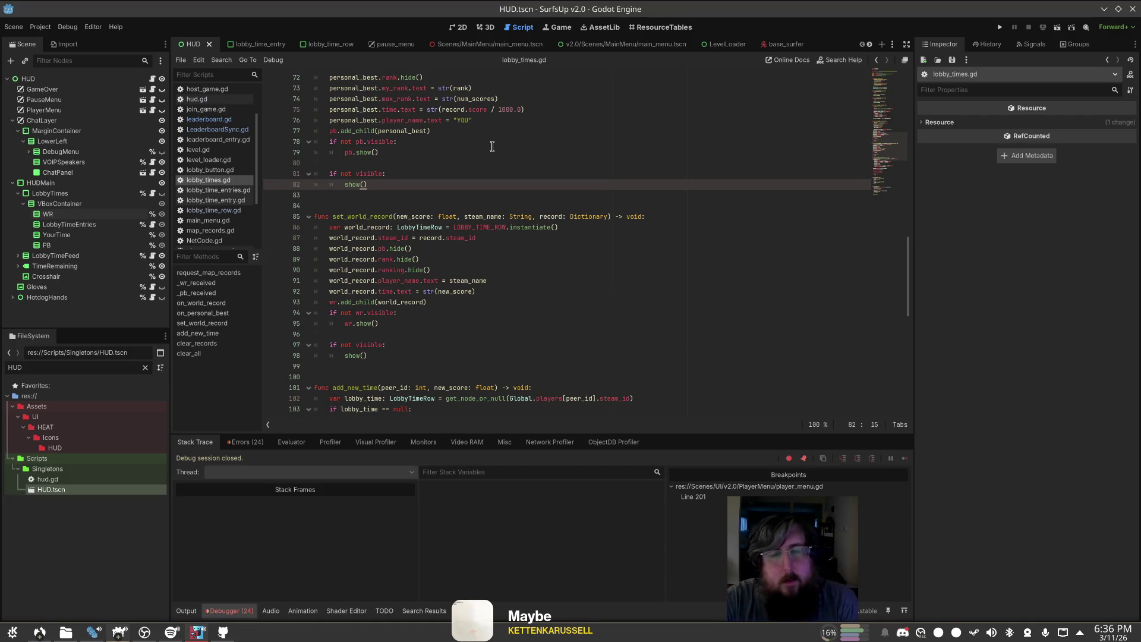
scroll(493, 146, "down", 7)
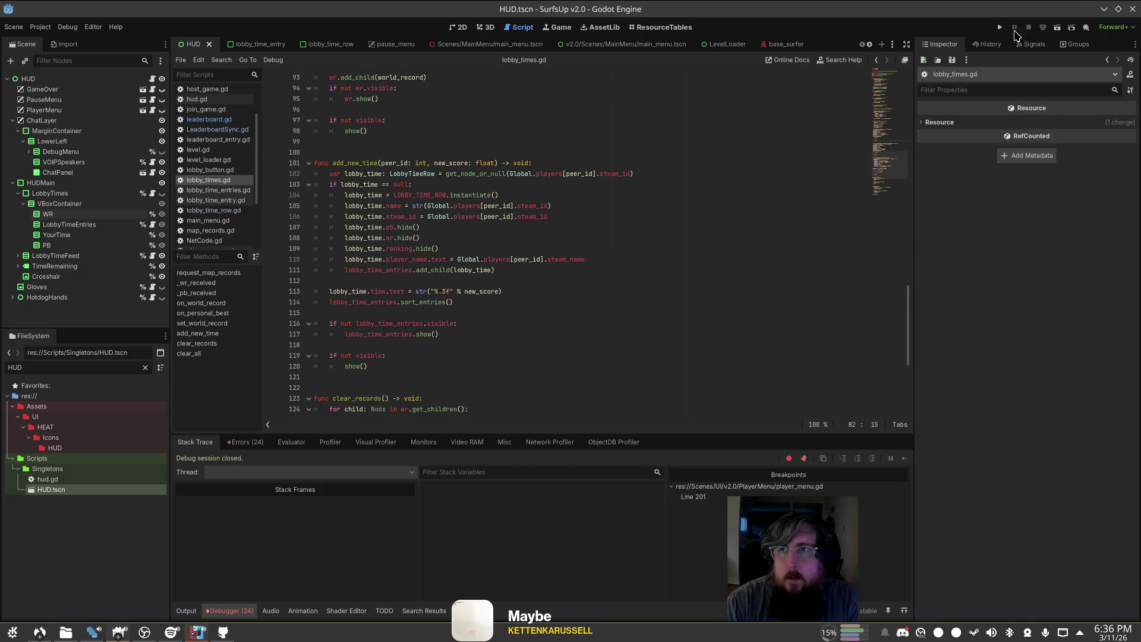
left_click(1000, 27)
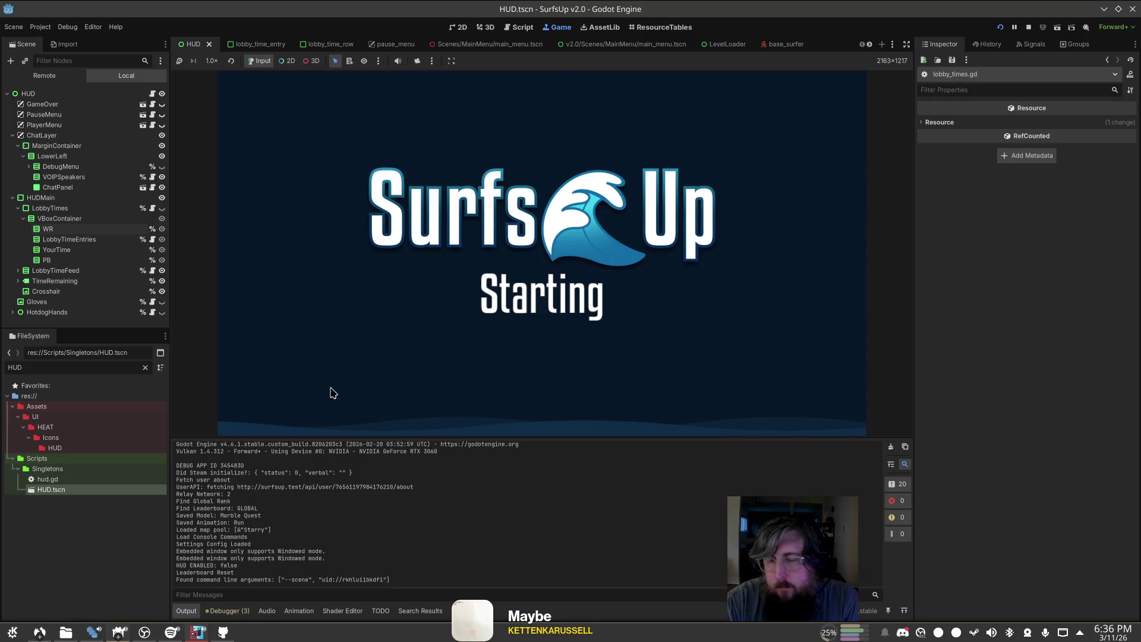
Step: Start a game on the Starry map and surf a run until the debugger breaks at line 102
left_click(257, 233)
left_click(671, 425)
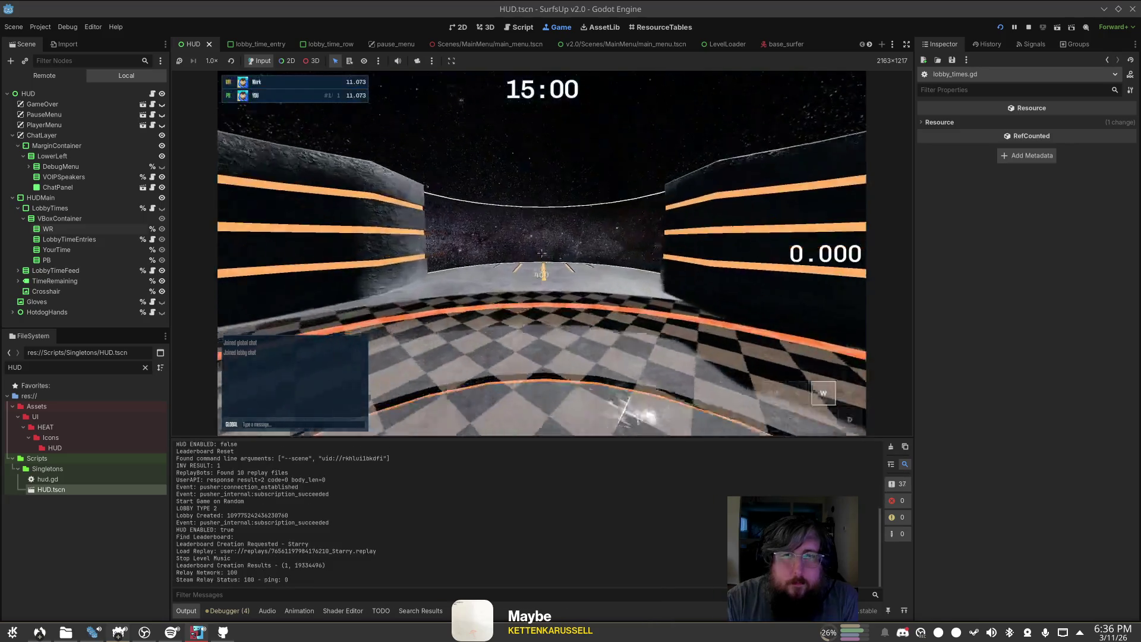
key("a")
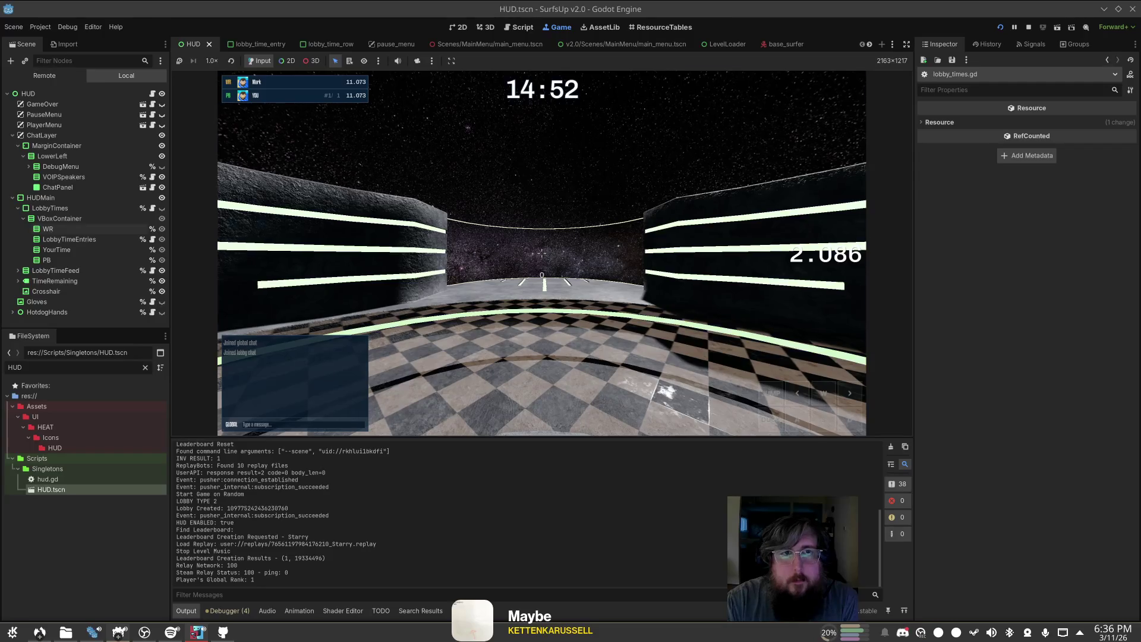
key("Escape")
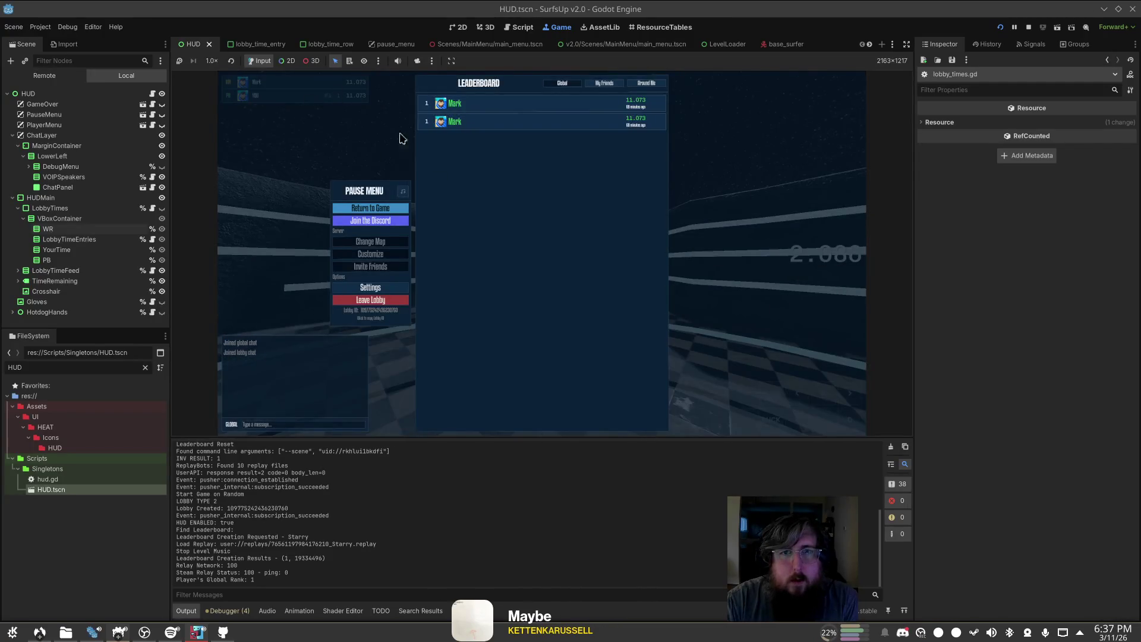
key("Escape")
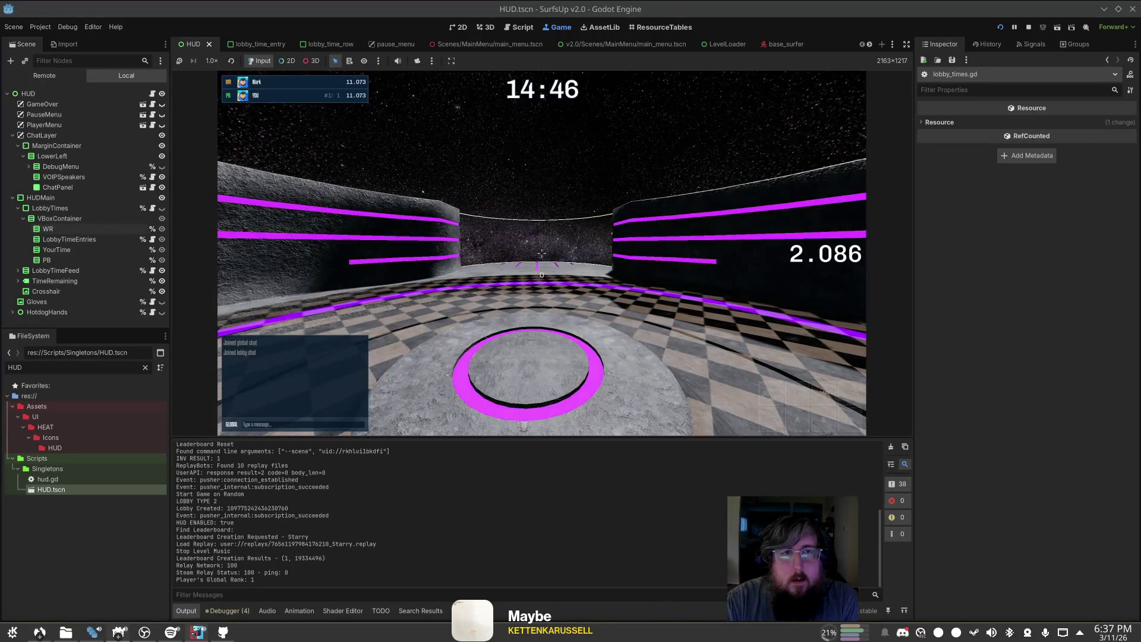
key("w")
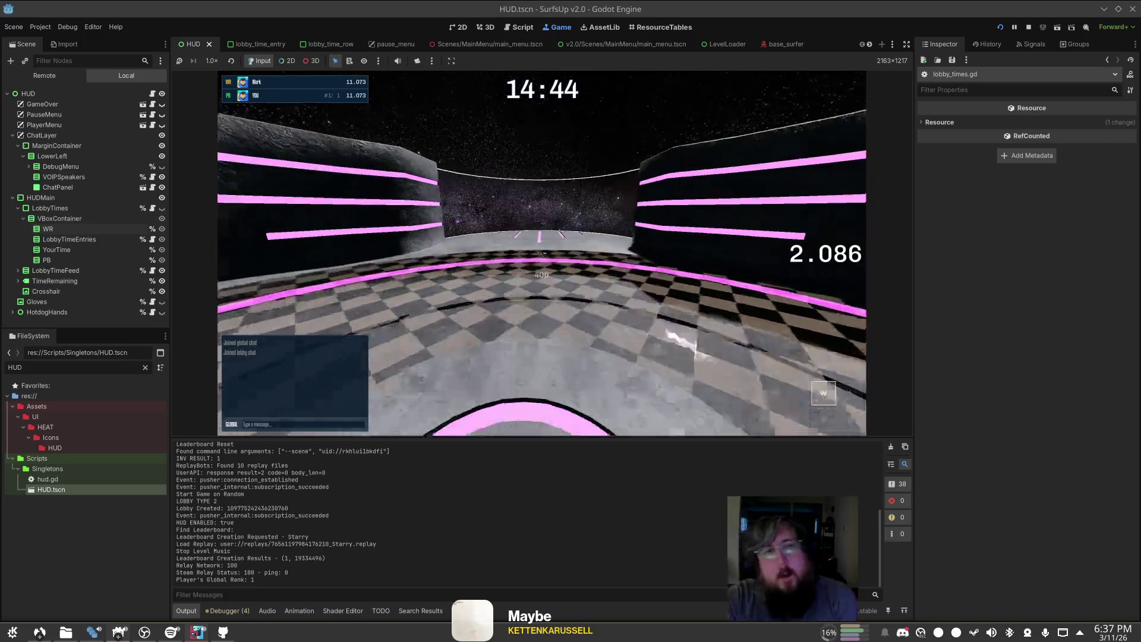
key("d")
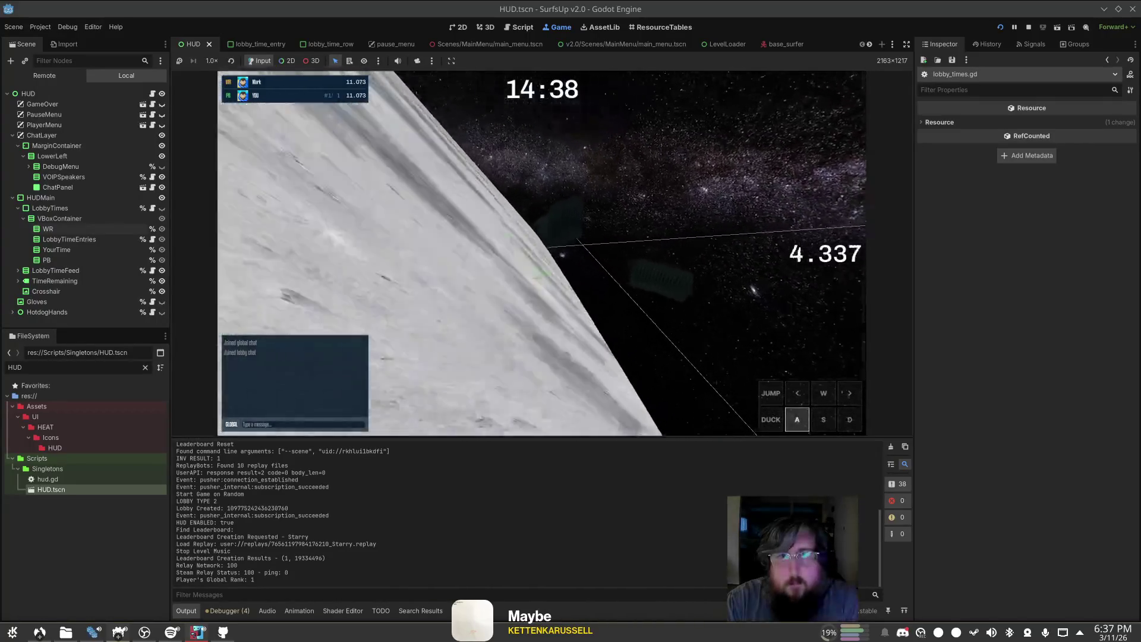
key("d")
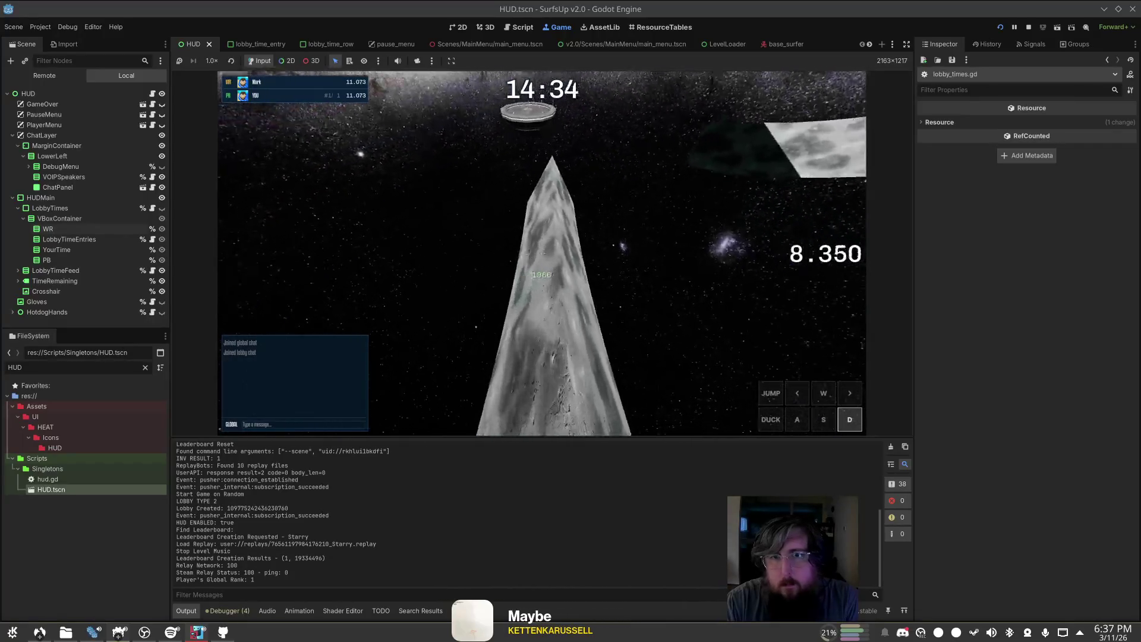
key("a")
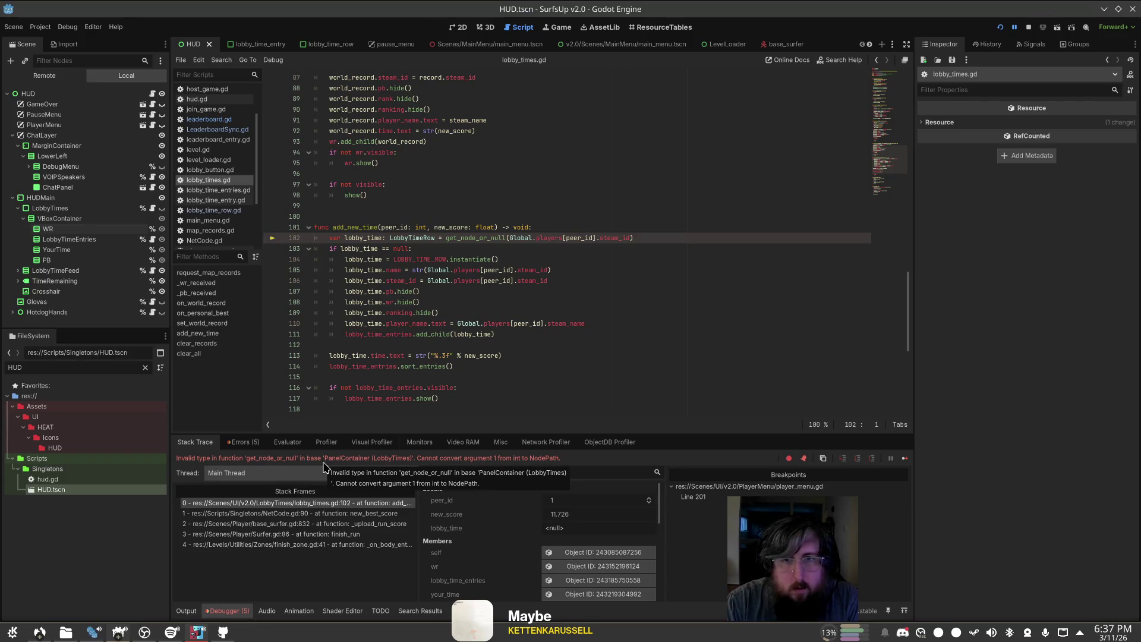
Step: Wrap line 102's steam_id argument in str(), then continue execution and return to the game
left_click(510, 237)
type("str(")
left_click(648, 237)
type(")")
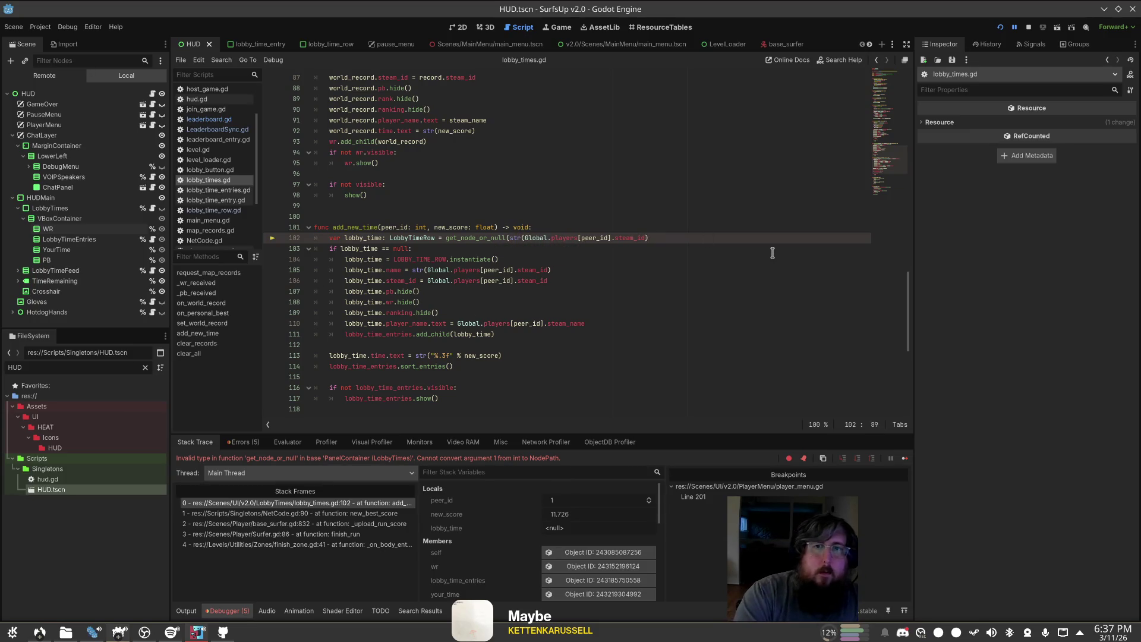
type(")")
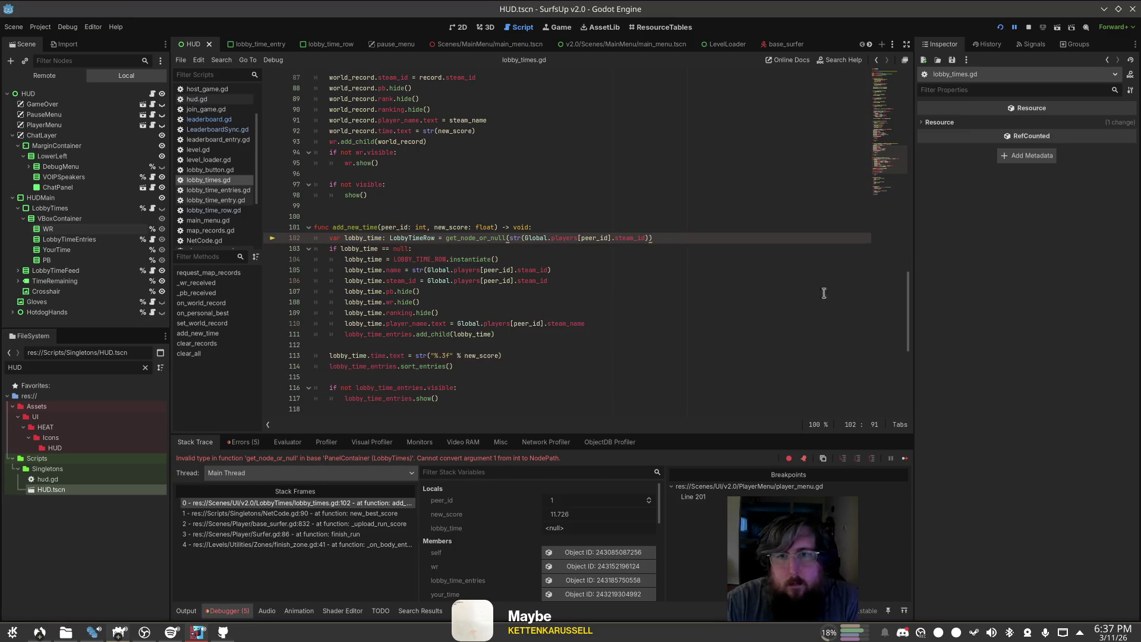
left_click(905, 458)
left_click(558, 28)
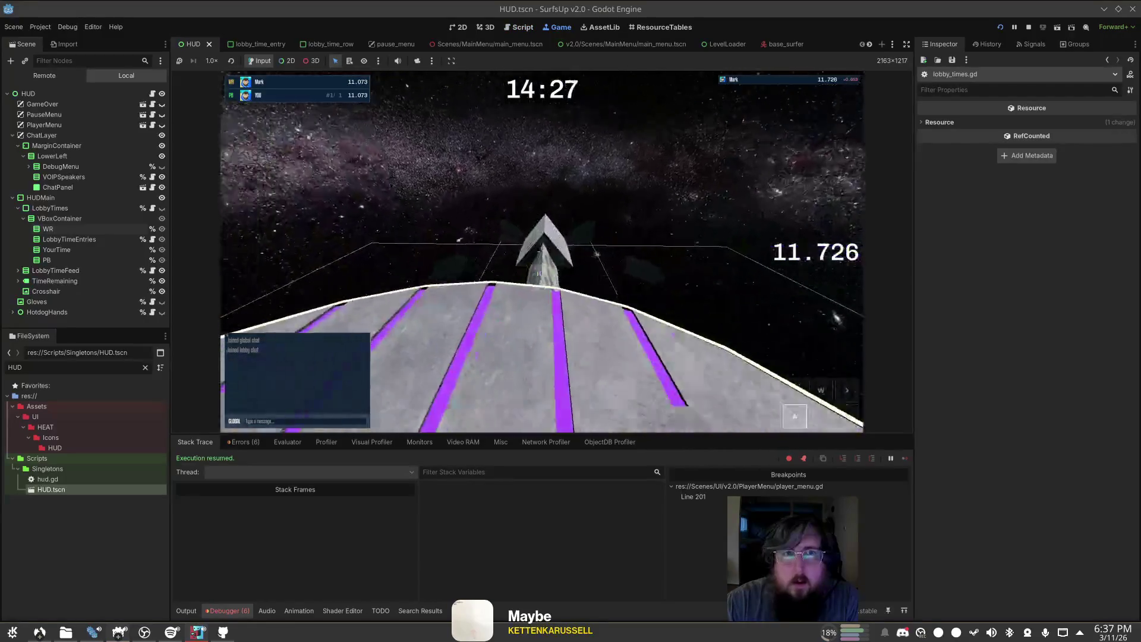
Step: Surf another run on the ramp until execution stops at lobby_time_entries.gd line 18
key("a")
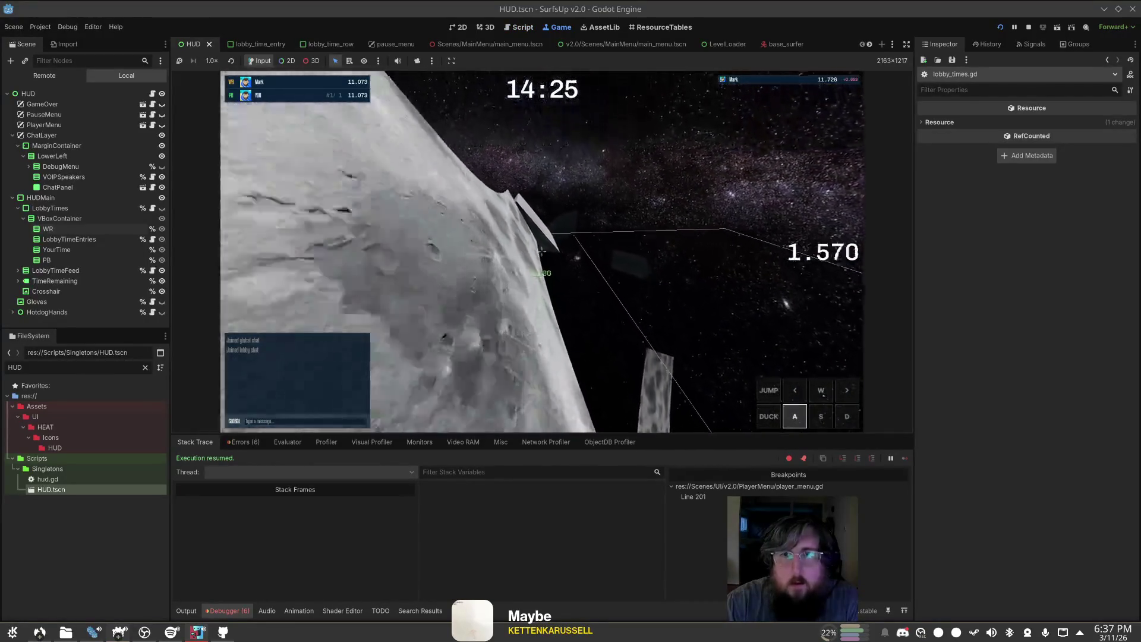
key("d")
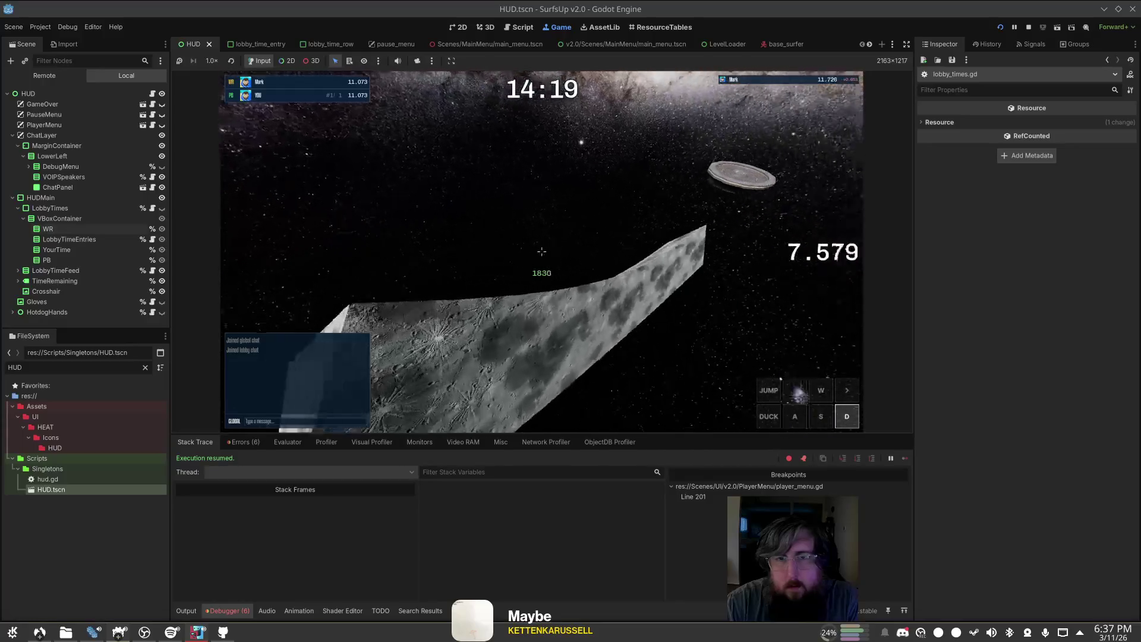
key("a")
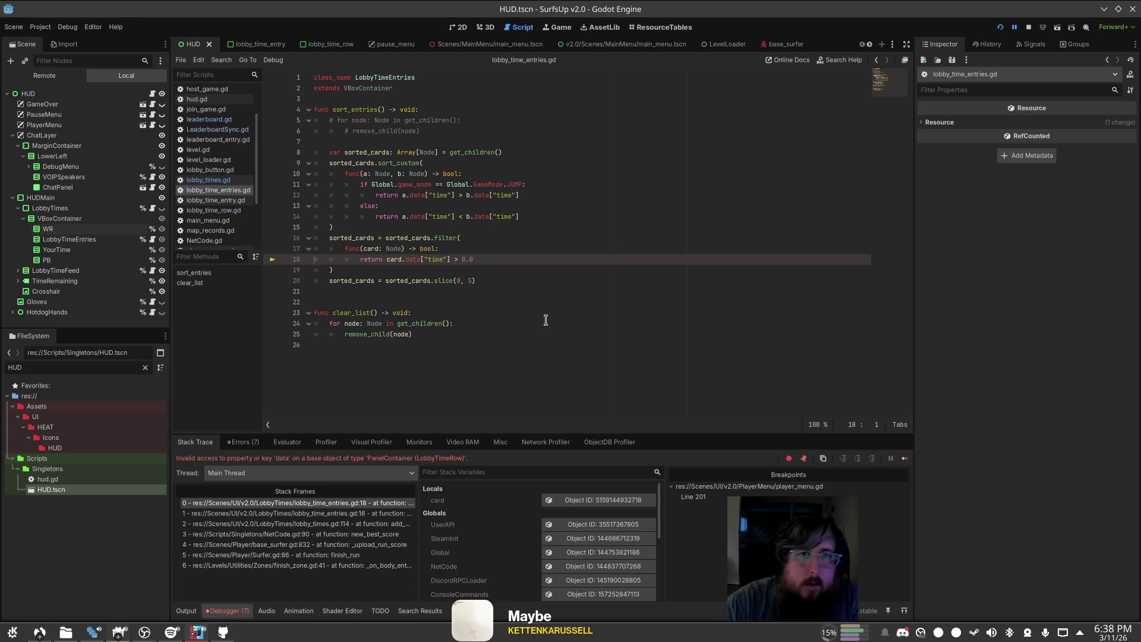
Step: Try a Lobby class type for comparator parameter b, then revert it to Node and save
left_click(414, 184)
left_click(426, 195)
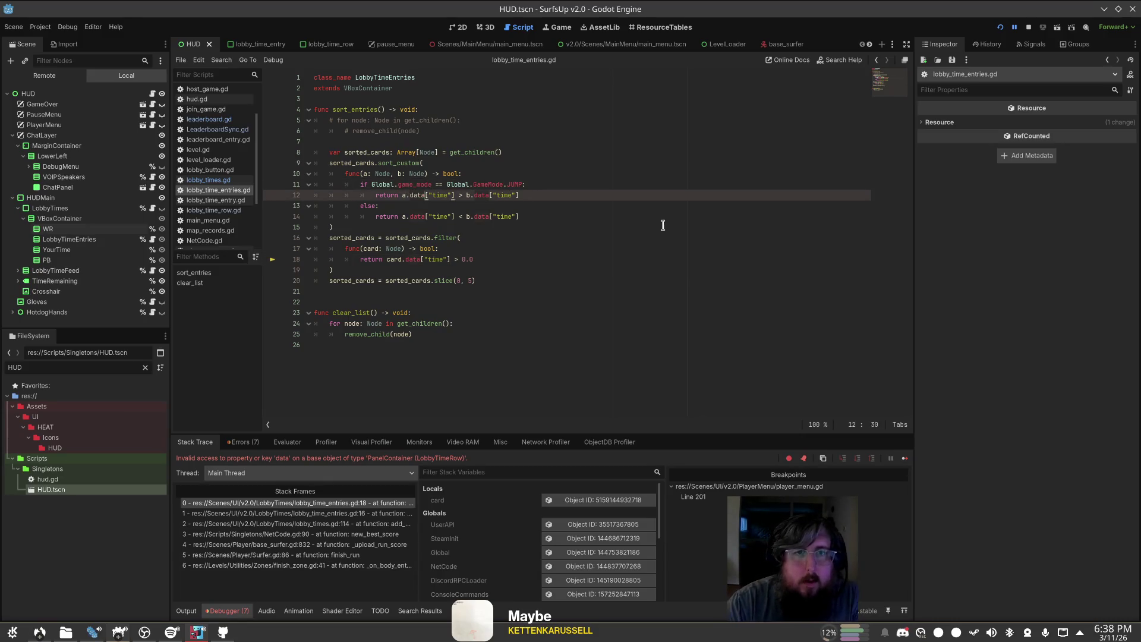
key("Up")
key("Up")
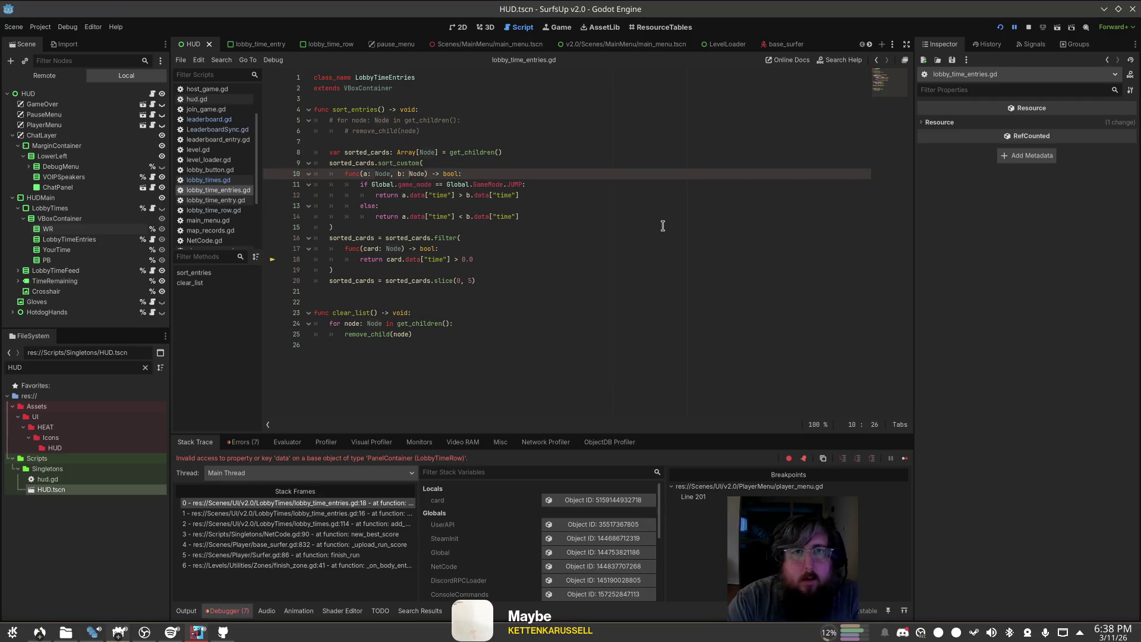
key("ctrl+Delete")
type("Lobby")
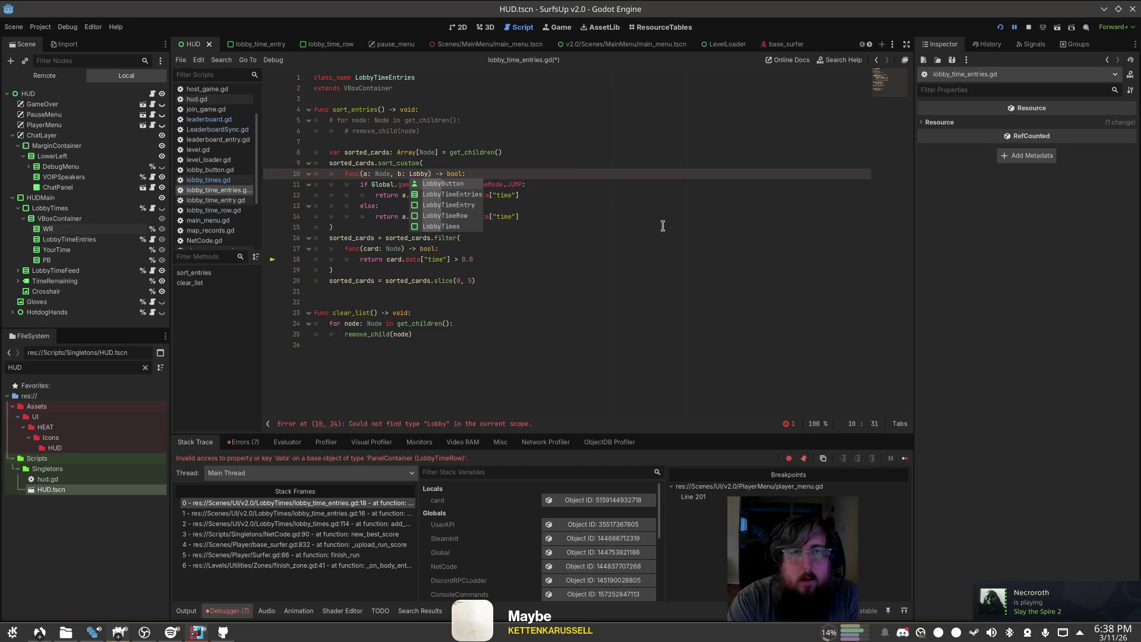
key("Down")
key("Down")
key("Down")
key("Up")
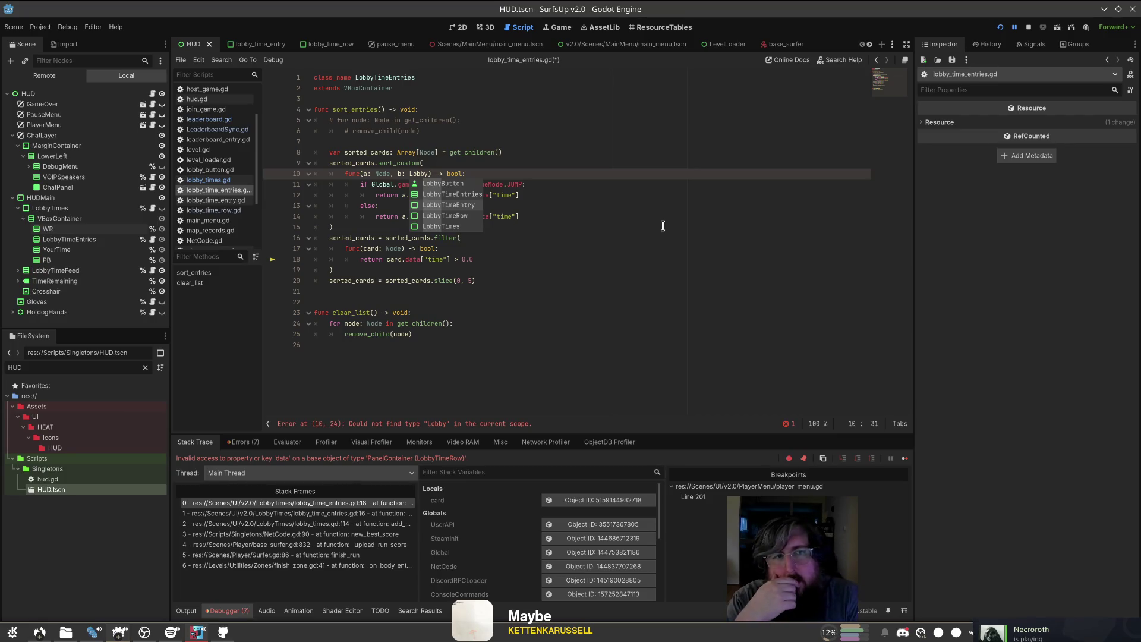
key("Escape")
key("BackSpace")
key("BackSpace")
key("BackSpace")
type("Node")
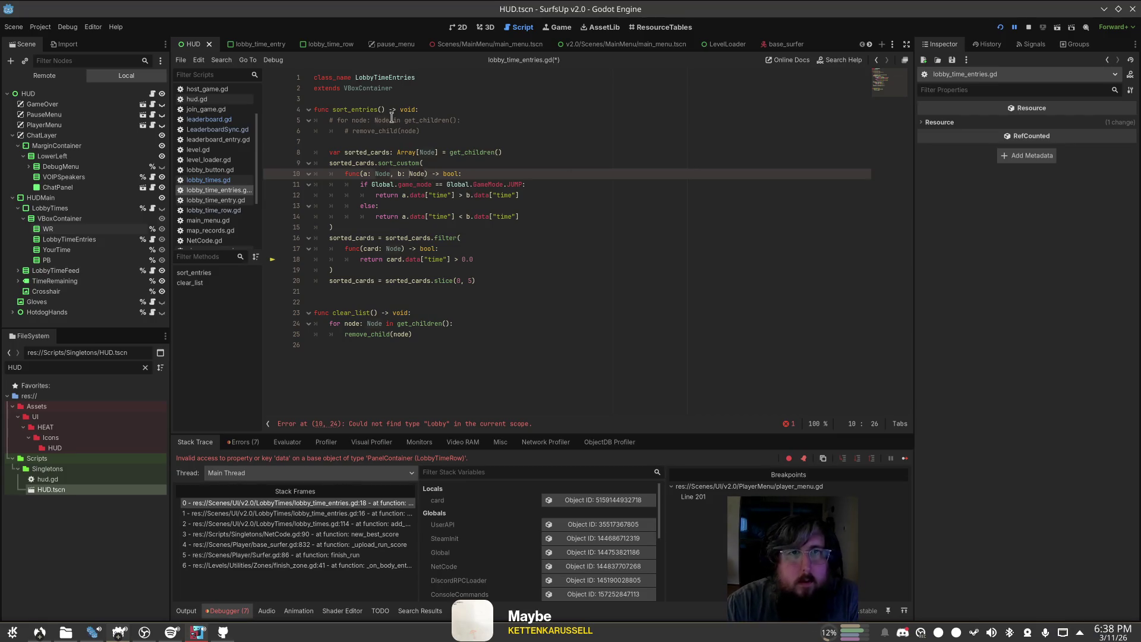
key("ctrl+s")
Step: Search lobby_times.gd for 'sort' and jump to the sort_entries definition
left_click(410, 142)
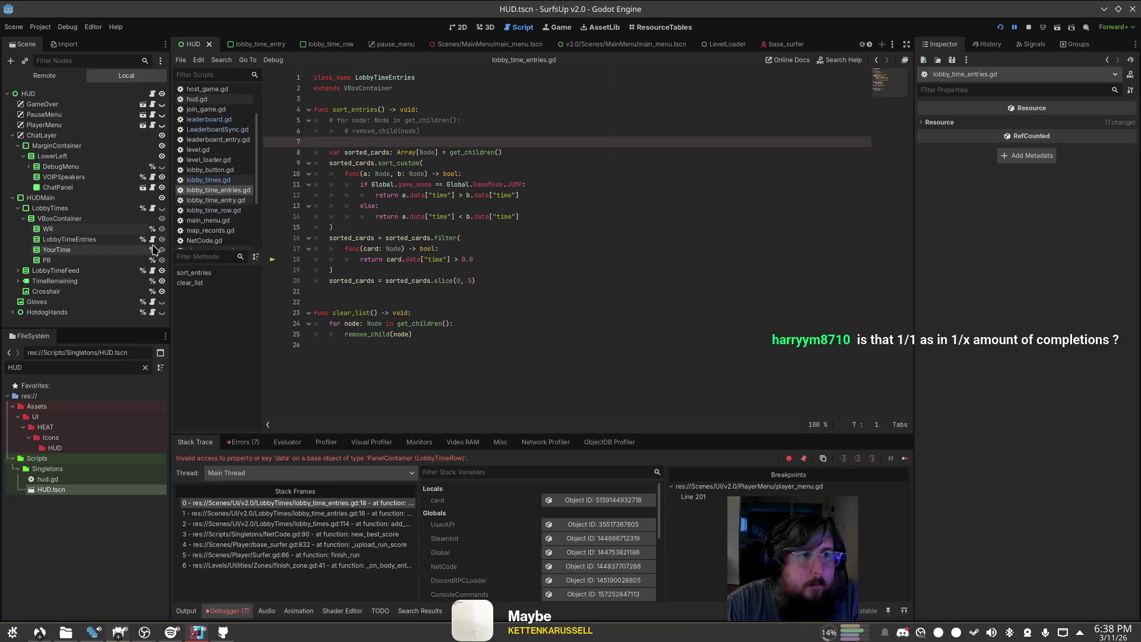
left_click(153, 208)
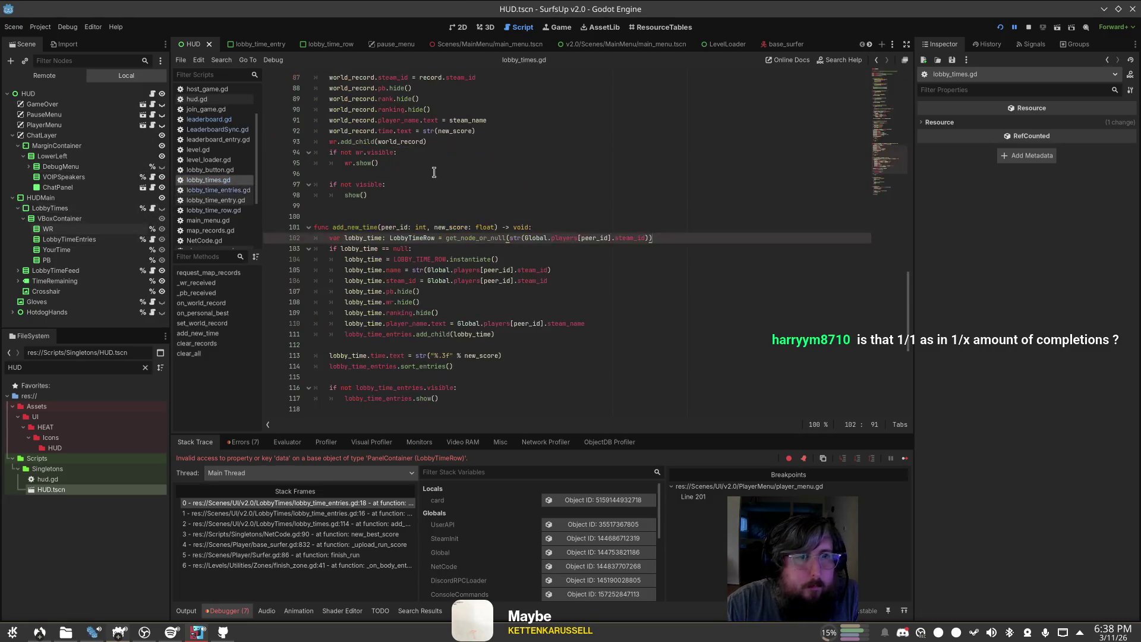
left_click(637, 301)
key("ctrl+f")
type("sort_en")
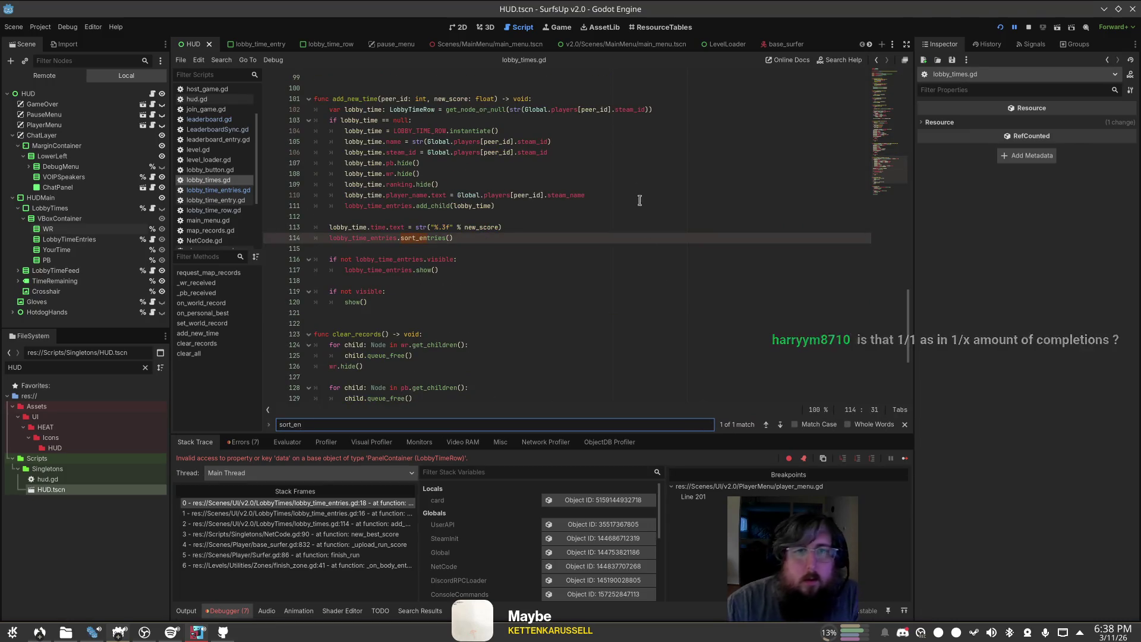
left_click(419, 239)
left_click(411, 102)
left_click(370, 239)
left_click(423, 237, "ctrl")
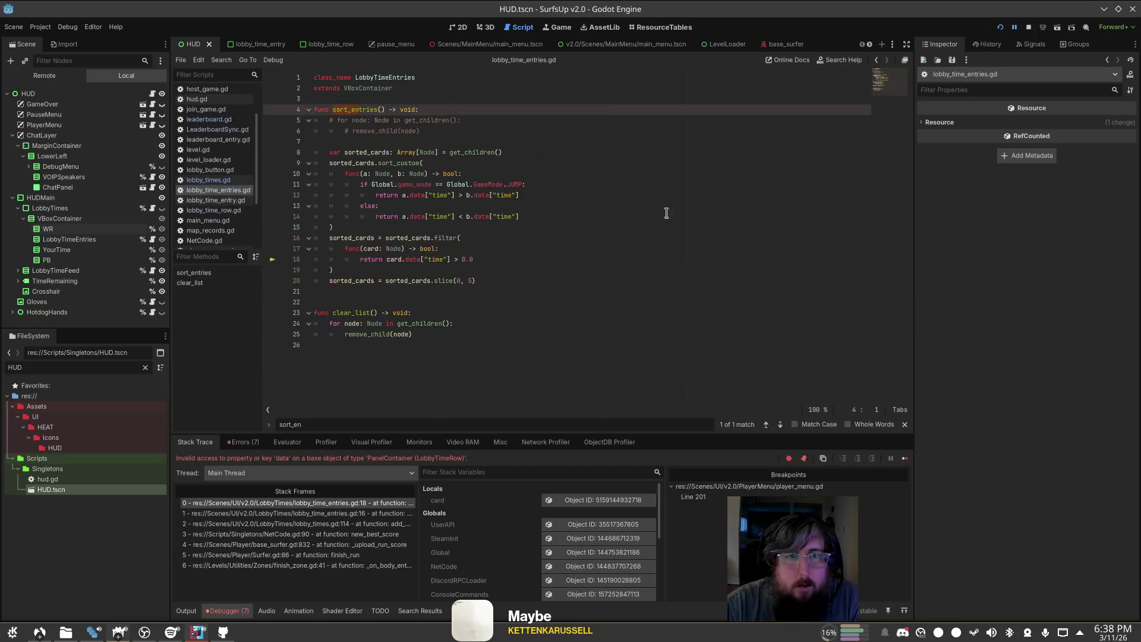
left_click(394, 153)
Step: Retype the a, b and card parameters from Node to LobbyTimeRow
key("BackSpace")
key("BackSpace")
key("BackSpace")
type("LobbyTimeRow")
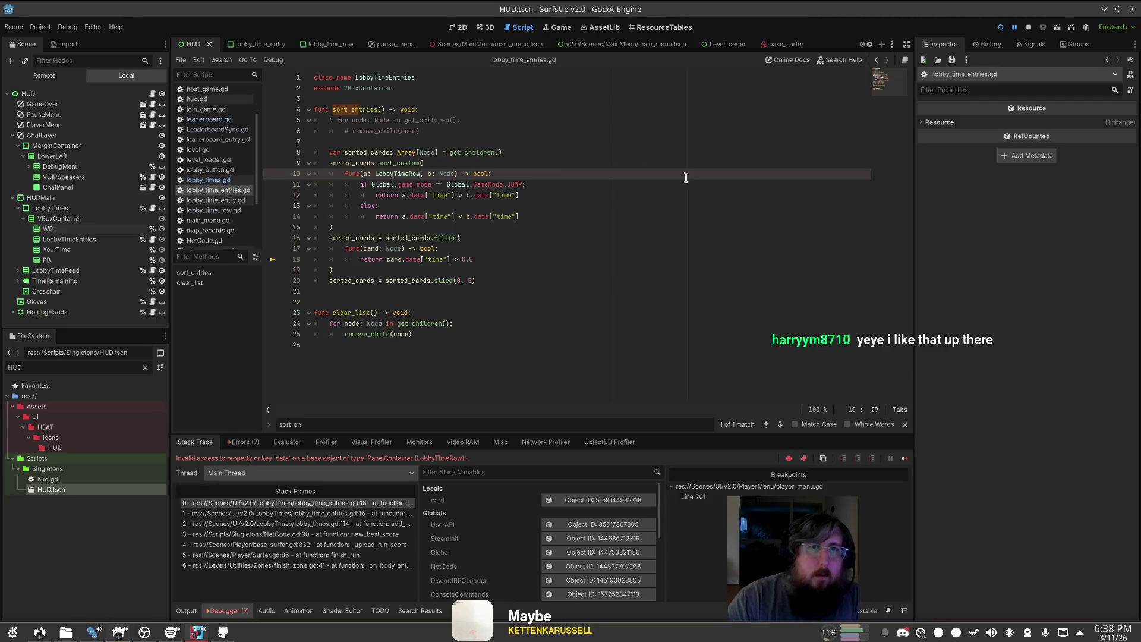
left_click(445, 175)
type("LobbyTimeRow")
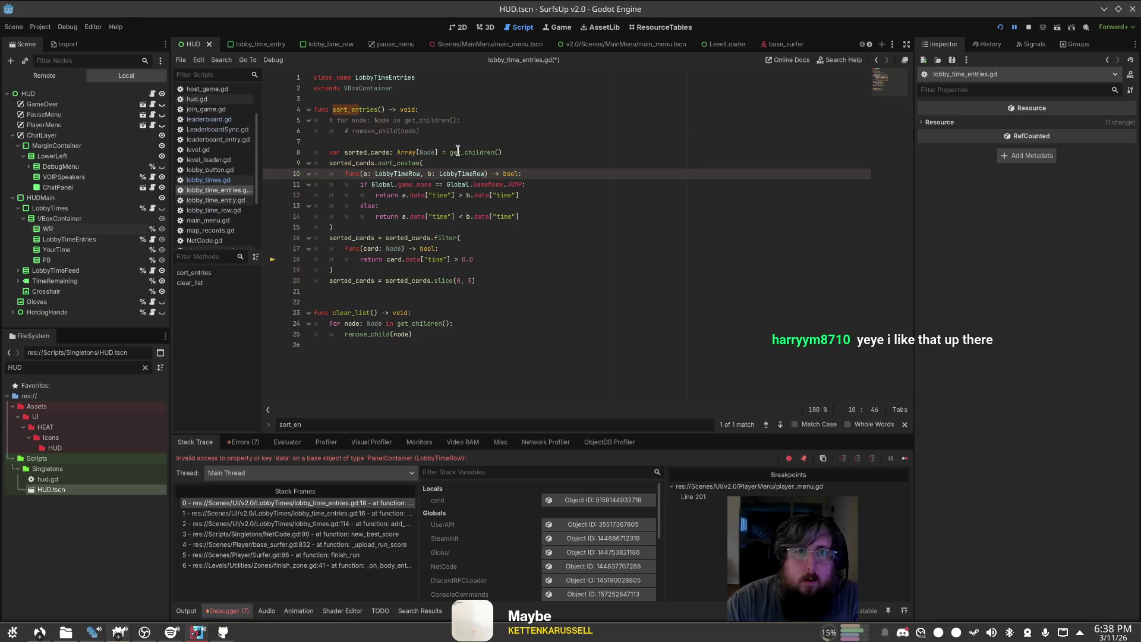
double_click(389, 249)
type("LobbyTimeRow")
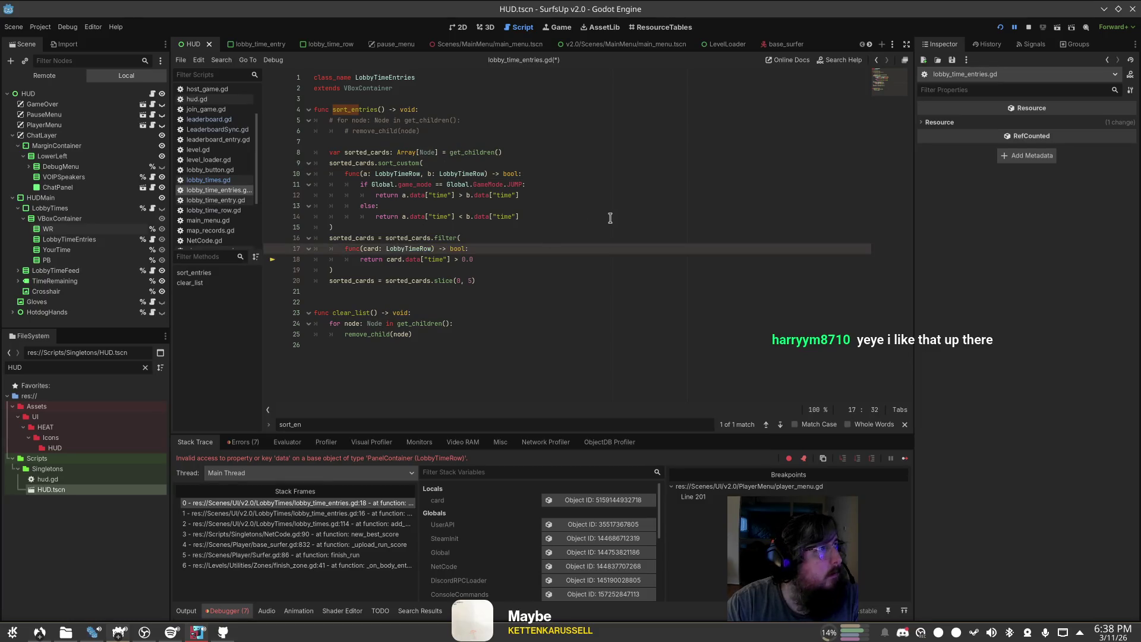
left_click(615, 219)
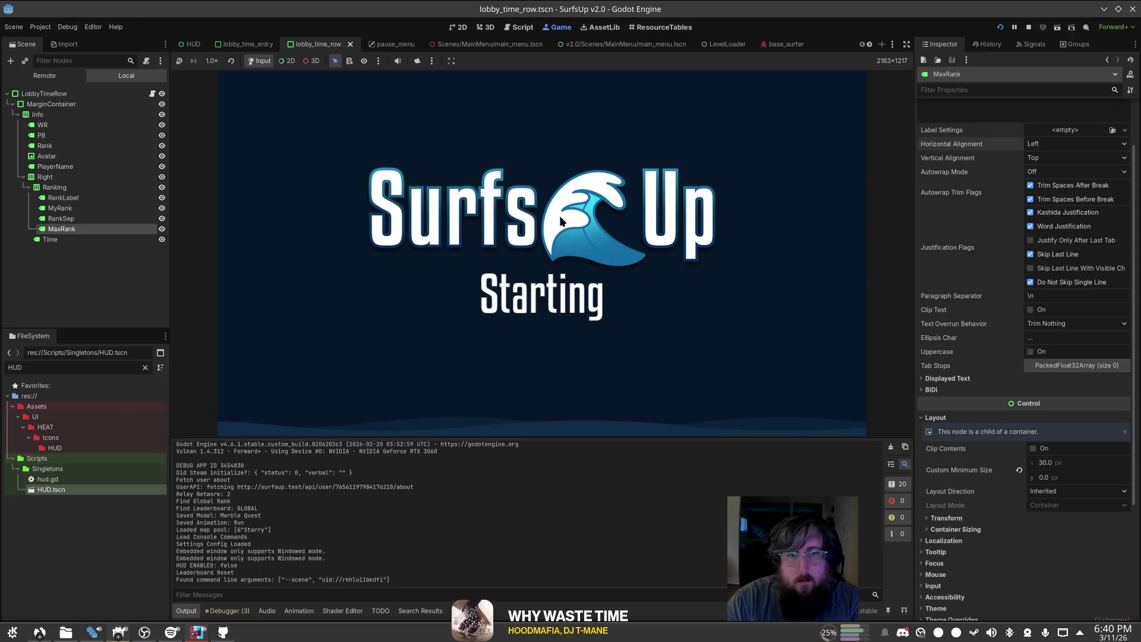
Step: Host a server, surf the map strafing with A/D, and bring up the pause-menu leaderboard
left_click(257, 214)
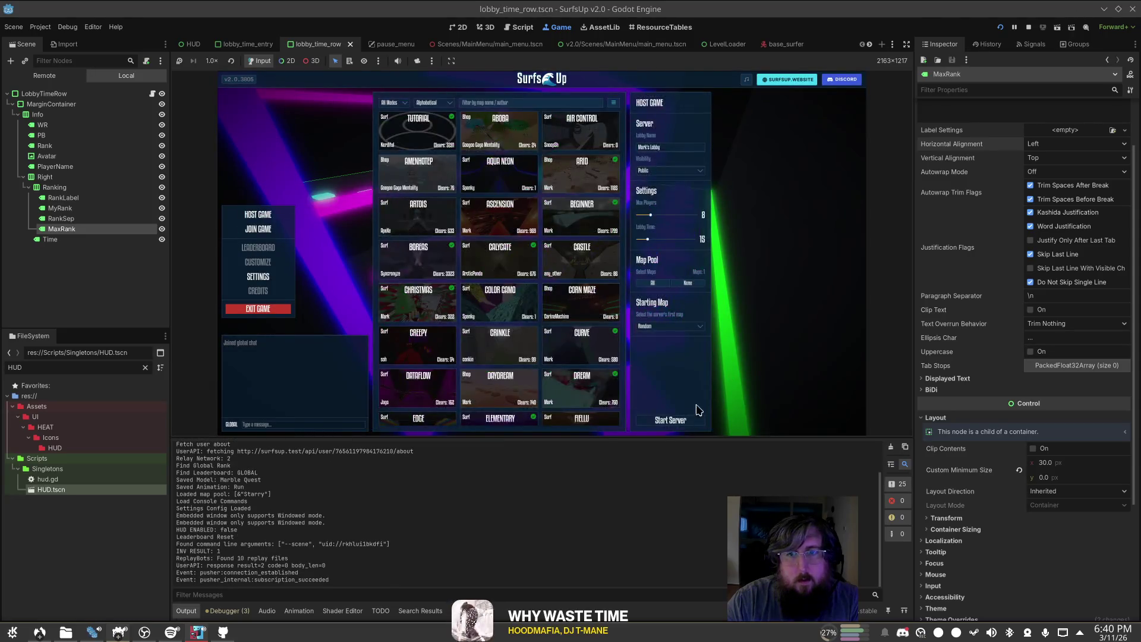
left_click(690, 421)
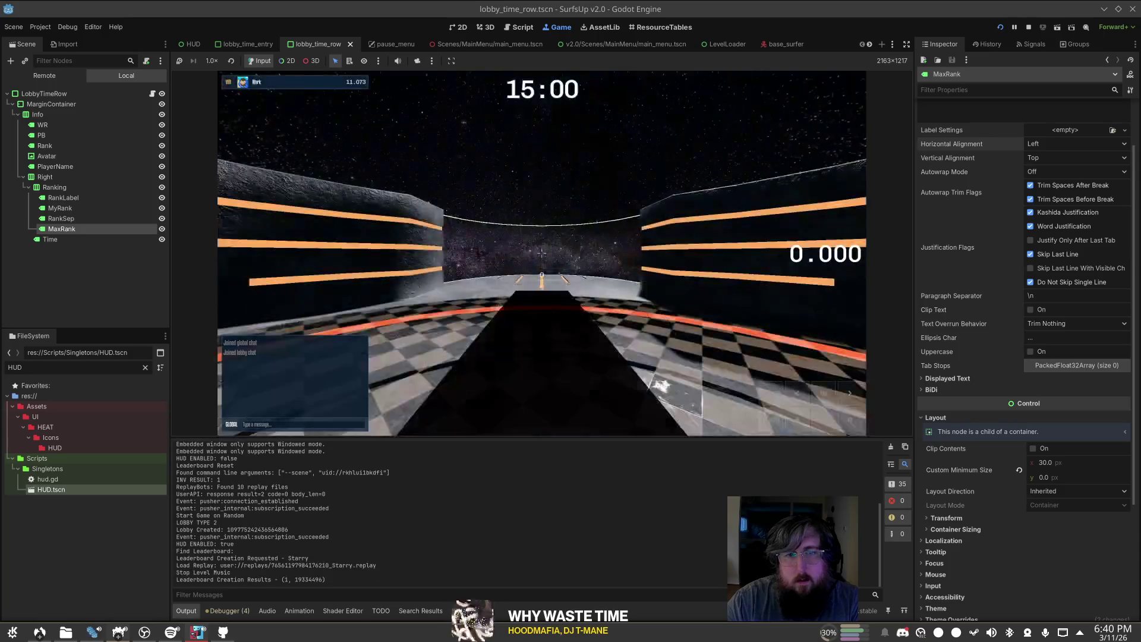
key("w")
key("d")
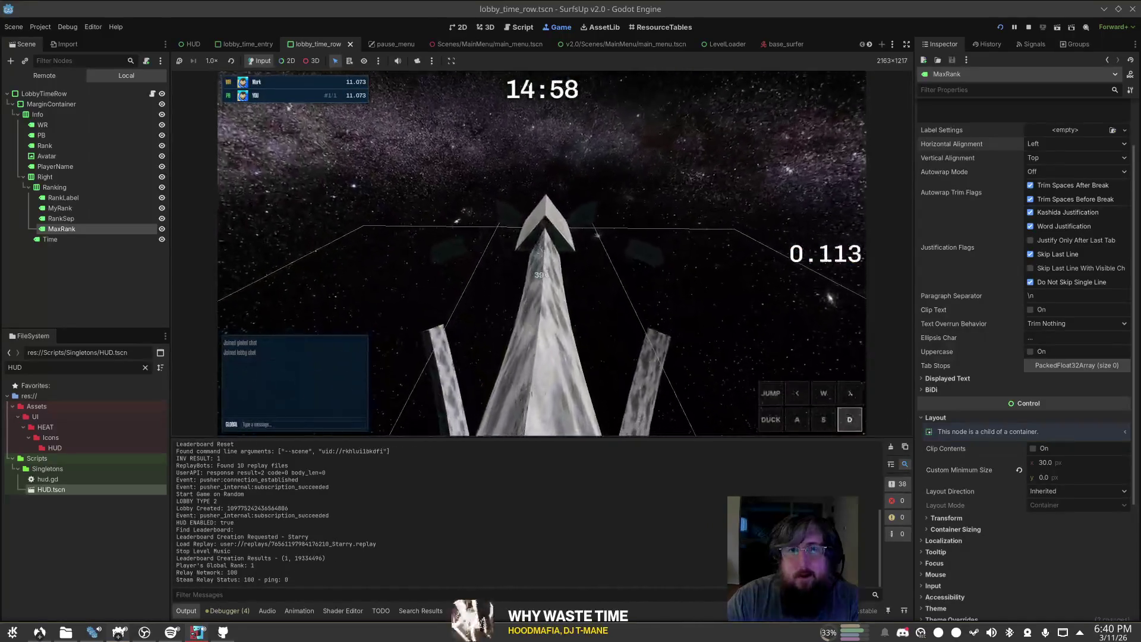
key("a")
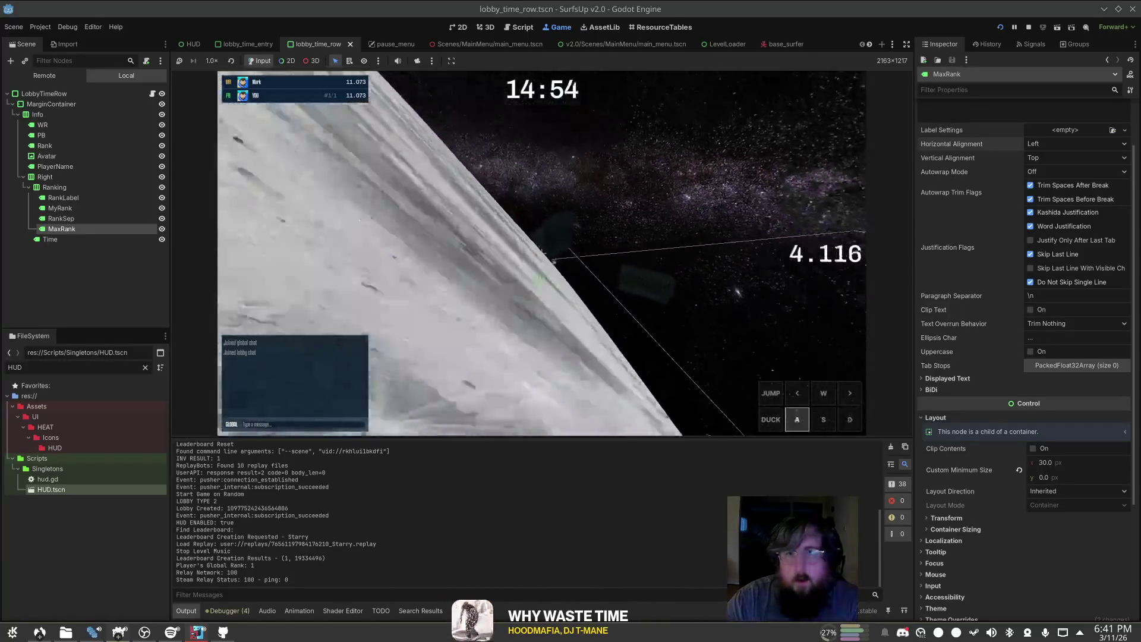
key("d")
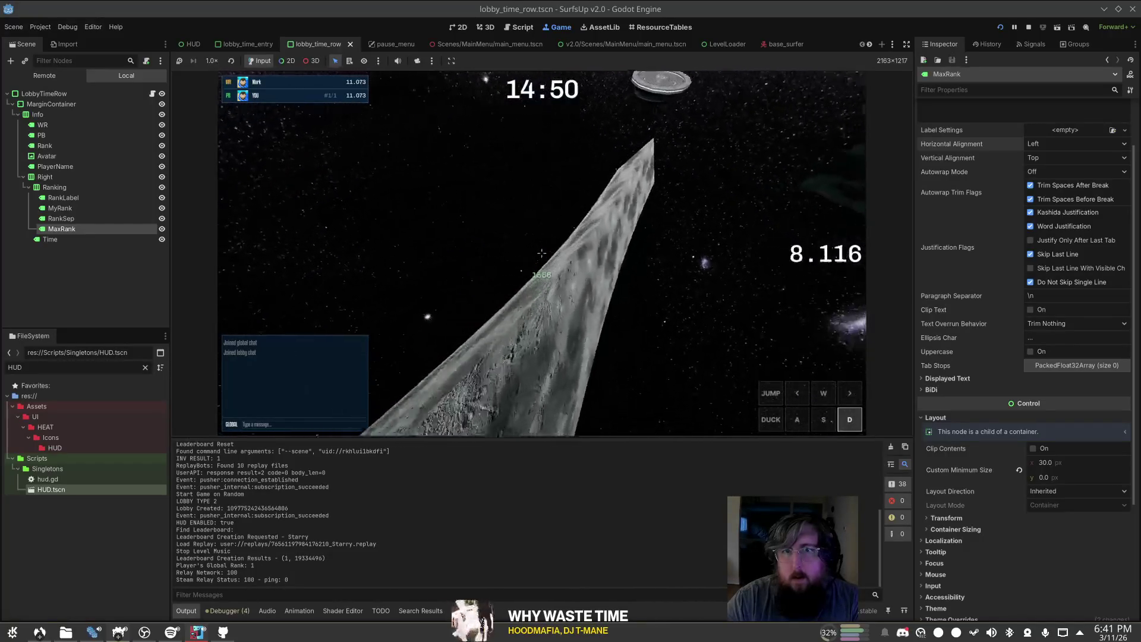
key("a")
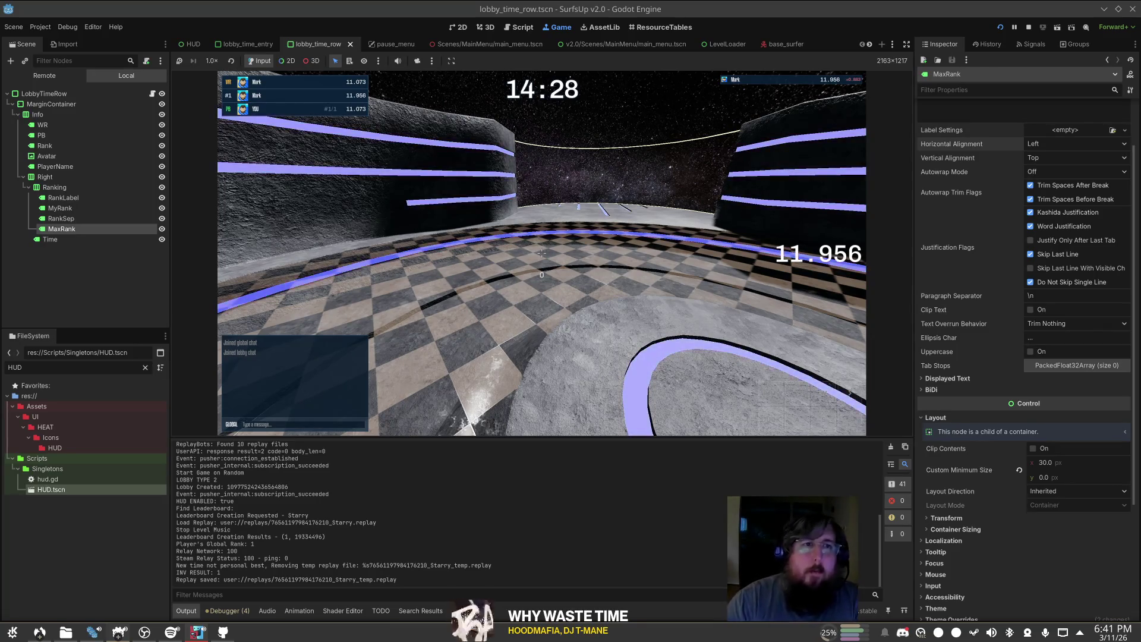
key("Escape")
Step: Stop the game and open lobby_time_entries.gd at the slice line in sort_entries
left_click(1029, 26)
left_click(517, 28)
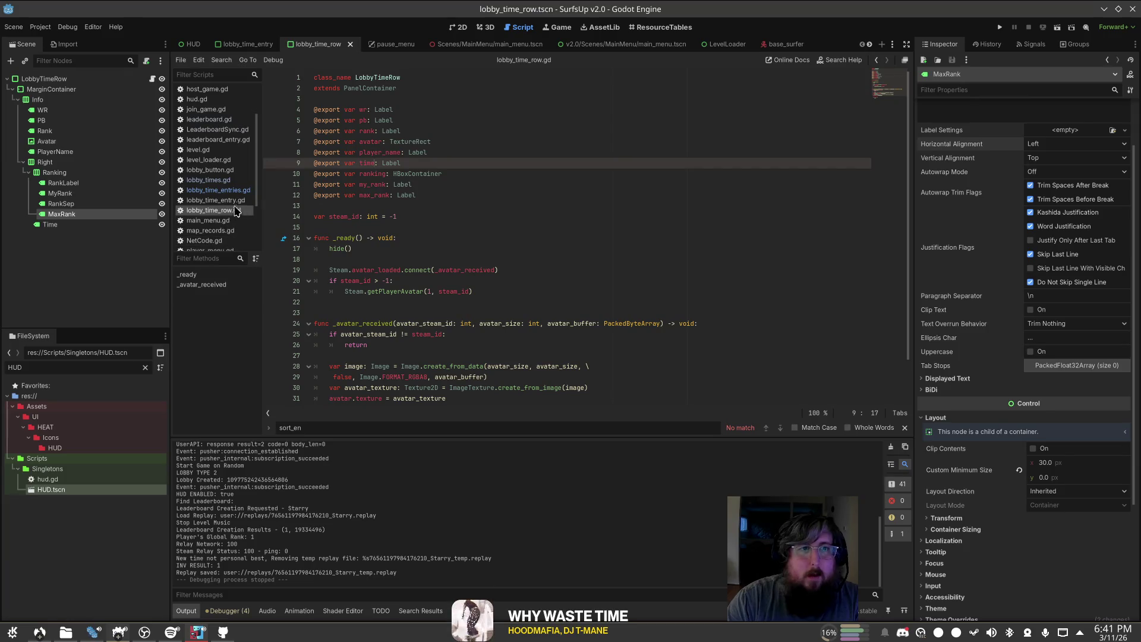
left_click(229, 190)
left_click(510, 246)
left_click(511, 281)
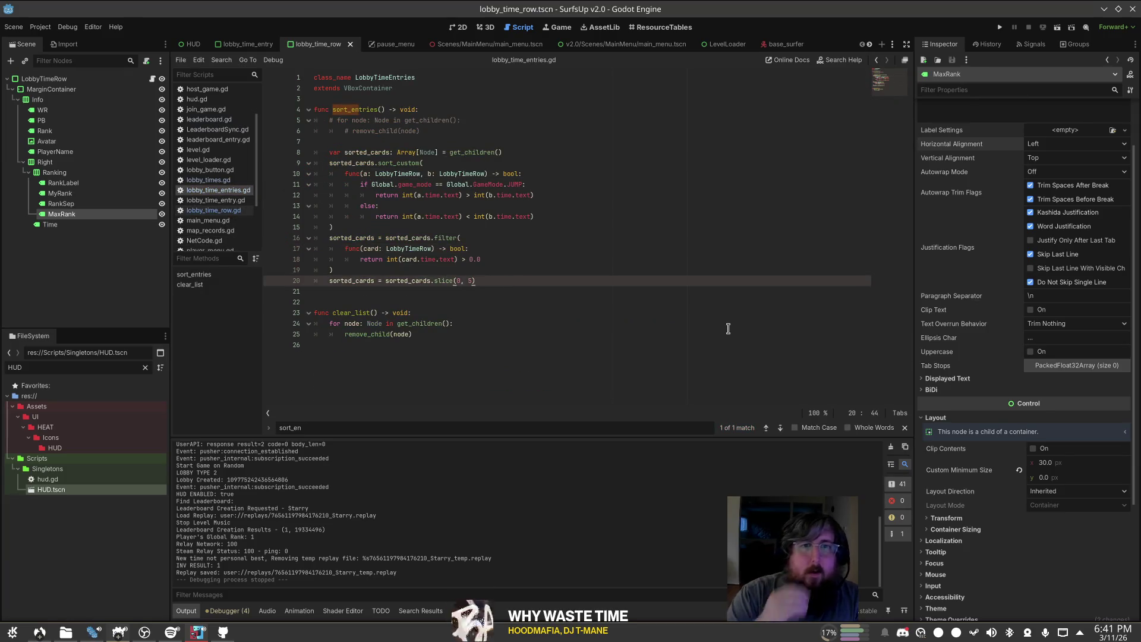
Step: Add a 'for row in get_children()' loop header after the slice call
key("Return")
key("Return")
type("for node: Lobby")
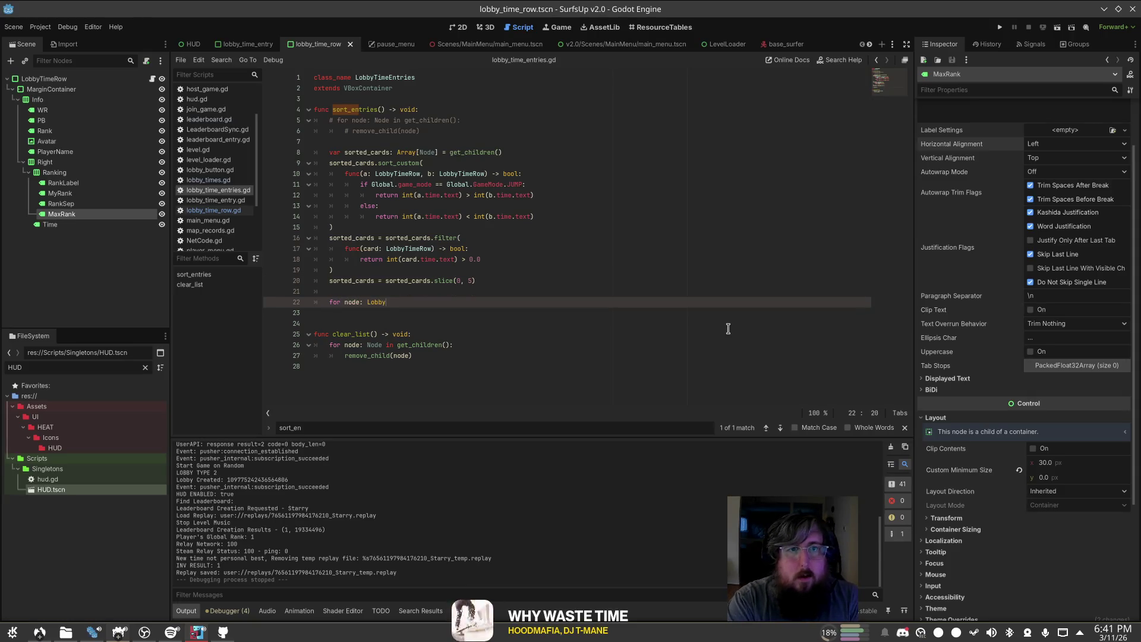
type("T")
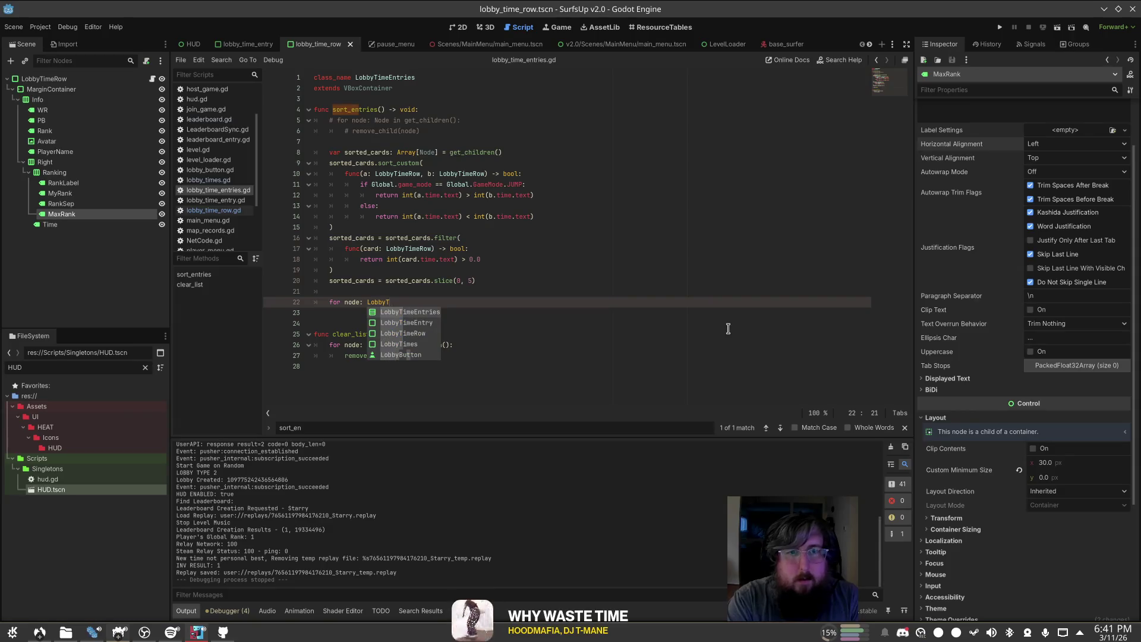
type("imeRow")
key("BackSpace")
key("BackSpace")
key("BackSpace")
type("row")
key("End")
type("in get_")
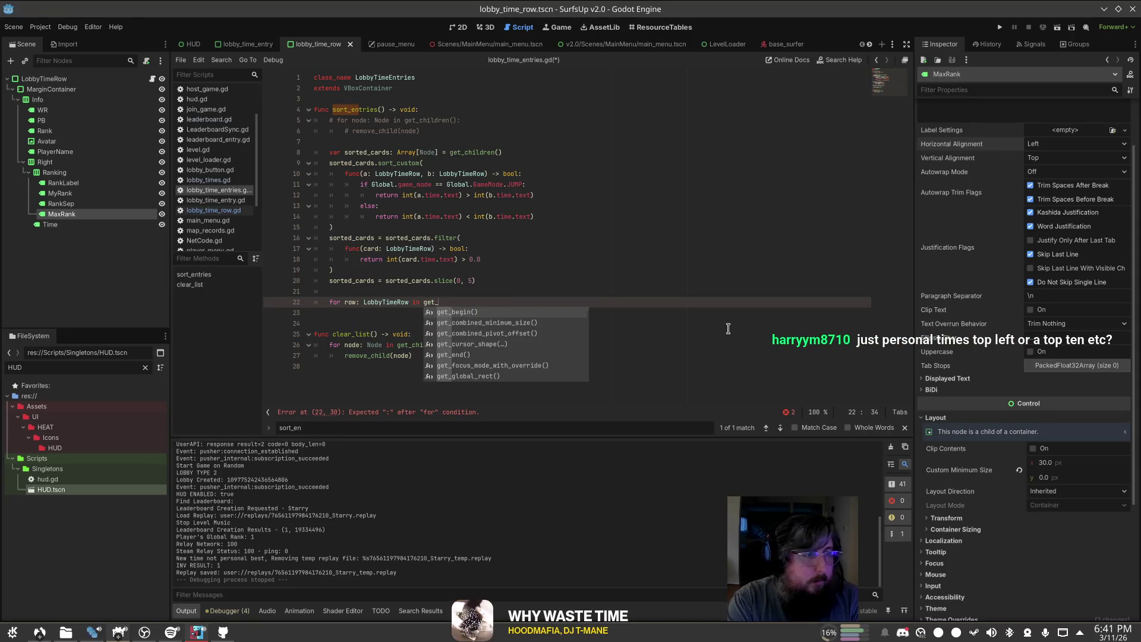
type("ch")
key("Down")
key("Return")
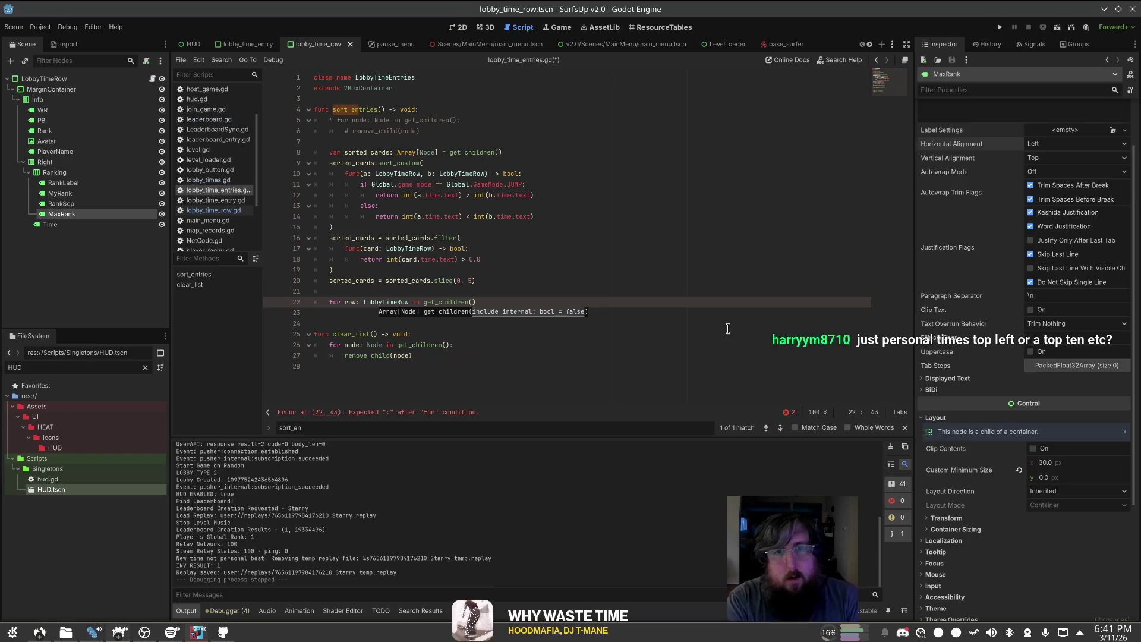
type(")LayoutDirecti")
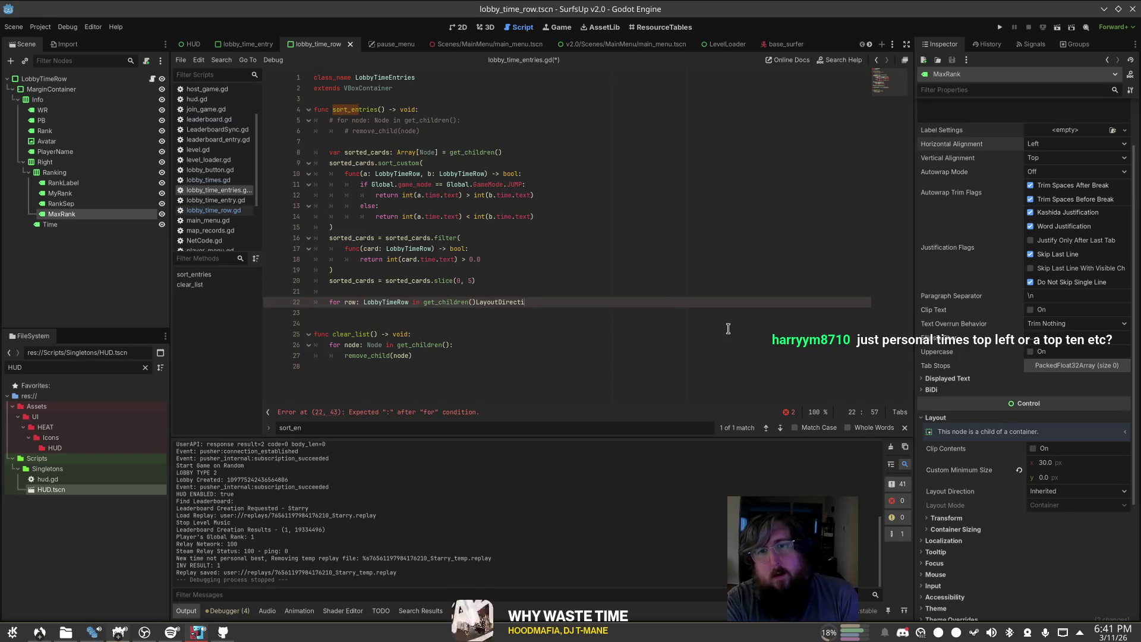
type(":")
key("Return")
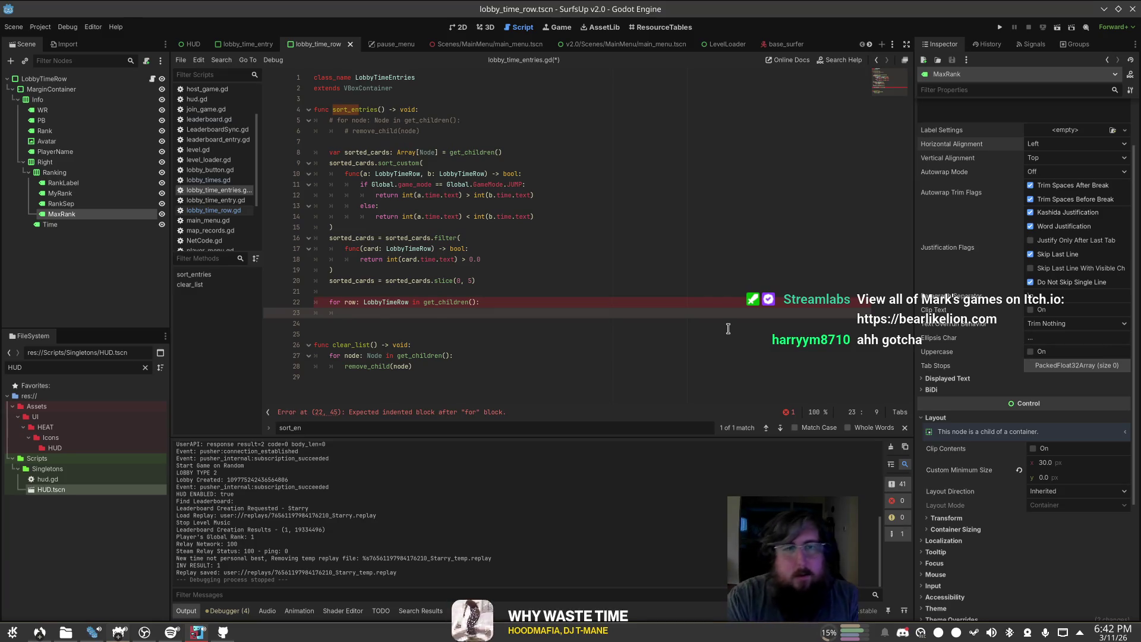
Step: Set row.rank.text = "#" + str(time_rank), increment time_rank, save, and test-run the game
key("Up")
key("Up")
key("Return")
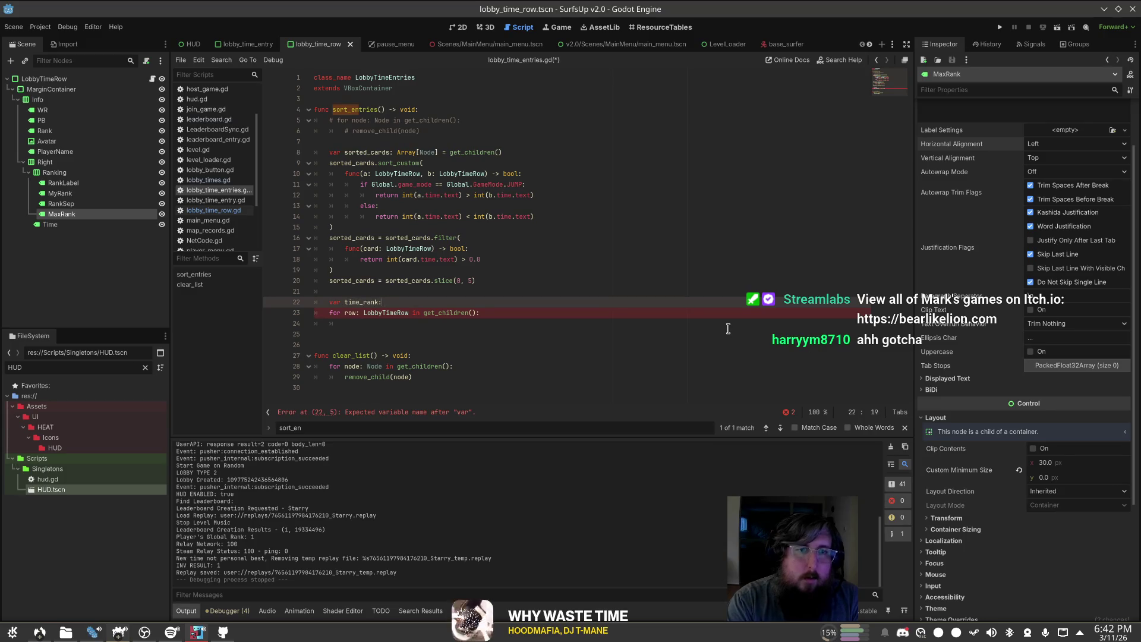
type("in")
key("Down")
key("Down")
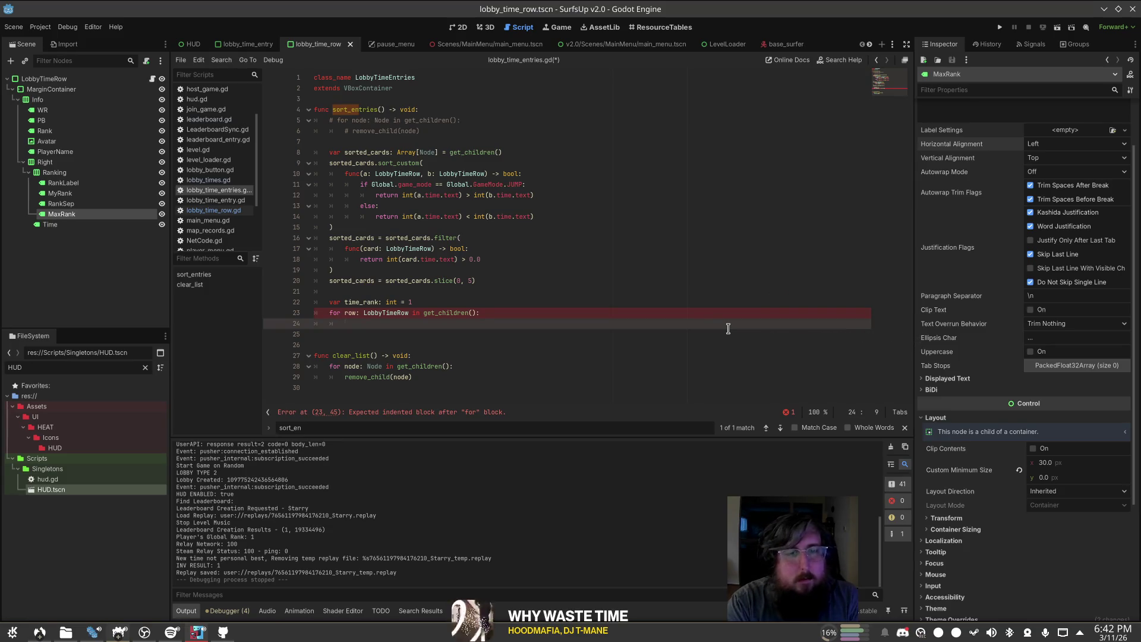
type("row.rank")
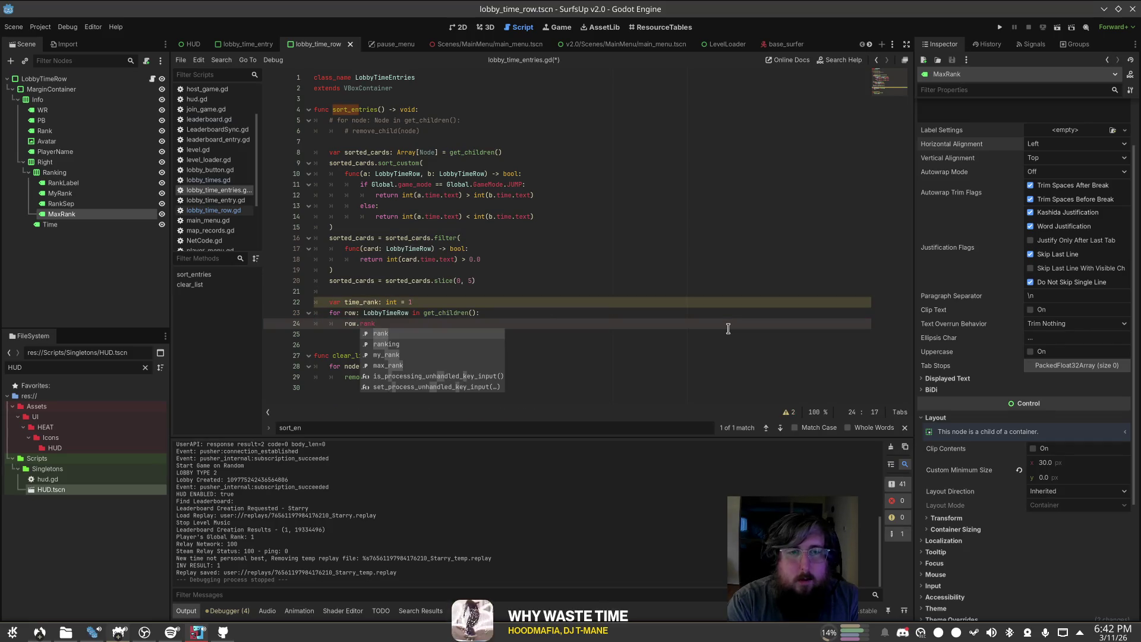
type(".text = \"#\" + ")
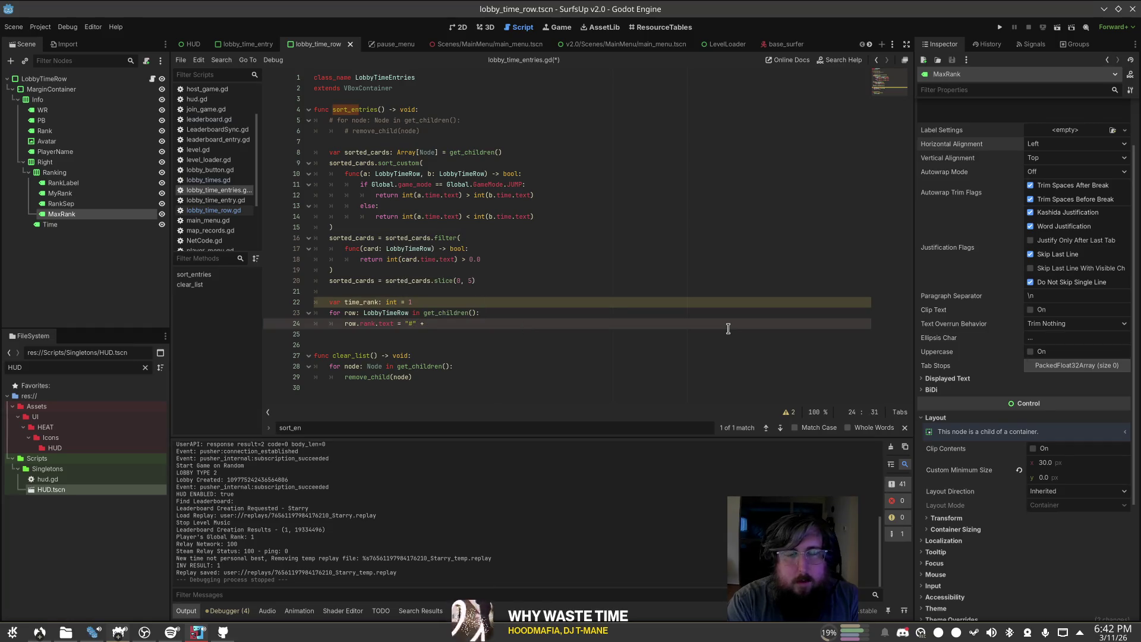
type("str(time_rank)")
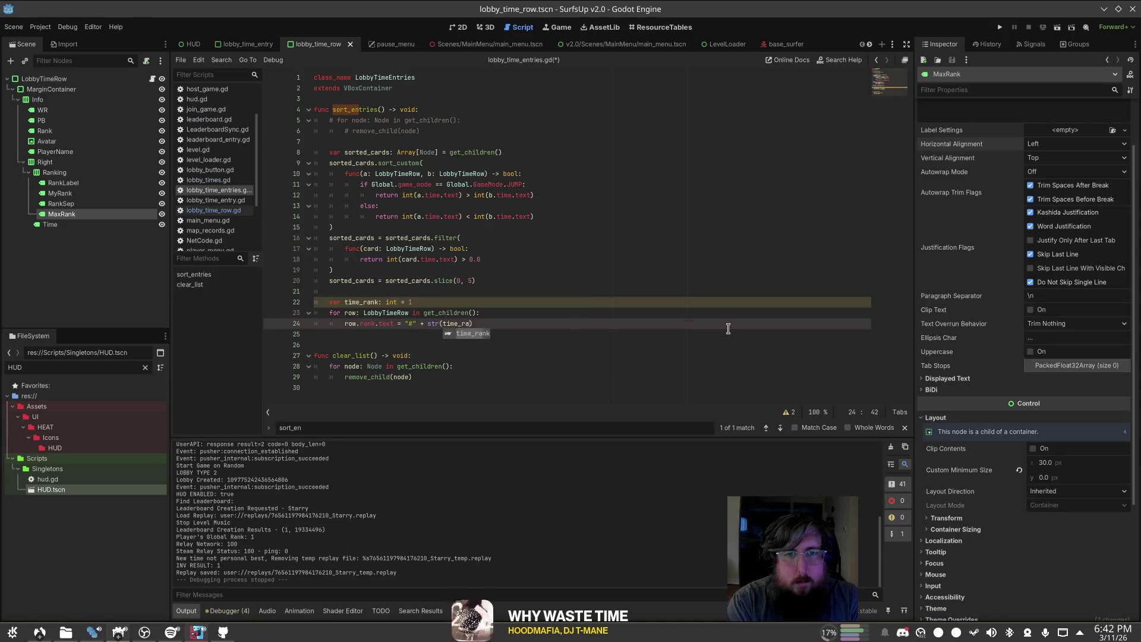
key("Return")
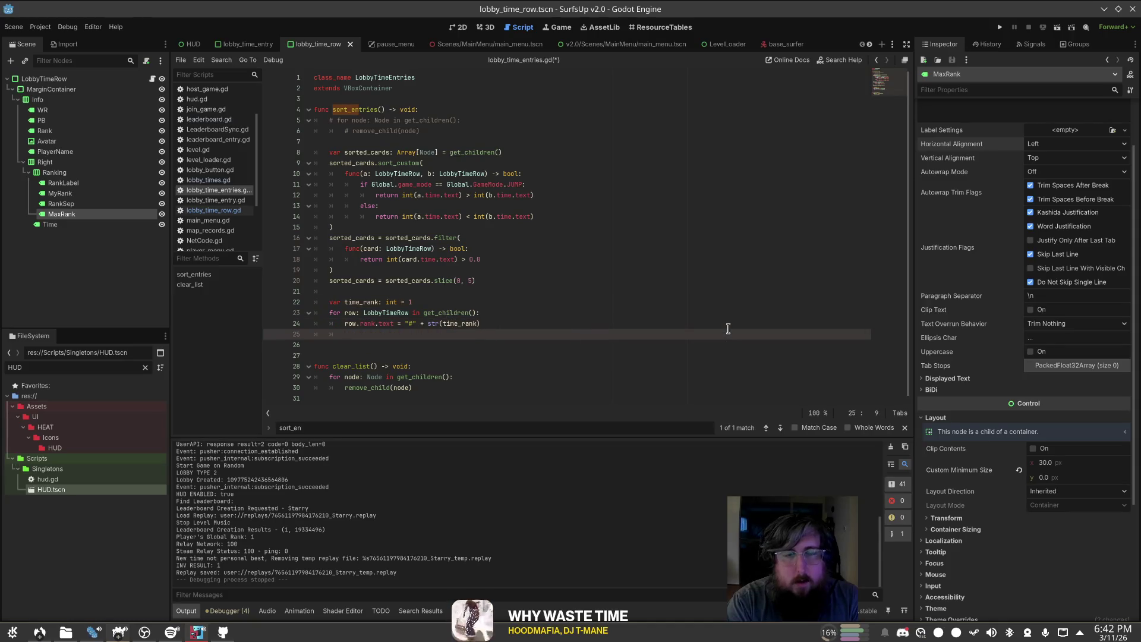
type("time_rank")
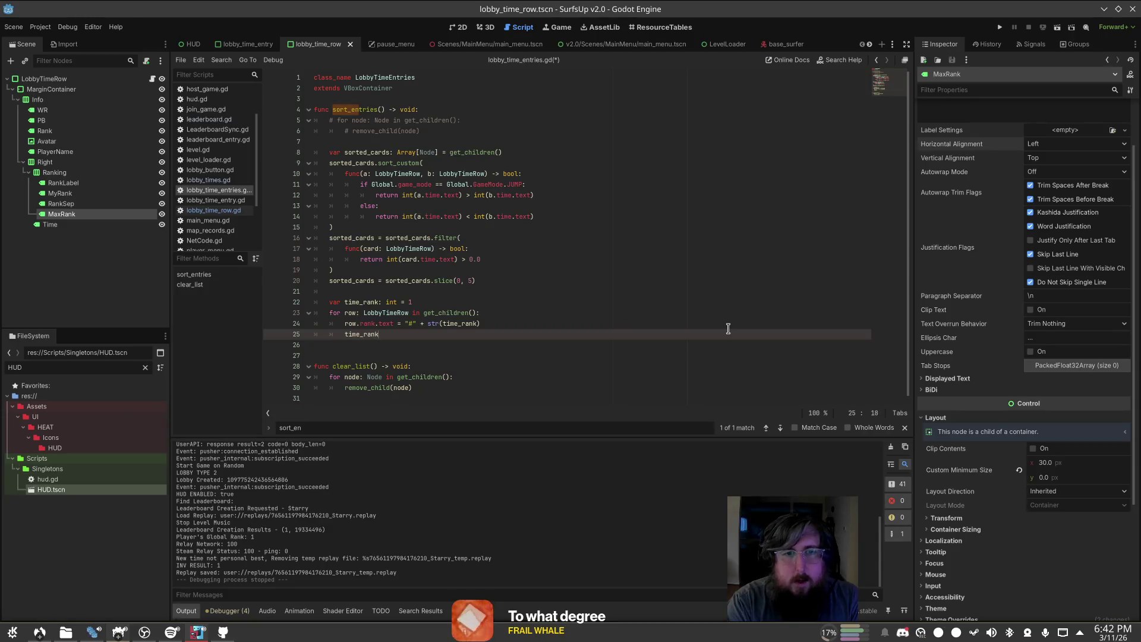
type(" += 1")
key("ctrl+s")
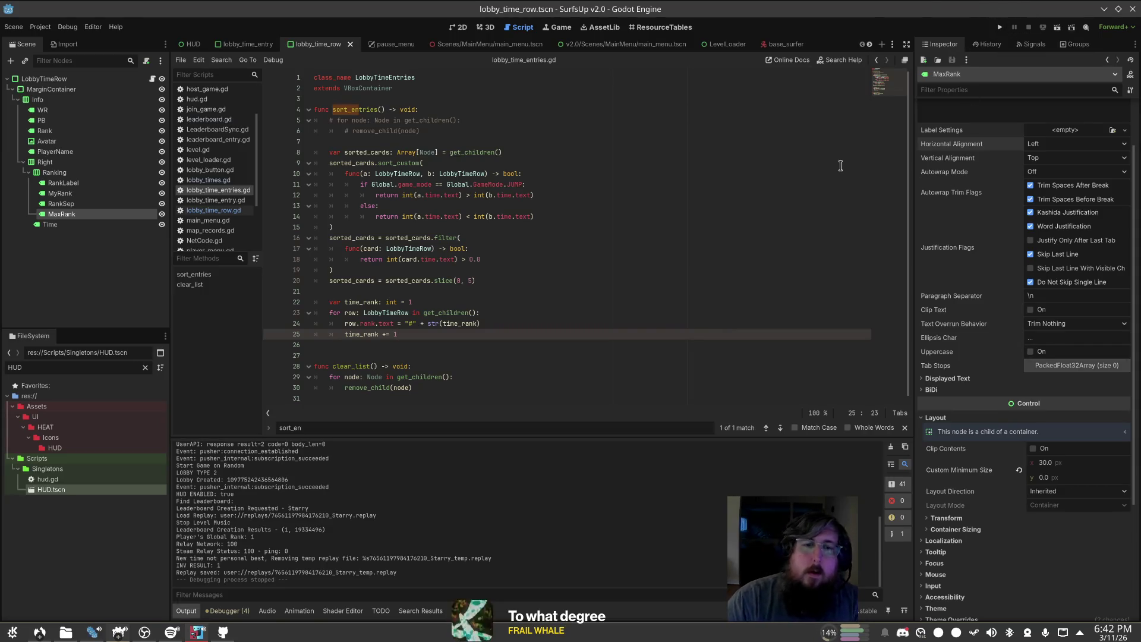
left_click(816, 162)
left_click(1000, 27)
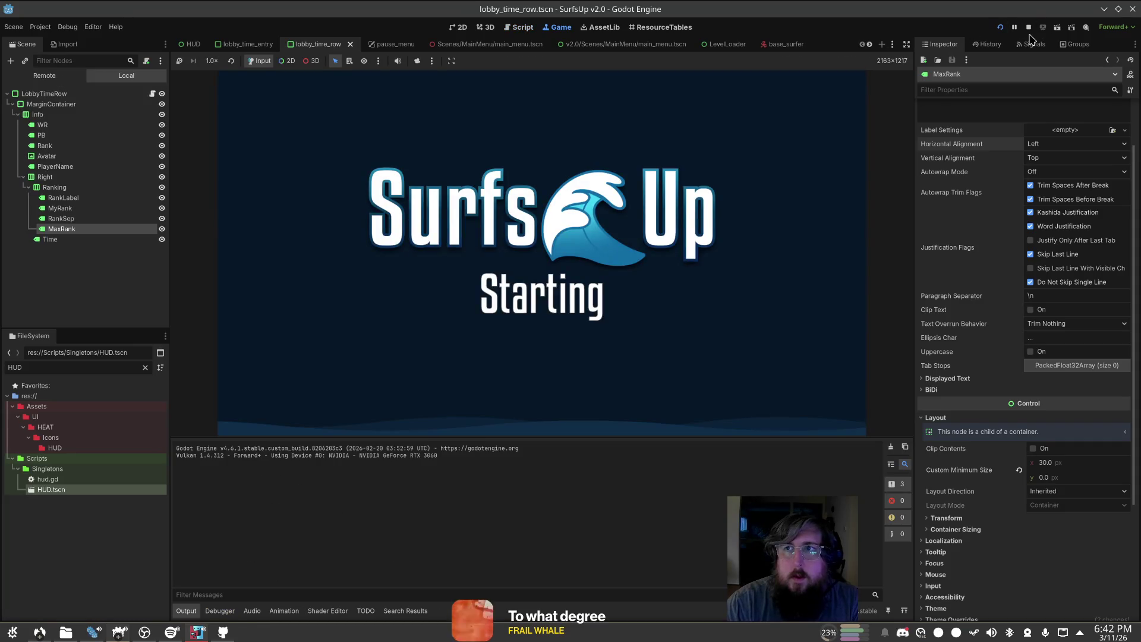
left_click(1028, 26)
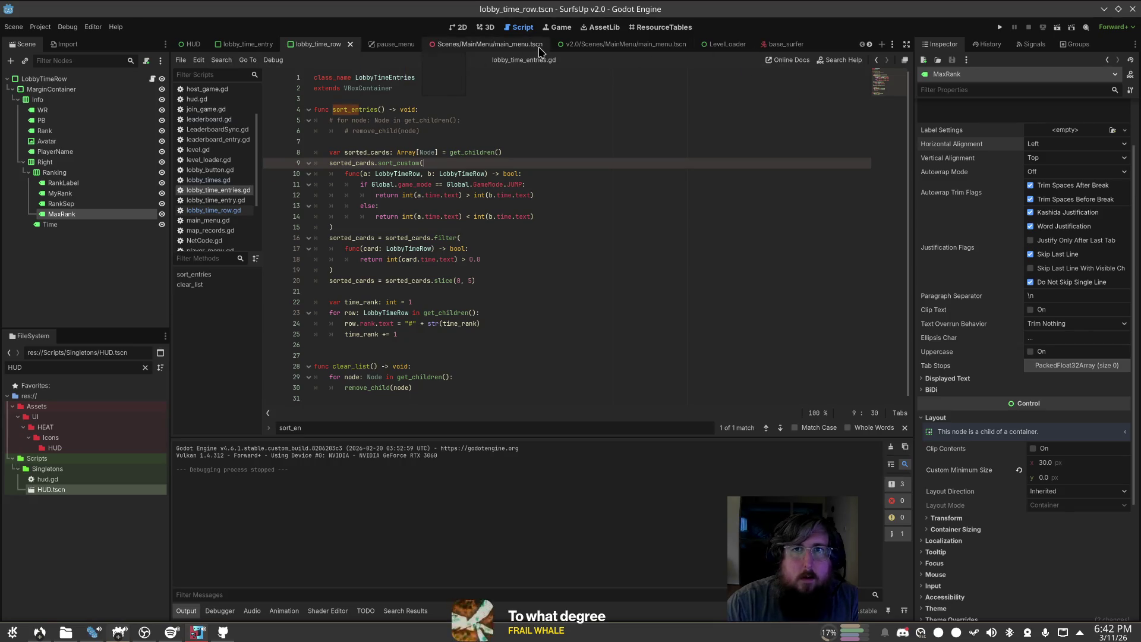
Step: Filter the FileSystem for player_menu and open the player_menu.tscn scene
double_click(77, 367)
type("player")
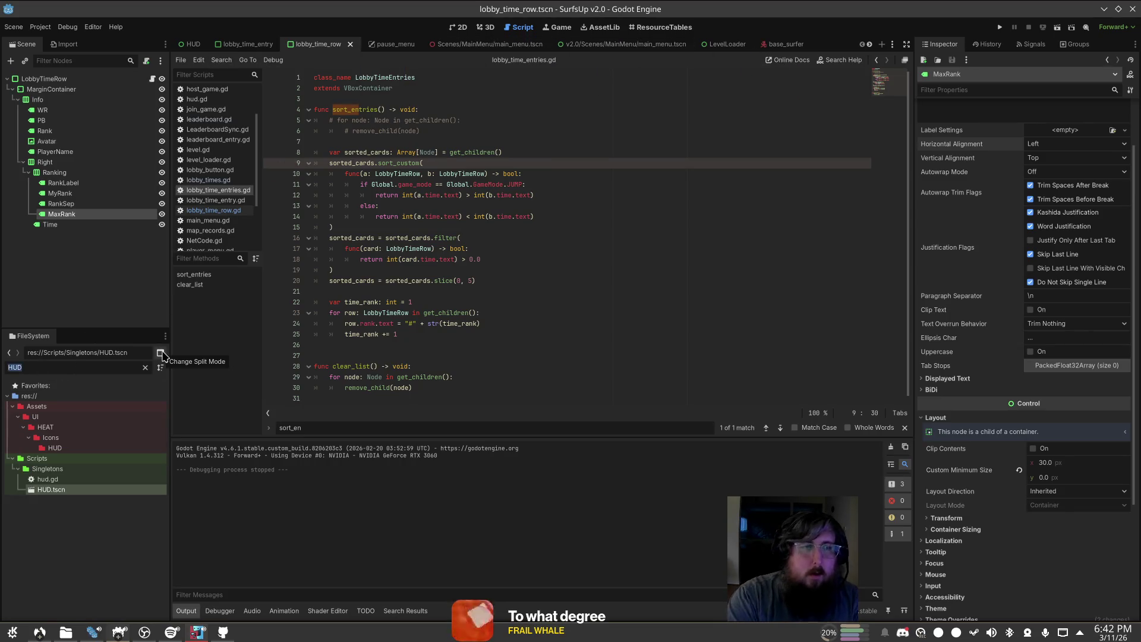
type("_menu")
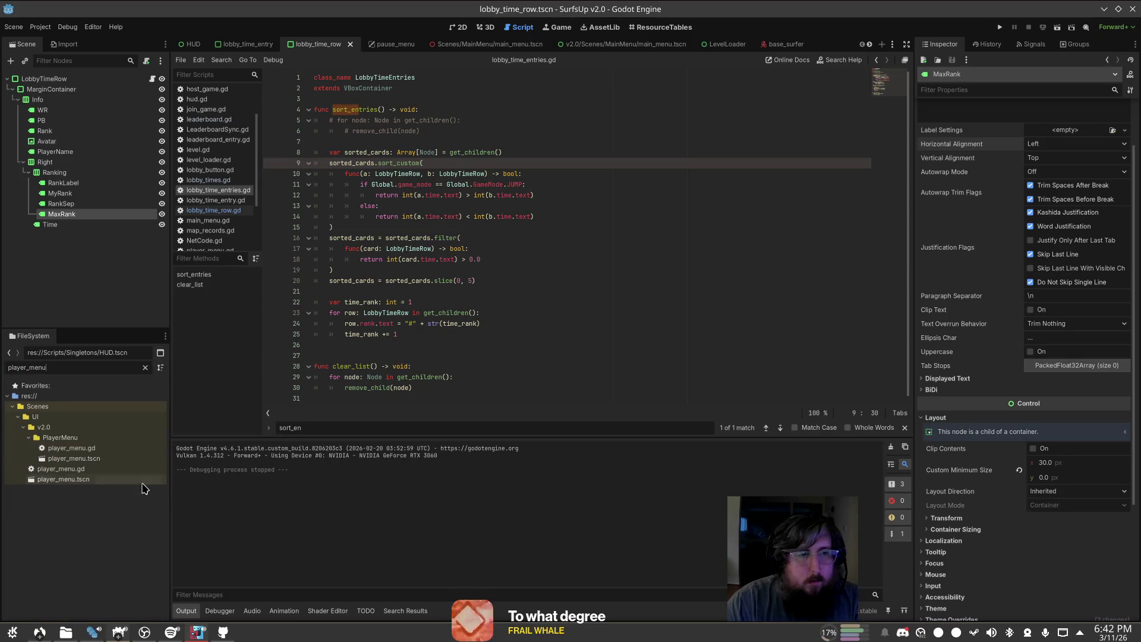
left_click(117, 461)
double_click(116, 462)
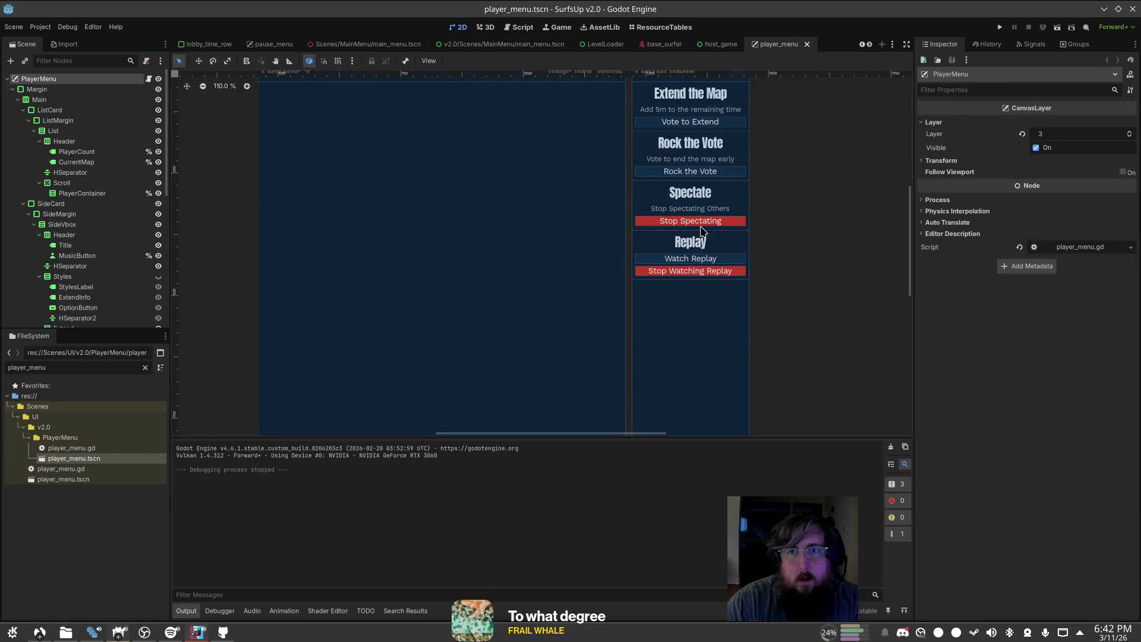
Step: Connect RTVButton's pressed signal to a new _on_rtv_button_pressed handler with a pass body, and save
left_click(692, 175)
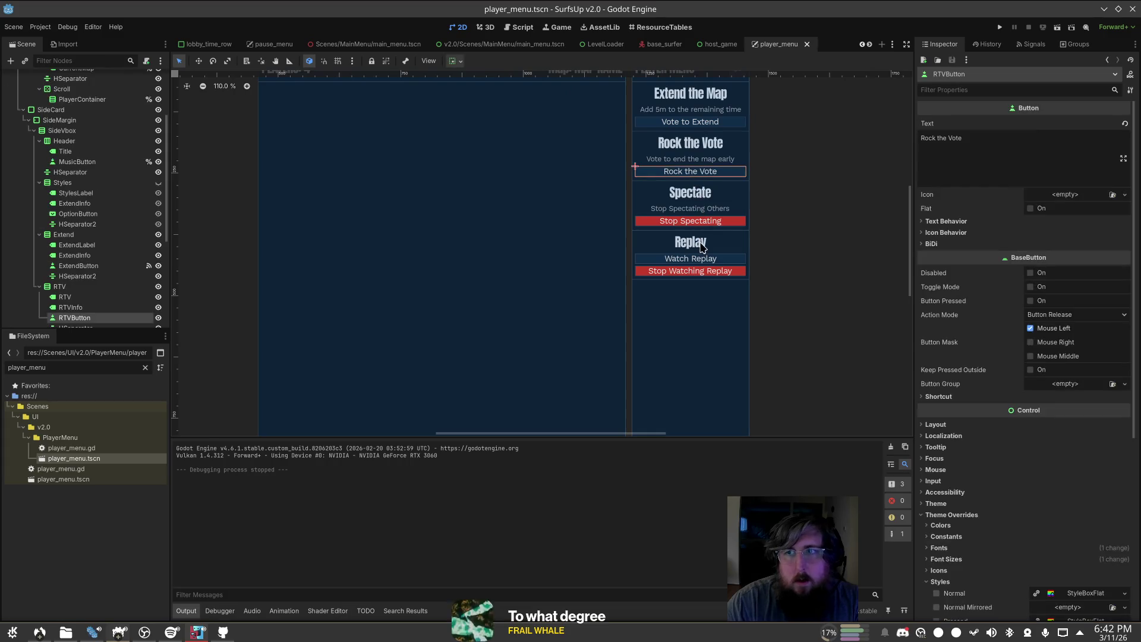
left_click(1033, 45)
double_click(998, 110)
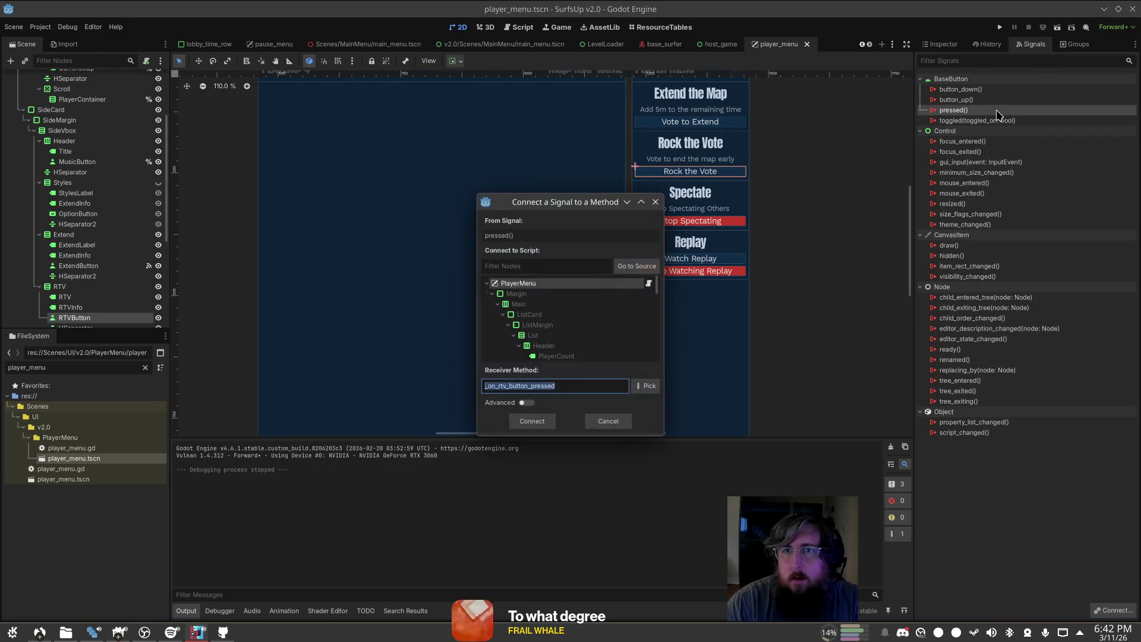
left_click(532, 421)
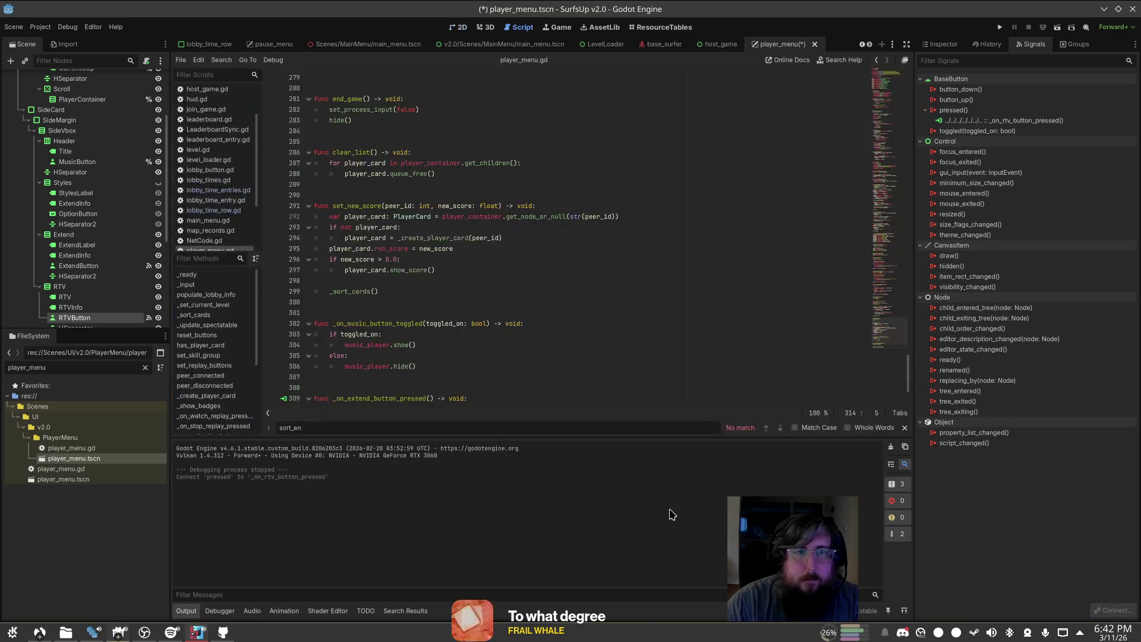
scroll(557, 369, "down", 2)
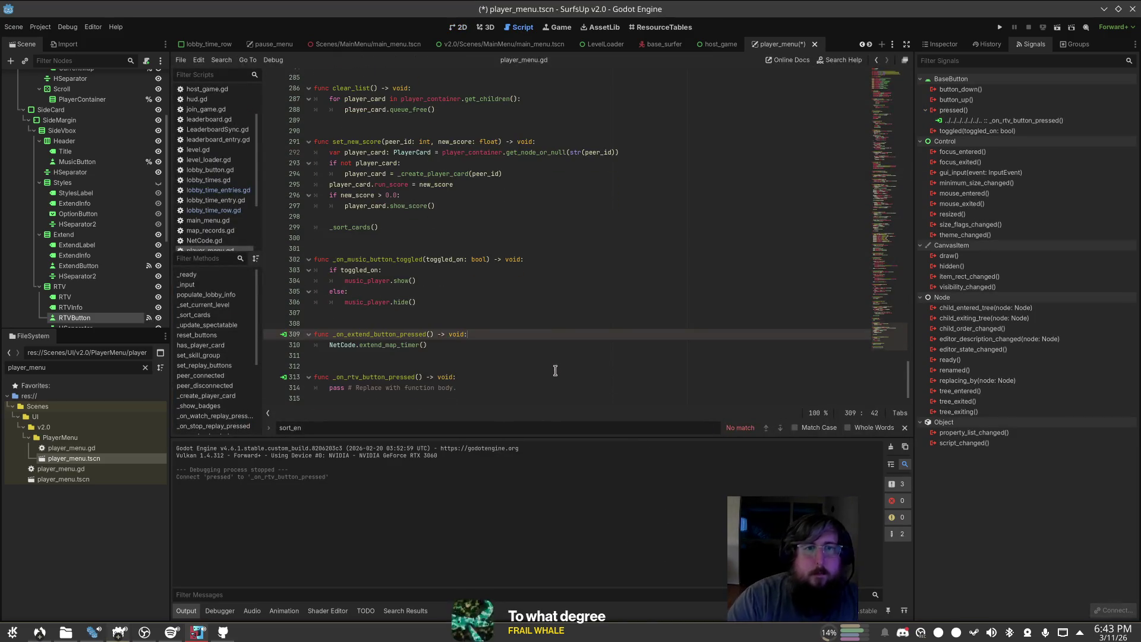
left_click(499, 388)
key("shift+Home")
type("NetCode.rtv")
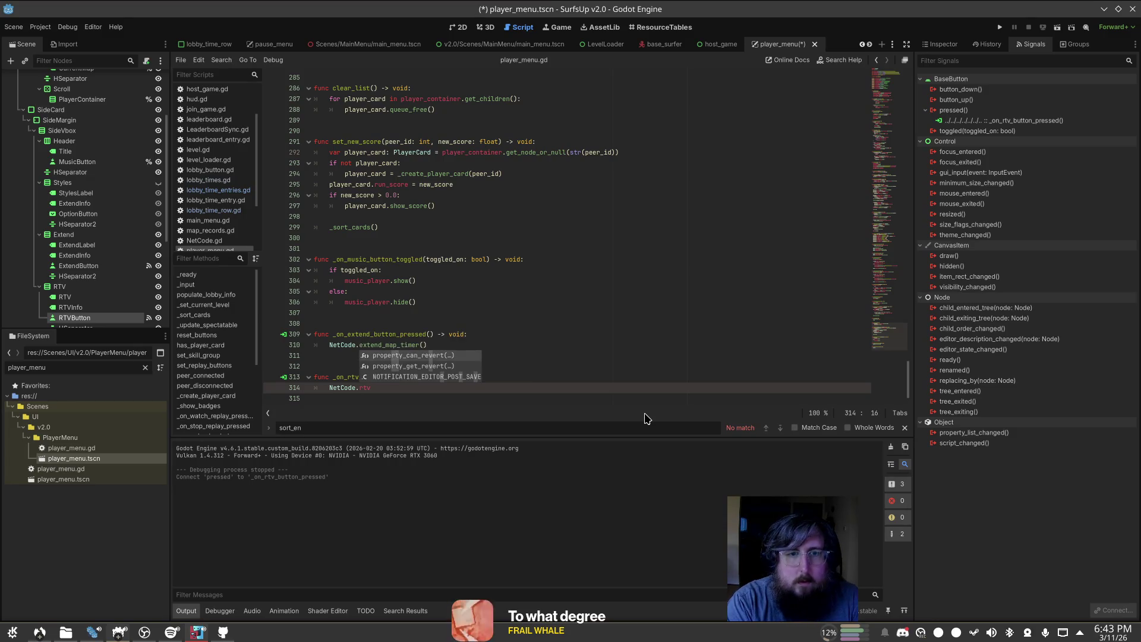
key("BackSpace")
key("BackSpace")
key("BackSpace")
key("BackSpace")
key("BackSpace")
key("BackSpace")
type("ass")
key("ctrl+s")
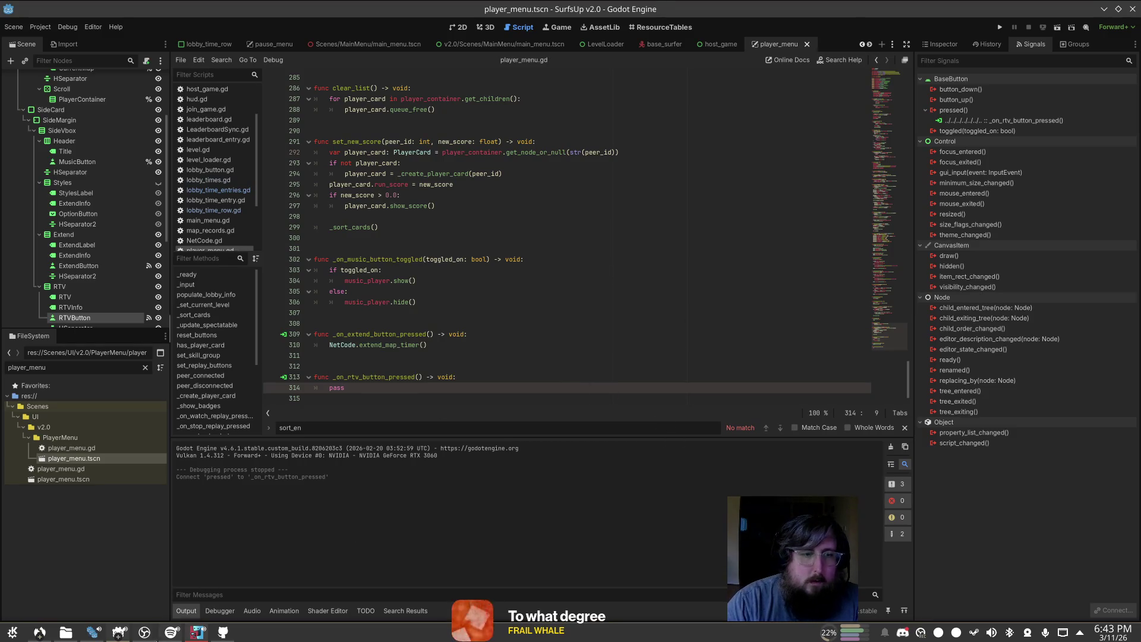
Step: Switch to the SurfsUp Prod editor and open its NetCode.gd script
key("alt+Tab")
key("ctrl+shift+f")
key("Escape")
left_click(221, 209)
Step: Find and select the rock_the_vote function in Prod NetCode.gd, then open v2.0's NetCode.gd
key("ctrl+f")
type("rtv")
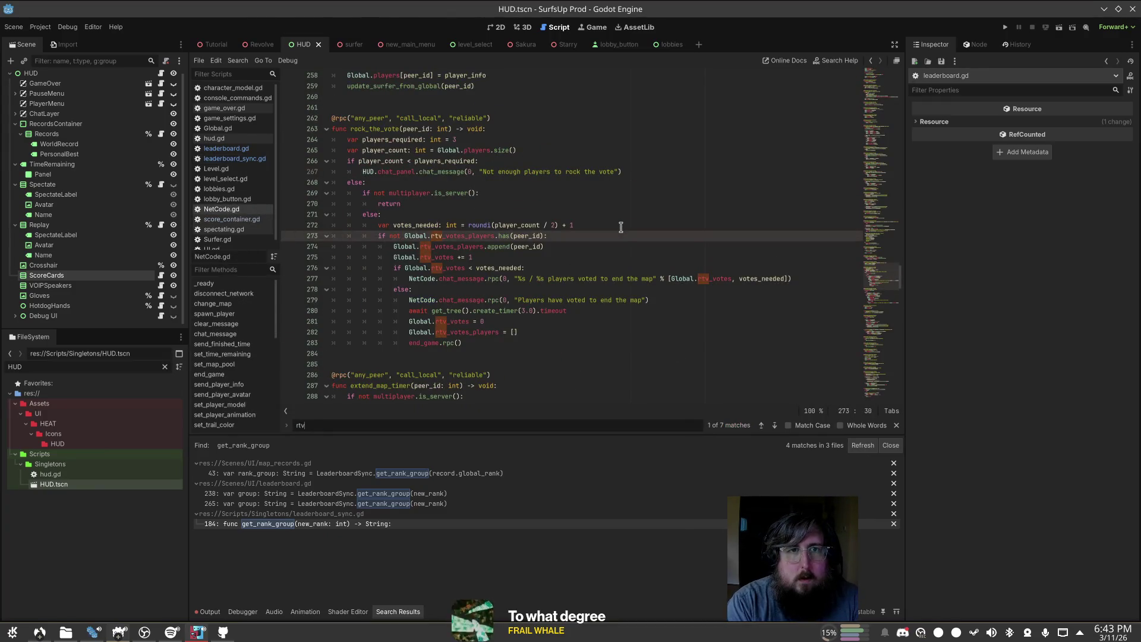
type("rock_th")
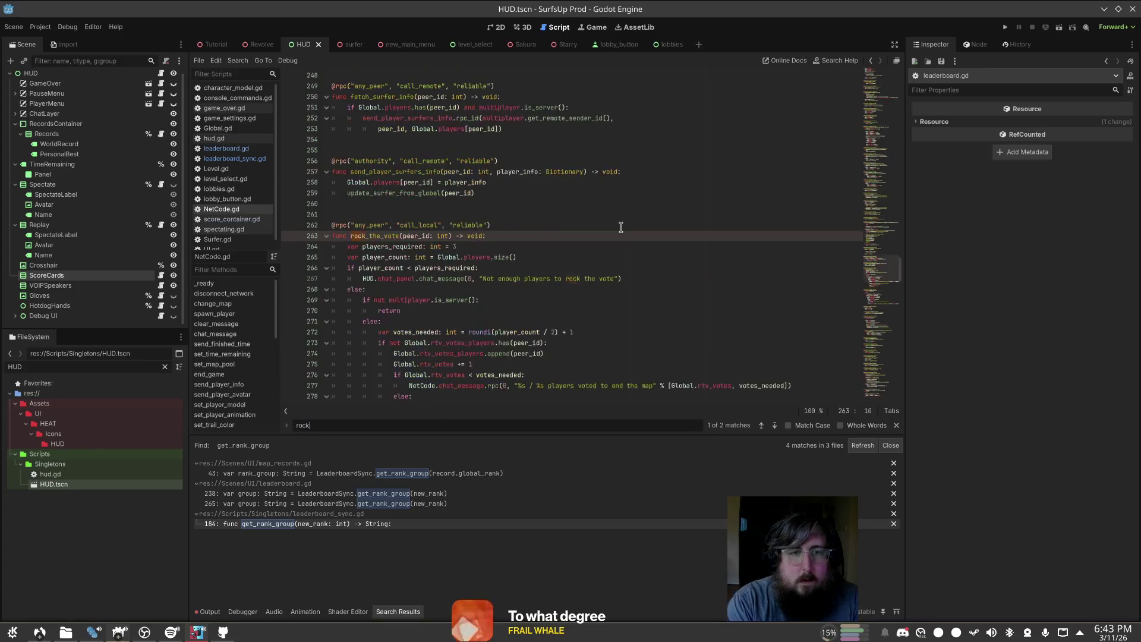
left_click(473, 278)
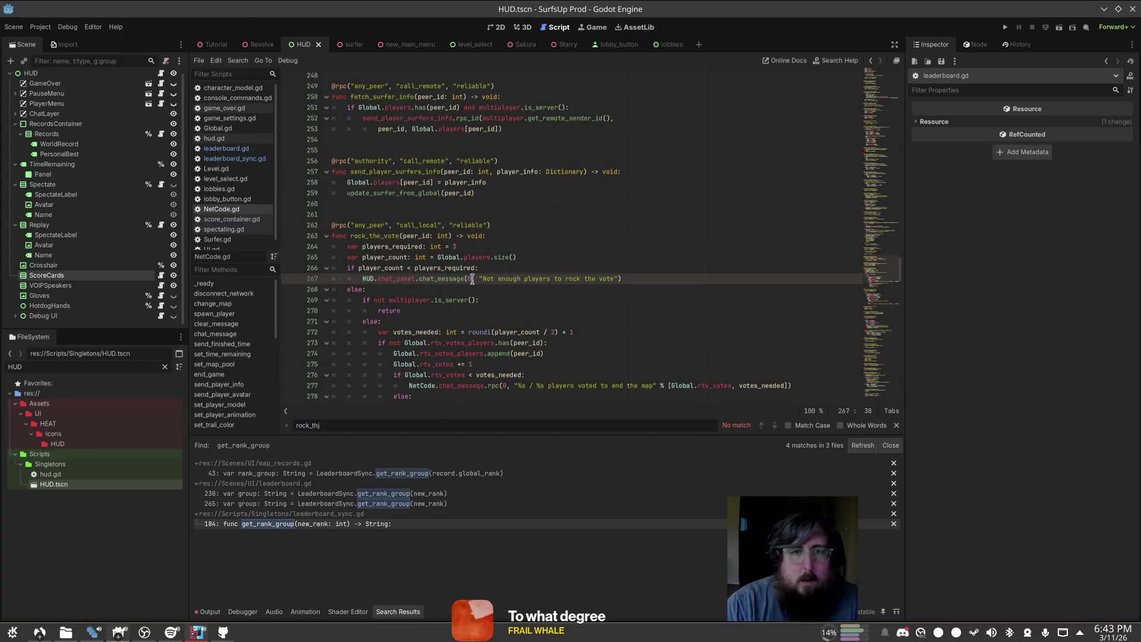
scroll(434, 227, "down", 3)
left_click_drag(461, 355, 268, 130)
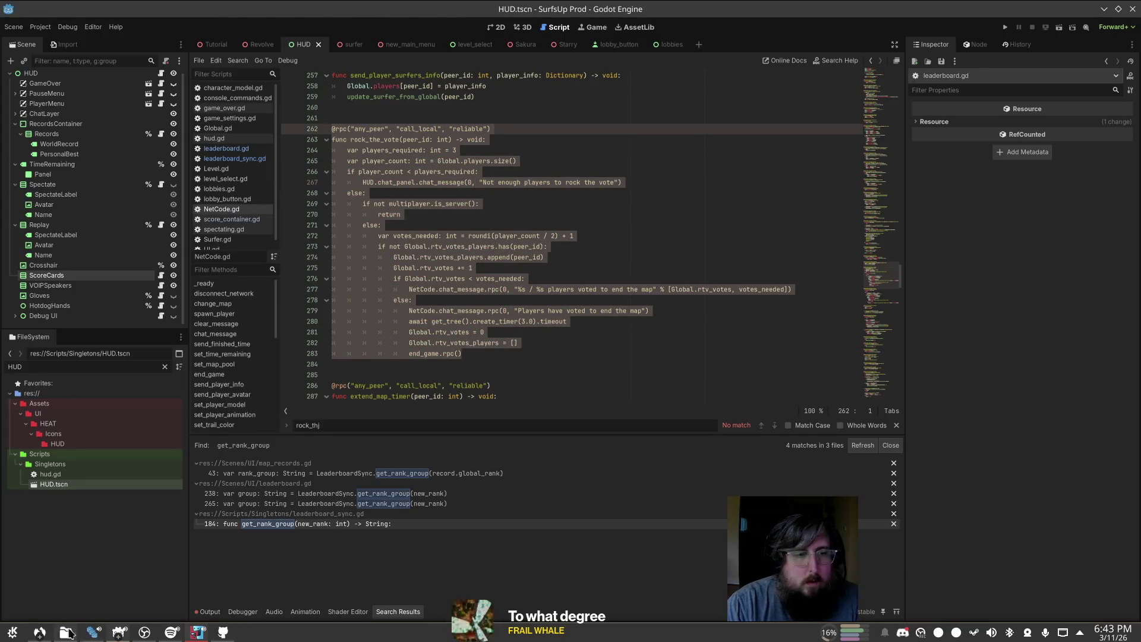
left_click(124, 638)
left_click(237, 240)
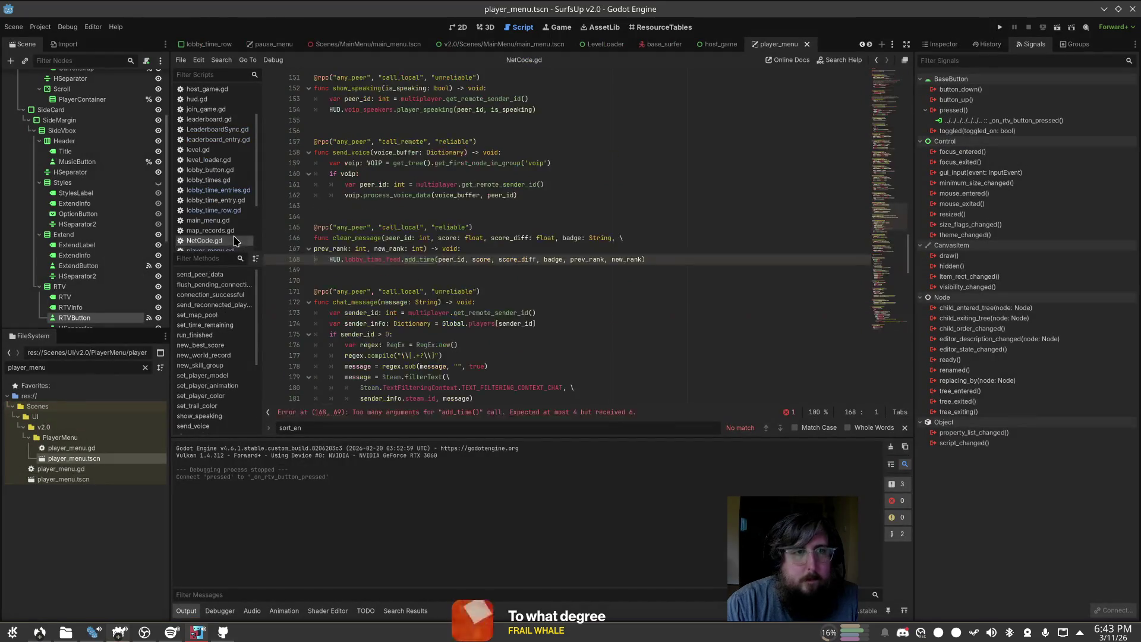
Step: Insert rock_the_vote, declaring peer_id: int = multiplayer.get_remote_sender_id() locally instead of a parameter
left_click(894, 335)
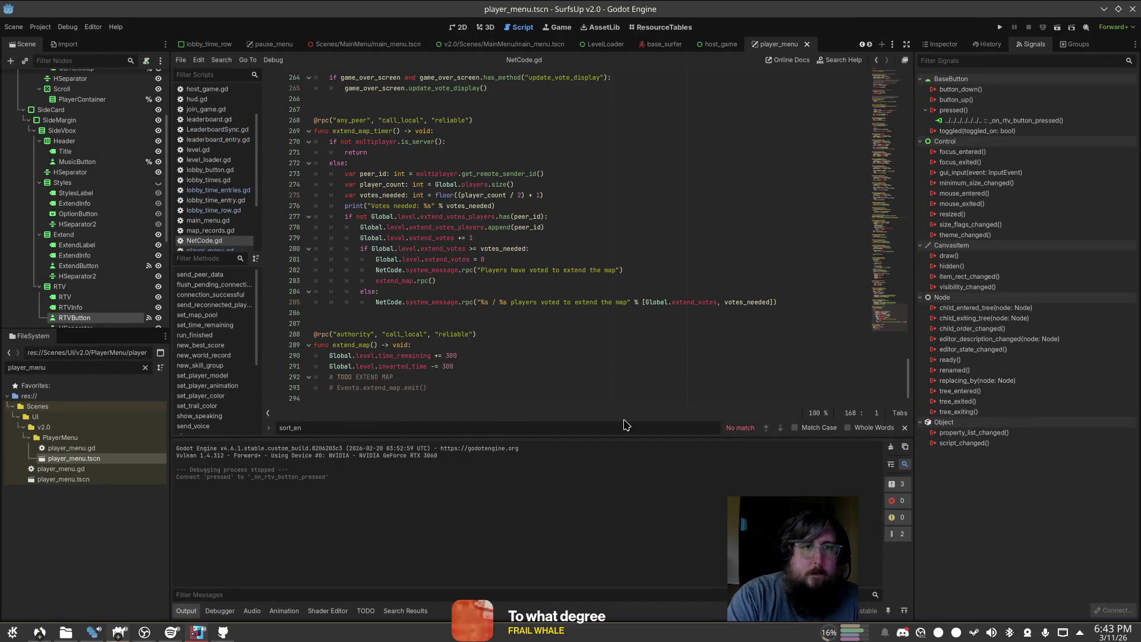
left_click(894, 335)
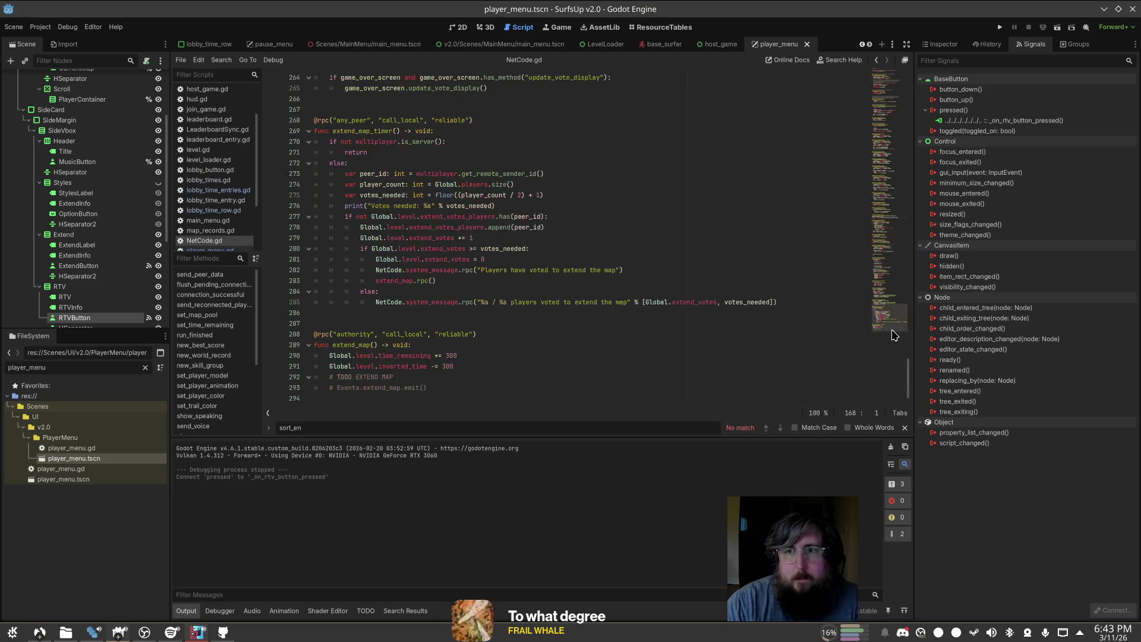
key("ctrl+z")
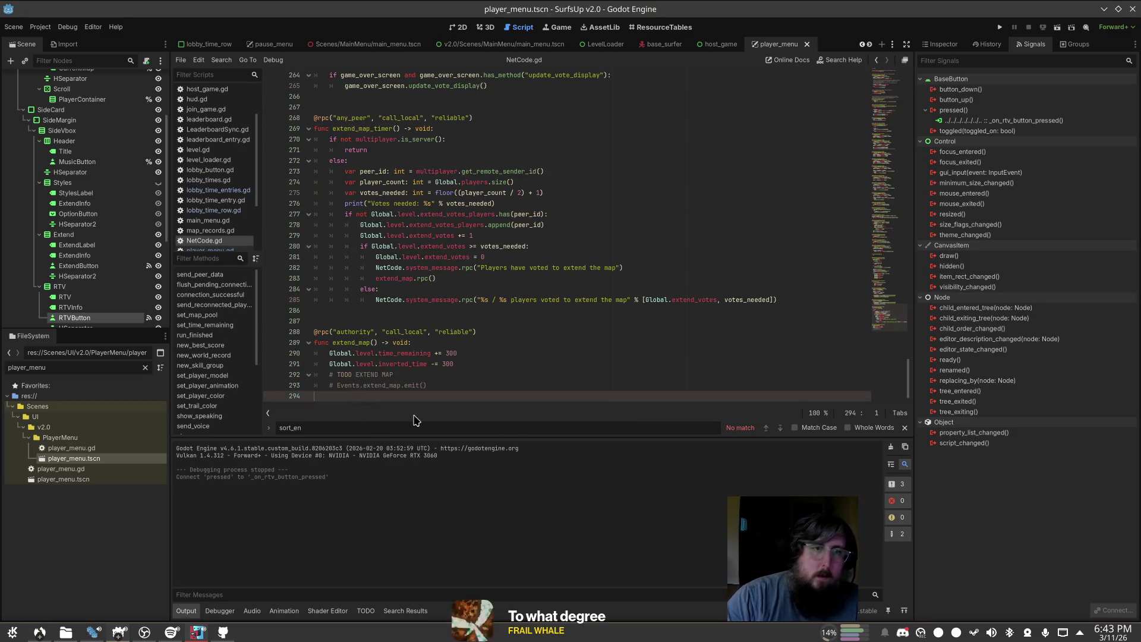
key("ctrl+z")
key("ctrl+z")
key("ctrl+z")
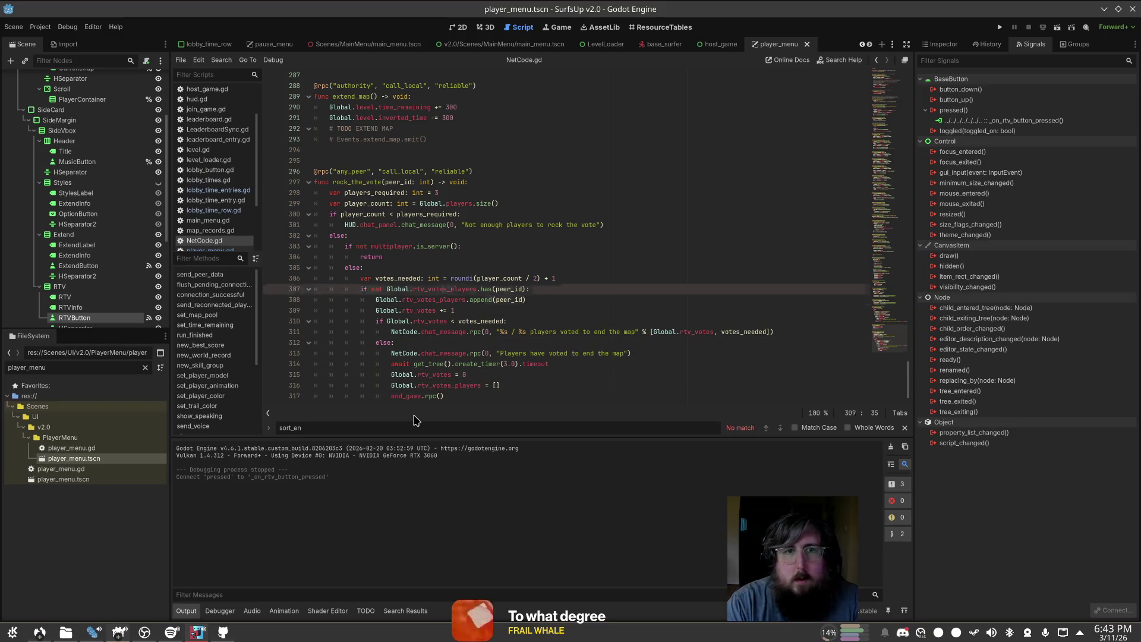
key("Up")
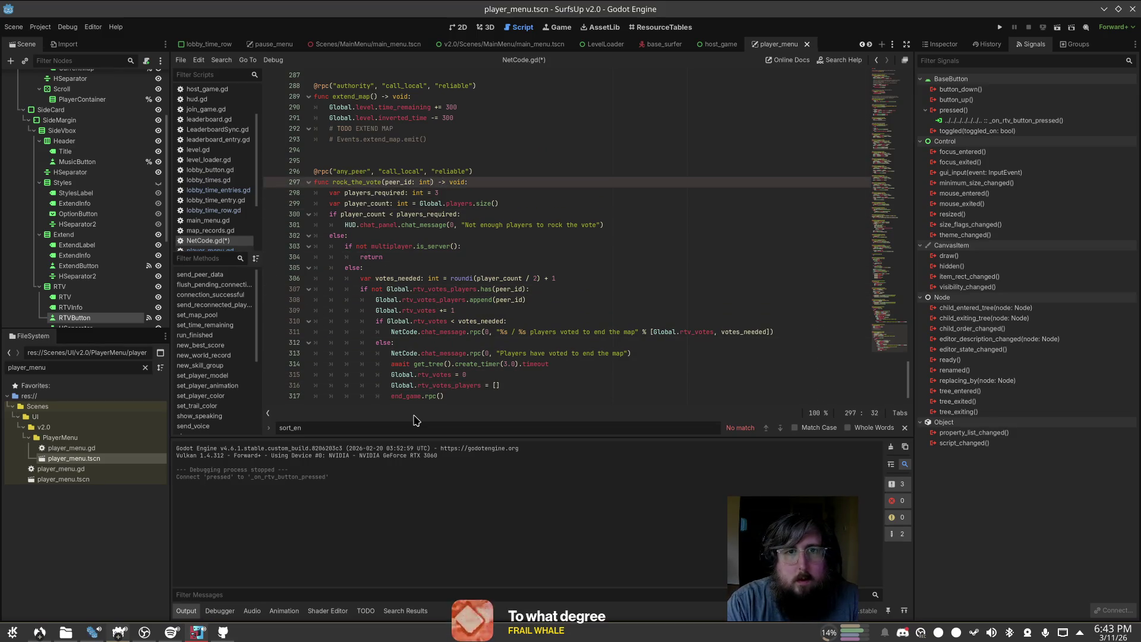
key("ctrl+z")
key("ctrl+z")
key("ctrl+z")
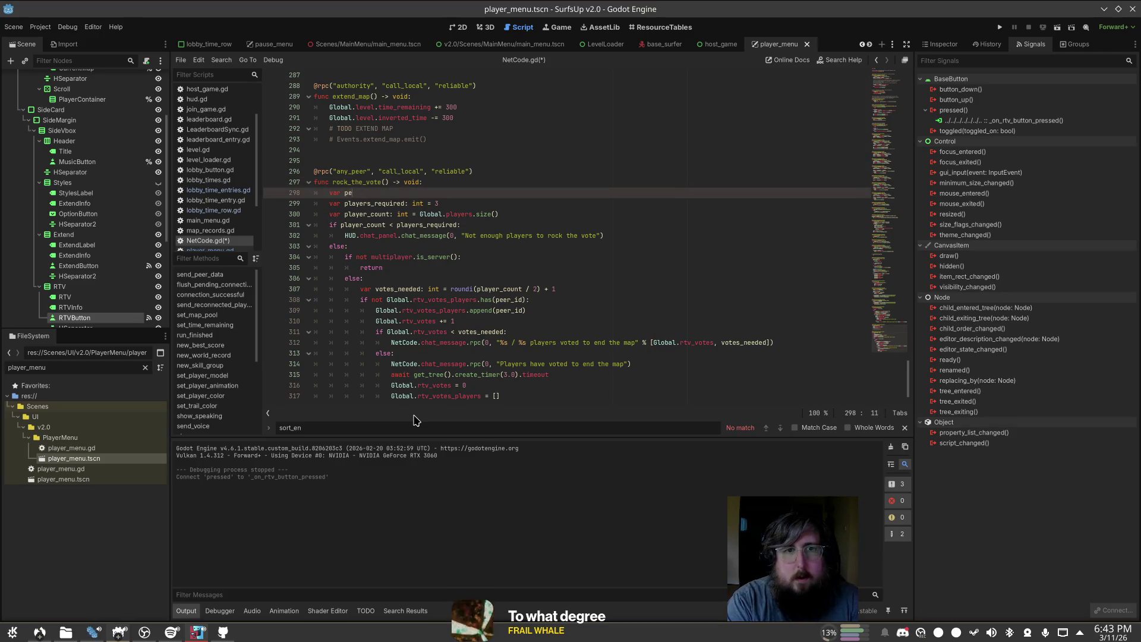
key("BackSpace")
key("BackSpace")
key("BackSpace")
type(": int = ")
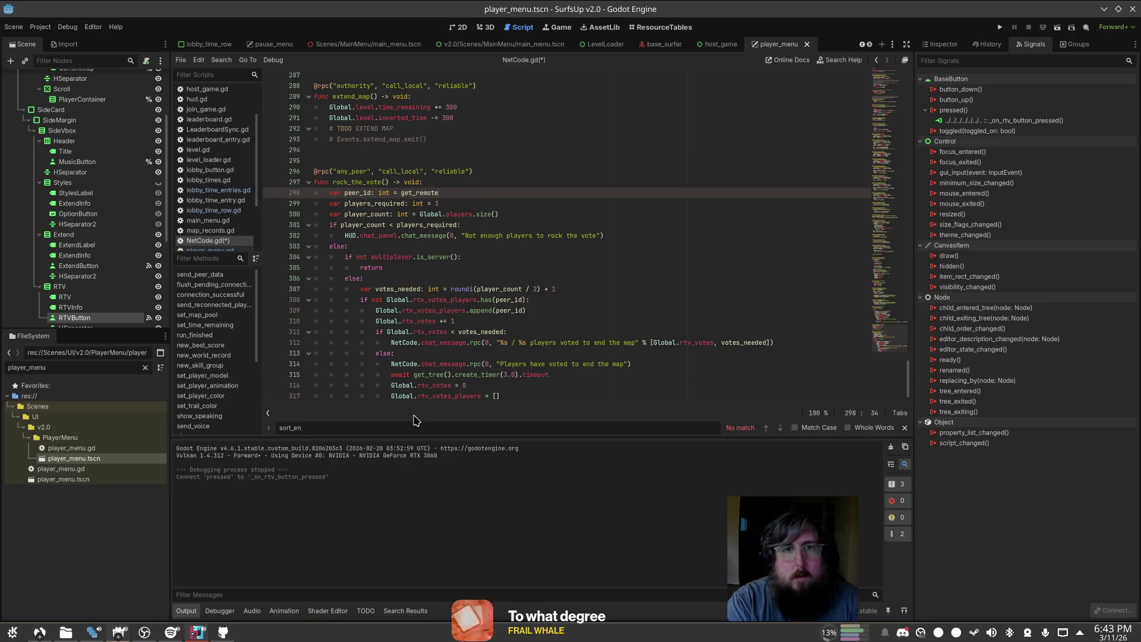
type("multi")
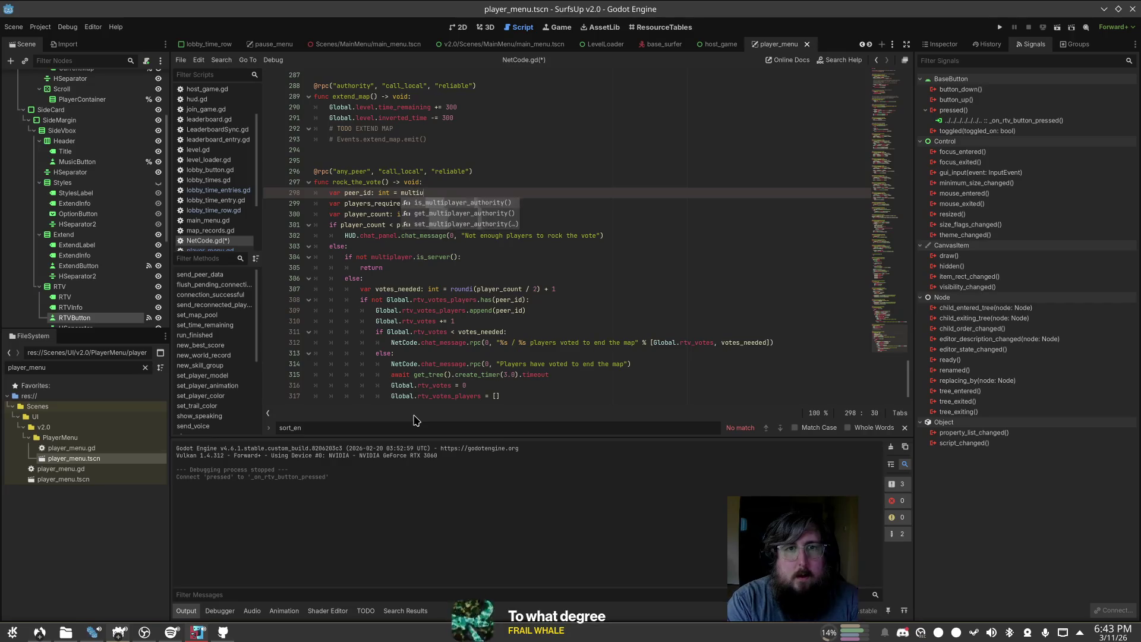
key("Return")
type(".get_rem")
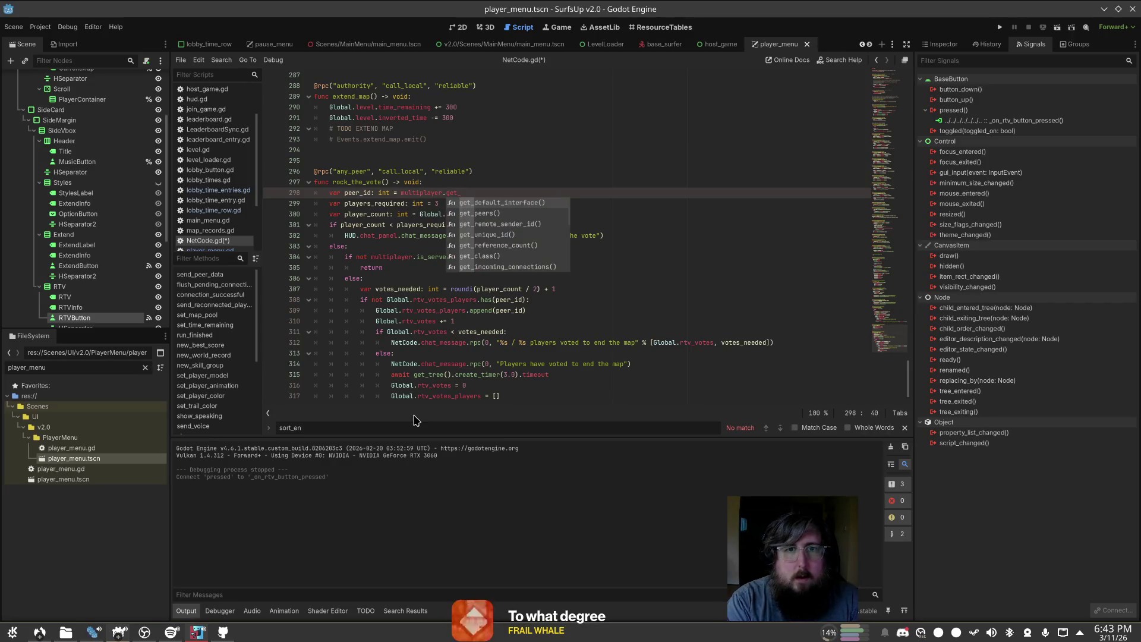
key("Return")
key("ctrl+s")
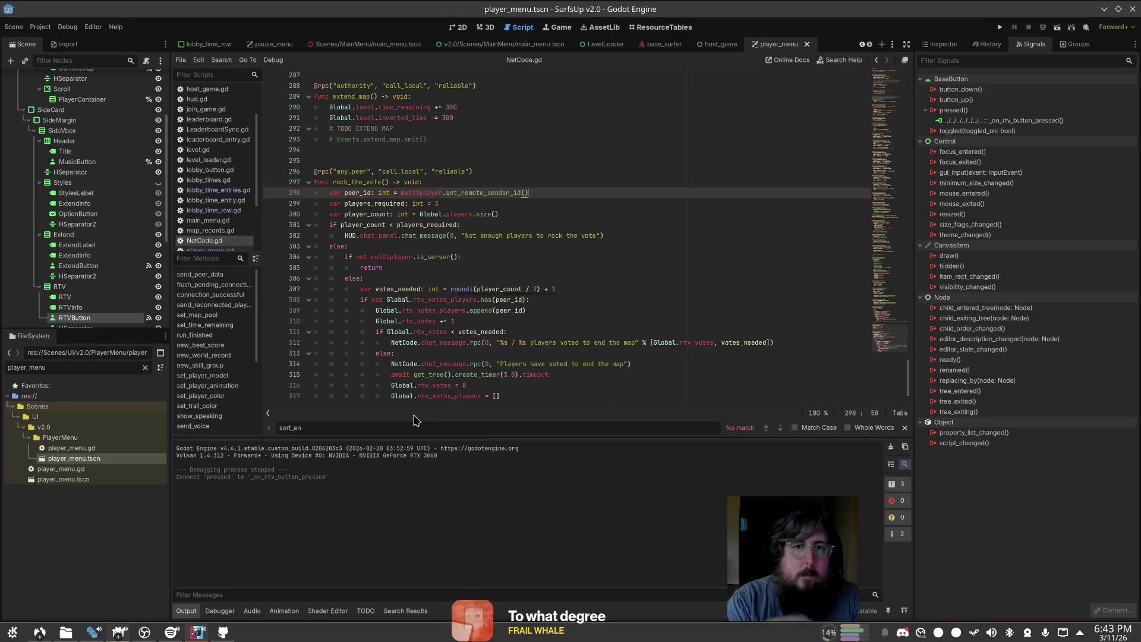
Step: Move the peer_id declaration below the player_count line and save
key("shift+Home")
key("BackSpace")
key("BackSpace")
key("BackSpace")
key("Down")
Step: Check the chat_message definition via HUD, then delete the empty line 303
key("Down")
key("End")
key("Return")
type("var peer_id: int = multiplayer.get_remote_sender_id()")
key("ctrl+s")
key("Down")
key("Down")
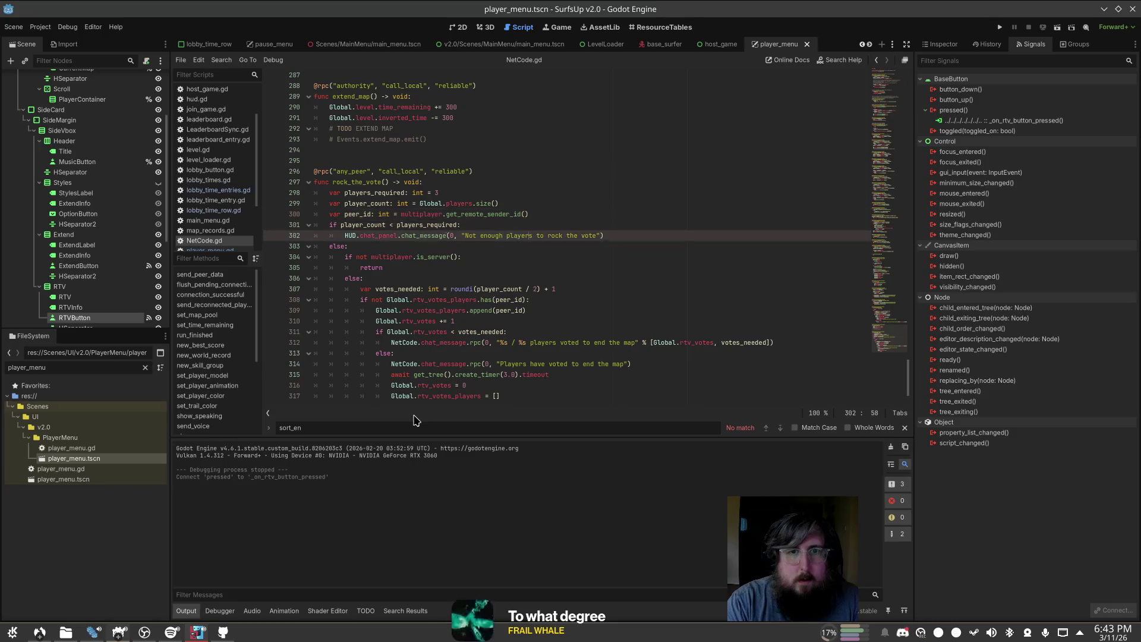
key("End")
key("Return")
type("H")
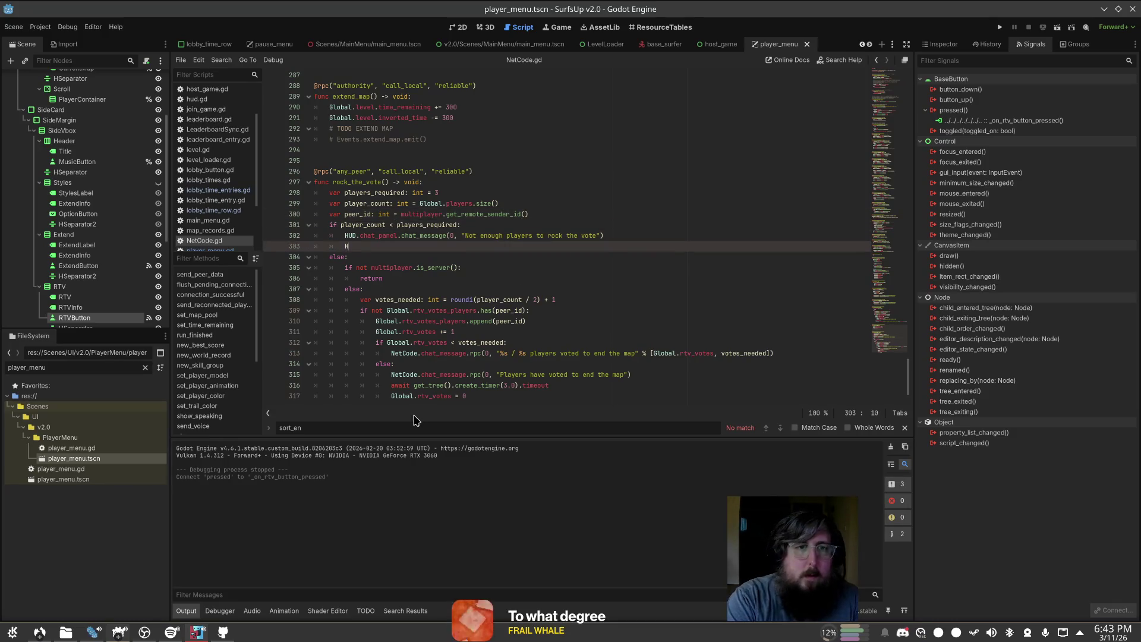
key("Return")
type(".Syst")
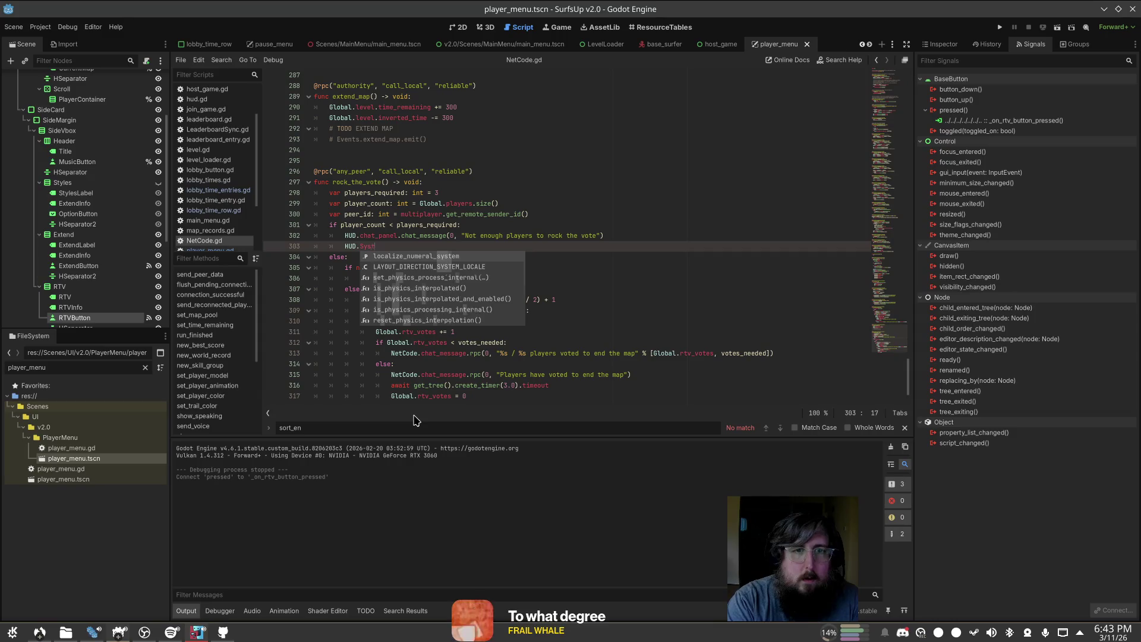
key("BackSpace")
key("BackSpace")
key("BackSpace")
key("BackSpace")
key("BackSpace")
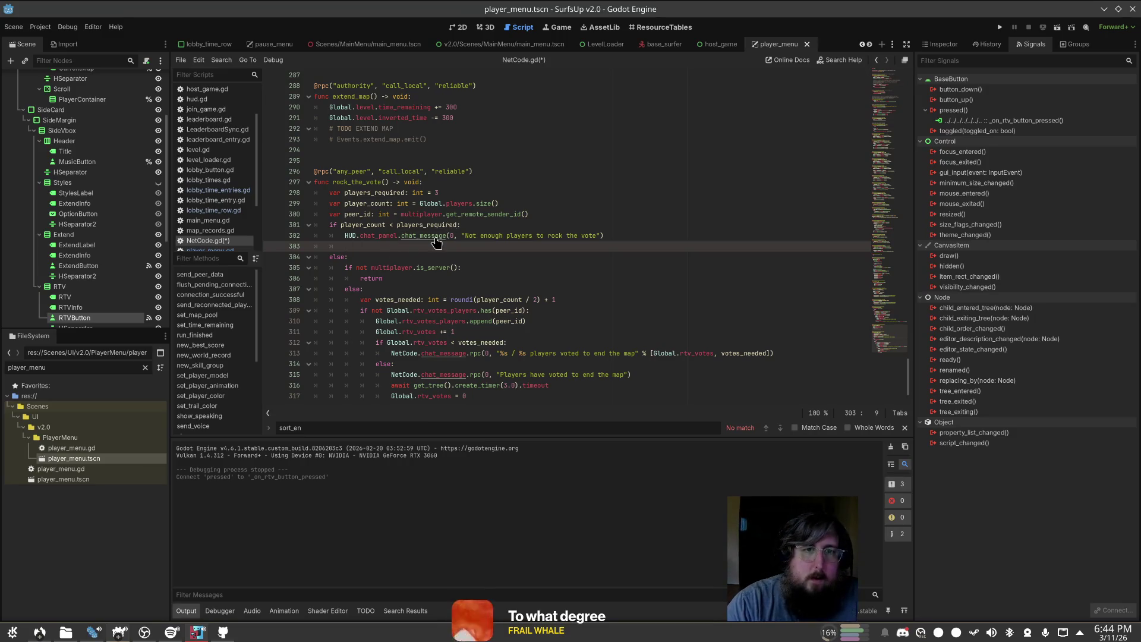
left_click(416, 235, "ctrl")
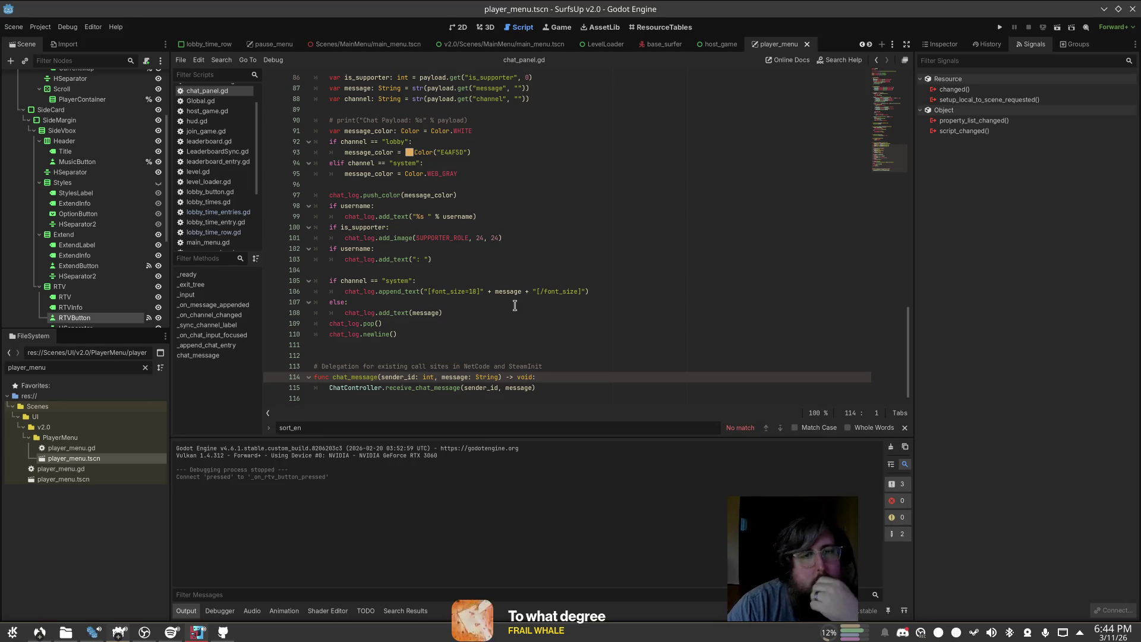
scroll(514, 305, "up", 1)
key("alt+Left")
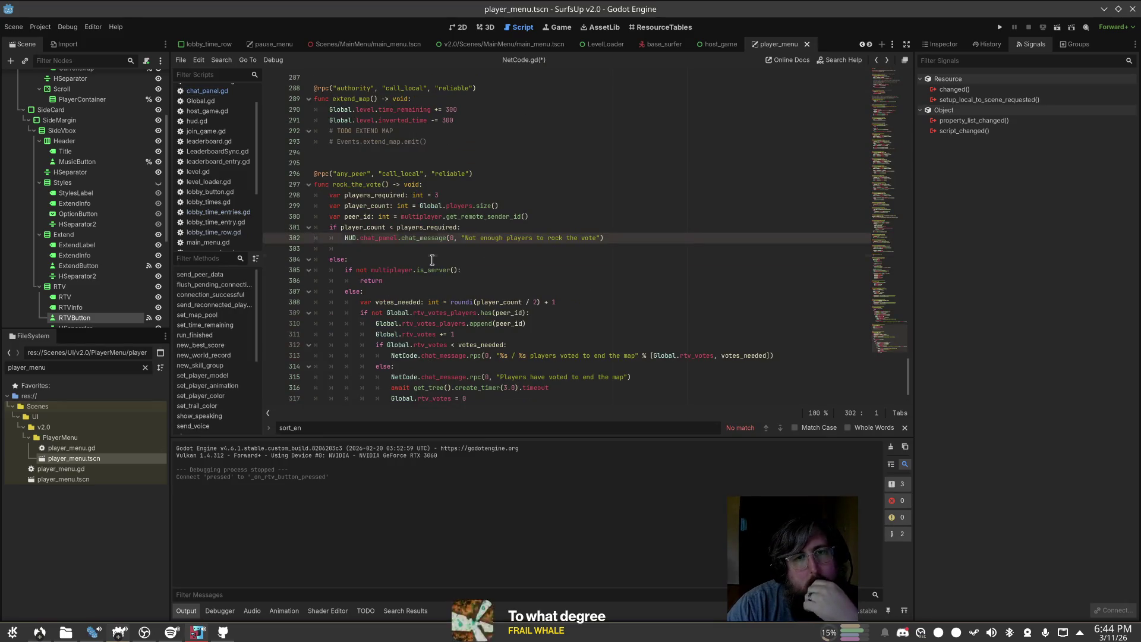
left_click(417, 252)
key("BackSpace")
key("BackSpace")
key("BackSpace")
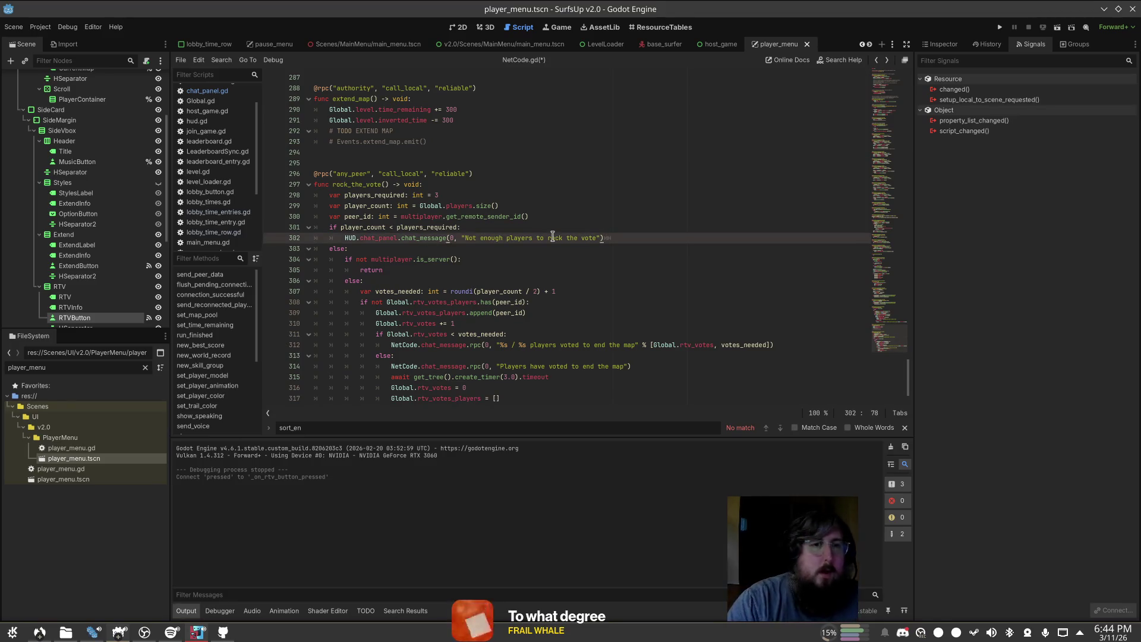
Step: Replace both system_message calls with HUD.chat_panel.chat_message, passing 0 as sender, and save
scroll(471, 250, "up", 4)
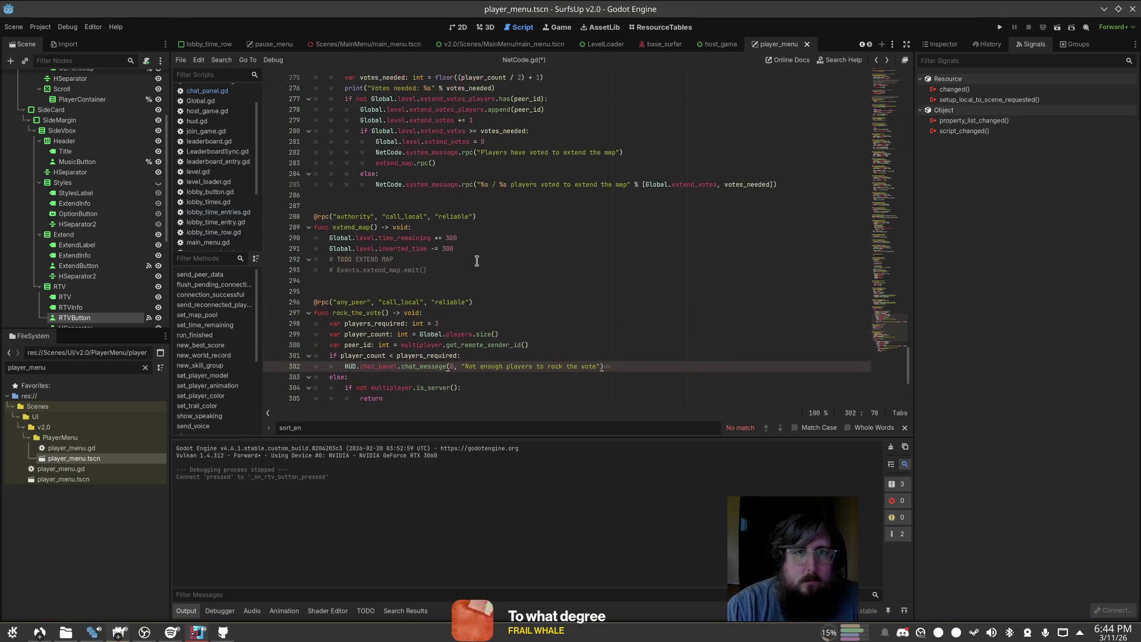
left_click(457, 161)
left_click(432, 154)
scroll(515, 217, "down", 1)
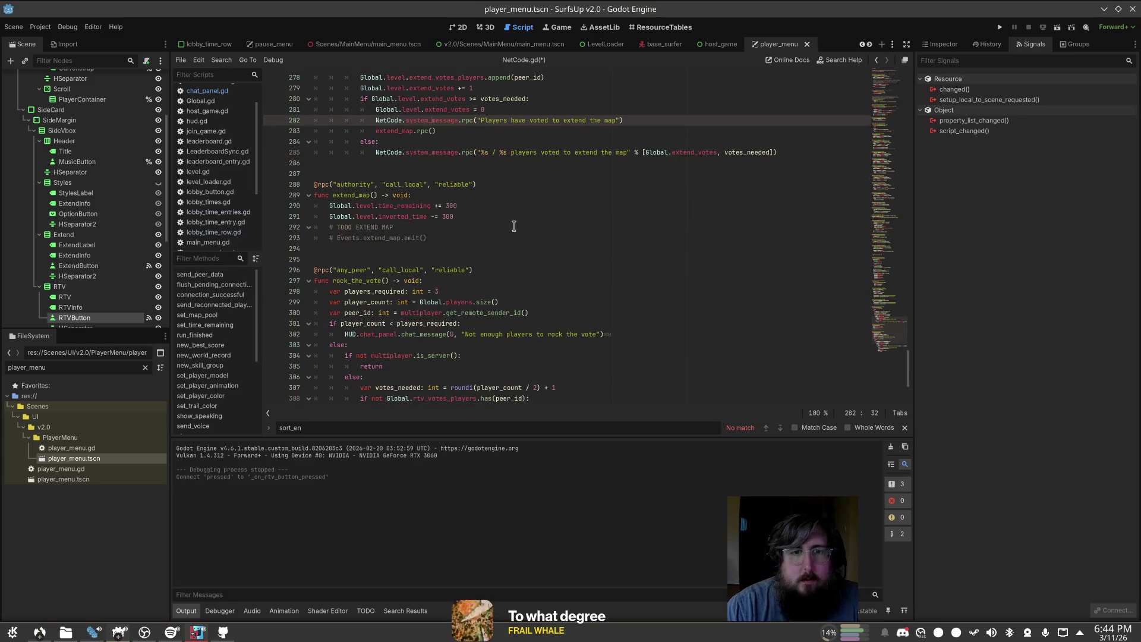
left_click(444, 334)
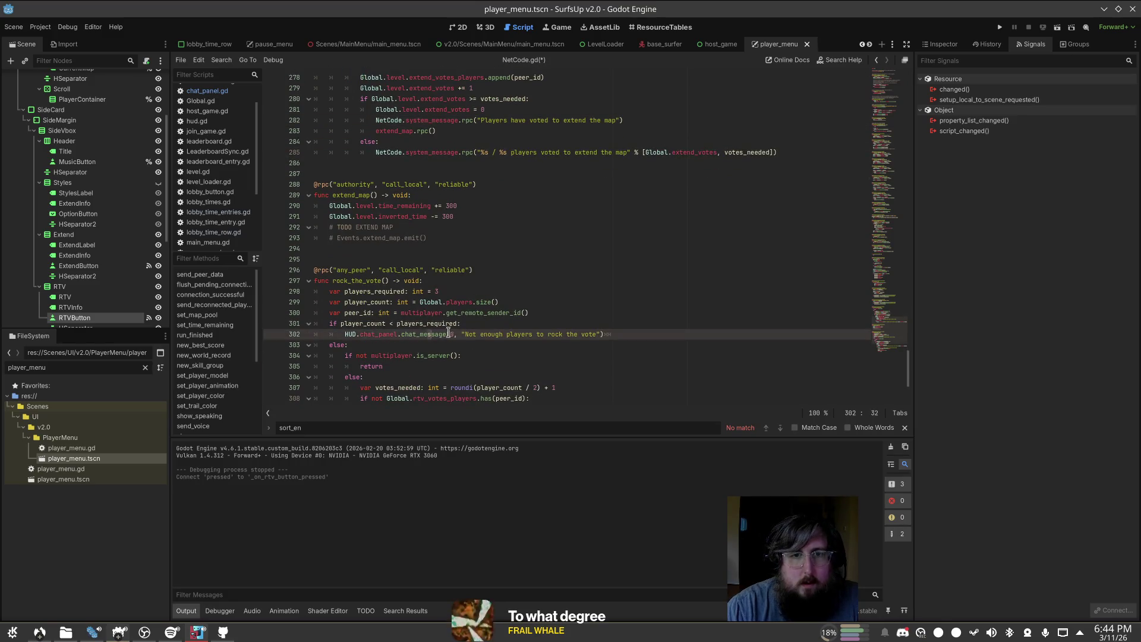
left_click(462, 120)
key("ctrl+z")
key("Down")
key("Down")
key("Down")
key("ctrl+z")
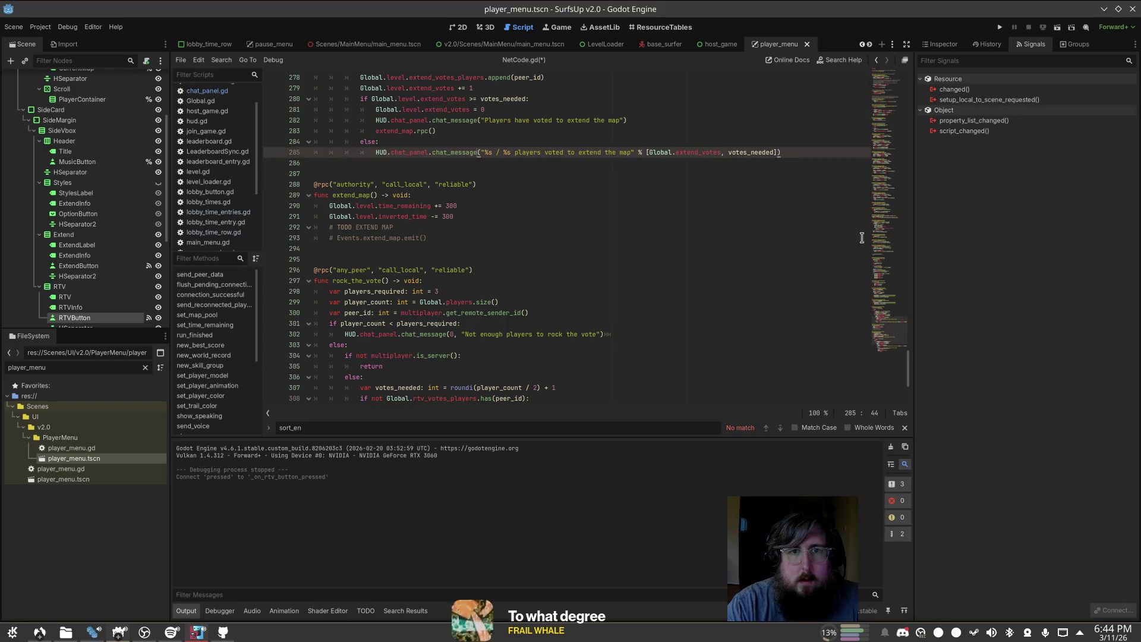
type("0,")
key("Up")
key("Up")
key("Up")
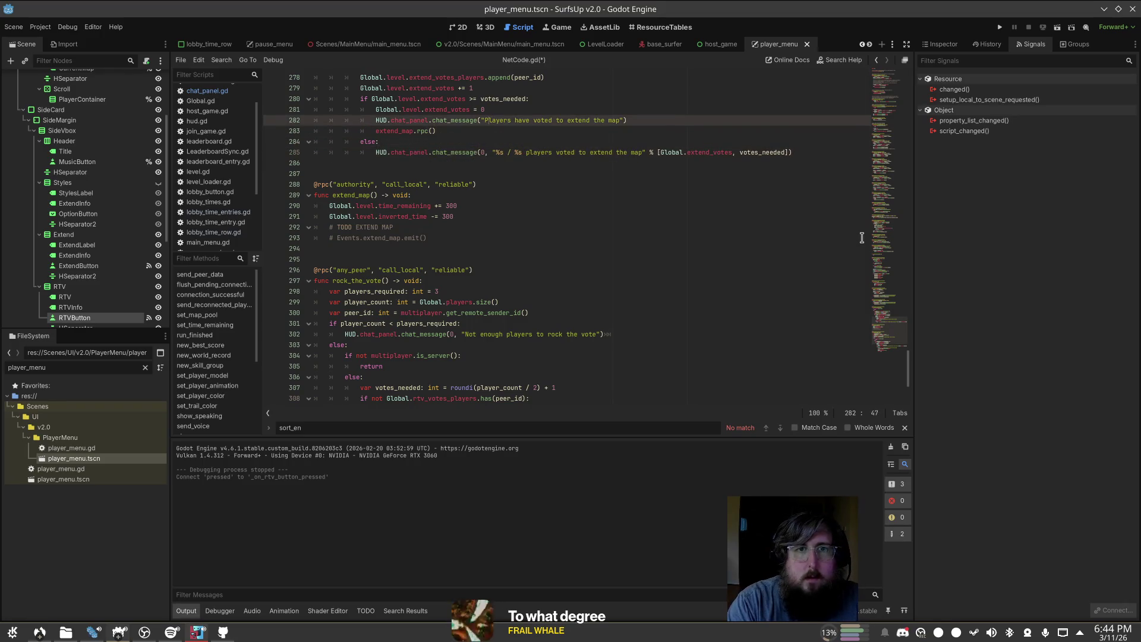
type("0,")
key("ctrl+s")
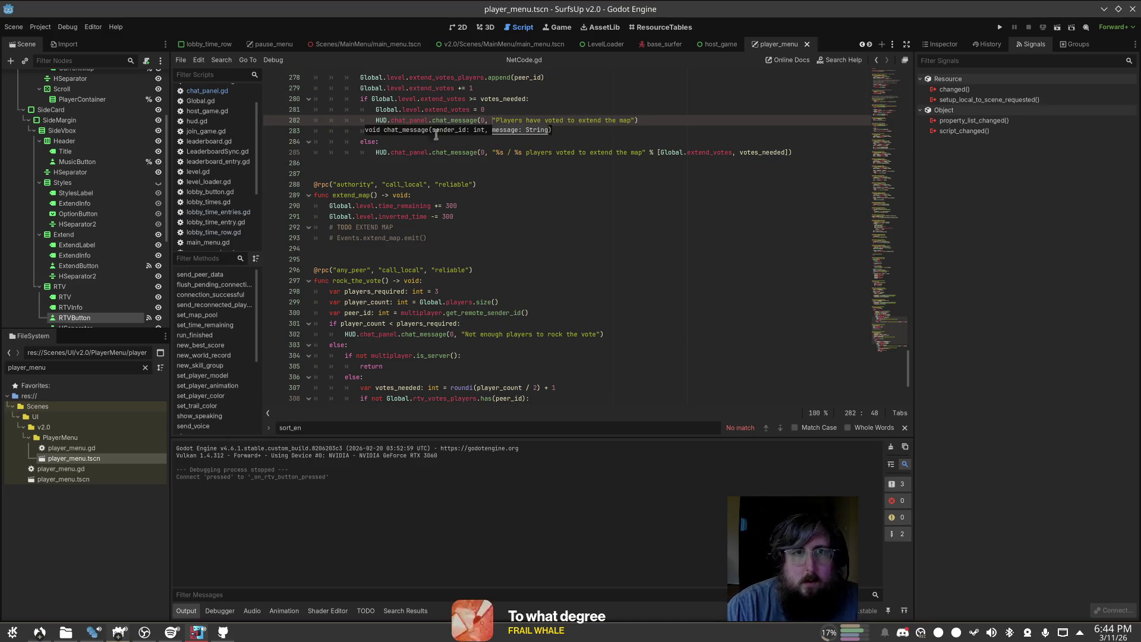
Step: Find the system_message function and delete it
key("ctrl+f")
type("syste")
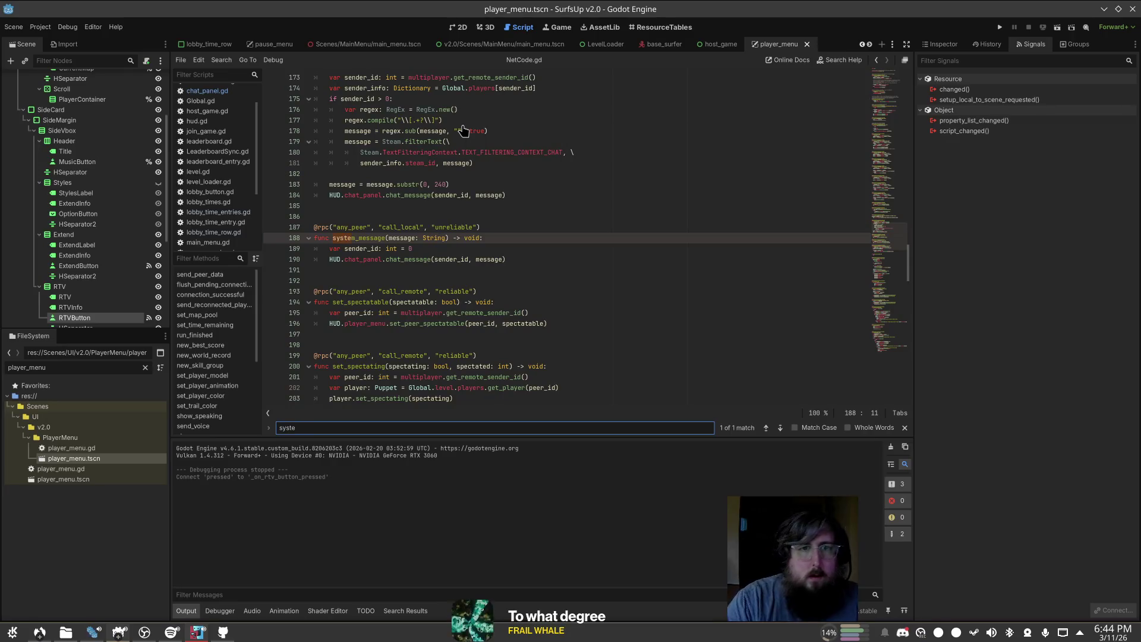
left_click_drag(523, 265, 280, 231)
key("BackSpace")
key("BackSpace")
key("BackSpace")
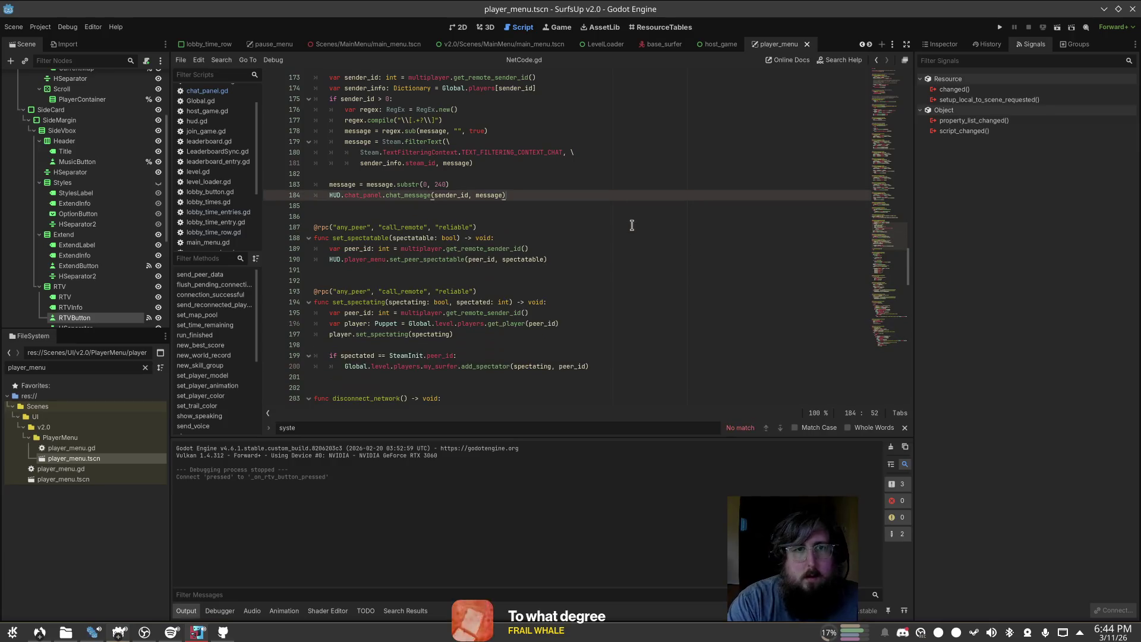
scroll(657, 273, "down", 20)
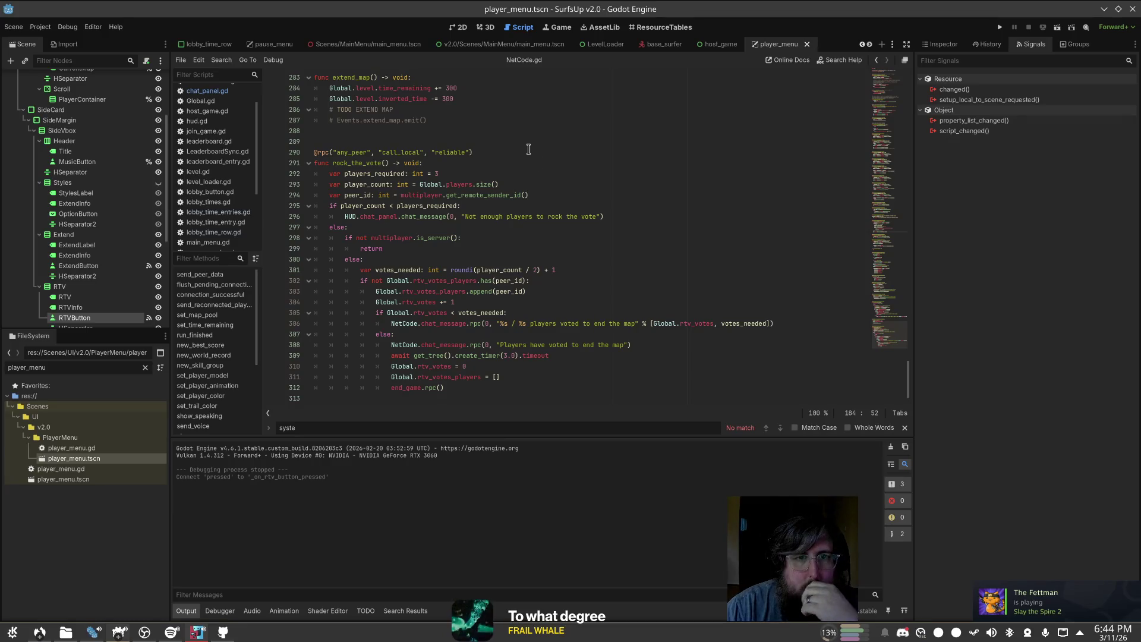
Step: Review the rock_the_vote lines and change line 302's Global. reference to Global.level
left_click(465, 236)
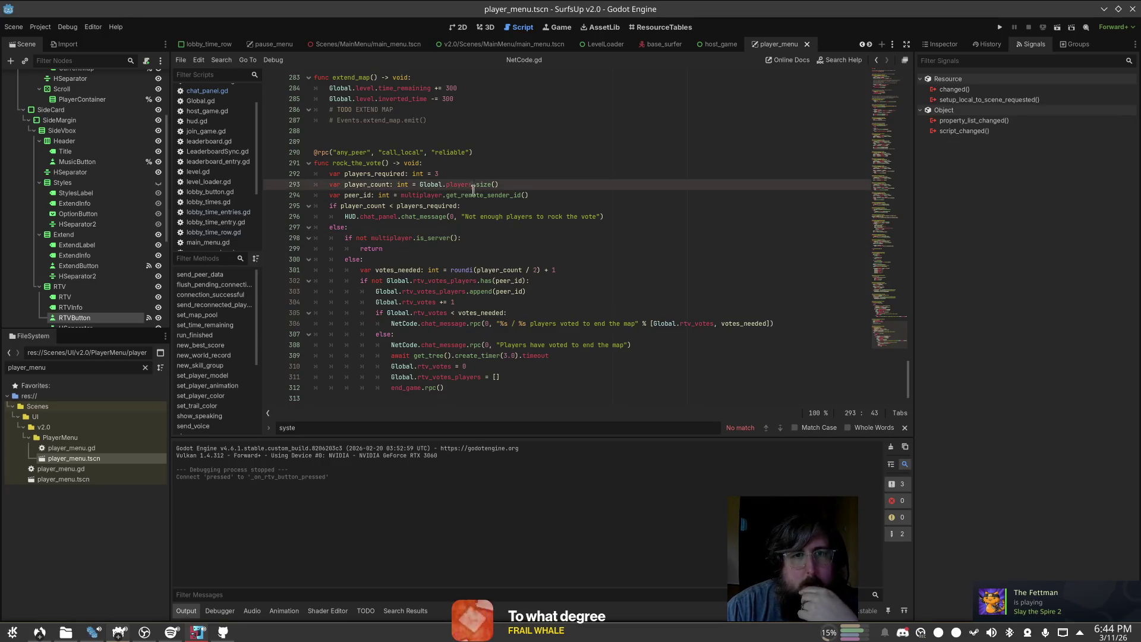
left_click(485, 207)
left_click(486, 270)
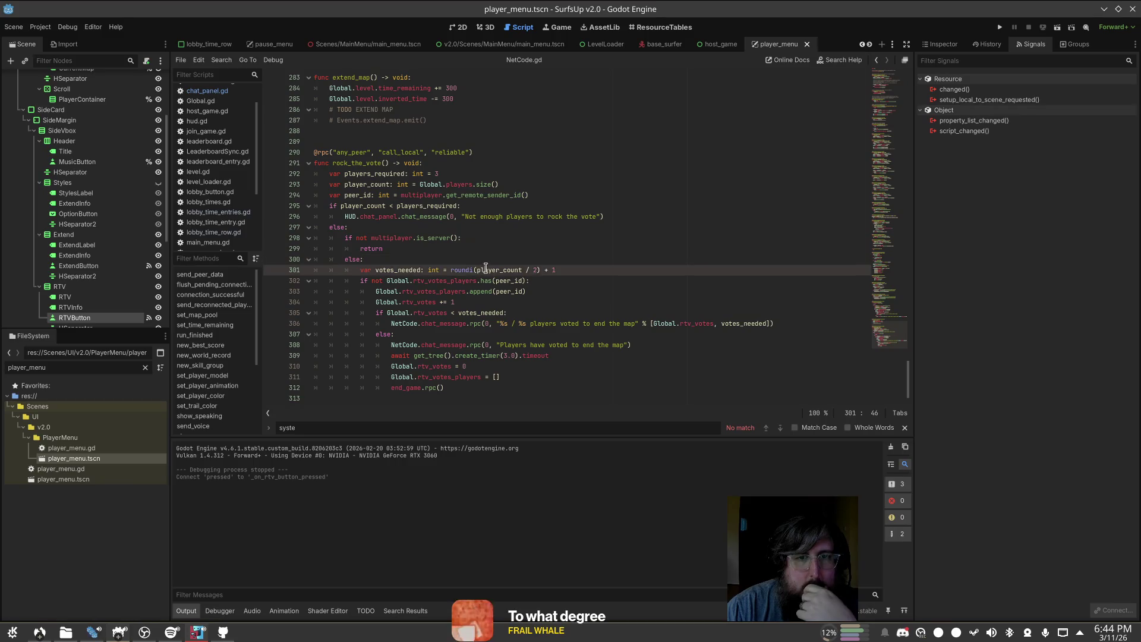
left_click(565, 292)
key("Left")
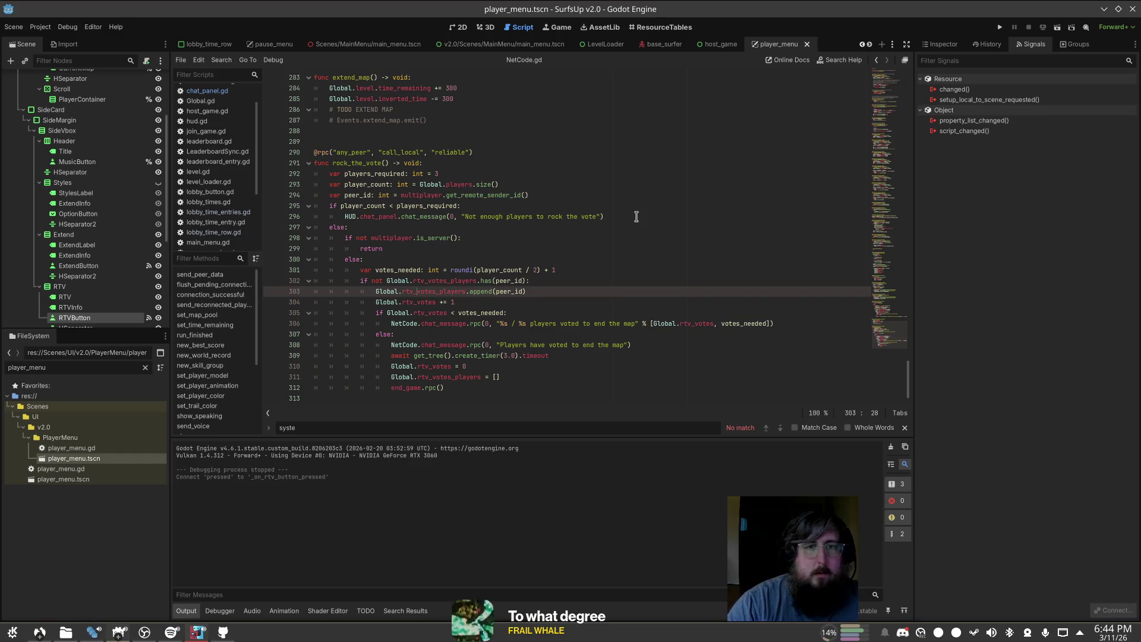
left_click(432, 292)
left_click(414, 283)
type("level.")
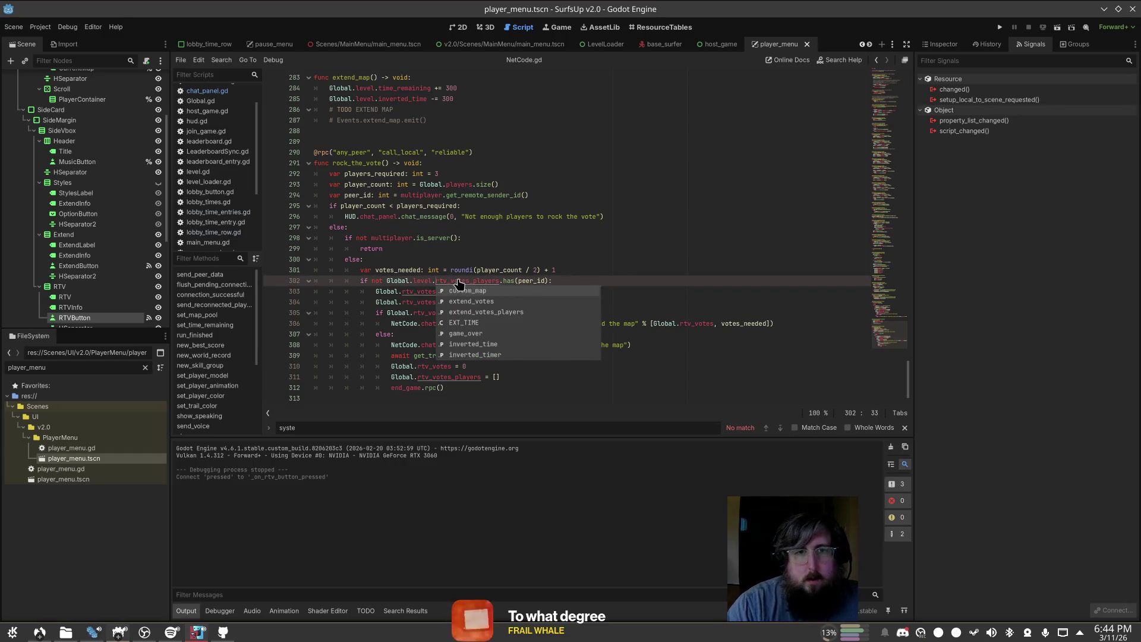
Step: Check rtv_votes_players in level.gd, then make line 303 use Global.level
left_click(458, 280, "ctrl")
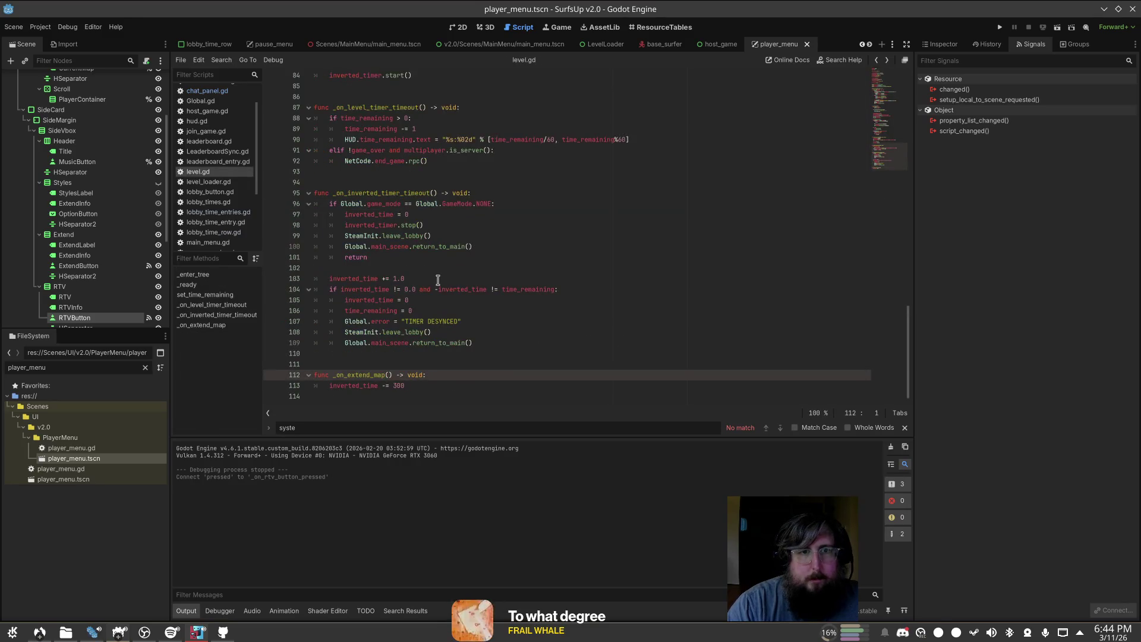
scroll(223, 179, "down", 3)
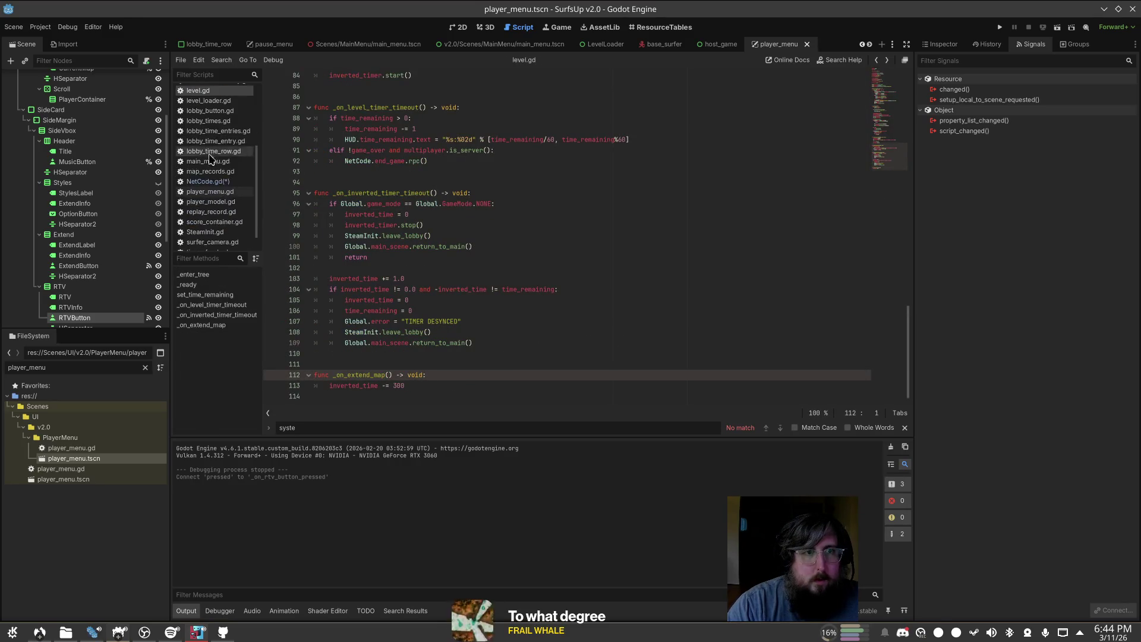
left_click(223, 182)
left_click(402, 291)
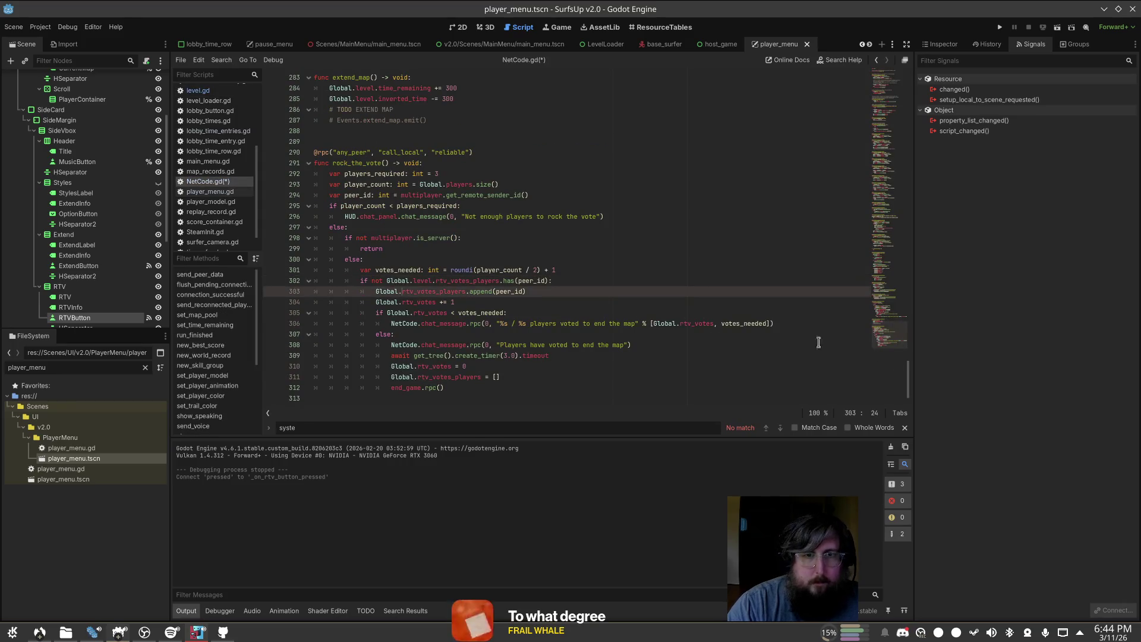
type("level.")
Step: Point the Global references on lines 304 and 305 to Global.level
left_click(664, 187)
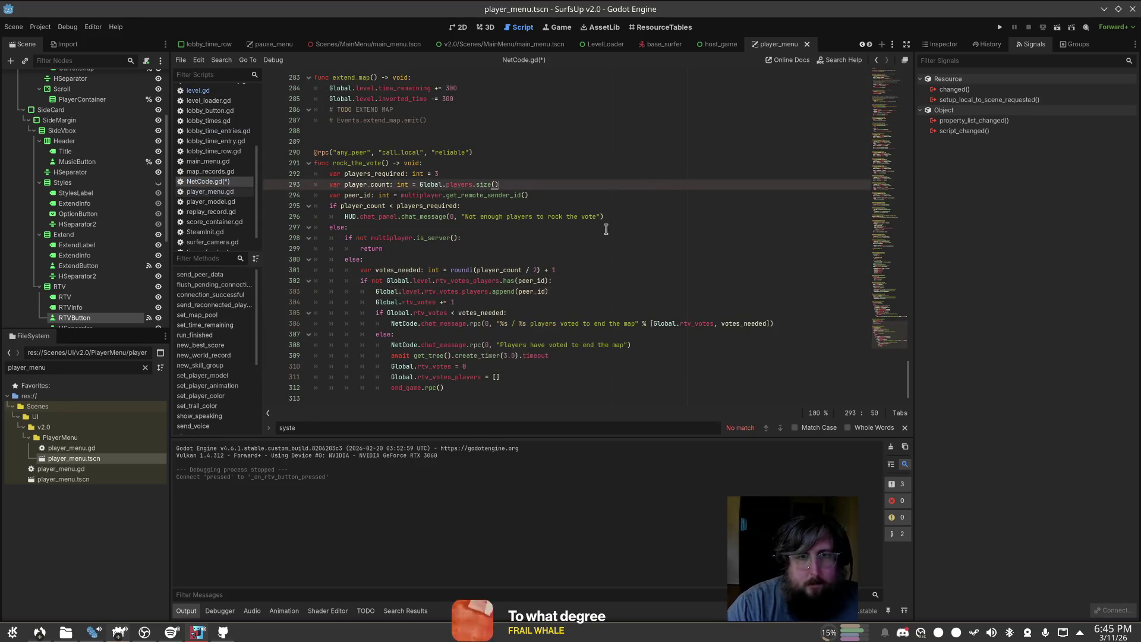
left_click(404, 303)
type("evle")
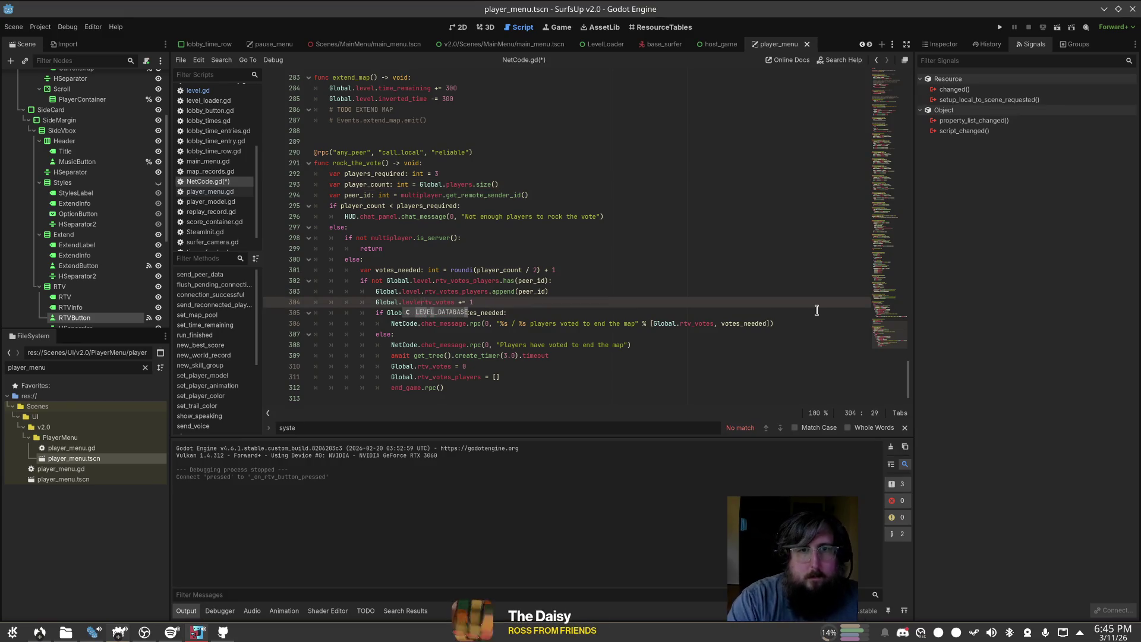
type("vel.")
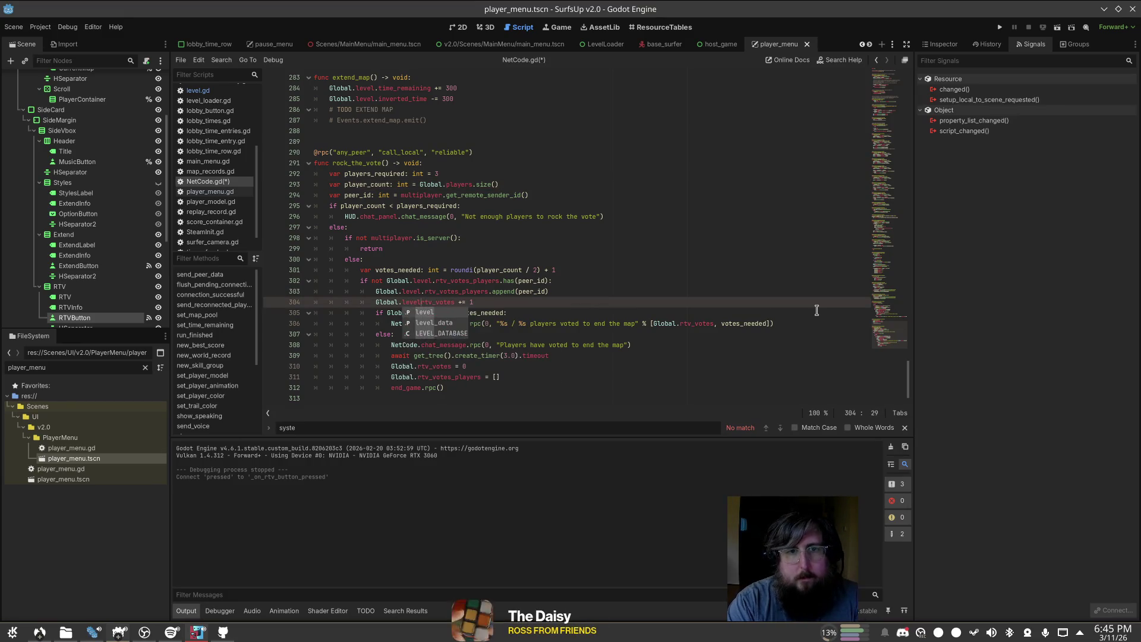
key("Escape")
key("Down")
key("Left")
key("Left")
key("Left")
type("le")
key("Escape")
type("vel.")
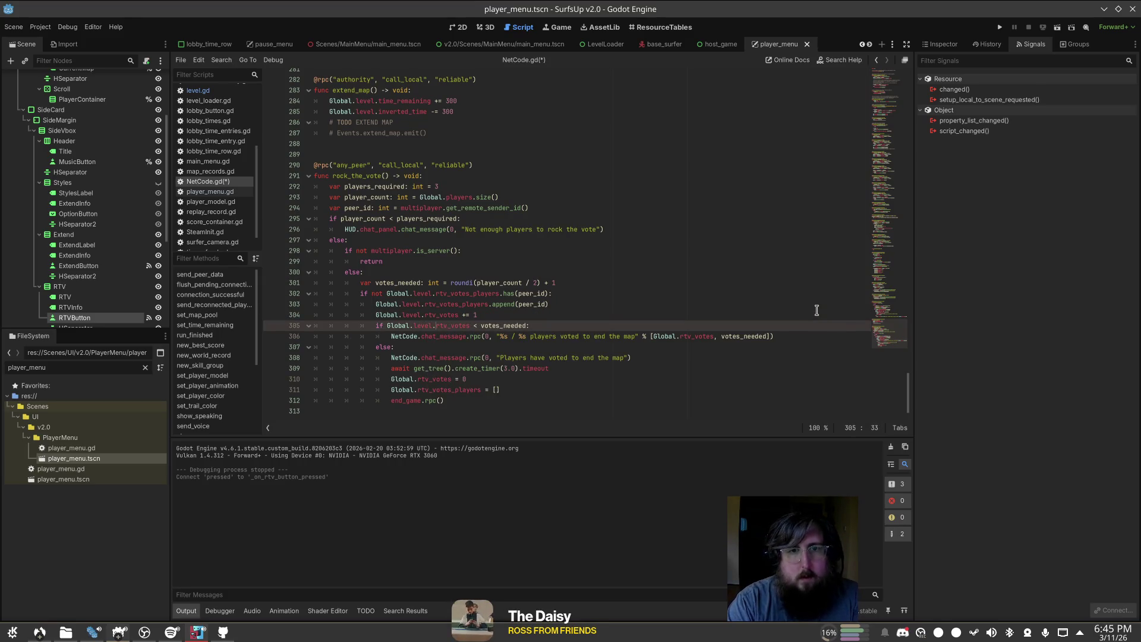
Step: Complete the Global.level references on lines 310 and 311
left_click(520, 356)
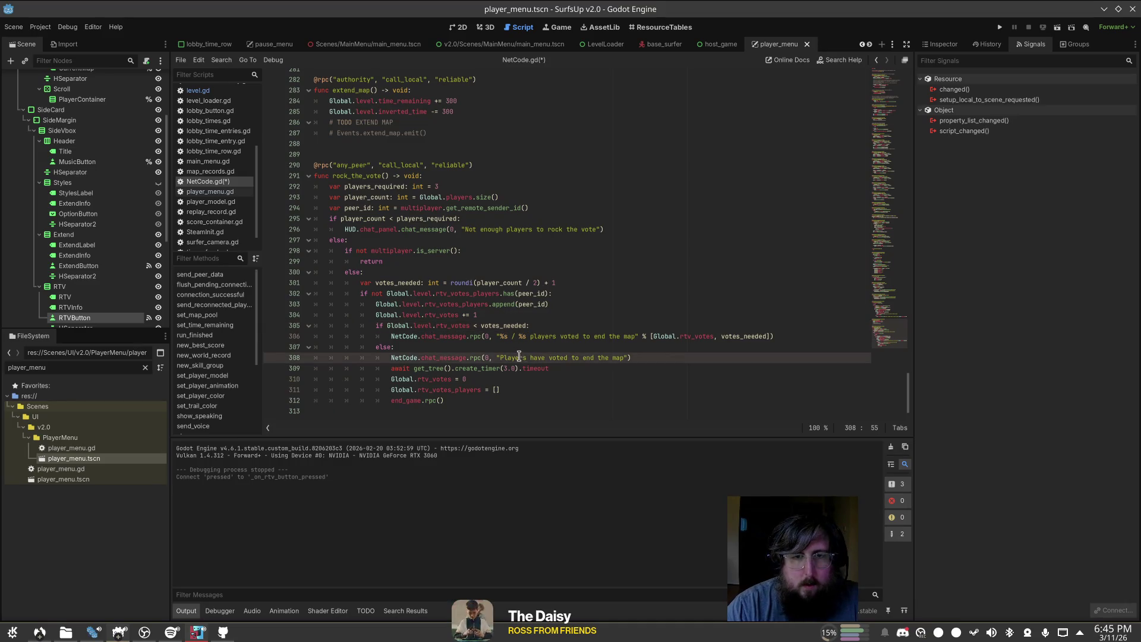
left_click(549, 368)
left_click(595, 379)
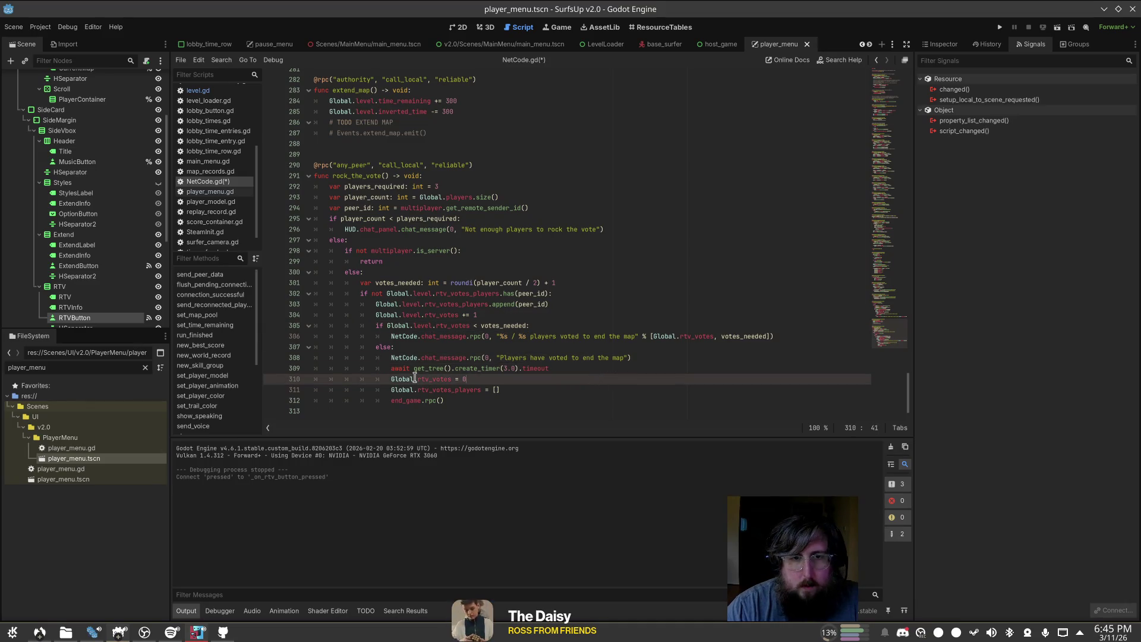
type(".")
key("Escape")
key("Down")
type(".")
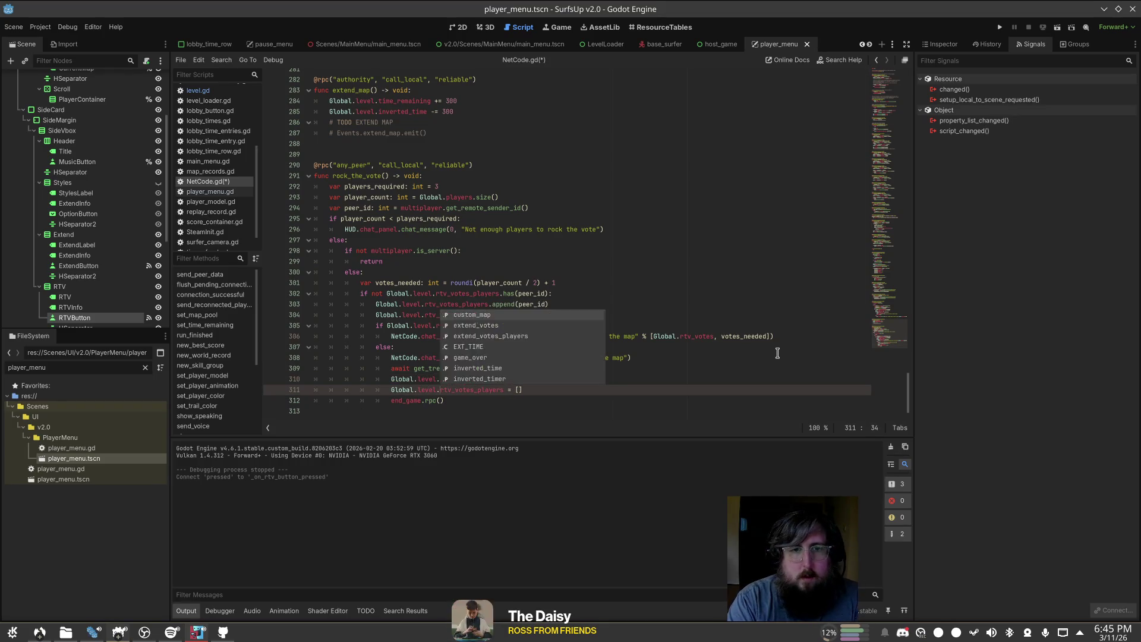
key("Escape")
Step: Correct the comment to '# TODO: OVERTIME' and save NetCode.gd
key("Up")
key("Up")
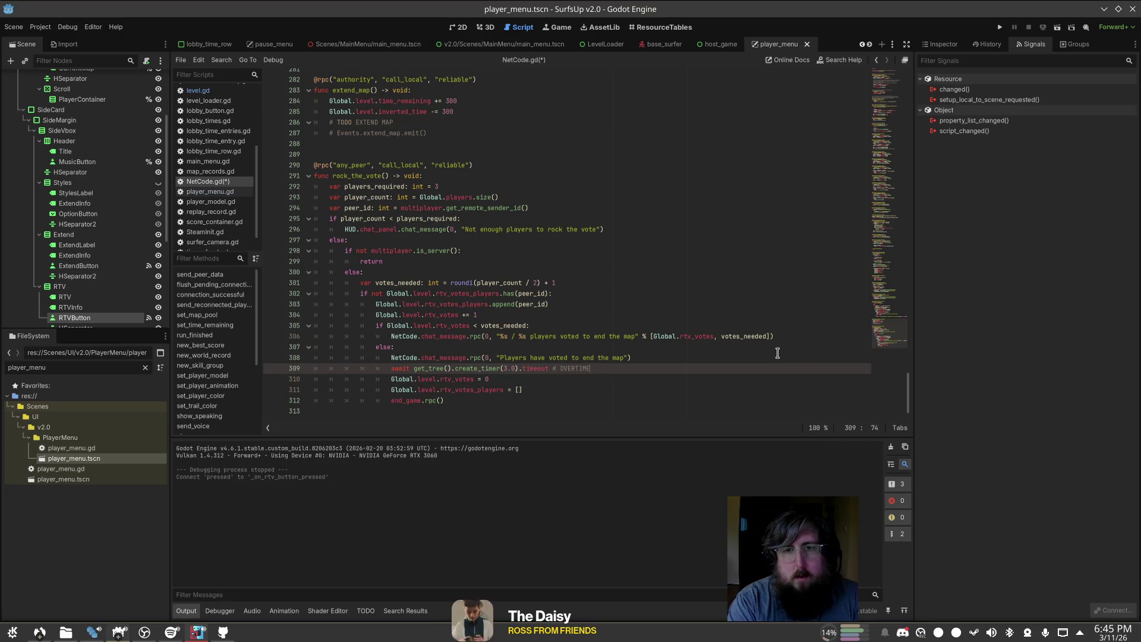
key("ctrl+s")
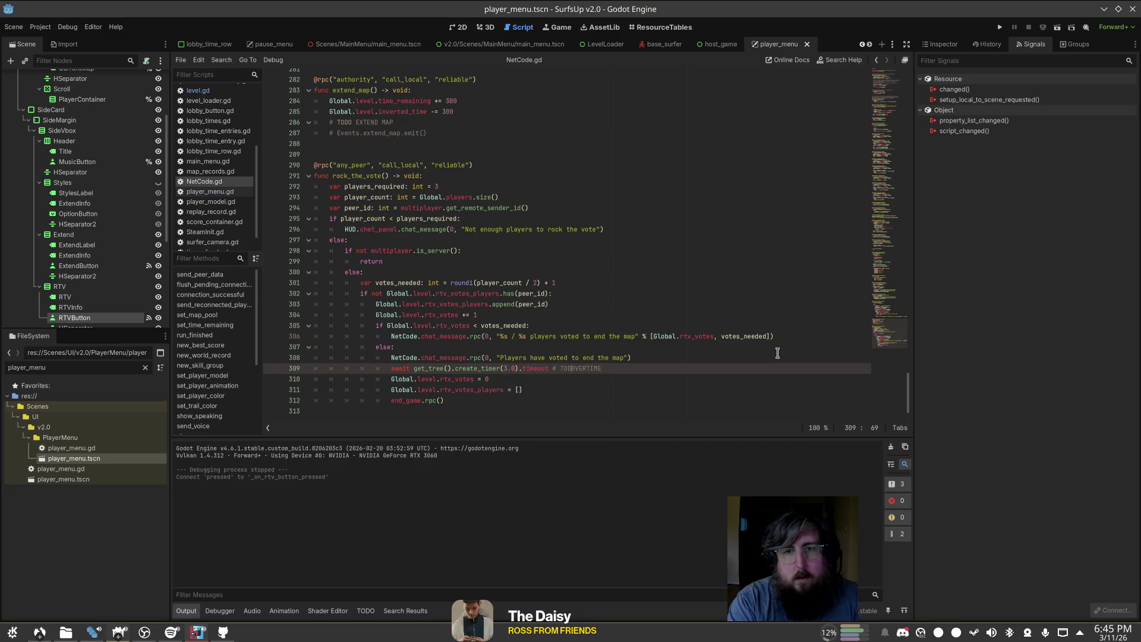
type("O: O")
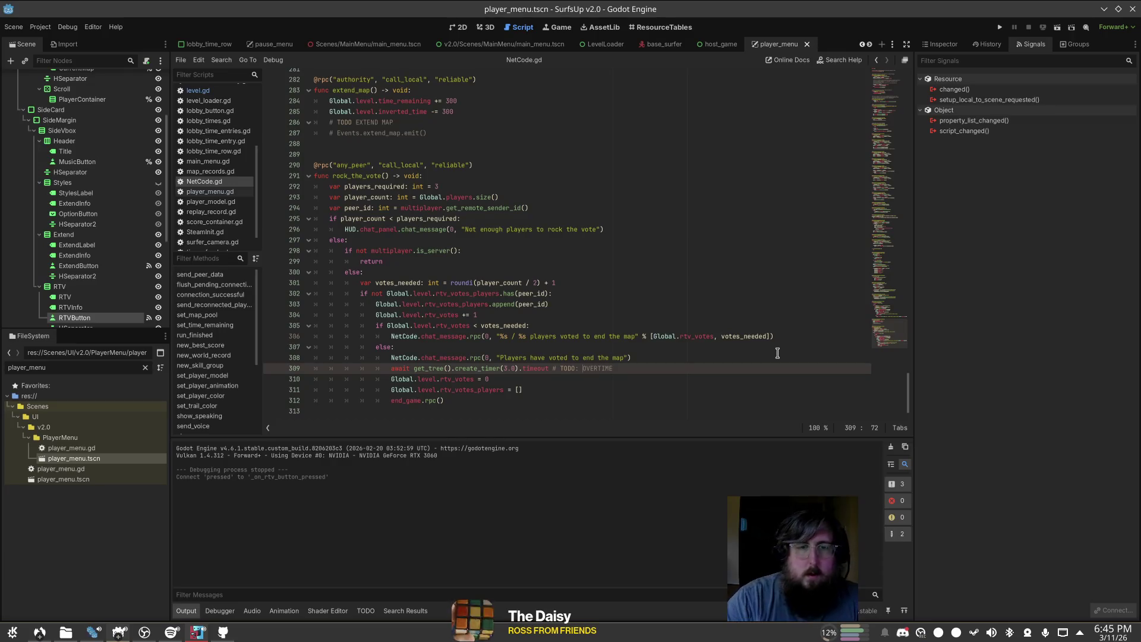
Step: Jump to the end_game function definition in NetCode.gd and inspect it
left_click(416, 400, "ctrl")
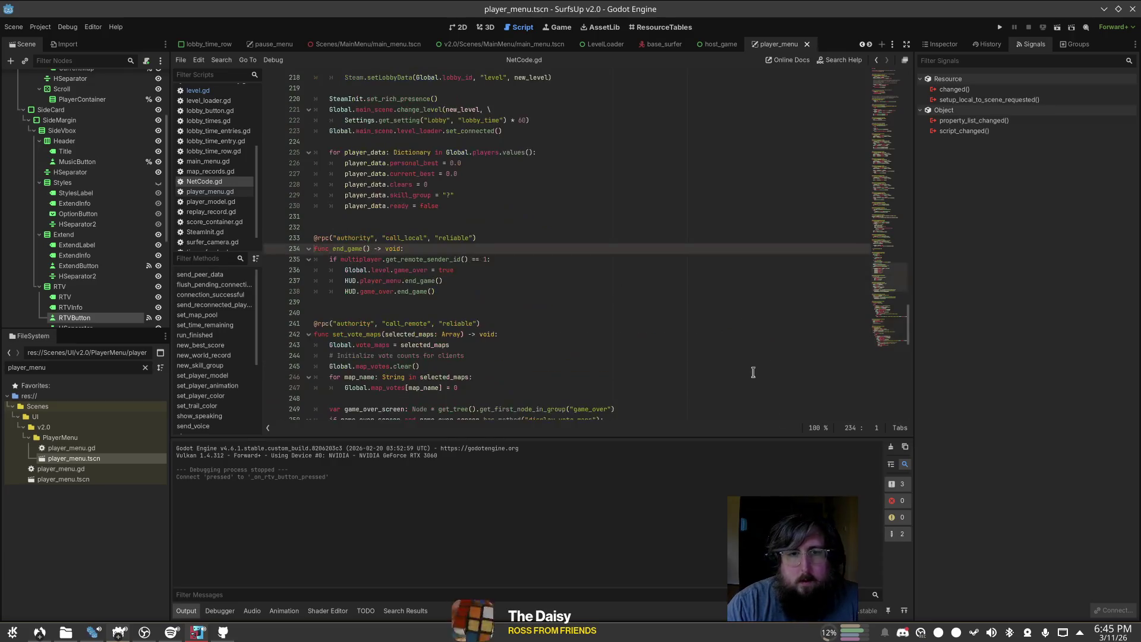
left_click(489, 303)
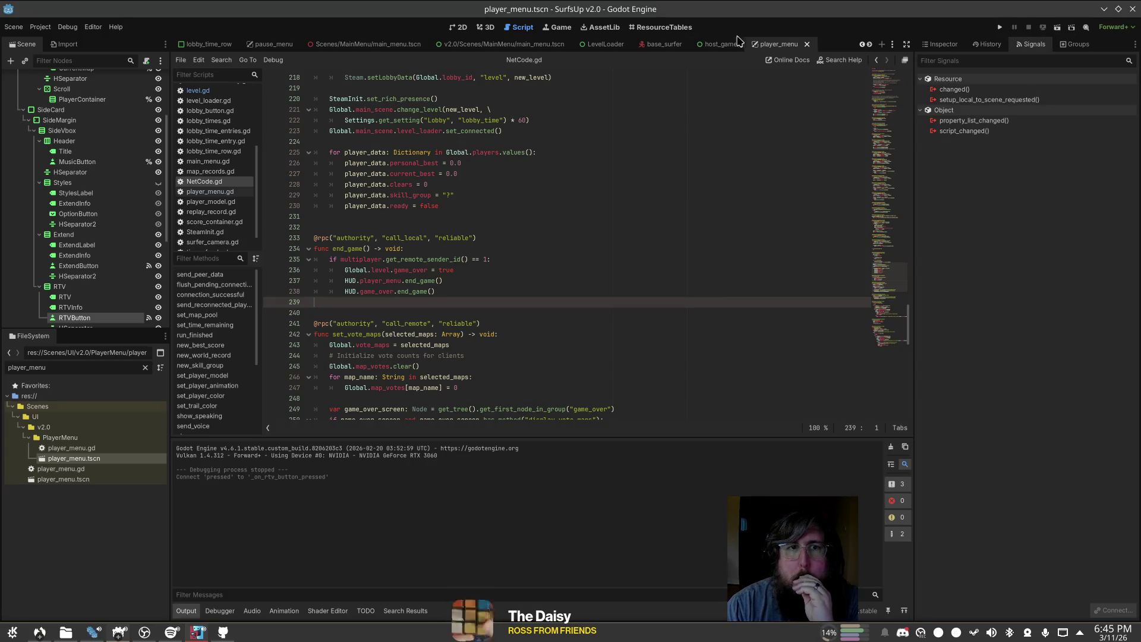
scroll(239, 140, "up", 5)
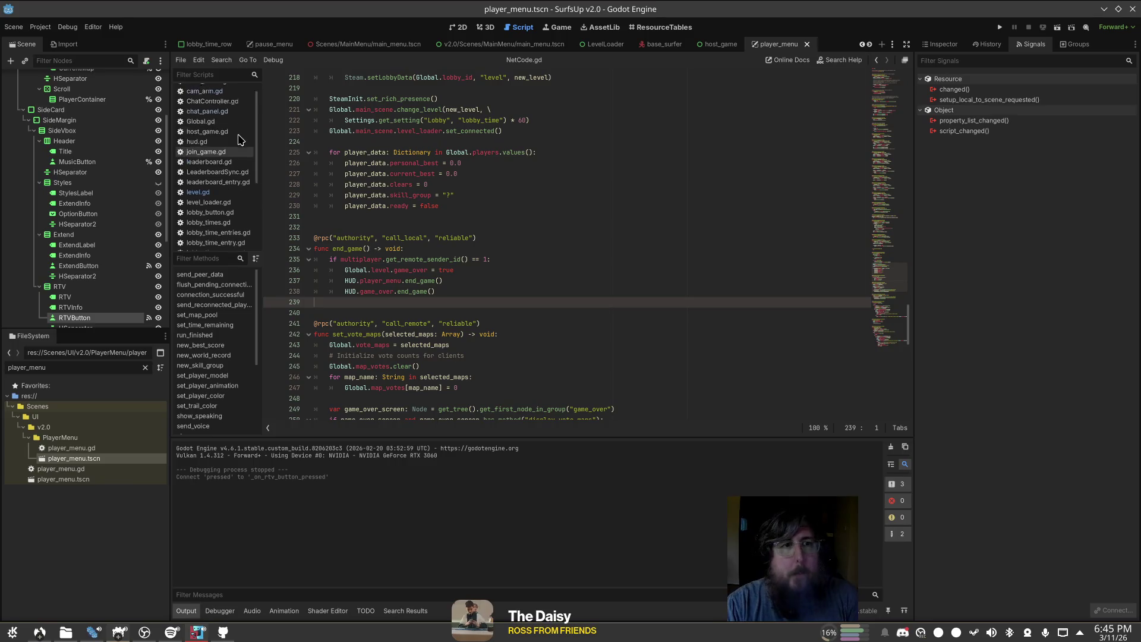
scroll(239, 141, "down", 5)
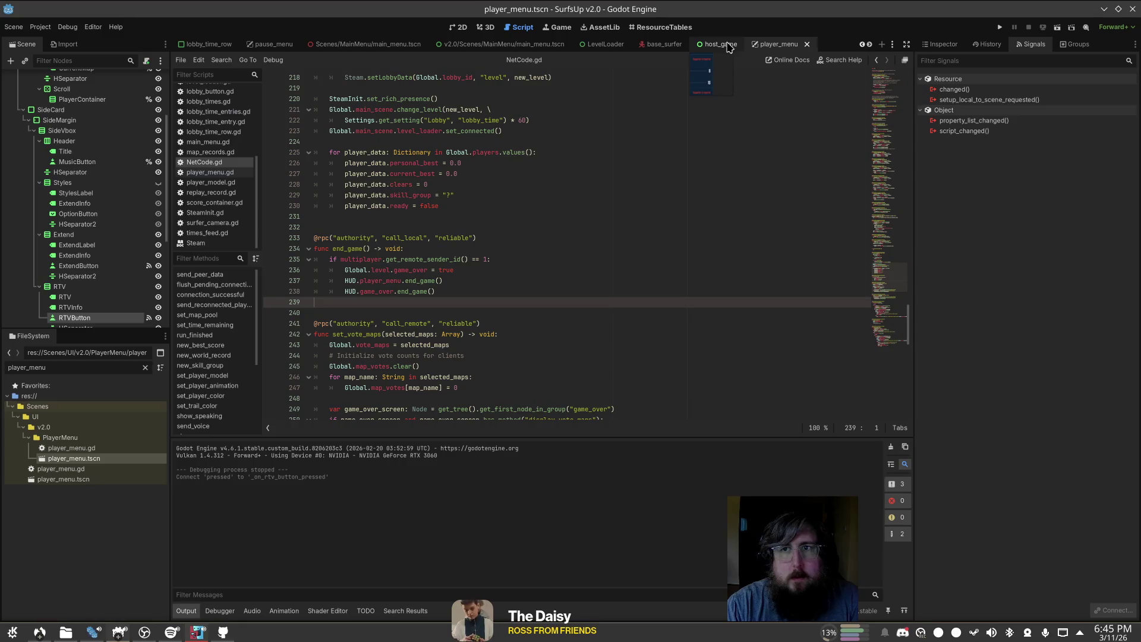
Step: Replace pass in player_menu.gd's _on_rtv_button_pressed with NetCode.rock_the_vote(), then run the project with F5
left_click(210, 171)
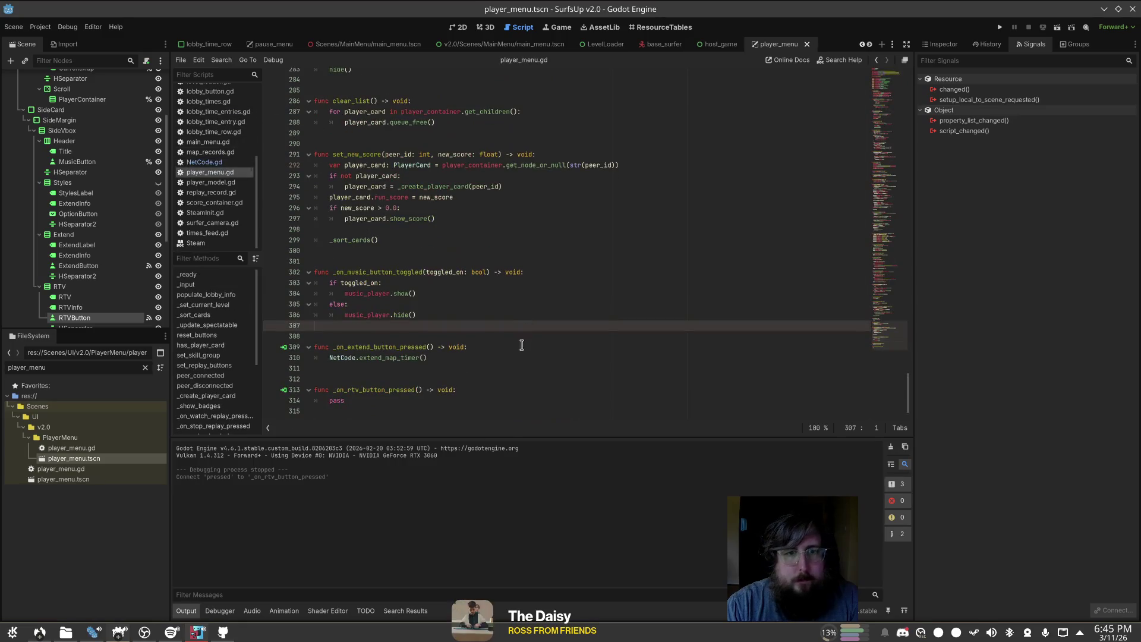
left_click(456, 416)
key("Up")
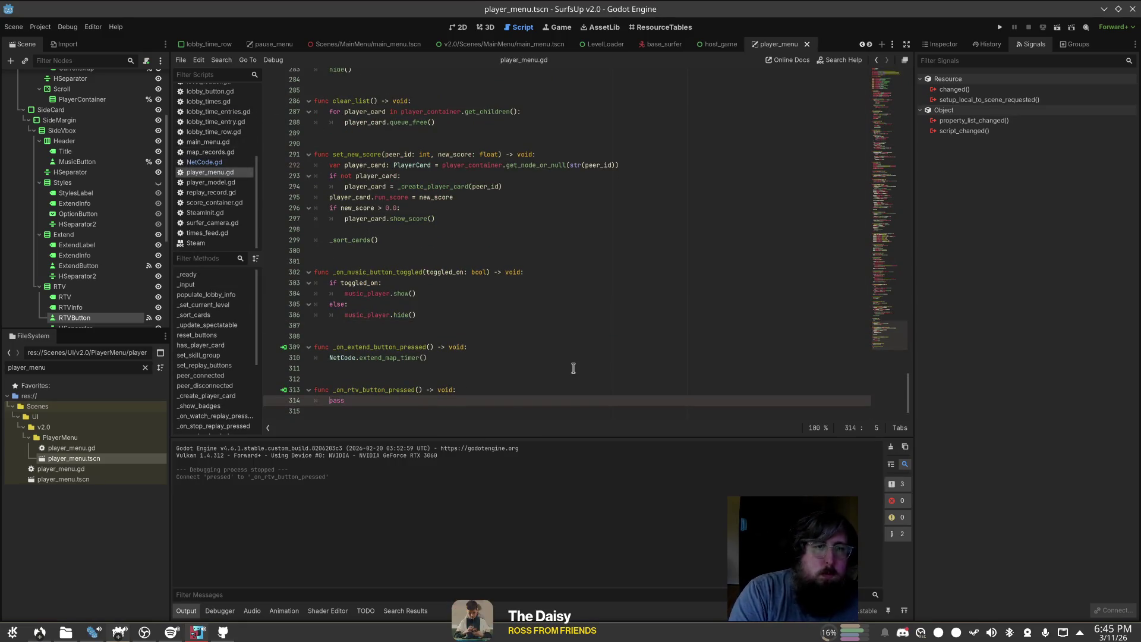
type("NetCode.rock_the_vote()")
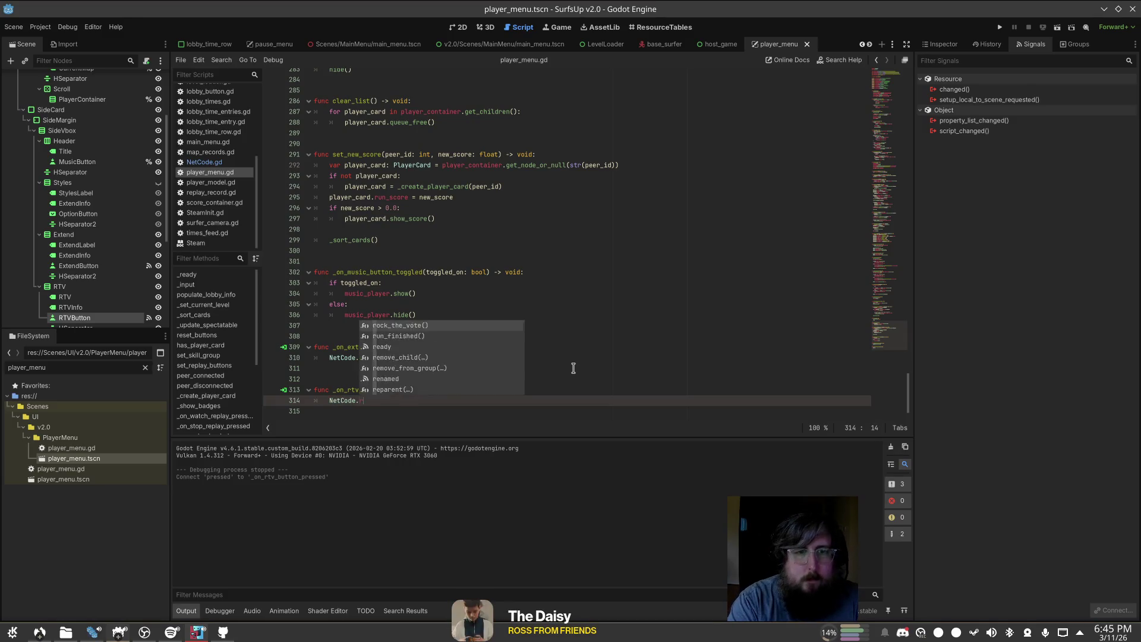
key("F5")
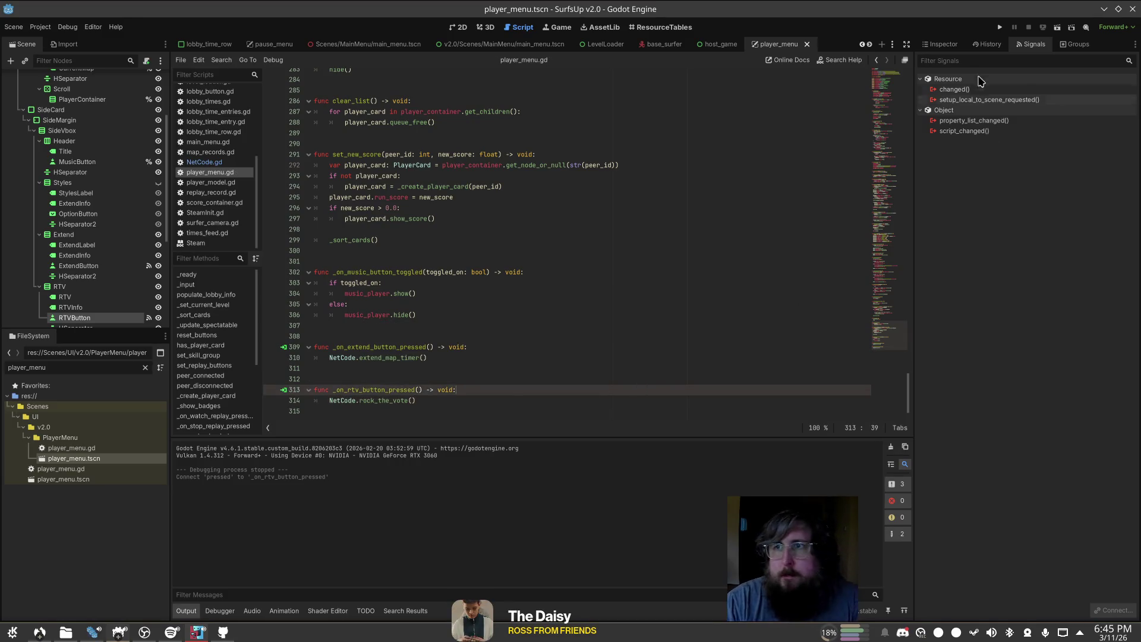
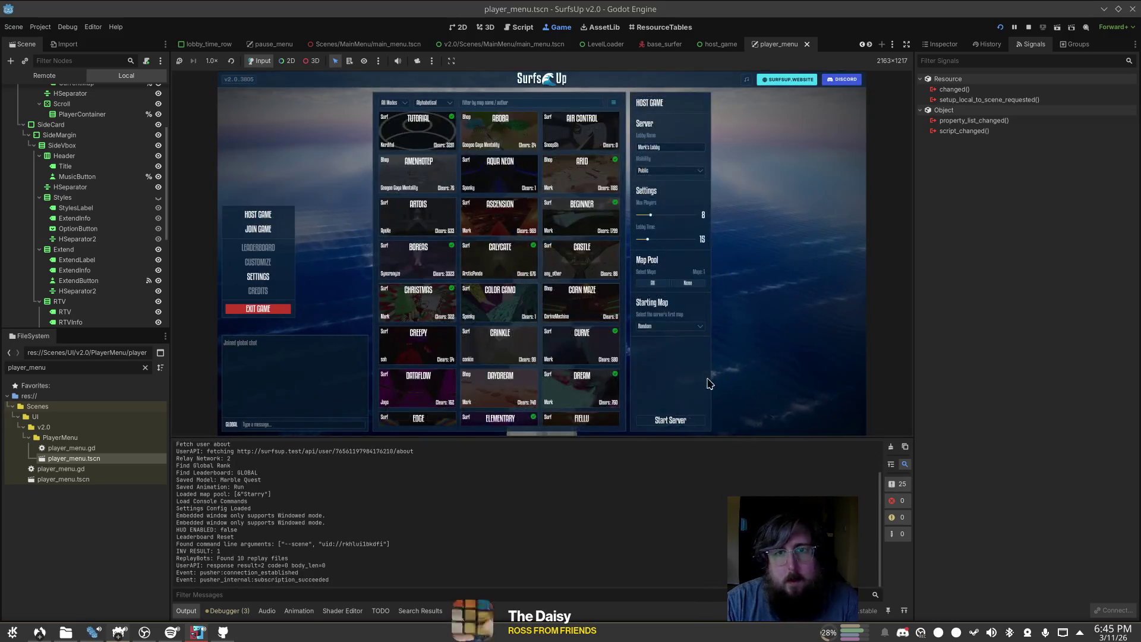
Step: Host a server on the Starry map, try Rock the Vote, and start watching the replay
left_click(672, 420)
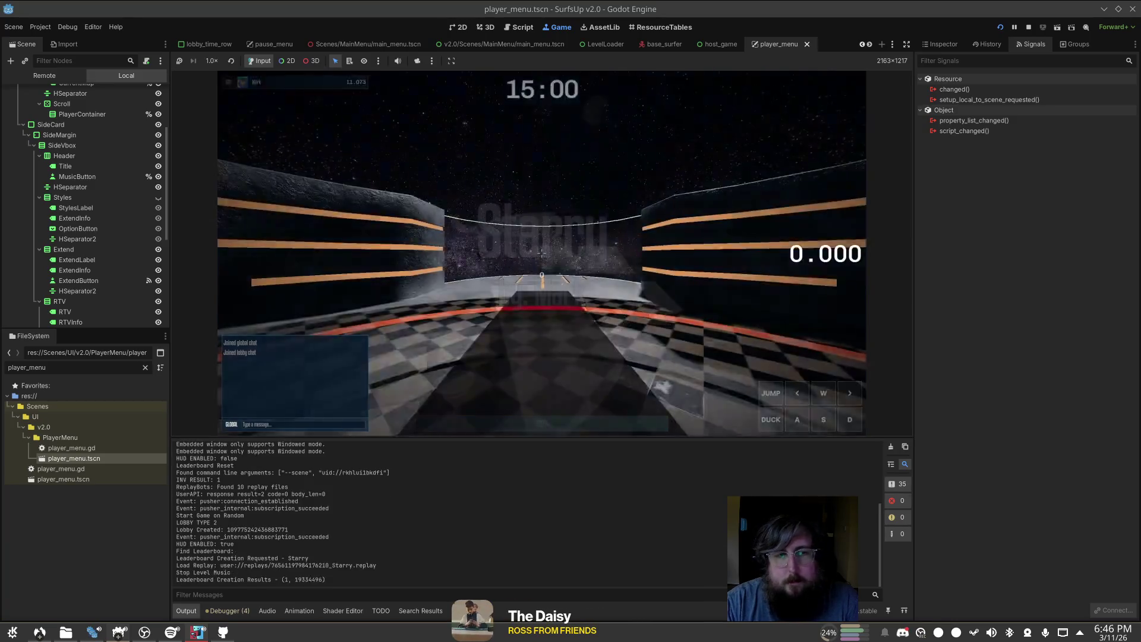
key("Tab")
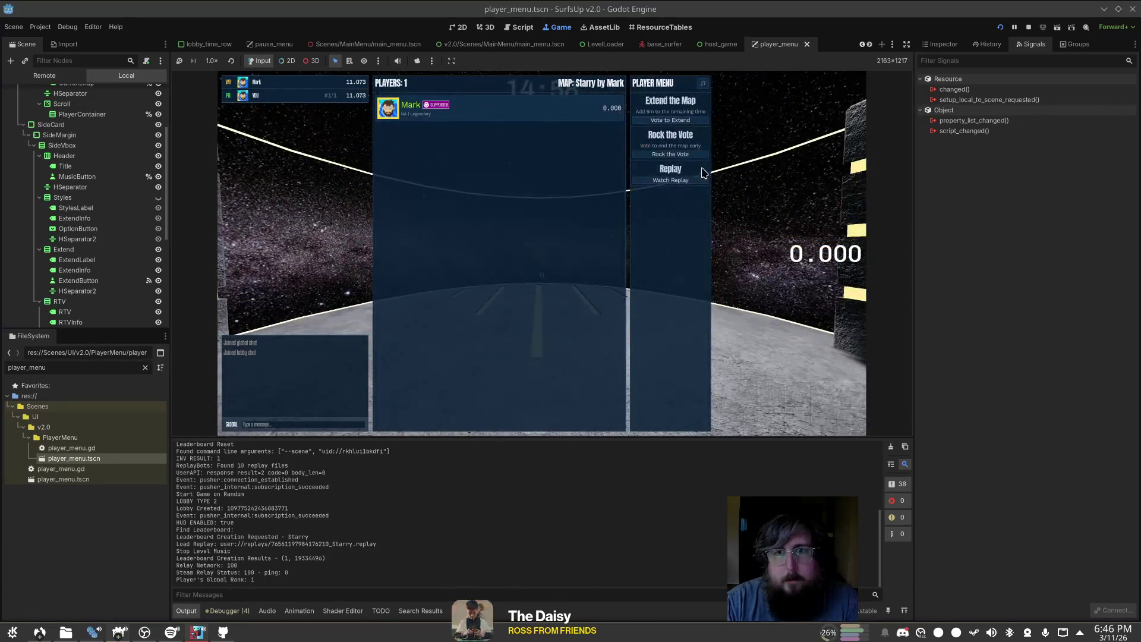
left_click(687, 156)
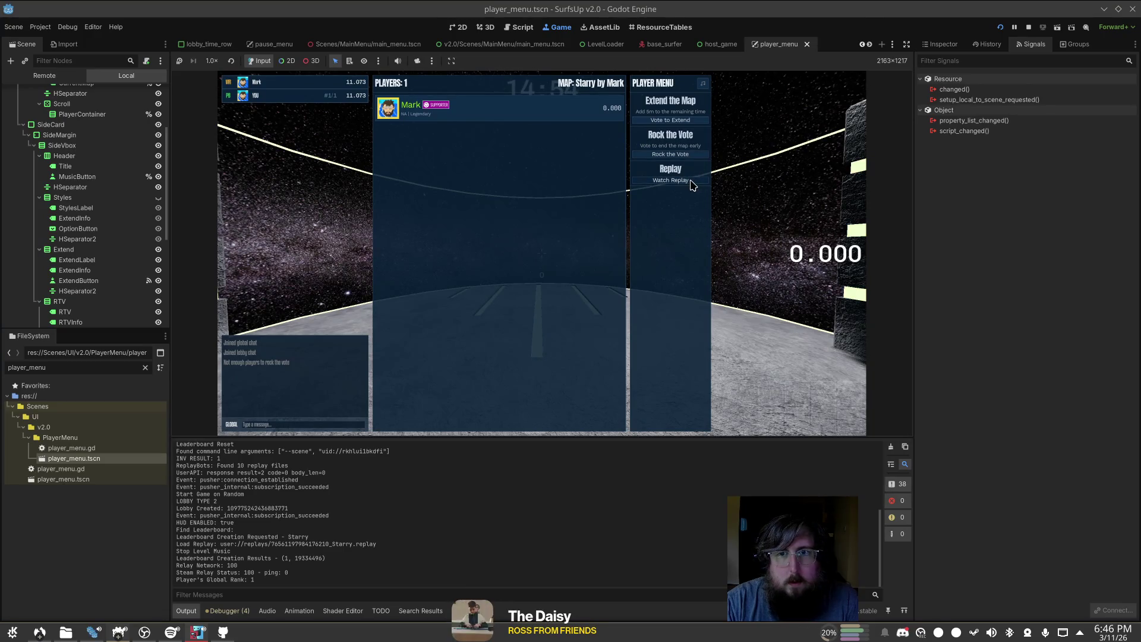
left_click(670, 180)
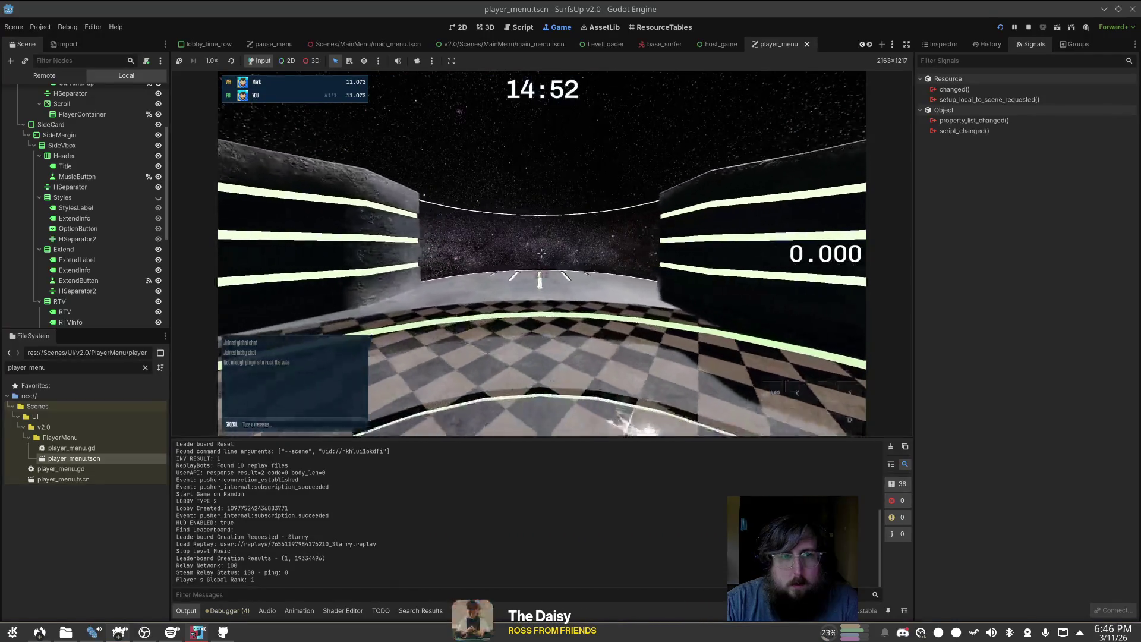
Step: Pause the game and open the game's user data folder from the Project menu
key("Escape")
left_click(41, 27)
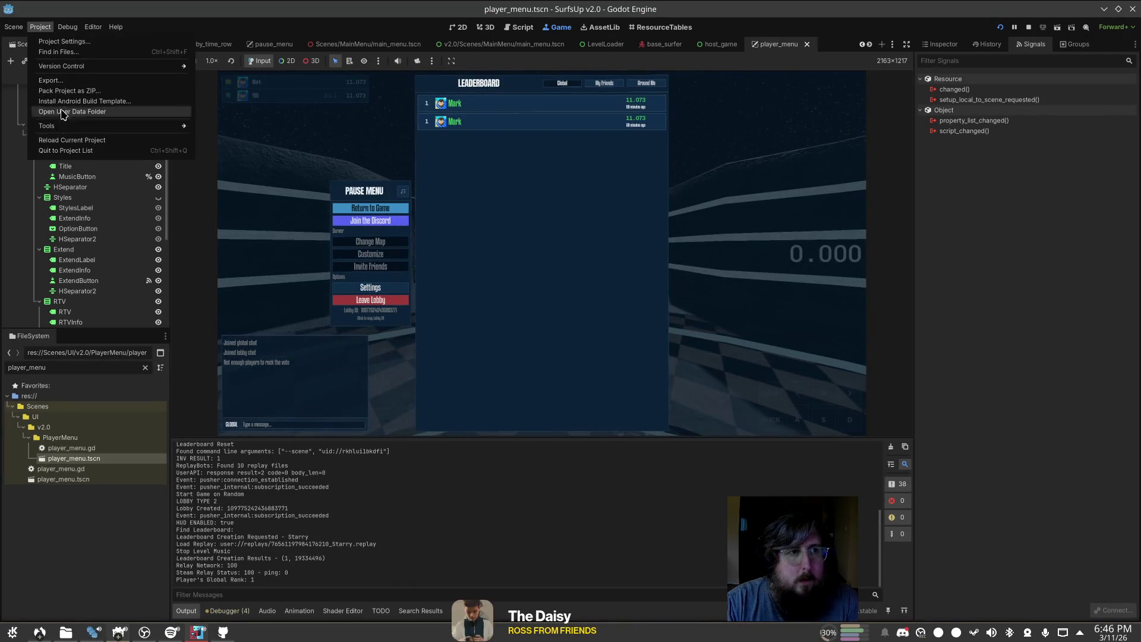
left_click(82, 112)
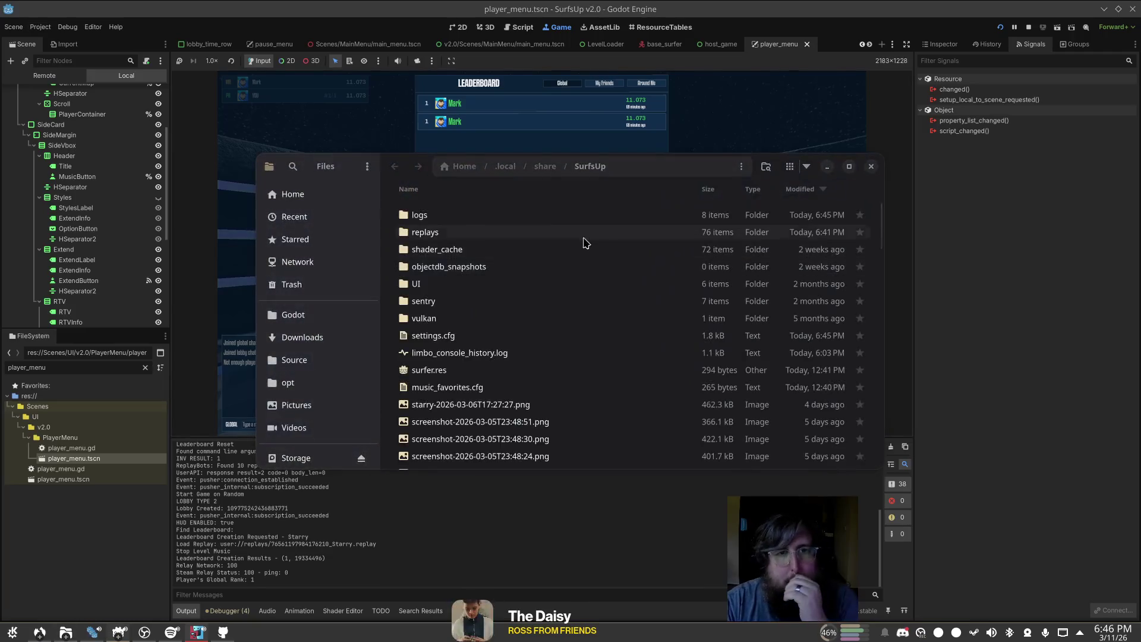
Step: In the replays folder, compare 89.7 kB Starry_temp.replay with 0-byte Starry.replay, then open the temp file
double_click(552, 232)
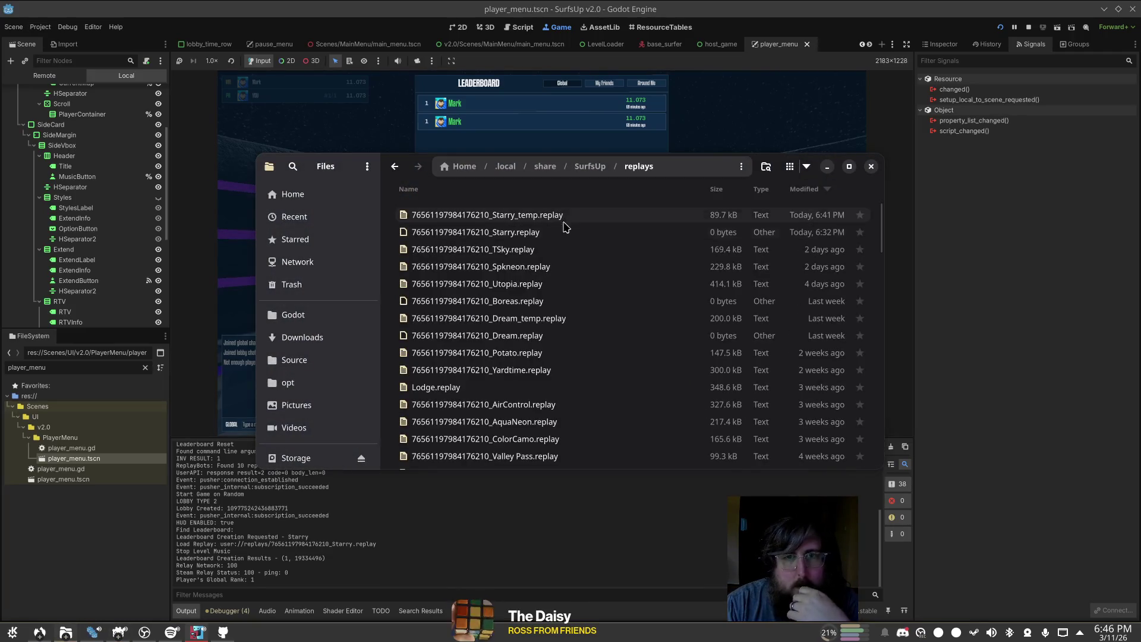
left_click(561, 218)
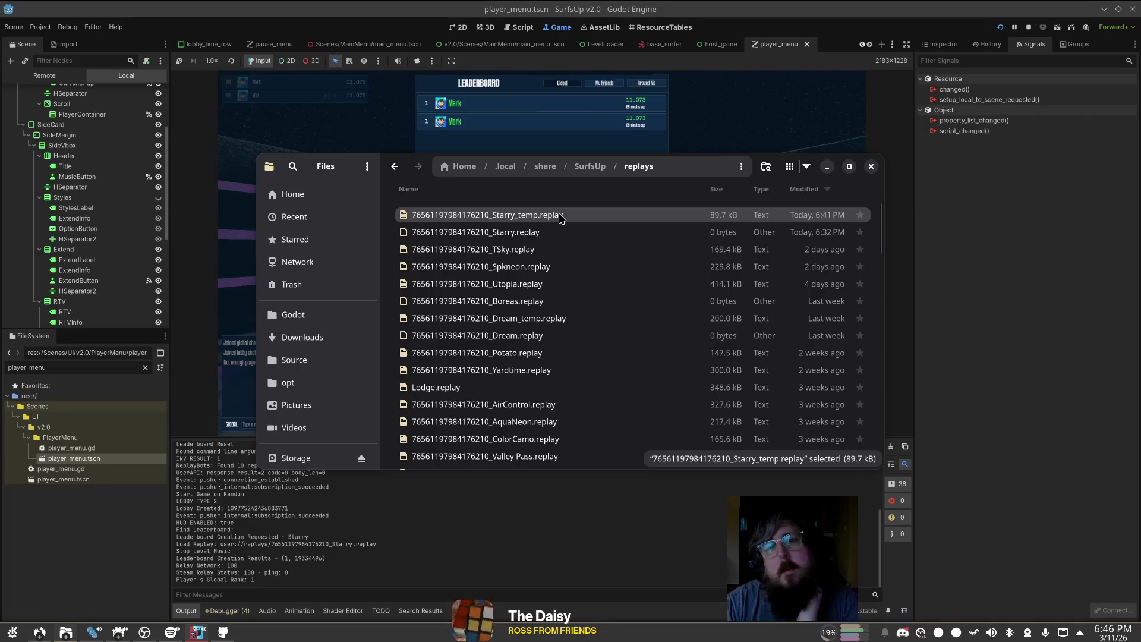
left_click(564, 227)
left_click(562, 222)
double_click(563, 221)
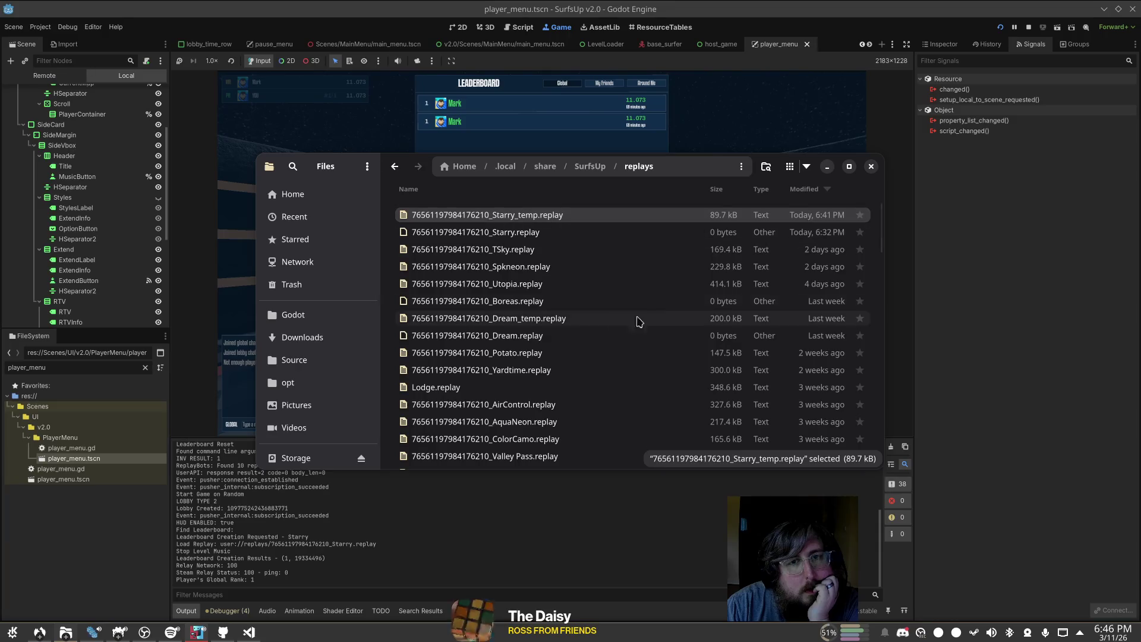
Step: Check the end of Starry_temp.replay's 1,000+ lines, close VS Code, and return to the Steamworks leaderboards
mouse_move(892, 148)
left_mouse_down()
mouse_move(937, 535)
mouse_move(929, 479)
mouse_move(927, 517)
left_mouse_up()
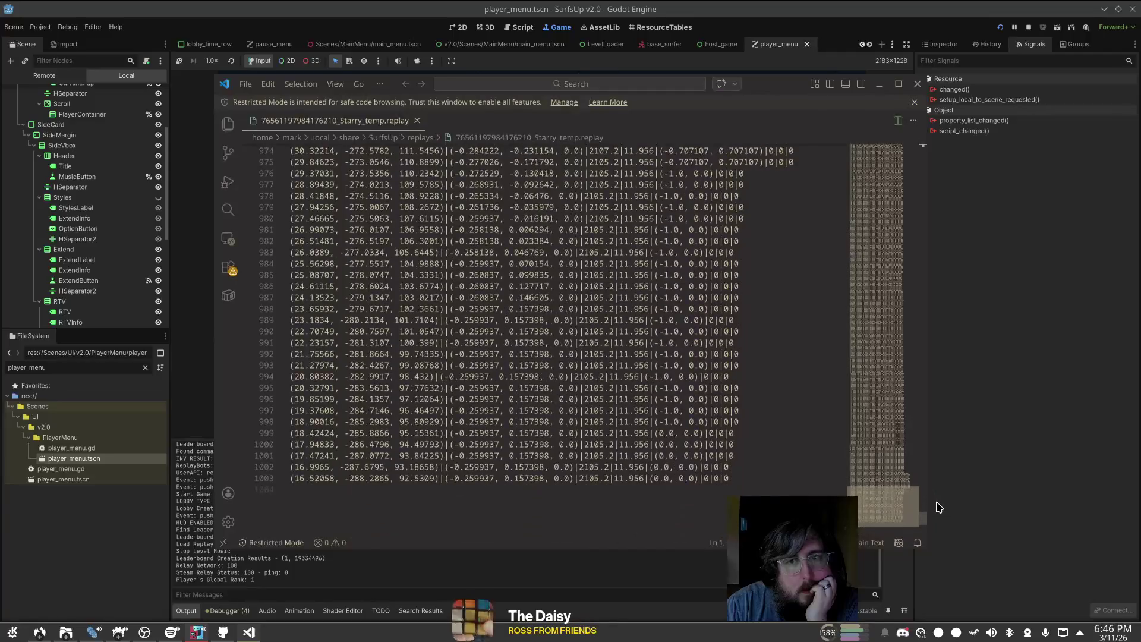
left_click(918, 83)
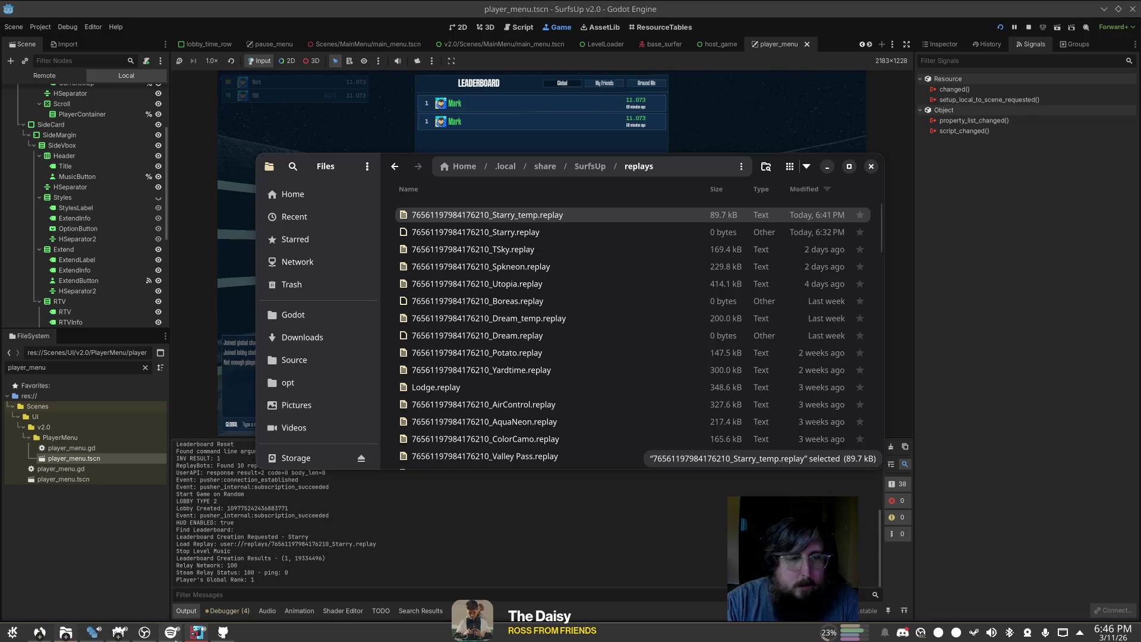
left_click(37, 634)
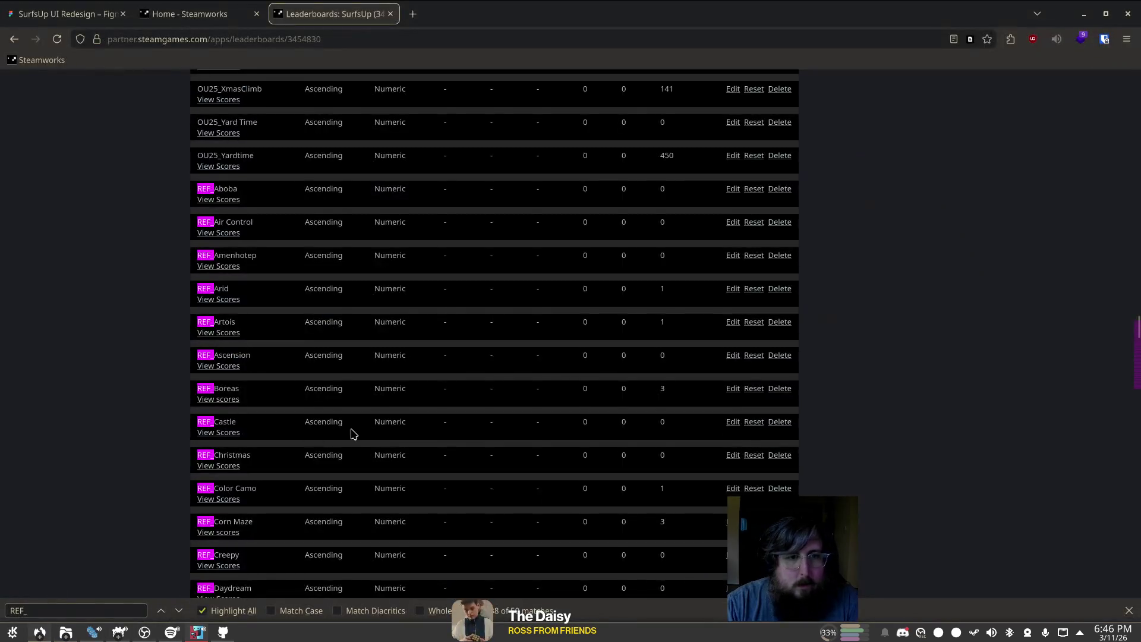
Step: Search the leaderboard page for 'starry' and step to the REF_Starry leaderboard
key("ctrl+f")
type("starry")
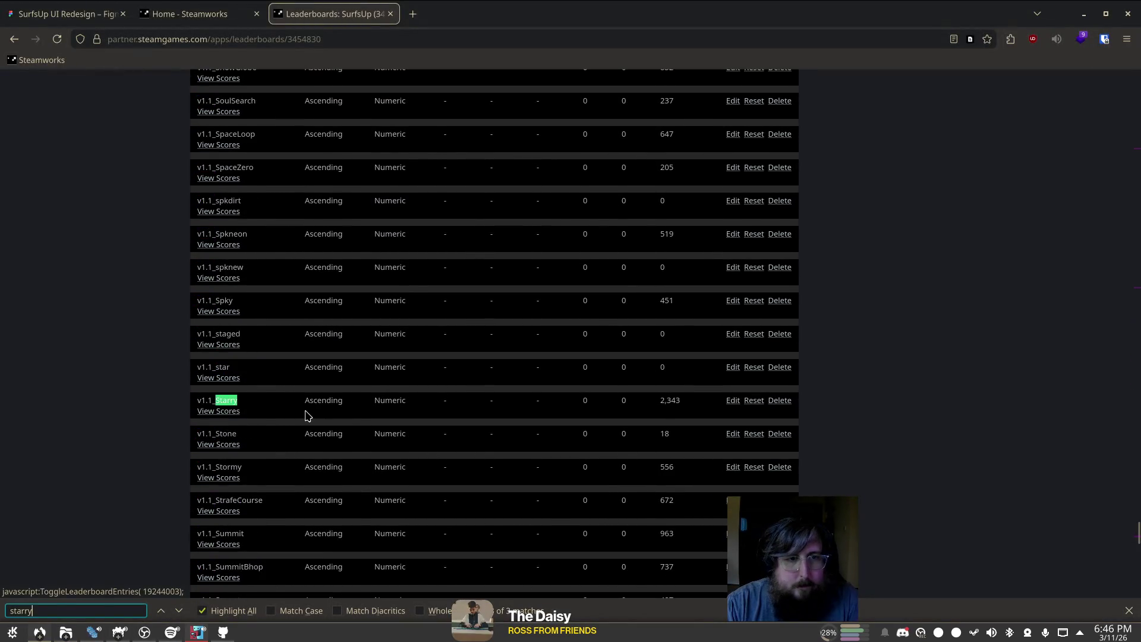
key("BackSpace")
key("BackSpace")
key("BackSpace")
type("rry")
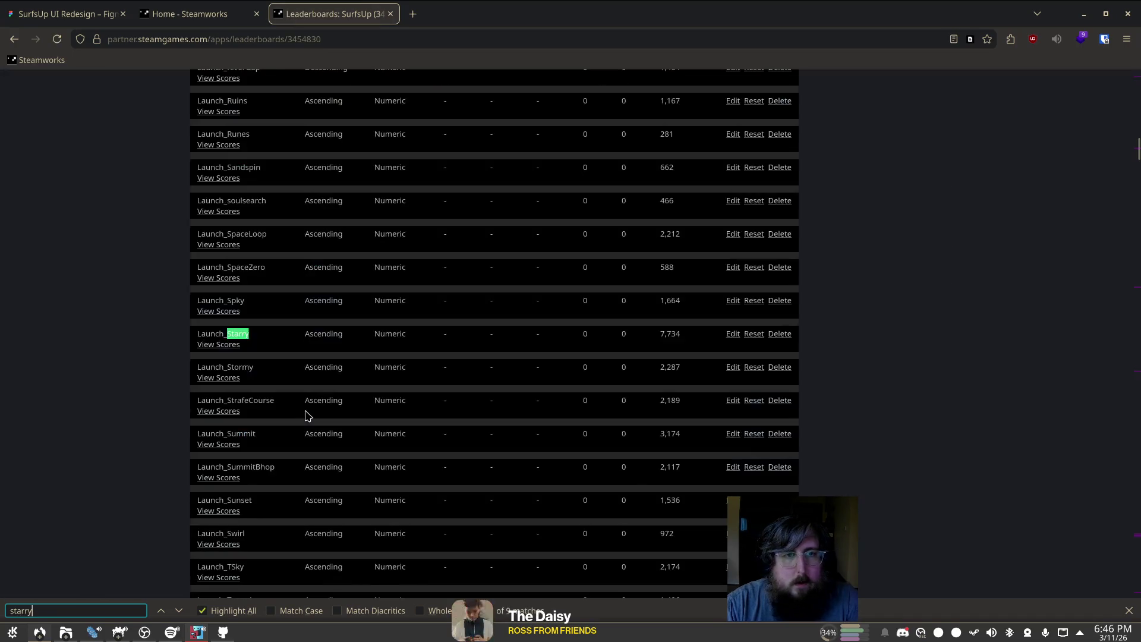
left_click(270, 359)
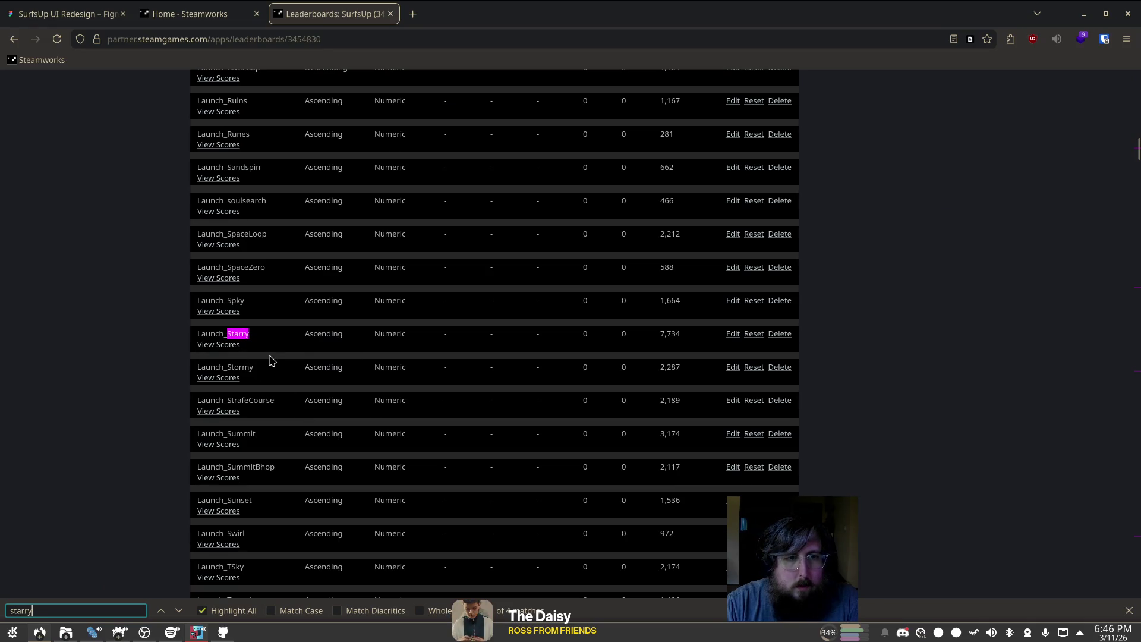
key("Return")
key("Return")
key("Return")
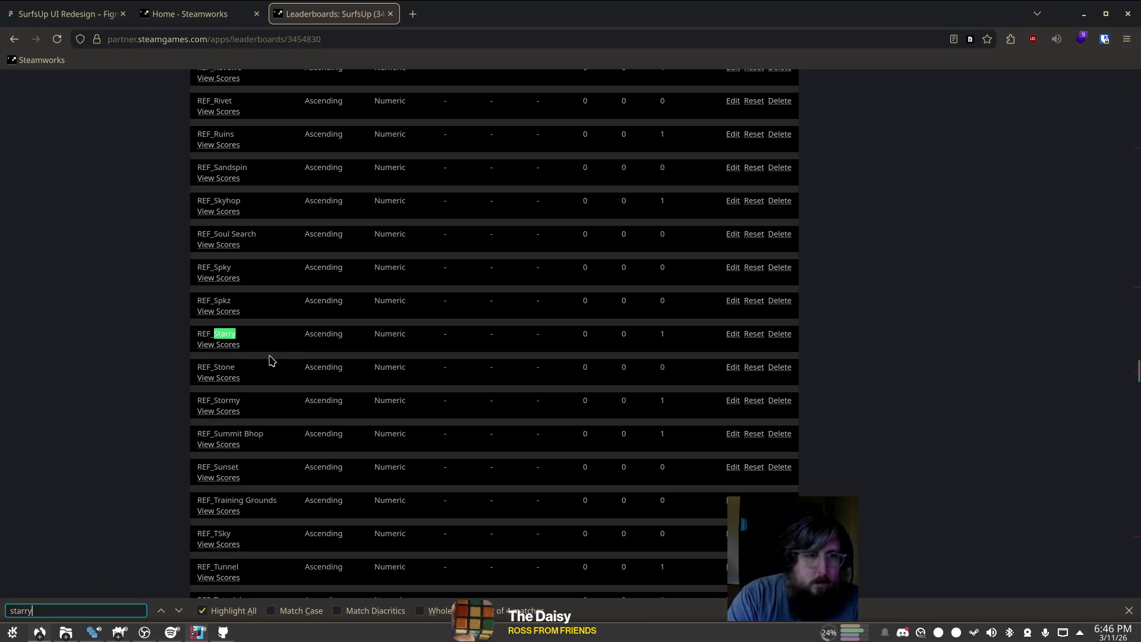
Step: Reset the REF_Starry leaderboard, confirm with OK, and go back to Godot
left_click(757, 334)
left_click(657, 355)
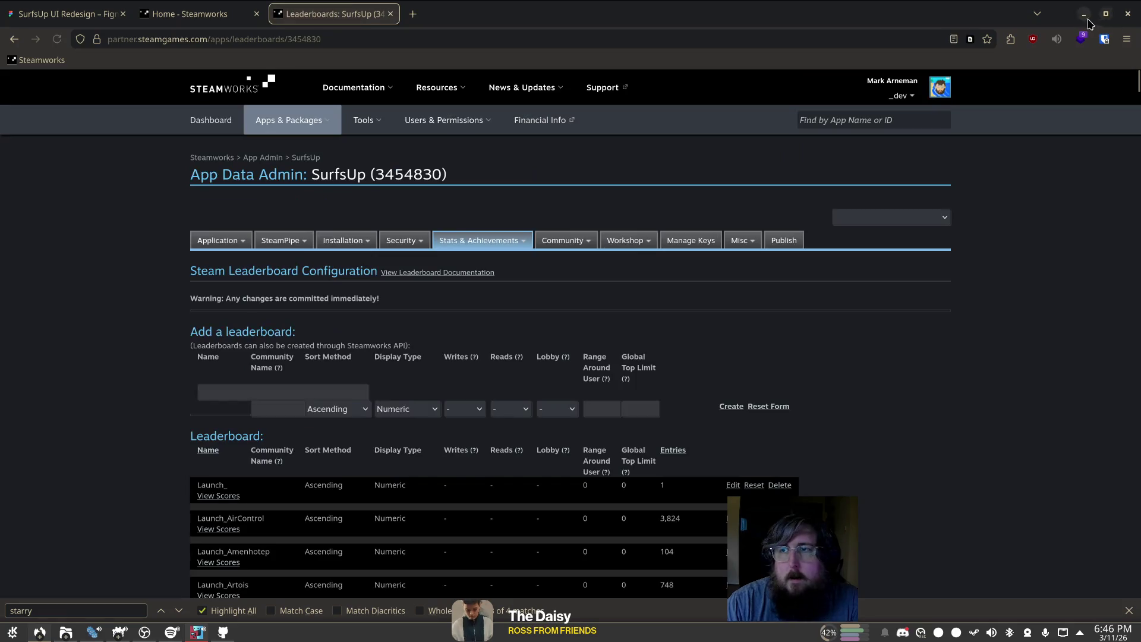
left_click(1084, 13)
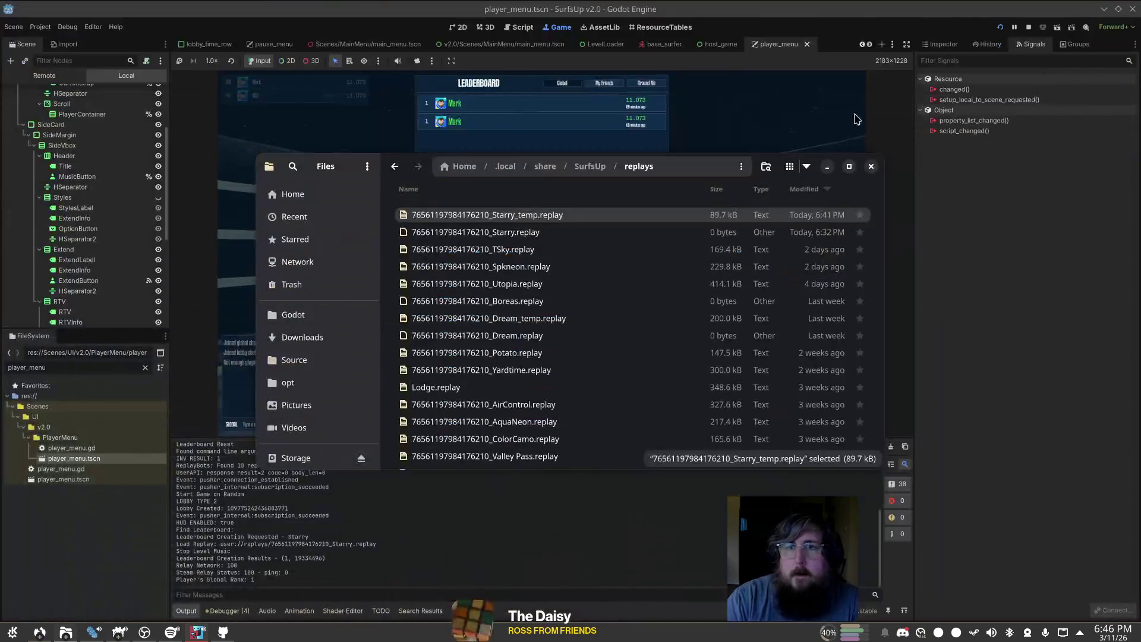
Step: Stop the running game and search all scripts for '_temp', finding 15 matches in 5 files
left_click(855, 121)
left_click(1029, 27)
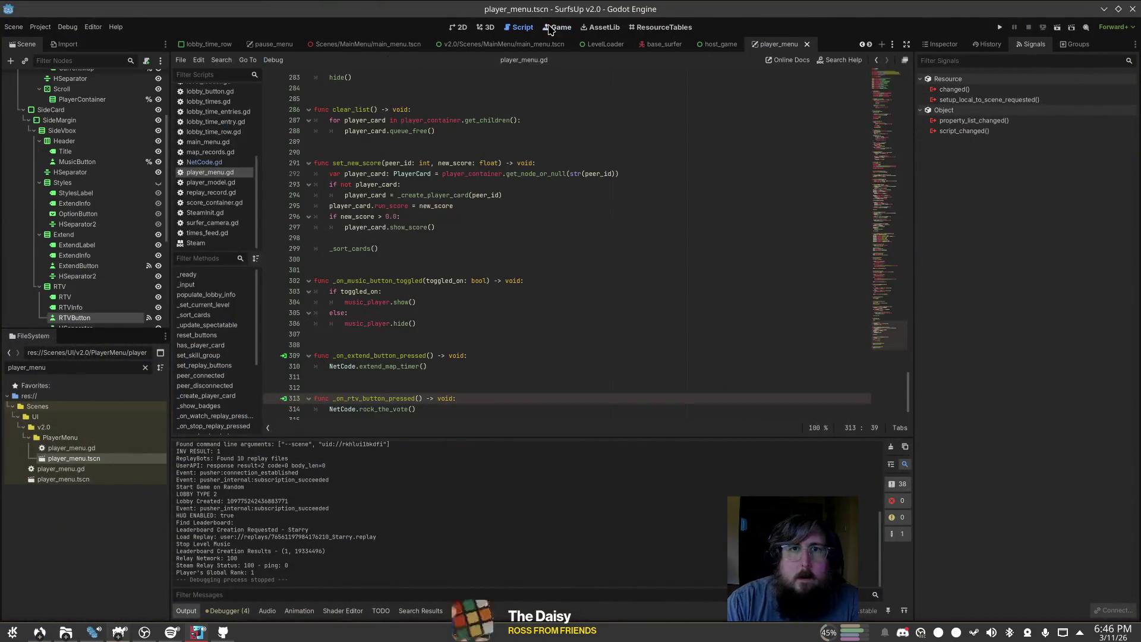
left_click(609, 190)
key("ctrl+f")
key("ctrl+shift+f")
type("te")
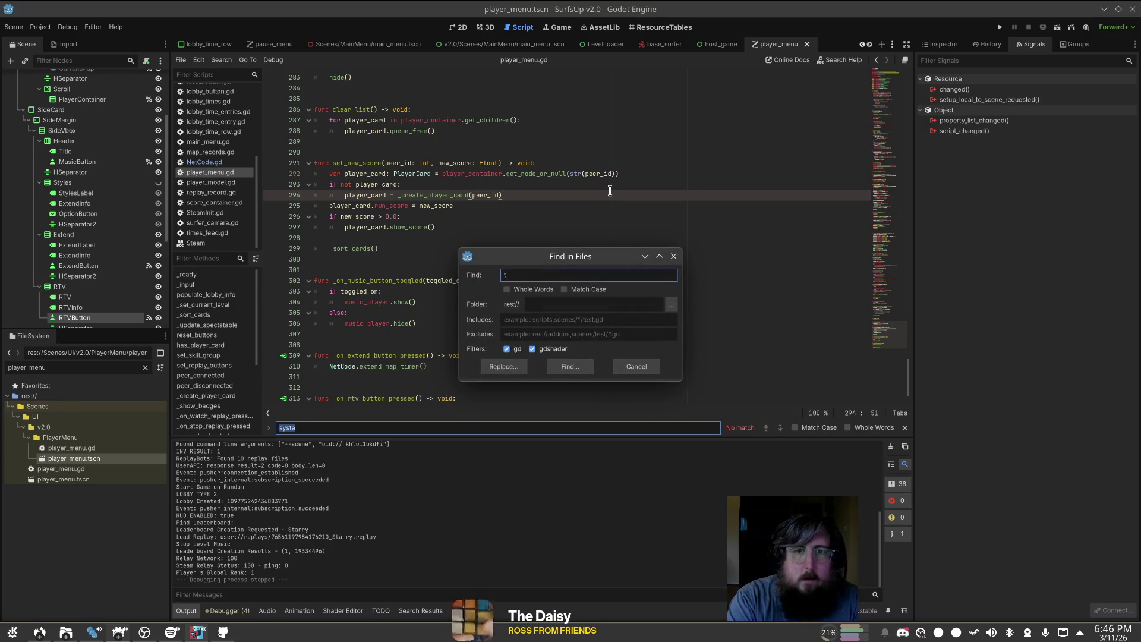
type("_p")
key("Return")
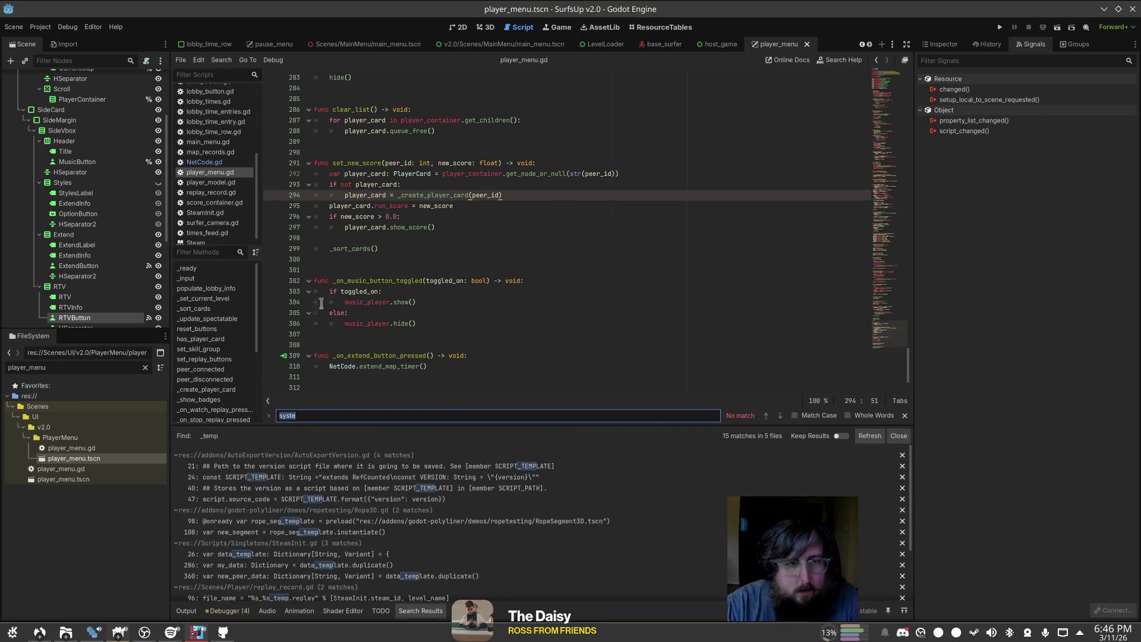
scroll(95, 249, "down", 3)
Step: Filter FileSystem by 'replay', collapse the Scenes and UI folders, and open replay_record.gd
left_click(73, 368)
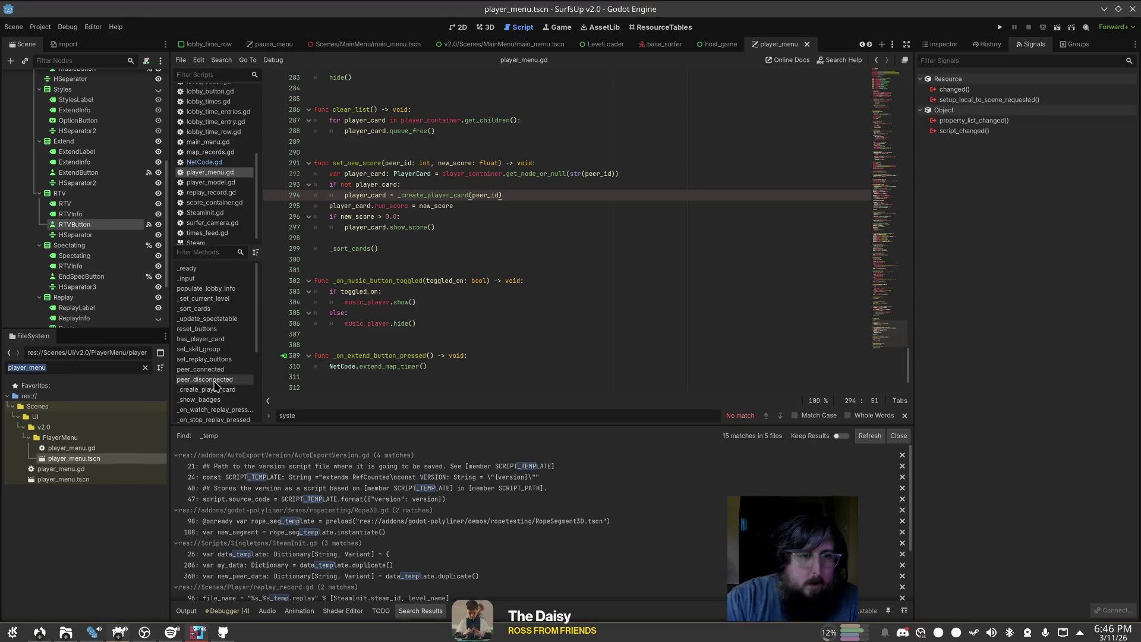
type("replay")
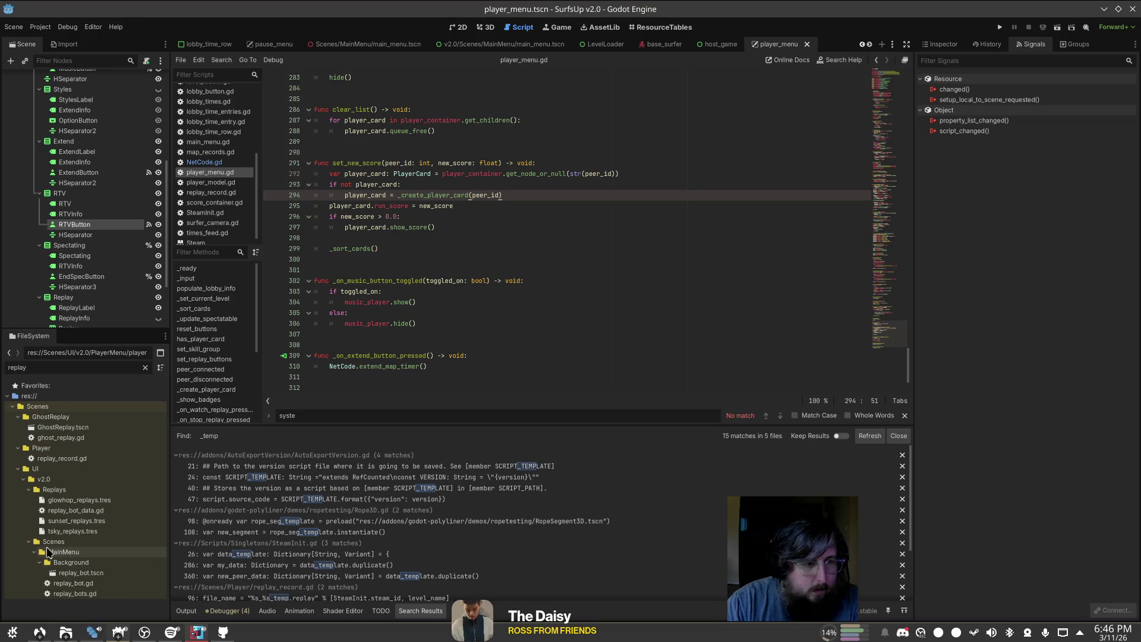
left_click(28, 541)
left_click(17, 468)
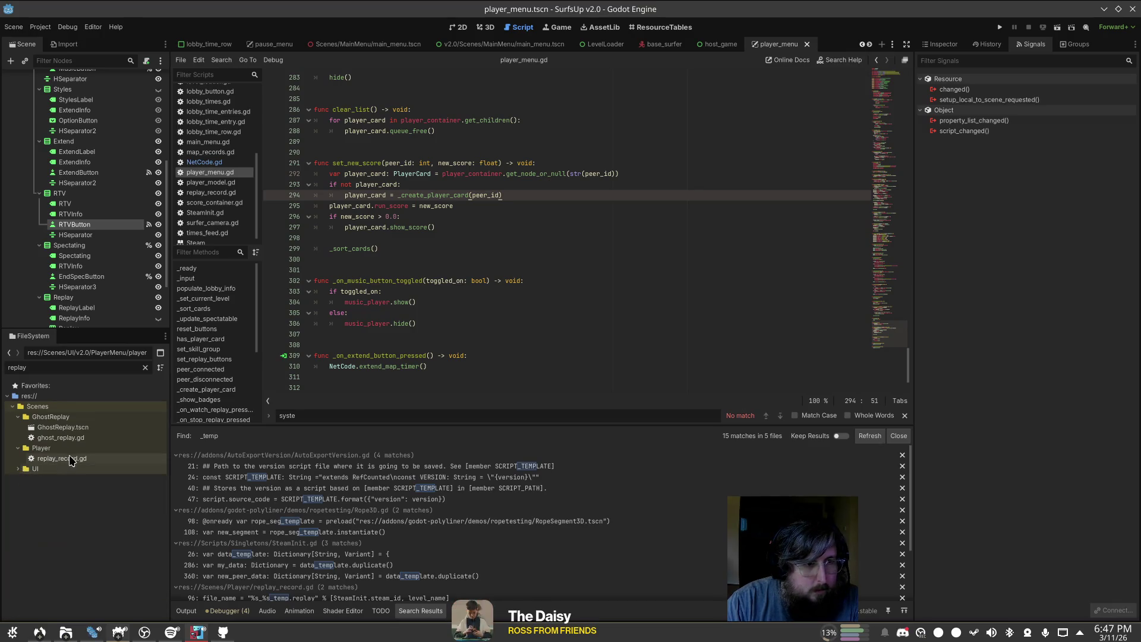
double_click(70, 459)
Step: Review save_replay in replay_record.gd: the file_name empty check and the _temp file name format
left_click(538, 342)
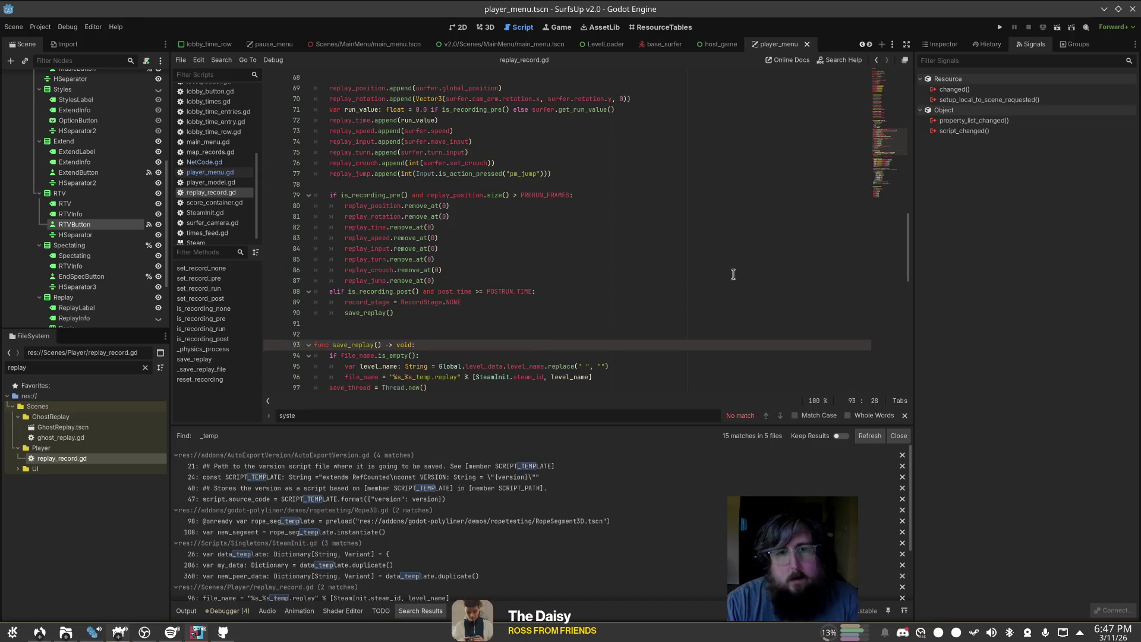
key("Escape")
scroll(693, 272, "down", 2)
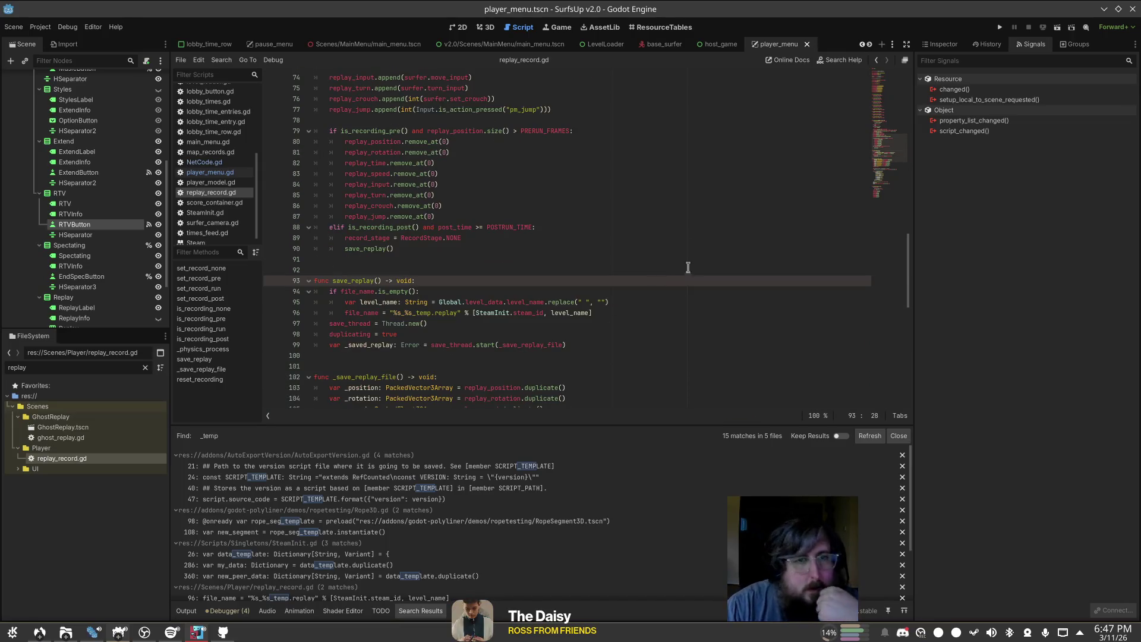
left_click(443, 289)
left_click(354, 281)
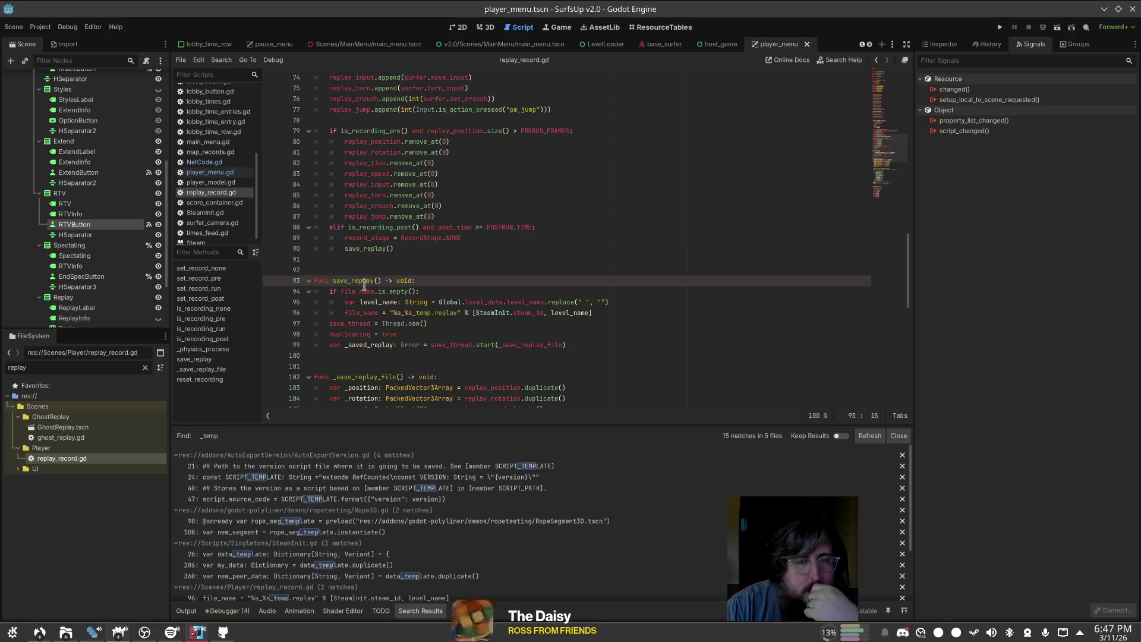
left_click(377, 291)
left_click(380, 302)
key("Down")
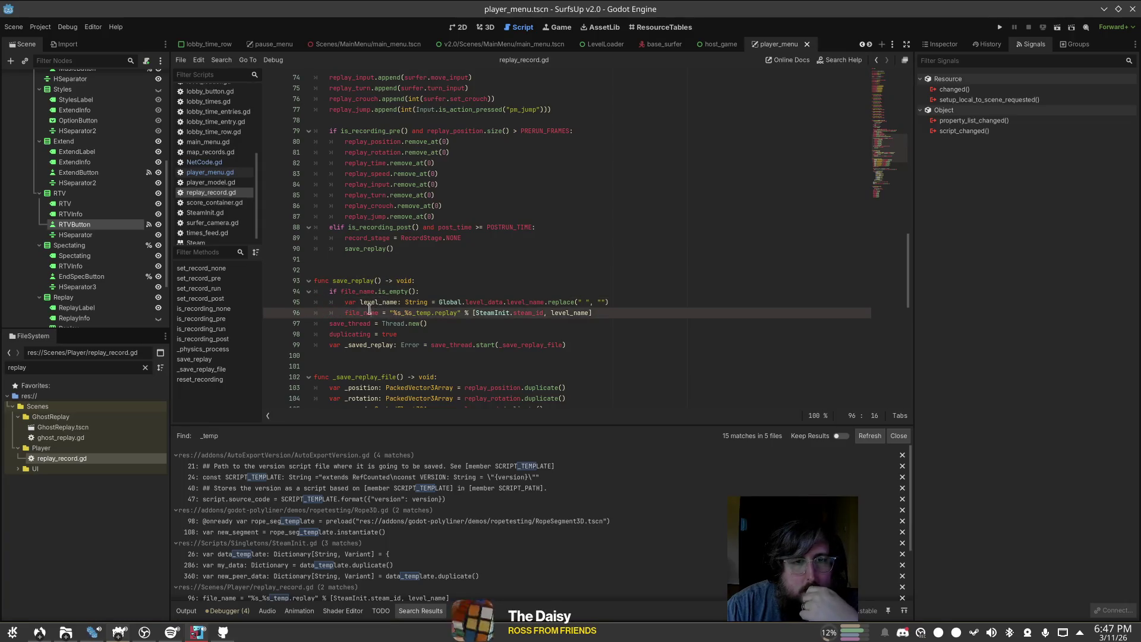
left_click(363, 324)
left_click(394, 315)
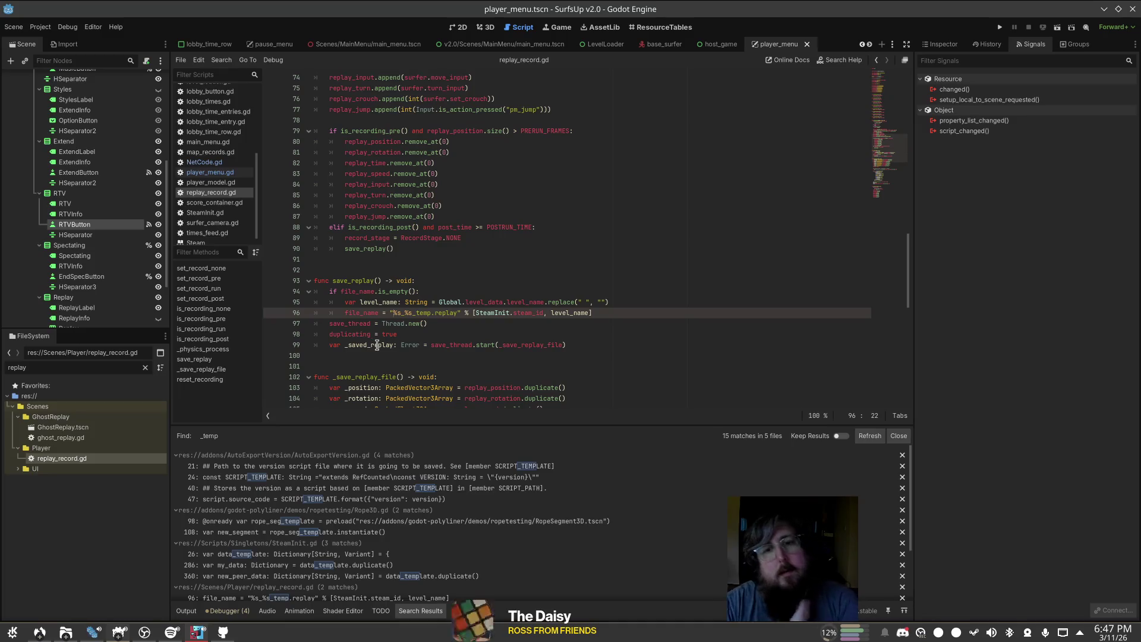
Step: Follow _save_replay_file's file writing and jump to set_file_saving's definition in ghost_replay.gd
left_click(537, 346, "ctrl")
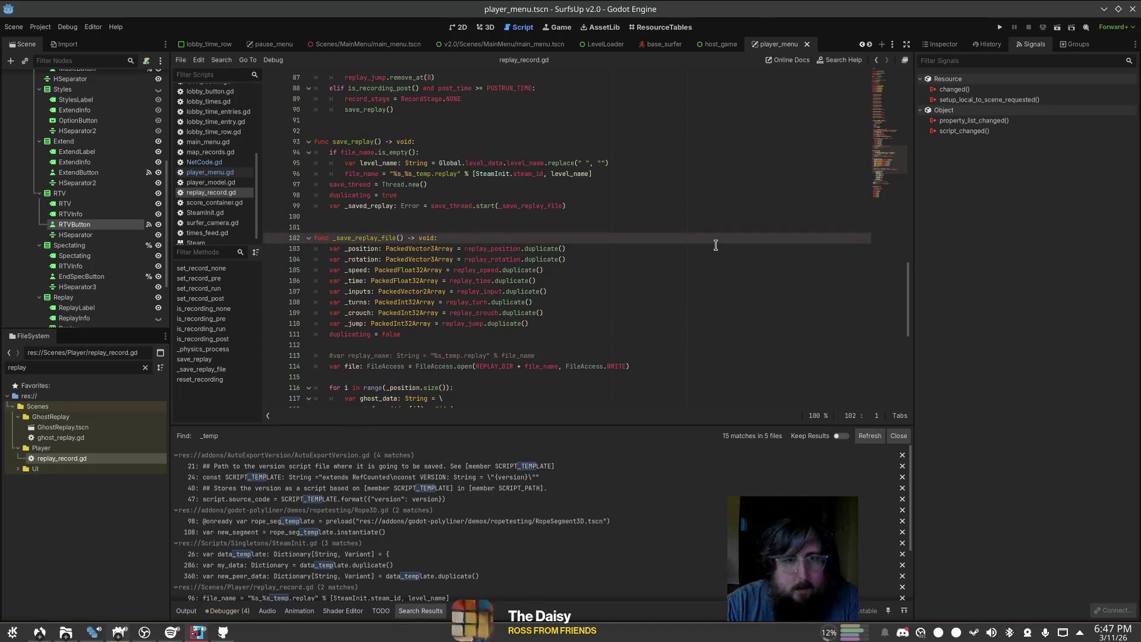
scroll(716, 244, "down", 2)
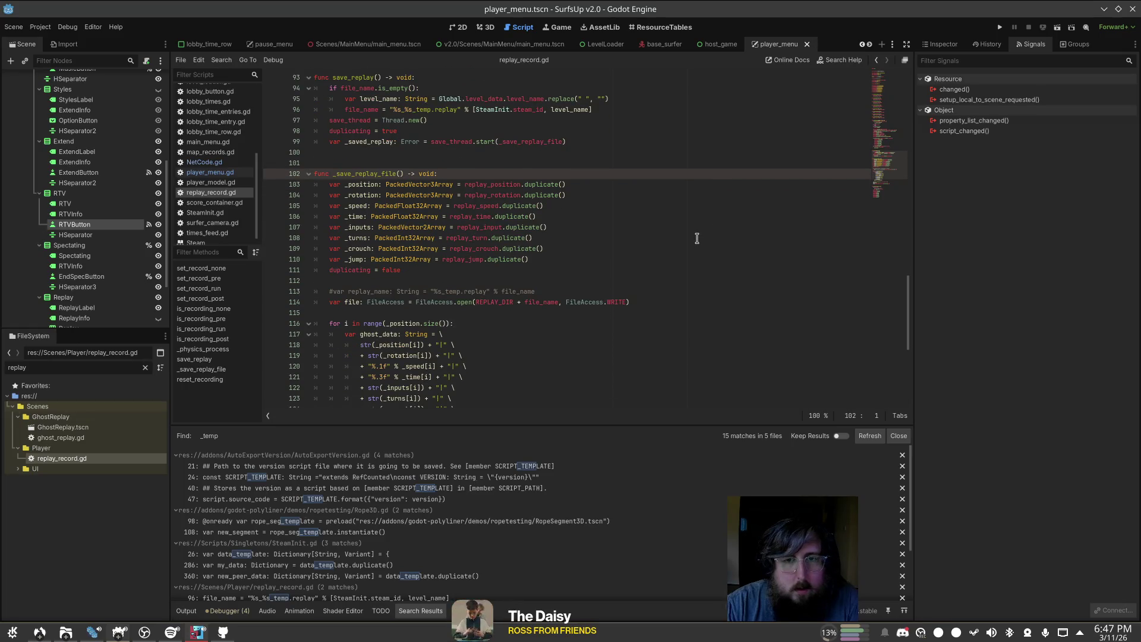
left_click(554, 305)
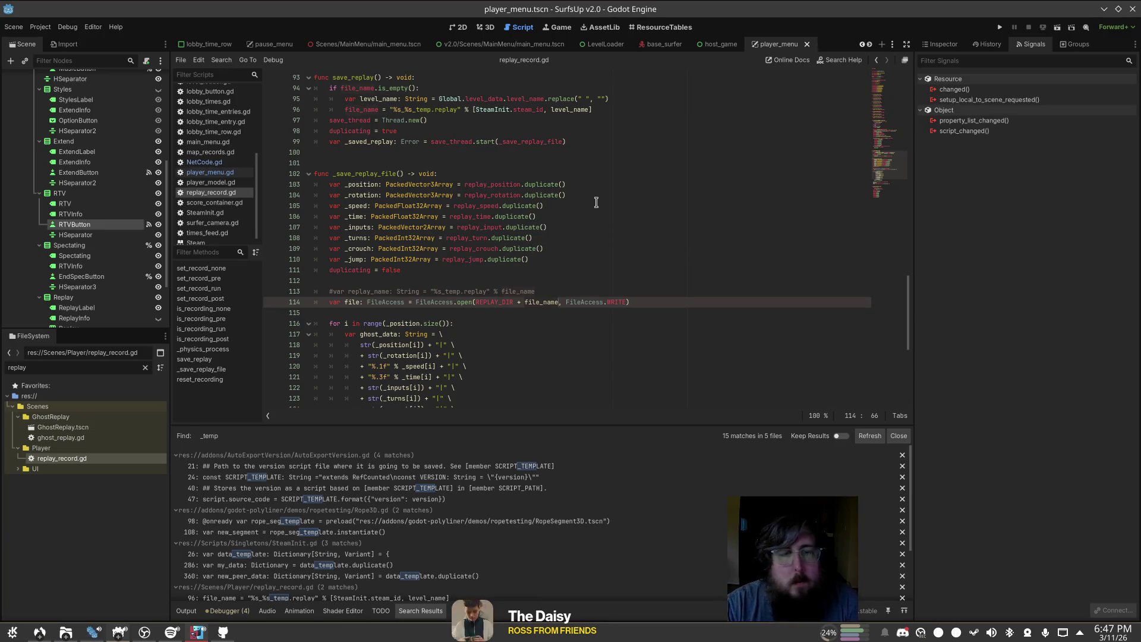
scroll(597, 202, "down", 3)
mouse_move(593, 205)
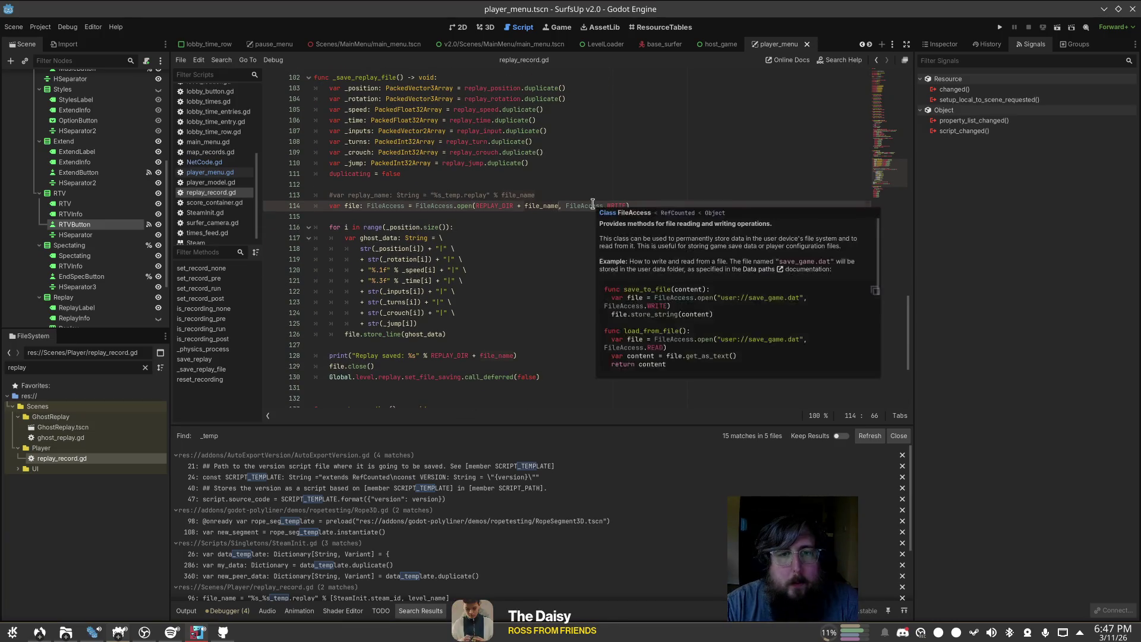
left_click(588, 137)
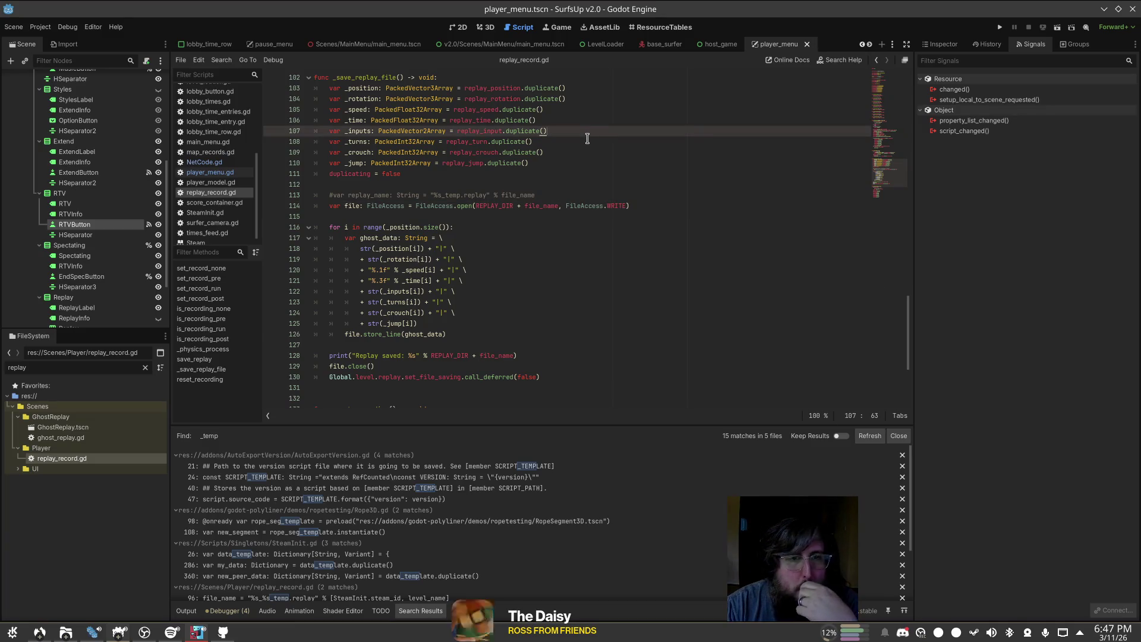
scroll(587, 138, "down", 2)
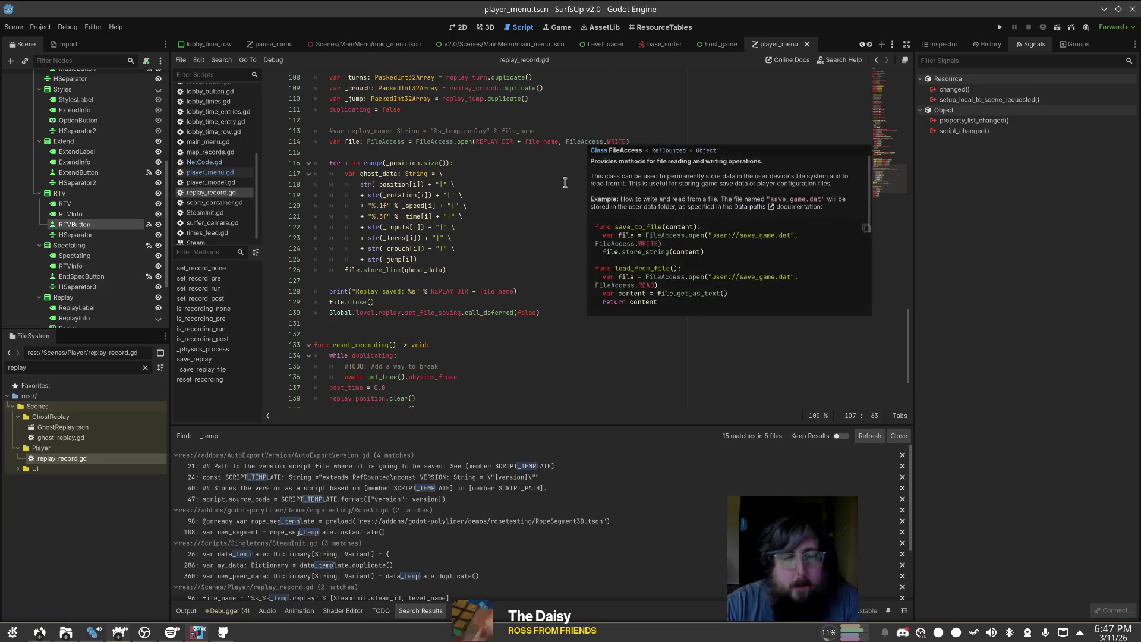
left_click(440, 315, "ctrl")
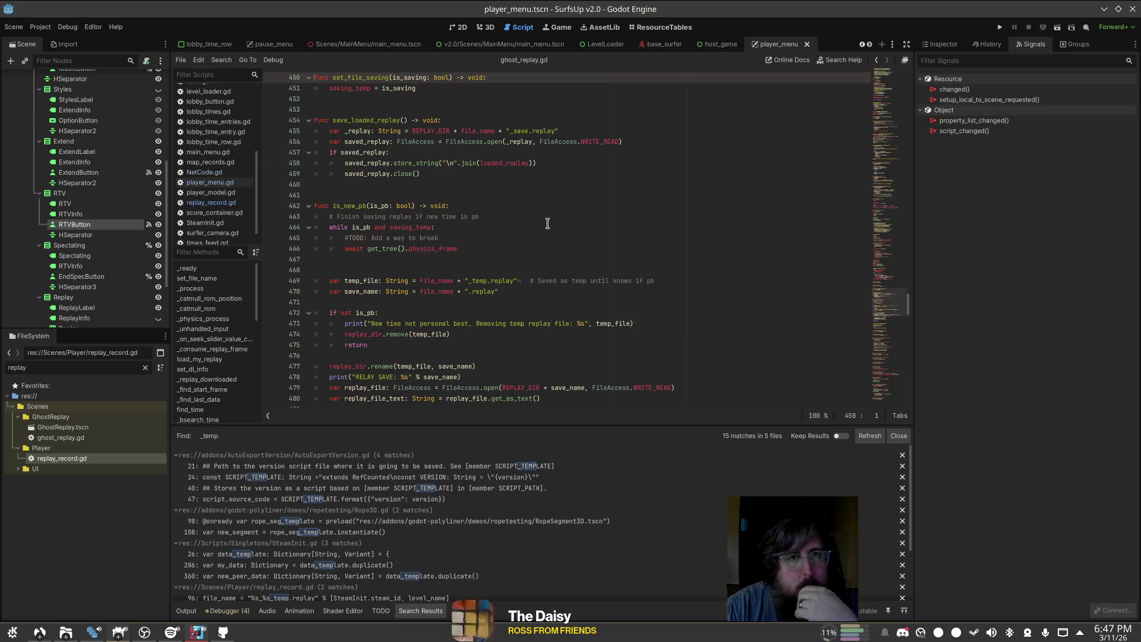
Step: Check the replay directory setup in ghost_replay.gd's _ready function
key("ctrl+Home")
scroll(247, 331, "down", 10)
scroll(598, 300, "down", 3)
scroll(597, 300, "down", 9)
left_click(527, 332)
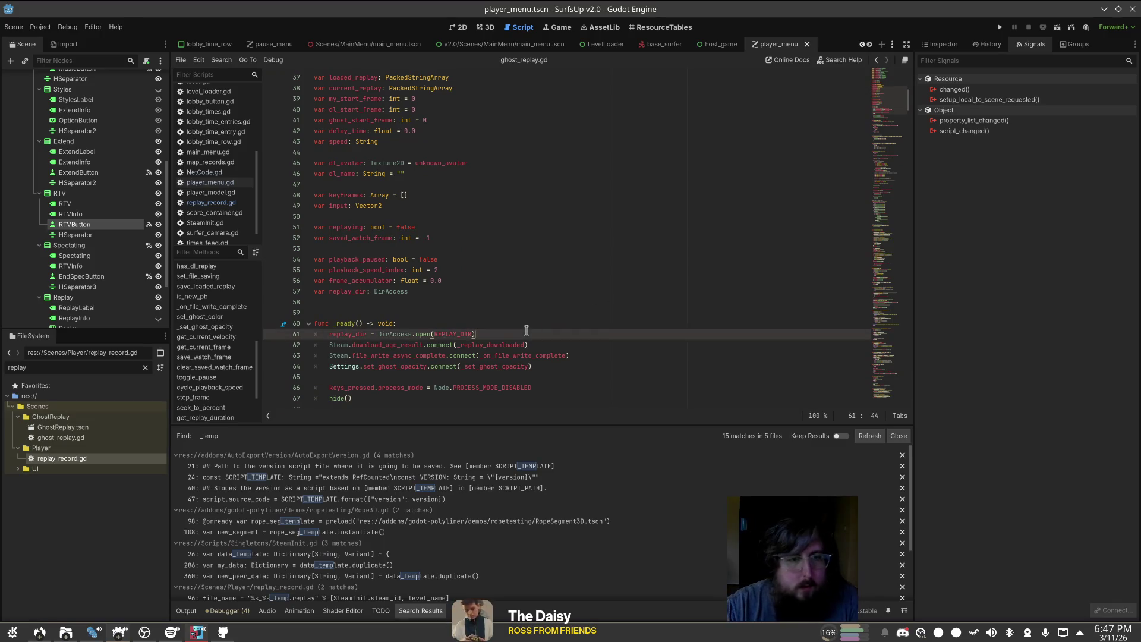
Step: Back in replay_record.gd, search for _save_replay_file uses and review the top declarations
left_click(219, 203)
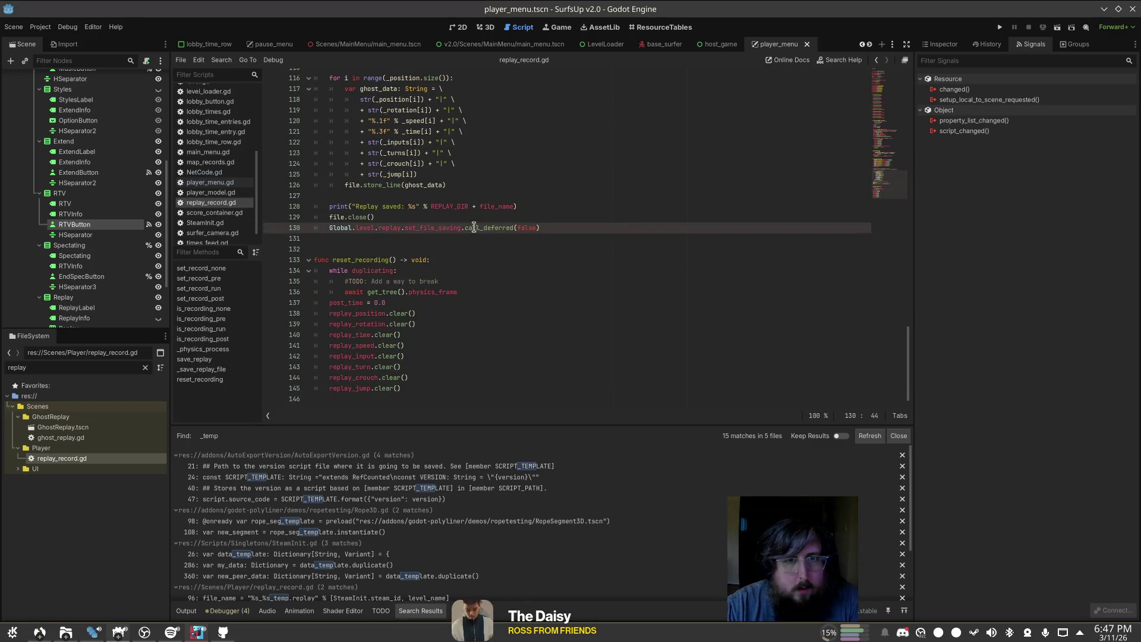
scroll(509, 252, "up", 2)
left_click(460, 282)
scroll(514, 276, "up", 3)
double_click(381, 88)
key("ctrl+equal")
key("ctrl+f")
left_click(780, 416)
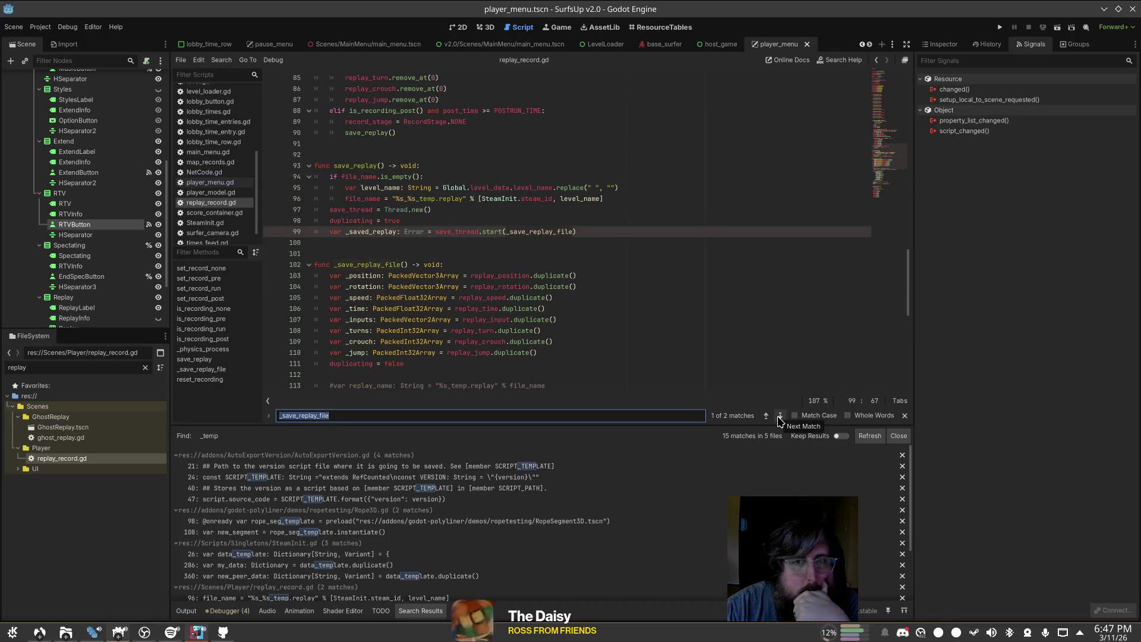
scroll(791, 332, "up", 5)
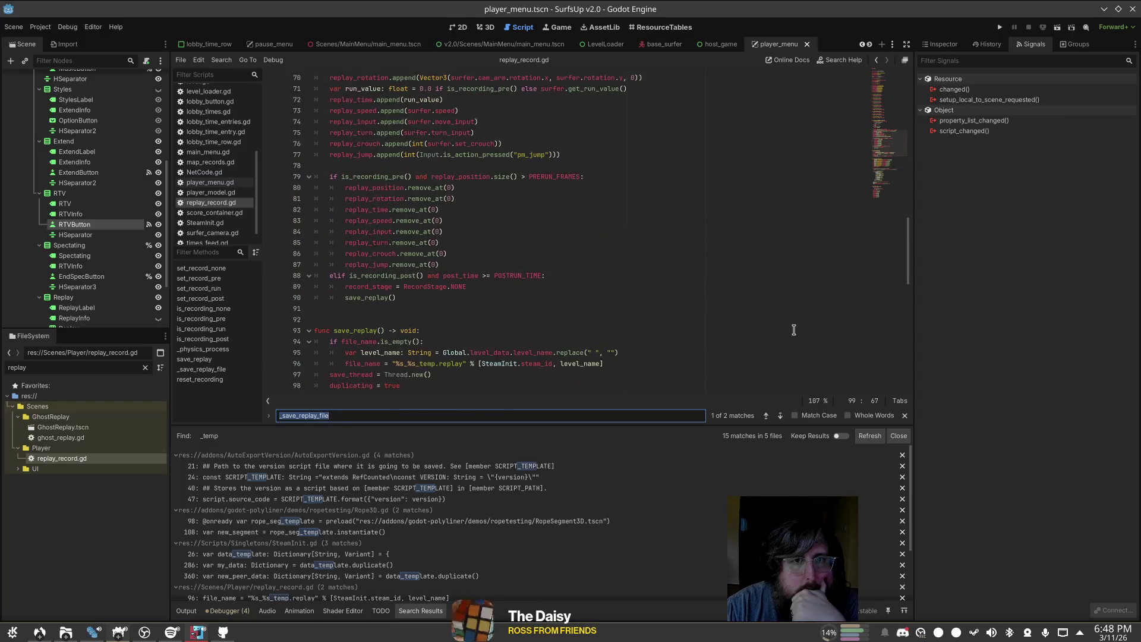
scroll(793, 333, "up", 20)
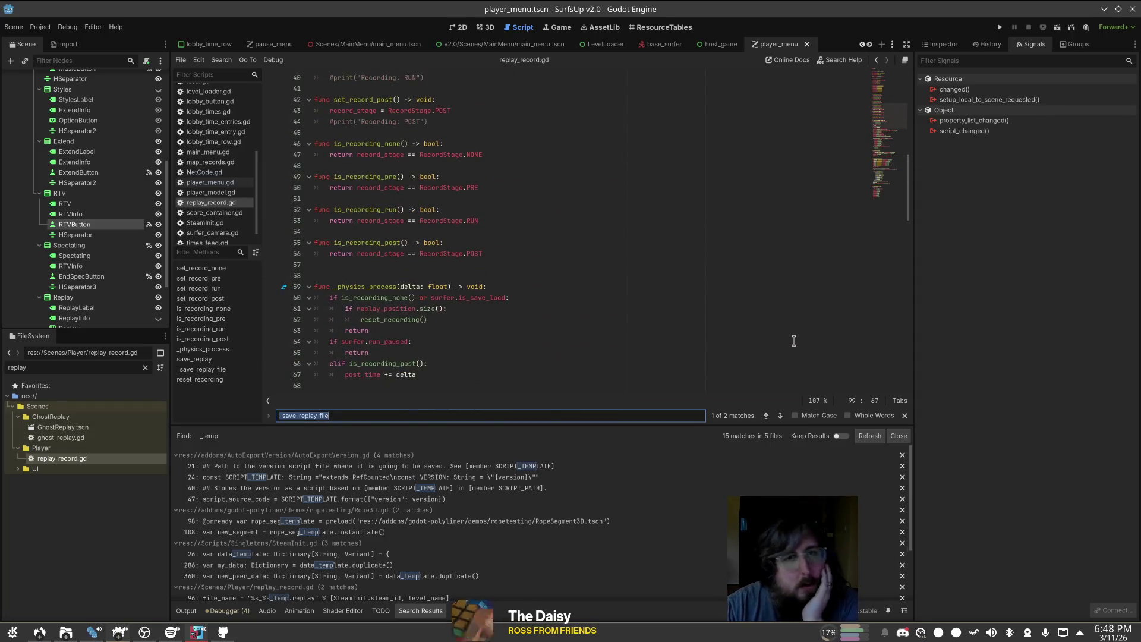
scroll(783, 343, "up", 2)
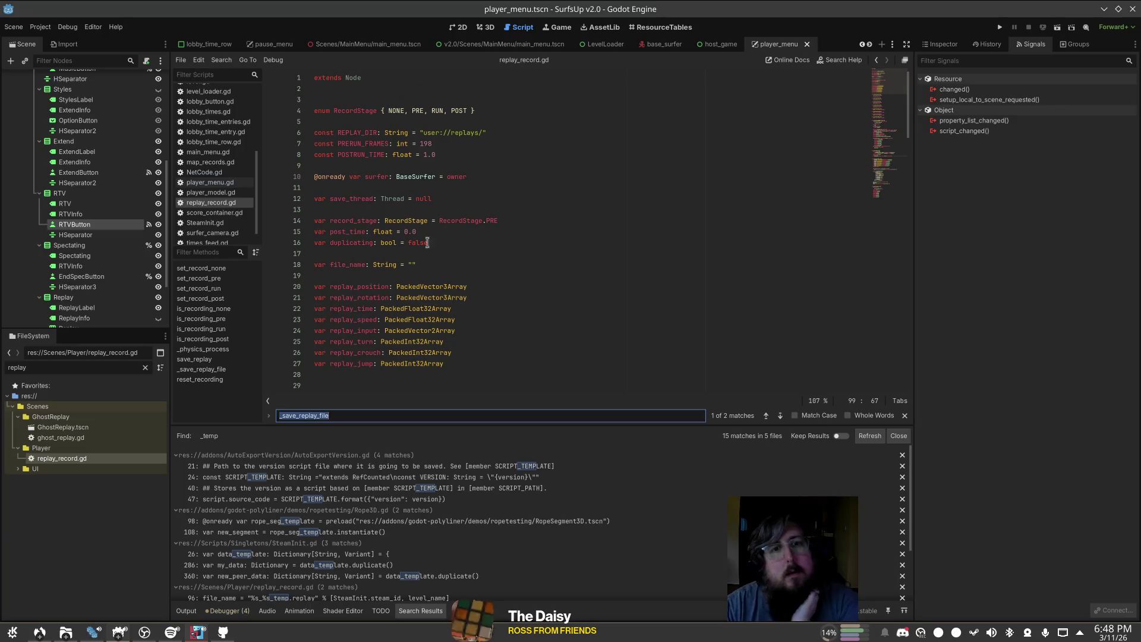
Step: Trace every use of save_thread in replay_record.gd, from declaration to start call
left_click(388, 189)
double_click(355, 197)
key("ctrl+f")
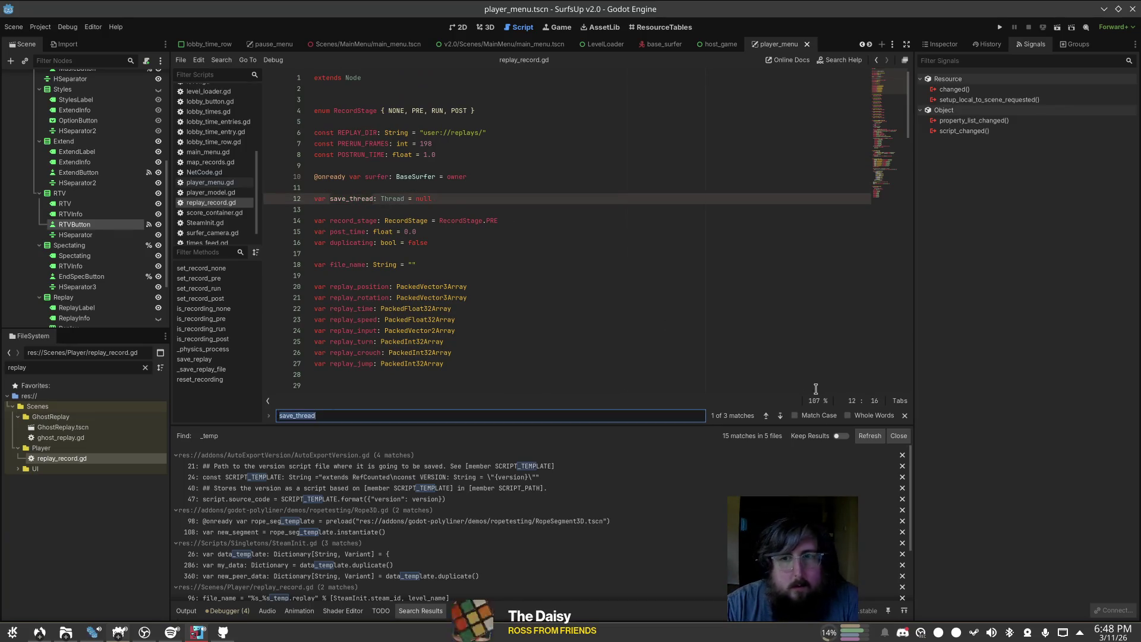
left_click(781, 416)
left_click(780, 416)
left_click(781, 419)
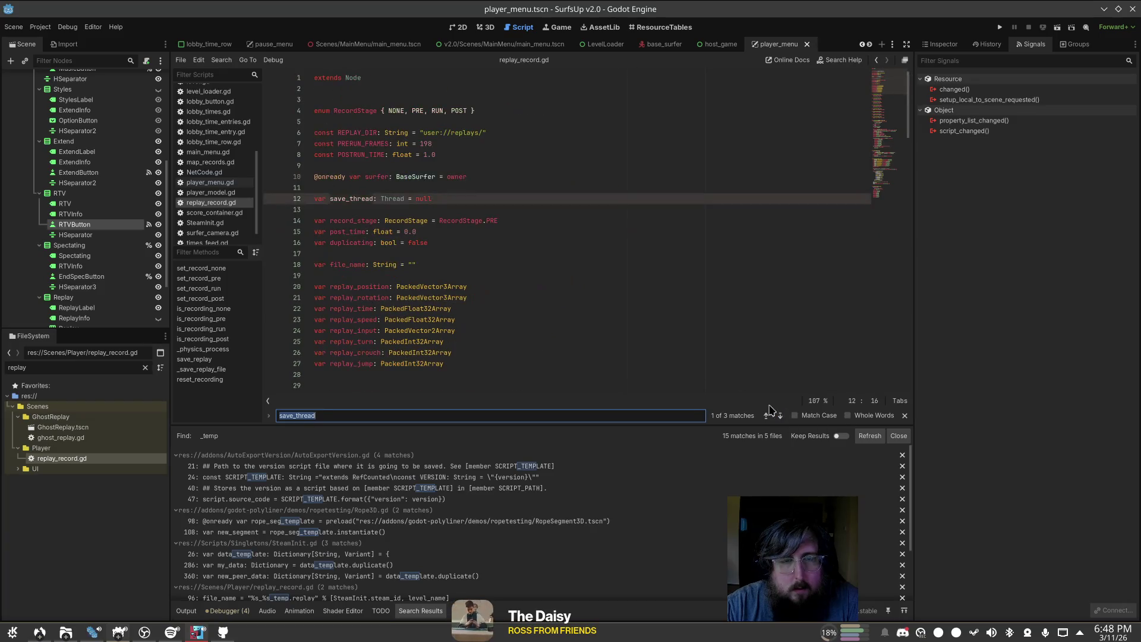
left_click(491, 205)
scroll(491, 206, "down", 2)
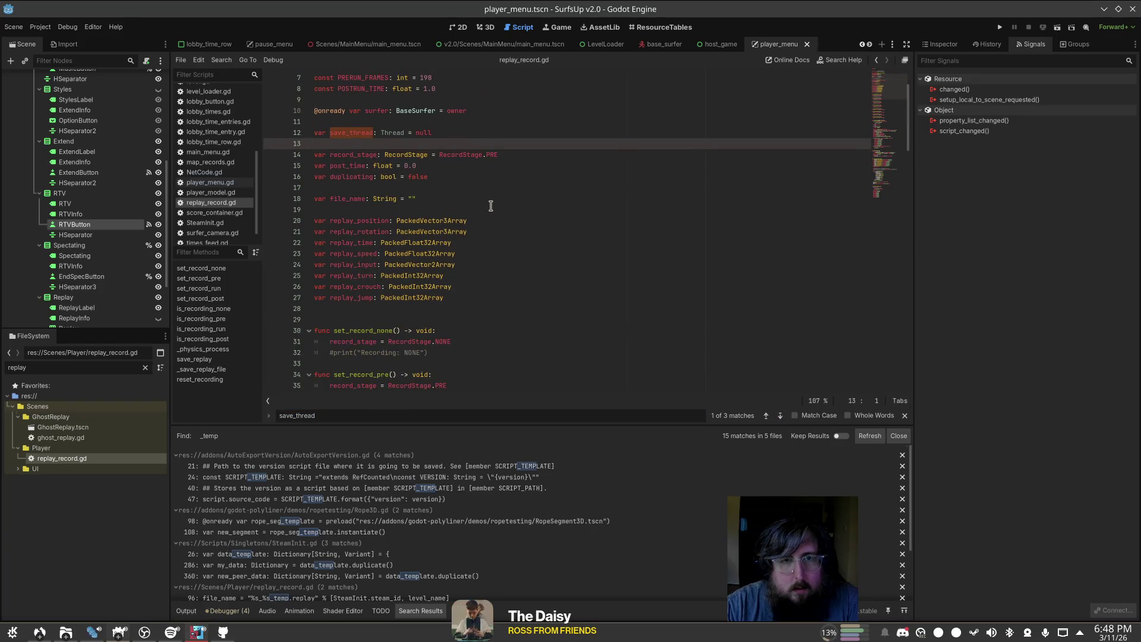
scroll(491, 206, "up", 2)
Step: Add the saved signal near the top and move the surfer variable below the replay arrays, then save
left_click(399, 95)
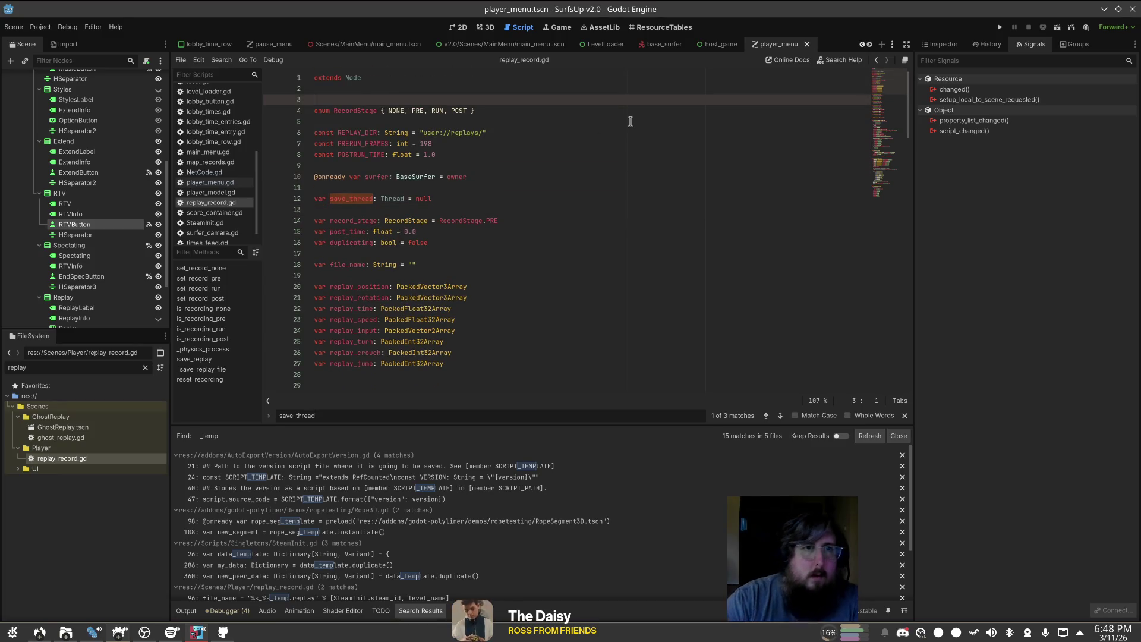
key("Return")
type("signal saved")
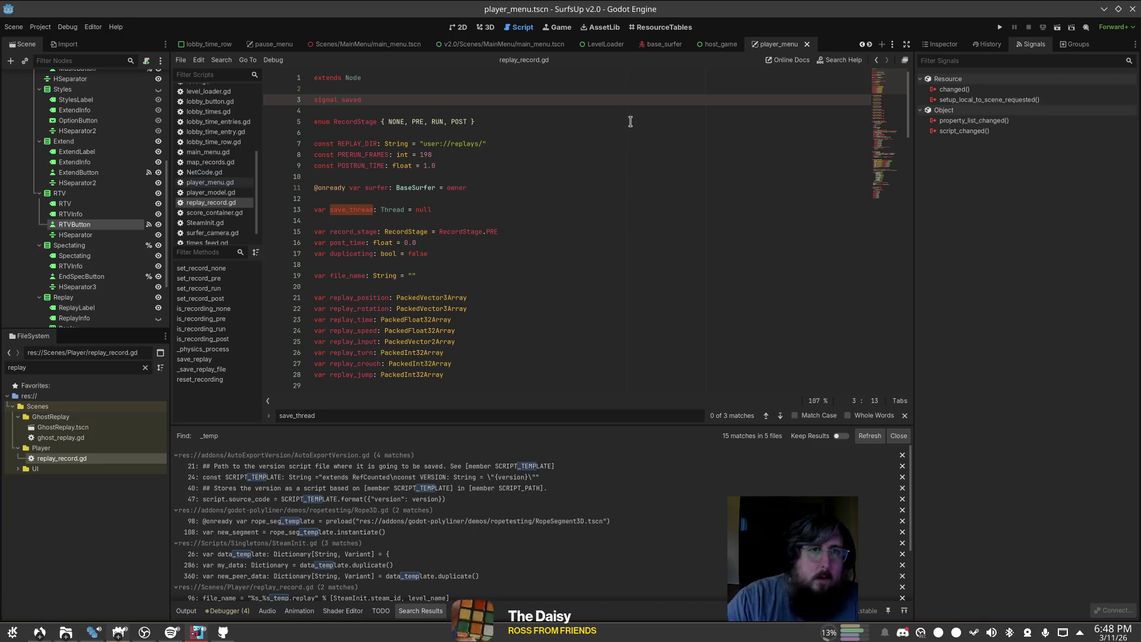
left_click(587, 184)
key("ctrl+BackSpace")
key("ctrl+BackSpace")
key("ctrl+BackSpace")
key("BackSpace")
key("BackSpace")
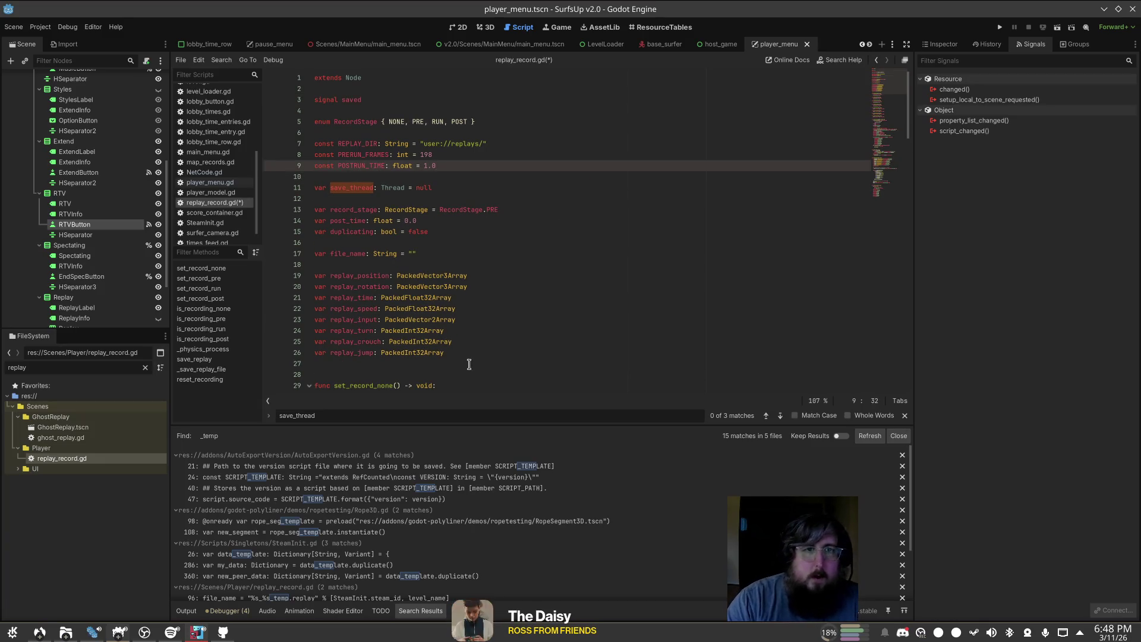
left_click(469, 364)
key("Return")
type("@onready var surfer: BaseSurfer = owner")
key("ctrl+s")
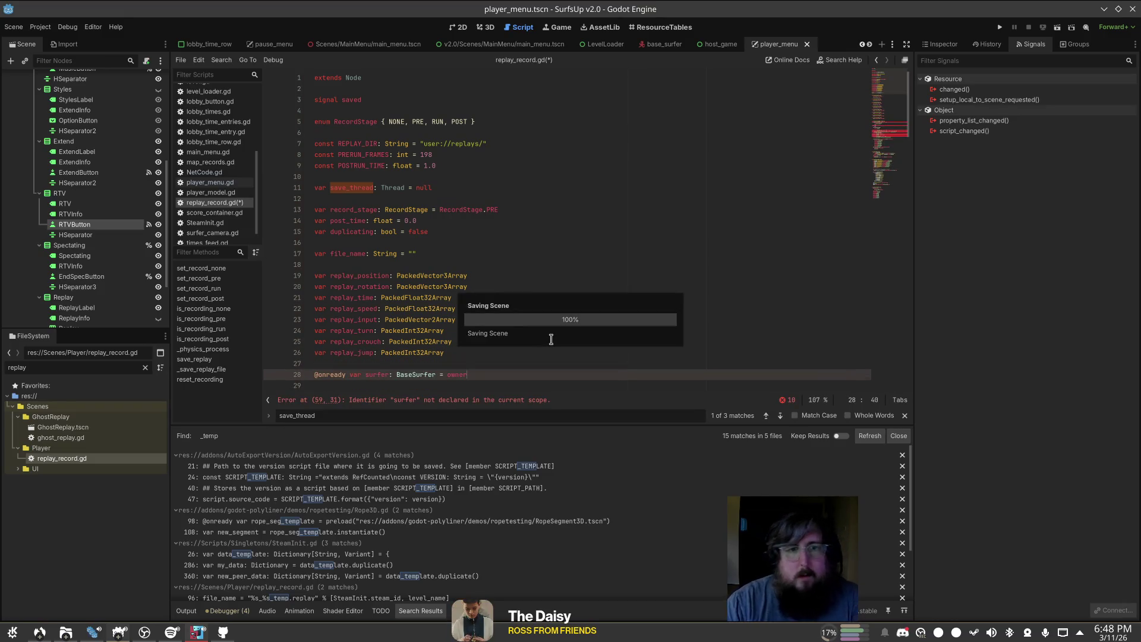
Step: Add saved.emit() after the set_file_saving call at the end of _save_replay_file and save
left_click(517, 121)
left_click(474, 109)
left_click(456, 99)
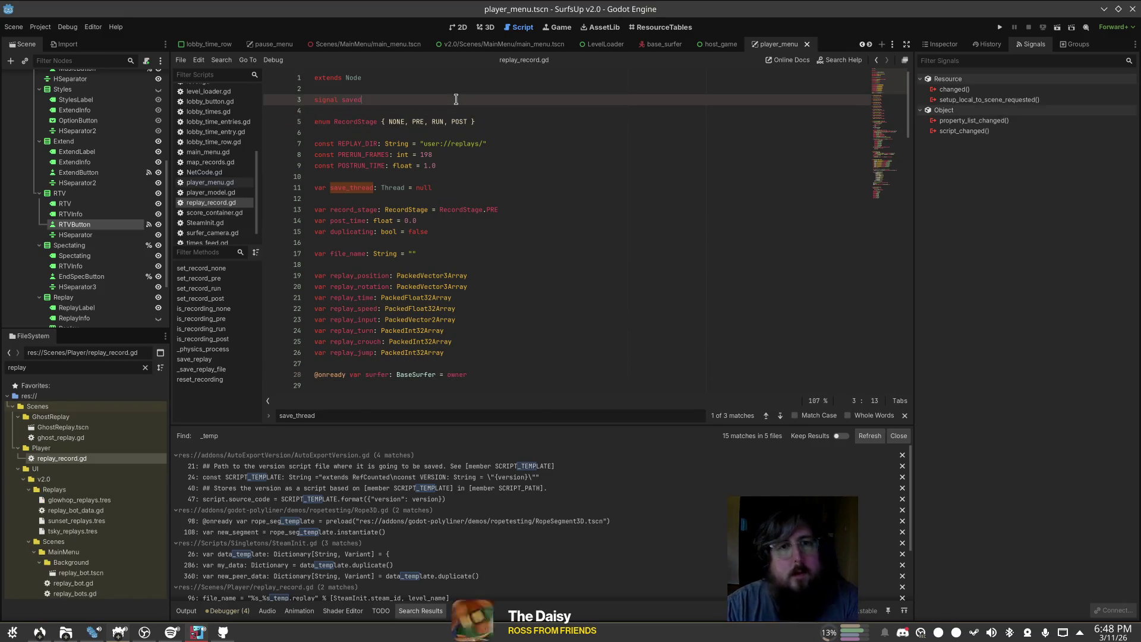
left_click(879, 181)
scroll(683, 231, "down", 3)
left_click(545, 254)
left_click(576, 262)
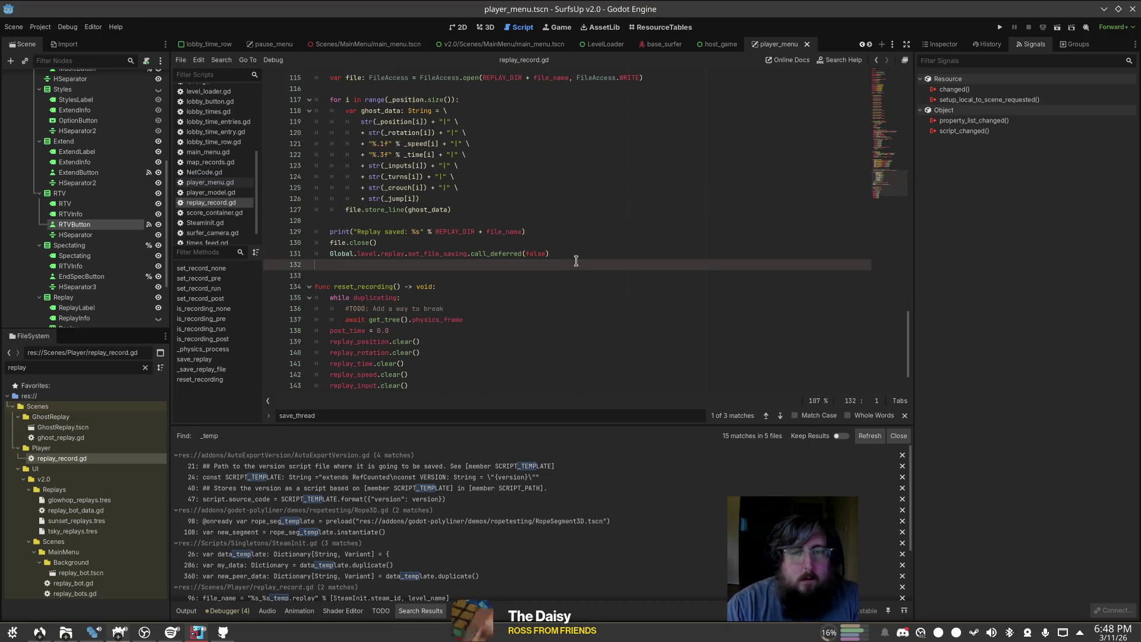
key("Tab")
scroll(654, 260, "up", 3)
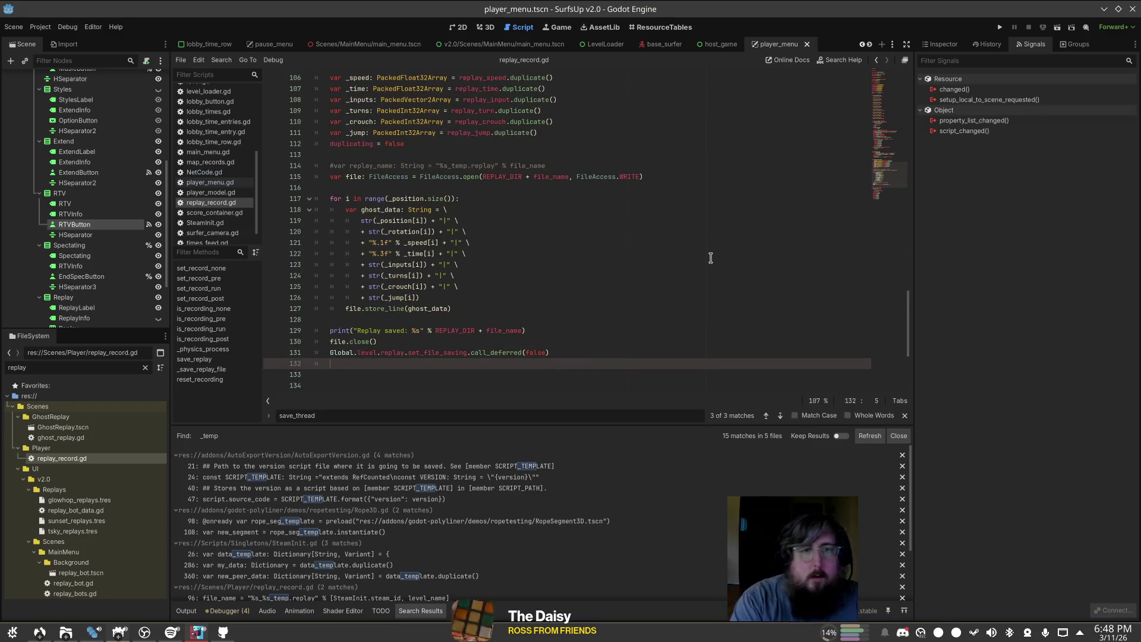
type("saved.")
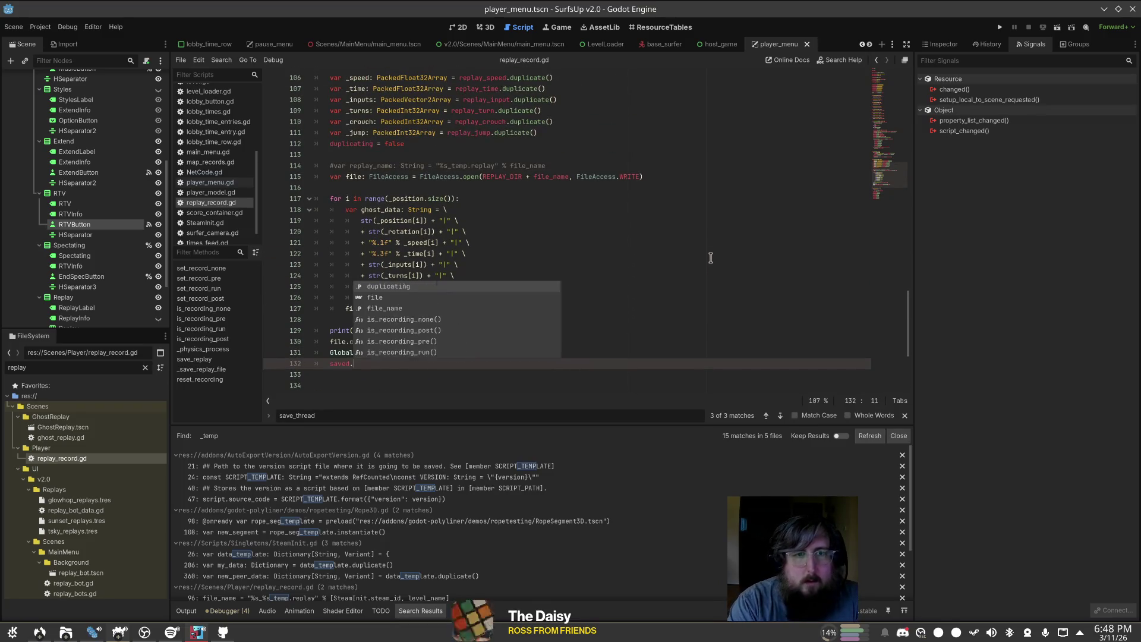
type("emit(")
key("ctrl+s")
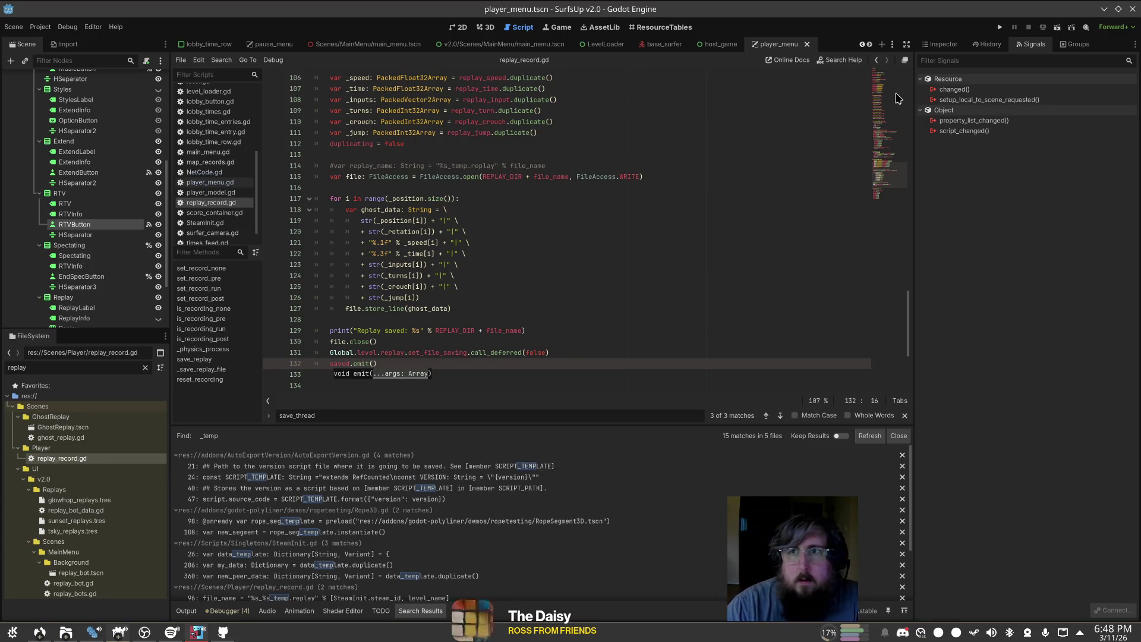
scroll(562, 209, "down", 10)
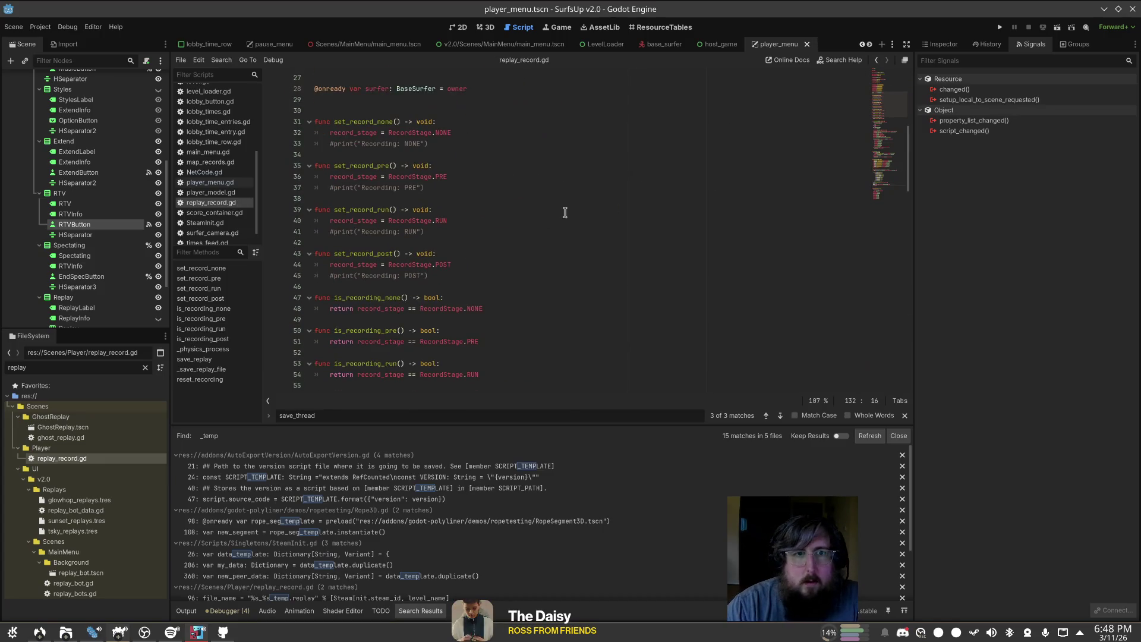
left_click(518, 193)
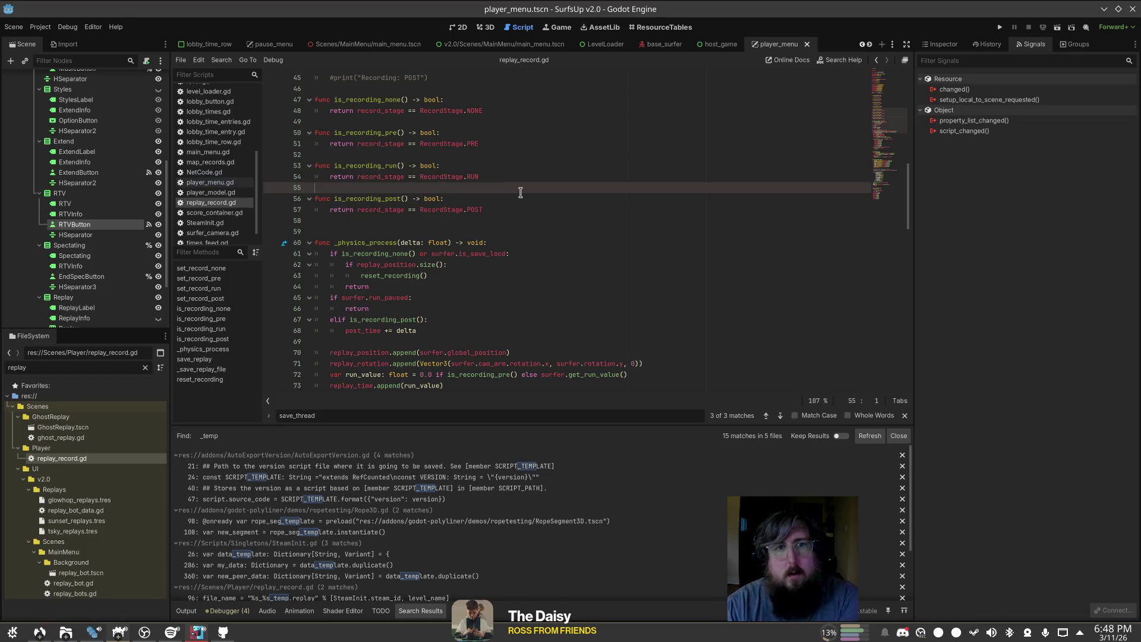
Step: Add blank-line spacing between the set_record and is_recording check functions
key("Return")
key("Up")
key("Up")
key("Up")
key("Return")
key("Up")
key("Up")
key("Up")
key("Return")
key("Up")
key("Up")
key("Up")
key("Return")
scroll(516, 179, "up", 3)
key("Up")
key("Up")
key("Up")
scroll(438, 145, "up", 3)
key("Return")
key("Up")
key("Up")
key("Up")
key("Return")
key("Up")
key("Up")
key("Up")
scroll(444, 136, "up", 1)
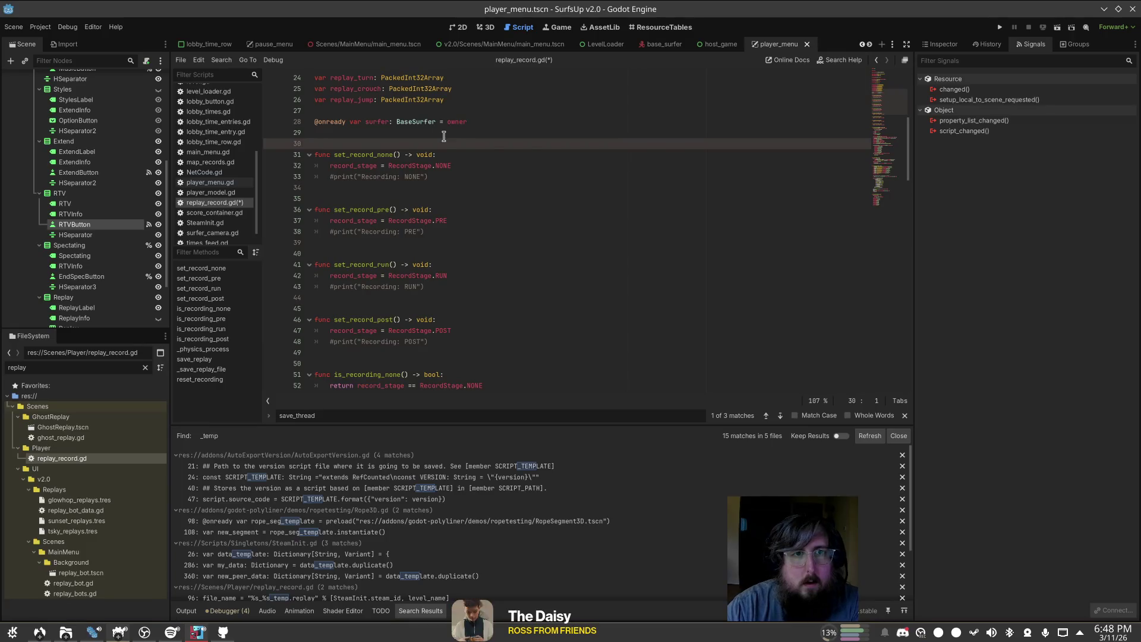
key("BackSpace")
key("Return")
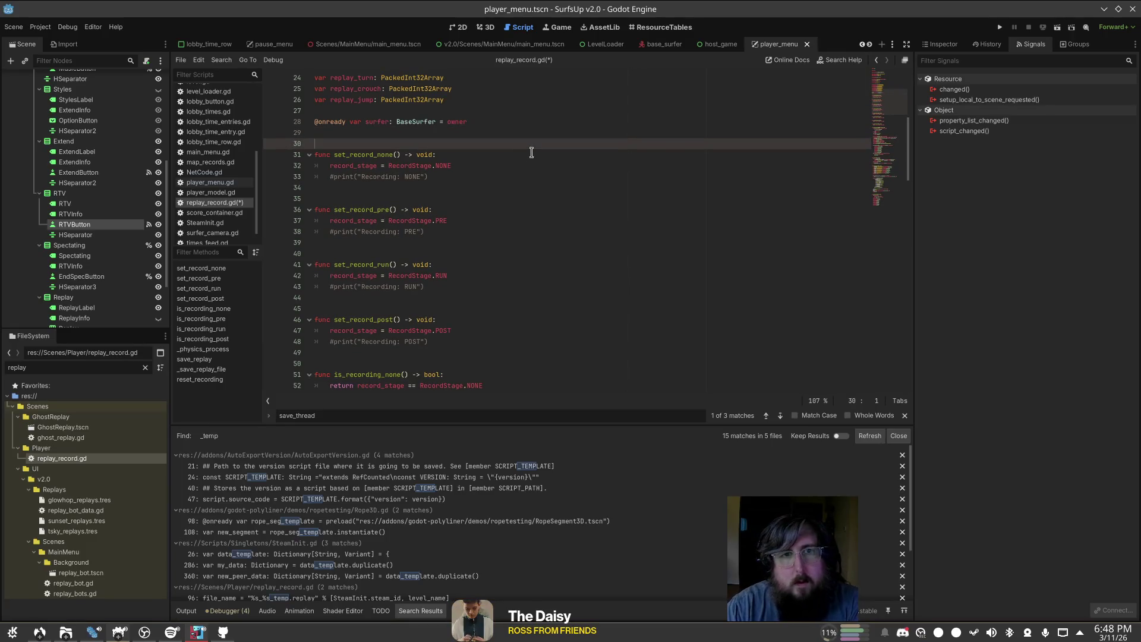
Step: Below the surfer declaration, add a _ready() line calling saved.connect(_replay_finished_saving)
scroll(530, 147, "down", 6)
scroll(517, 143, "down", 3)
scroll(517, 126, "down", 7)
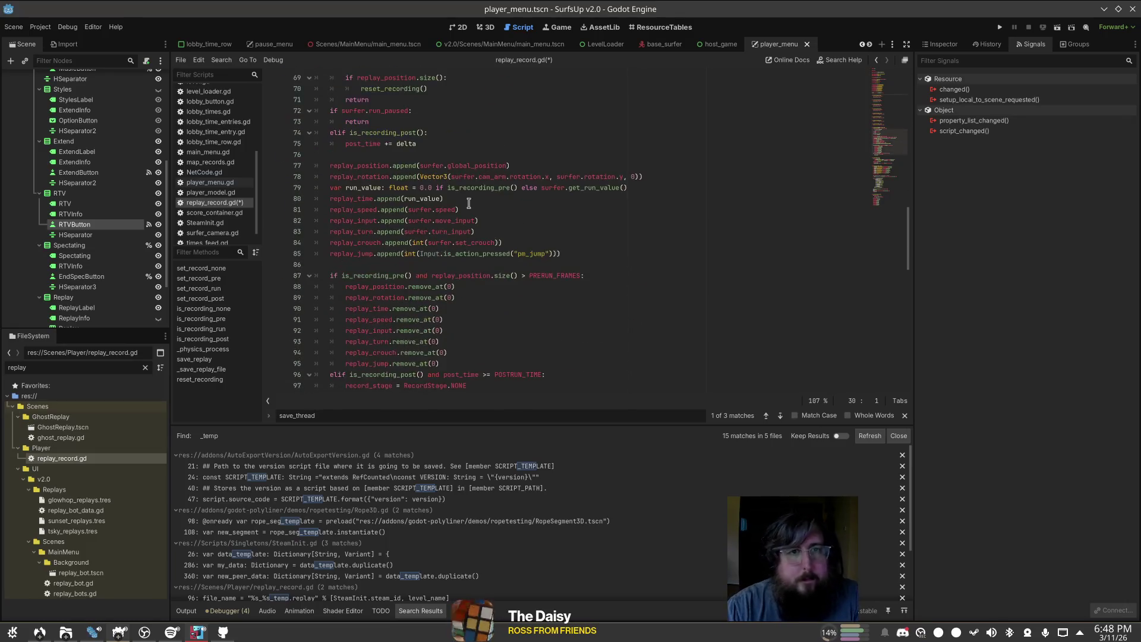
scroll(611, 279, "up", 5)
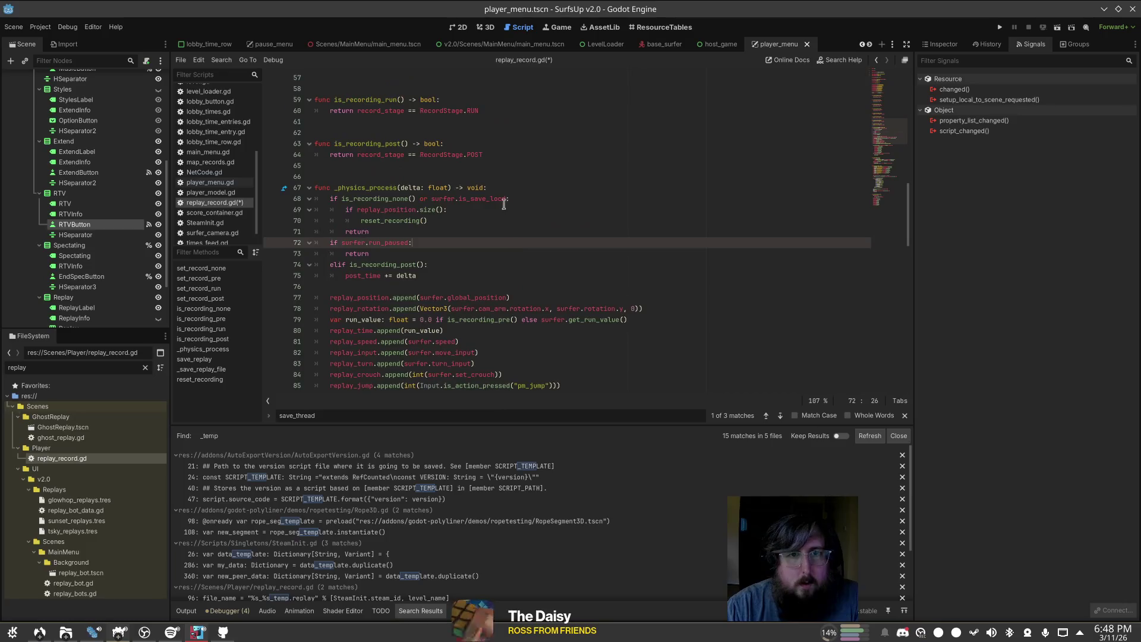
left_click(480, 260)
left_click(480, 287)
scroll(576, 221, "down", 4)
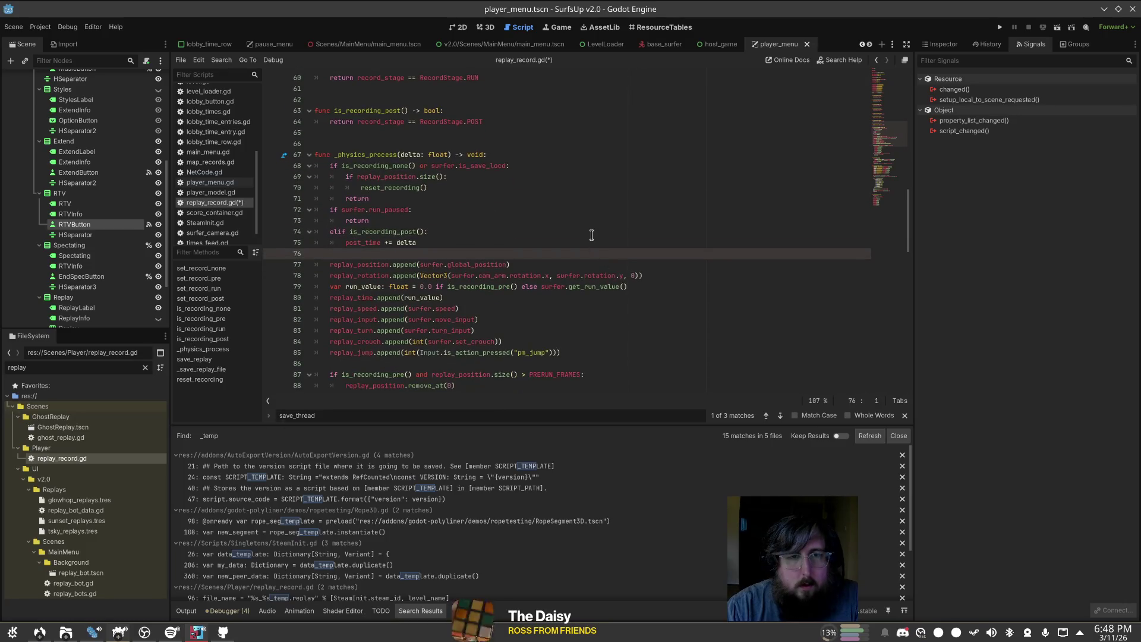
scroll(581, 218, "up", 3)
scroll(478, 190, "up", 17)
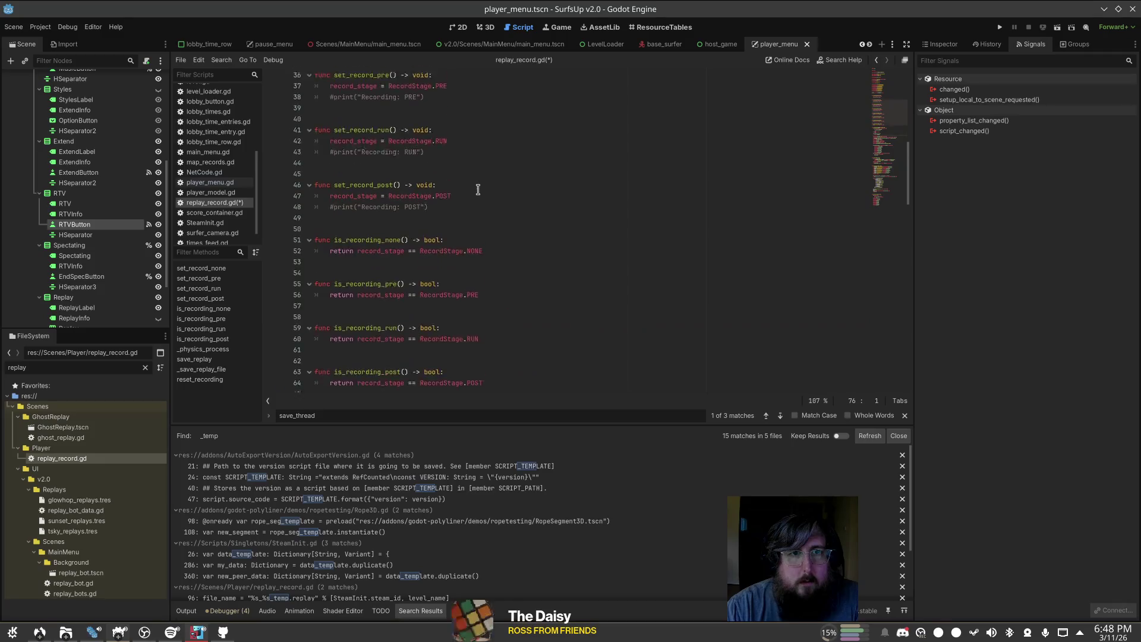
scroll(478, 190, "down", 3)
left_click(479, 188)
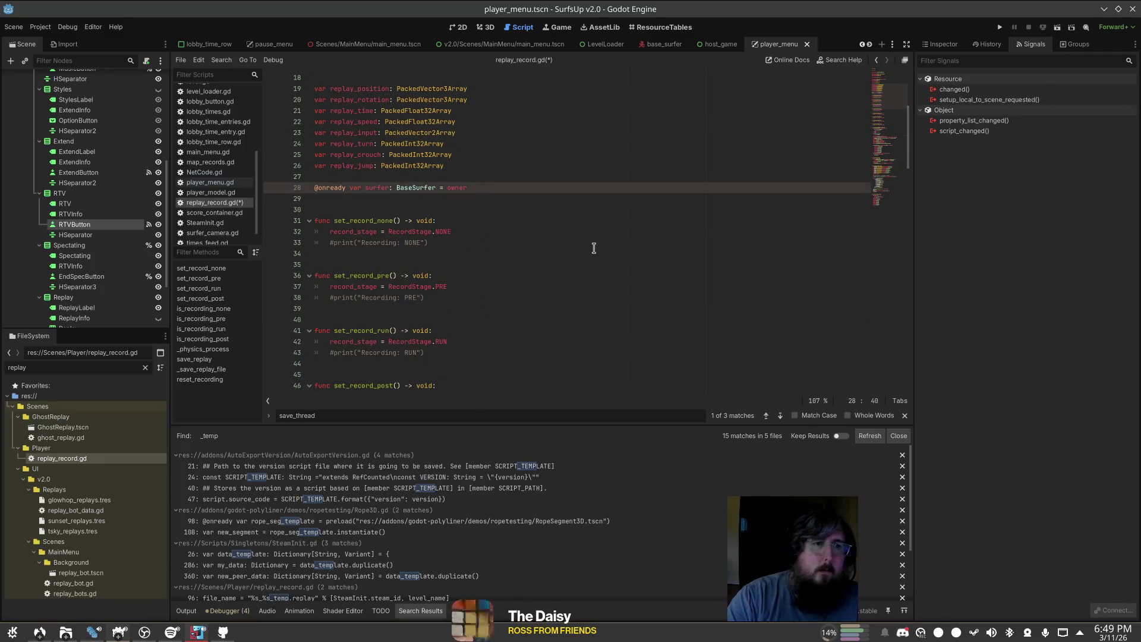
key("Return")
key("Return")
key("Return")
type("func _ready() -> void:")
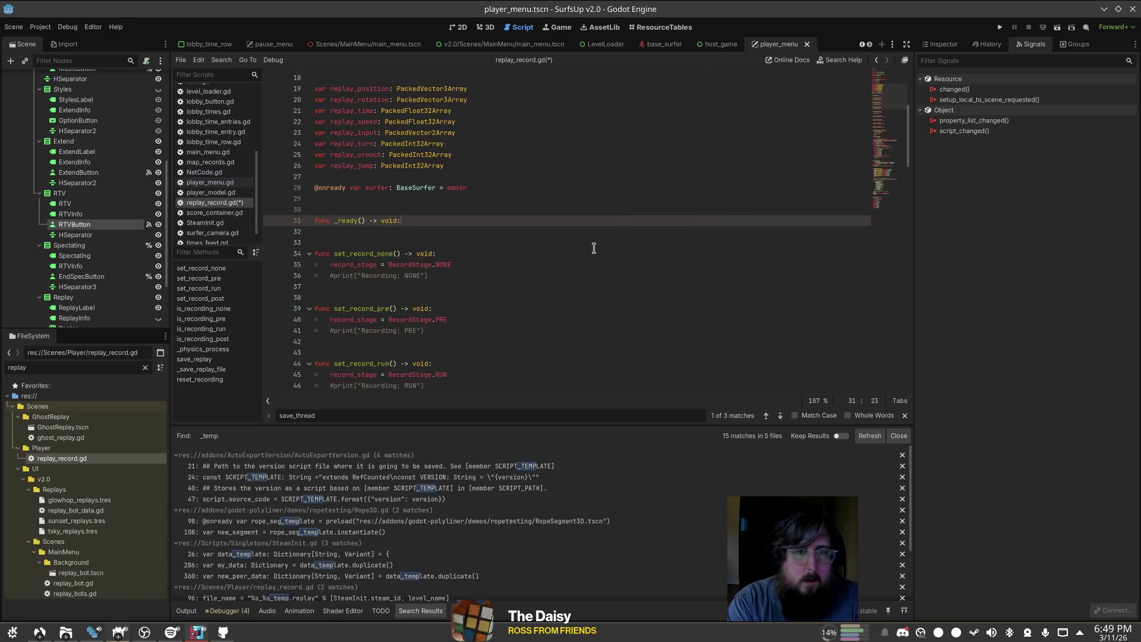
key("Return")
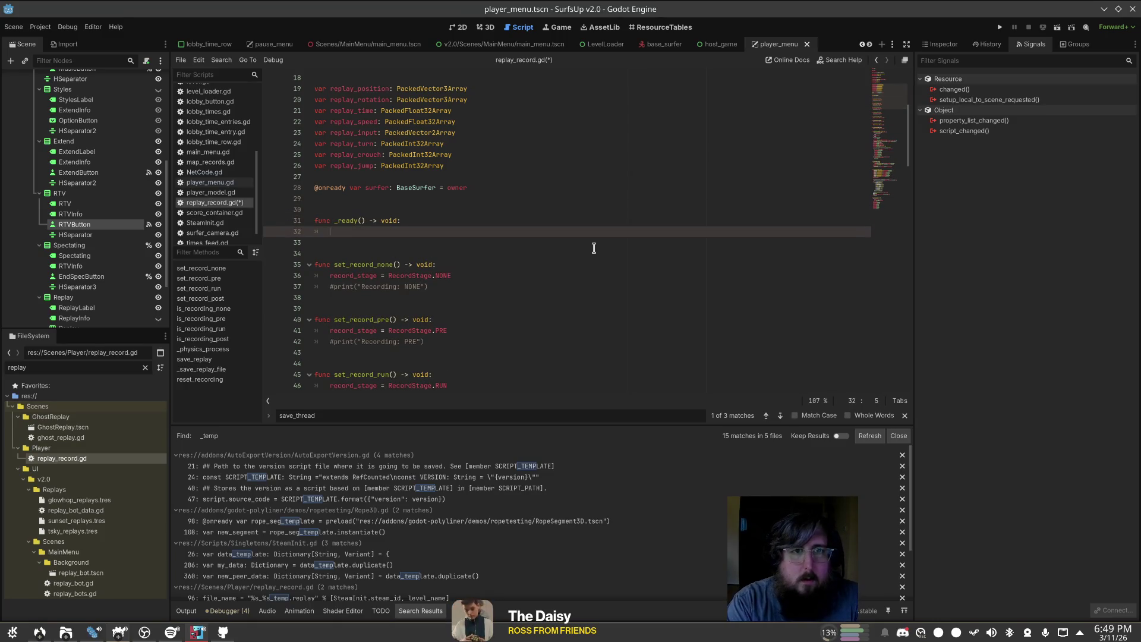
type("saved.")
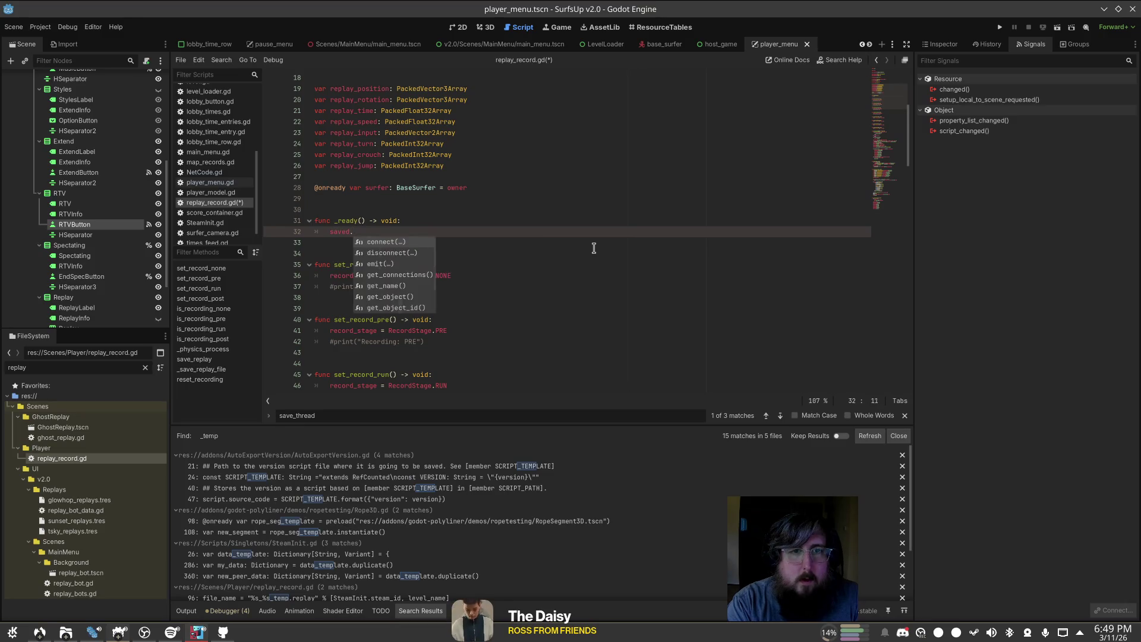
type("connect(_replay_saved")
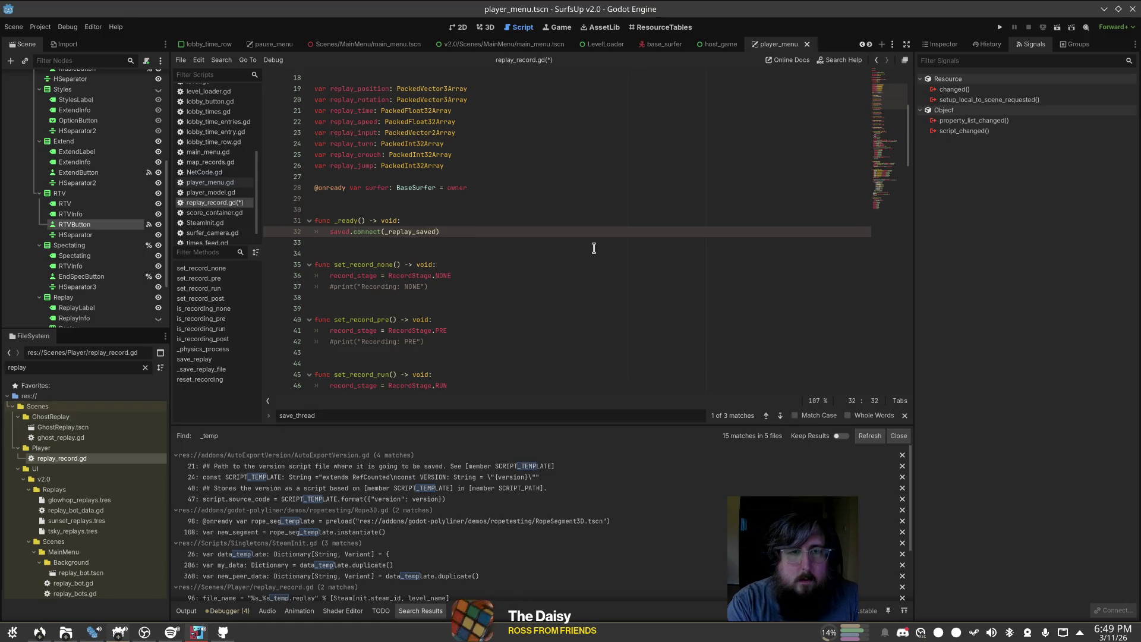
key("ctrl+Left")
key("ctrl+Delete")
type("_re")
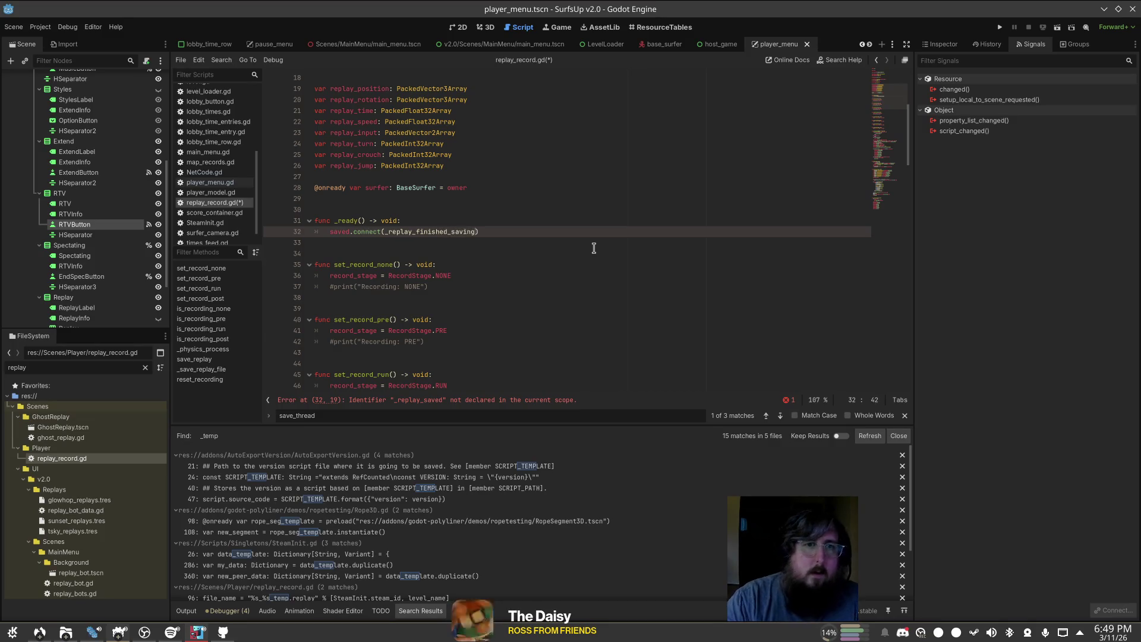
Step: Add a func _replay_finished_saving() -> void: declaration at the end of replay_record.gd
left_click(886, 212)
left_click(535, 400)
left_click(899, 206)
scroll(509, 364, "down", 2)
left_click(509, 364)
type("func _replay_finished_saving() -> void:")
key("Return")
type("save_")
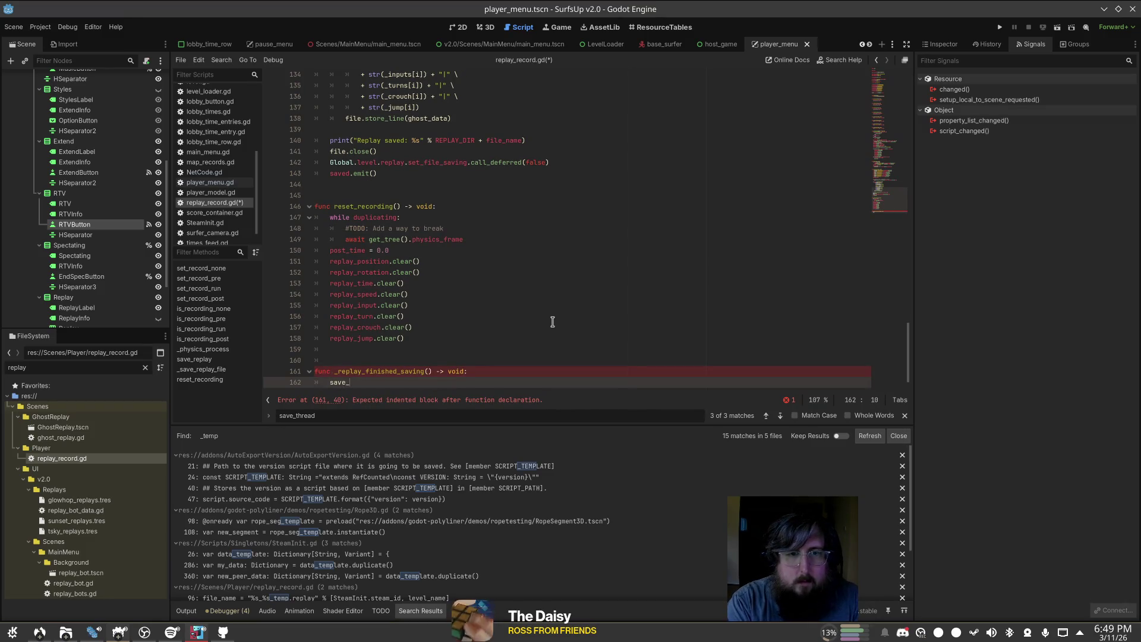
Step: Make the handler call save_thread.wait_to_finish() when save_thread.is_alive()
type("thread.")
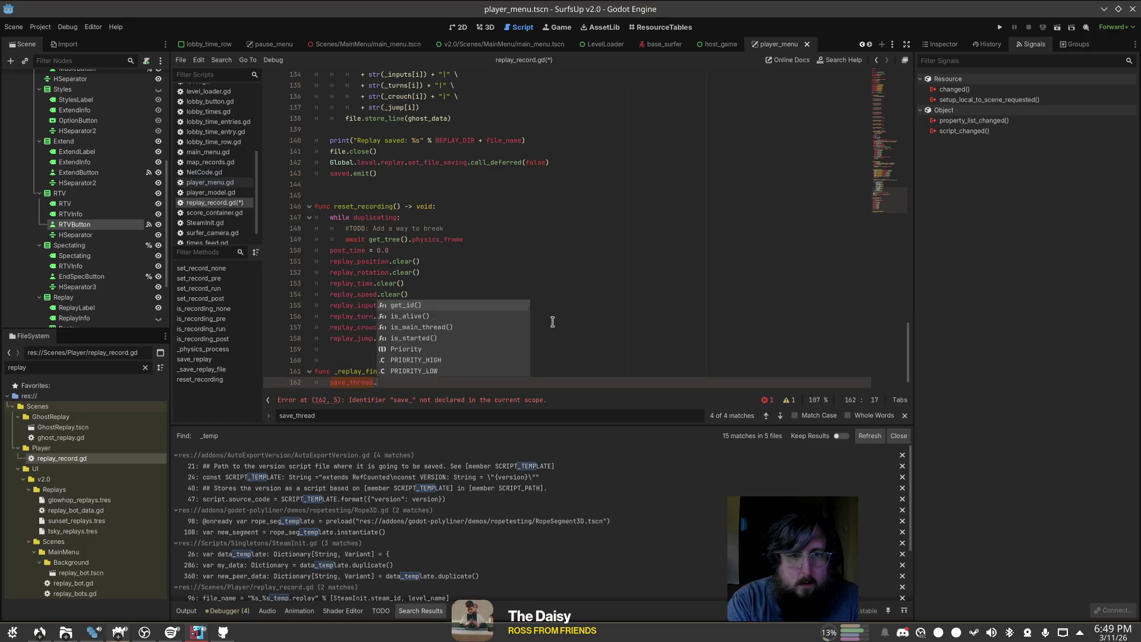
key("Down")
key("Down")
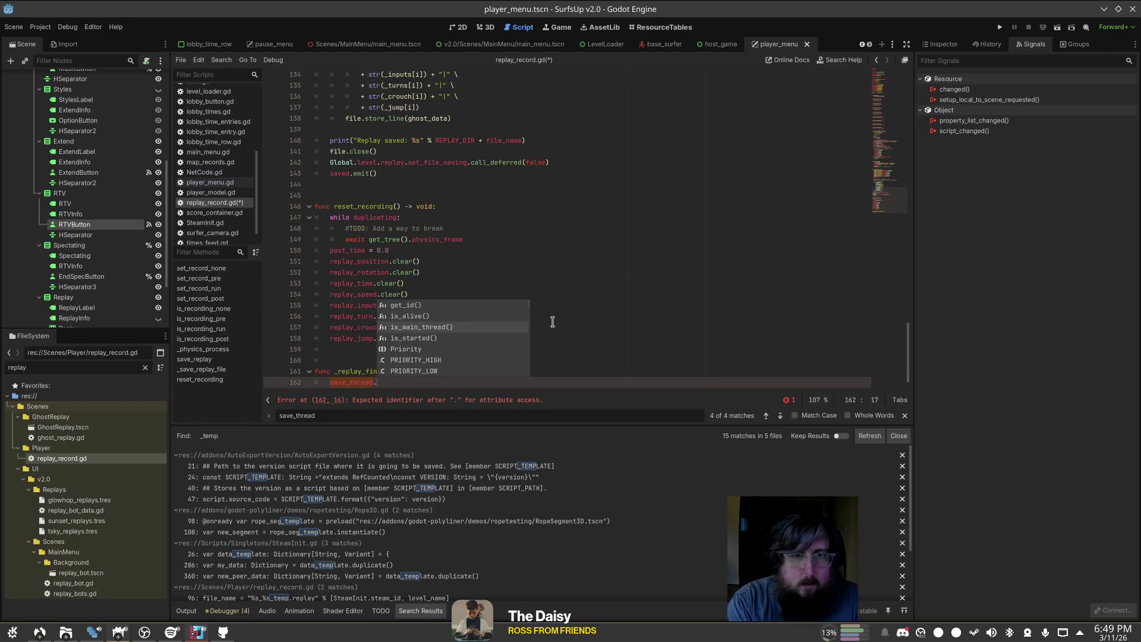
key("Home")
type("if")
key("End")
key("BackSpace")
key("BackSpace")
key("BackSpace")
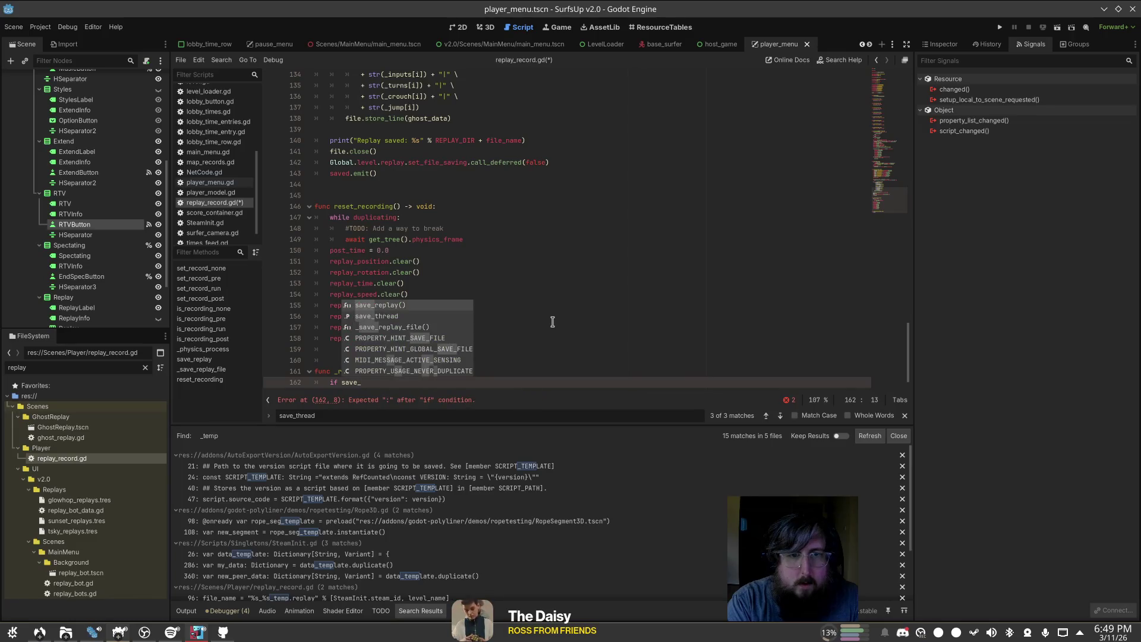
key("Down")
key("Return")
type(".is")
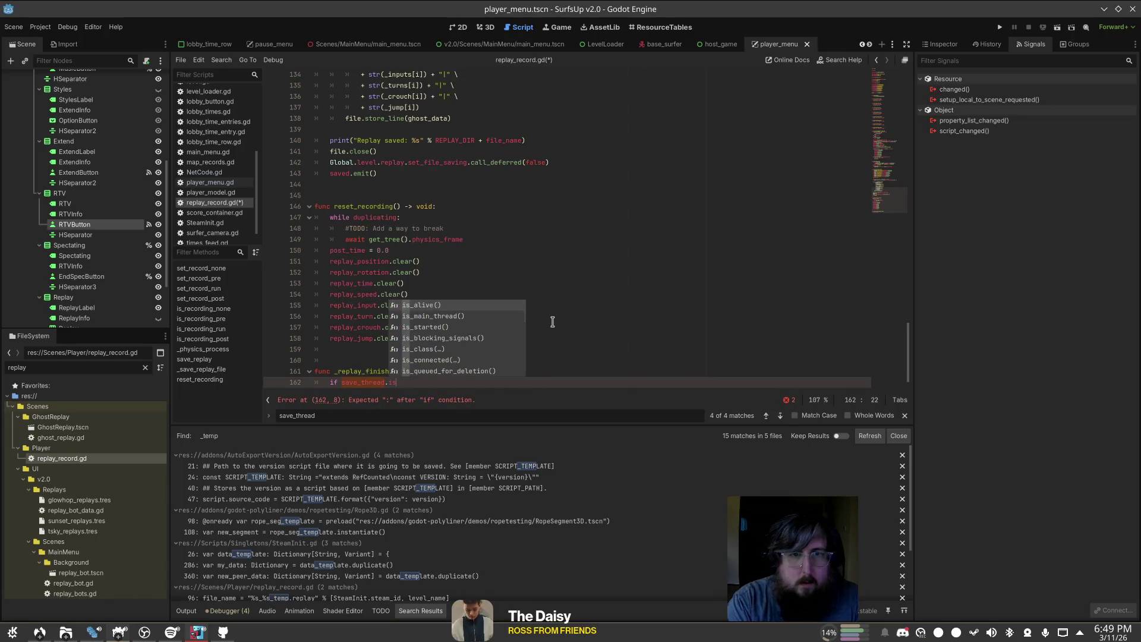
key("Return")
type("L:")
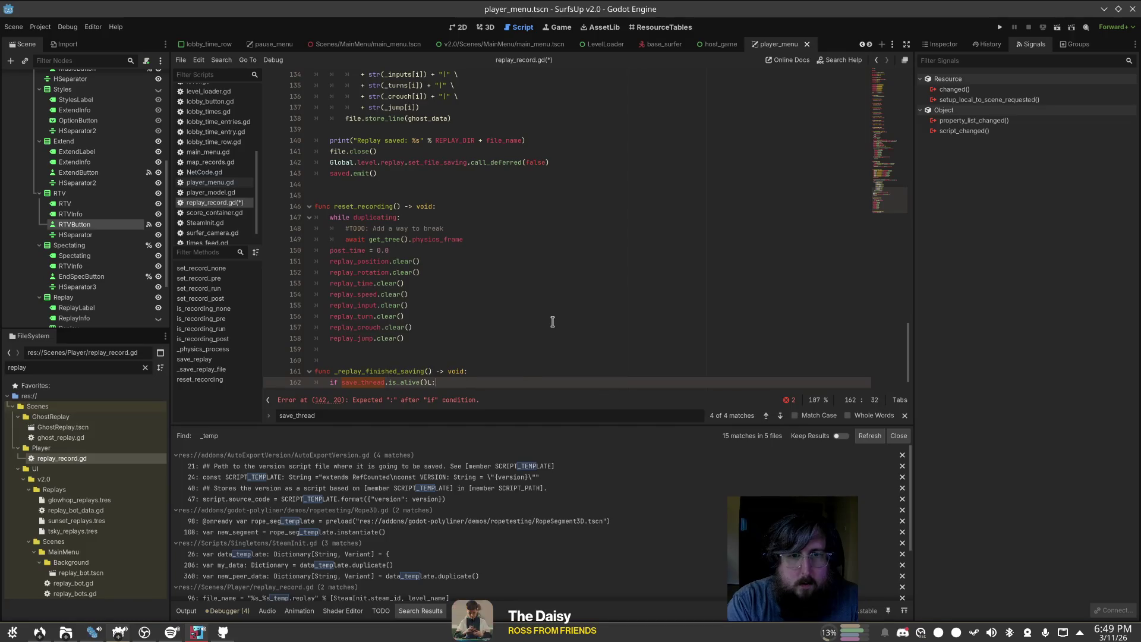
key("Return")
type("save_thread.e")
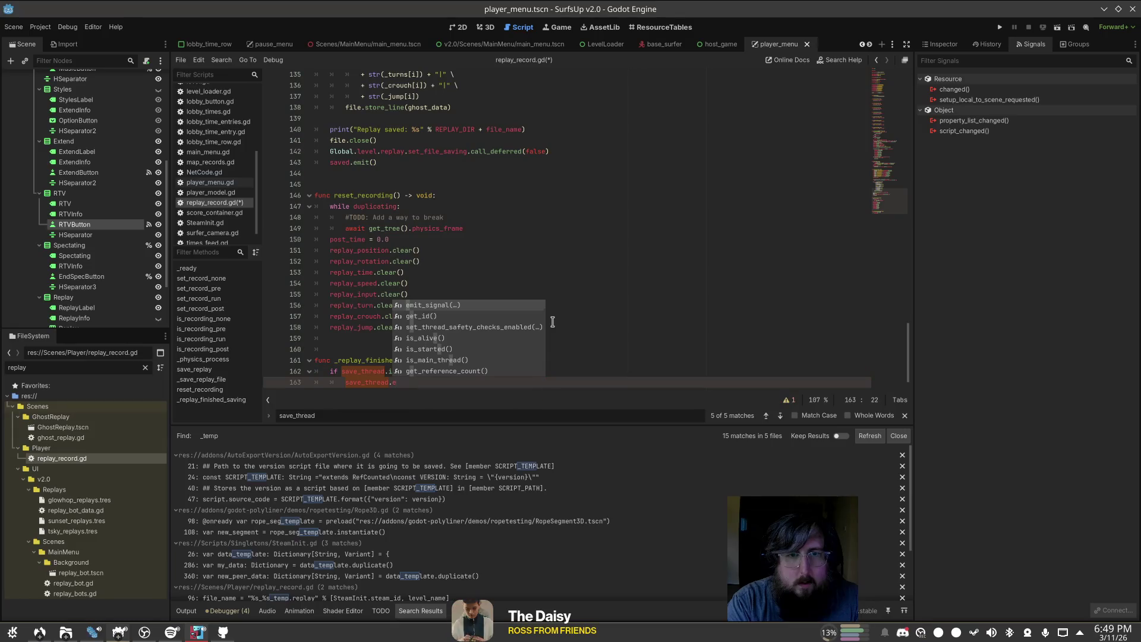
key("BackSpace")
type("f")
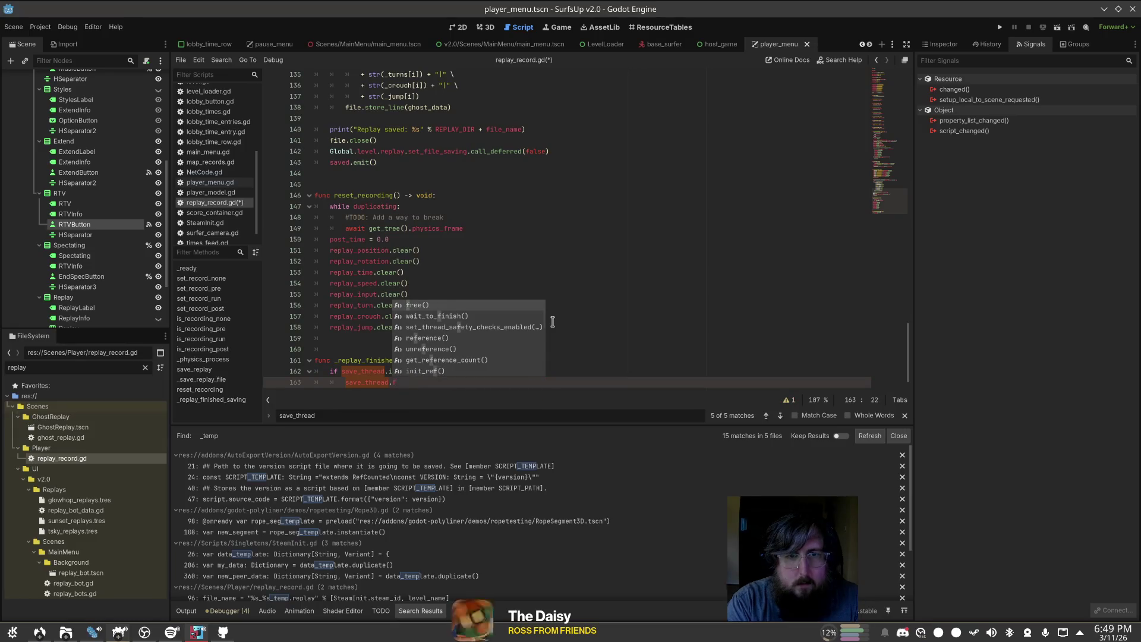
key("Down")
key("Return")
Step: Save replay_record.gd and read the wait_to_finish documentation
left_click(553, 321)
key("ctrl+s")
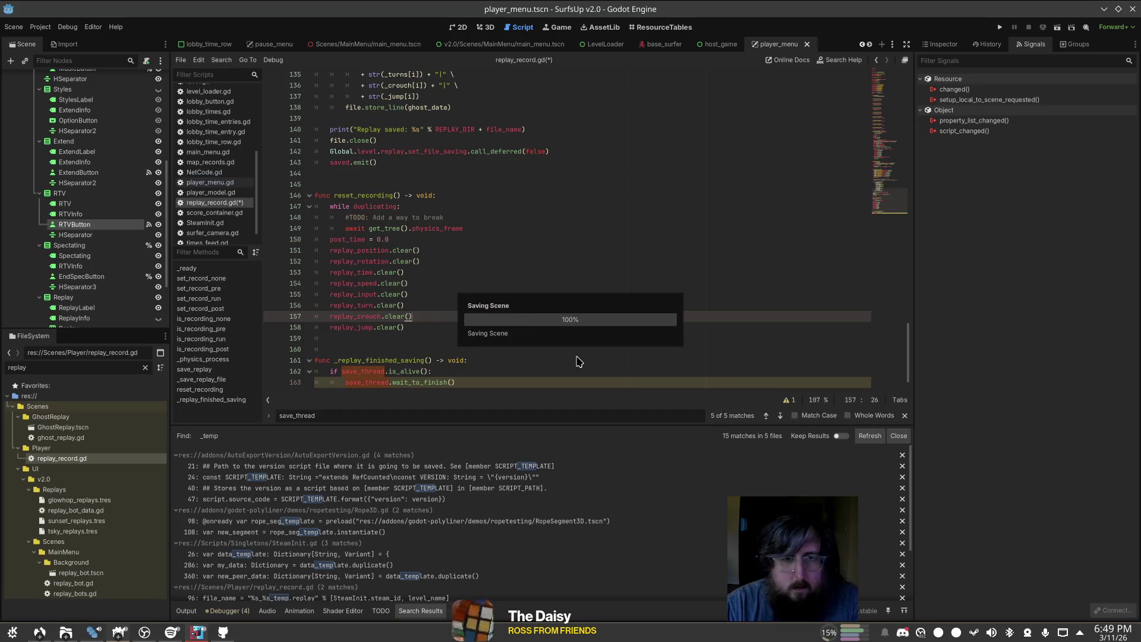
left_click(481, 360)
scroll(482, 358, "down", 1)
left_click(435, 374, "ctrl")
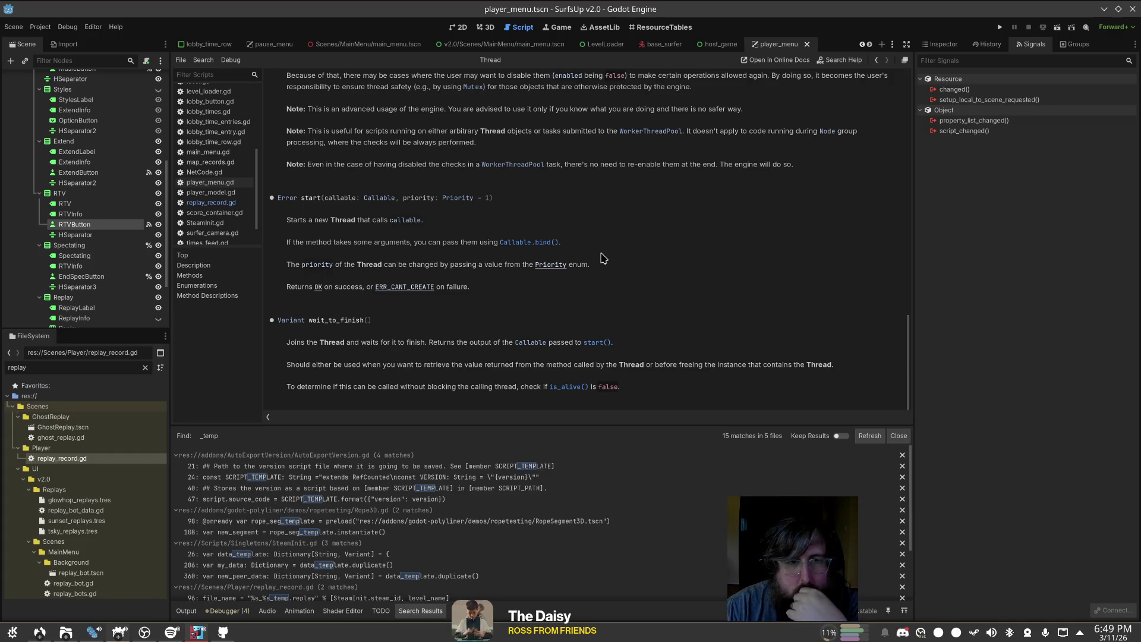
left_click(217, 192)
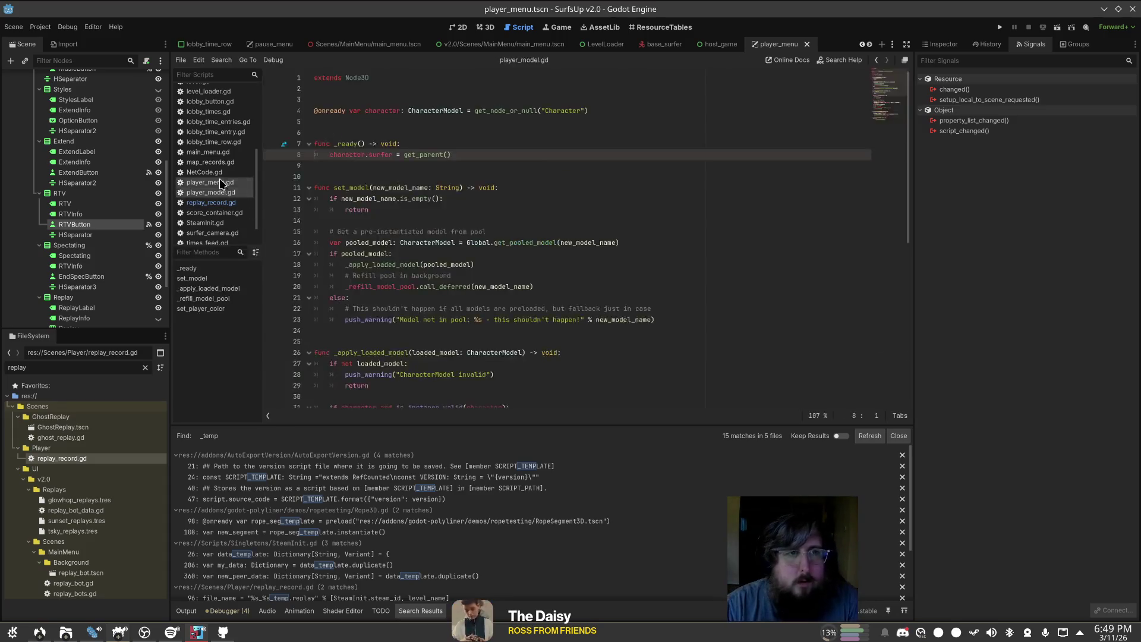
Step: Return to replay_record.gd, check the saved.emit() line in _save_replay_file, and run the project
left_click(221, 183)
scroll(435, 283, "up", 3)
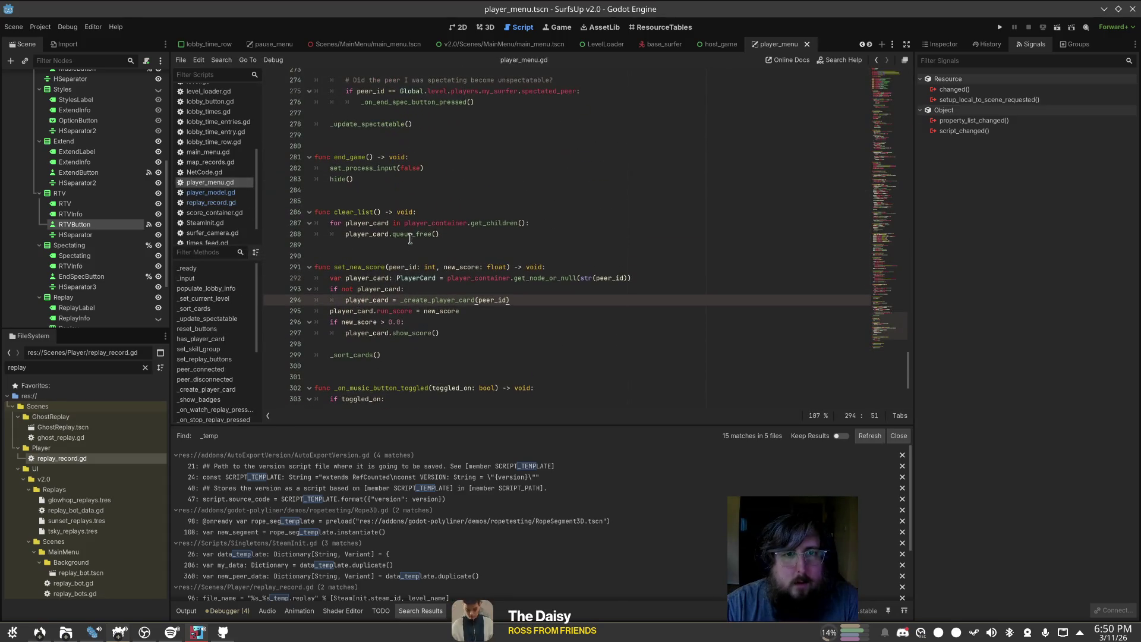
scroll(221, 224, "down", 2)
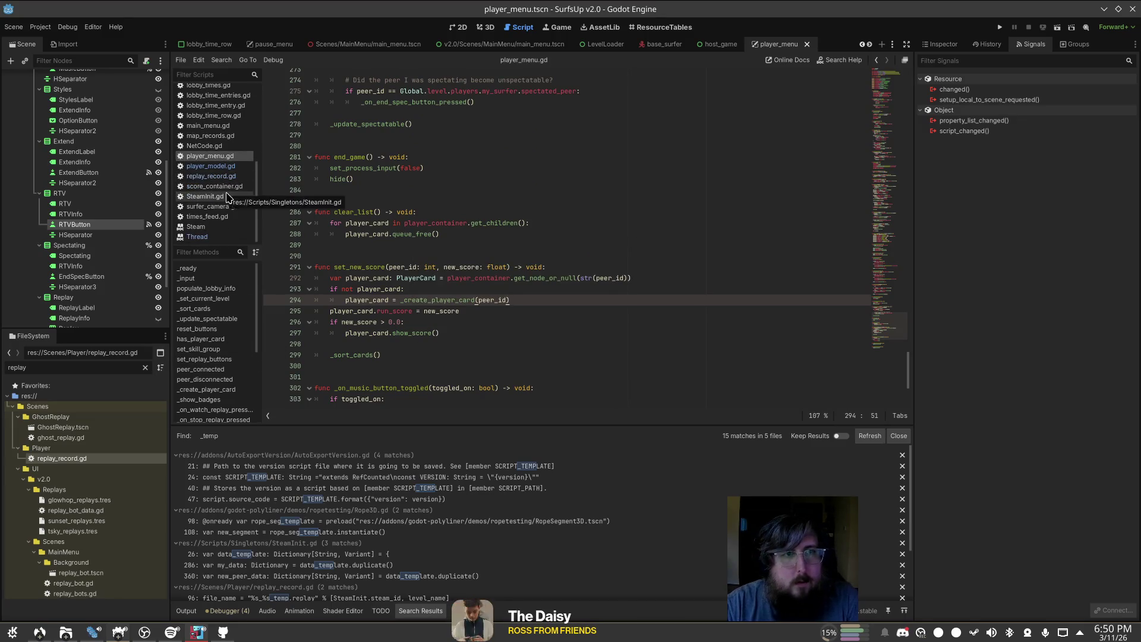
left_click(228, 177)
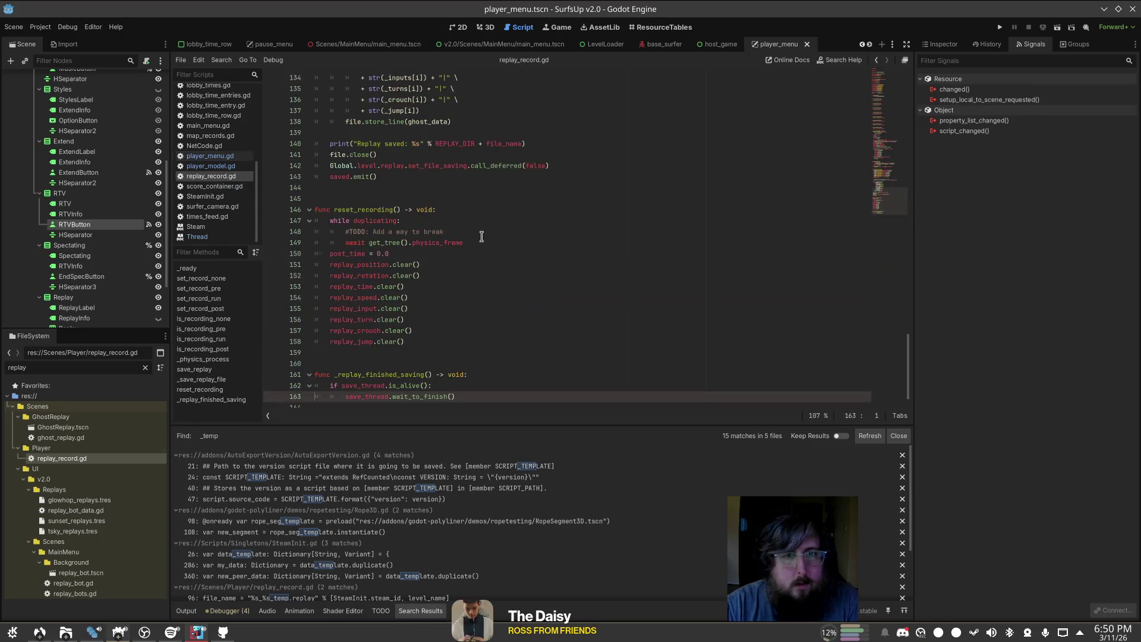
scroll(499, 272, "up", 8)
left_click(410, 220)
scroll(452, 250, "down", 7)
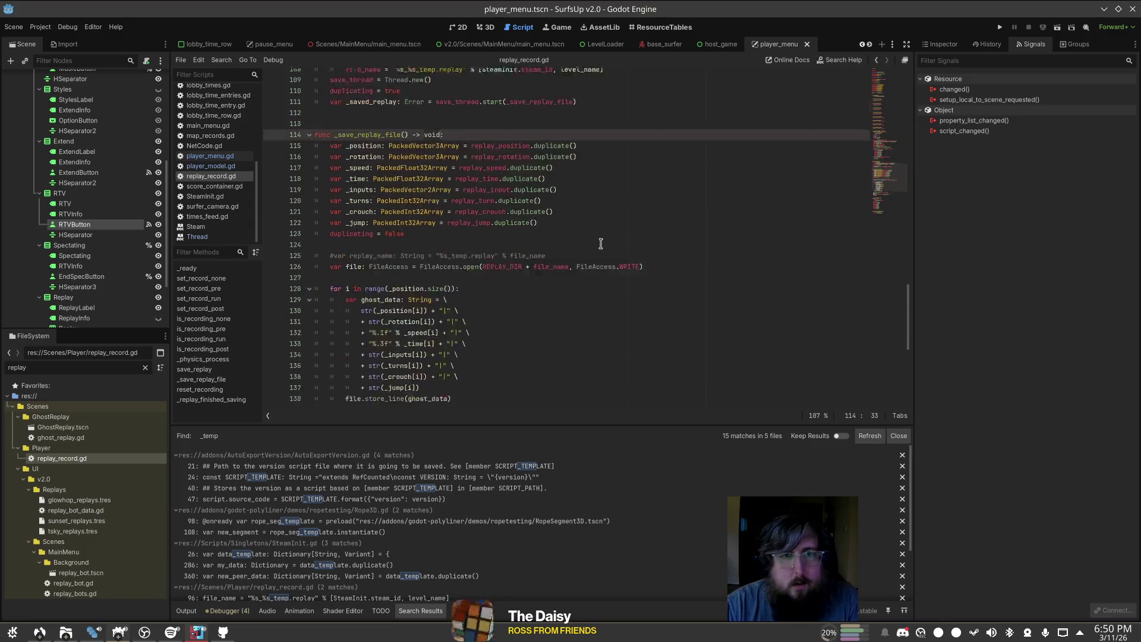
left_click(519, 298)
key("Down")
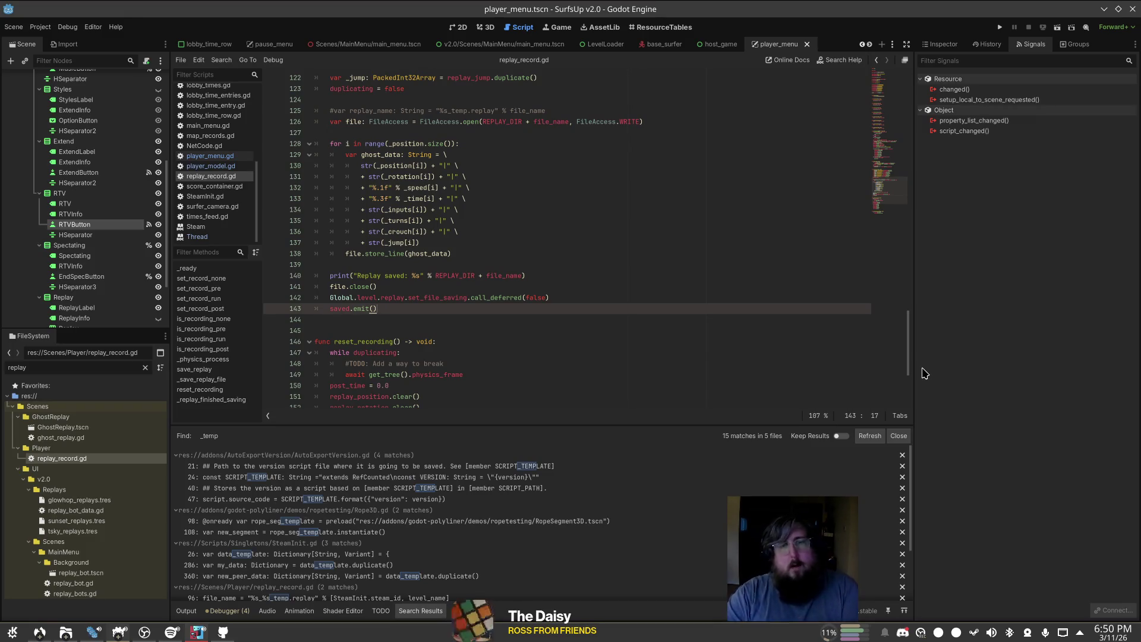
left_click(1000, 27)
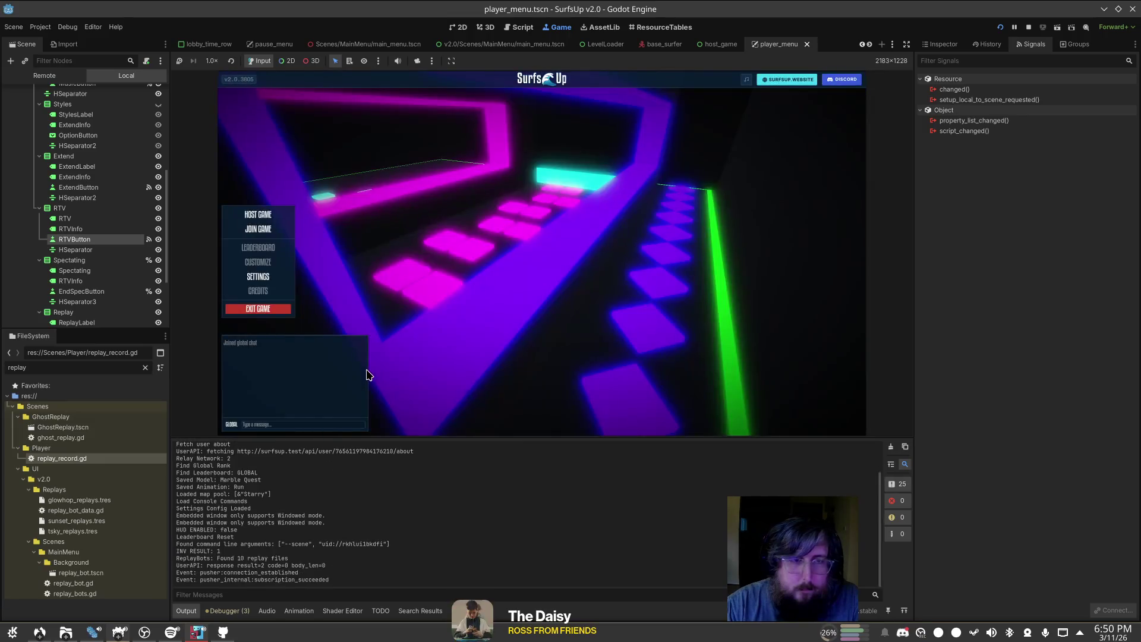
Step: Host a game on Starry, play a run, then pause and show the debugger's Errors list
left_click(258, 214)
left_click(660, 419)
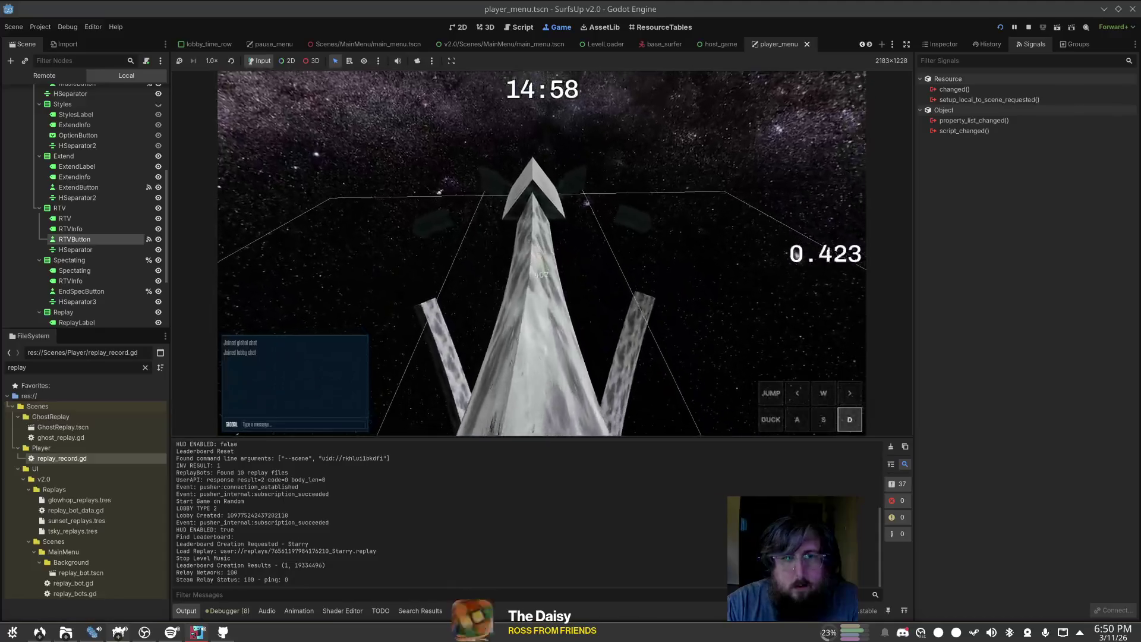
key("a")
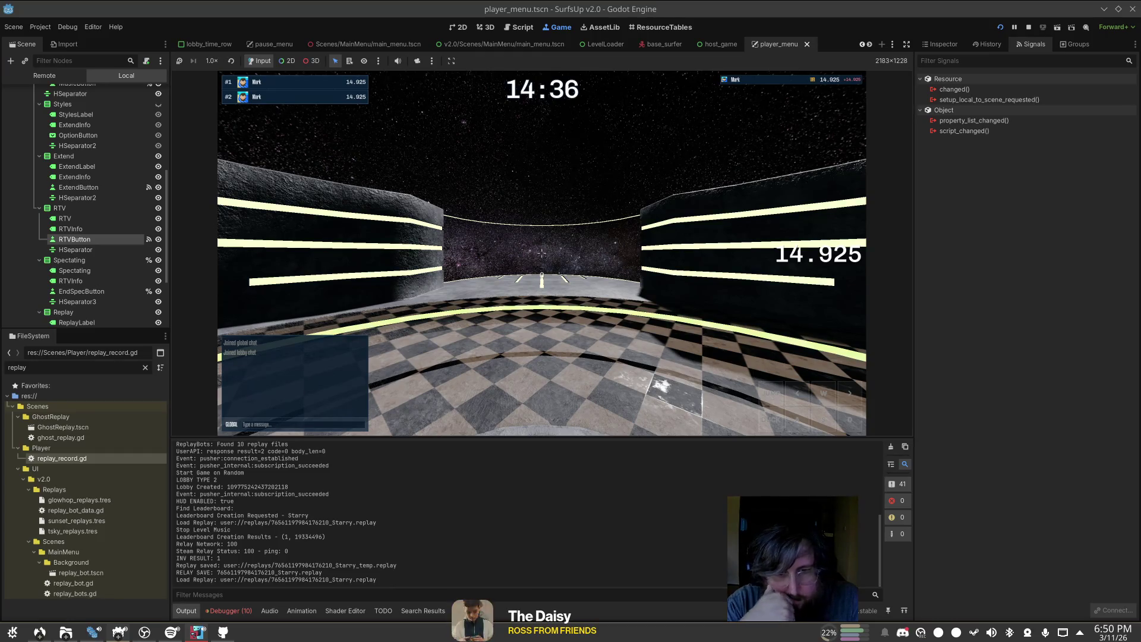
key("Escape")
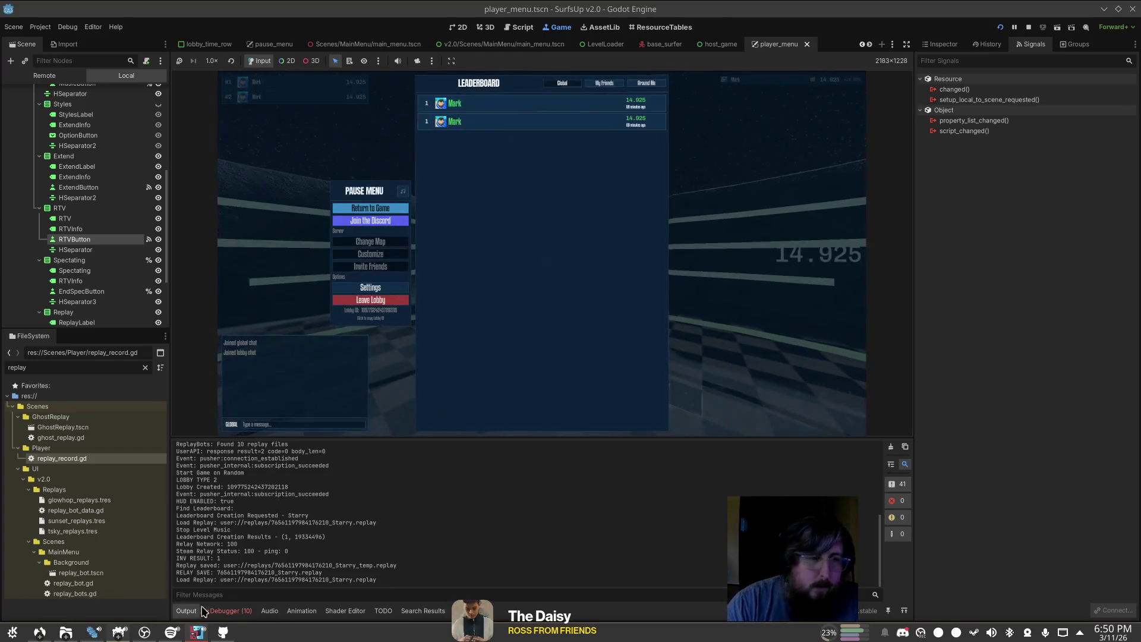
left_click(244, 444)
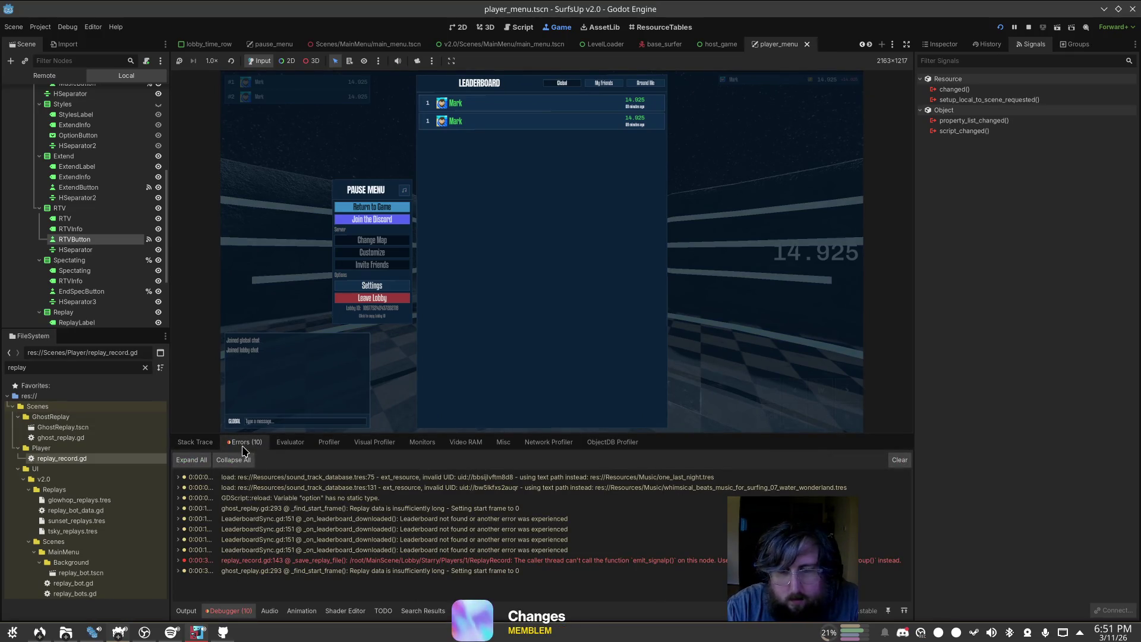
Step: Change line 143 of replay_record.gd to saved.emit.call_deferred() and save
double_click(369, 560)
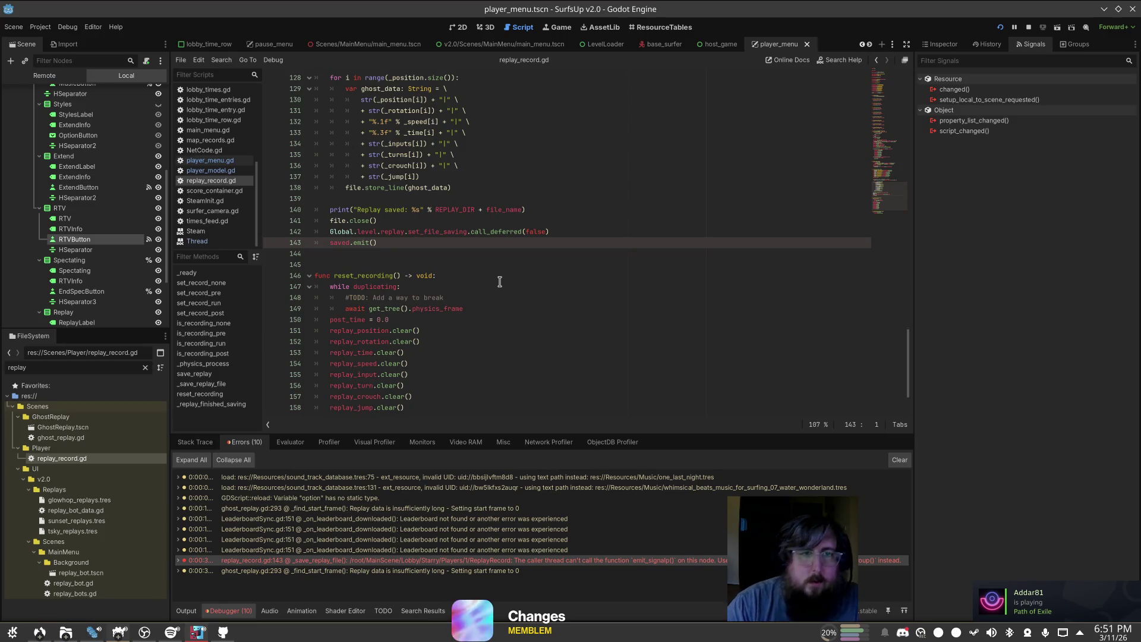
key("ctrl+Right")
key("ctrl+Right")
key("shift+End")
key("Delete")
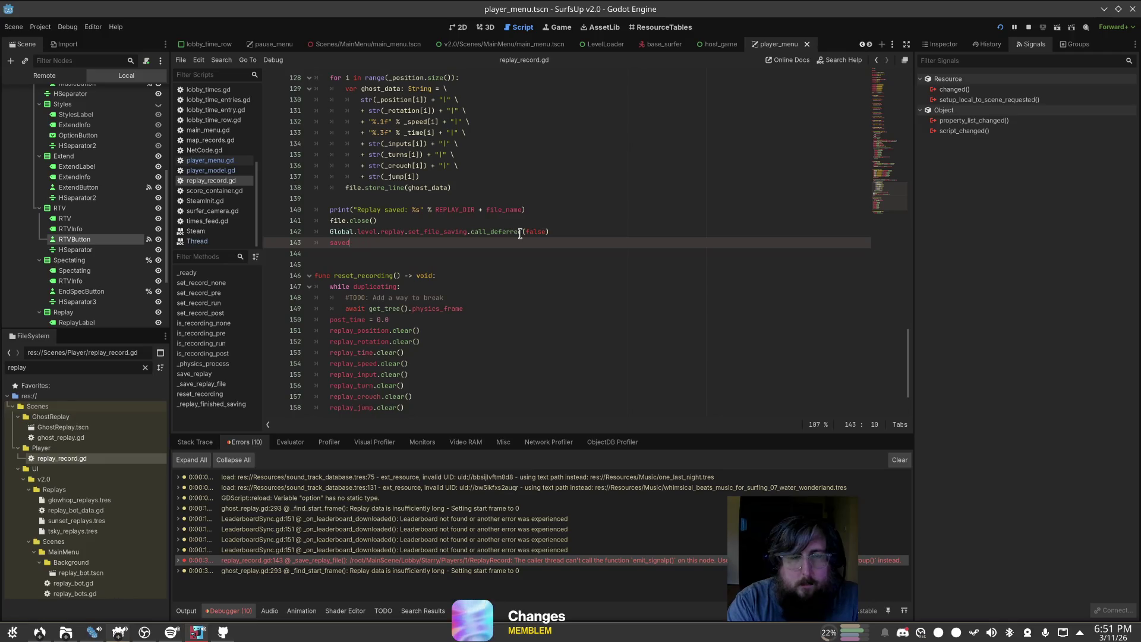
type(".sm")
type("emit.")
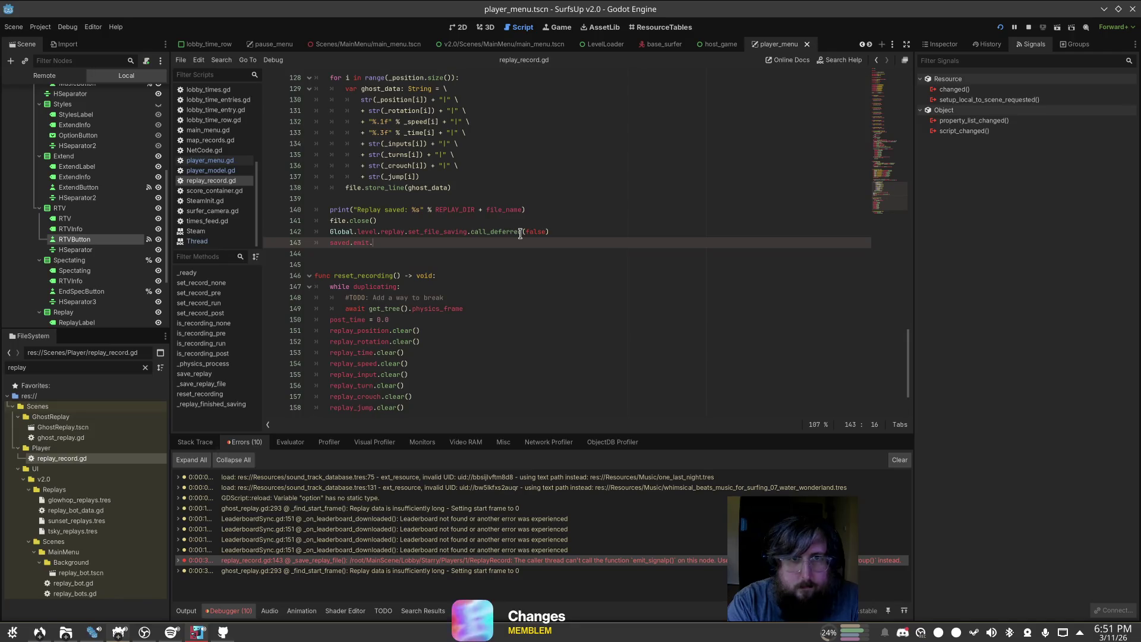
type("call")
key("Return")
key("ctrl+s")
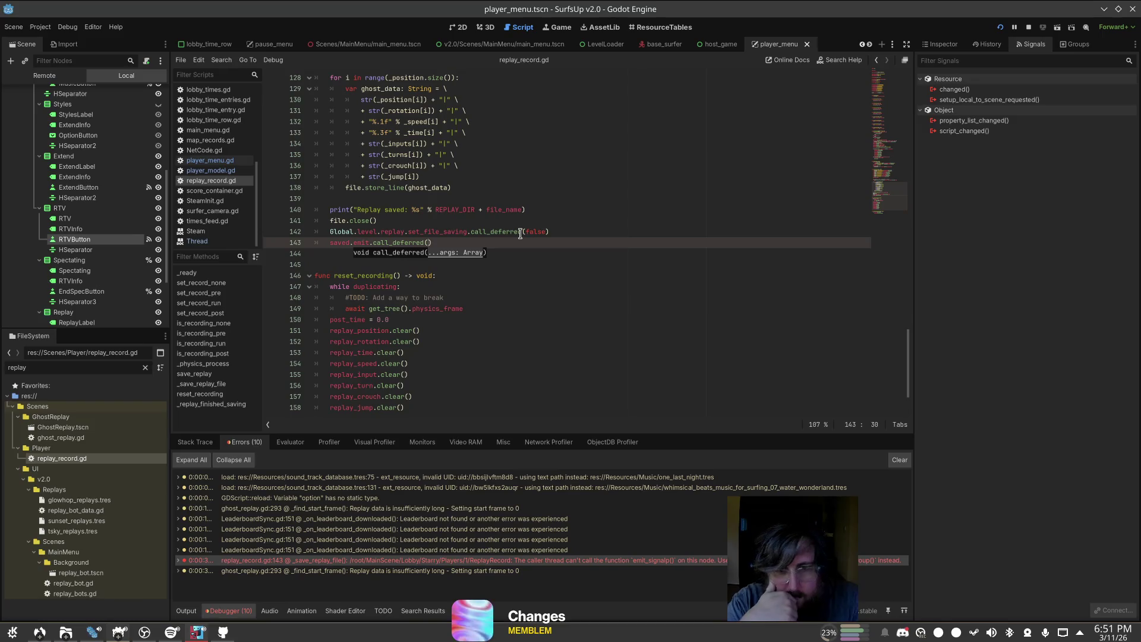
Step: Open the project's user data folder and browse into the replays folder
left_click(39, 27)
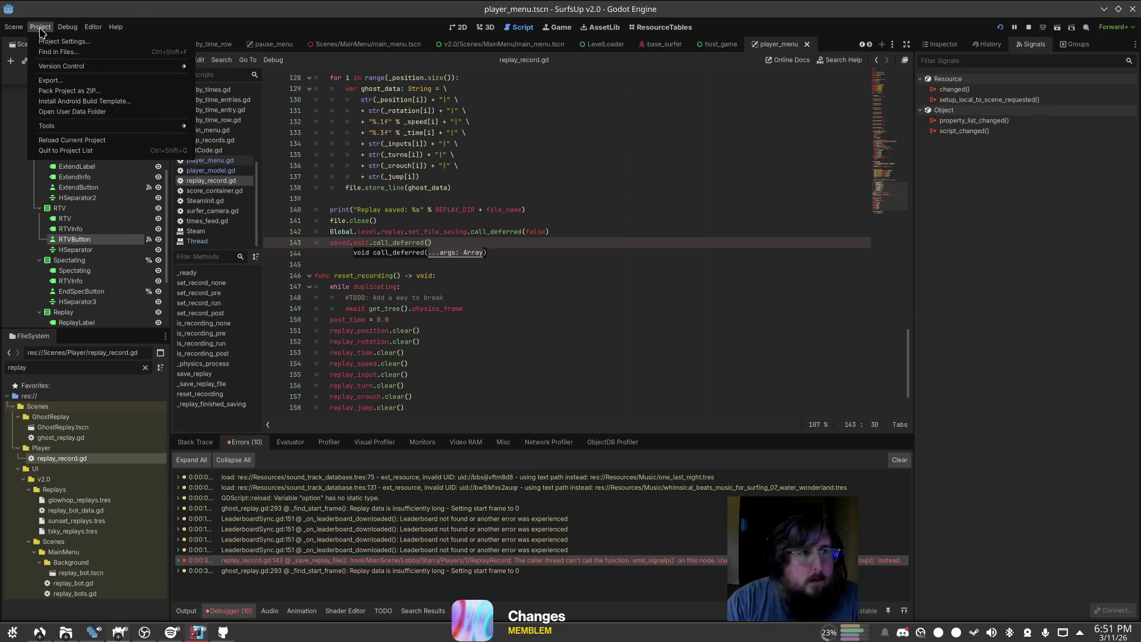
left_click(95, 111)
double_click(474, 222)
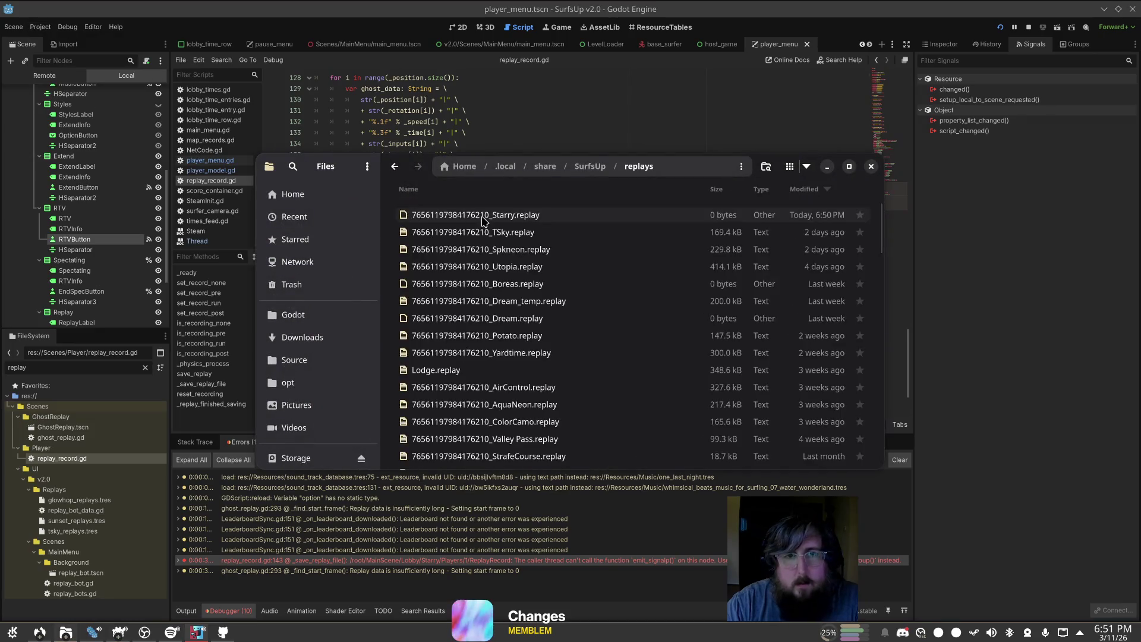